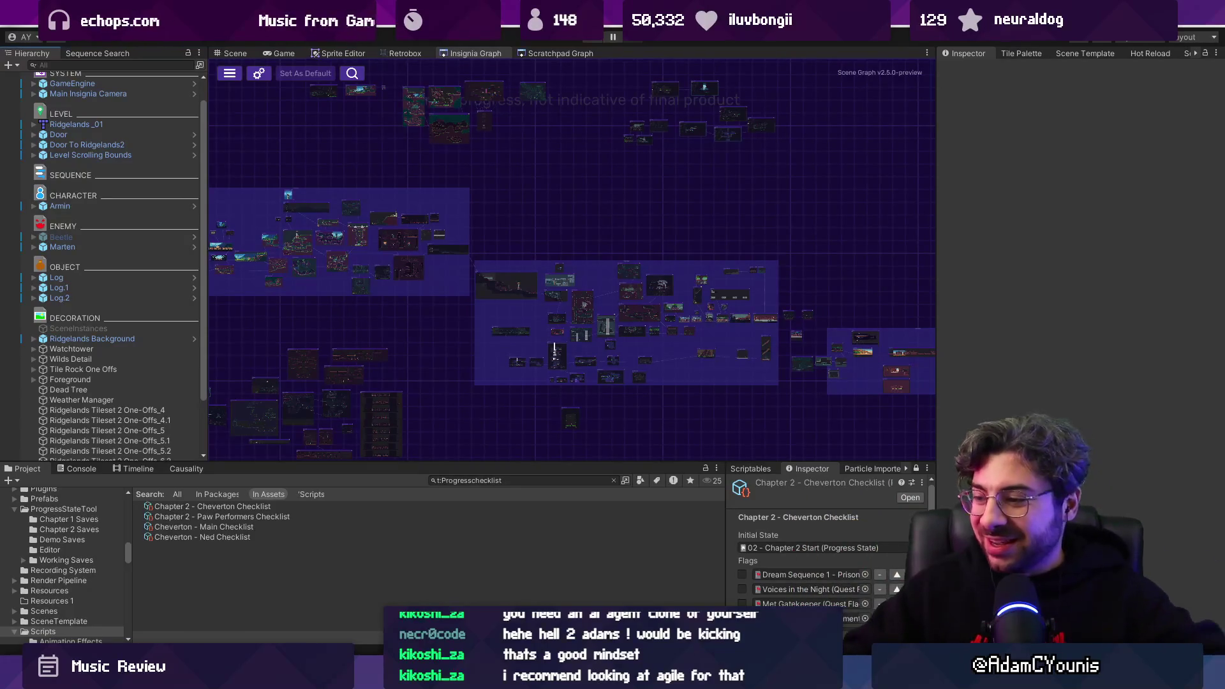
Step: Bring the 'Untitled - [Layer 1]' Sketchable drawing with the sloped graph sketch to the front
mouse_move(725, 679)
click(794, 586)
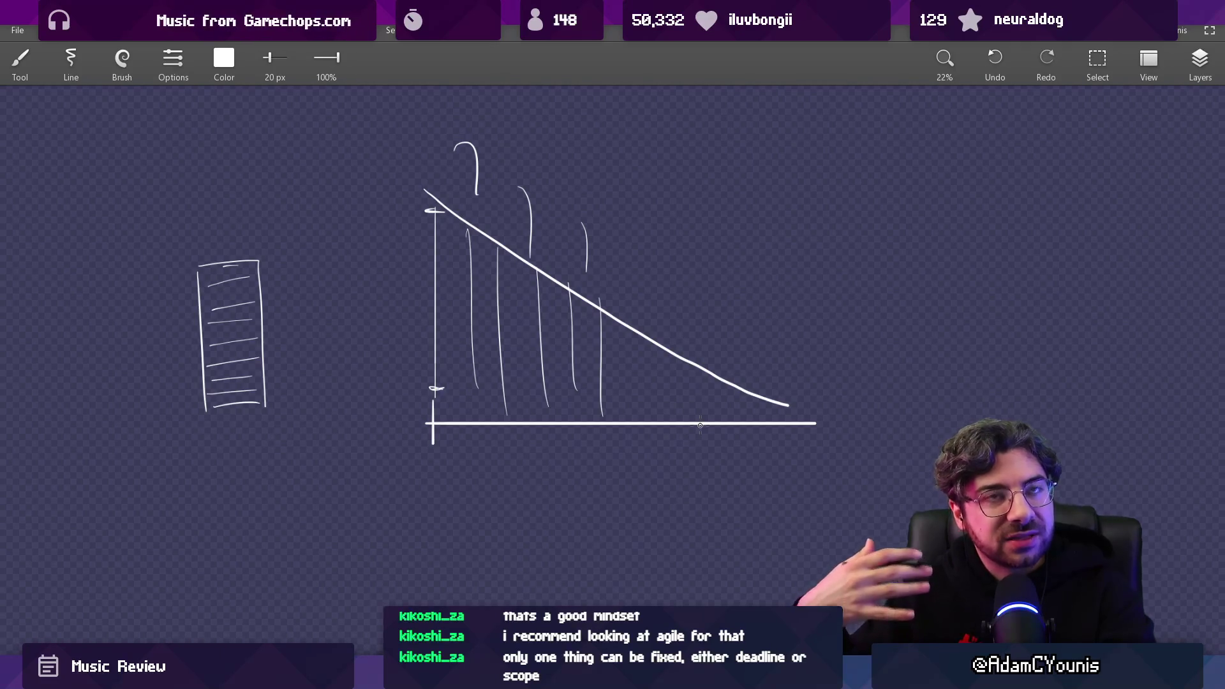
Step: On blank canvas, enlarge the brush to 45 px and write the numbers 1 to 5
scroll(560, 356, down, 8)
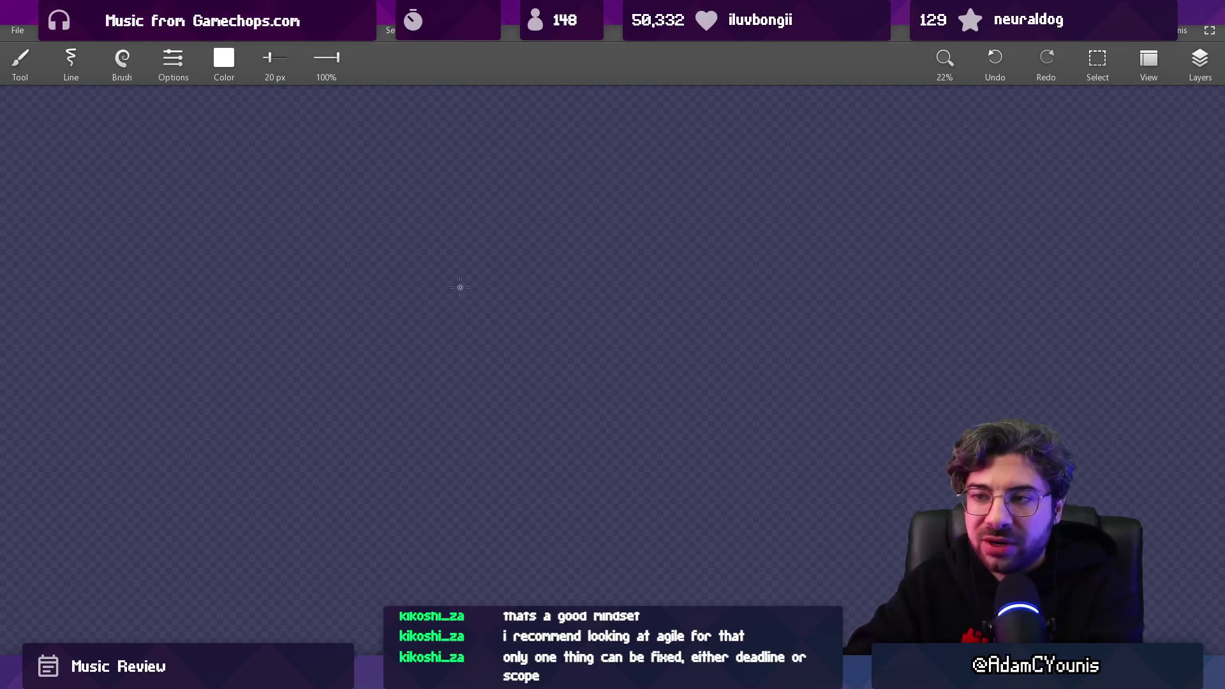
key(bracketright)
key(bracketright)
key(bracketright)
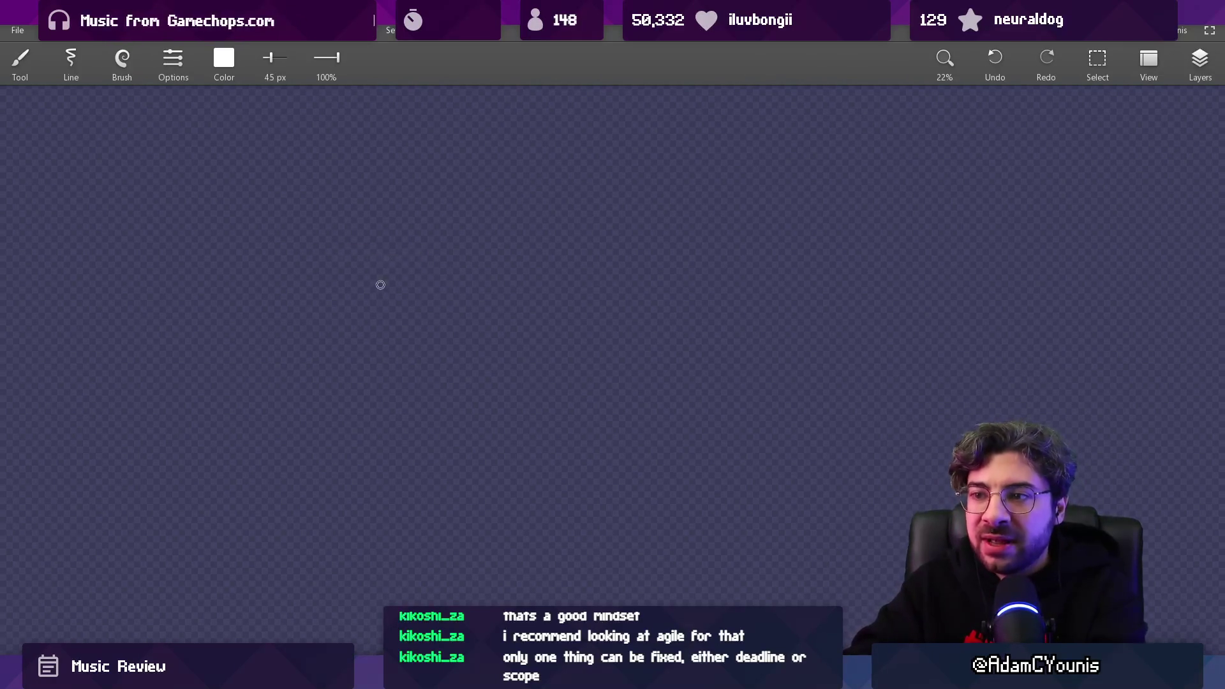
drag(306, 217, 310, 338)
mouse_move(308, 208)
mouse_down()
mouse_move(527, 272)
mouse_move(524, 325)
mouse_up()
drag(327, 340, 504, 342)
key(ctrl+z)
key(Delete)
key(ctrl+z)
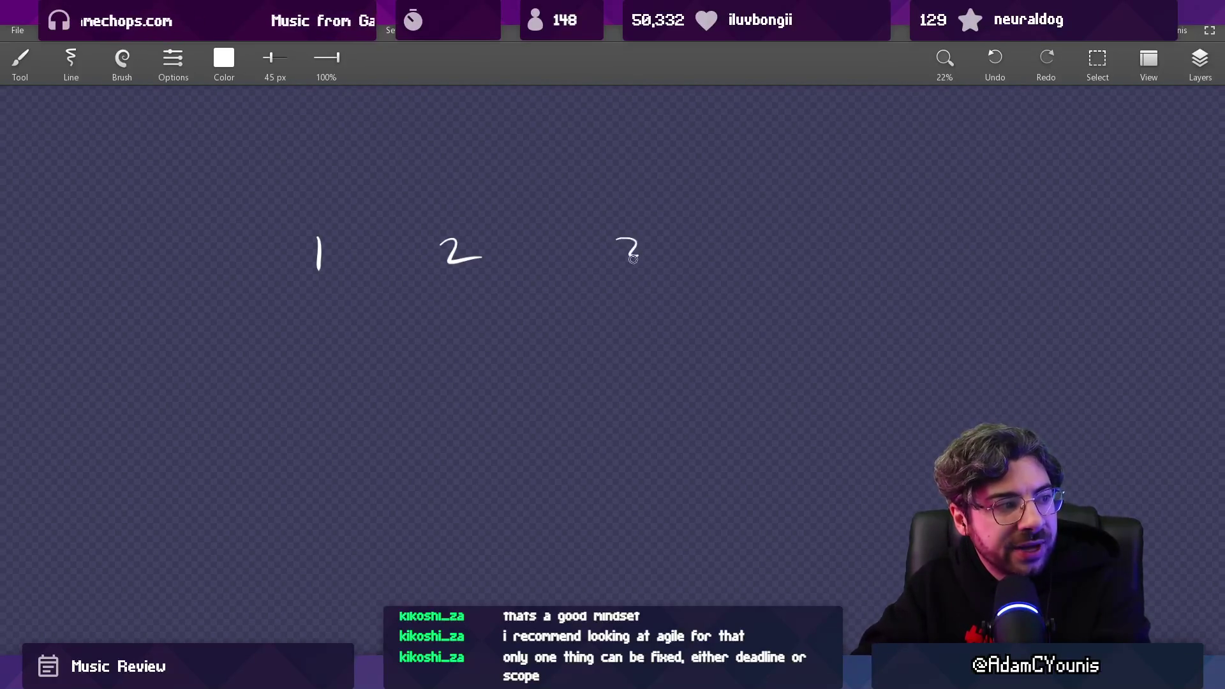
drag(809, 232, 811, 262)
drag(949, 227, 947, 242)
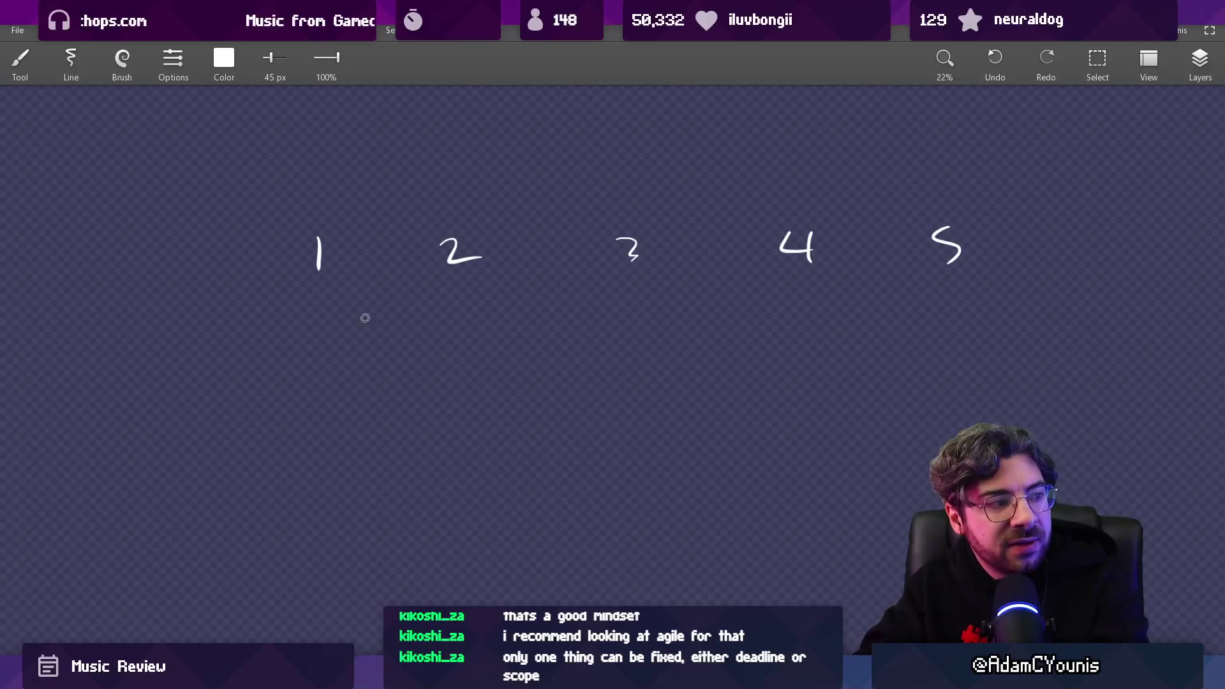
Step: Draw hand-drawn boxes beneath each number: one under 1, a pair under 2, and boxes under 3, 4 and 5
drag(280, 307, 285, 370)
mouse_move(279, 302)
mouse_down()
mouse_move(342, 294)
mouse_move(366, 373)
mouse_up()
drag(291, 368, 344, 366)
drag(405, 302, 426, 348)
drag(475, 294, 479, 339)
drag(473, 294, 530, 331)
drag(572, 295, 647, 337)
drag(593, 345, 647, 338)
mouse_move(699, 285)
mouse_down()
mouse_move(707, 333)
mouse_move(765, 333)
mouse_up()
drag(717, 341, 765, 335)
drag(796, 289, 804, 342)
drag(796, 285, 869, 335)
mouse_move(913, 283)
mouse_down()
mouse_move(915, 343)
mouse_move(936, 341)
mouse_up()
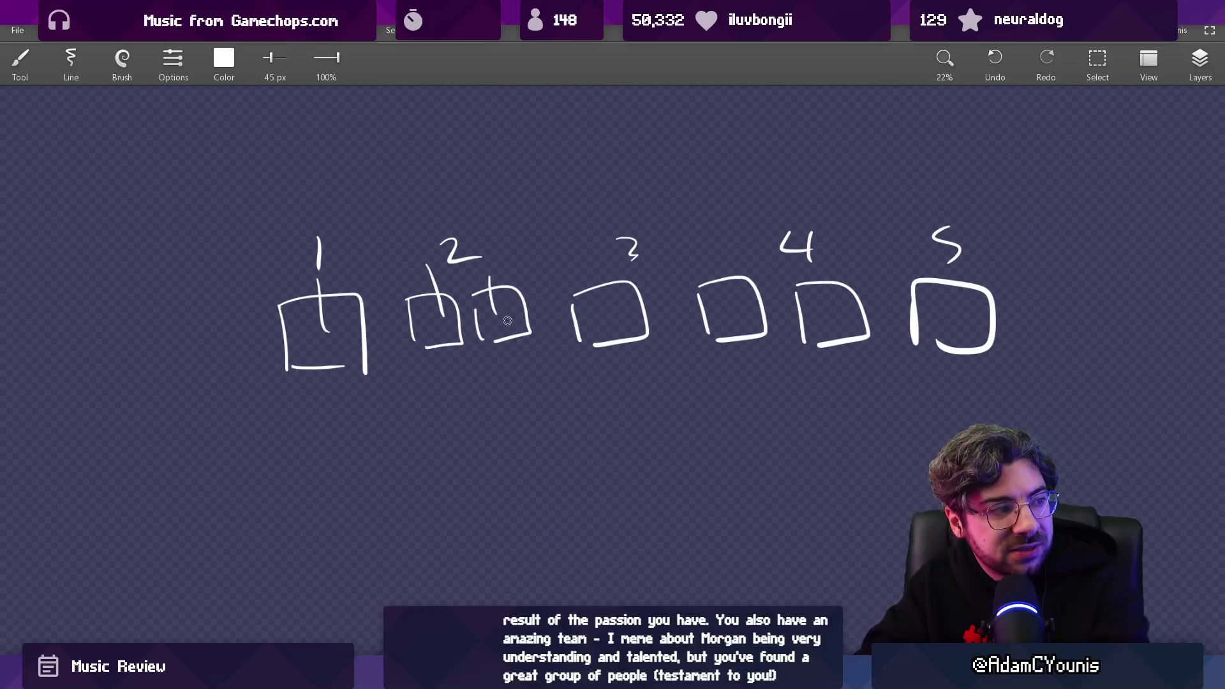
Step: Remove the inner strokes, then try crossing out and circling box 4 and undo them
key(ctrl+z)
key(ctrl+z)
key(ctrl+z)
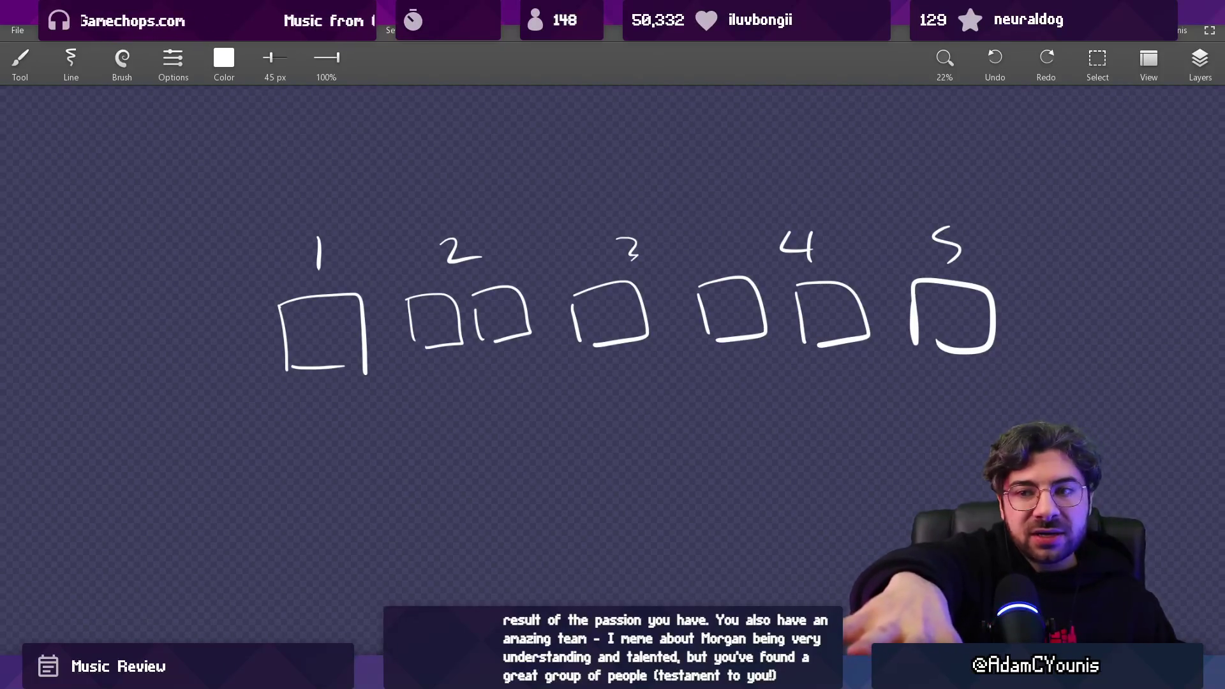
mouse_move(708, 288)
mouse_down()
mouse_move(750, 312)
mouse_move(717, 321)
mouse_up()
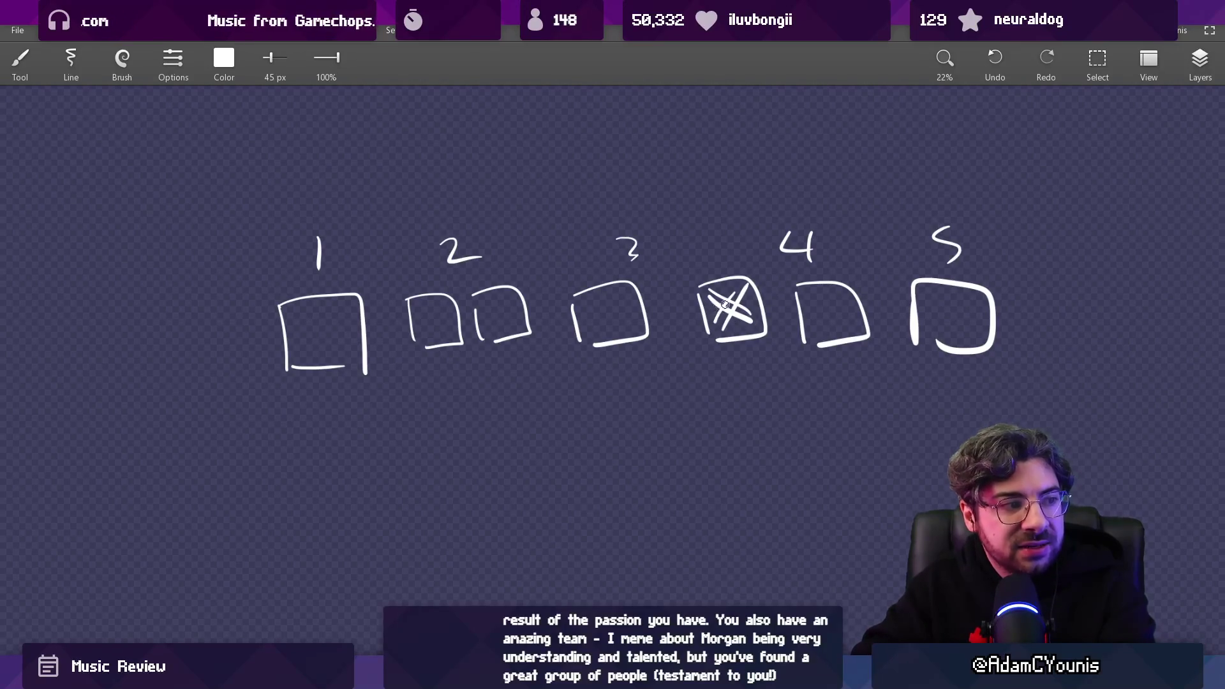
key(ctrl+z)
key(ctrl+z)
drag(747, 274, 740, 273)
key(ctrl+z)
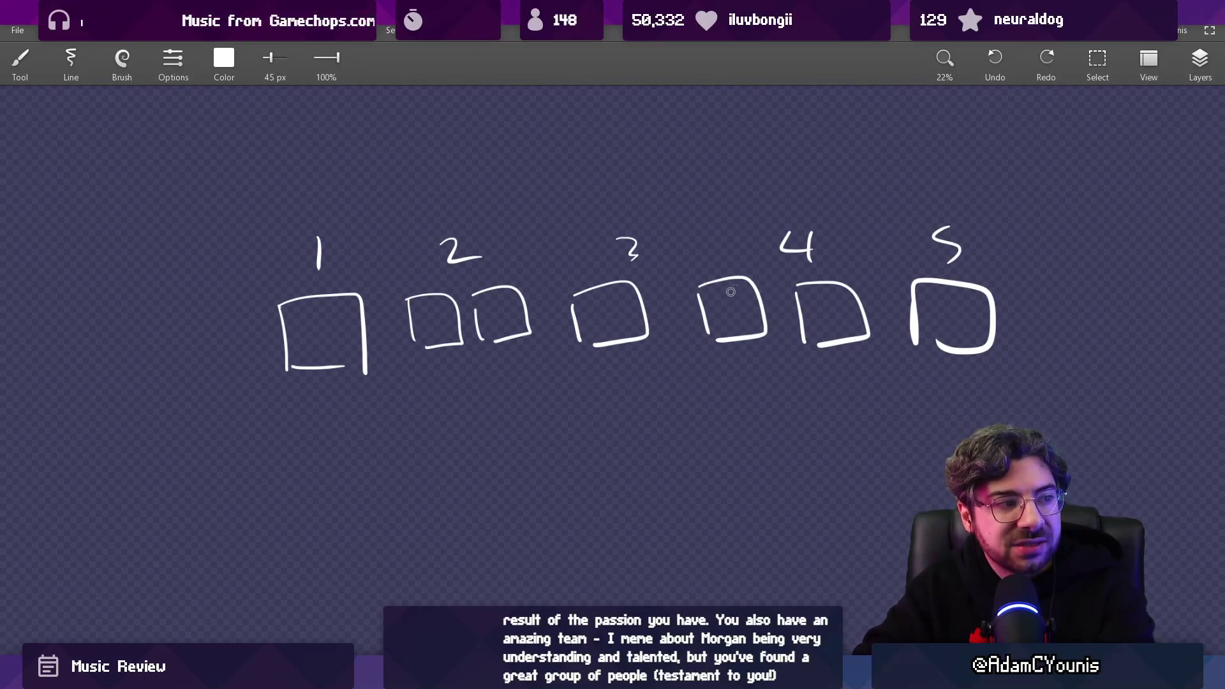
Step: Test underlines beneath box 4 and an infinity loop through the middle boxes, undoing both
drag(730, 388, 761, 384)
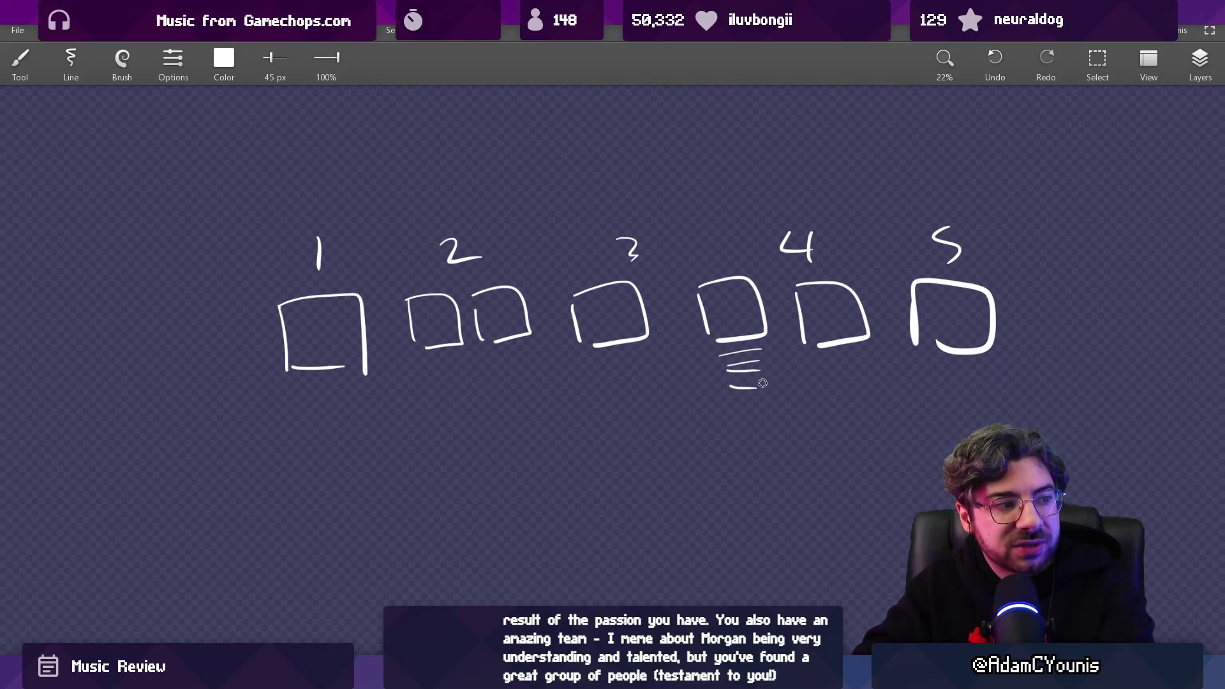
key(ctrl+z)
key(ctrl+z)
drag(747, 276, 743, 274)
key(ctrl+z)
key(ctrl+z)
key(ctrl+z)
key(ctrl+z)
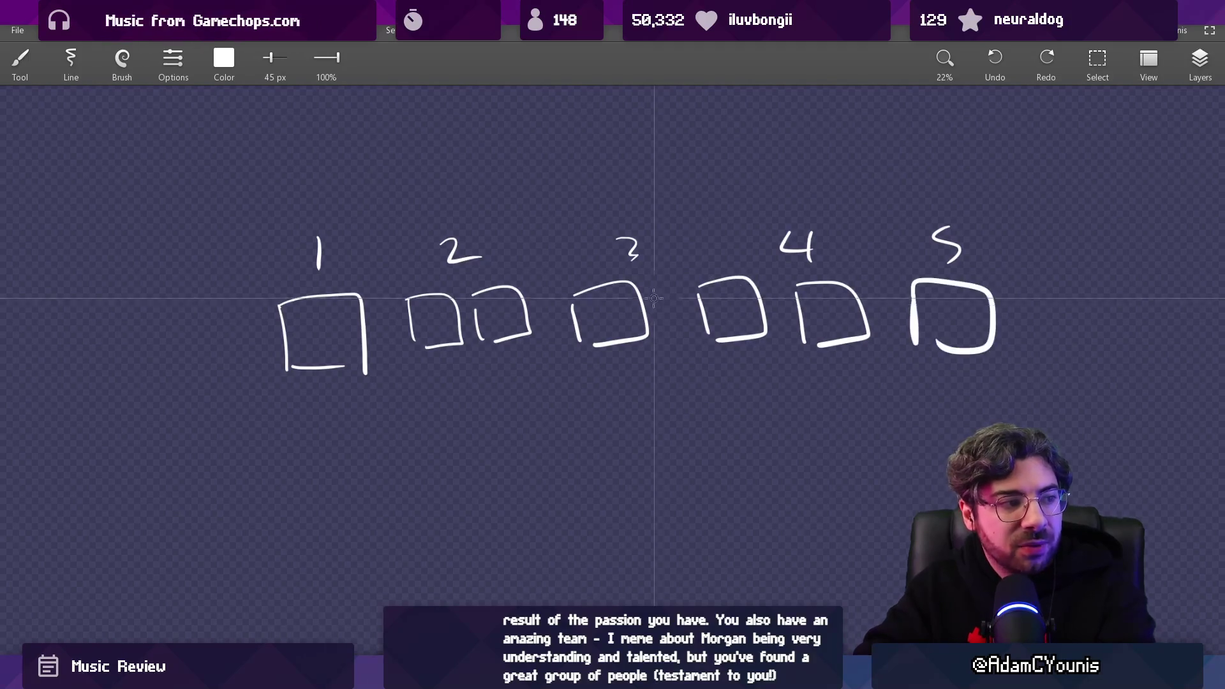
mouse_move(480, 395)
mouse_down()
mouse_move(610, 391)
mouse_move(512, 412)
mouse_move(758, 404)
mouse_up()
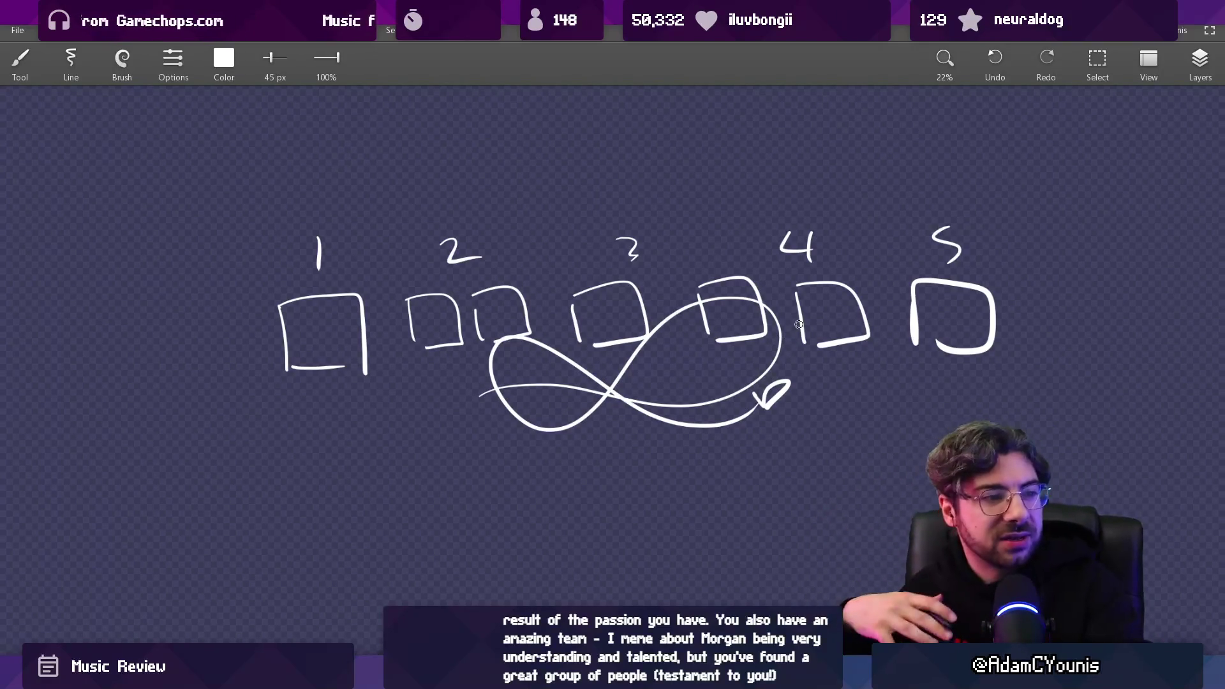
key(ctrl+z)
key(ctrl+z)
Step: Undo the numbers and inner squares written inside boxes 1 and 4
key(ctrl+y)
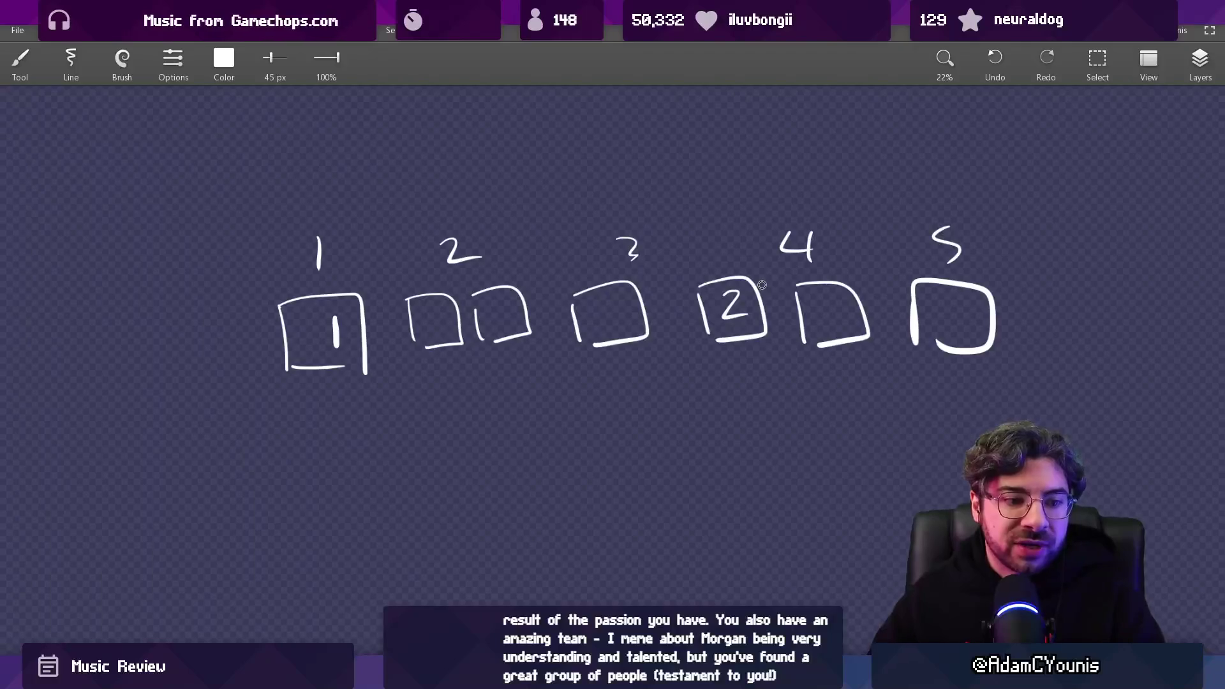
key(ctrl+z)
key(ctrl+y)
key(ctrl+z)
key(ctrl+z)
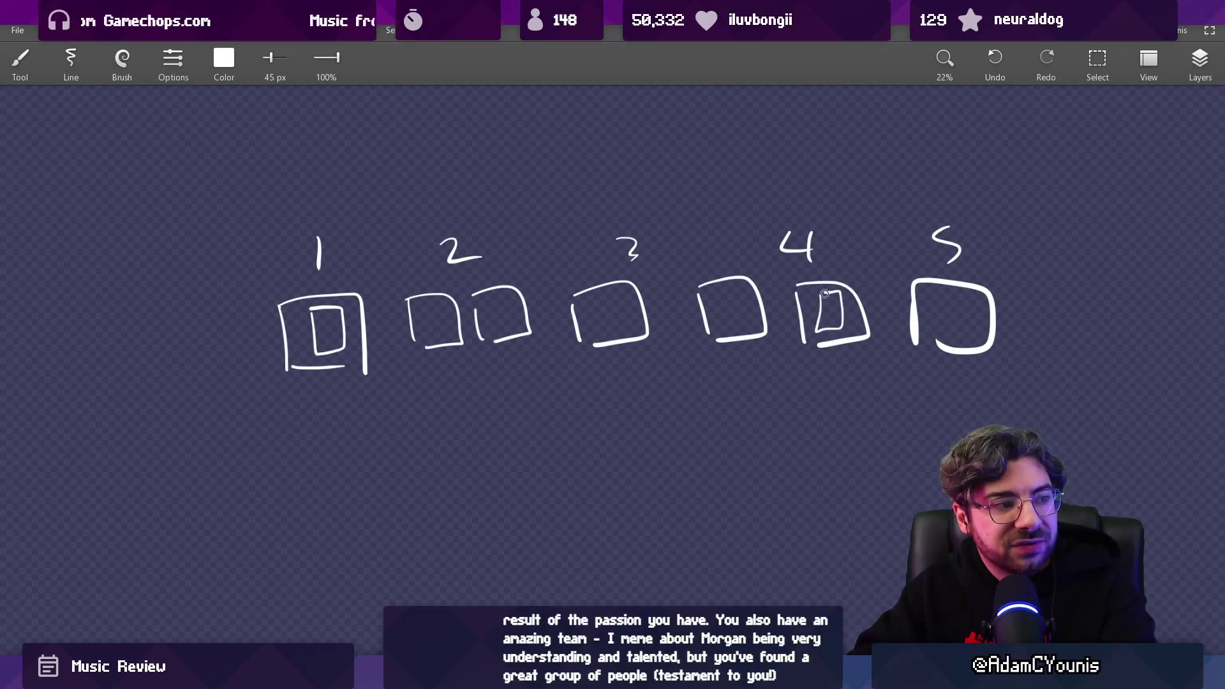
key(ctrl+z)
key(ctrl+z)
key(ctrl+y)
Step: Try a long stroke, a wavy line and an arc arrow across the boxes, undoing the trials
key(ctrl+z)
mouse_move(374, 310)
mouse_down()
mouse_move(797, 294)
mouse_move(976, 316)
mouse_up()
key(ctrl+z)
drag(377, 340, 957, 329)
key(ctrl+z)
mouse_move(809, 300)
mouse_down()
mouse_move(350, 285)
mouse_move(335, 301)
mouse_up()
drag(330, 260, 334, 300)
key(ctrl+z)
key(ctrl+z)
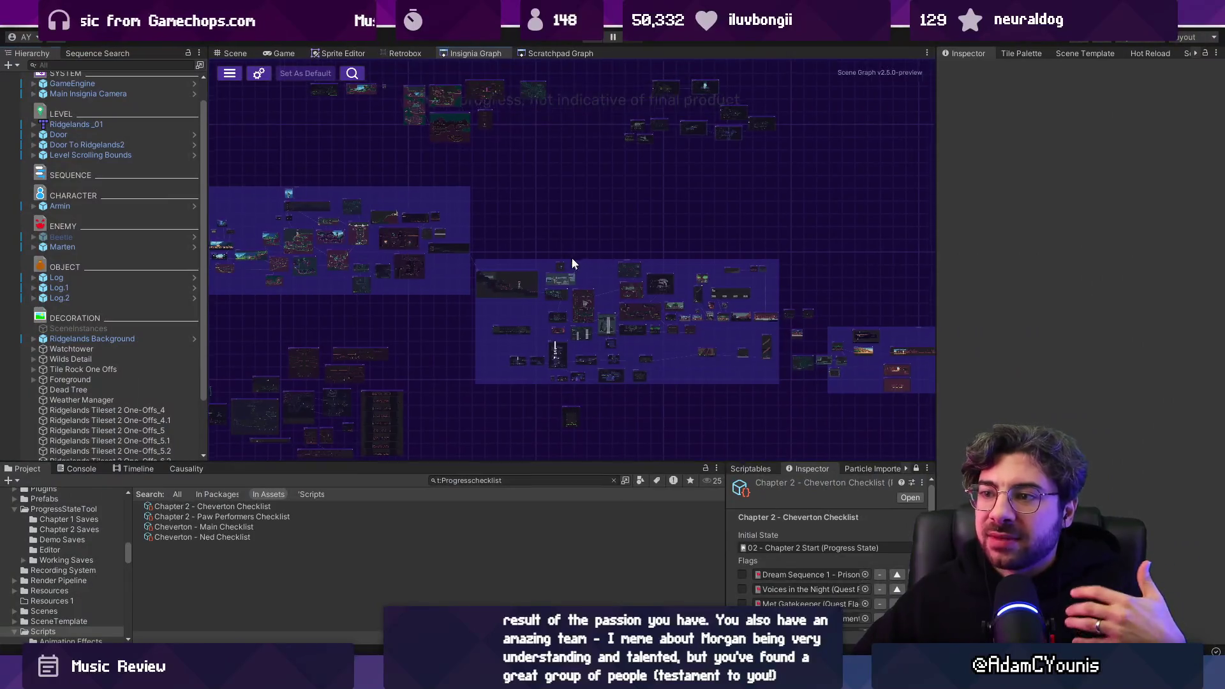
Step: Make the Insignia Graph panel taller and wider by dragging its dividers
drag(571, 258, 682, 222)
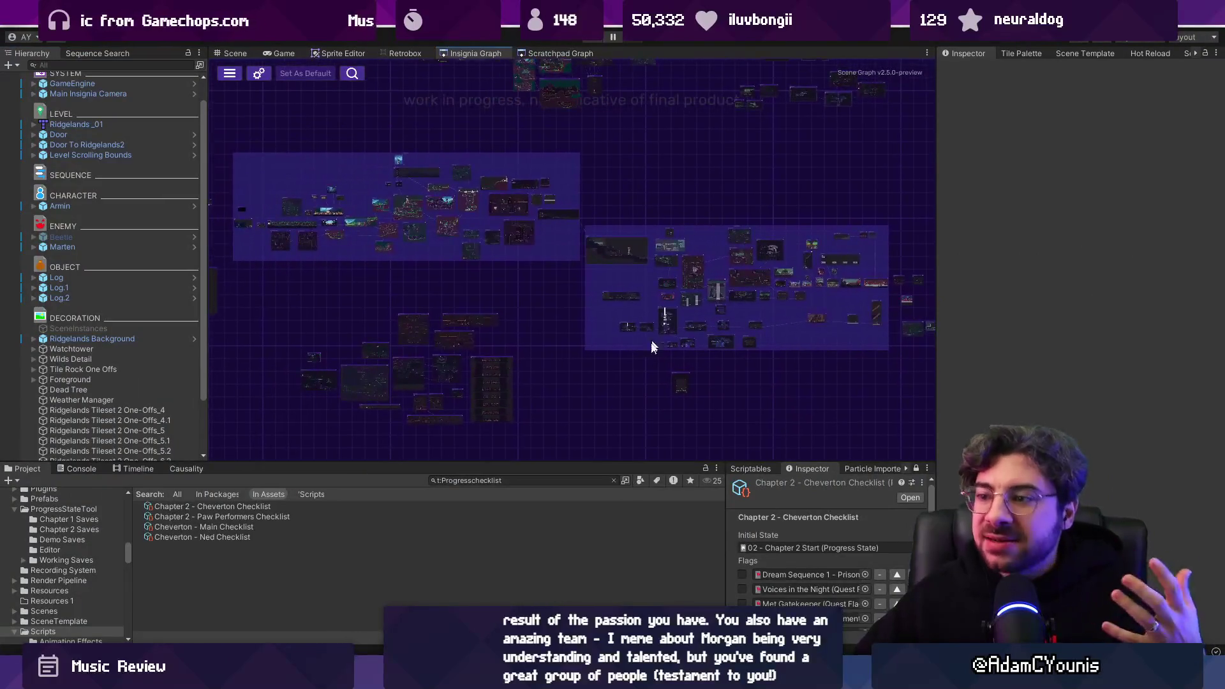
drag(606, 462, 606, 506)
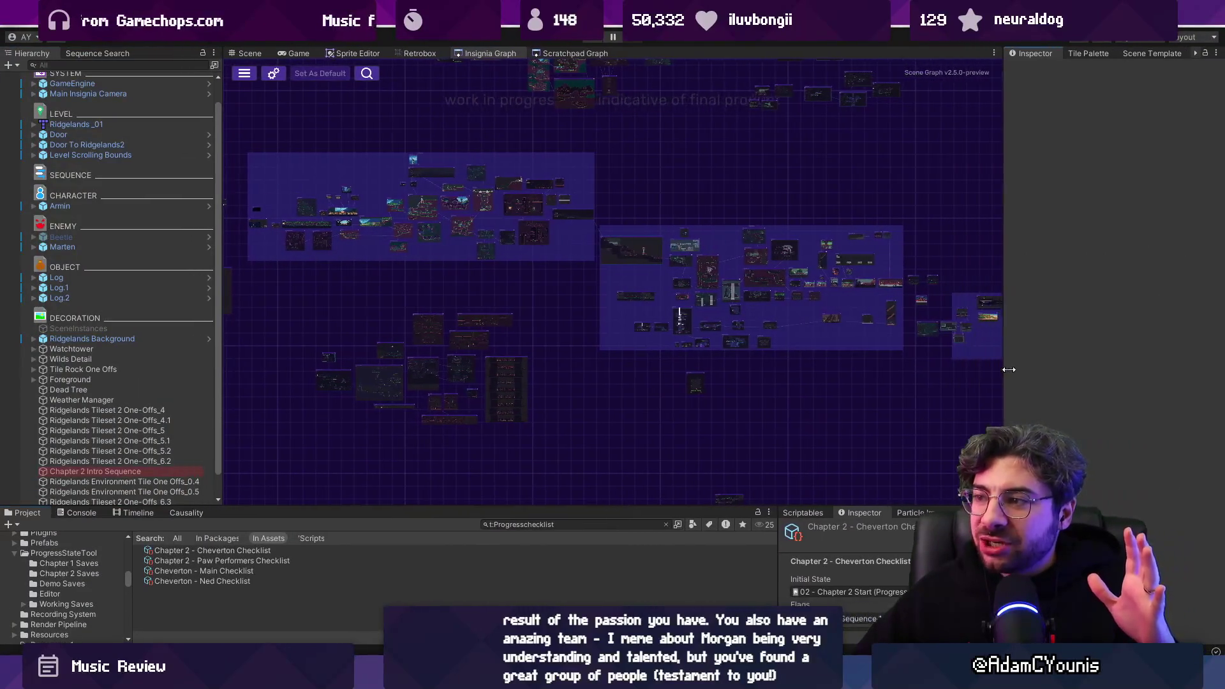
drag(899, 388, 742, 436)
Step: Zoom and pan onto the Ridgelands level node with the tower
scroll(670, 373, up, 3)
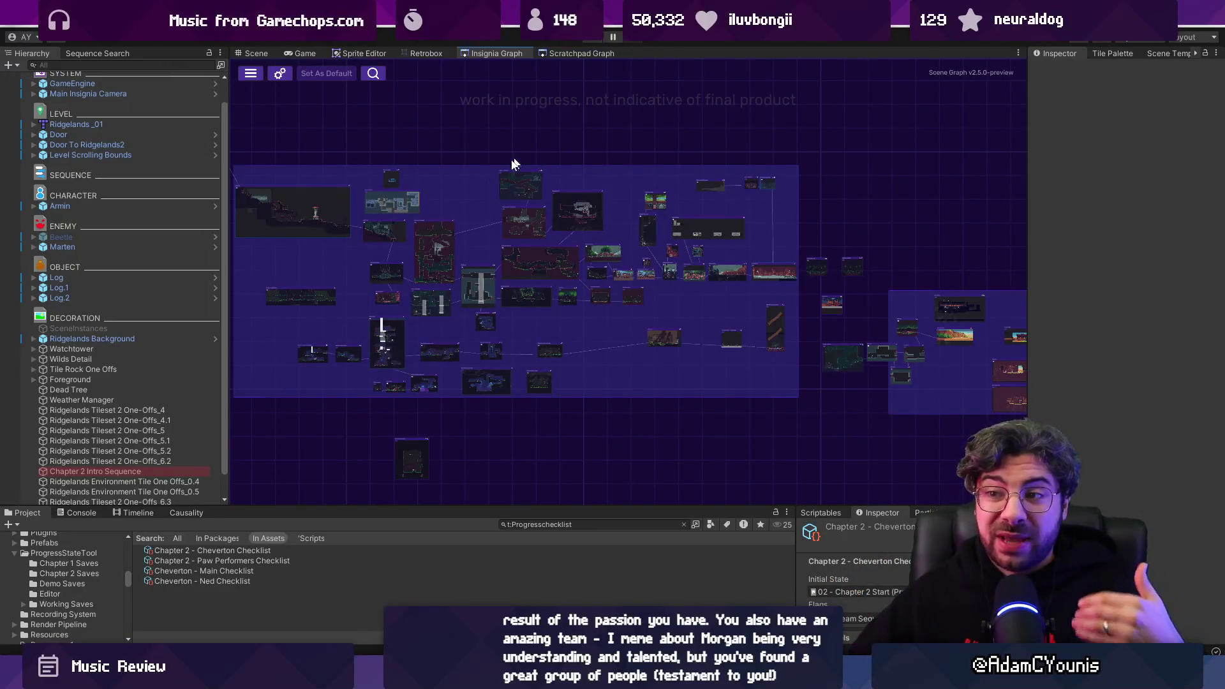
scroll(380, 237, up, 5)
scroll(370, 213, up, 5)
drag(370, 213, 527, 293)
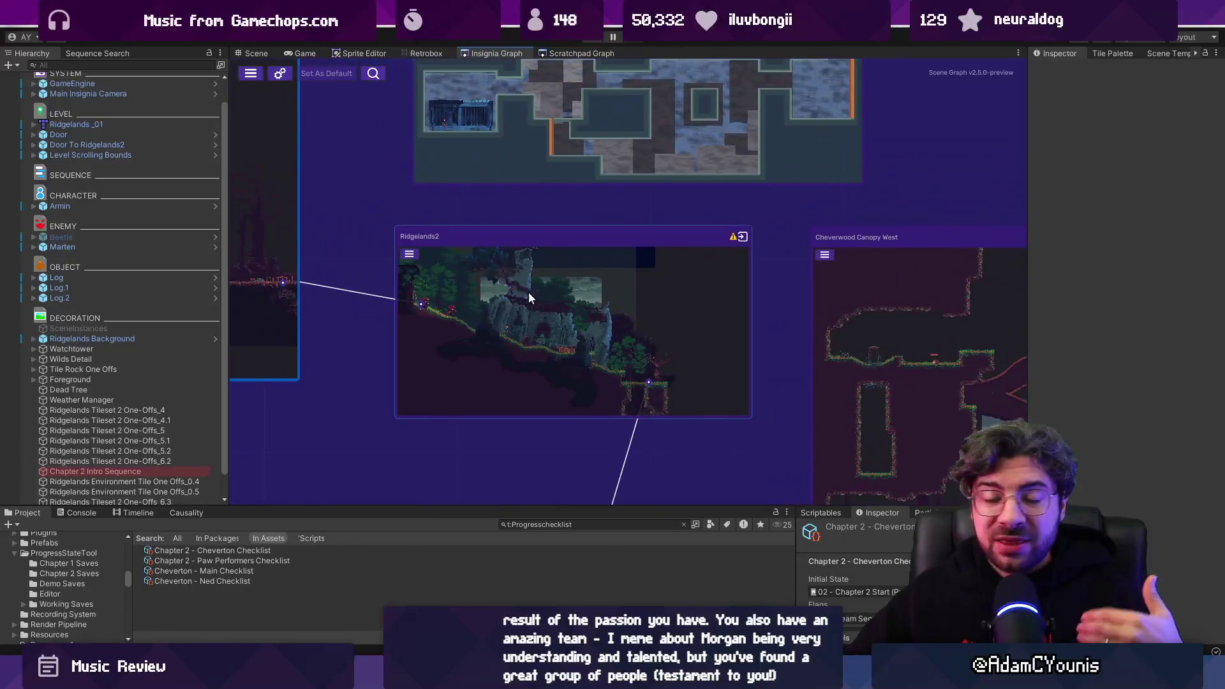
scroll(679, 290, down, 3)
scroll(679, 295, down, 2)
scroll(462, 254, up, 5)
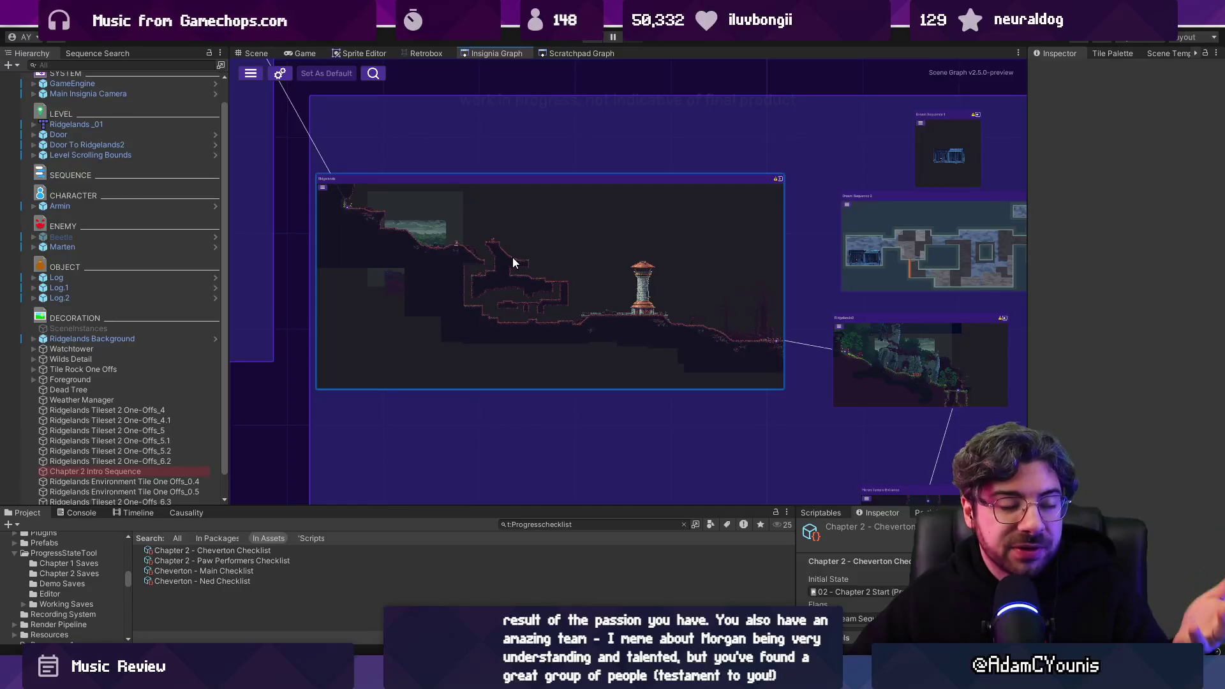
scroll(511, 261, down, 6)
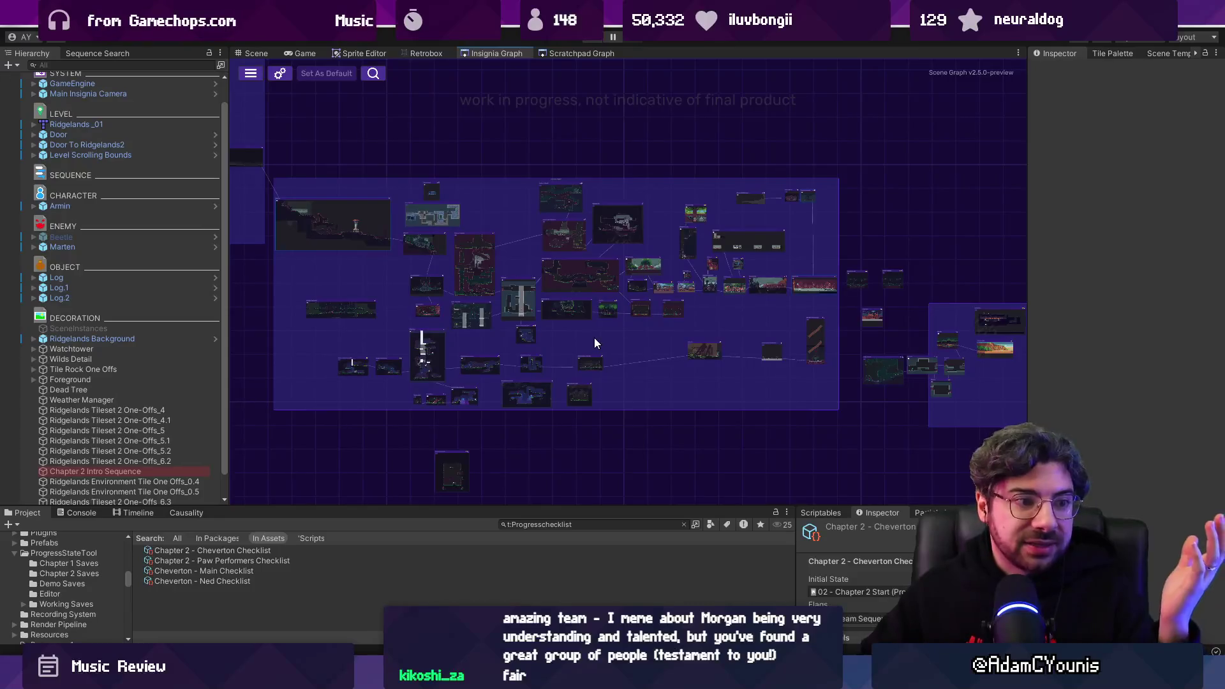
Step: Zoom out and frame the right-hand group of level nodes in the Insignia Graph
scroll(595, 343, down, 3)
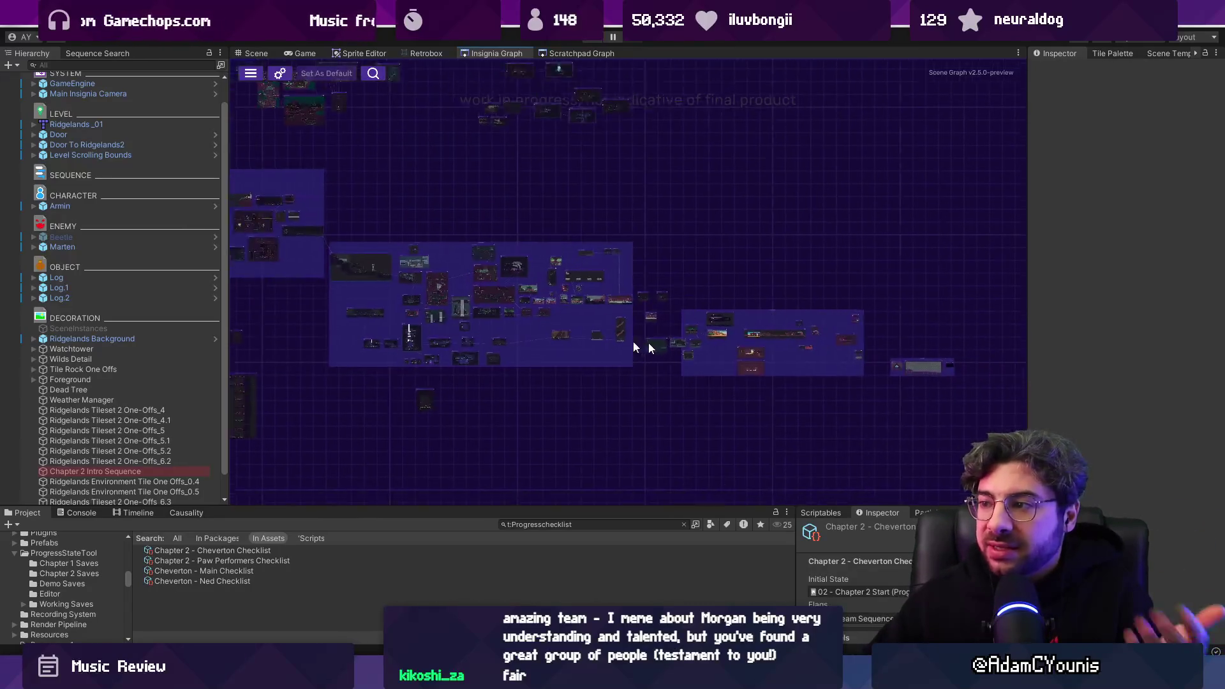
drag(680, 346, 568, 342)
scroll(568, 342, up, 3)
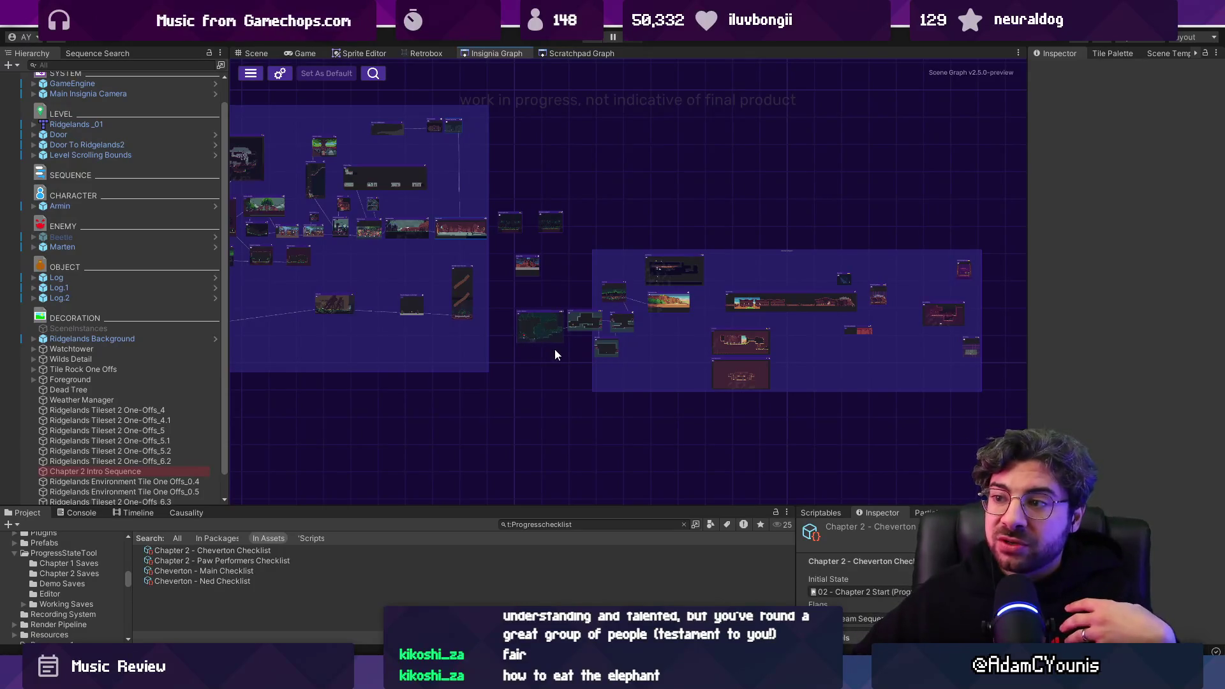
Step: Nudge a level node slightly right in its group, then inspect Naso Hills and the forest node
mouse_move(579, 323)
mouse_down()
mouse_move(596, 323)
mouse_move(589, 305)
mouse_up()
scroll(582, 321, up, 10)
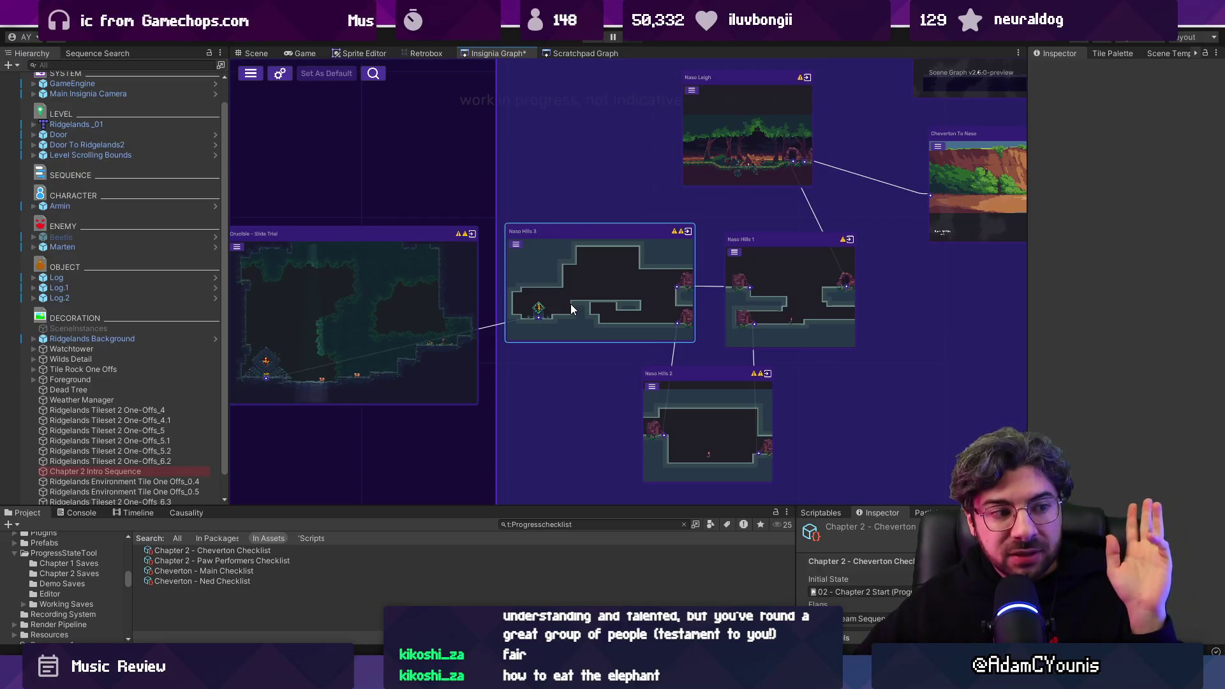
scroll(539, 308, down, 3)
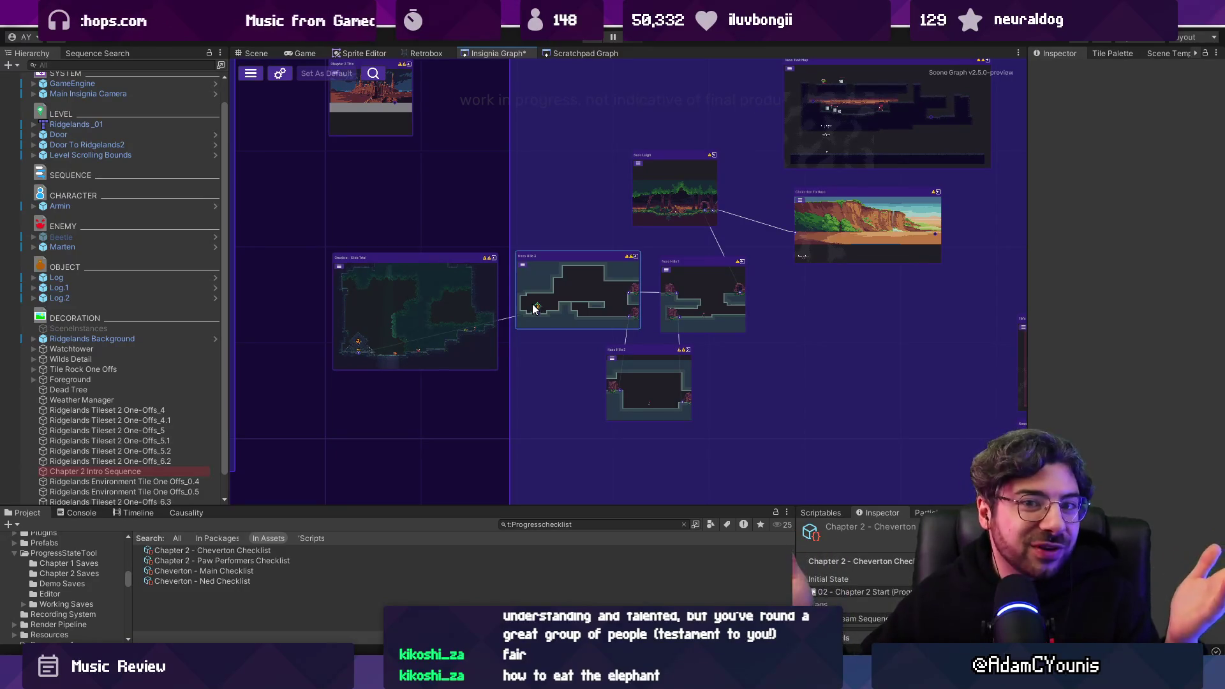
scroll(538, 307, down, 5)
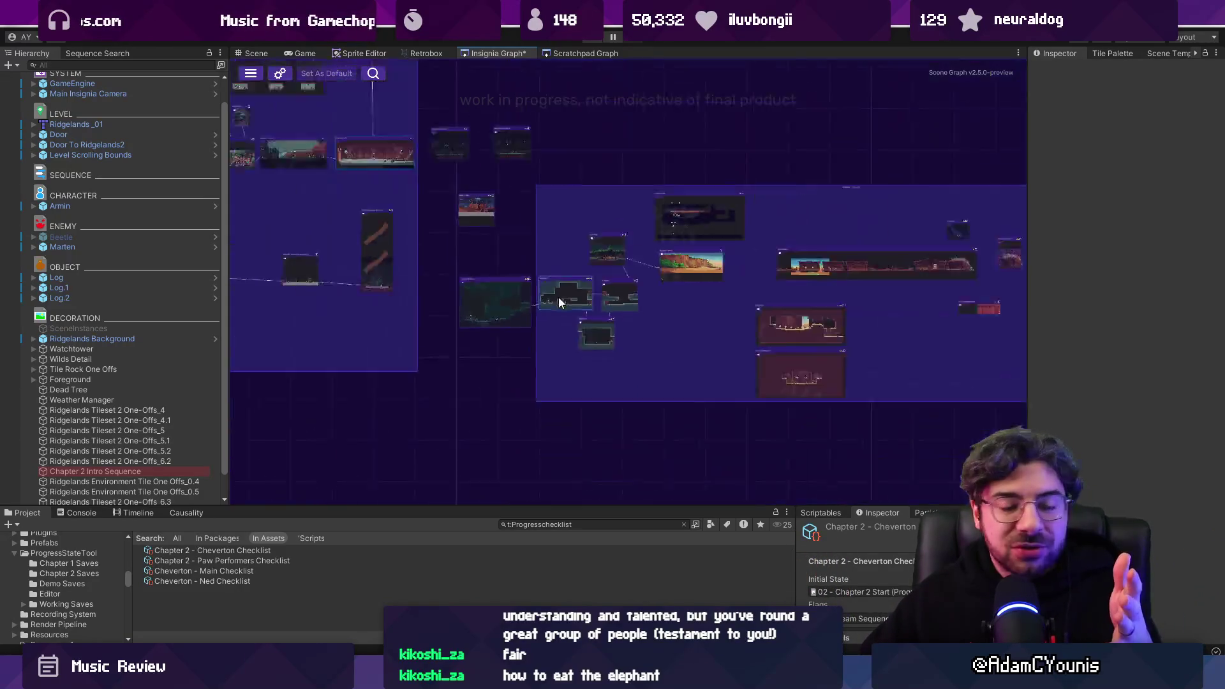
scroll(528, 311, up, 6)
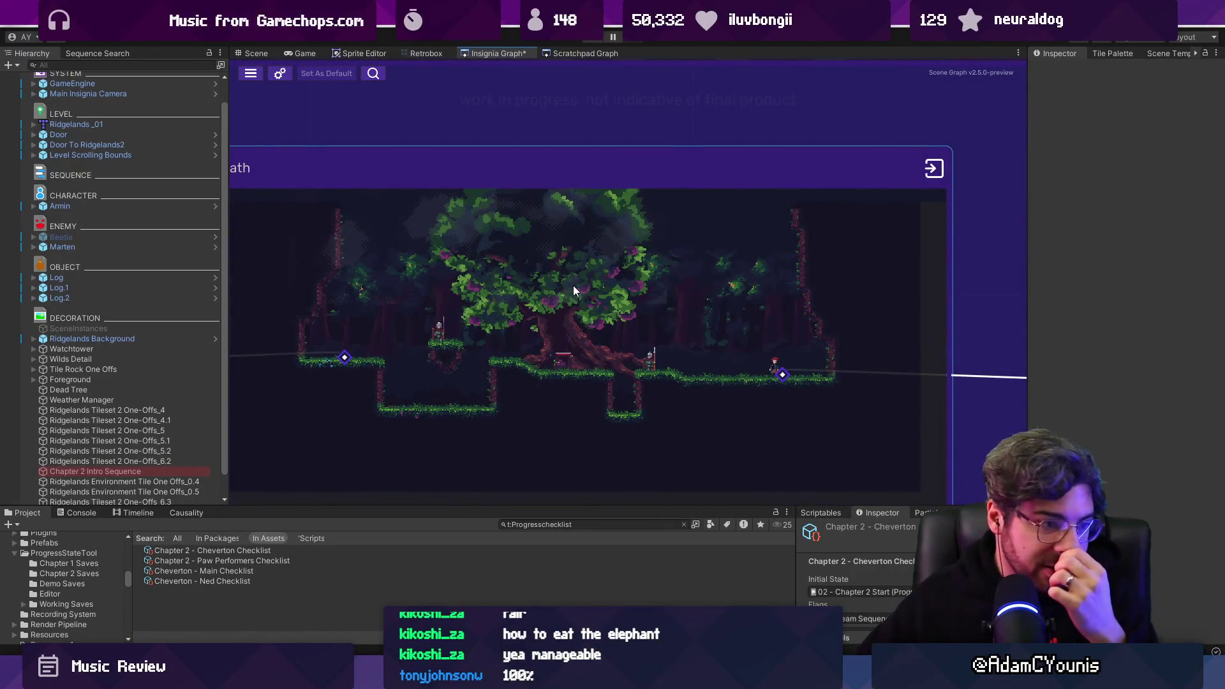
scroll(557, 281, down, 6)
mouse_move(528, 304)
mouse_down()
mouse_move(749, 361)
mouse_move(729, 334)
mouse_up()
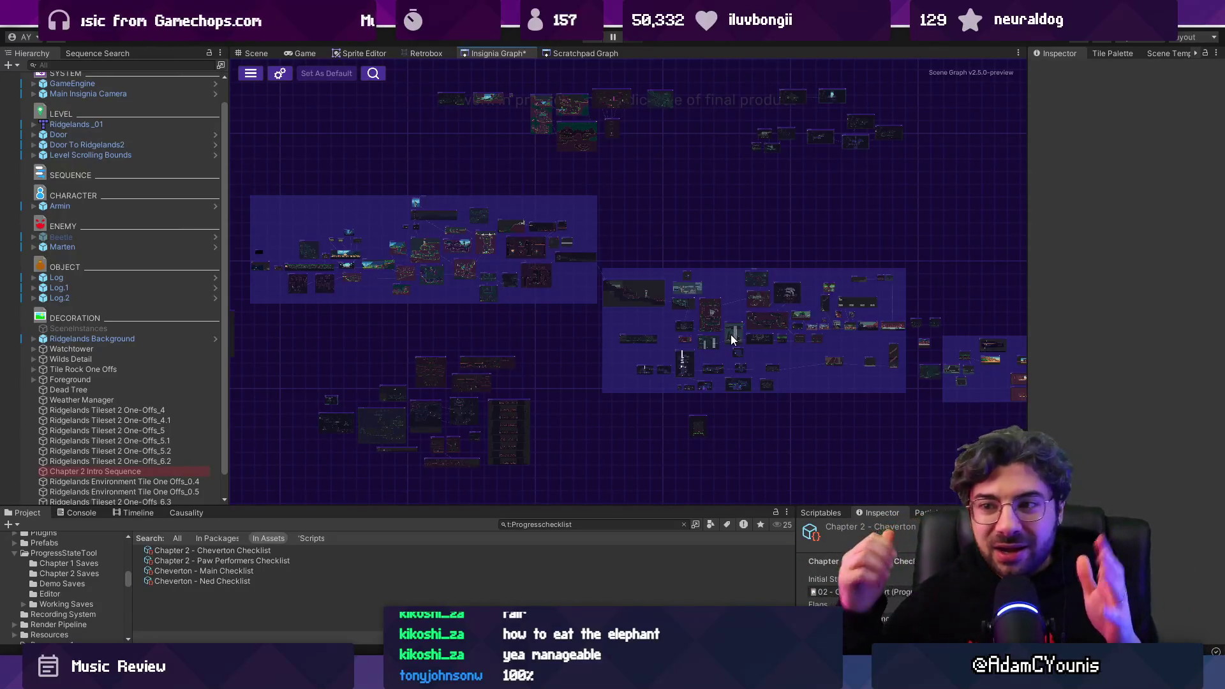
drag(886, 359, 312, 297)
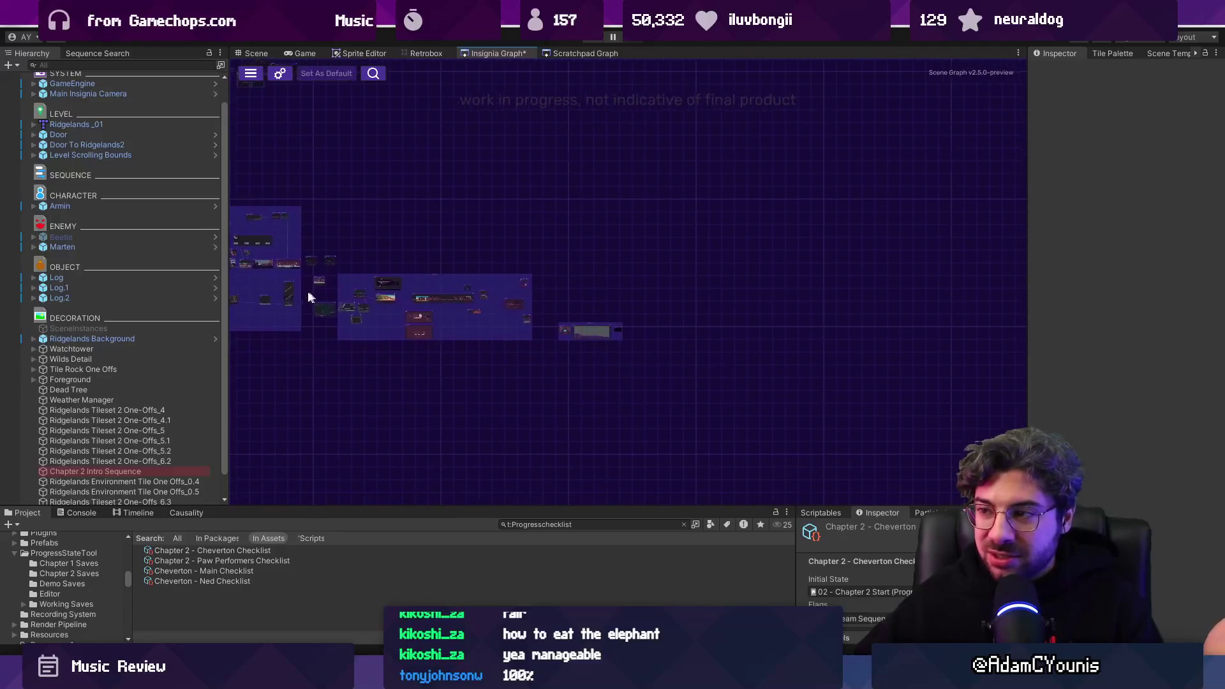
scroll(312, 298, up, 5)
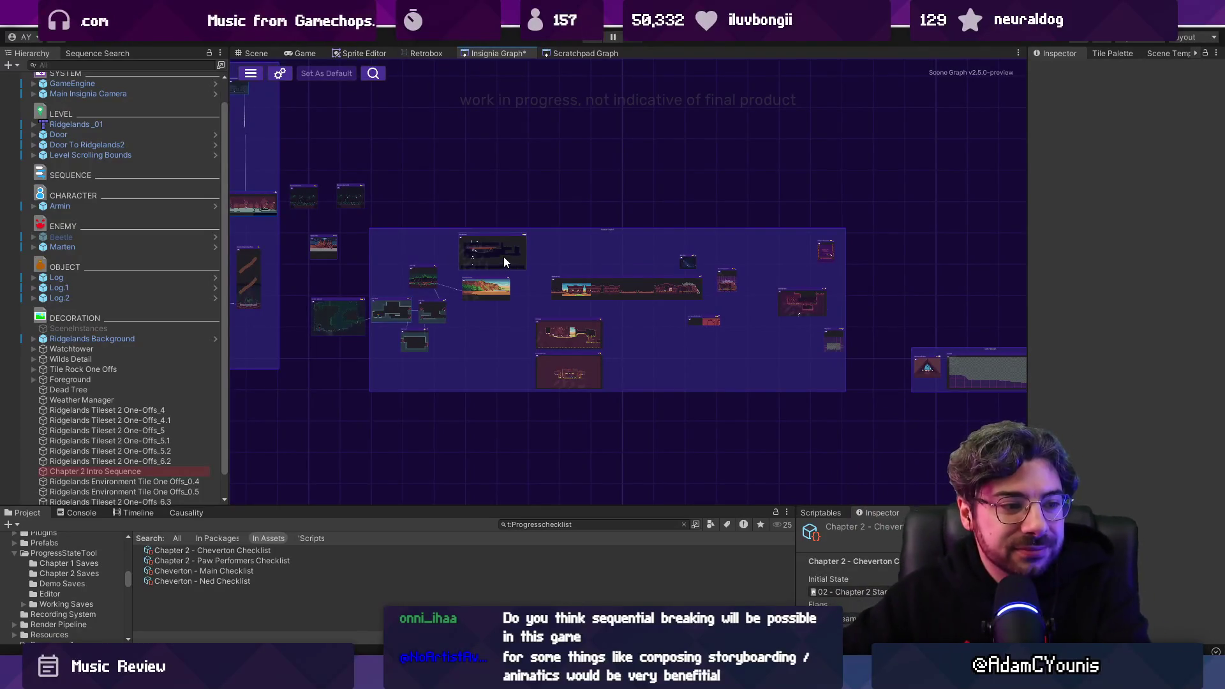
mouse_move(497, 258)
mouse_down()
mouse_move(612, 319)
mouse_move(777, 349)
mouse_up()
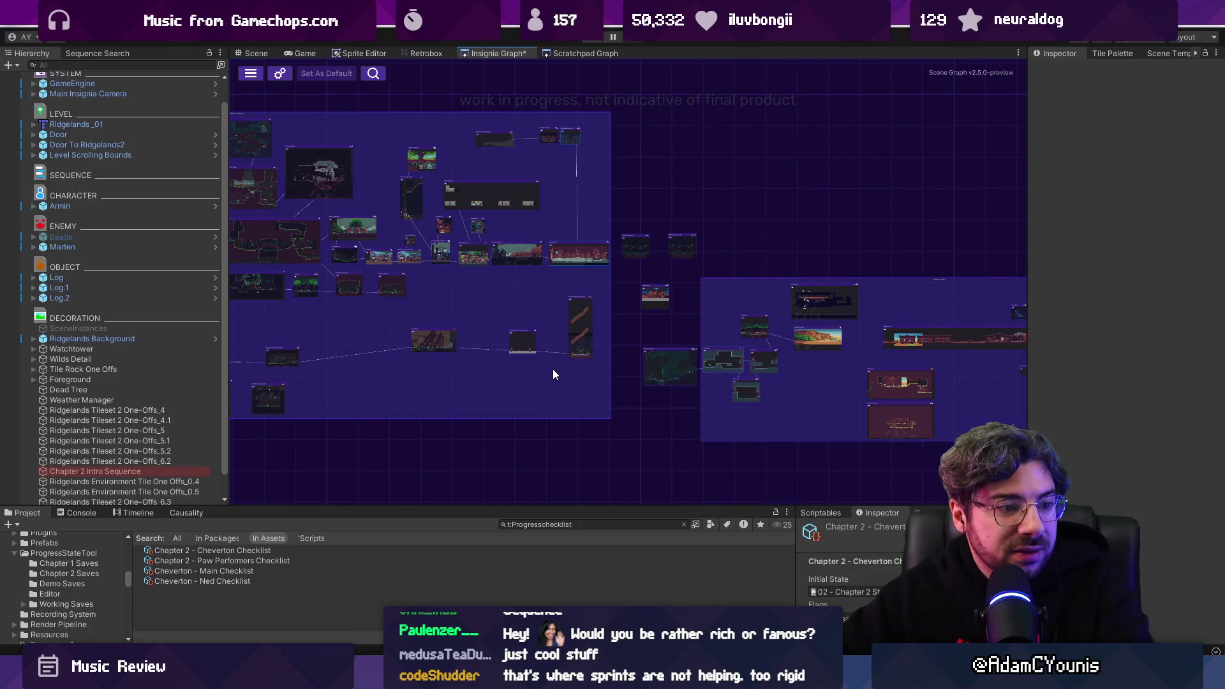
scroll(566, 368, down, 5)
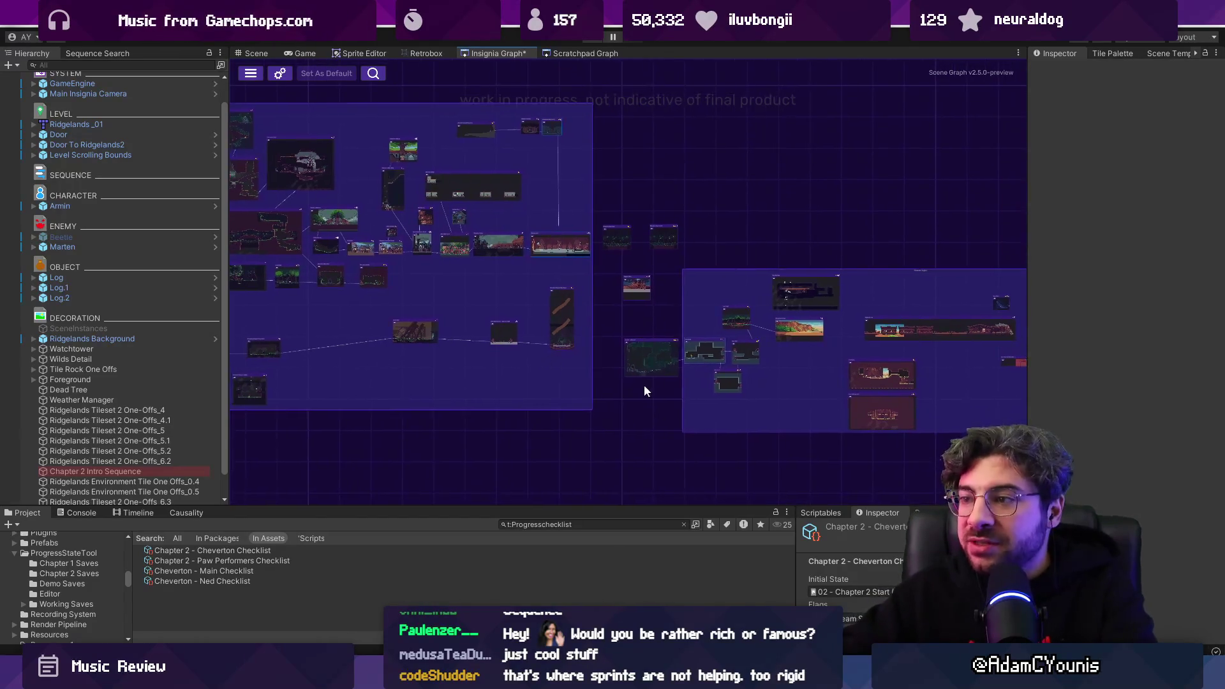
scroll(533, 358, up, 8)
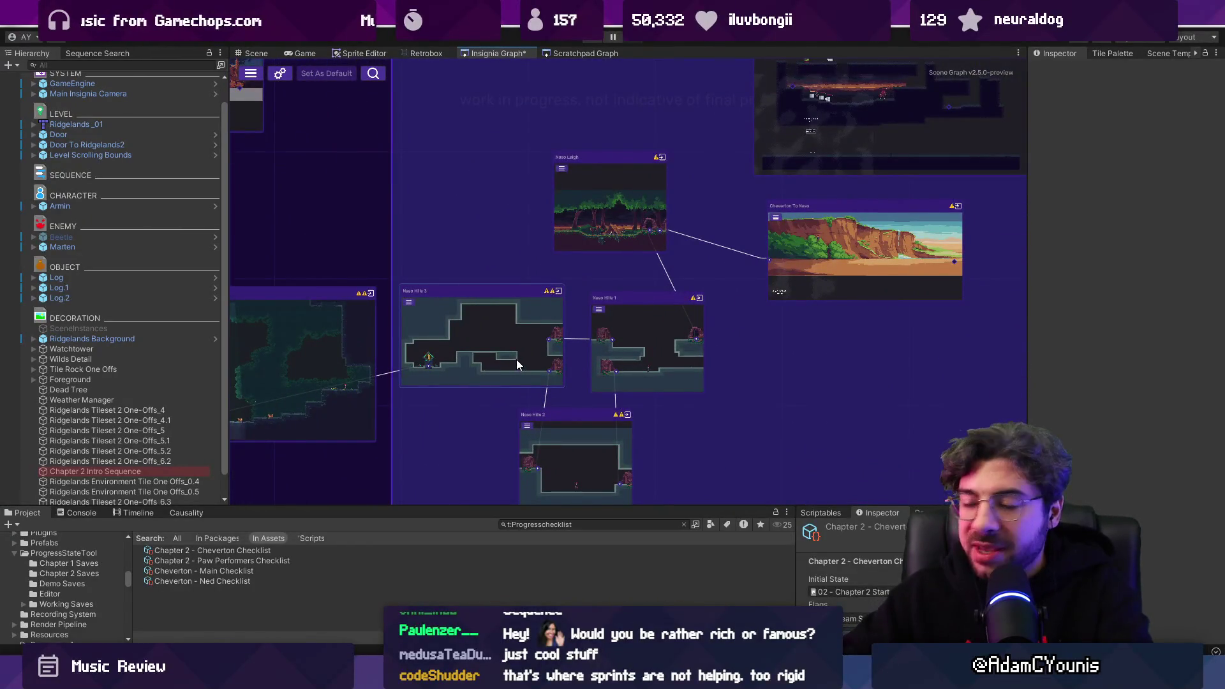
mouse_move(744, 355)
mouse_down()
mouse_move(438, 306)
mouse_move(561, 304)
mouse_up()
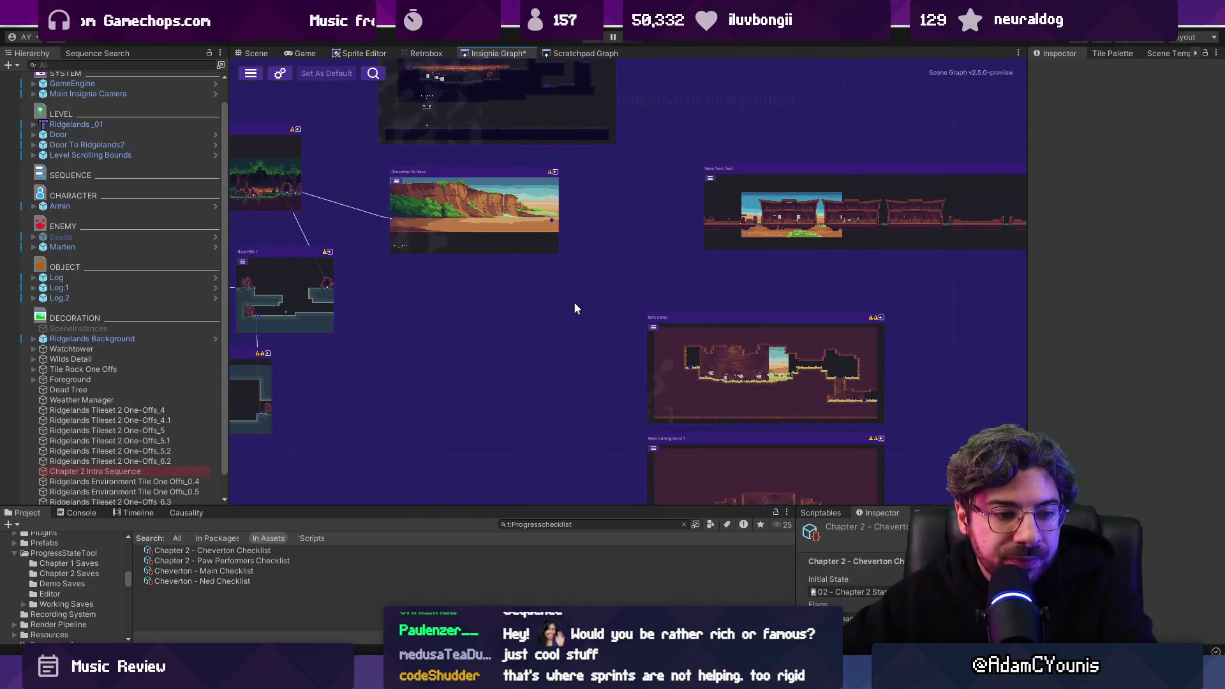
scroll(476, 279, down, 3)
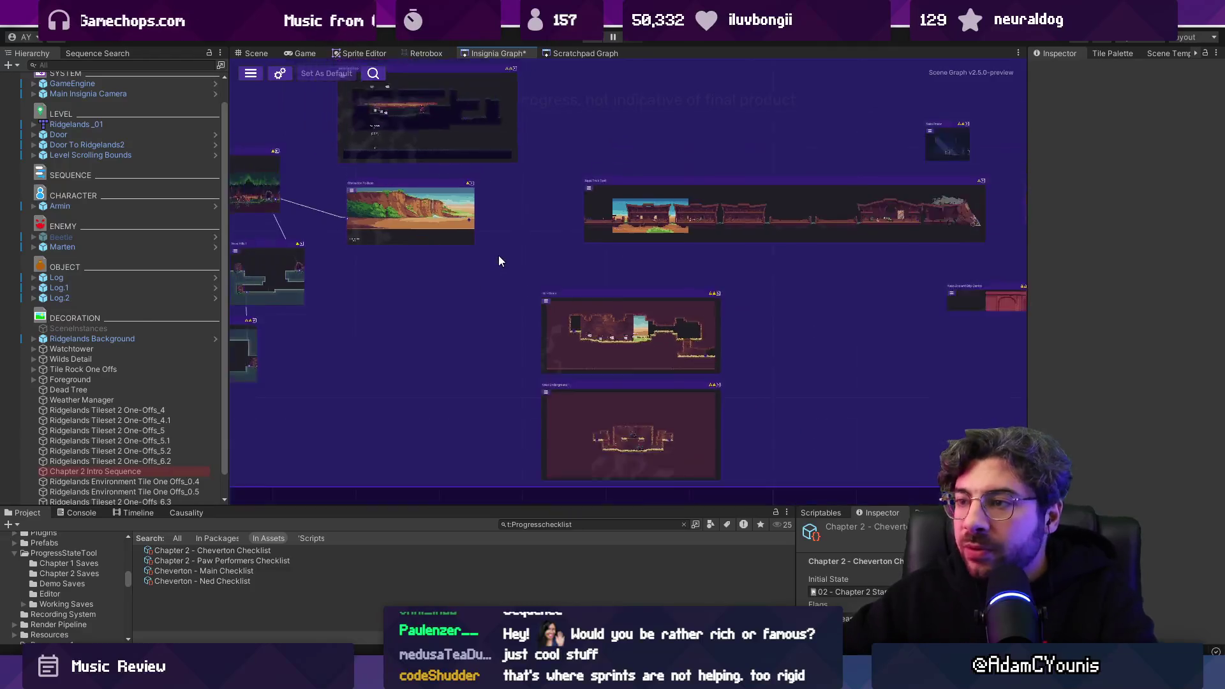
scroll(499, 260, down, 4)
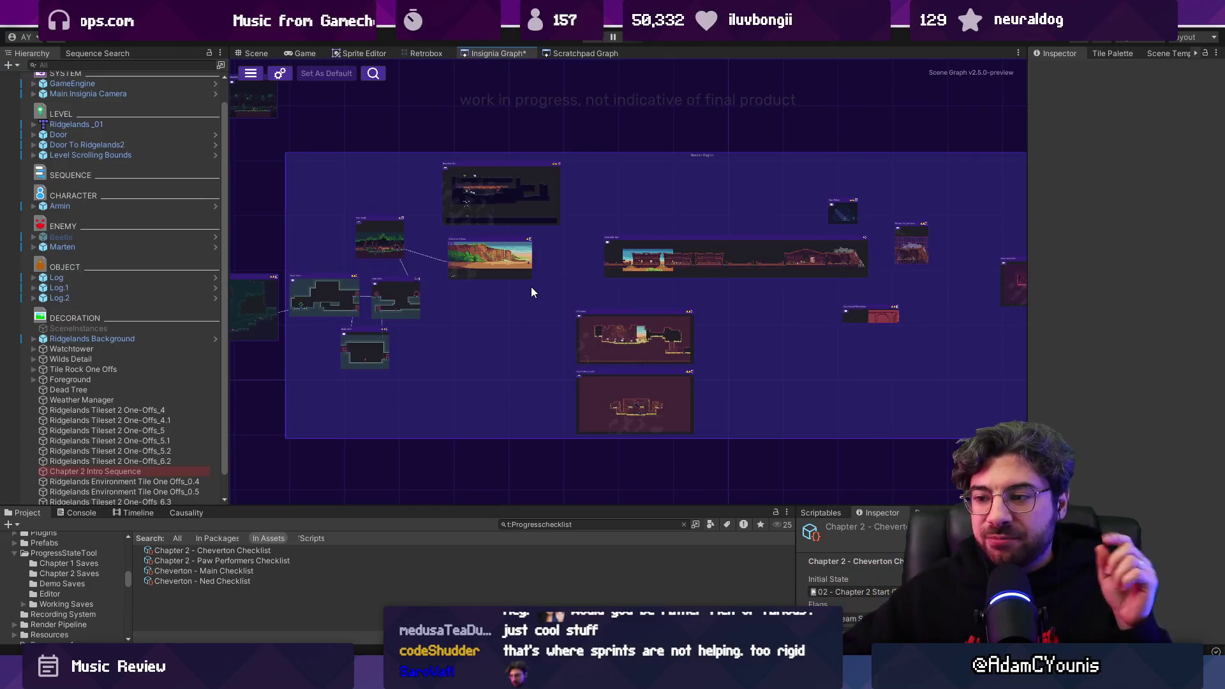
mouse_move(558, 676)
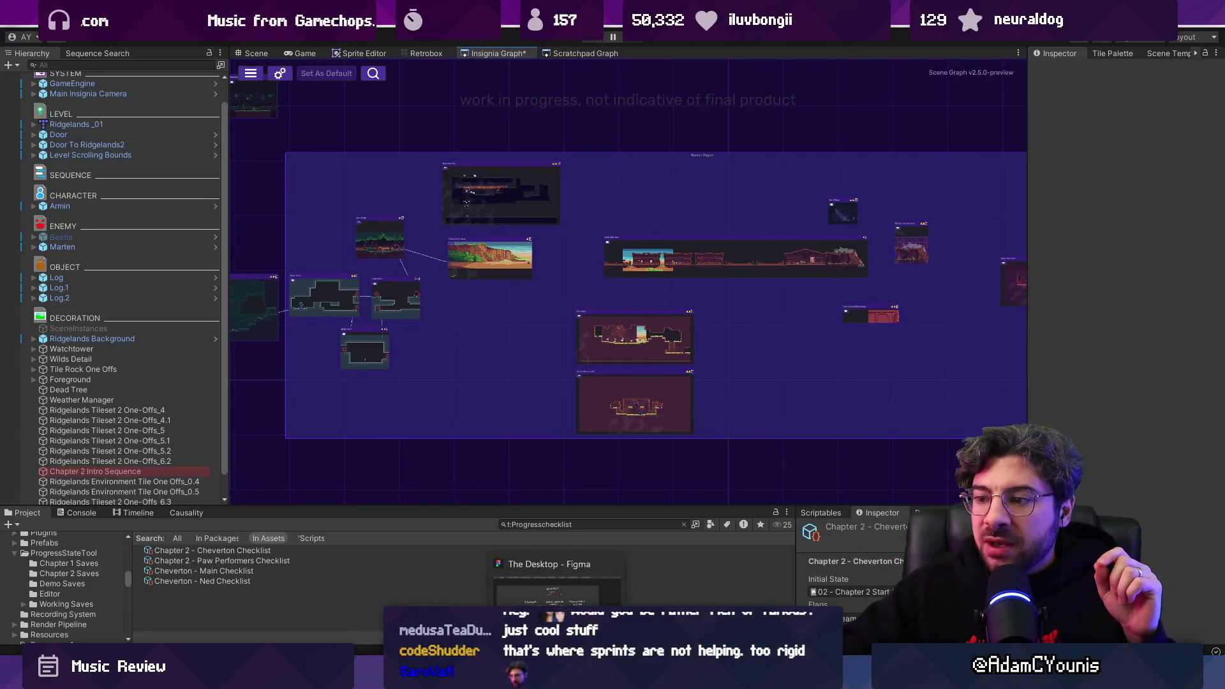
Step: In Figma's Insignia Working Design Document, browse the 0. Project Direction and Greybox Planning pages
click(558, 583)
click(191, 12)
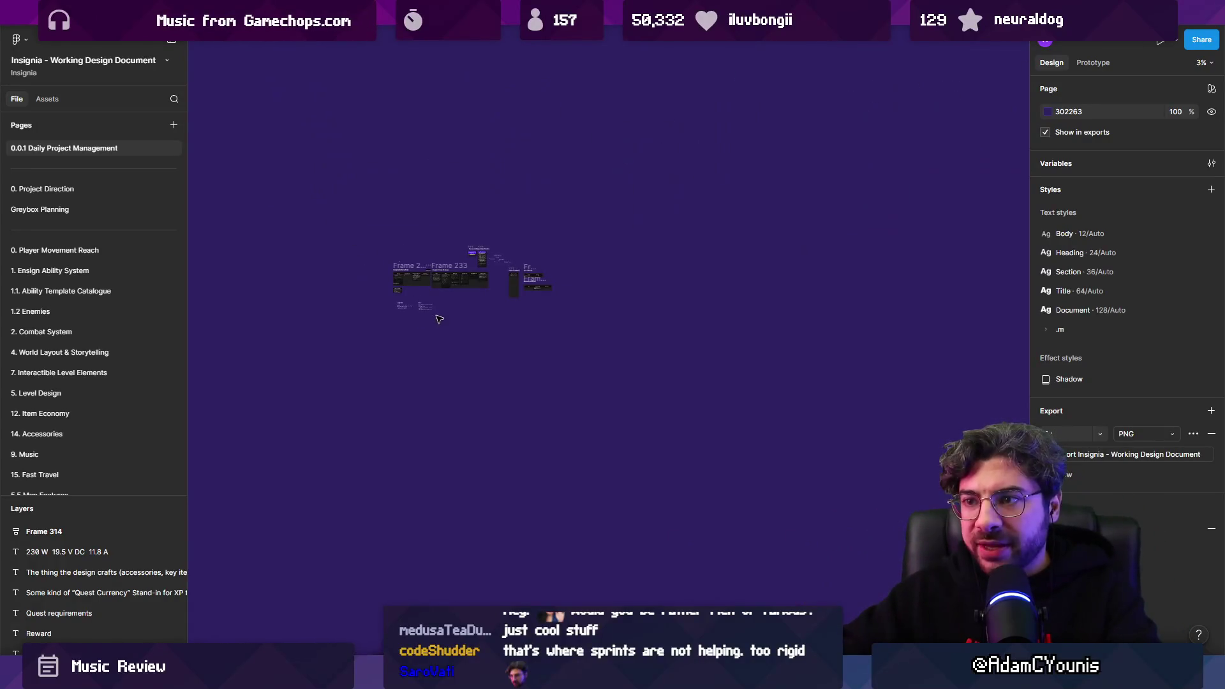
scroll(439, 282, down, 5)
scroll(438, 282, up, 4)
click(90, 187)
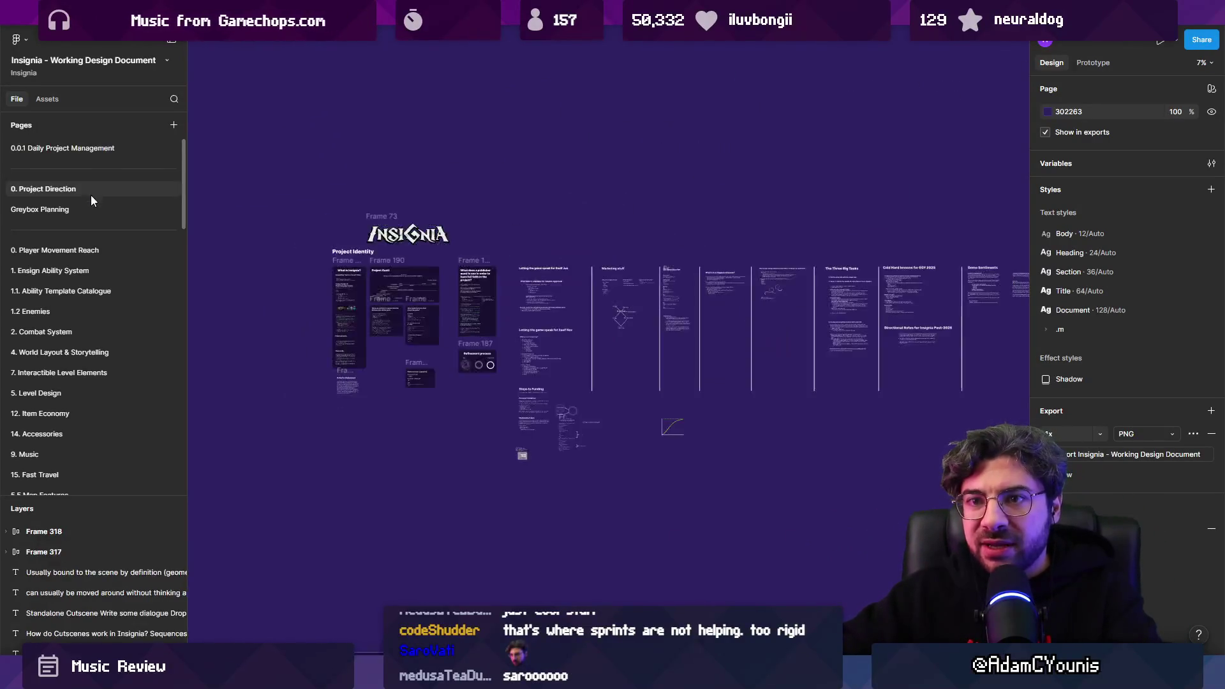
click(95, 209)
click(97, 187)
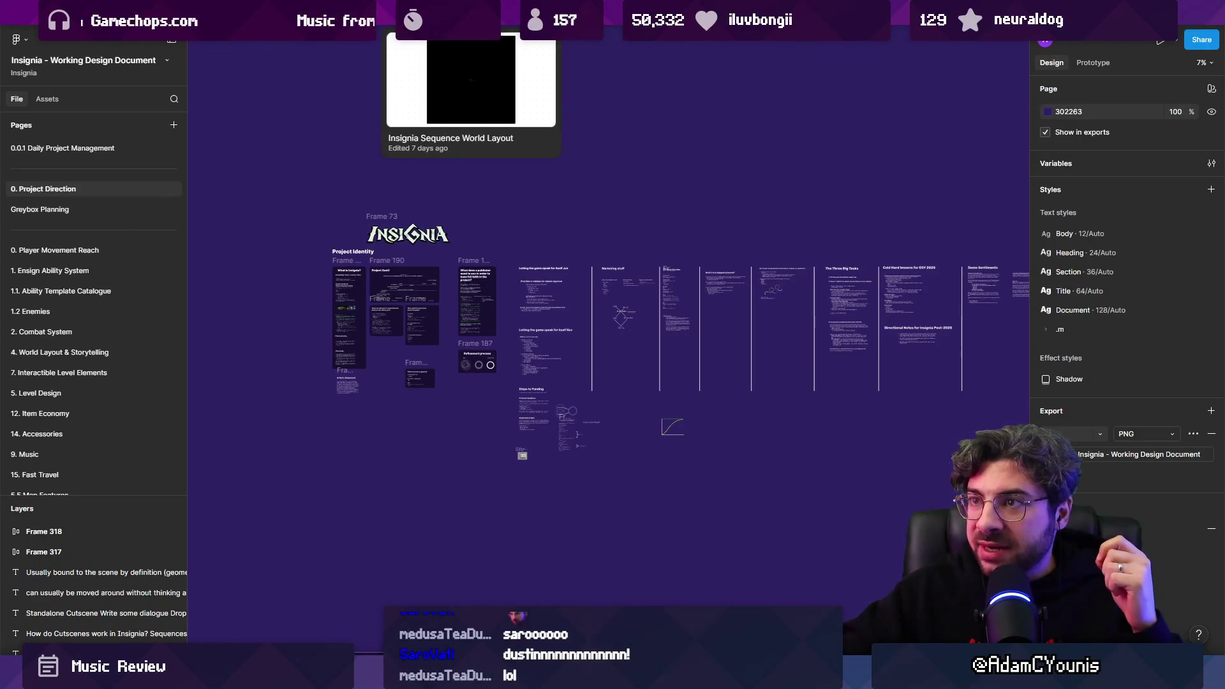
Step: Glance at the Insignia Sequence World Layout file, then open the Insignia Story Map file
click(447, 12)
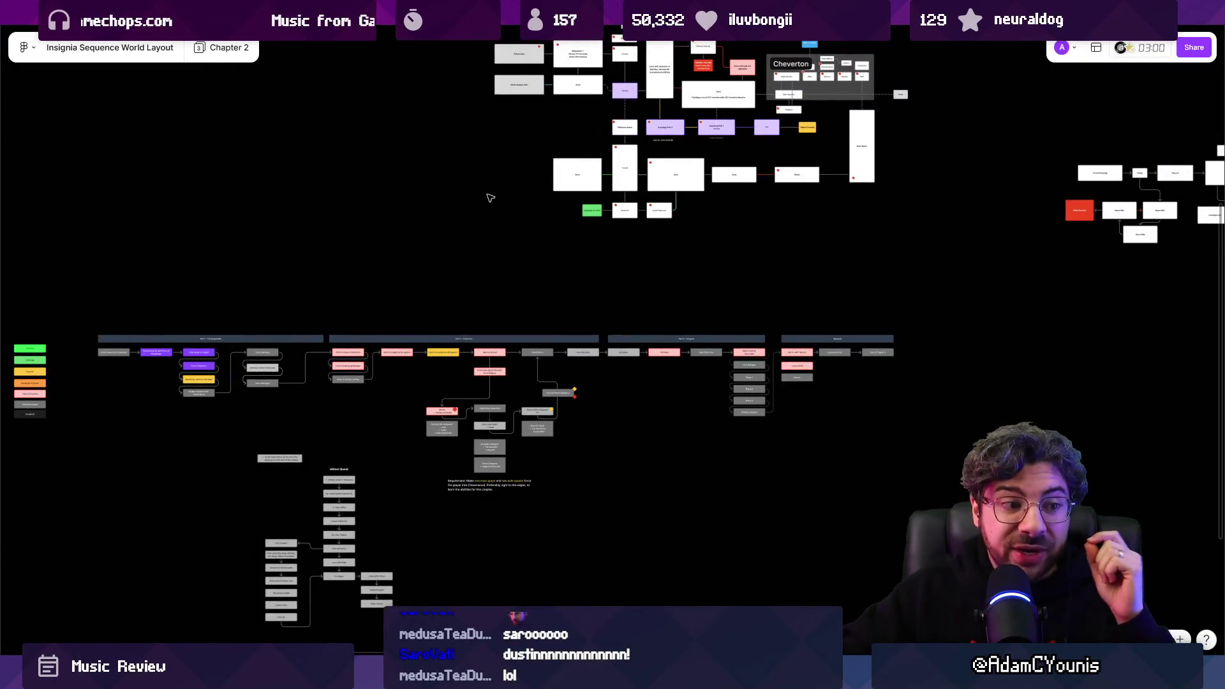
scroll(488, 212, left, 3)
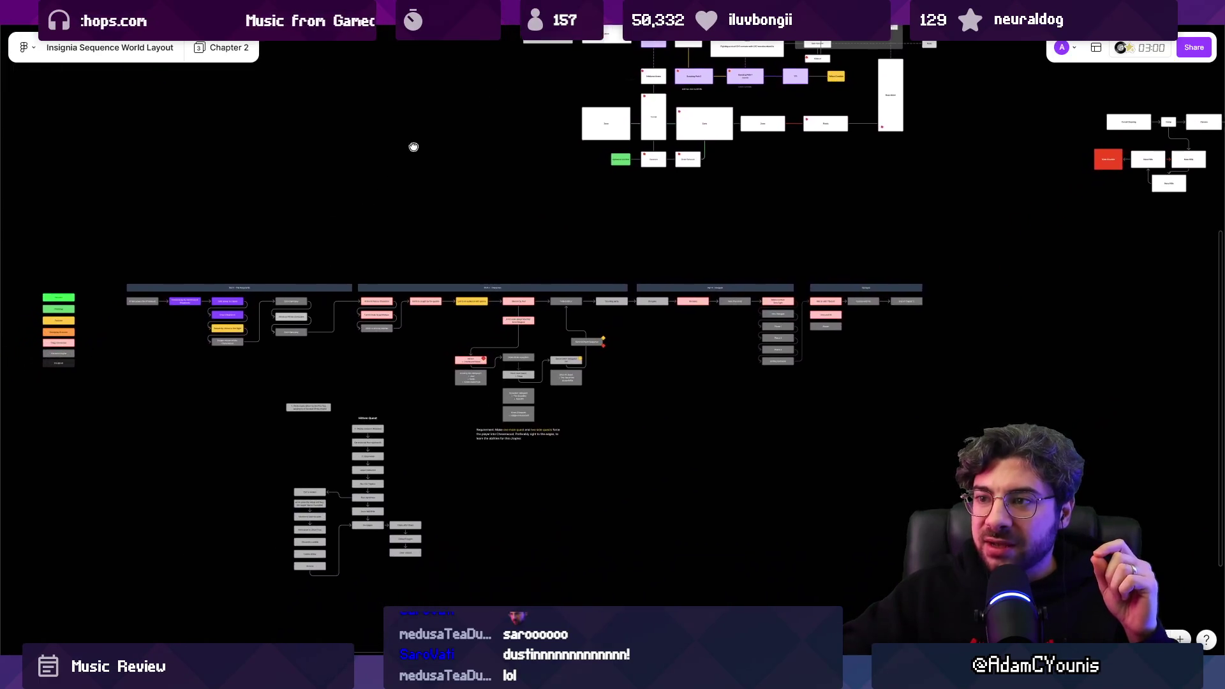
click(596, 14)
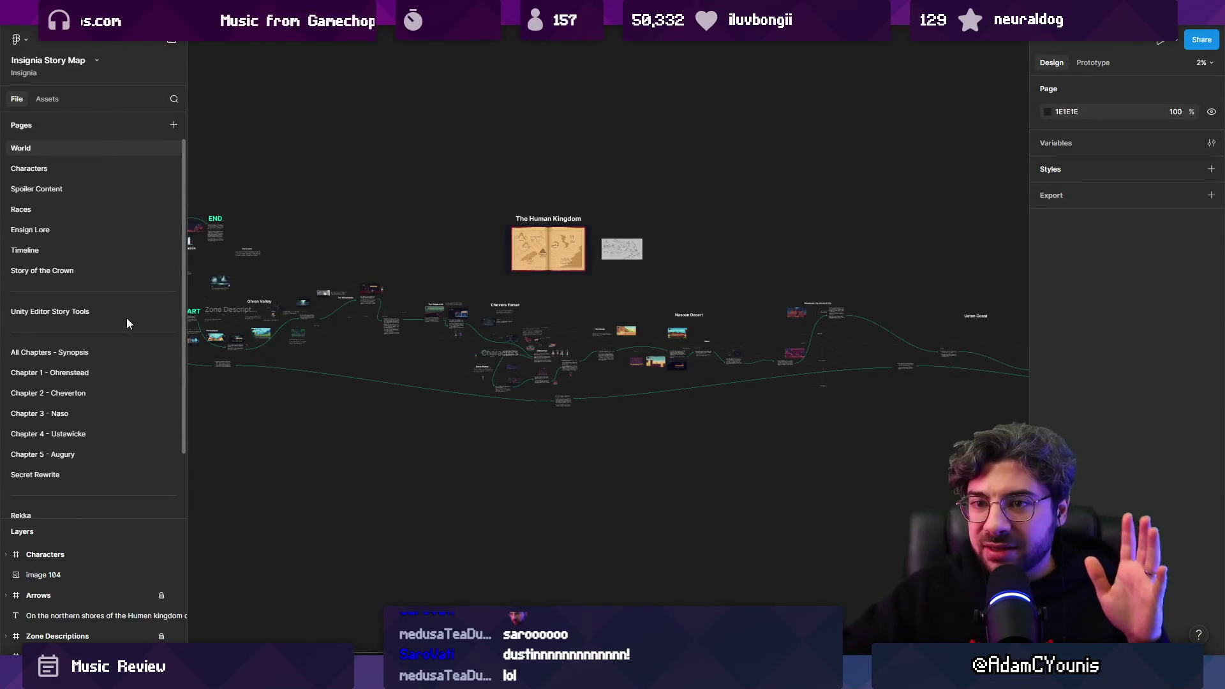
Step: Hide Figma's interface to view the story map full-screen, then restore the side panels
scroll(544, 254, left, 3)
key(ctrl+backslash)
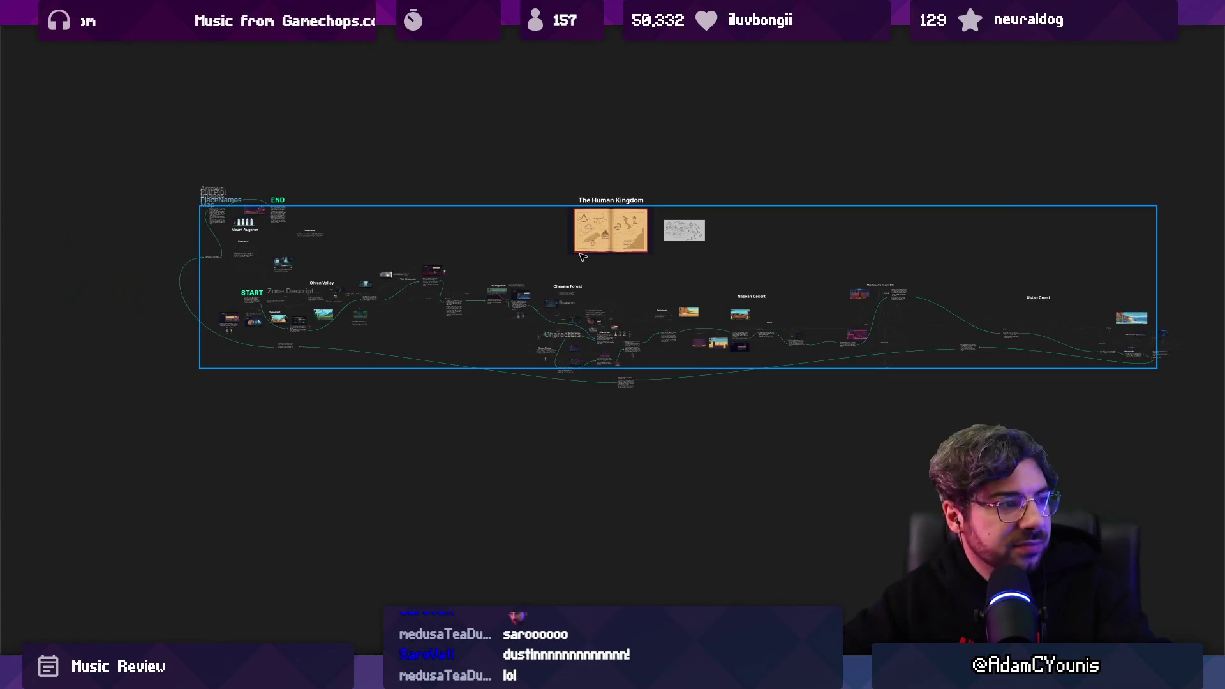
key(ctrl+backslash)
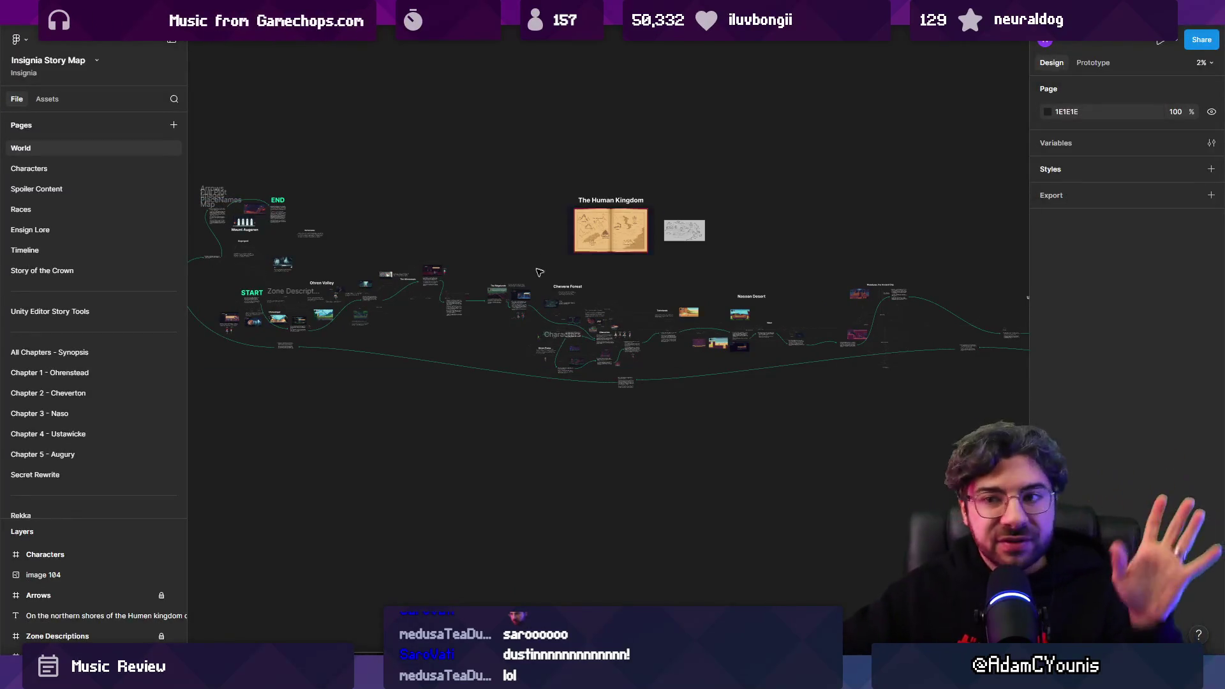
scroll(574, 319, right, 3)
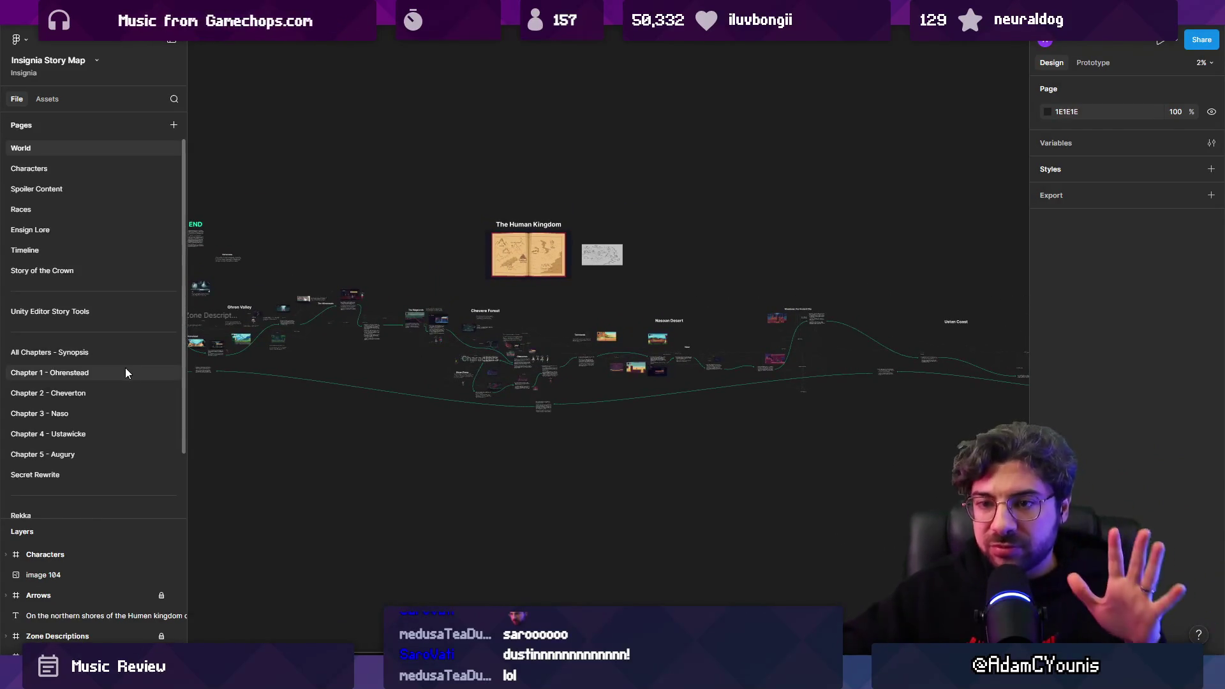
Step: Review the Chapter 2 - Cheverton page around Frame 18, then go back to the Sequence World Layout file
click(113, 390)
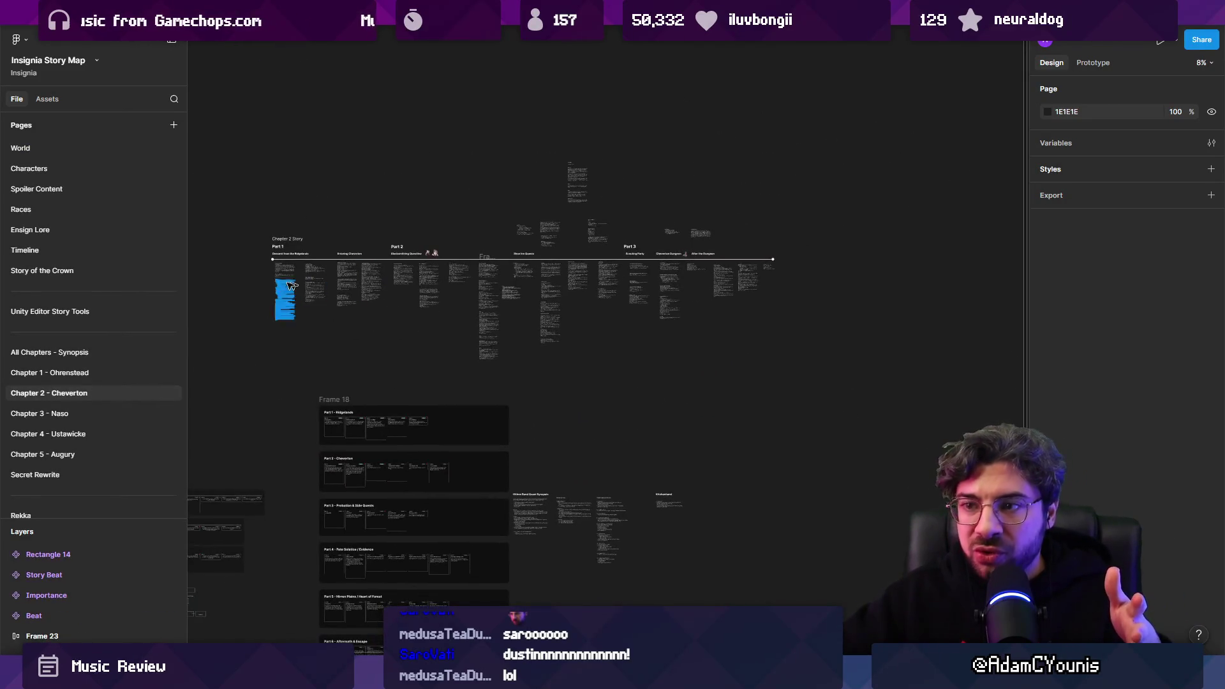
scroll(807, 280, down, 3)
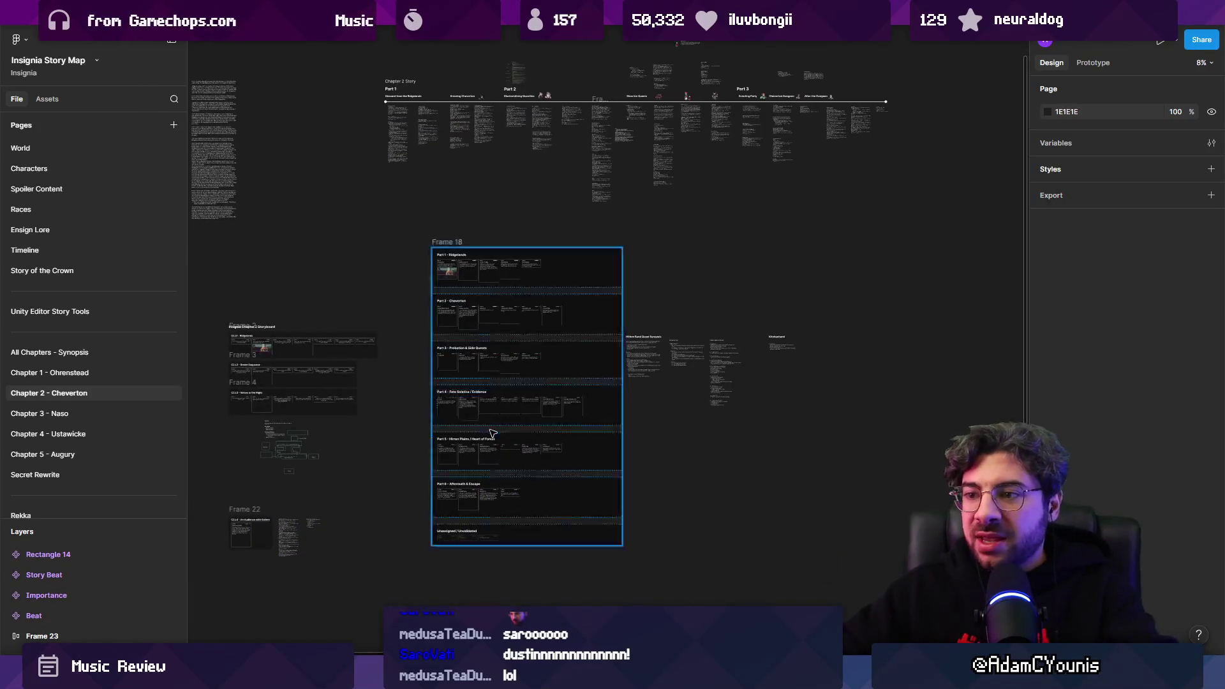
scroll(479, 396, up, 5)
scroll(433, 315, down, 1)
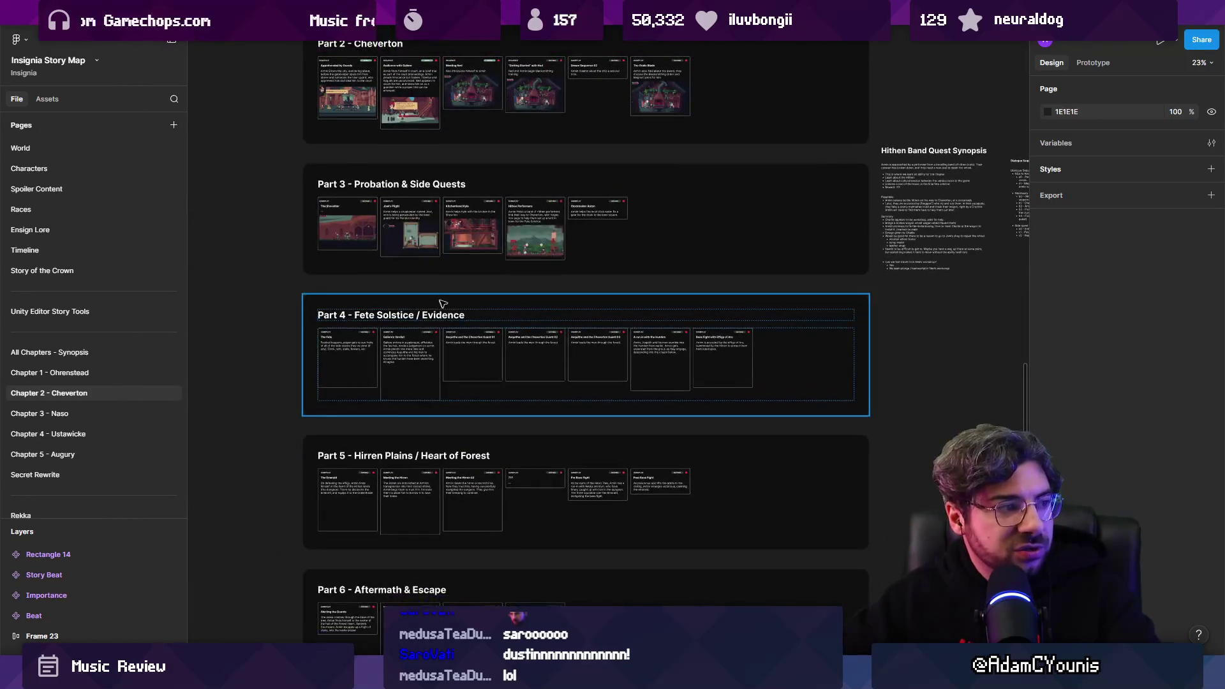
click(471, 13)
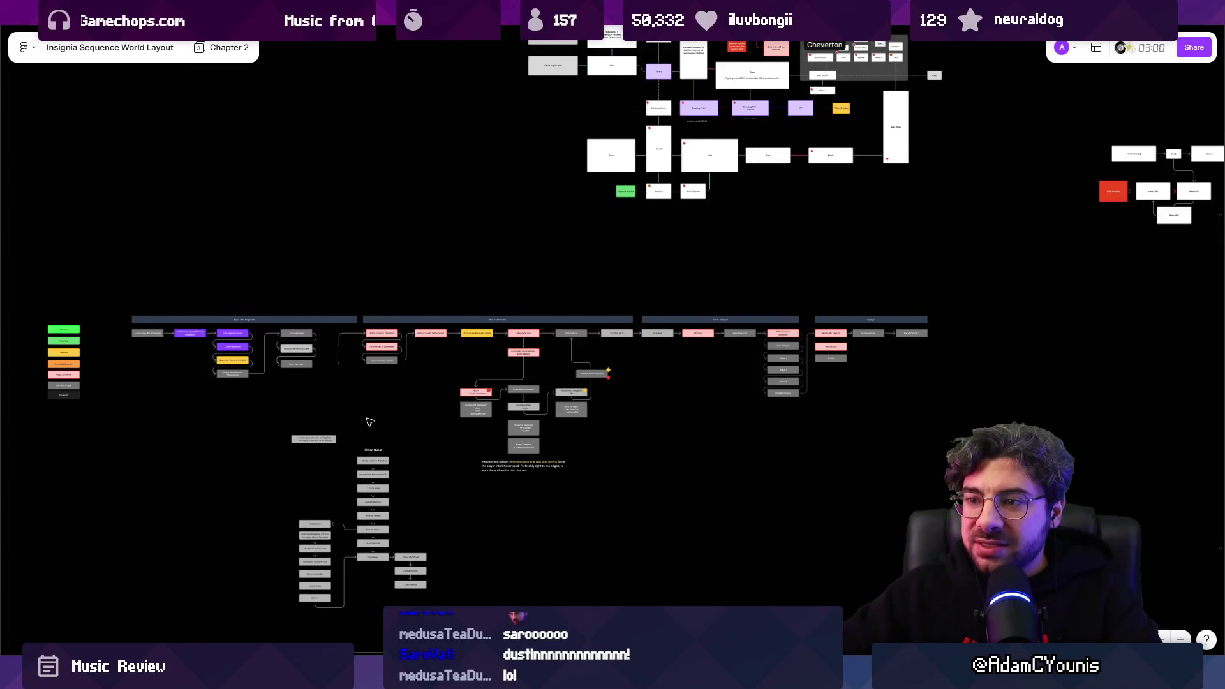
Step: Zoom into the Cheverton frame, then Alt+Tab back to Unity's Insignia Graph
scroll(371, 422, up, 1)
scroll(643, 319, up, 5)
scroll(639, 478, up, 3)
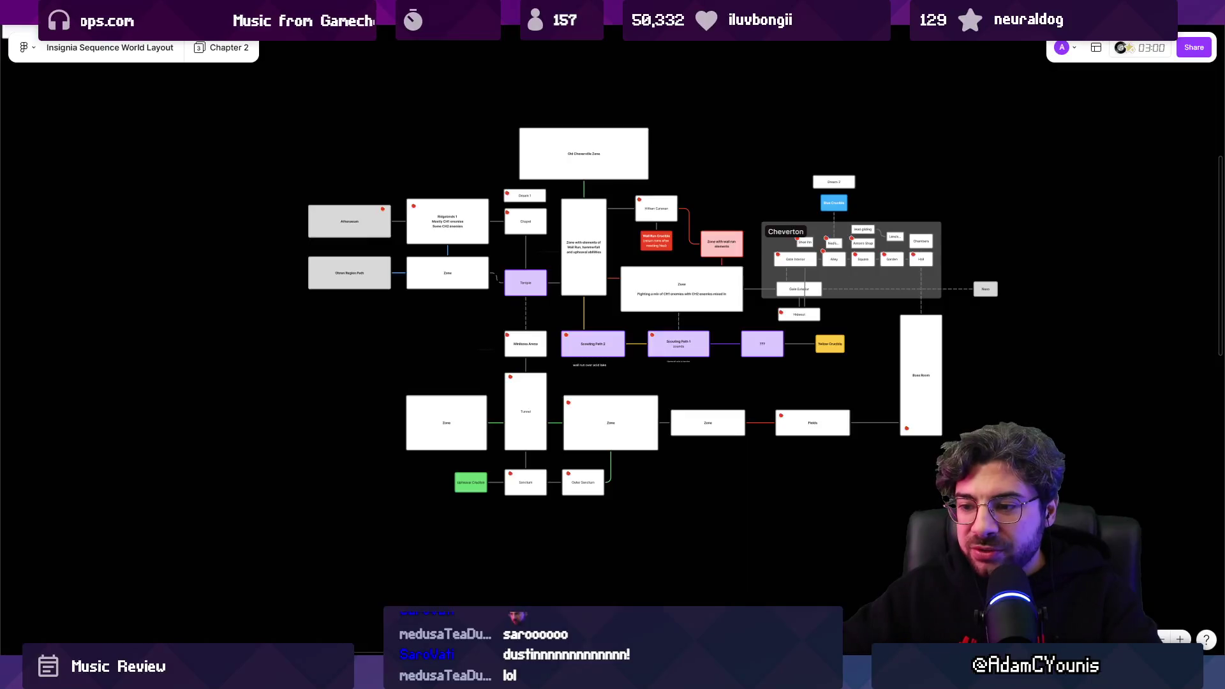
key(alt+Tab)
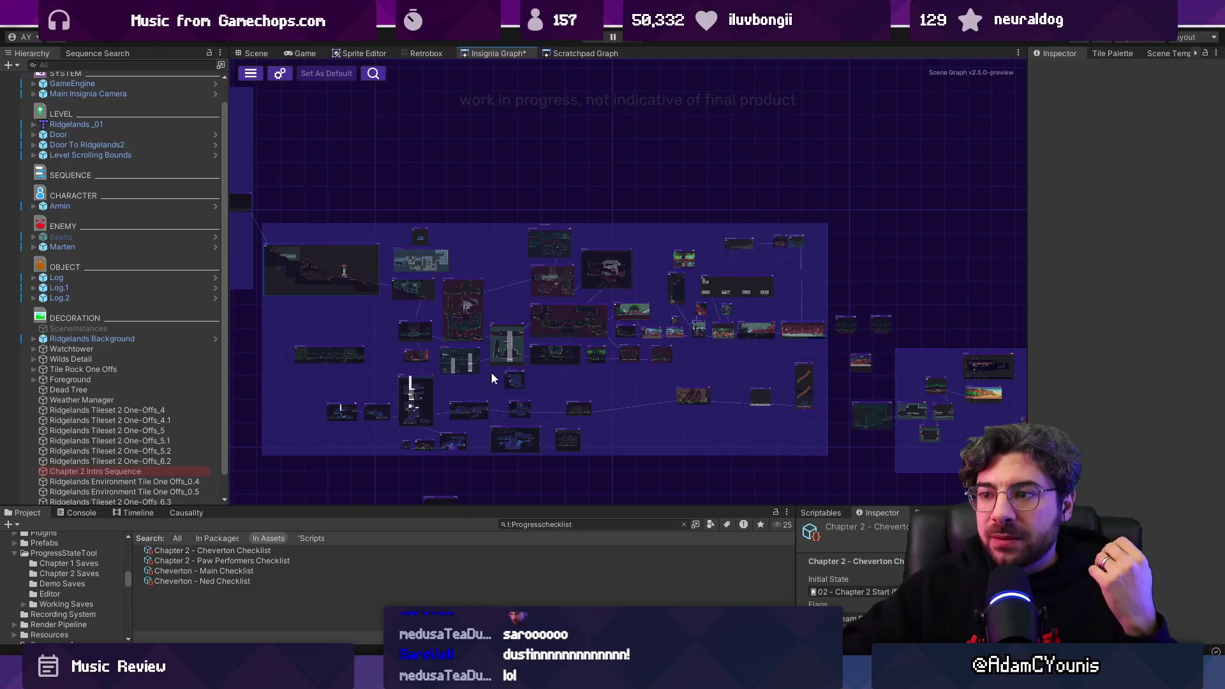
Step: Load the Naso Leigh scene from the Insignia Graph and start a playtest
drag(572, 387, 612, 357)
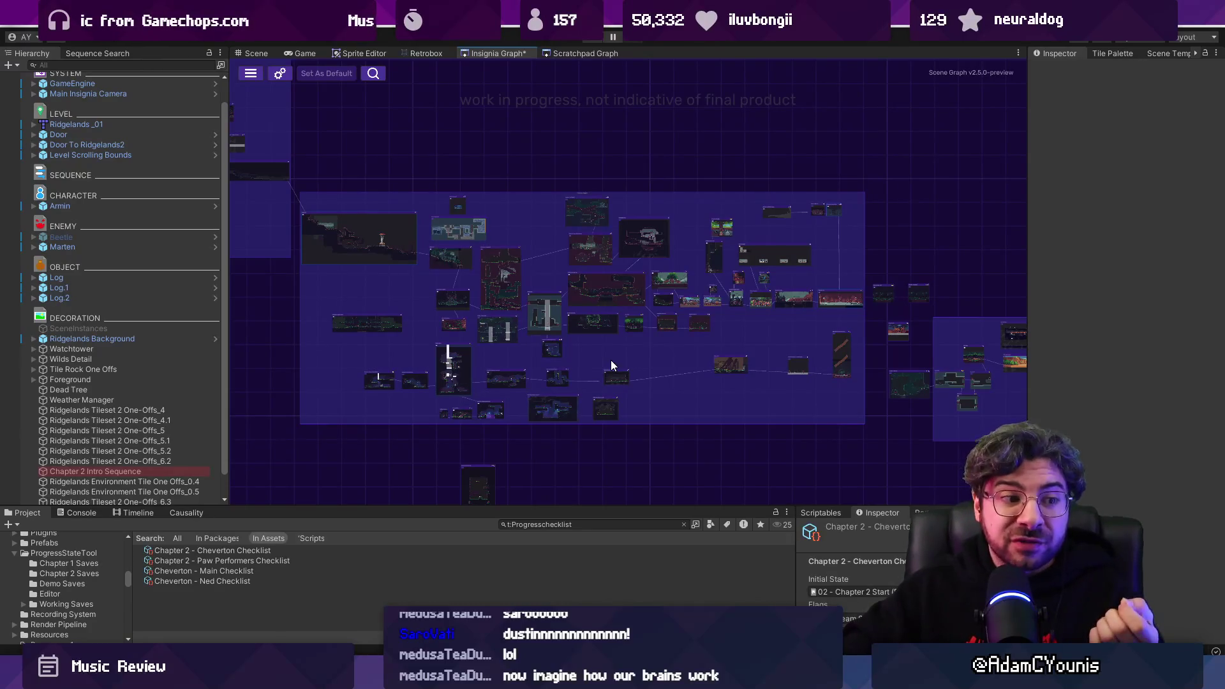
scroll(671, 381, right, 5)
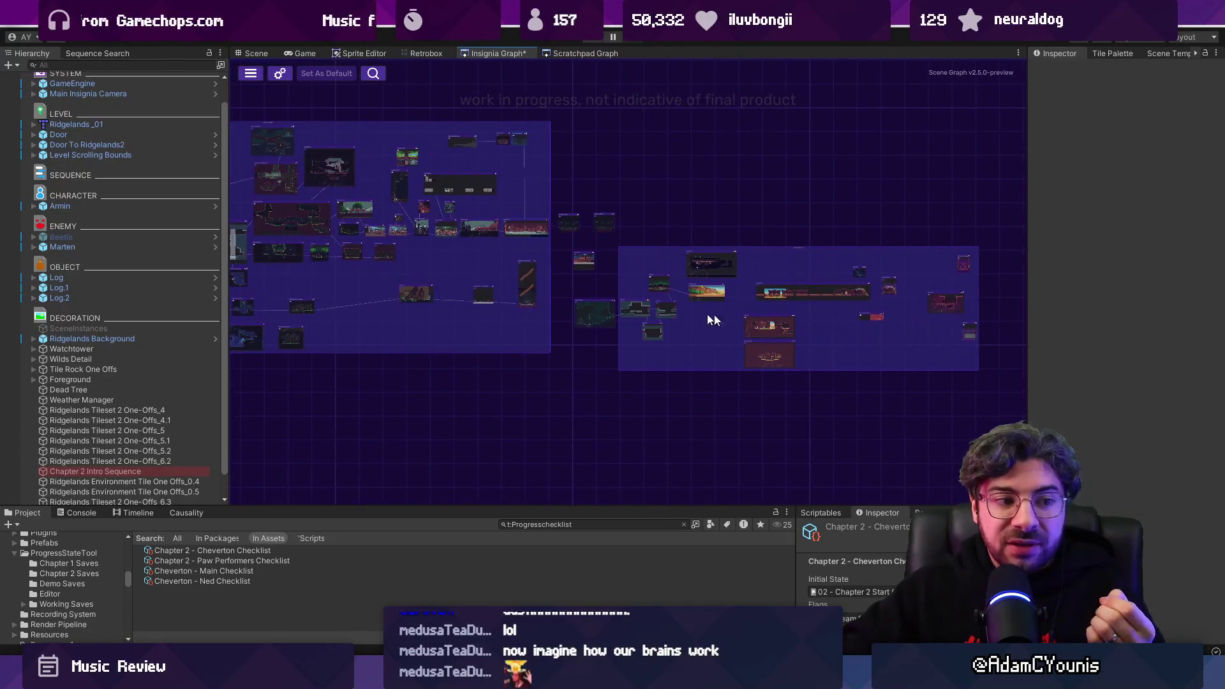
scroll(687, 318, up, 5)
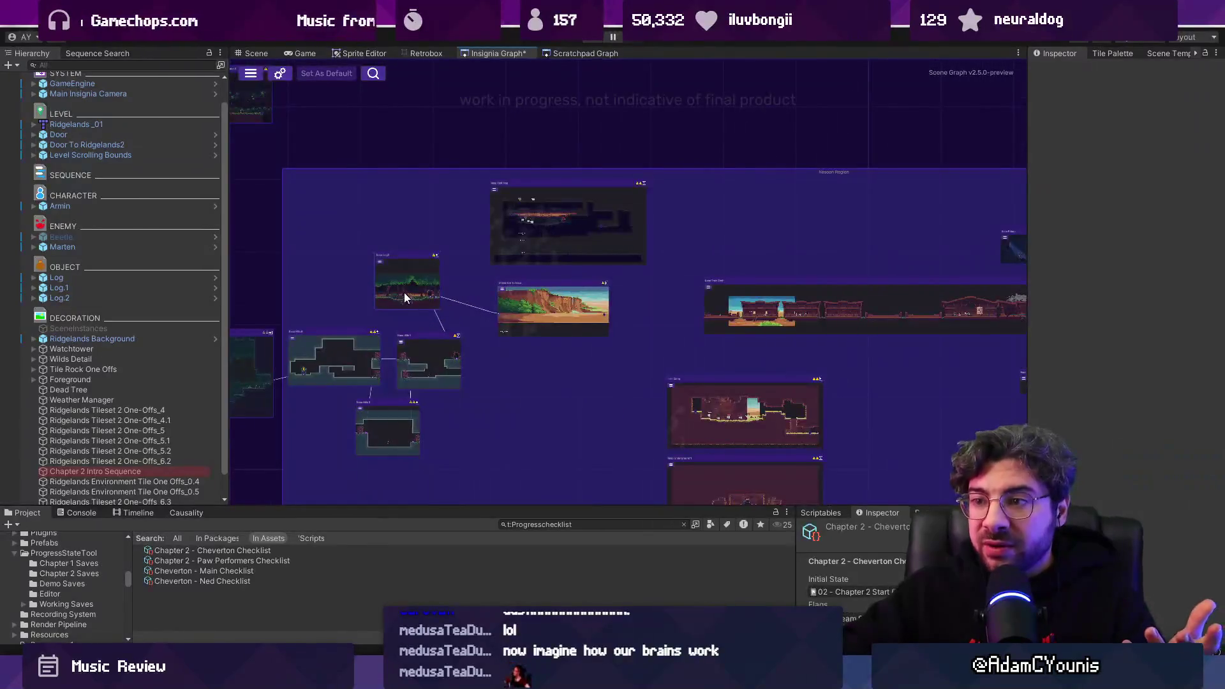
double_click(426, 259)
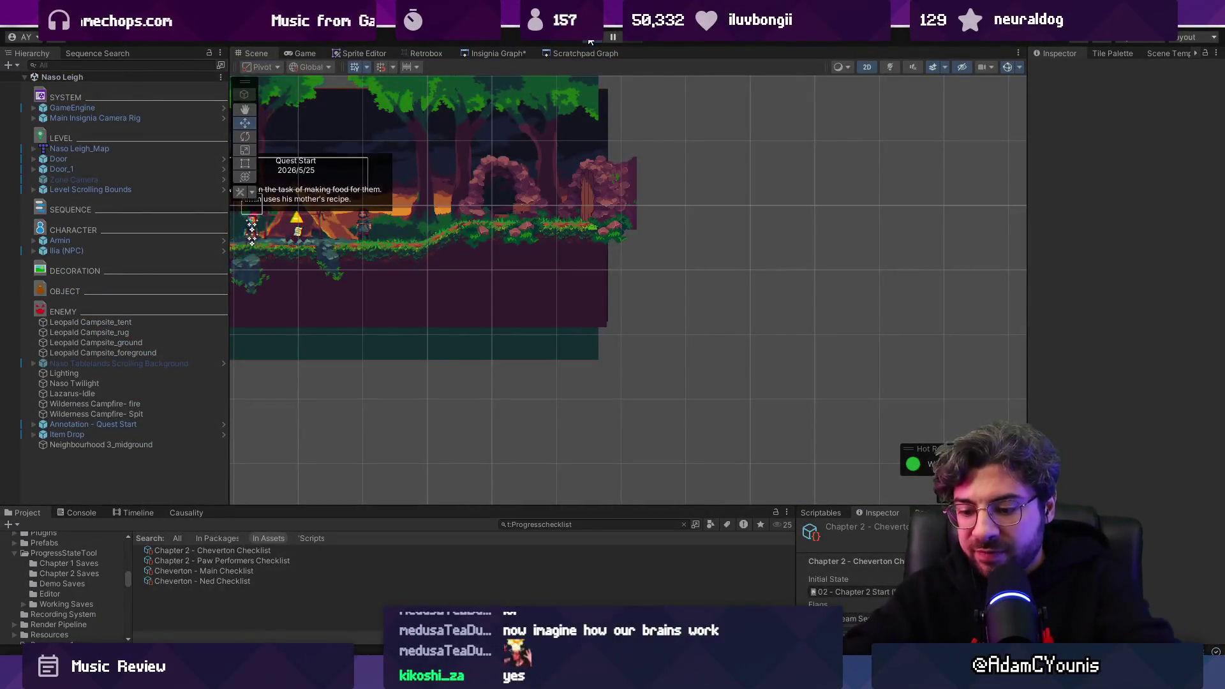
click(590, 41)
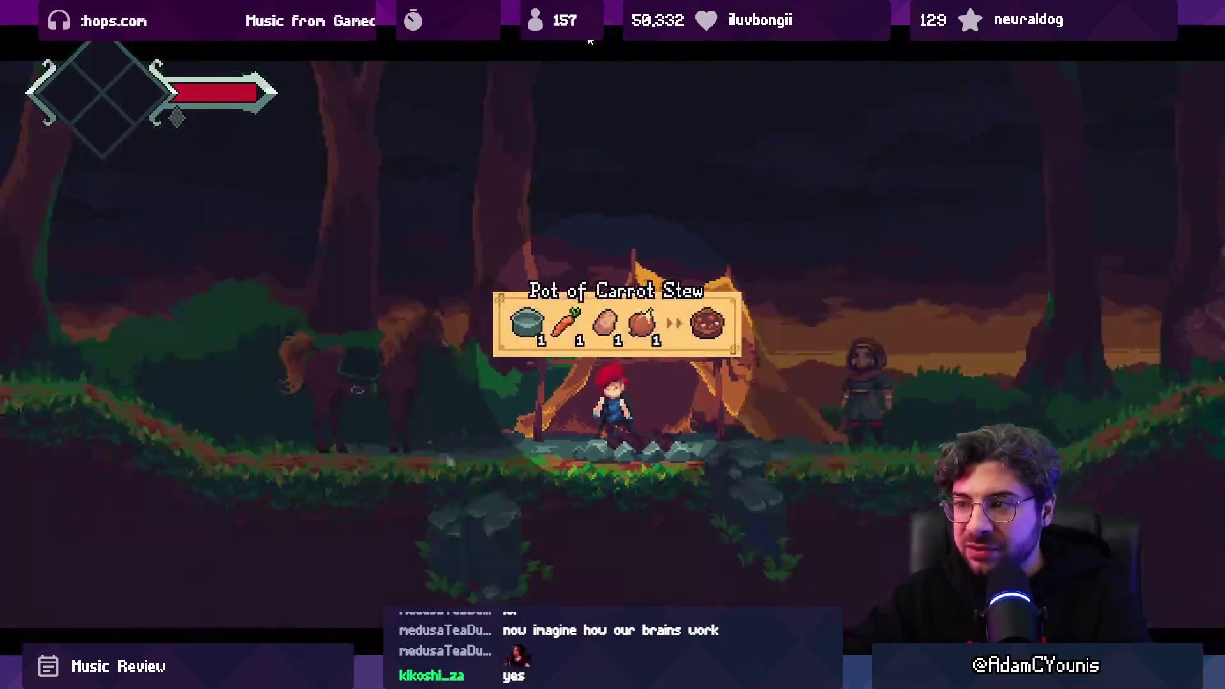
key(shift+space)
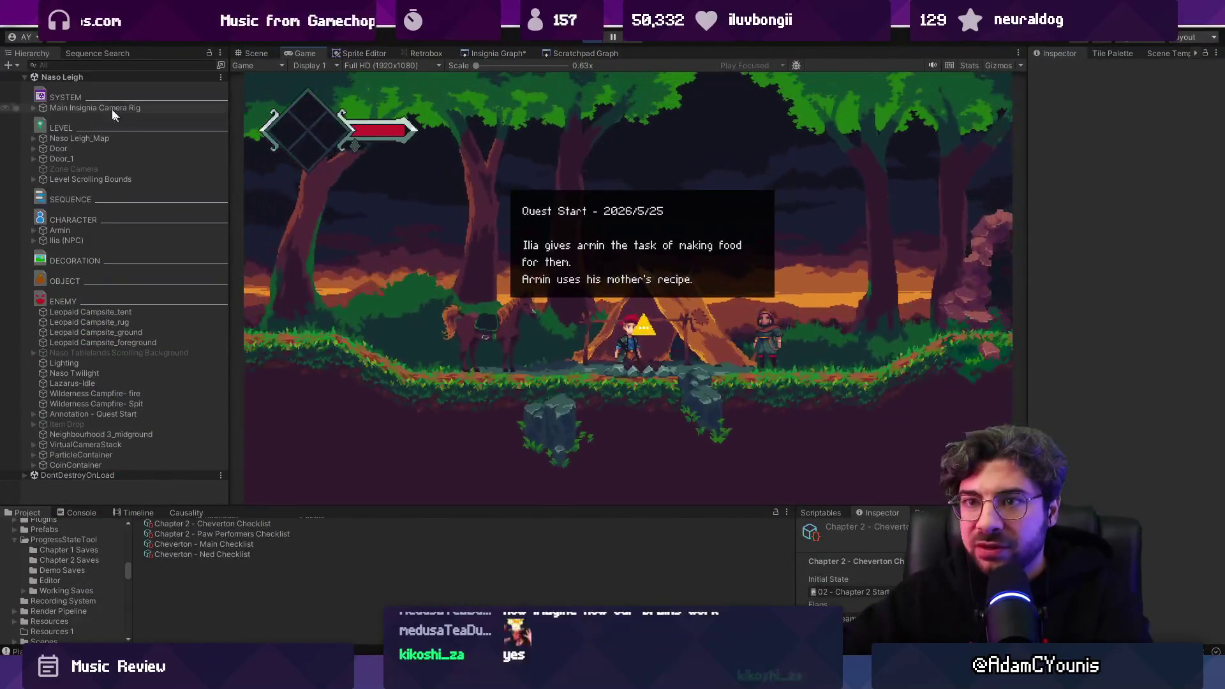
click(24, 77)
Step: In the journal's Video settings, turn Upscale Graphics off, save, and resume play
key(shift+space)
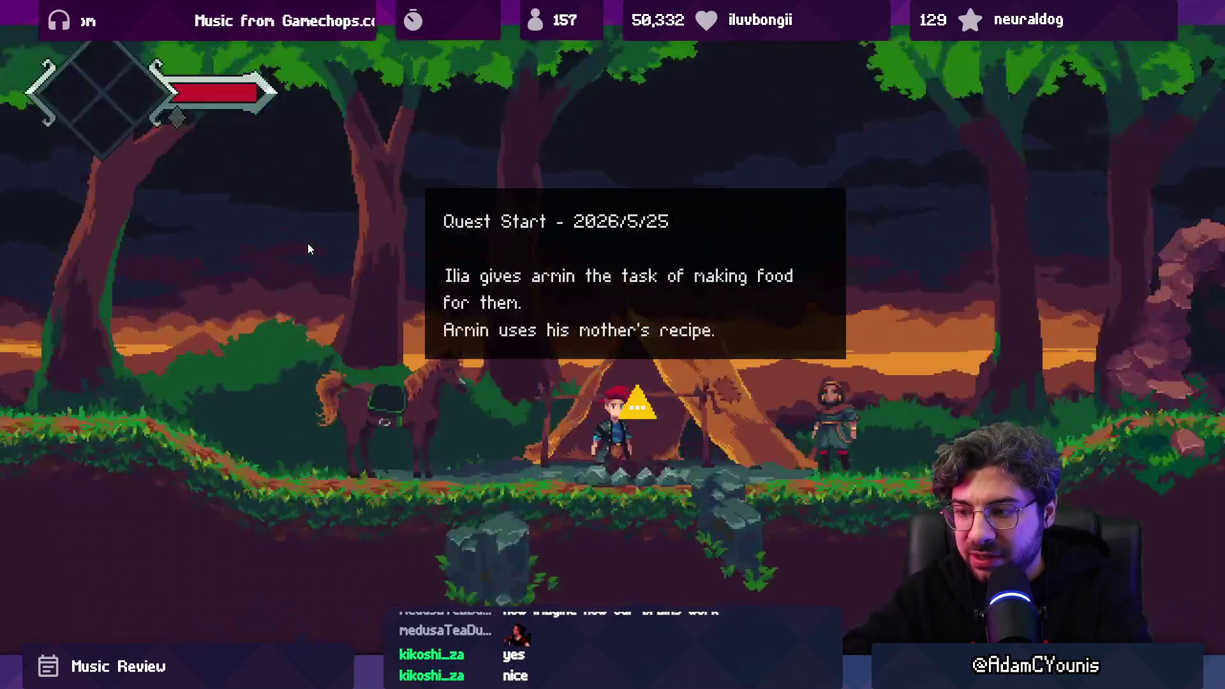
key(Escape)
key(Down)
key(Return)
key(Down)
key(Down)
key(Down)
key(Return)
key(Down)
key(Right)
key(Return)
key(Escape)
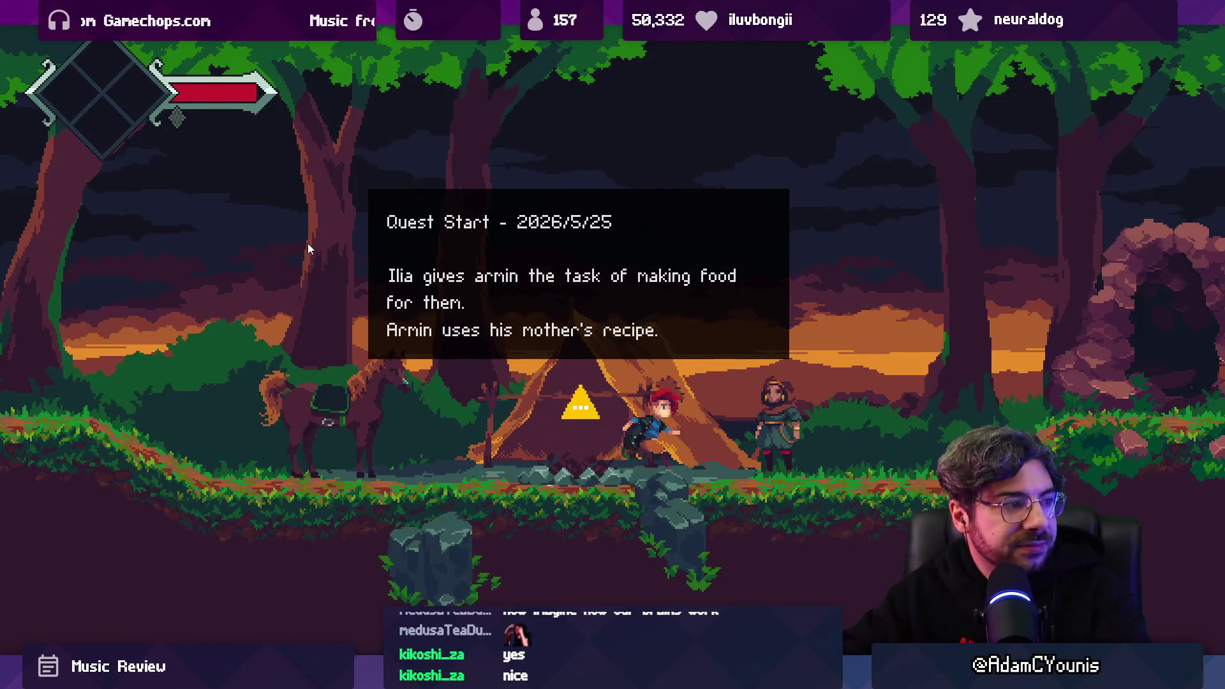
Step: Walk the hero toward the cave and back to the campfire, then leave full screen
key(d)
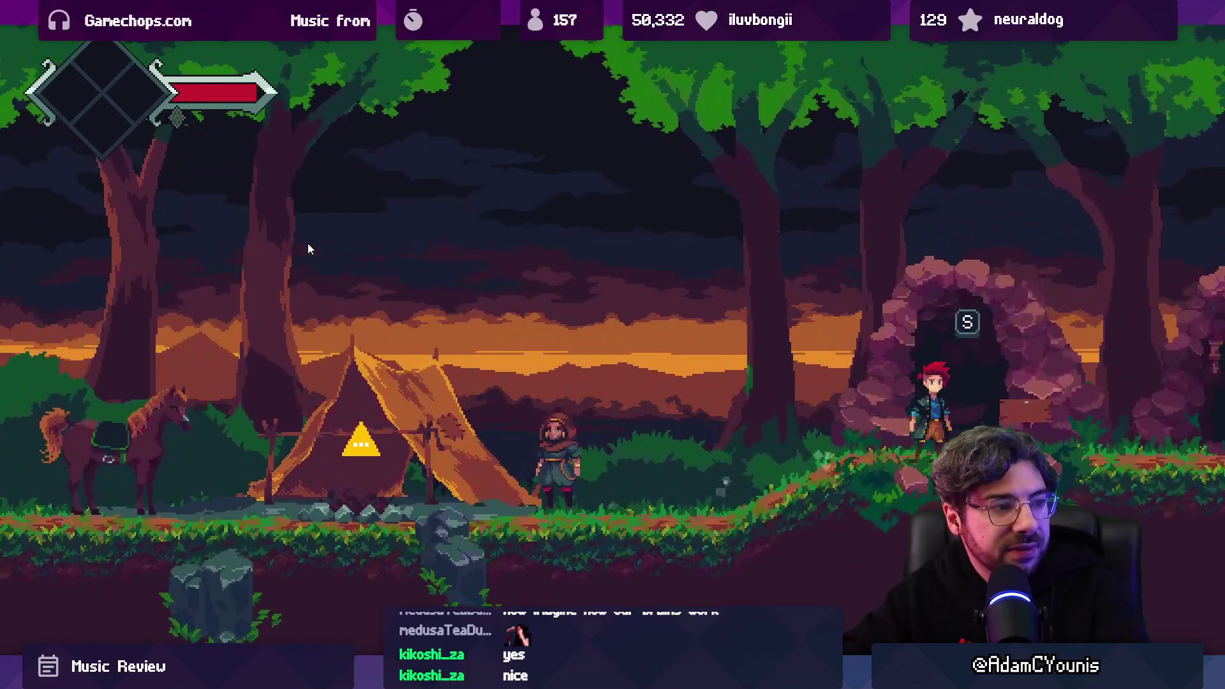
key(a)
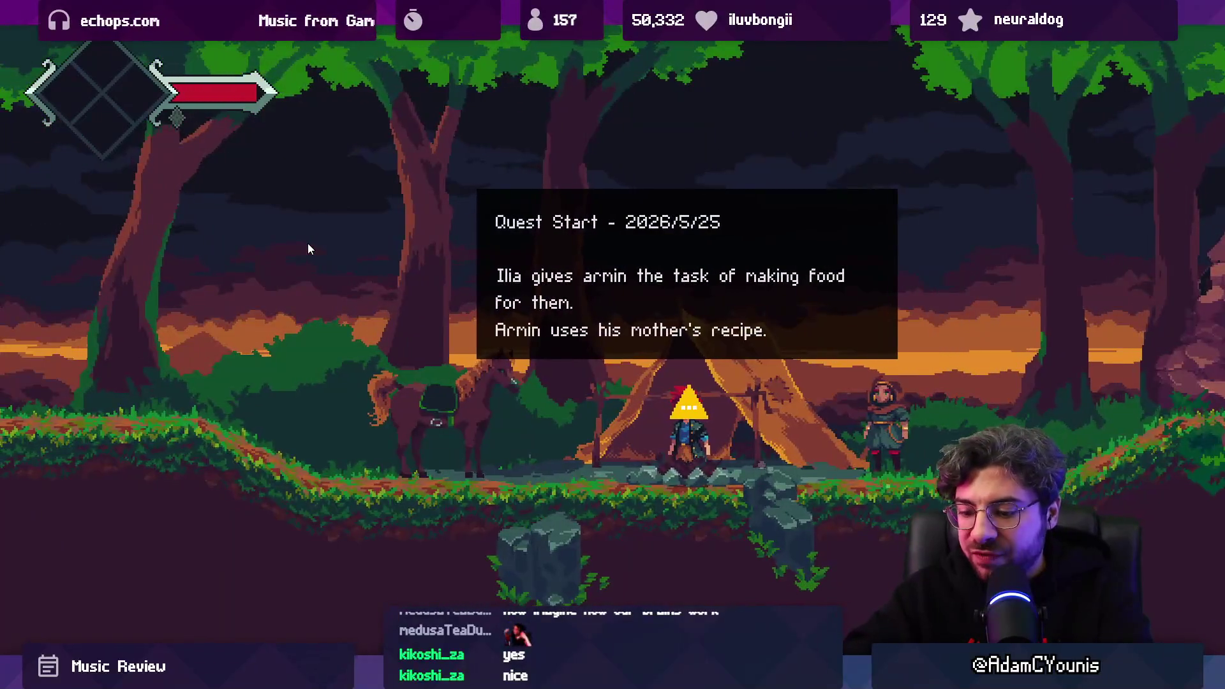
key(Escape)
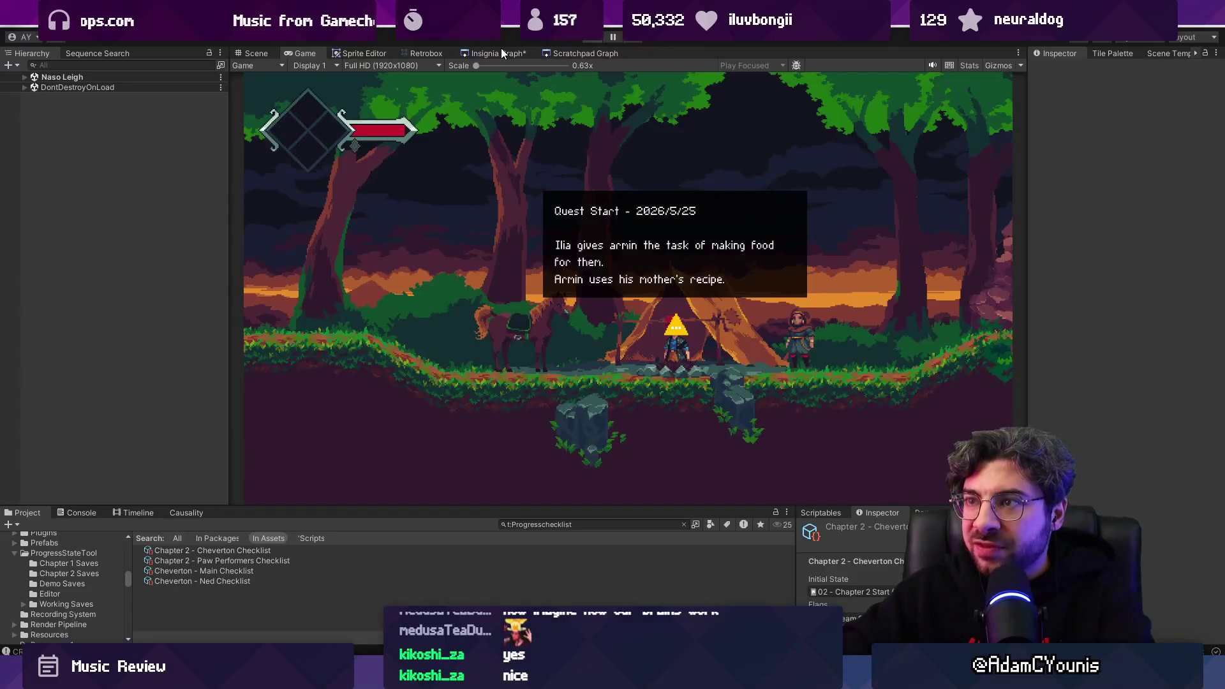
Step: Load and playtest the Wind Tunnel scene, then stop play and return to the Insignia Graph
click(501, 53)
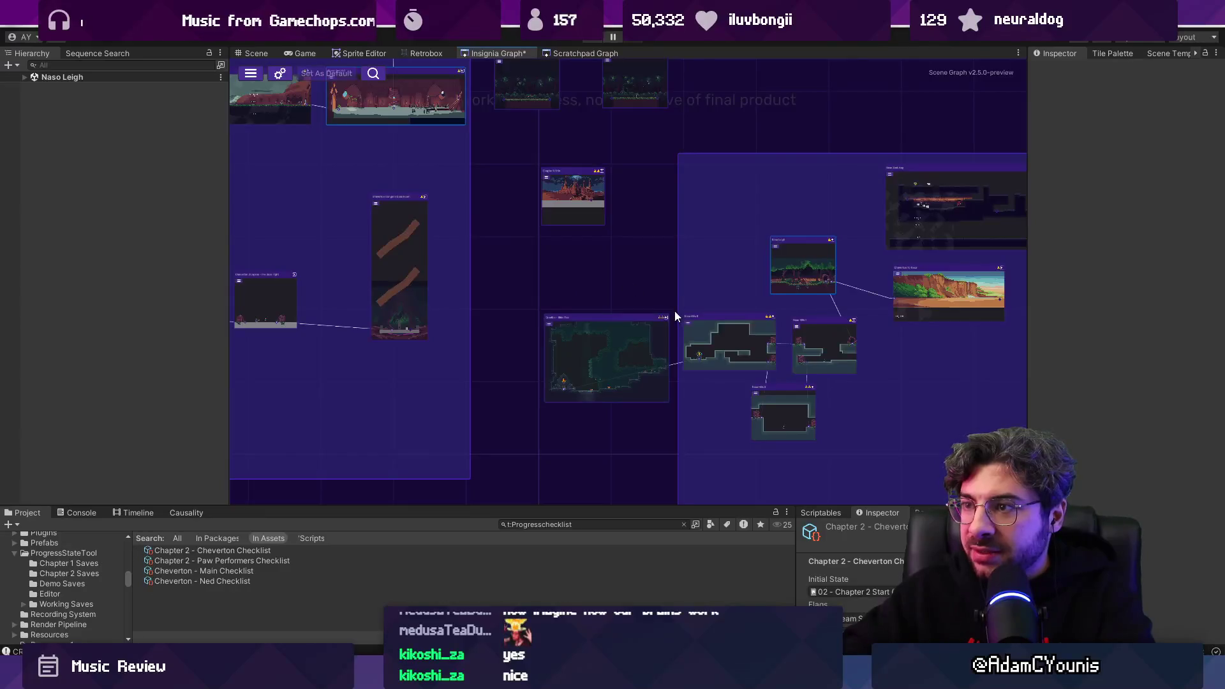
double_click(638, 296)
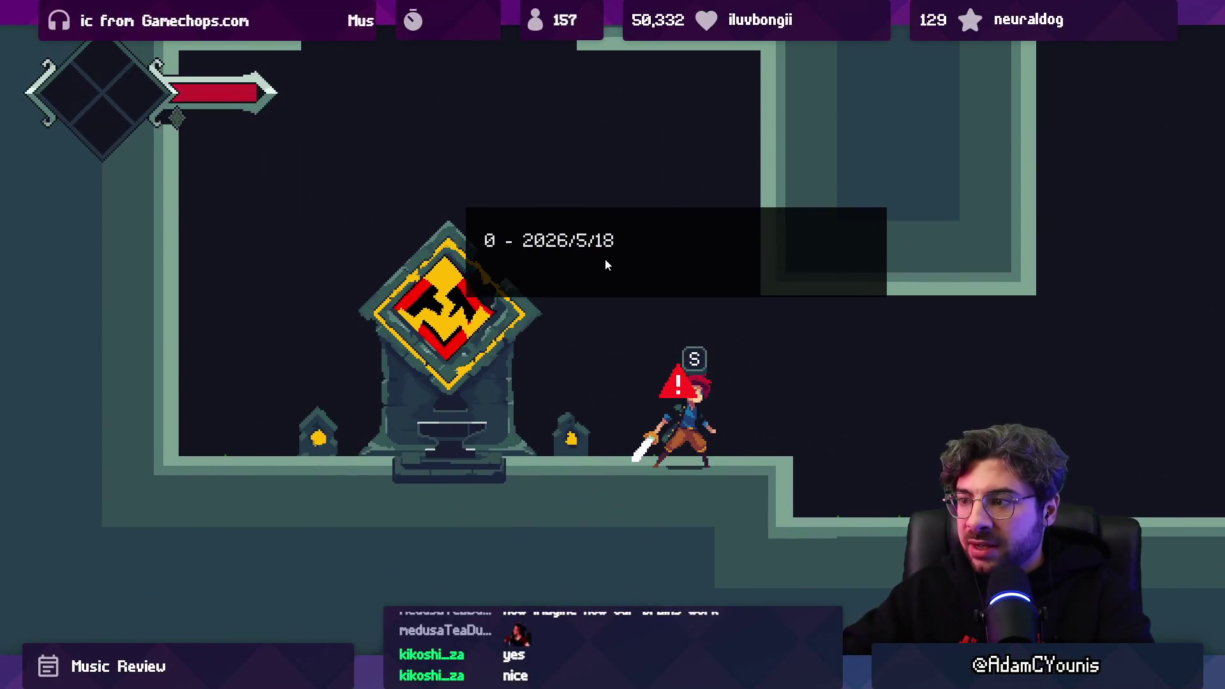
key(shift+space)
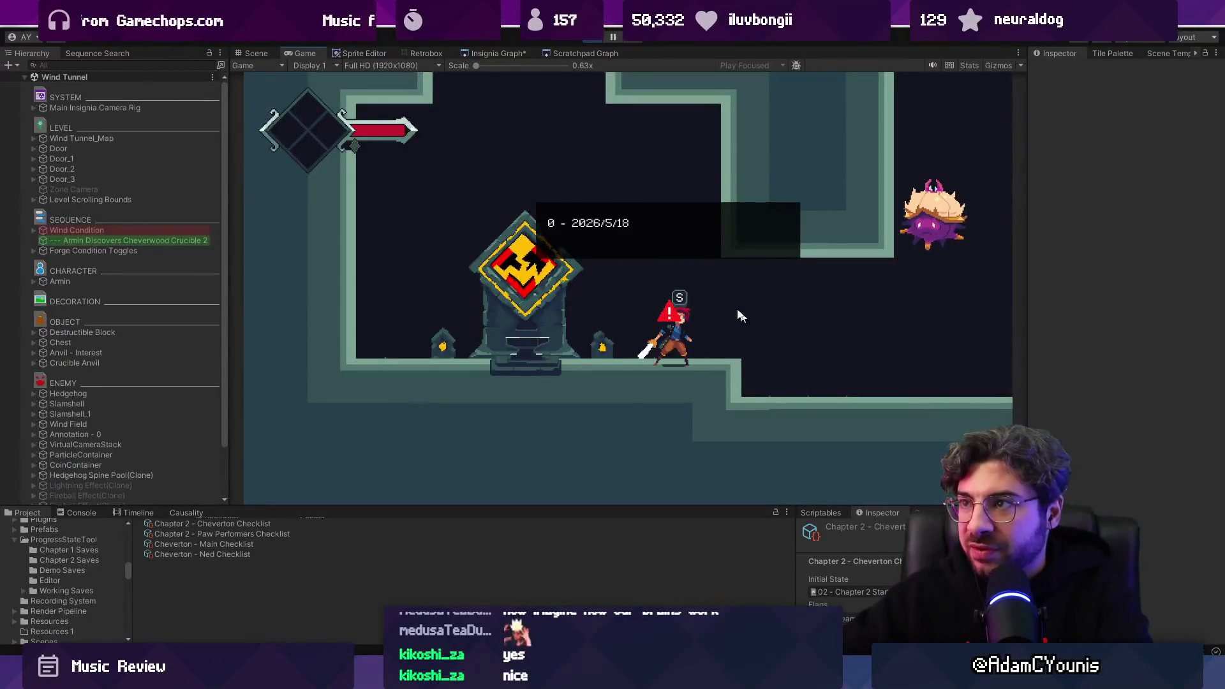
click(594, 37)
click(497, 53)
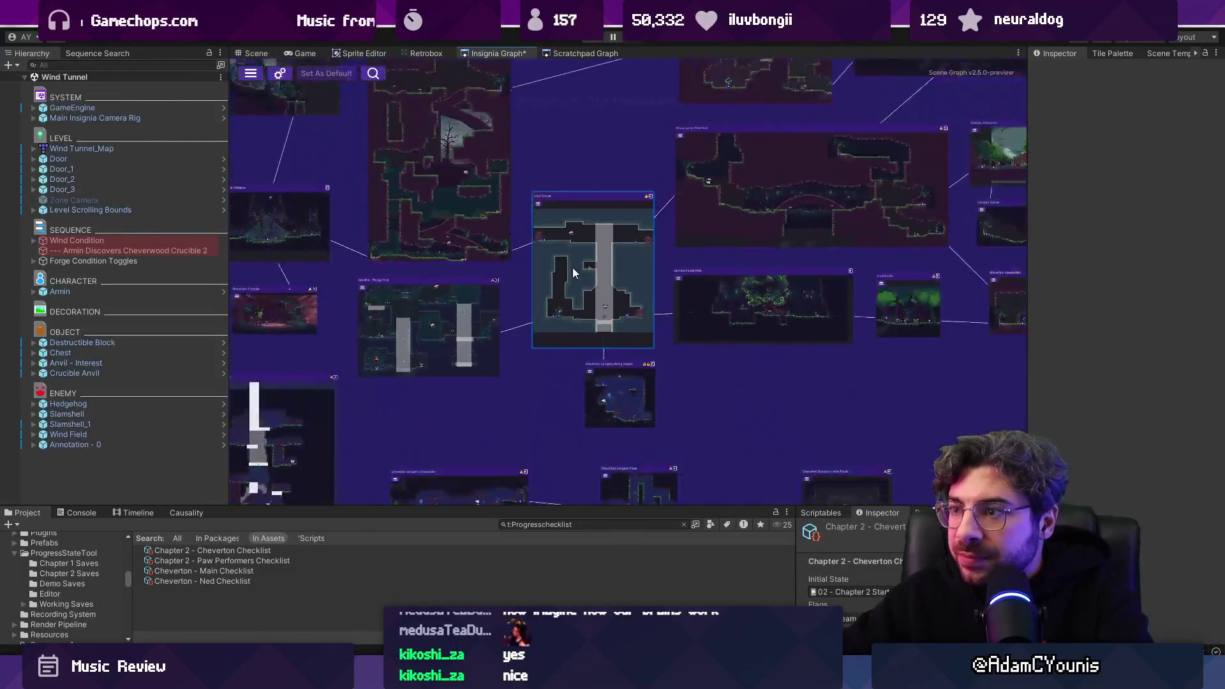
Step: Walk the hero to the Unlock Entropy door, strike it open, continue, then stop the playtest
scroll(573, 272, down, 4)
scroll(535, 434, up, 6)
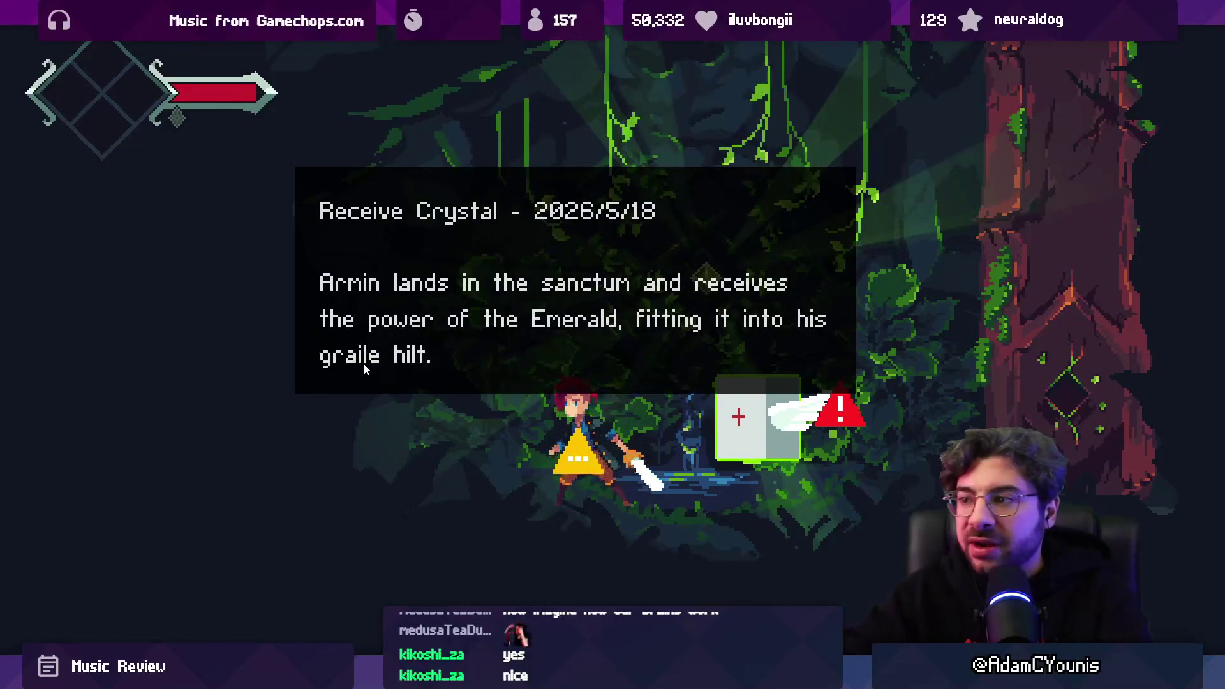
key(Right)
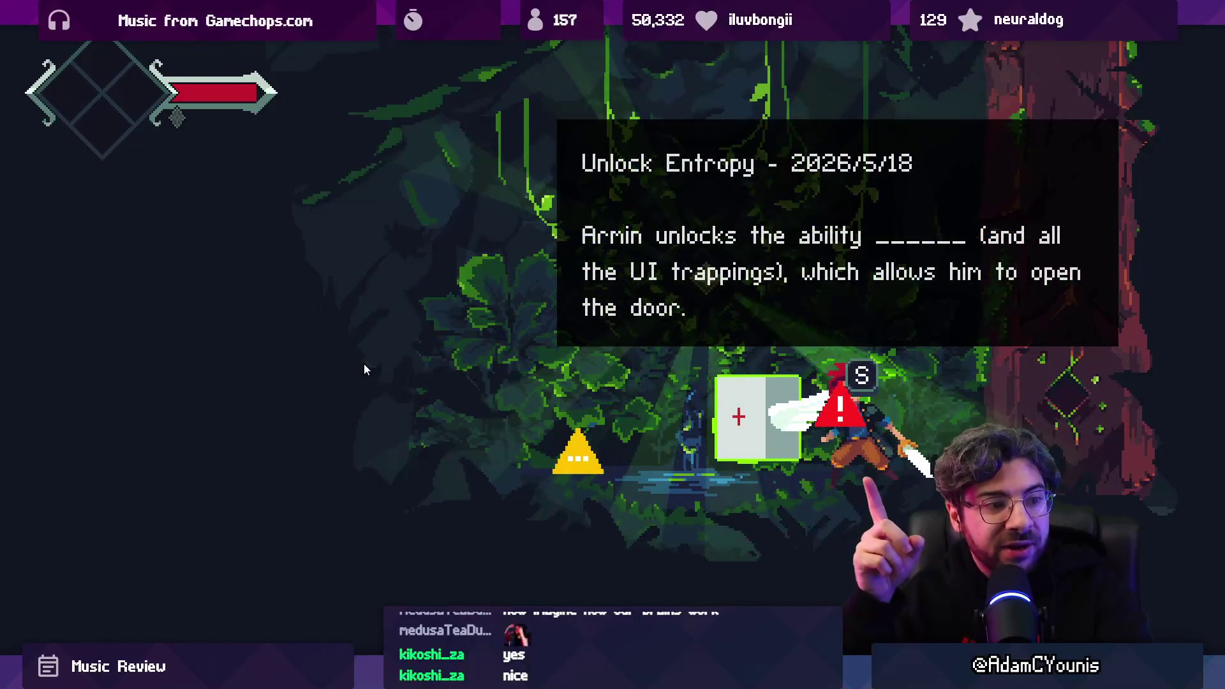
key(s)
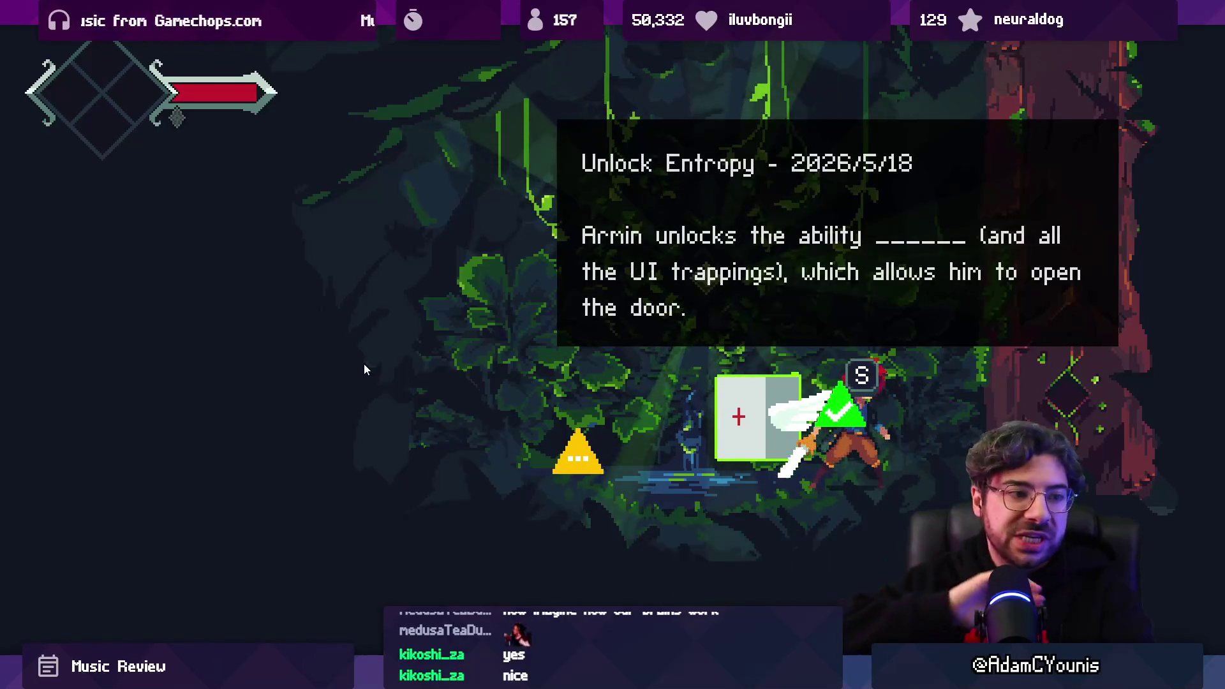
key(shift+space)
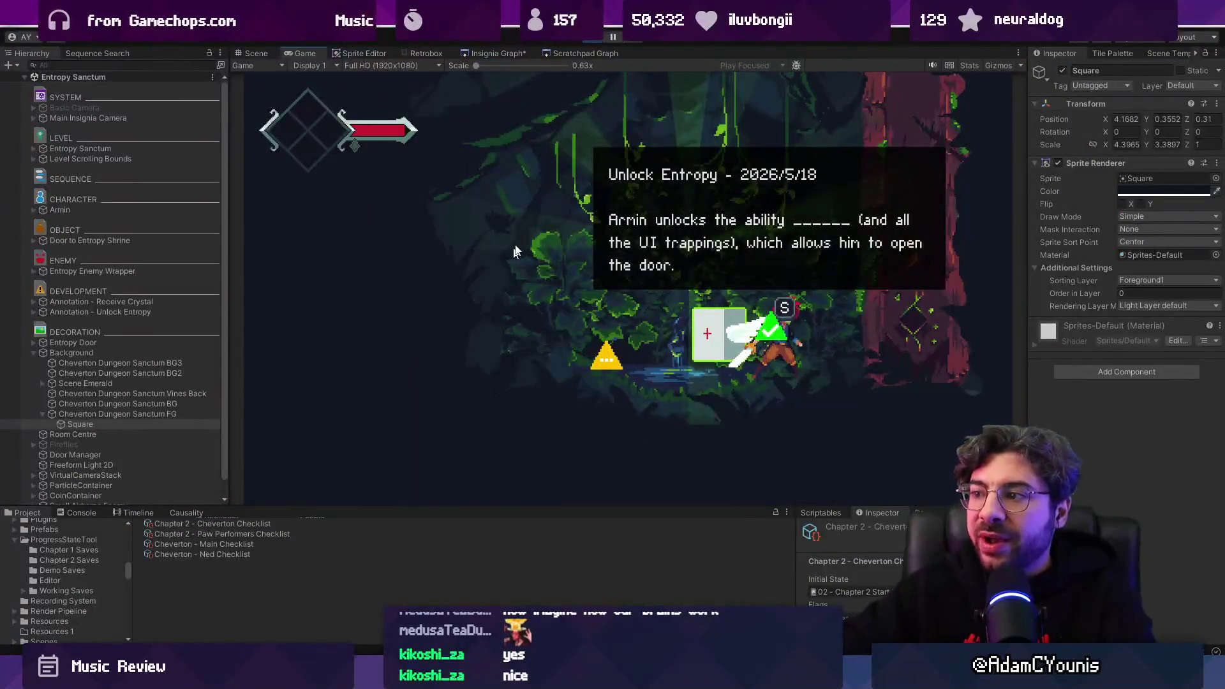
key(shift+space)
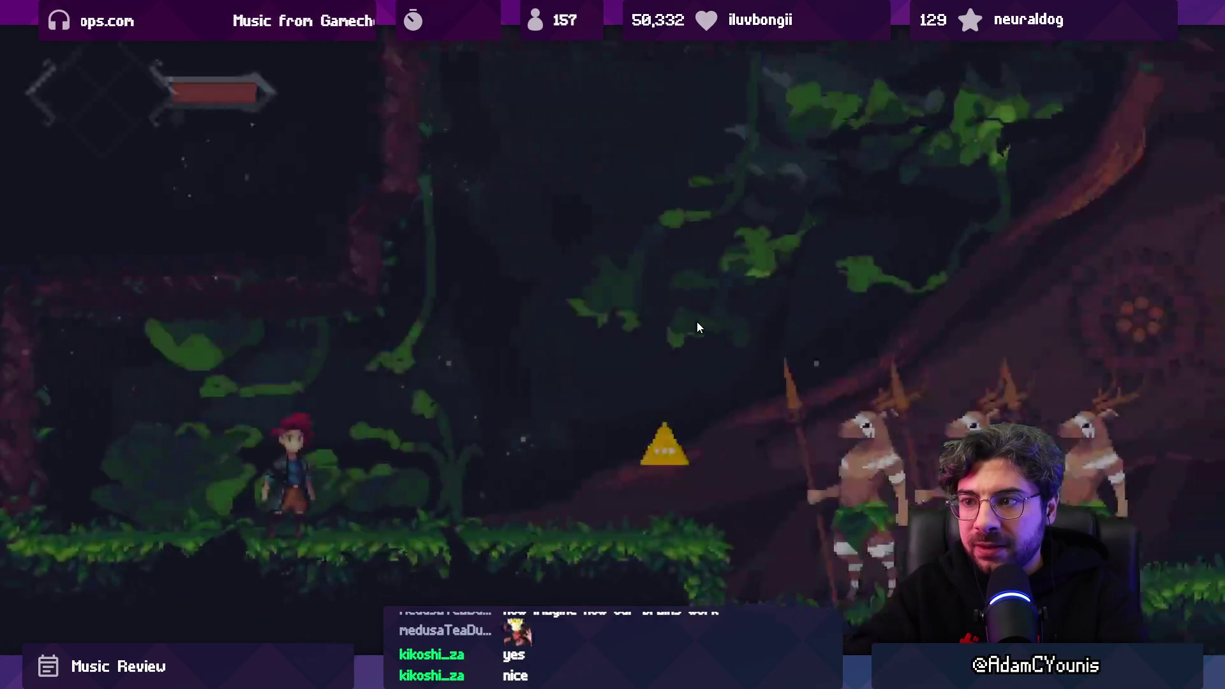
key(shift+space)
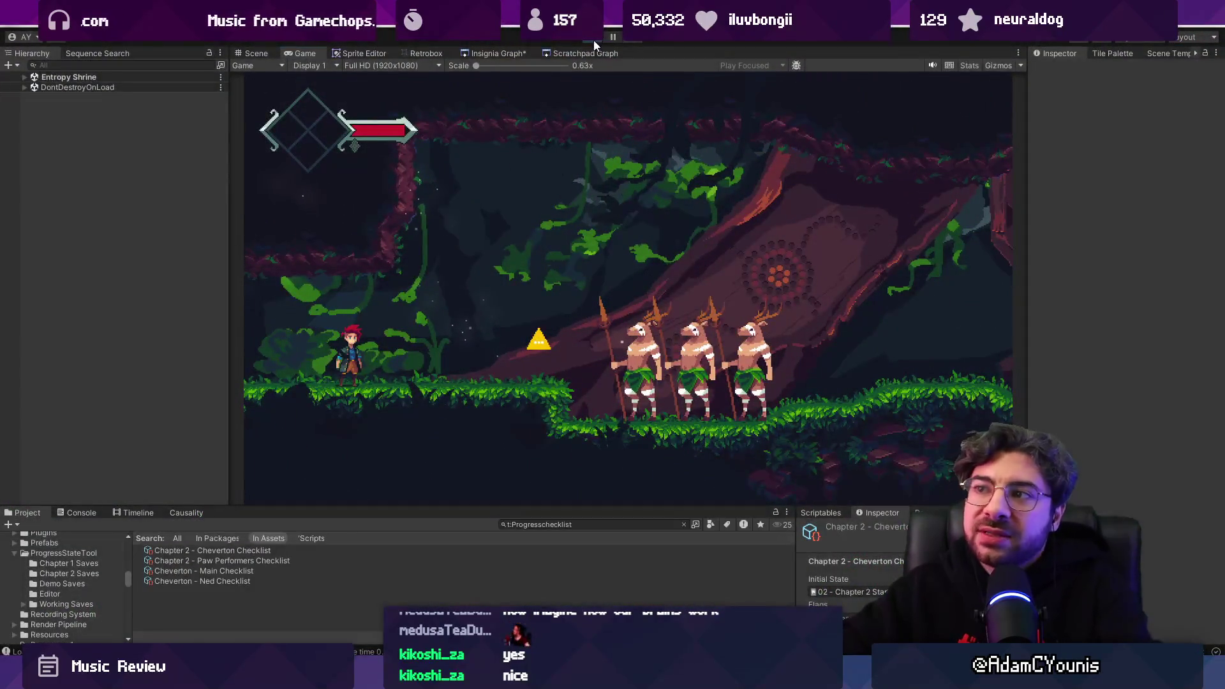
key(ctrl+p)
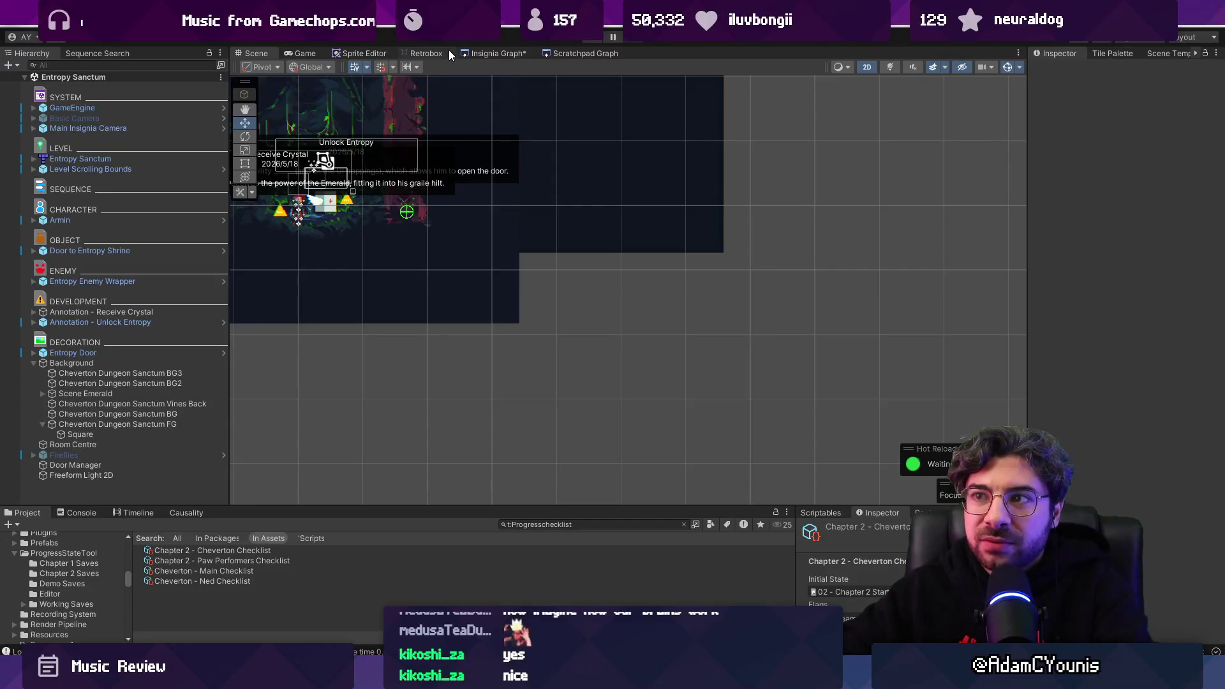
Step: Zoom around the Insignia Graph to survey all the room nodes
click(481, 54)
scroll(459, 271, down, 5)
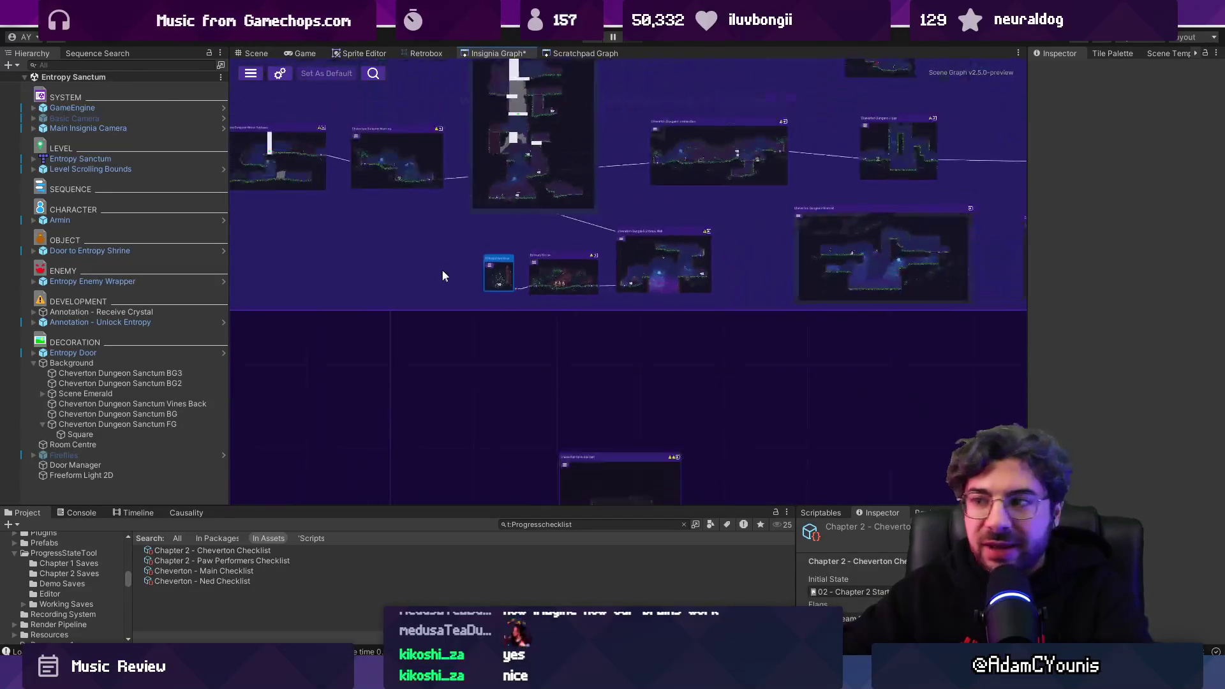
scroll(459, 271, down, 10)
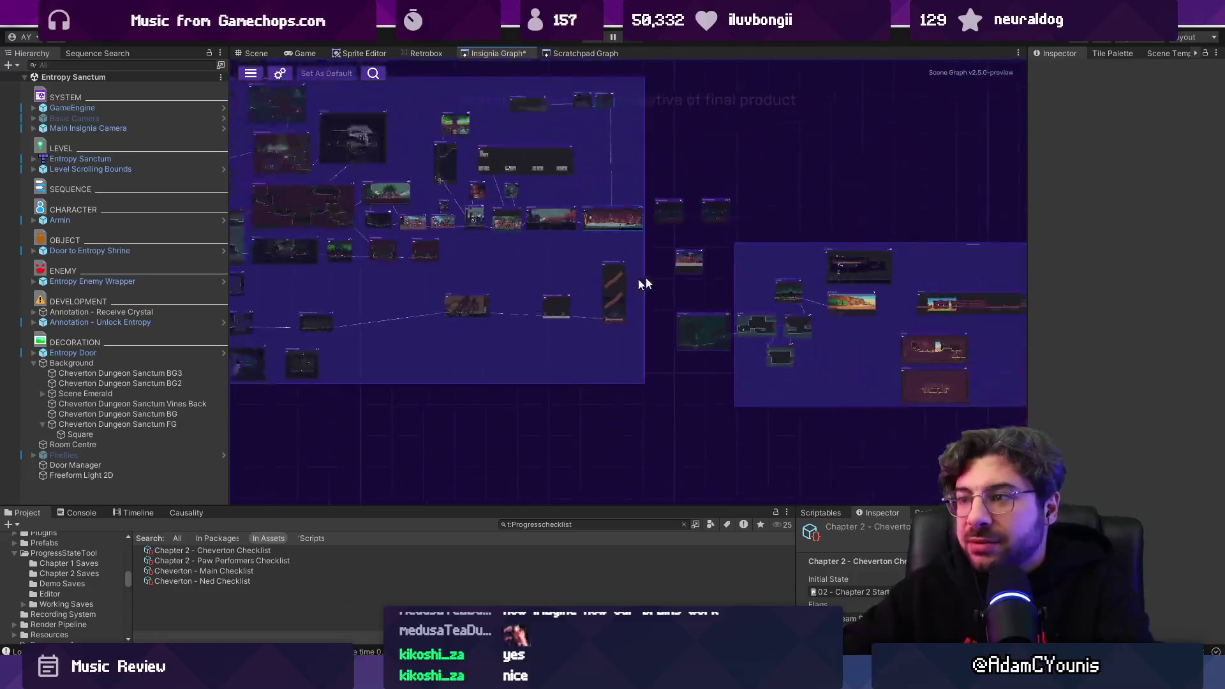
scroll(519, 310, up, 5)
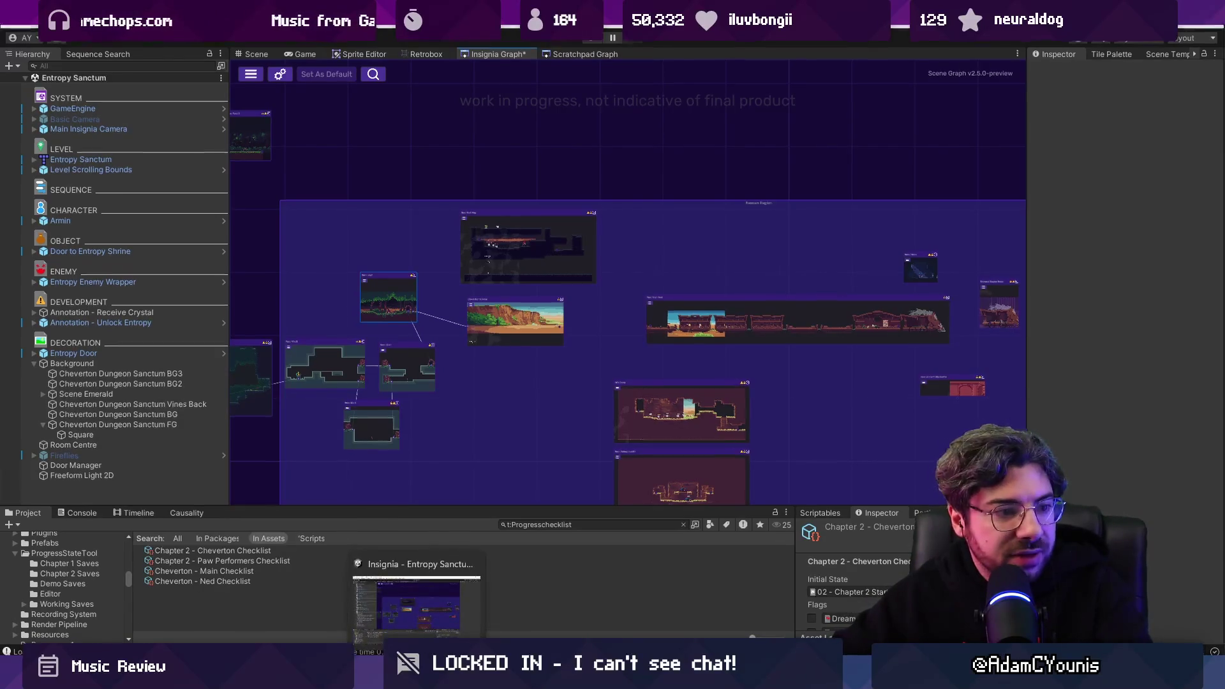
Step: Alt+Tab through the open windows to reach Windows Media Player
key(alt+Tab)
key(ctrl+v)
key(alt+Tab)
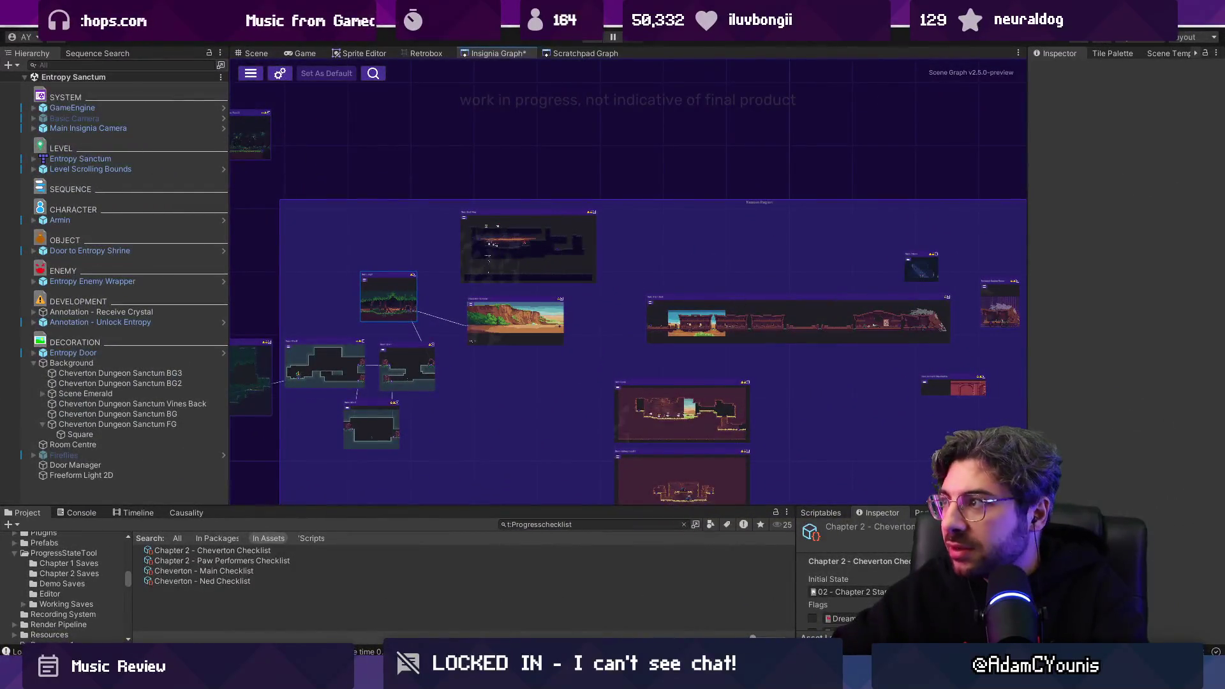
key(alt+Tab)
key(alt+Tab)
key(alt+Tab)
key(alt+Tab)
key(alt+Tab)
key(alt+Tab)
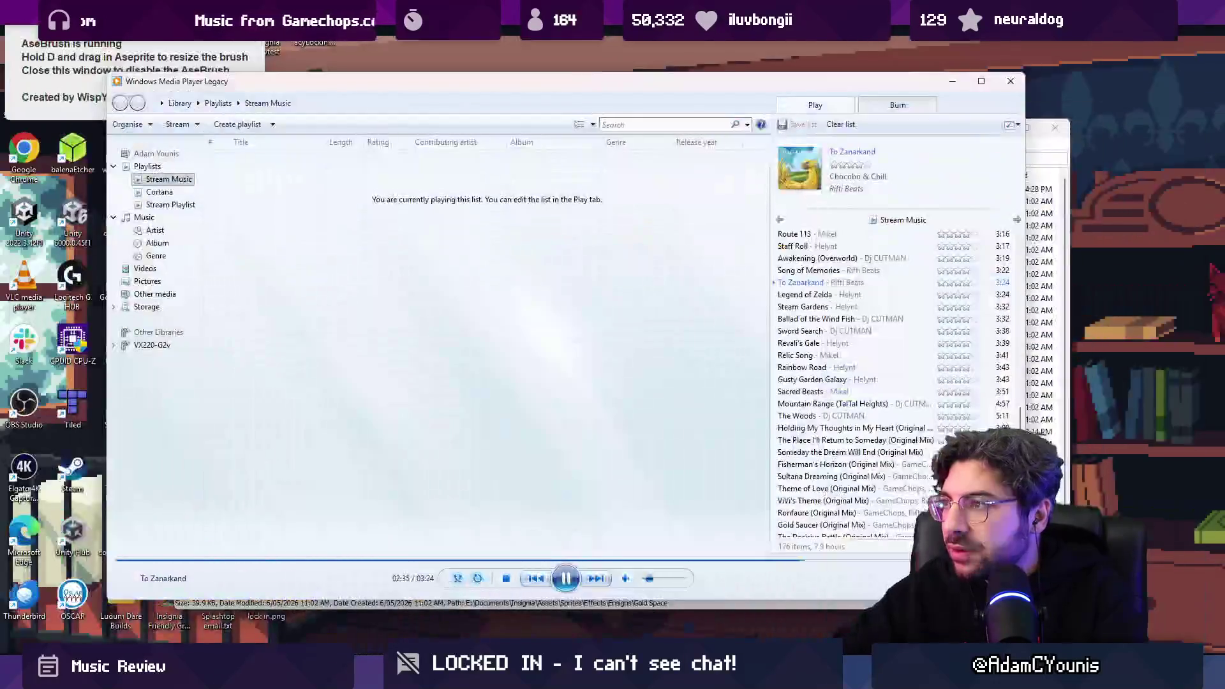
Step: Check that the Stream Music playlist is playing To Zanarkand, then return to Unity
key(alt+Tab)
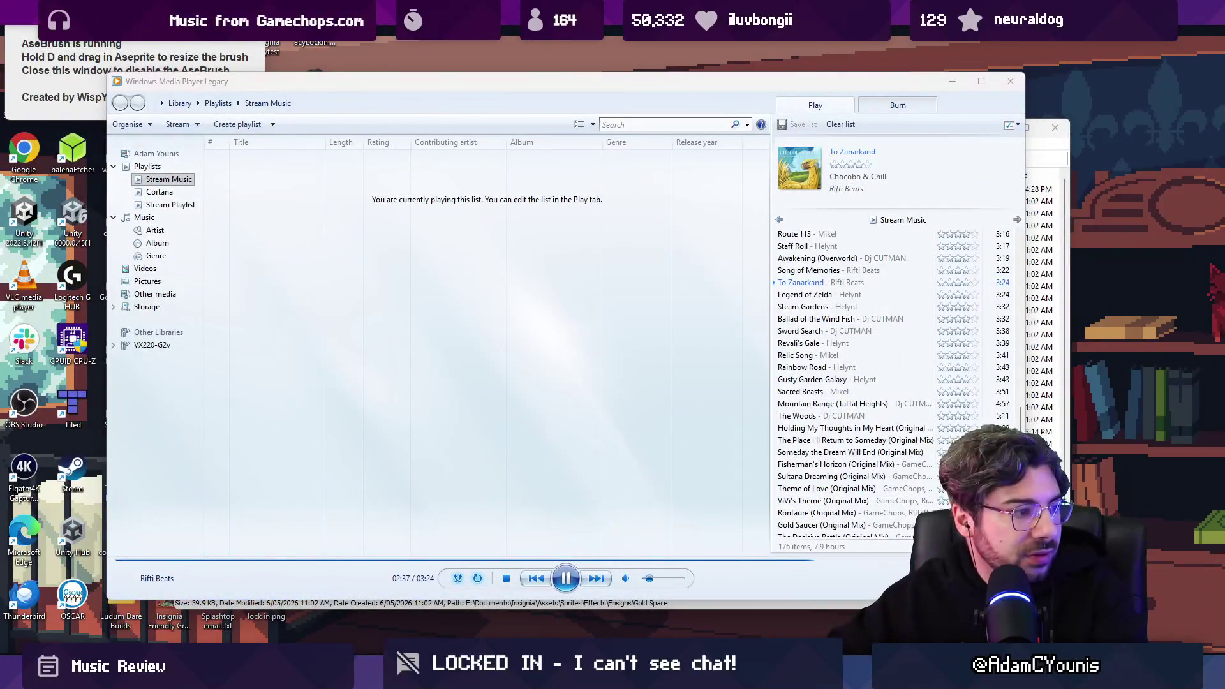
key(alt+Tab)
key(alt+Tab)
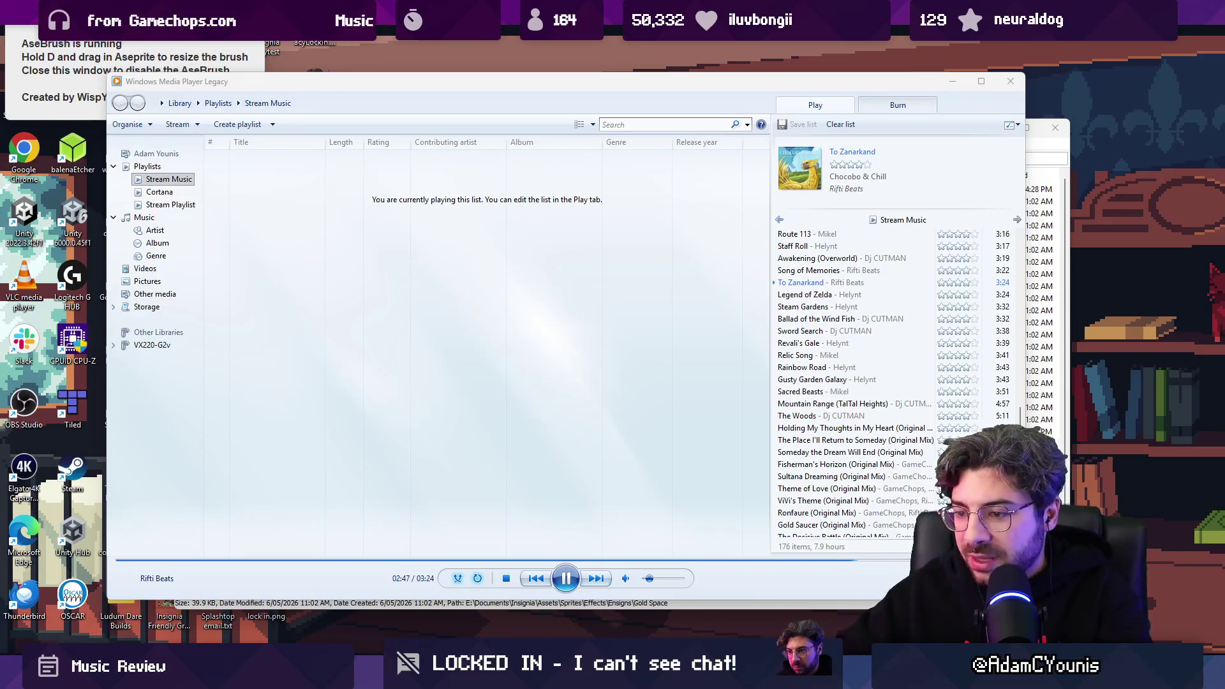
key(alt+Tab)
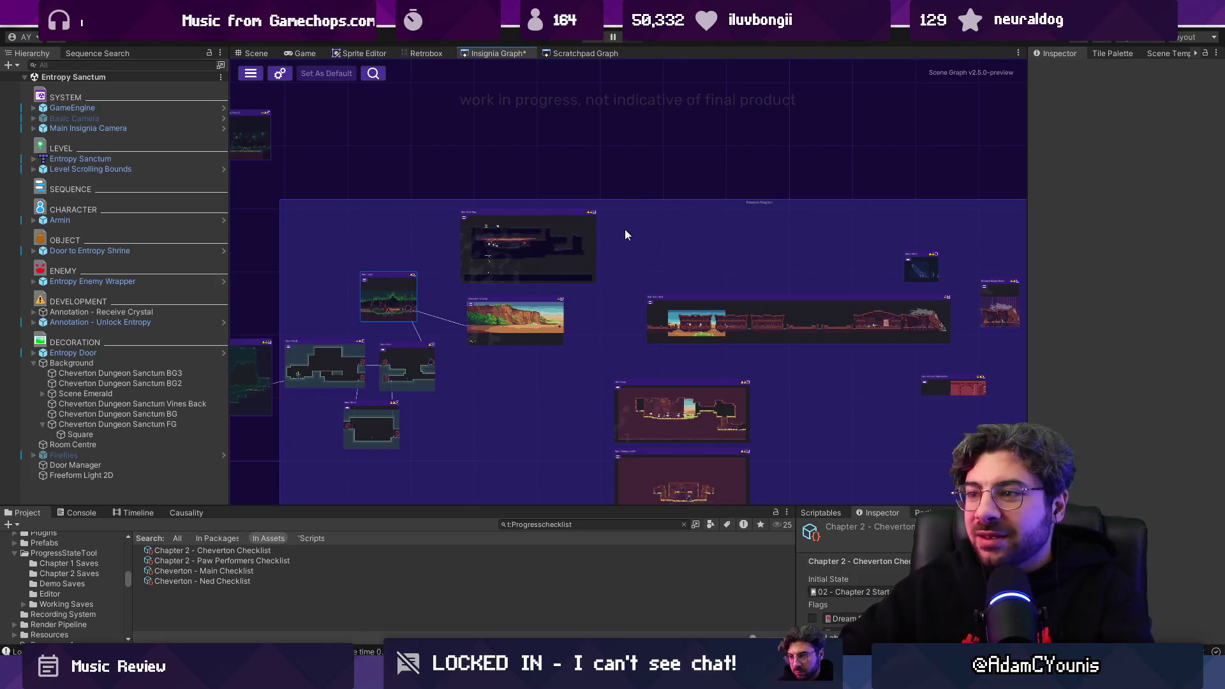
Step: Zoom and pan the graph until the Cheverton Naso Road and Naso Road 2 nodes fill the view
scroll(609, 173, down, 3)
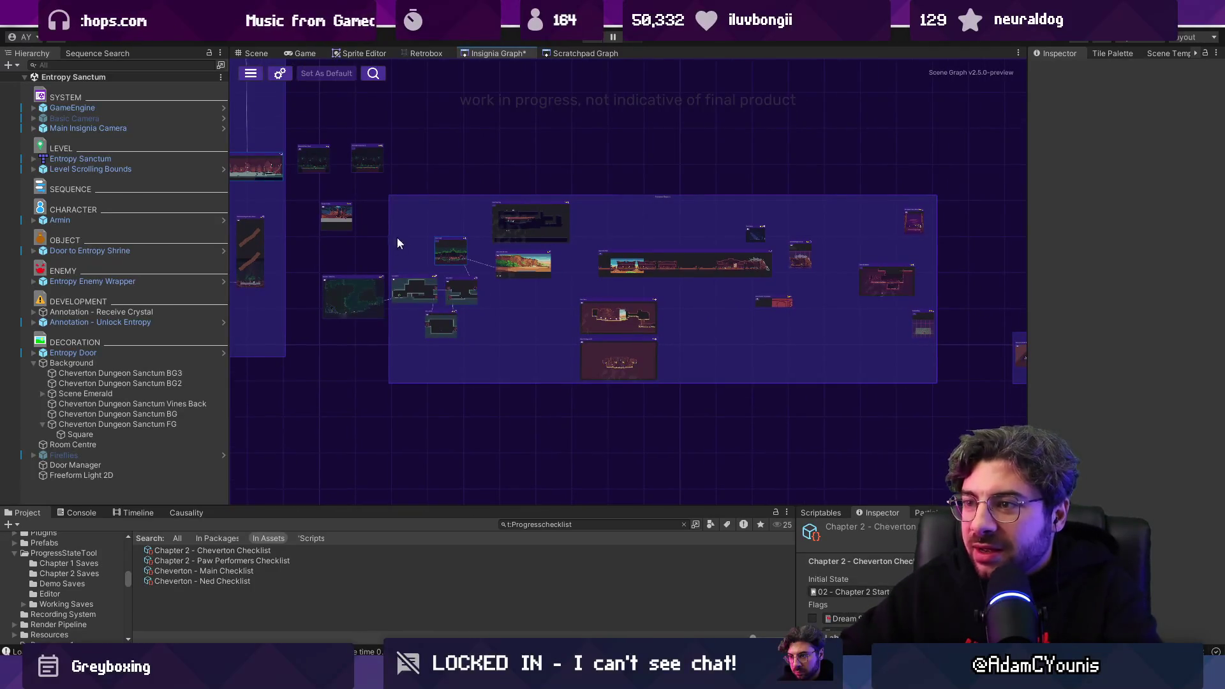
scroll(511, 262, up, 10)
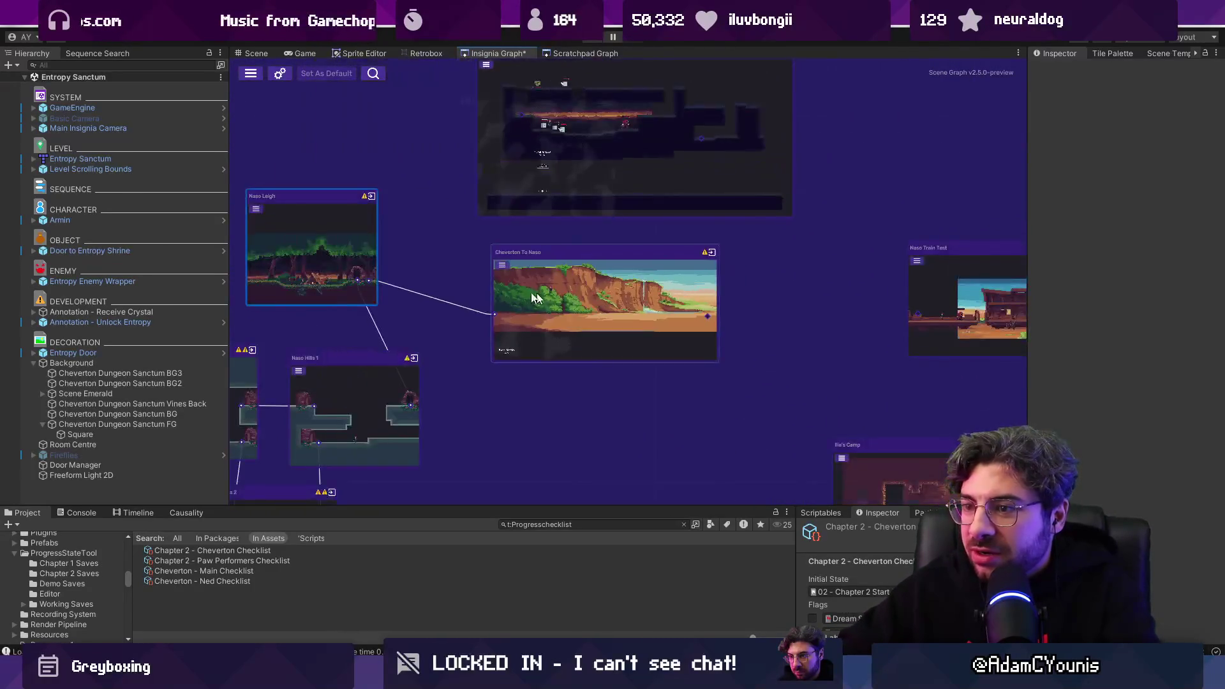
scroll(561, 298, down, 8)
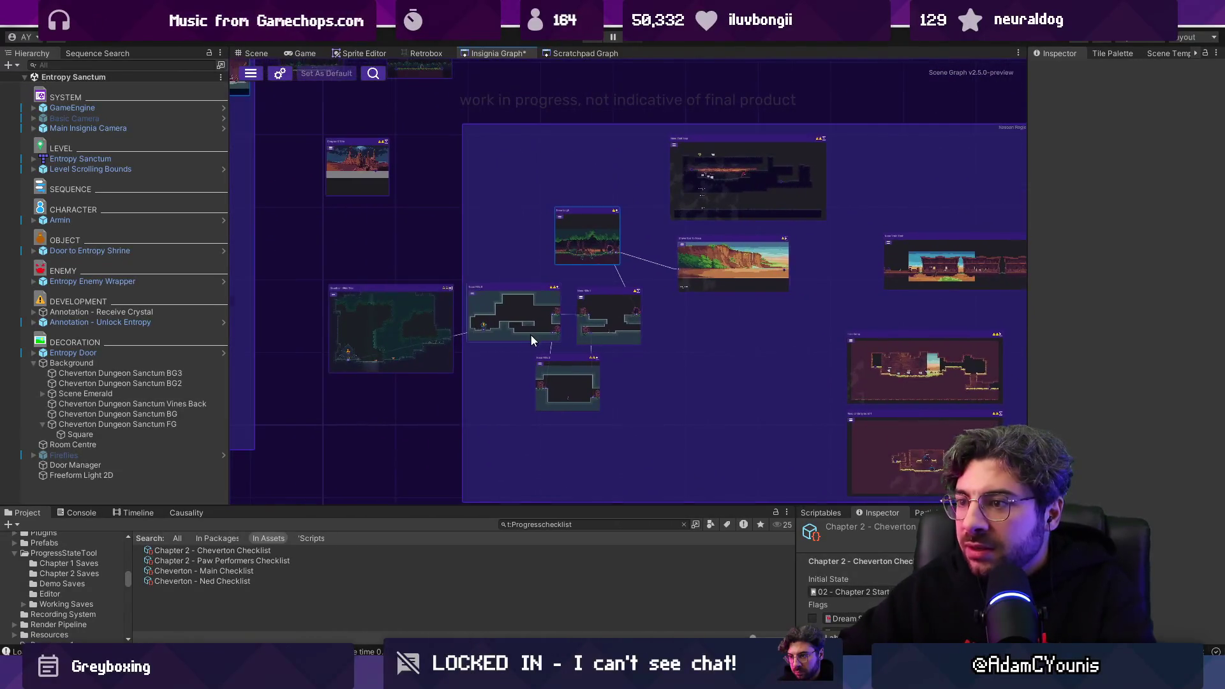
scroll(533, 335, up, 8)
scroll(633, 320, down, 8)
drag(465, 204, 683, 336)
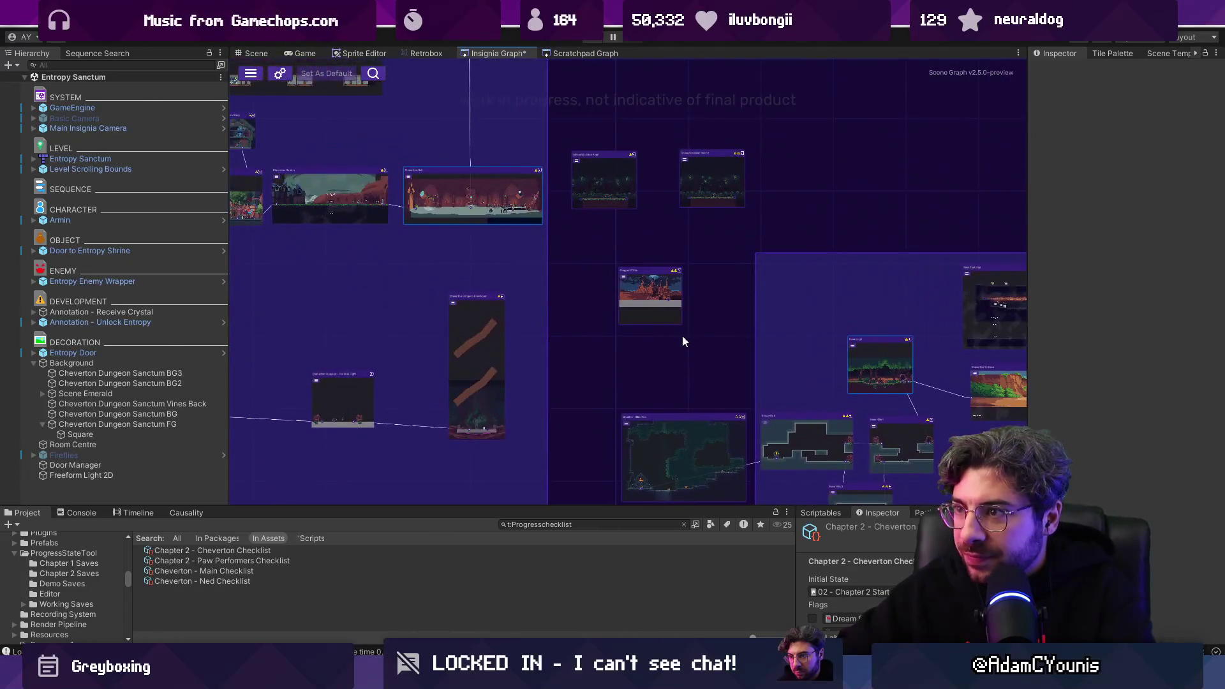
scroll(644, 175, up, 5)
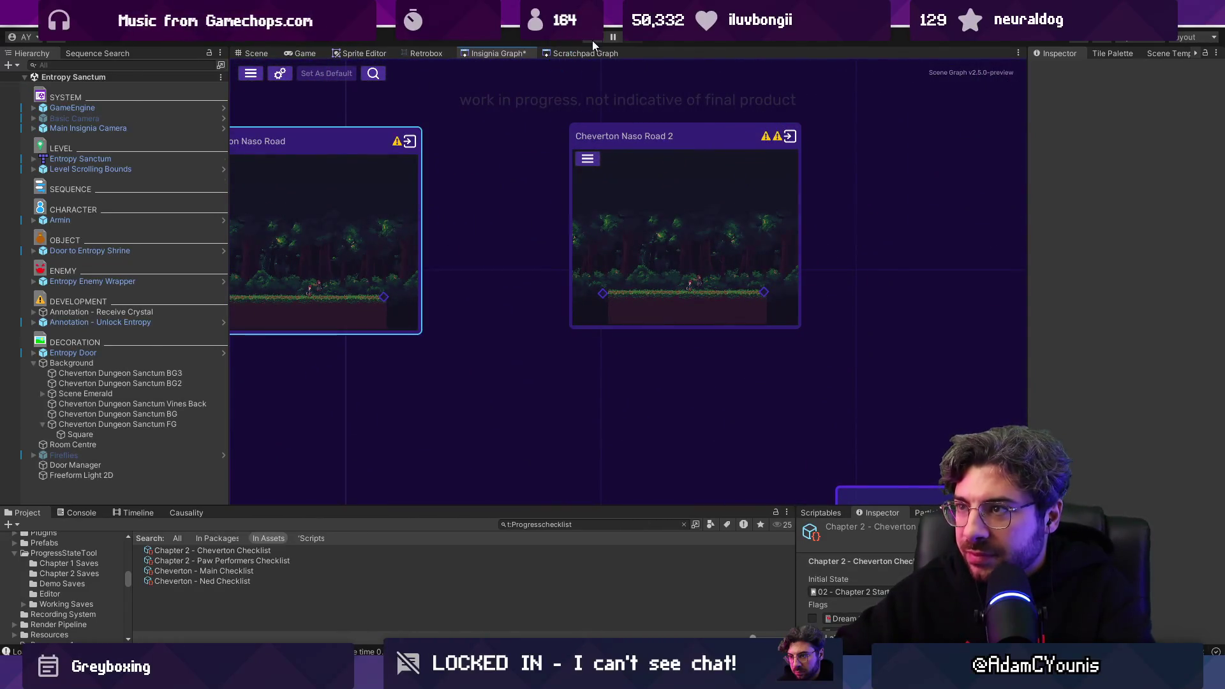
Step: Open the Cheverton Naso Road scene, frame Annotation - 0, and set it active
click(592, 40)
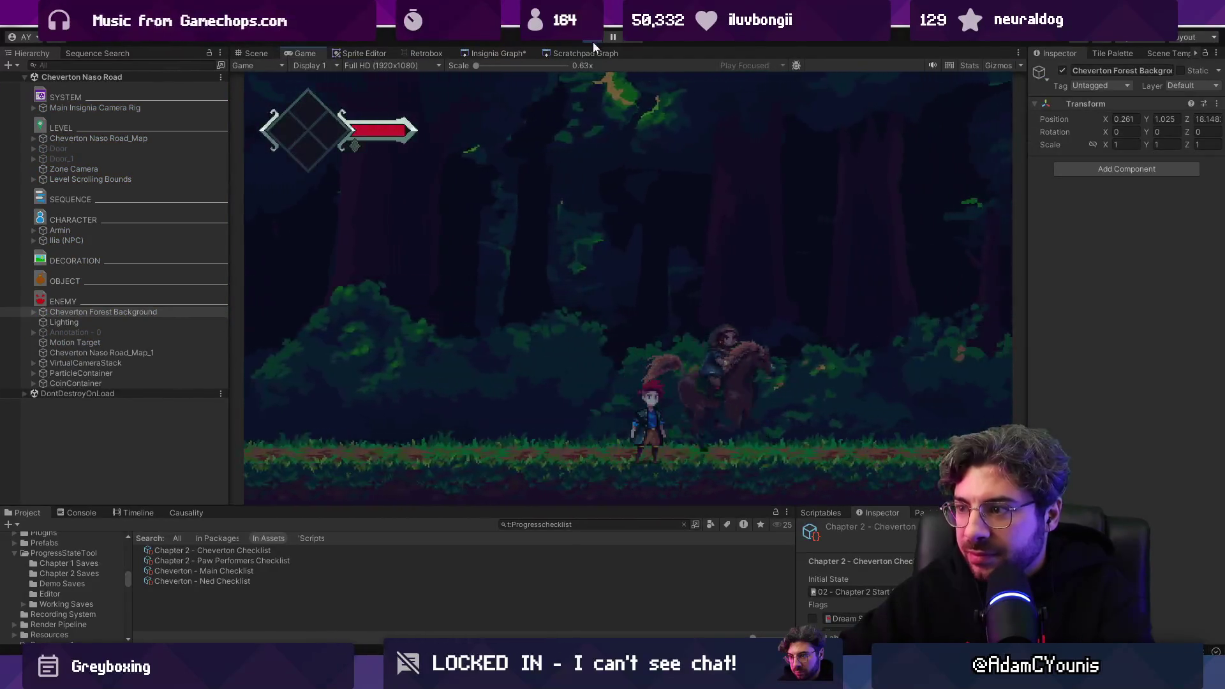
key(ctrl+1)
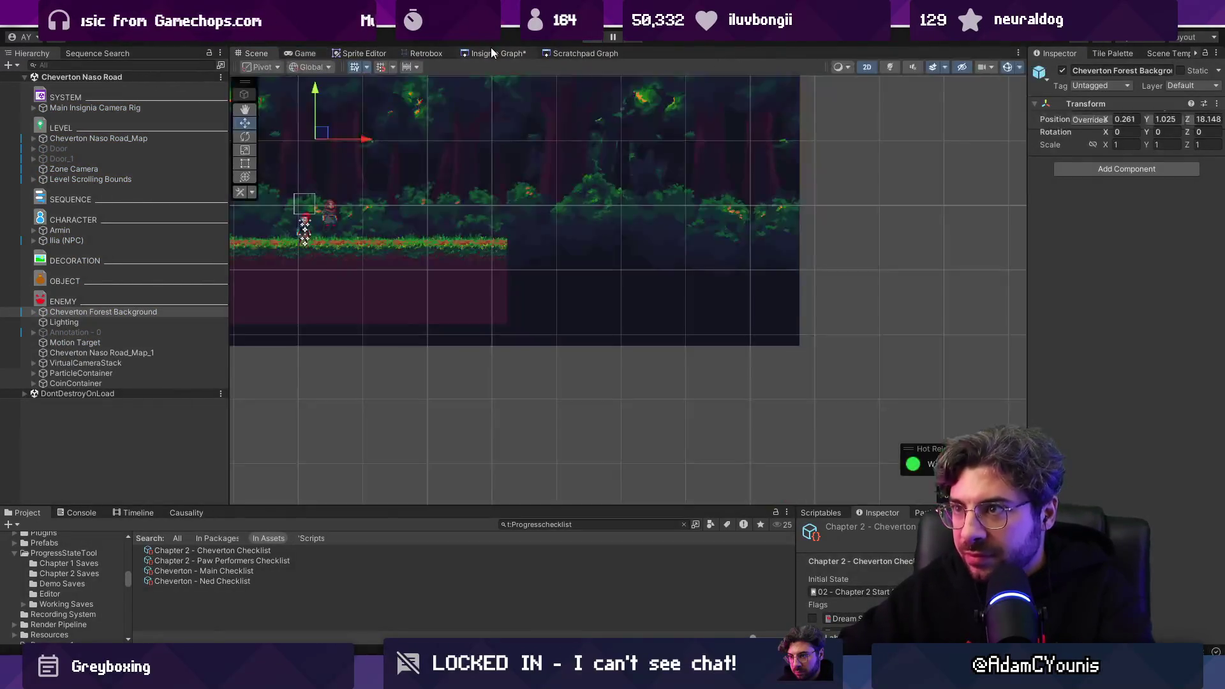
click(491, 52)
double_click(627, 276)
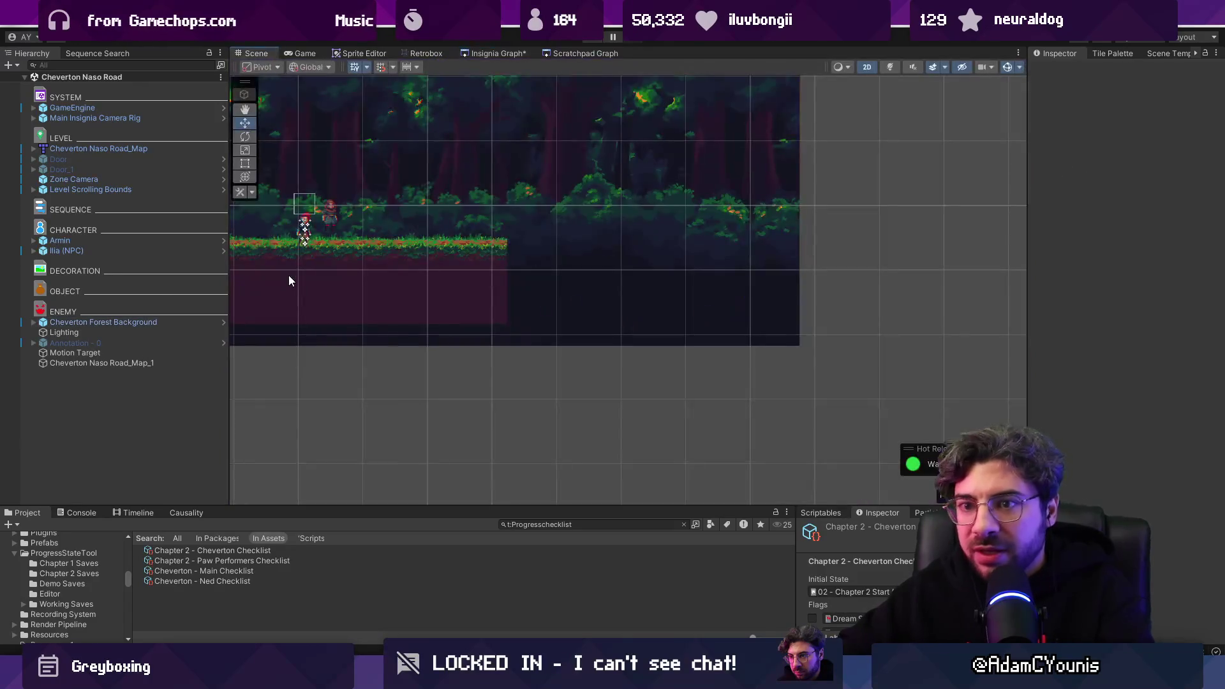
click(124, 344)
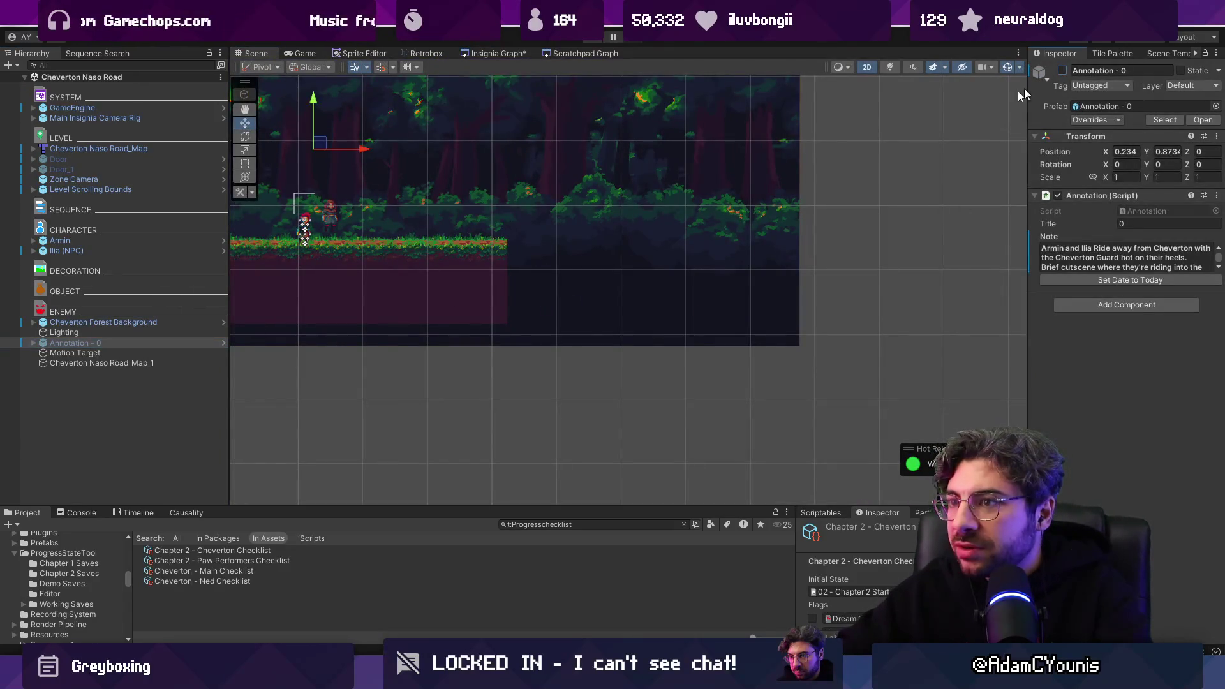
key(f)
click(1061, 71)
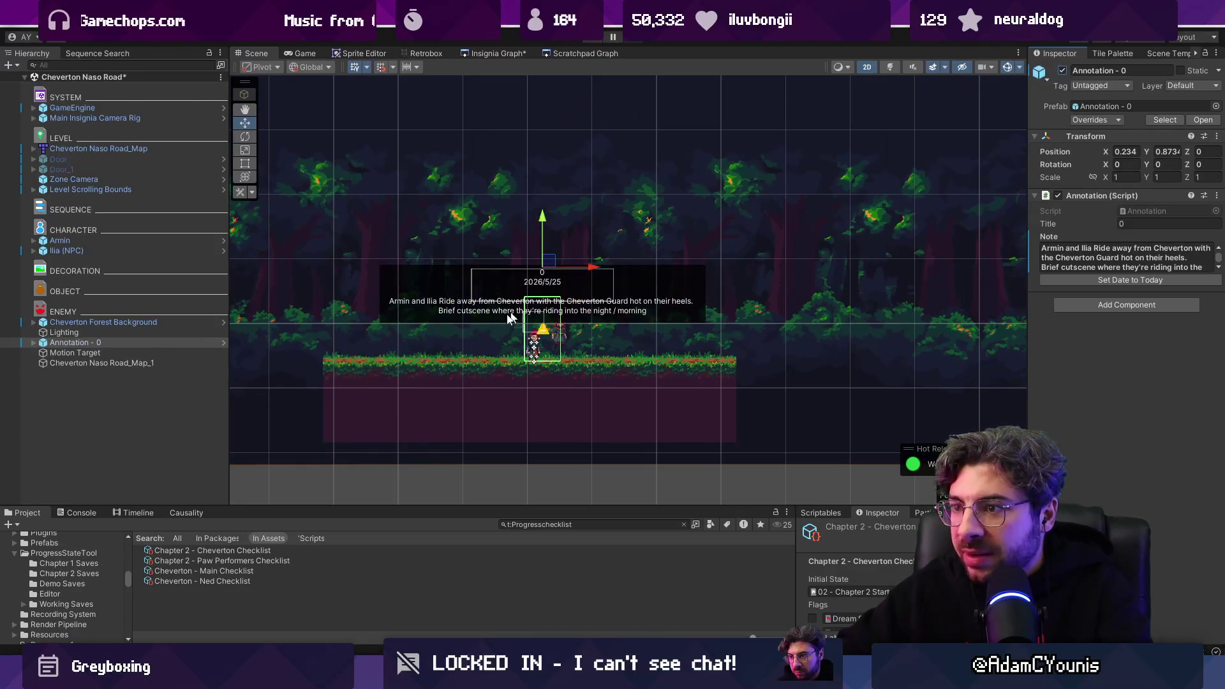
scroll(531, 310, up, 2)
Step: Playtest Cheverton Naso Road, then playtest Cheverton Naso Road 2 and select its Annotation - 0
click(591, 38)
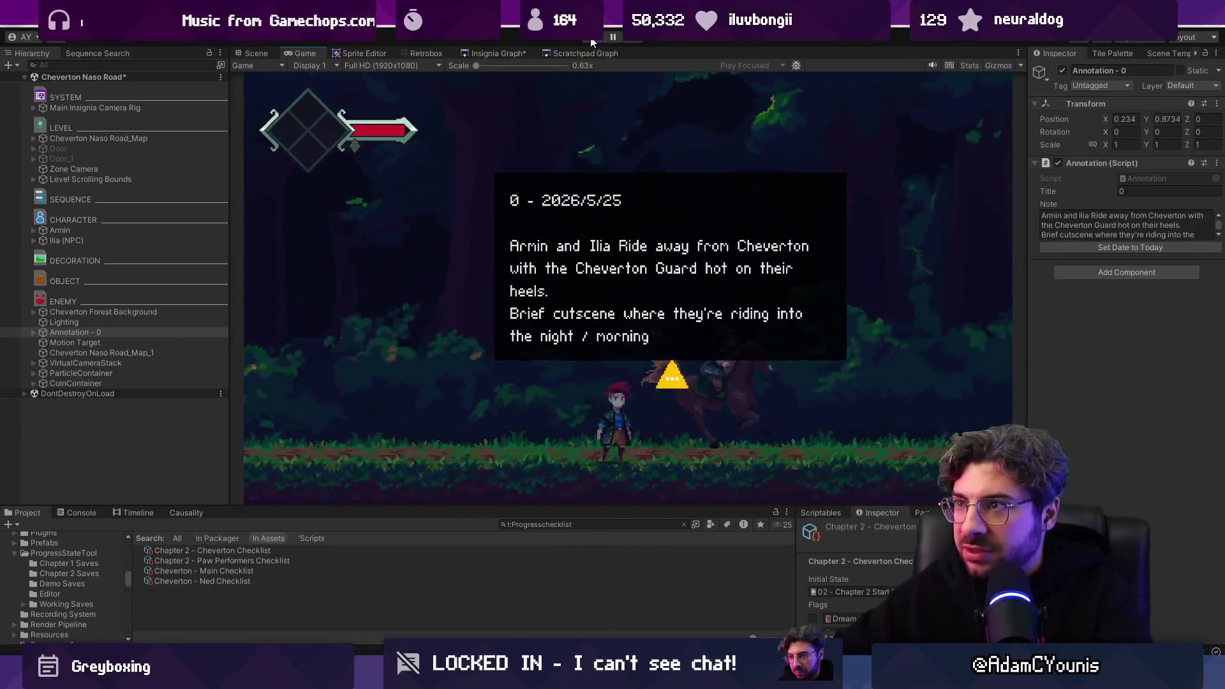
click(591, 38)
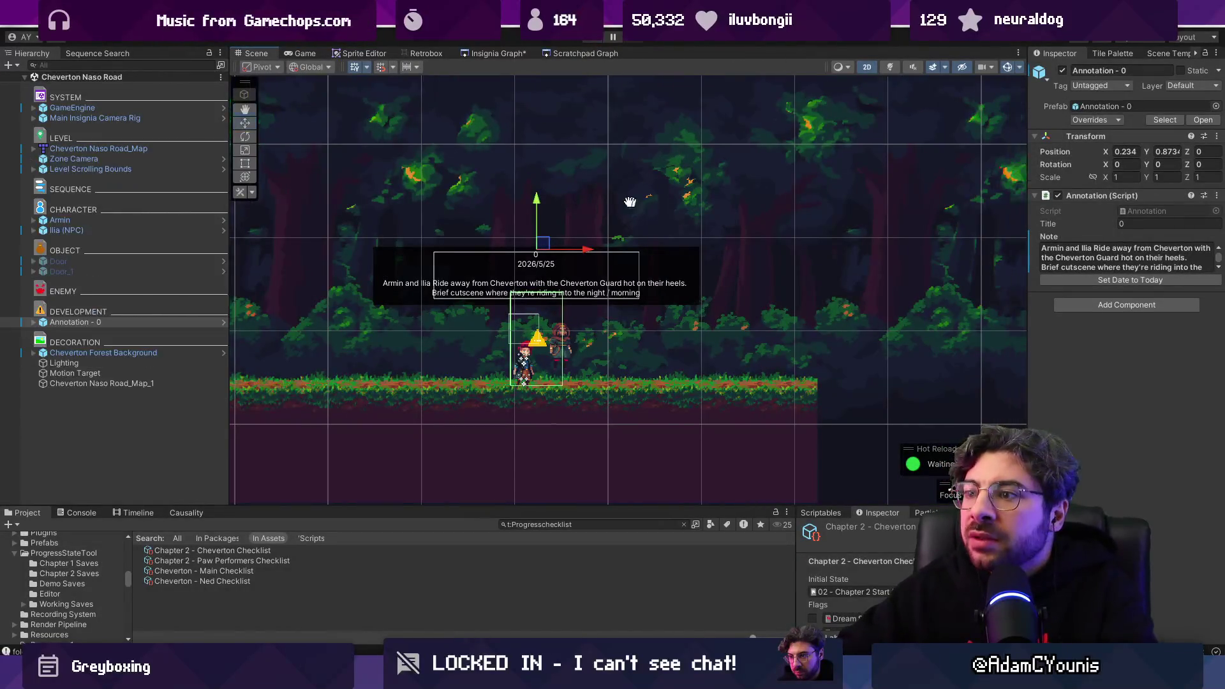
click(485, 52)
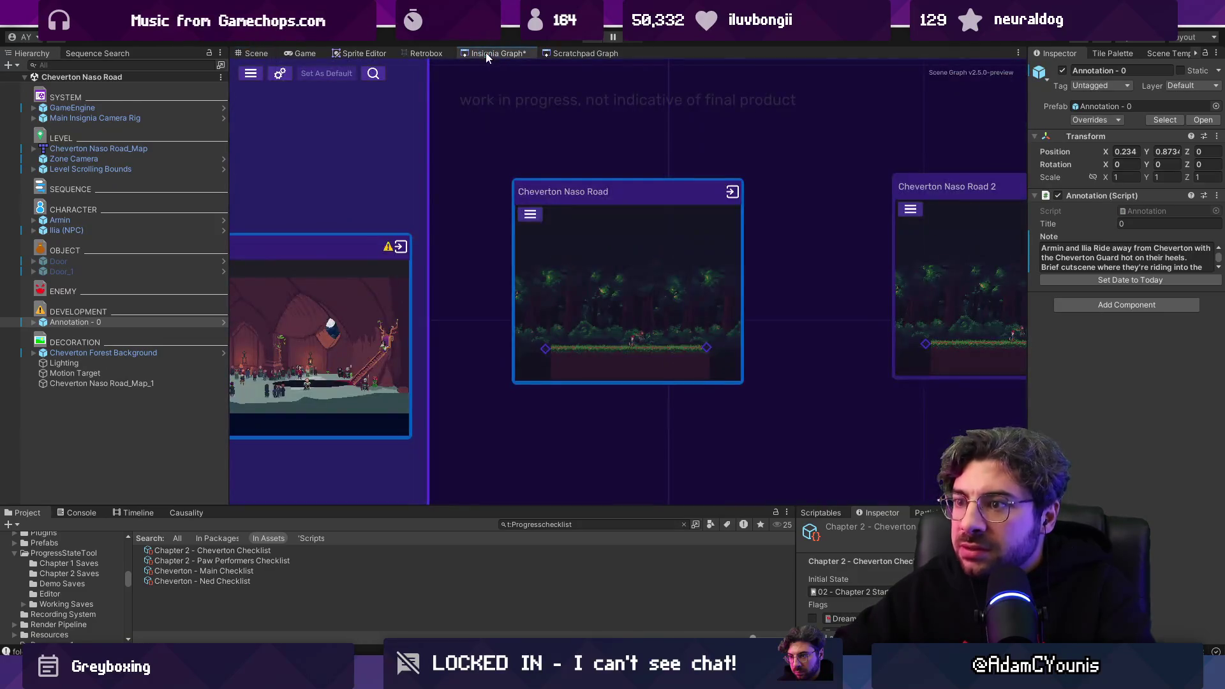
click(591, 39)
click(592, 38)
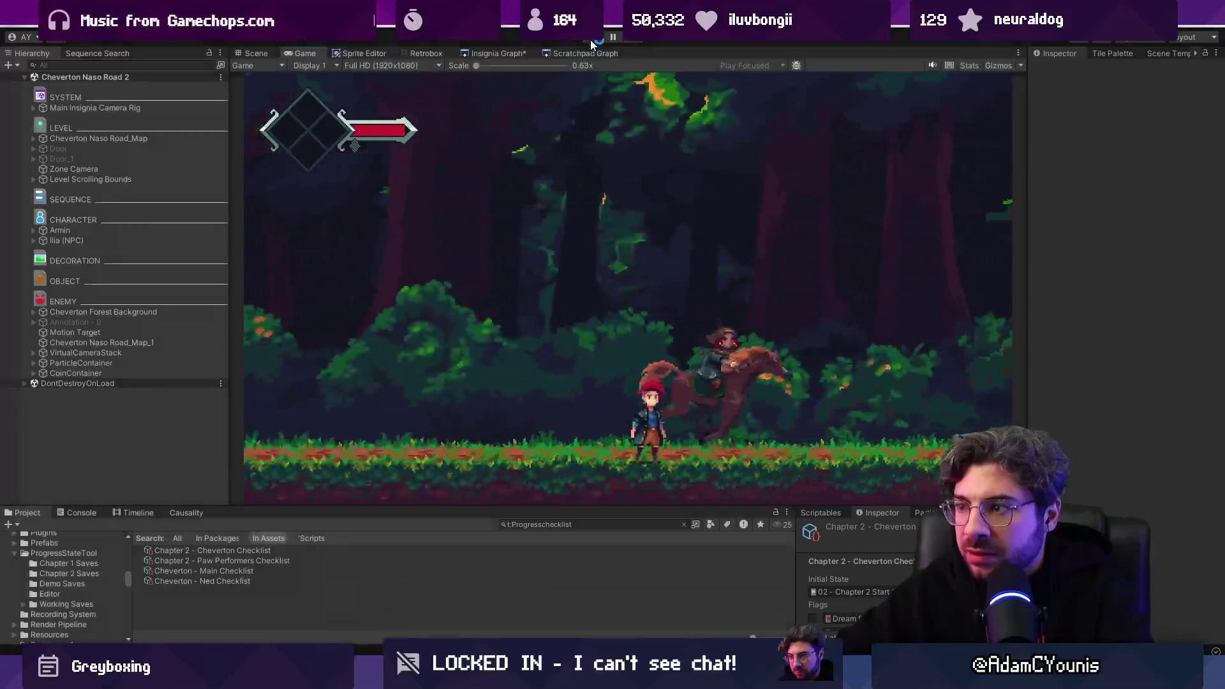
click(113, 335)
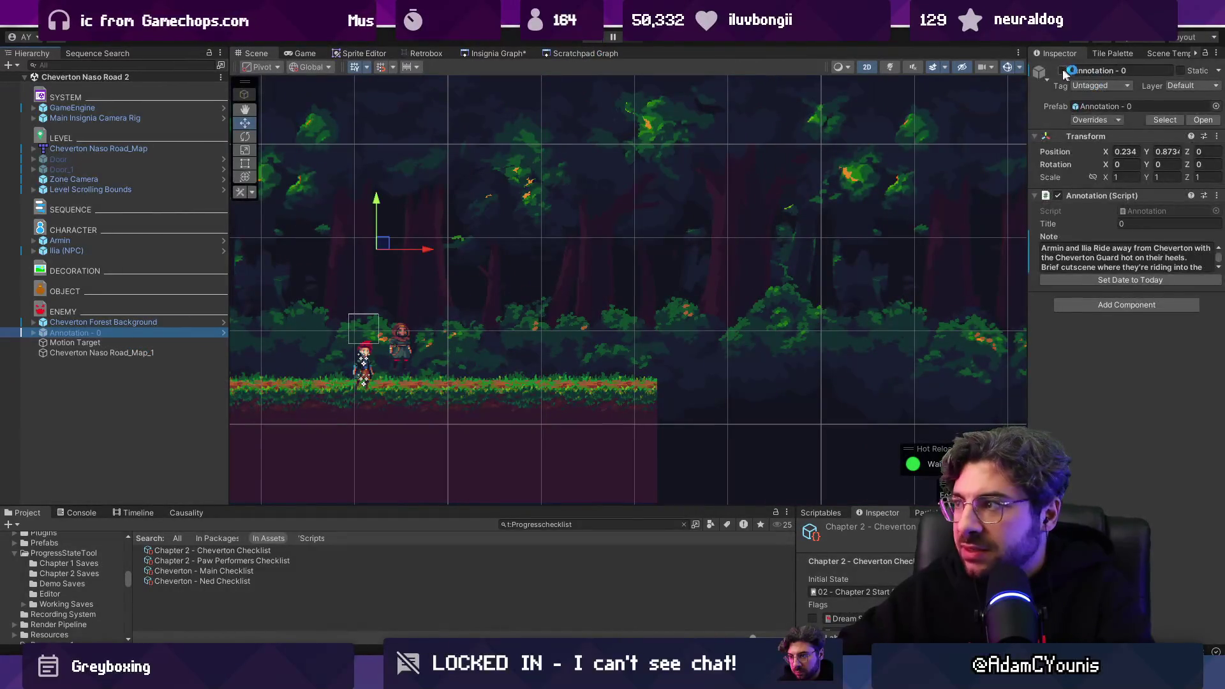
Step: Show Annotation - 0's properties and briefly start and stop a playtest
click(994, 68)
click(593, 40)
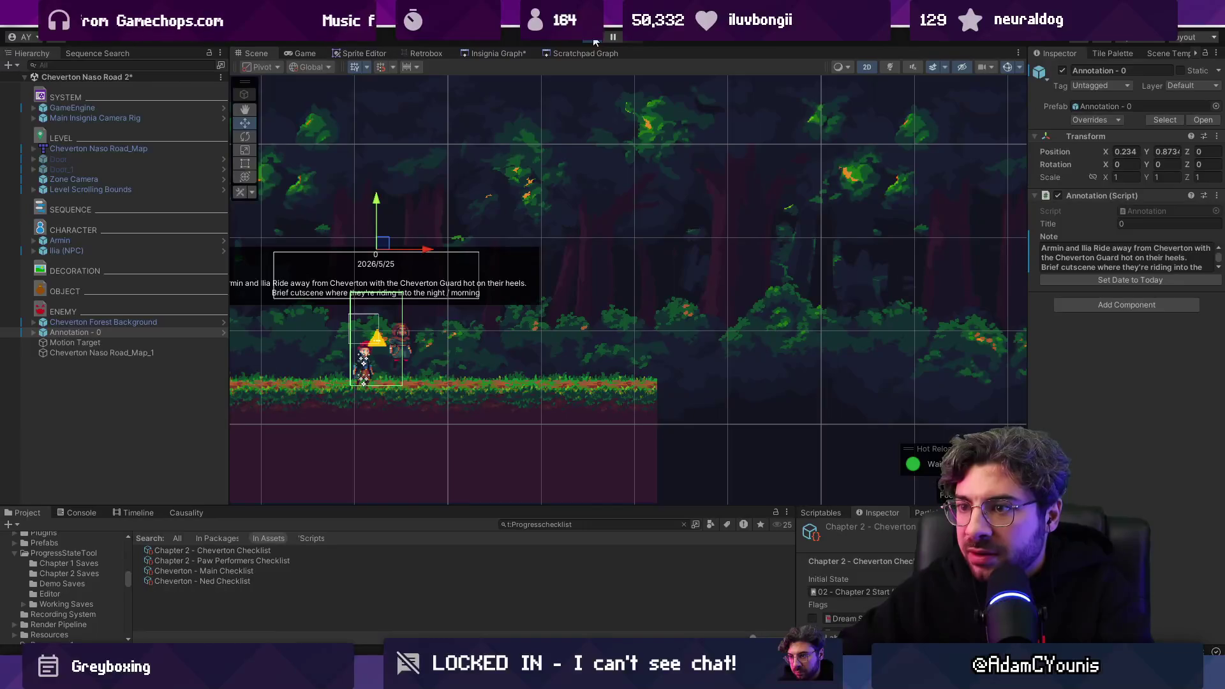
click(592, 40)
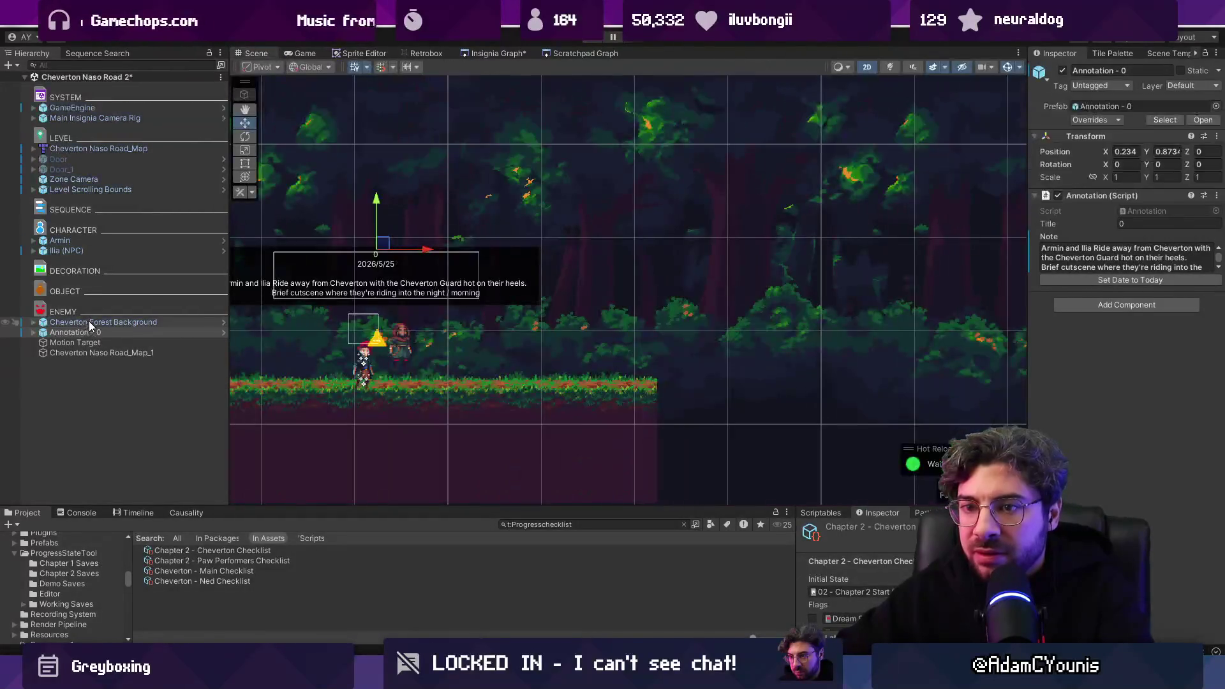
Step: Rewrite the note to 'Armin asks Ilia if they can stop for a while. Brief cutscene.' and save
click(1124, 258)
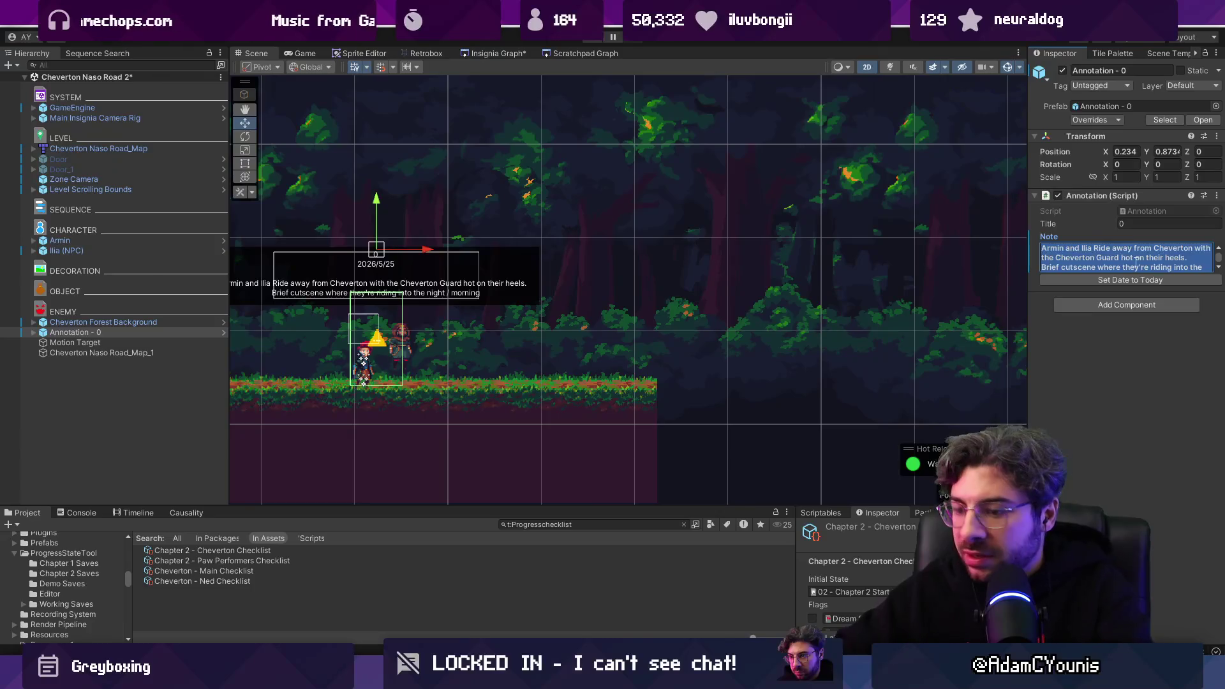
text(Armin asks if they)
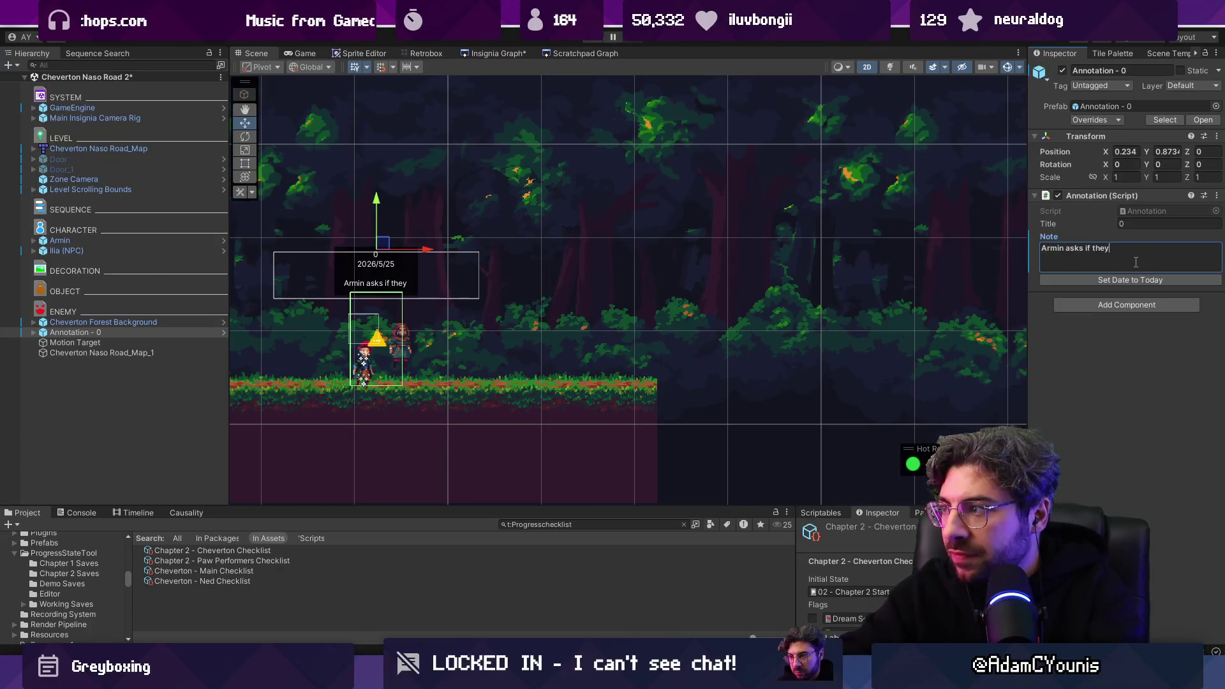
text(fo r)
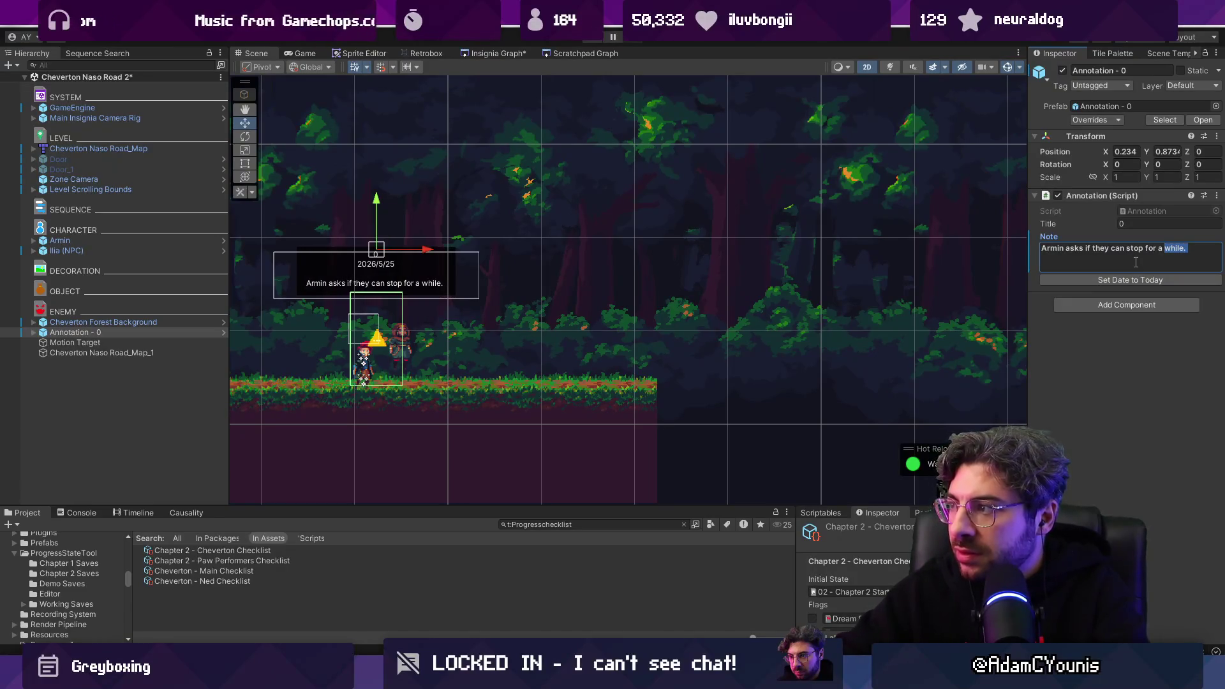
text(he and I)
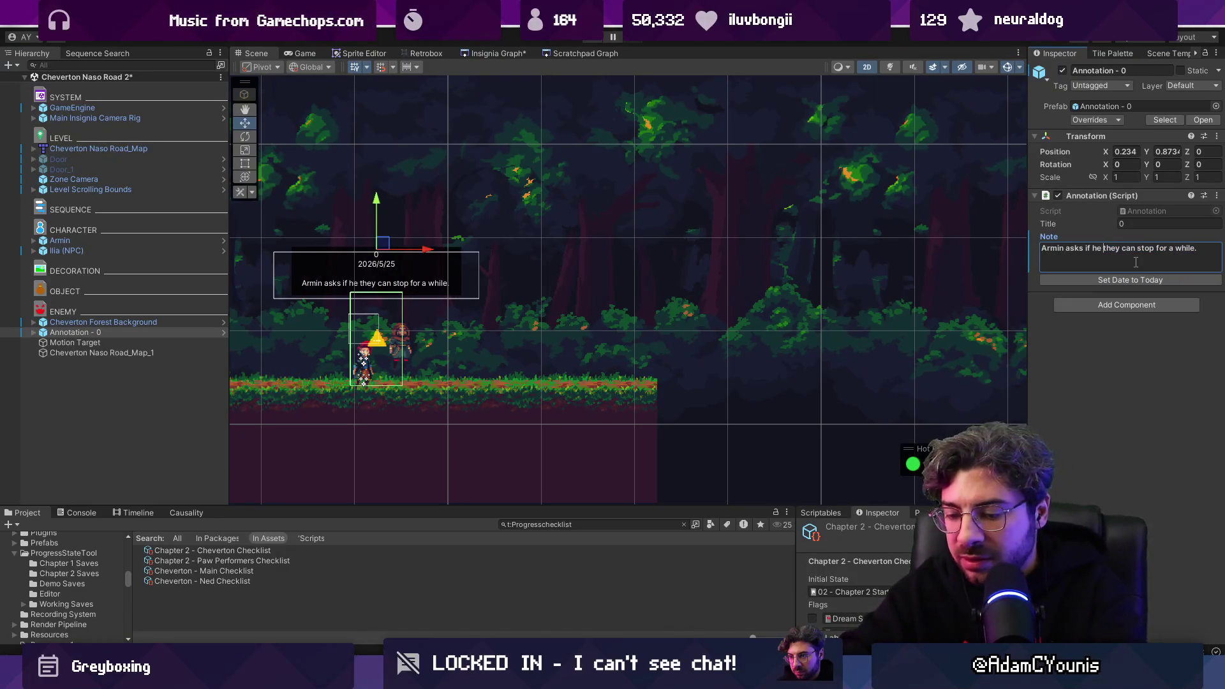
text(lia)
key(ctrl+shift+Left)
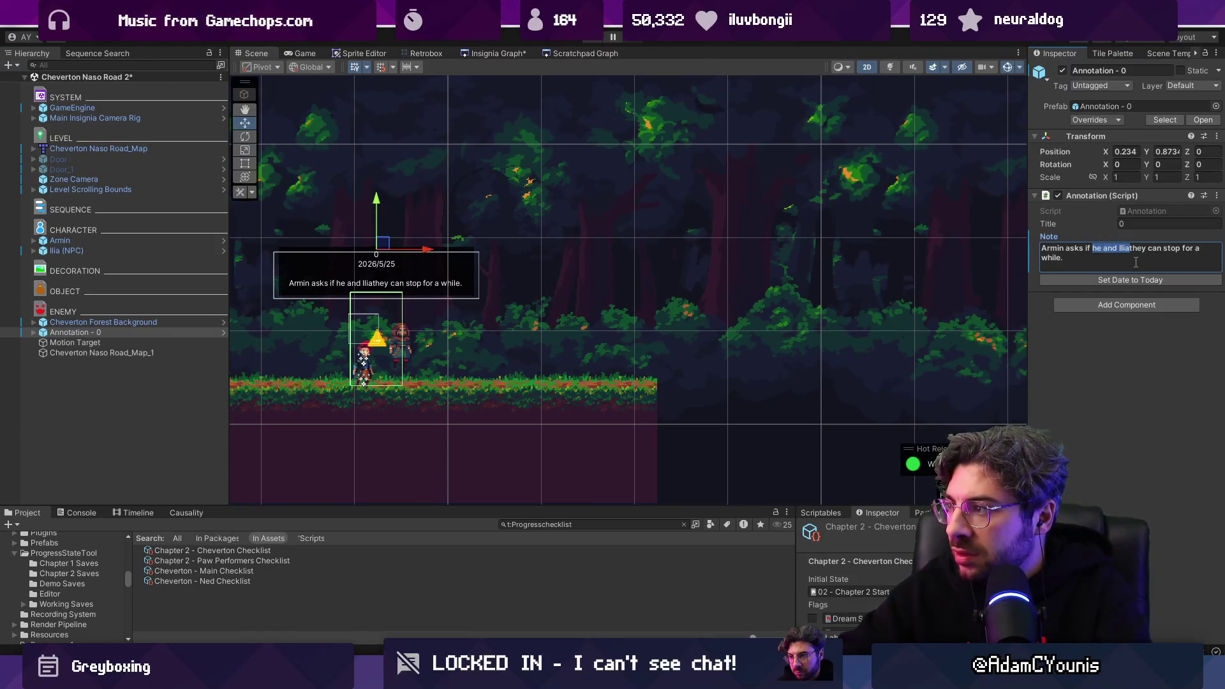
key(BackSpace)
key(BackSpace)
key(BackSpace)
text(Ilia )
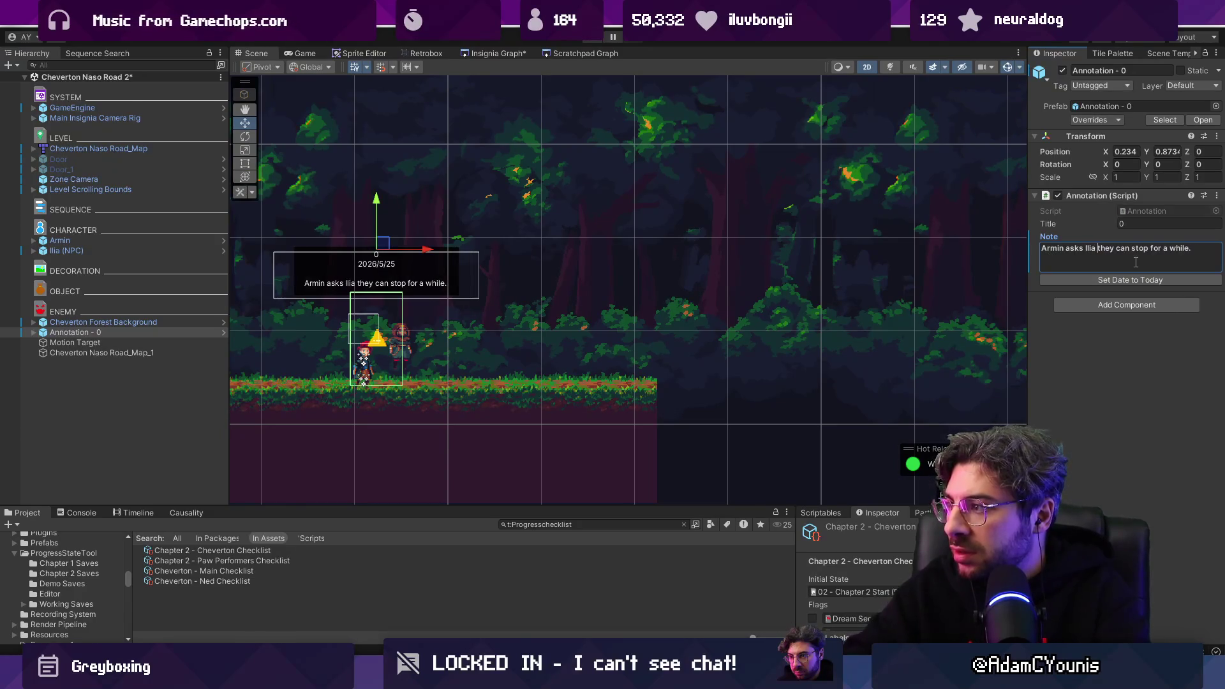
text(if)
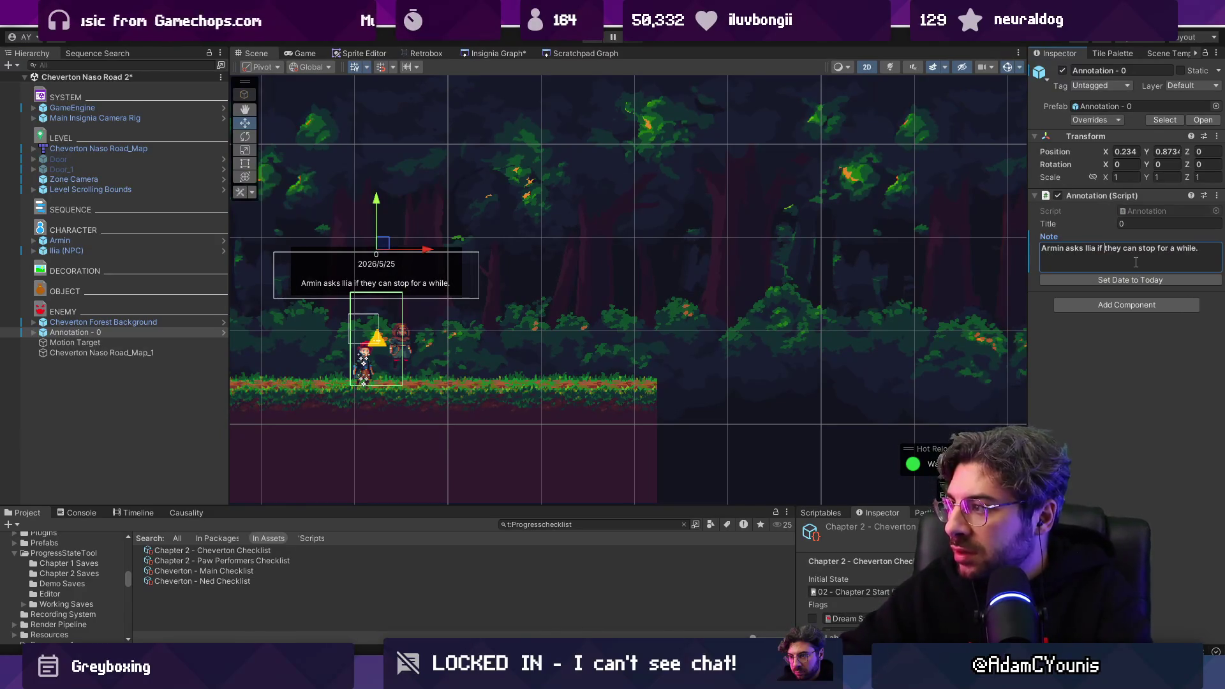
key(End)
text(Brief cutscene)
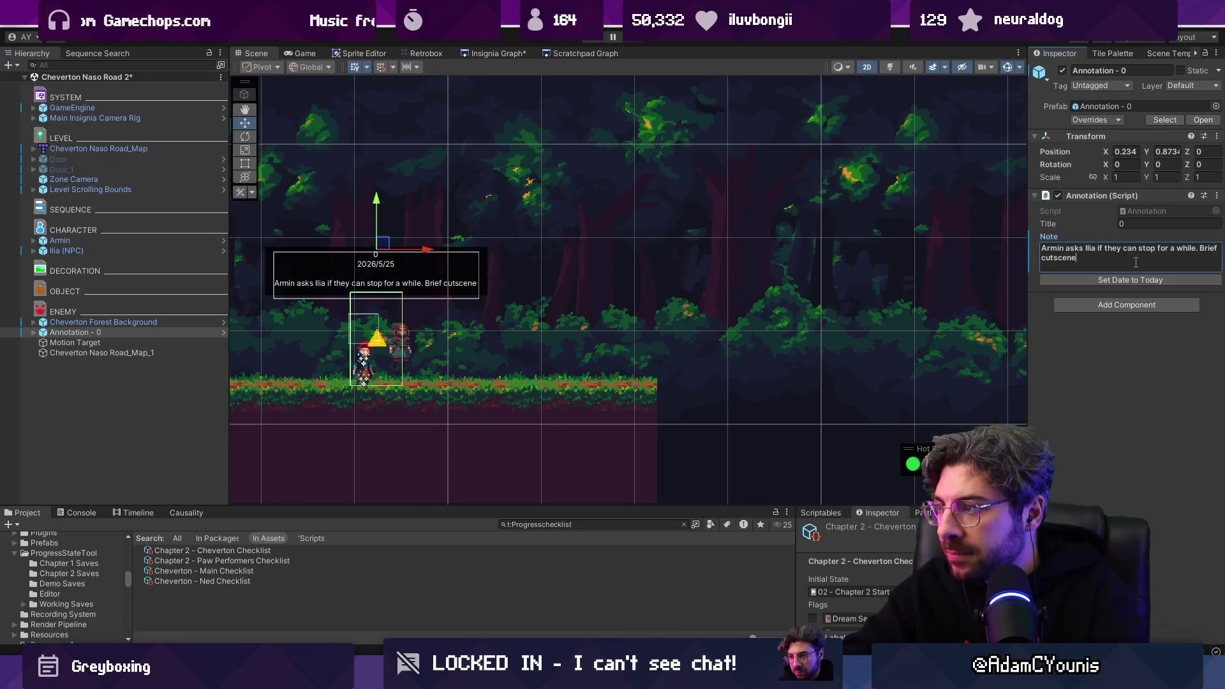
text(.)
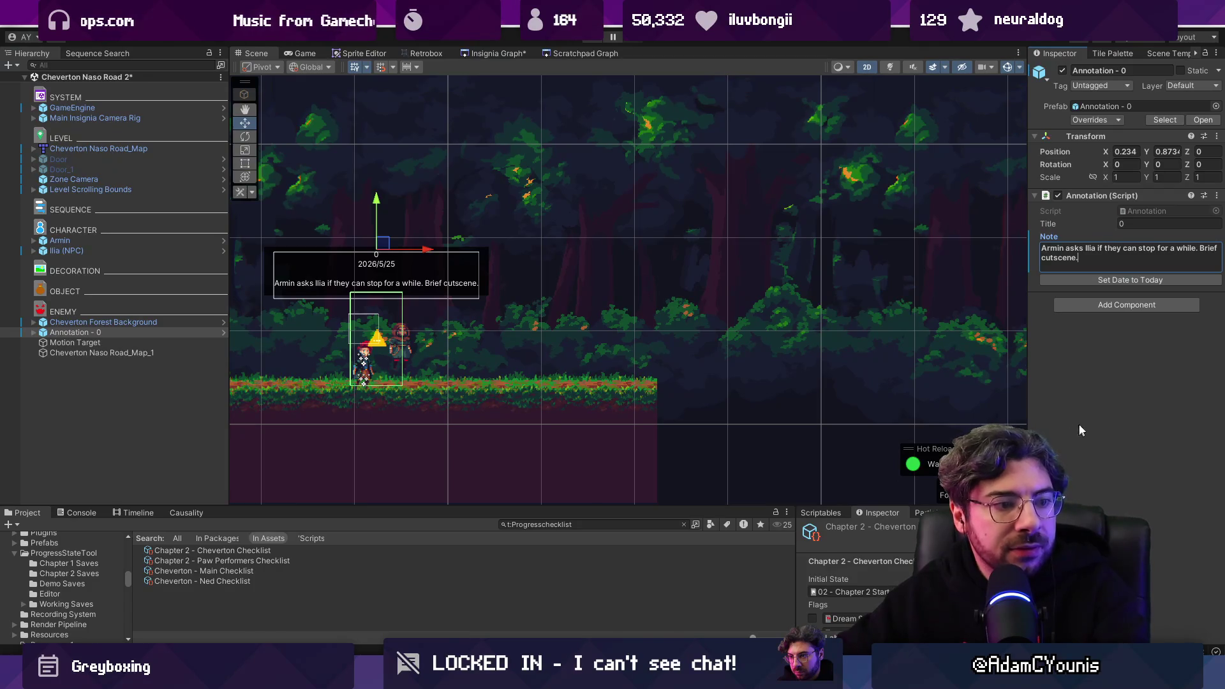
click(1102, 414)
key(ctrl+s)
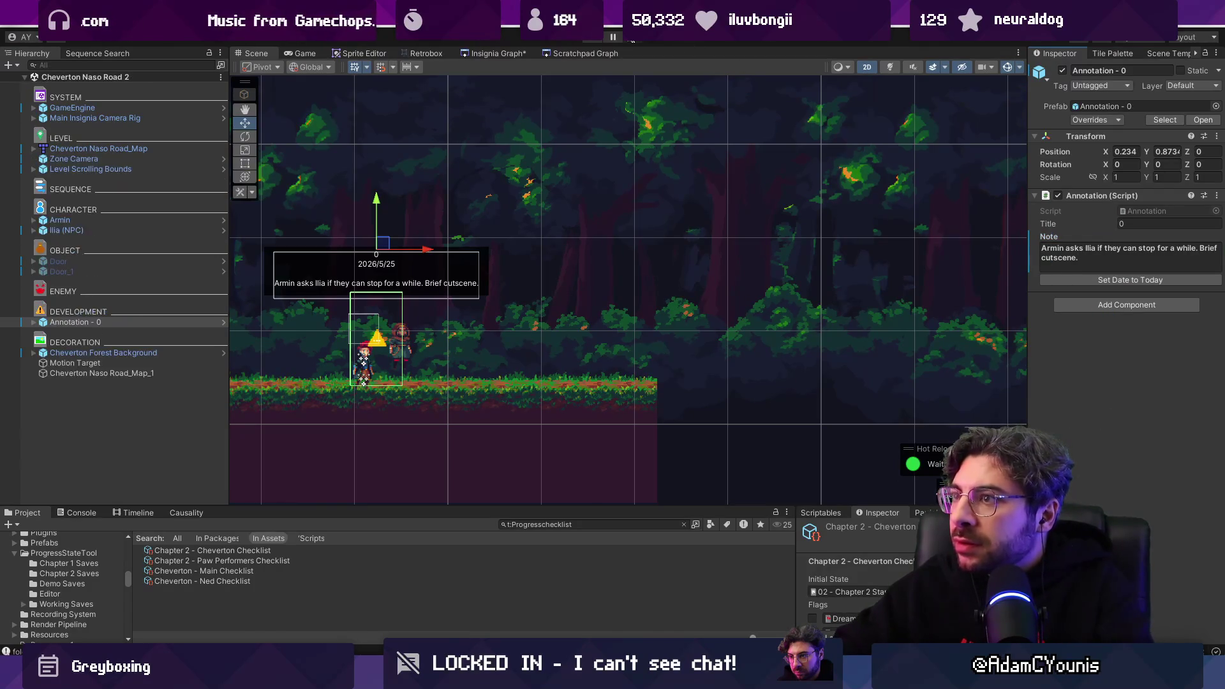
click(593, 36)
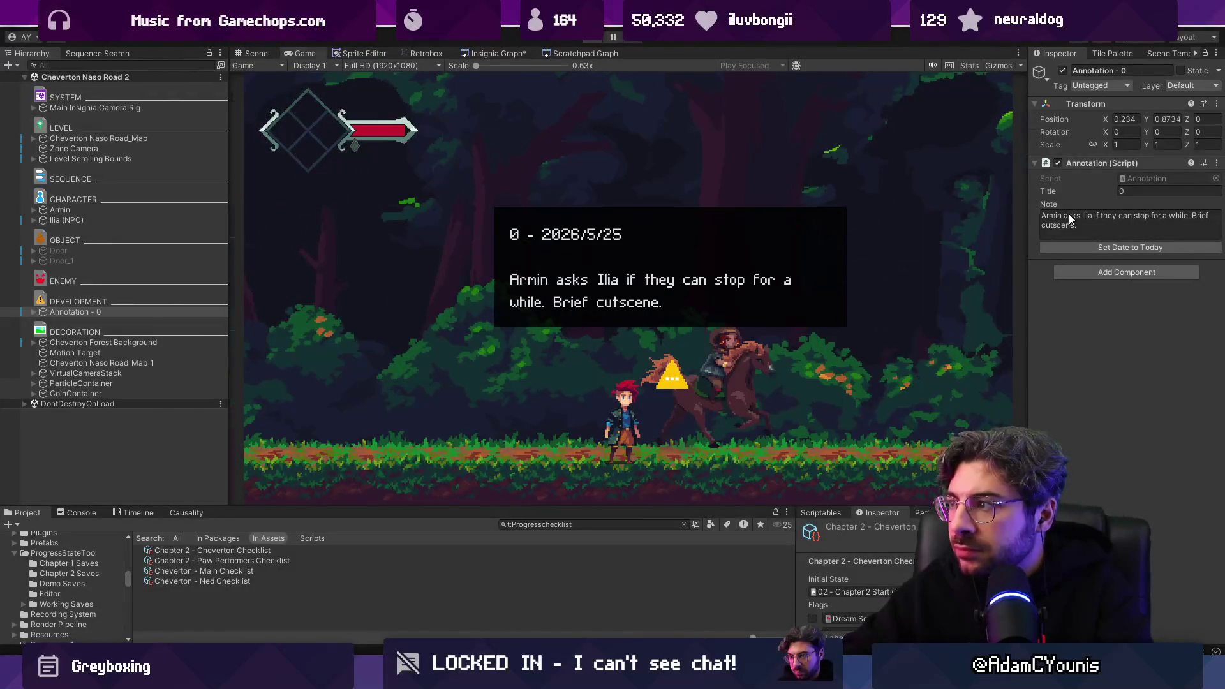
key(ctrl+p)
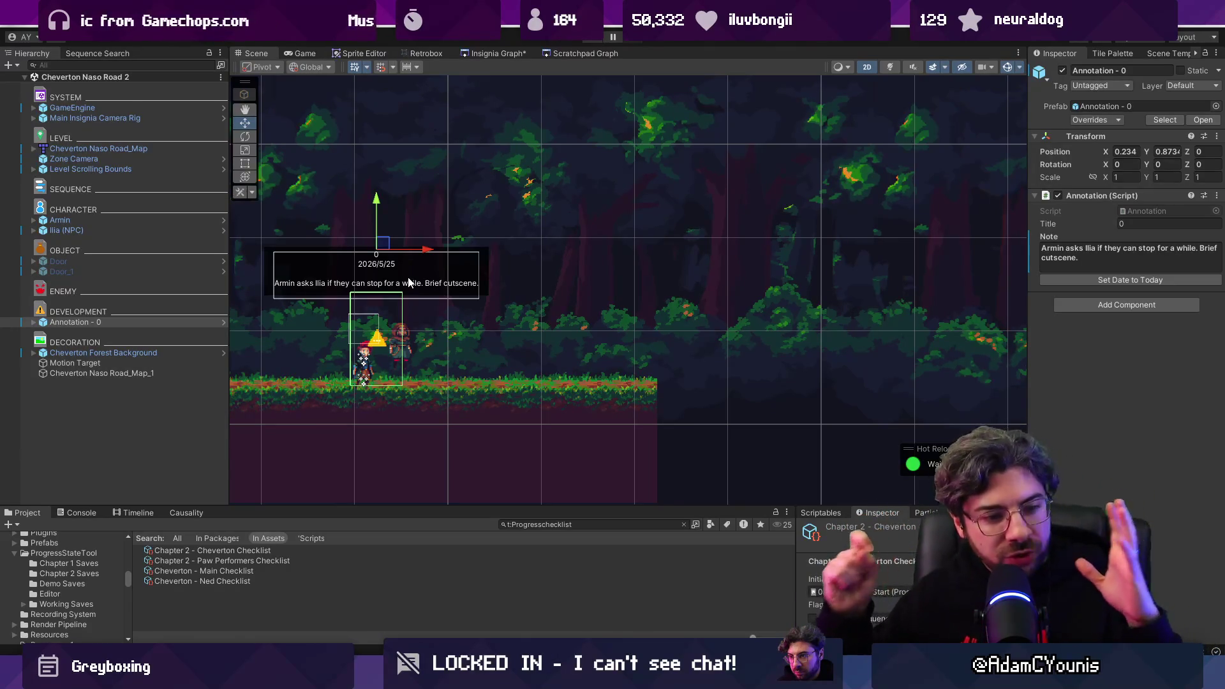
drag(618, 505, 617, 374)
Step: Resize the Scene view and bottom panels, then glance at the Insignia Graph
drag(532, 373, 532, 428)
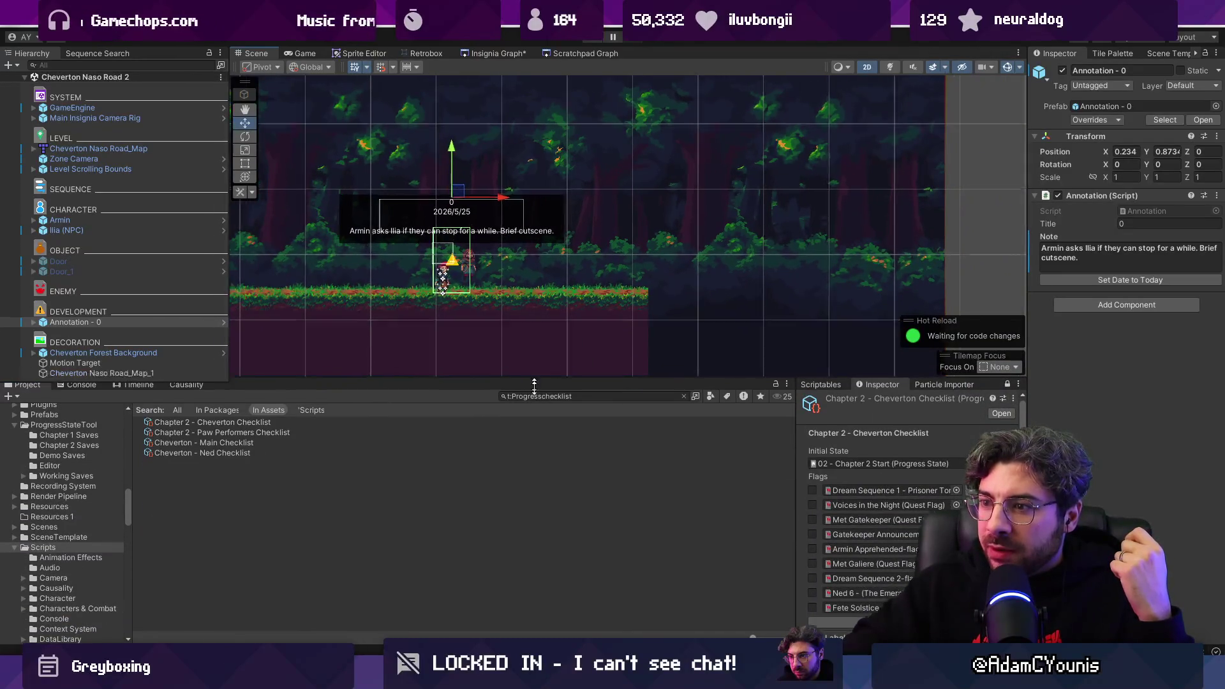
scroll(369, 266, up, 3)
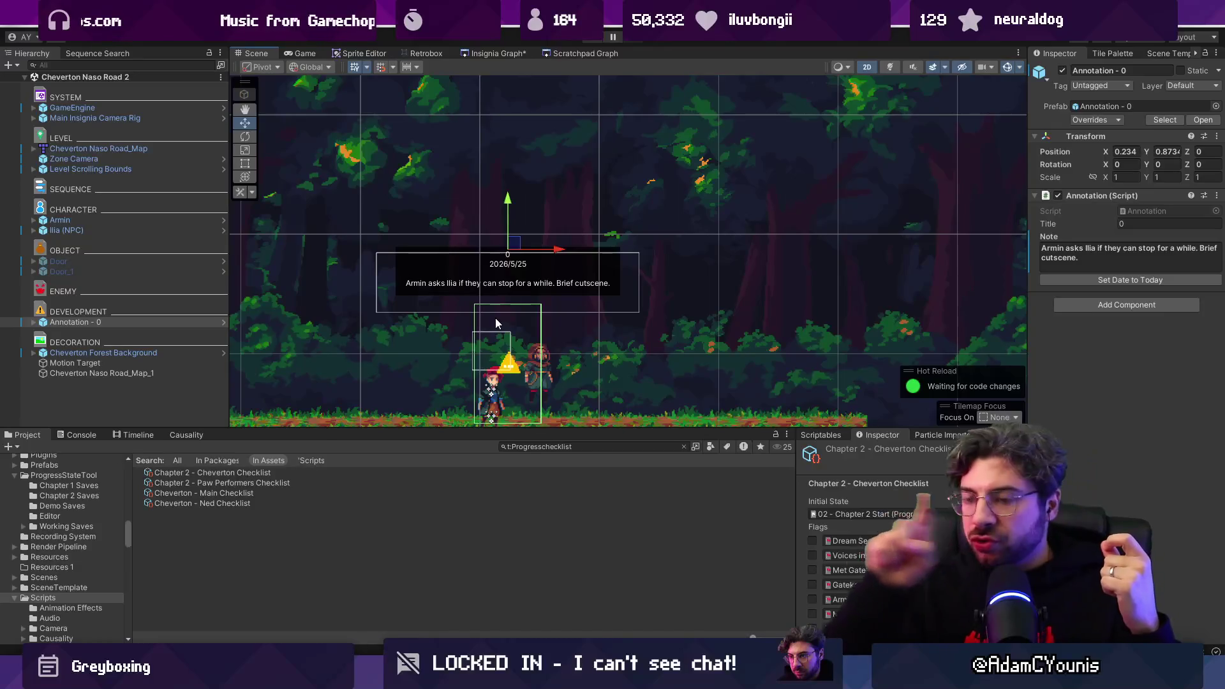
mouse_move(625, 426)
mouse_down()
mouse_move(644, 290)
mouse_move(619, 325)
mouse_move(621, 398)
mouse_up()
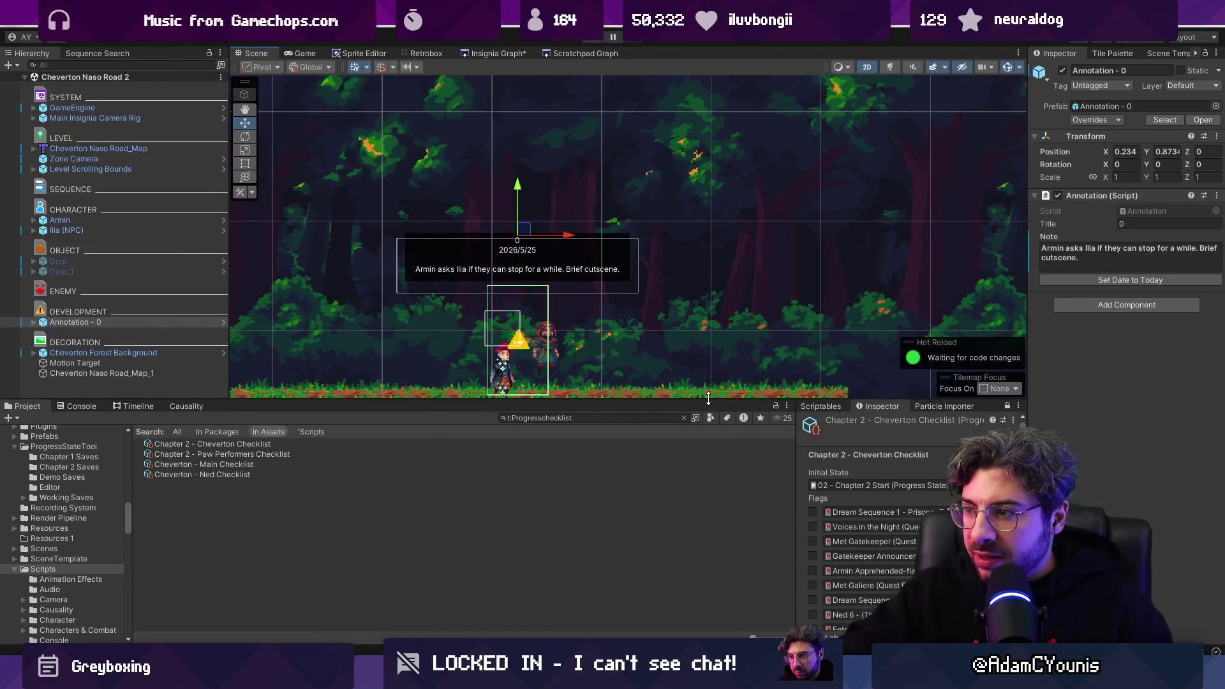
scroll(607, 293, down, 2)
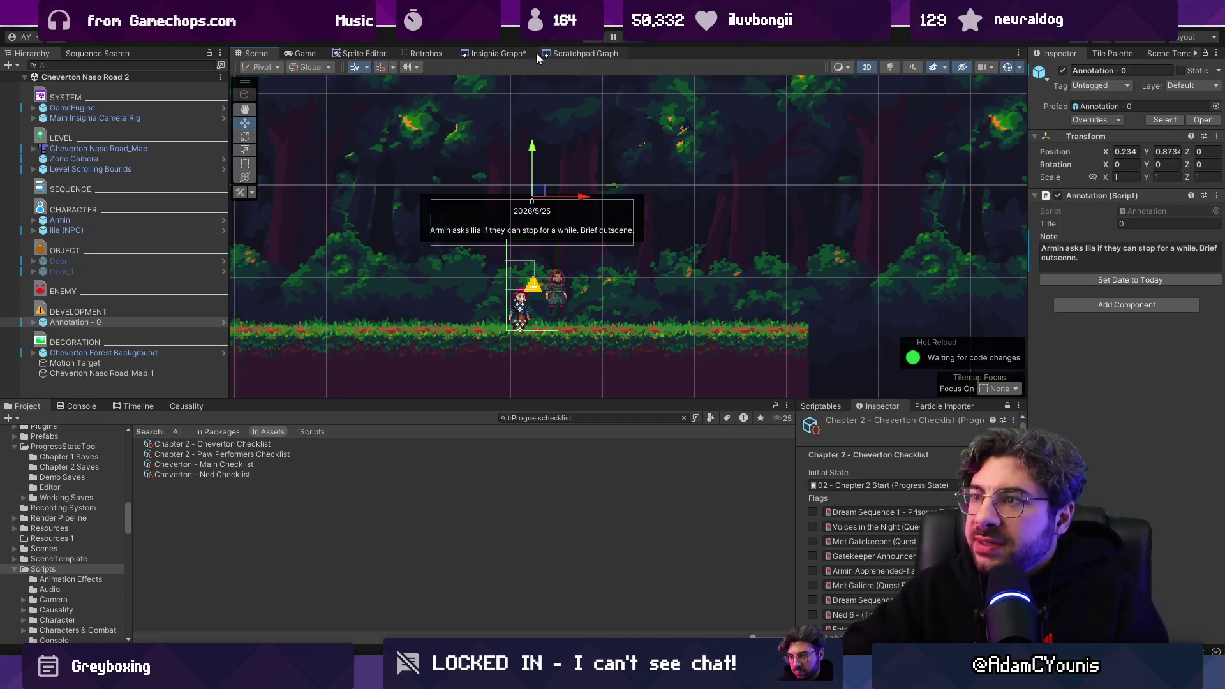
click(498, 53)
scroll(585, 114, down, 5)
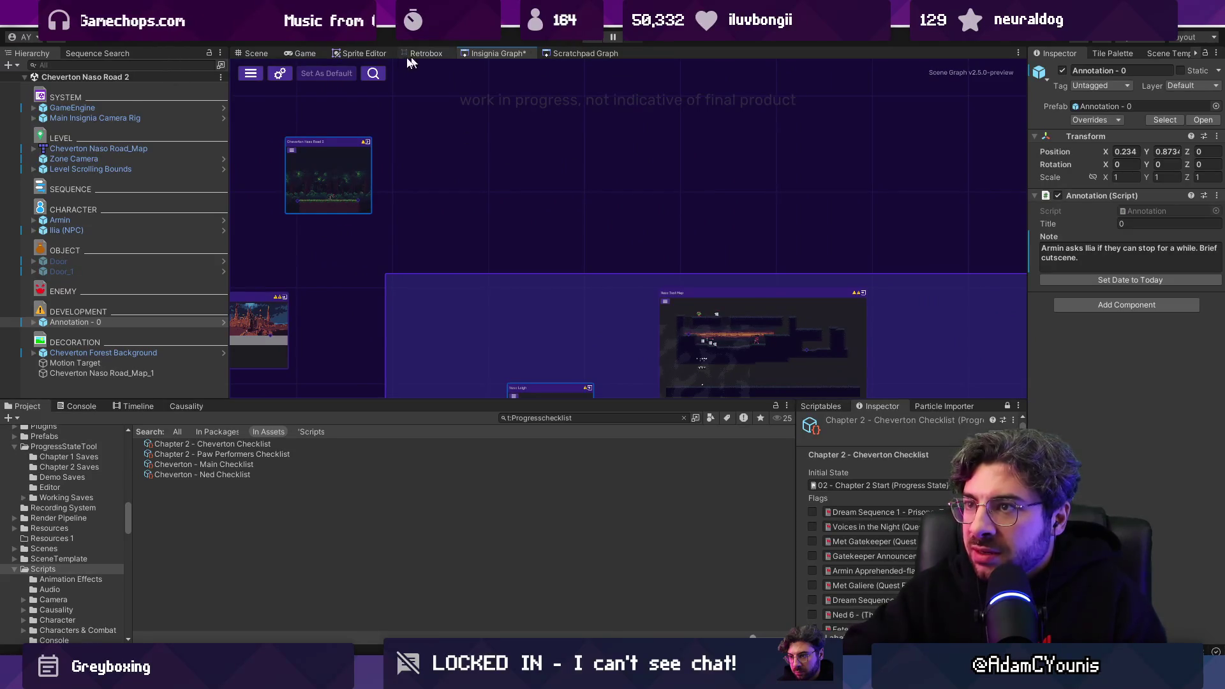
Step: Inspect the annotation's Collider child, collapse Annotation - 0, and reopen the Insignia Graph
click(255, 53)
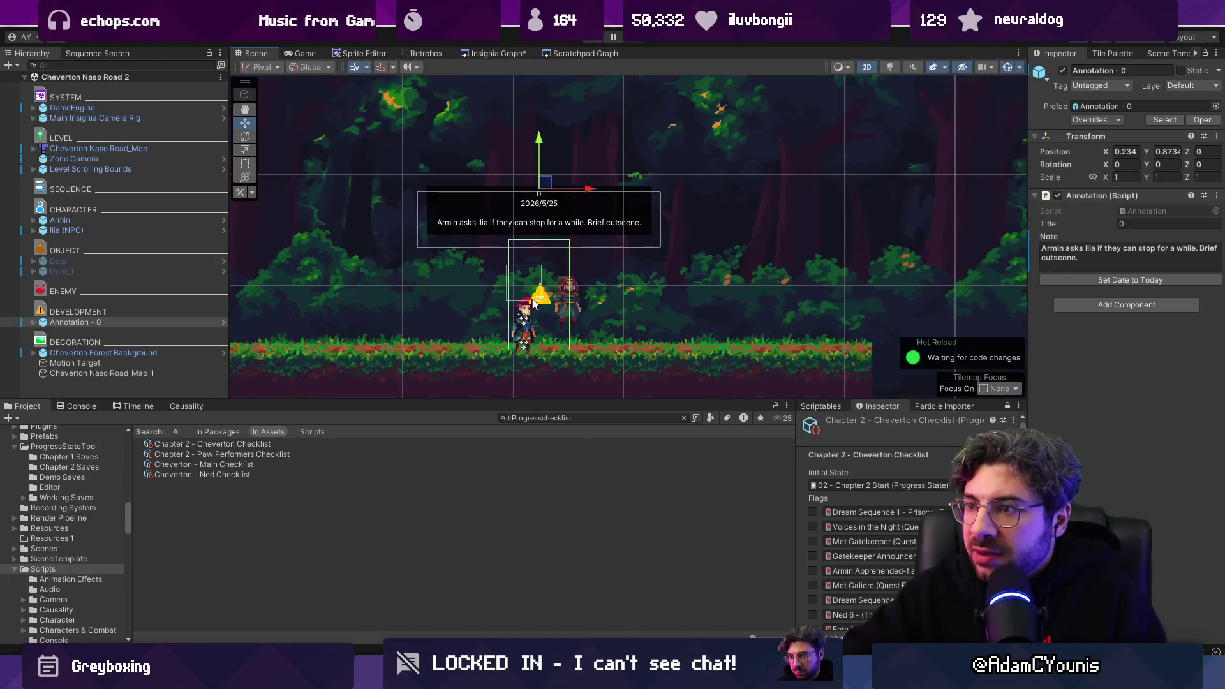
click(537, 303)
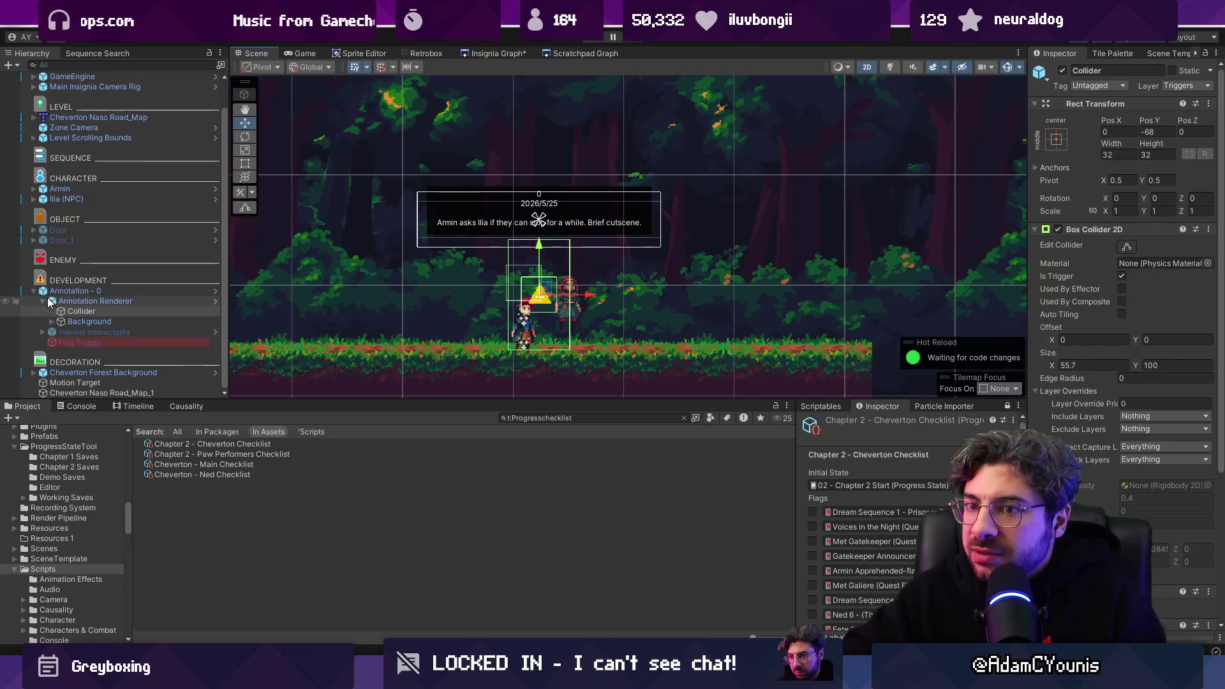
click(33, 322)
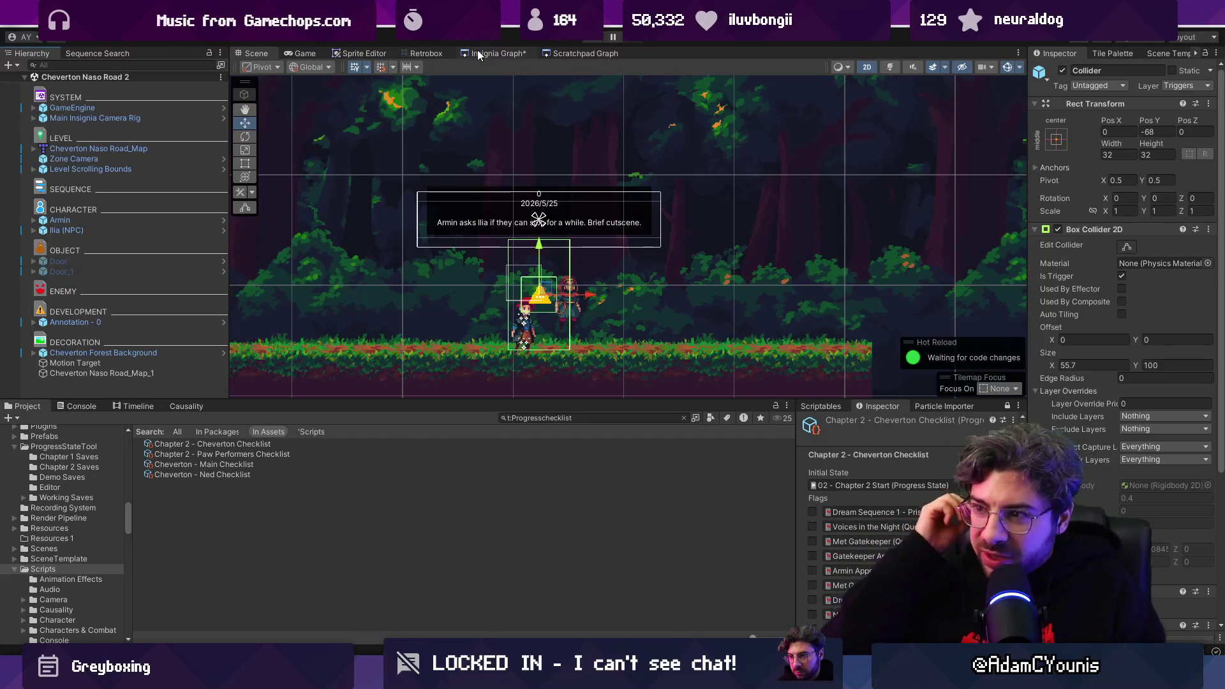
scroll(532, 155, down, 2)
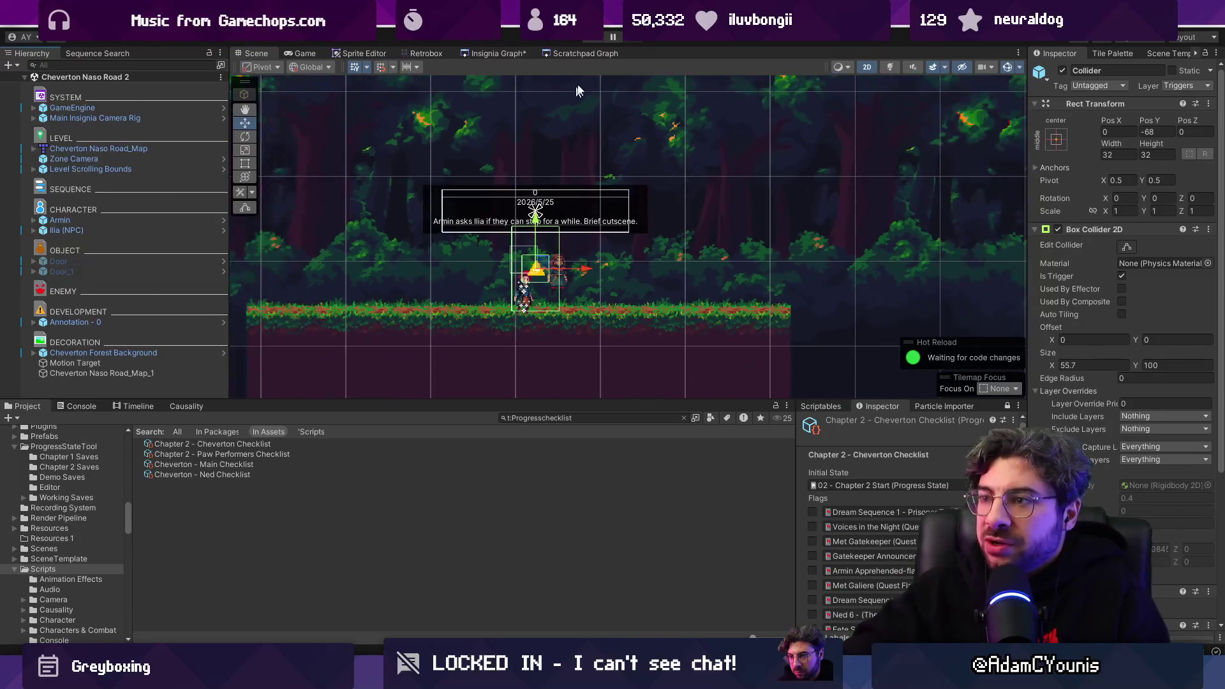
click(518, 53)
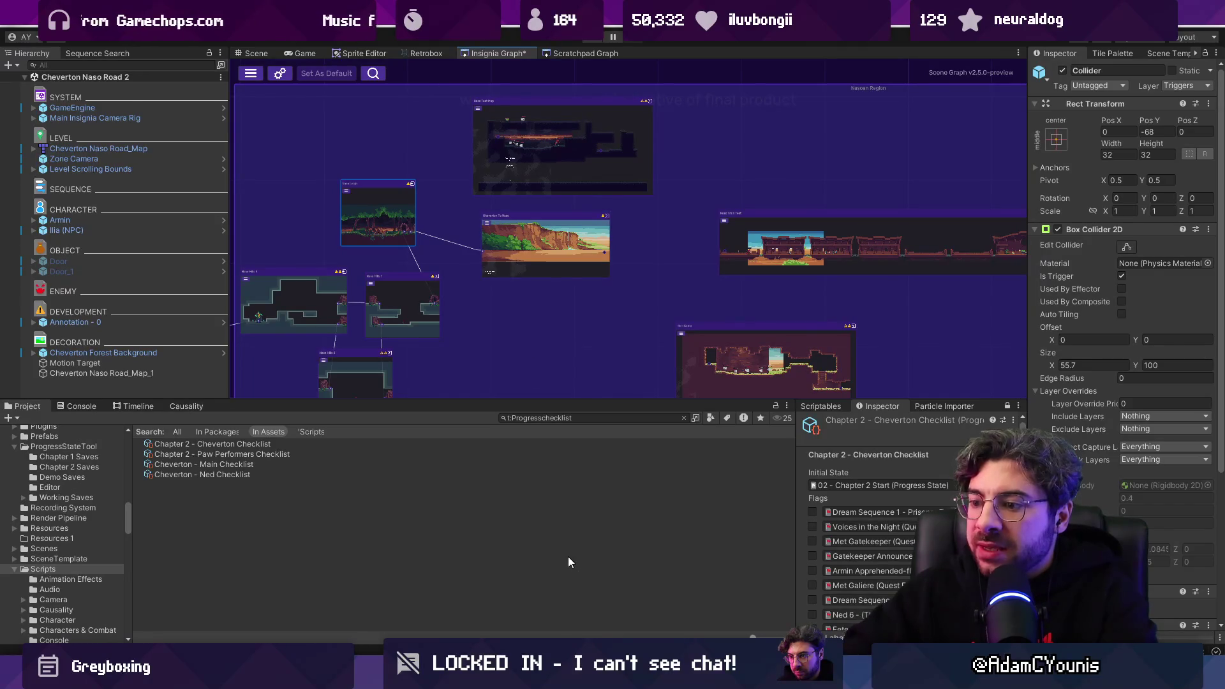
Step: Enlarge the graph view, load Naso Leigh, and select its Quest Start annotation
mouse_move(667, 400)
mouse_down()
mouse_move(669, 530)
mouse_move(663, 519)
mouse_up()
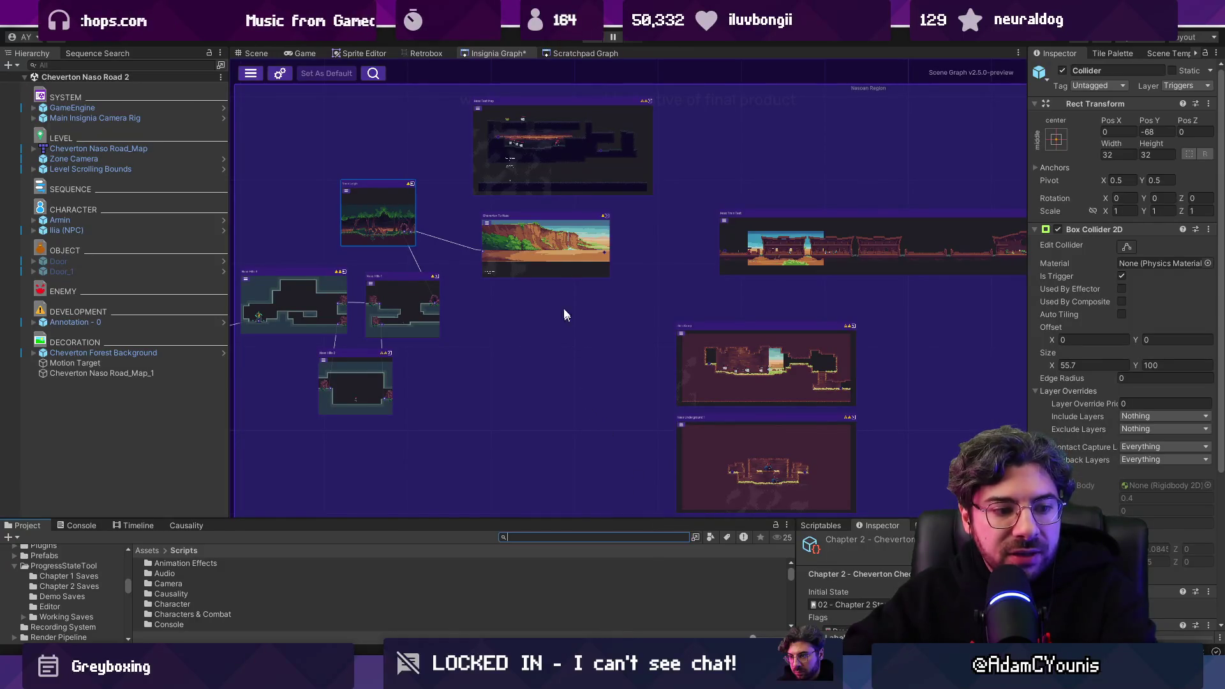
scroll(446, 191, up, 3)
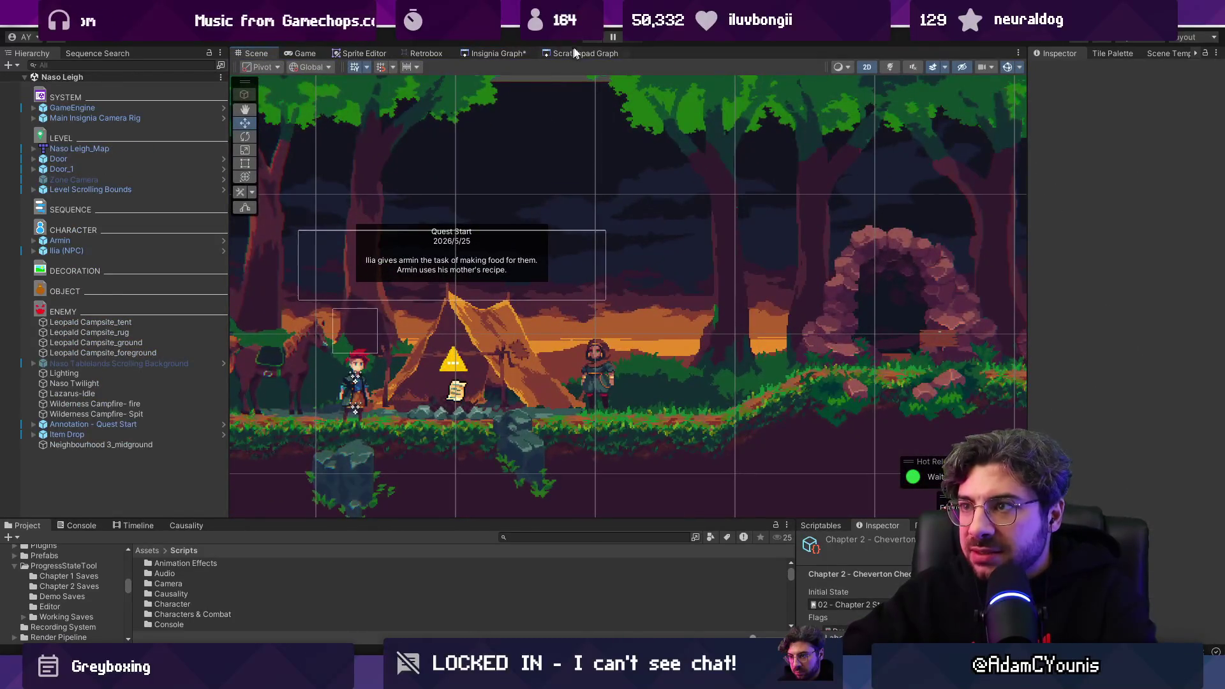
click(497, 53)
scroll(628, 234, down, 3)
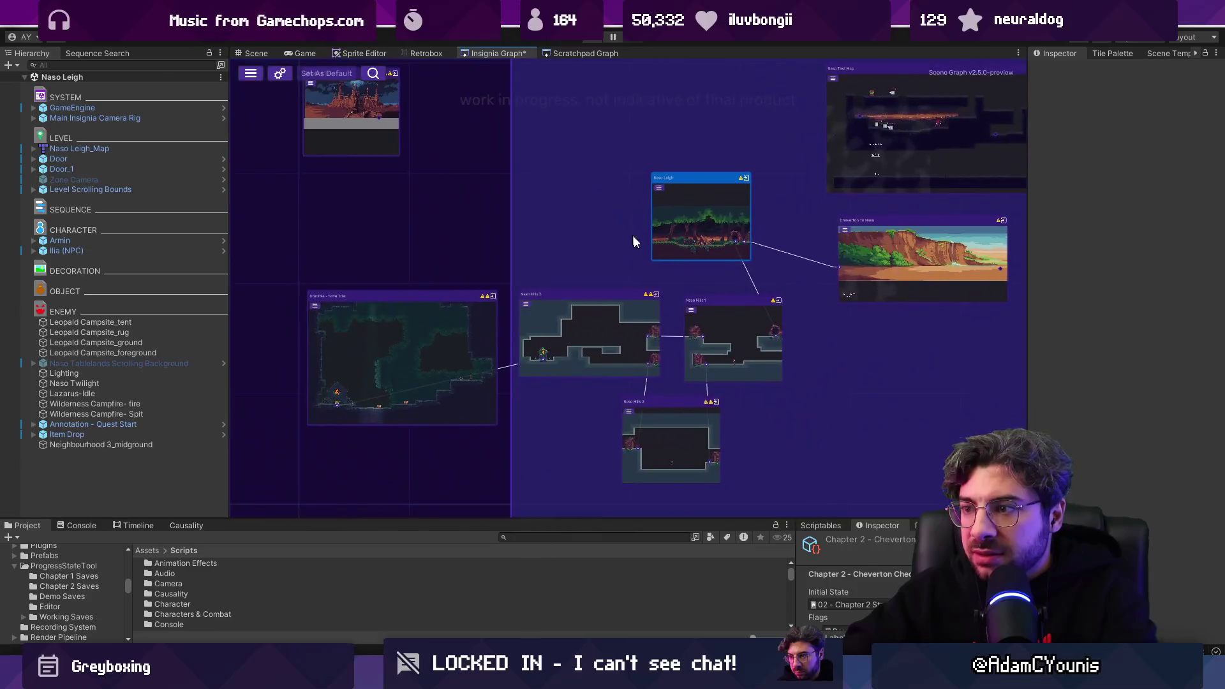
scroll(628, 234, up, 5)
double_click(602, 235)
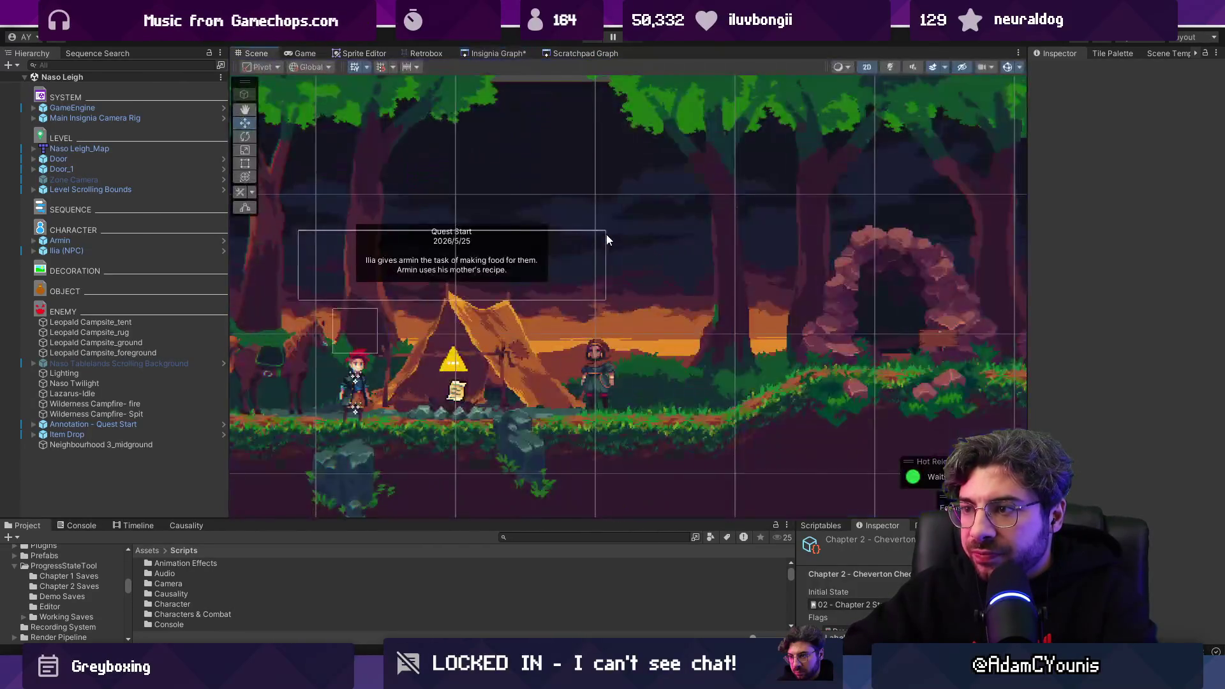
click(454, 361)
scroll(457, 363, up, 2)
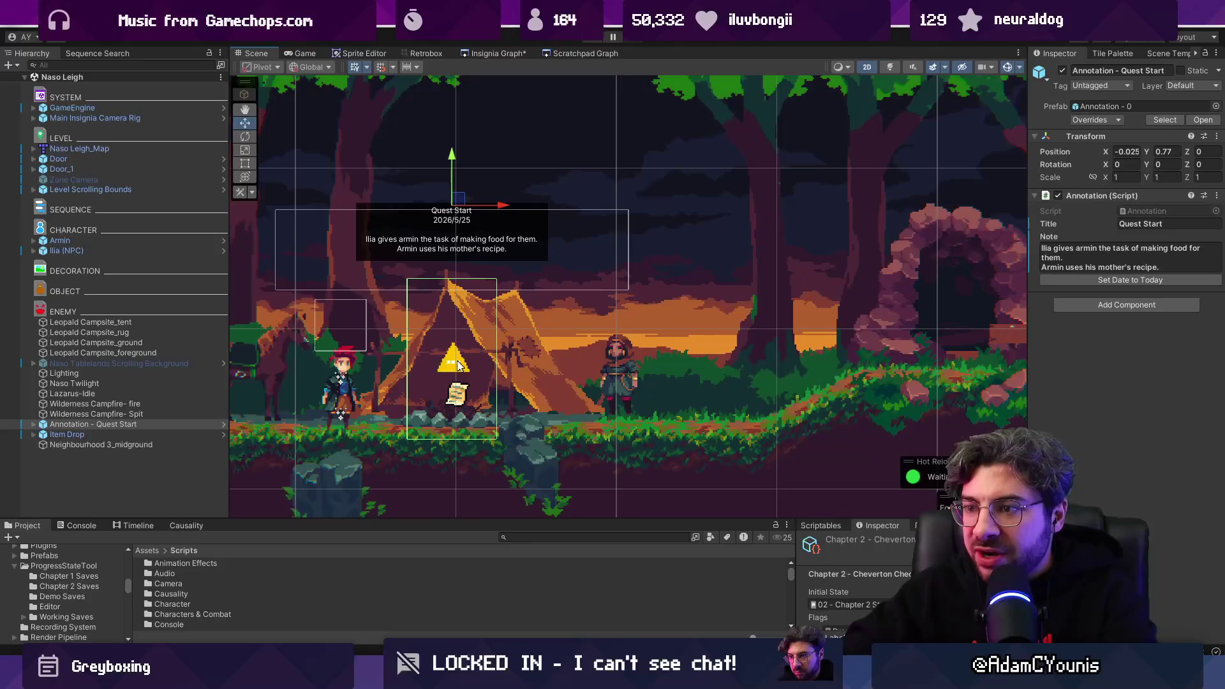
Step: Load the Cheverton Naso Road 2 scene from the graph and select Armin
click(494, 53)
scroll(750, 274, down, 3)
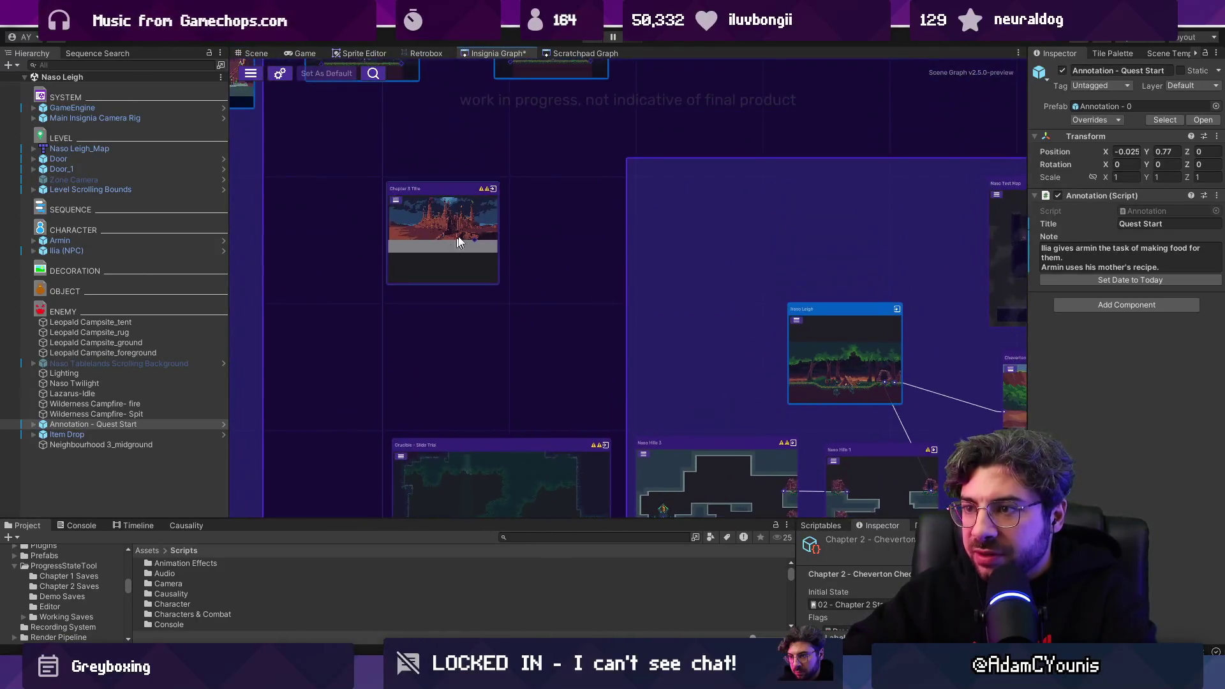
scroll(589, 248, up, 4)
double_click(584, 266)
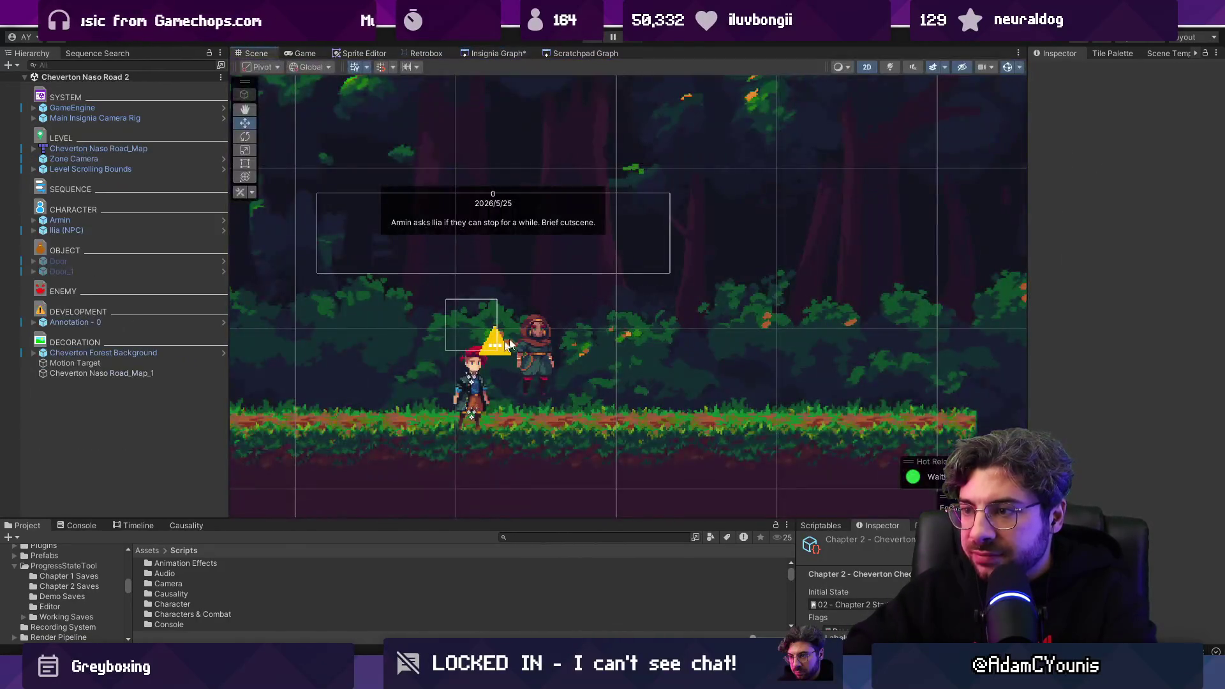
click(483, 353)
Step: Return to the graph and load the Naso Leigh scene once more
click(466, 55)
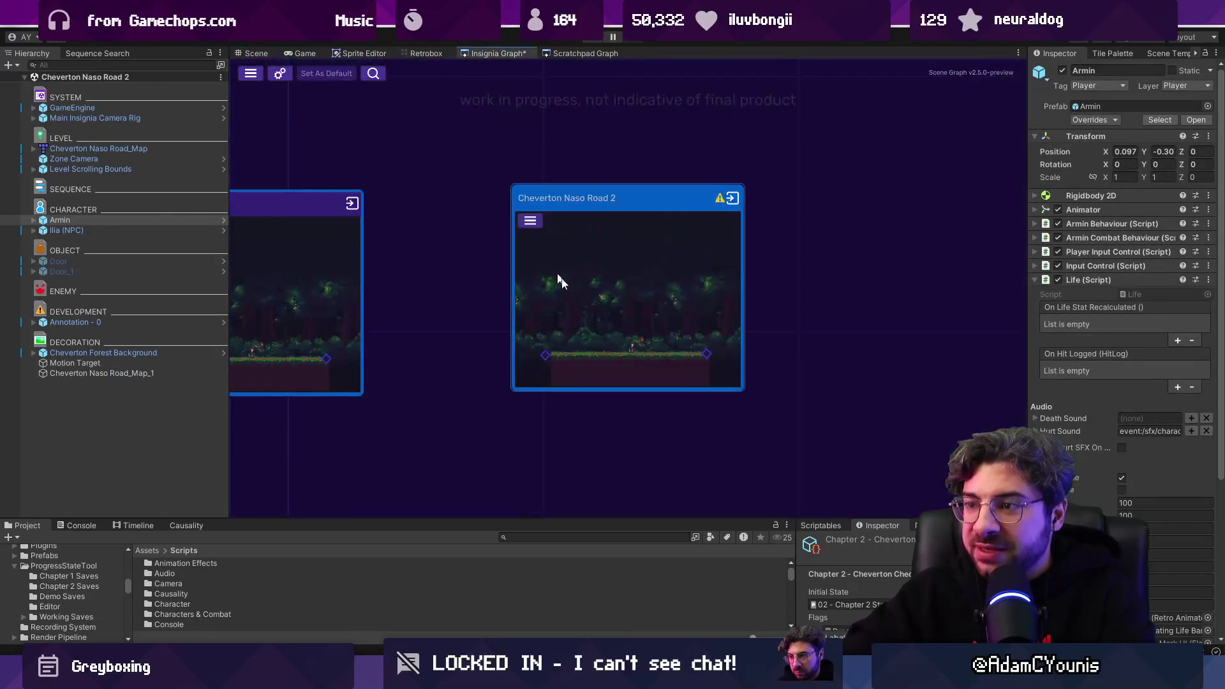
scroll(402, 213, down, 3)
scroll(515, 322, up, 5)
double_click(517, 323)
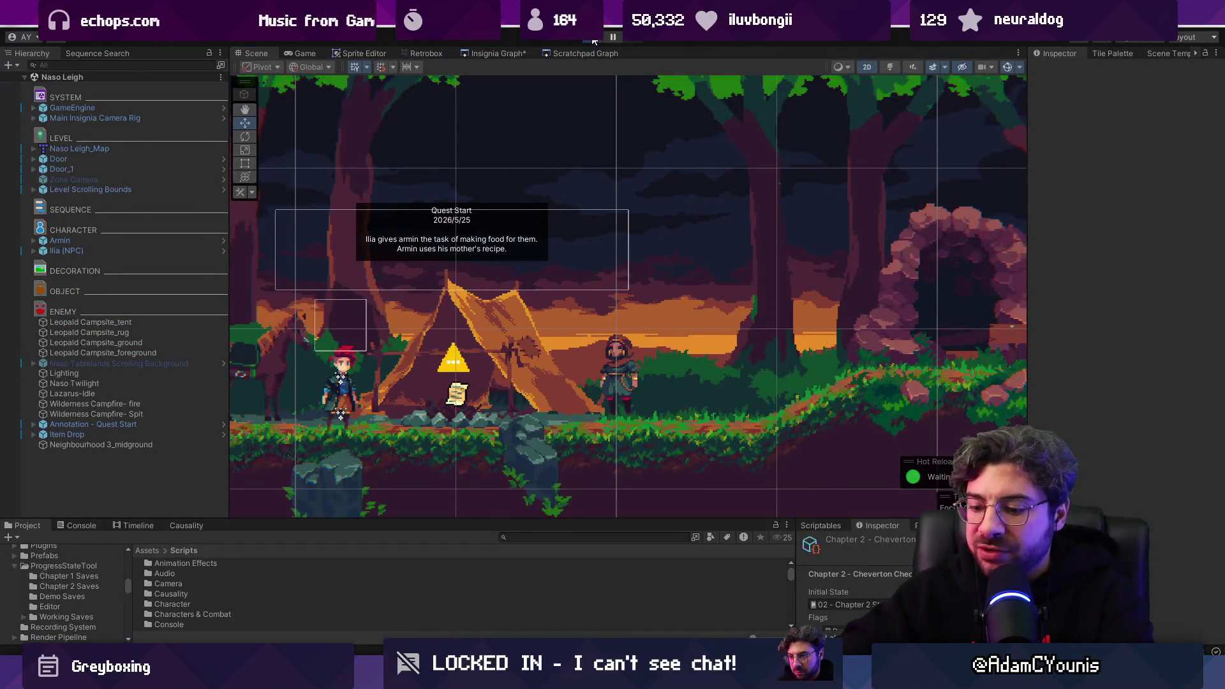
click(593, 38)
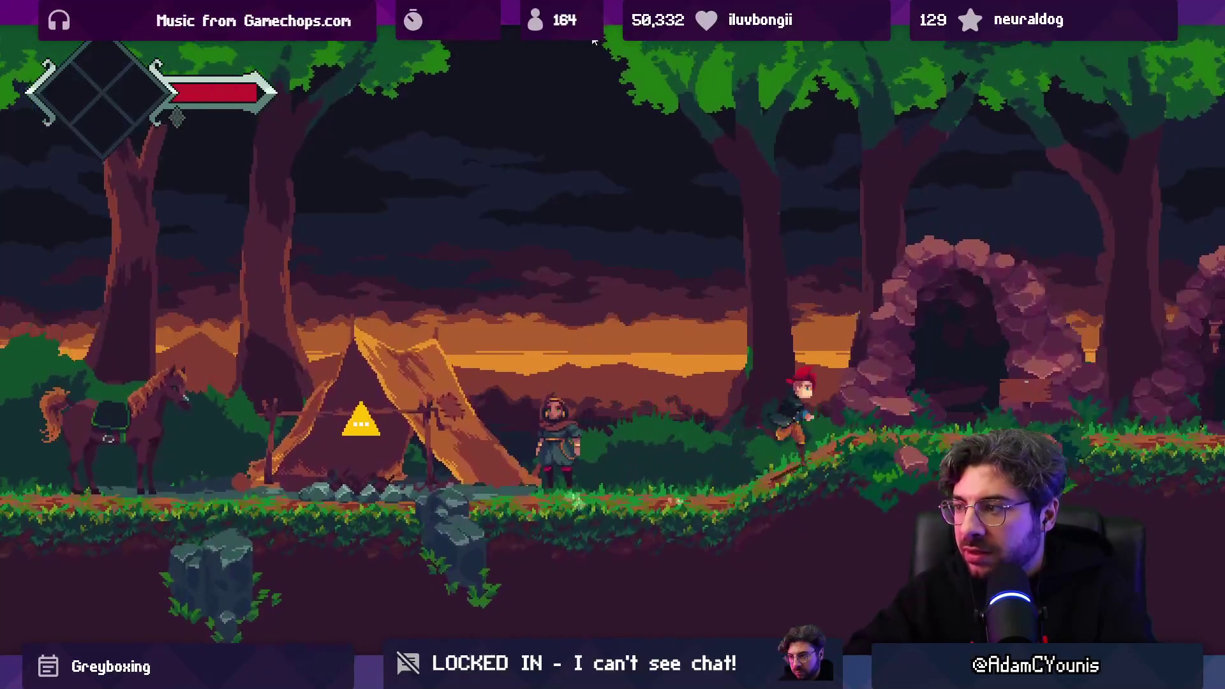
key(shift+space)
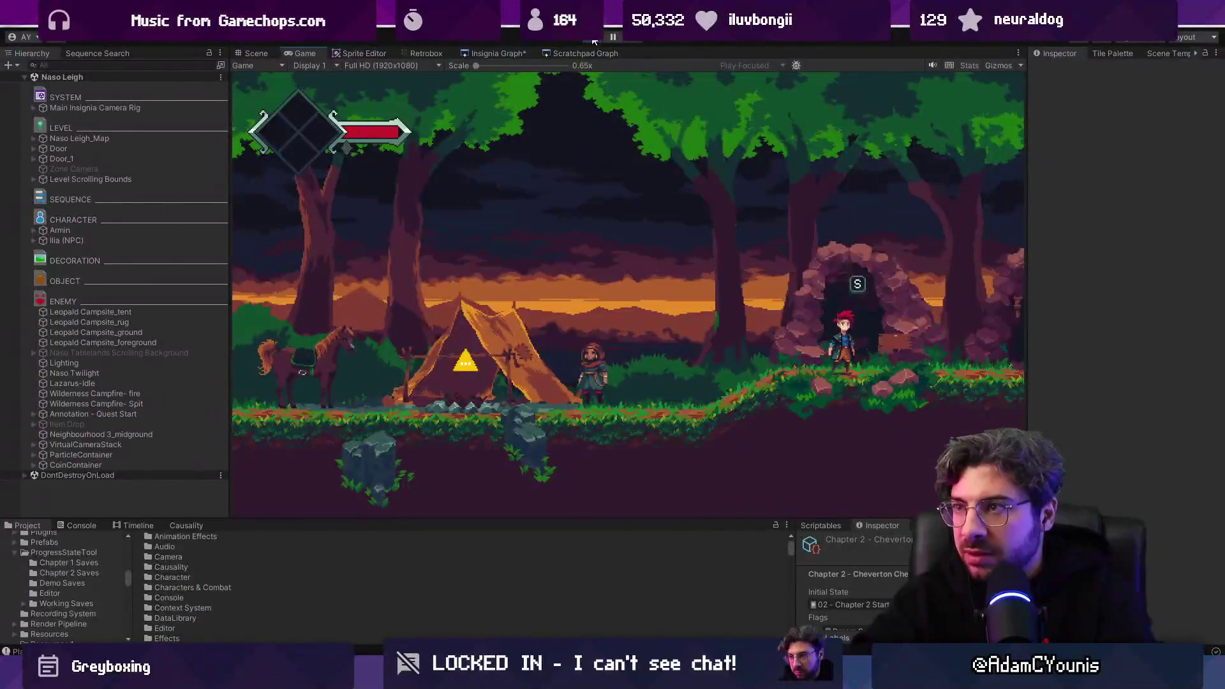
click(593, 38)
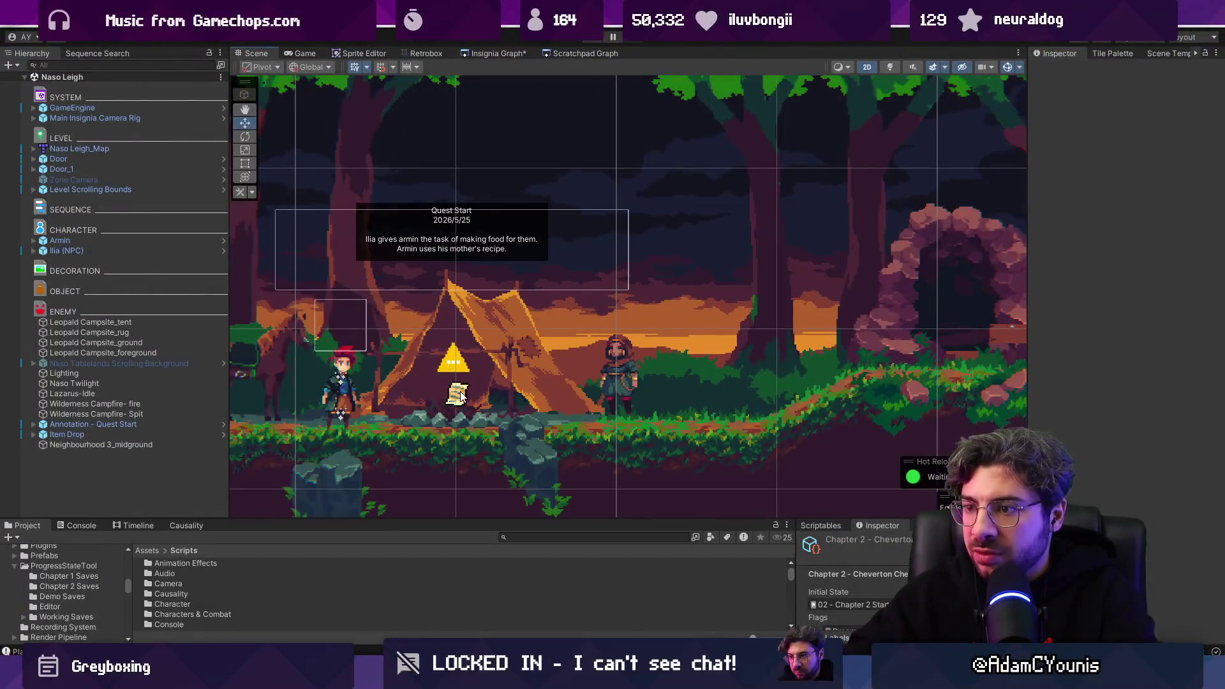
Step: Confirm Item Drop's Carrot Stew Design recipe requires Cooking Pot, Carrot, Potato and Onion, then return to the Insignia Graph
click(461, 395)
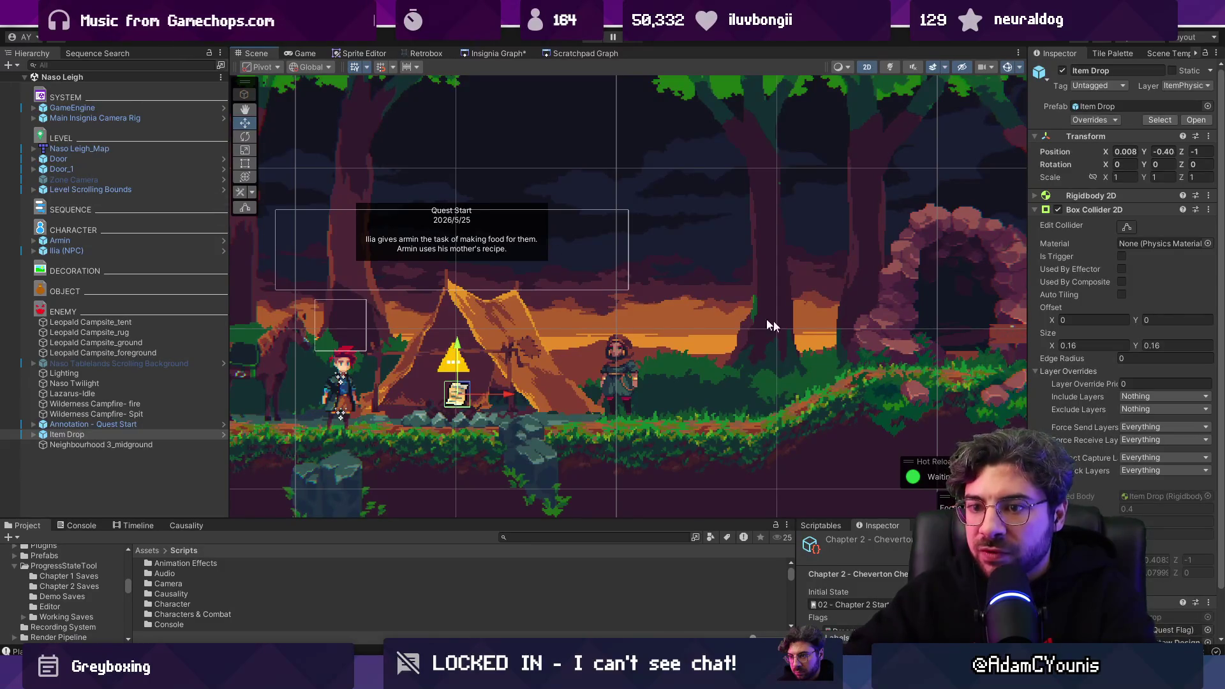
scroll(1137, 407, down, 2)
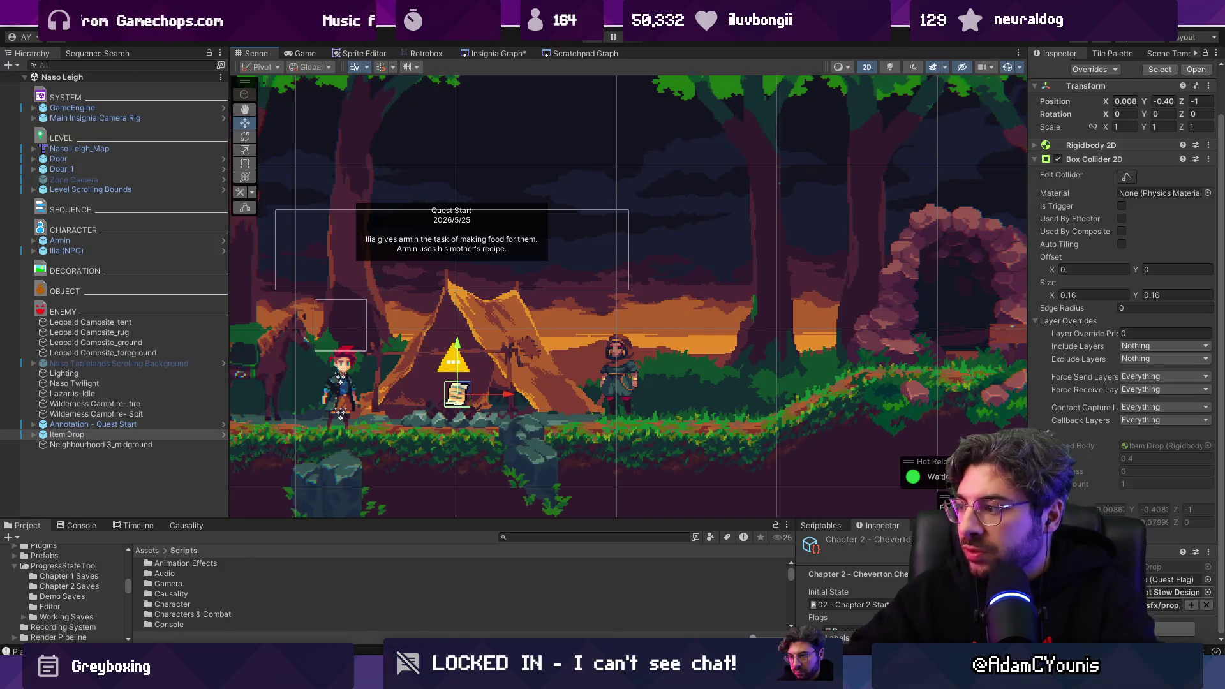
double_click(1173, 591)
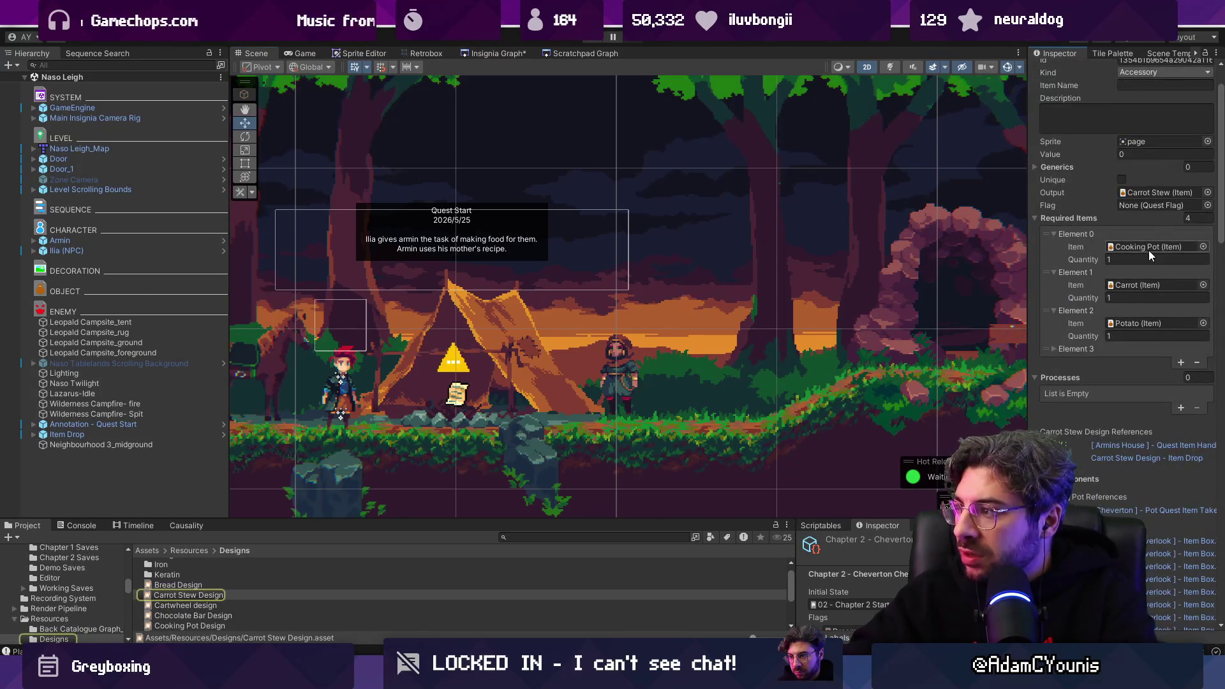
scroll(1103, 308, down, 2)
click(1055, 279)
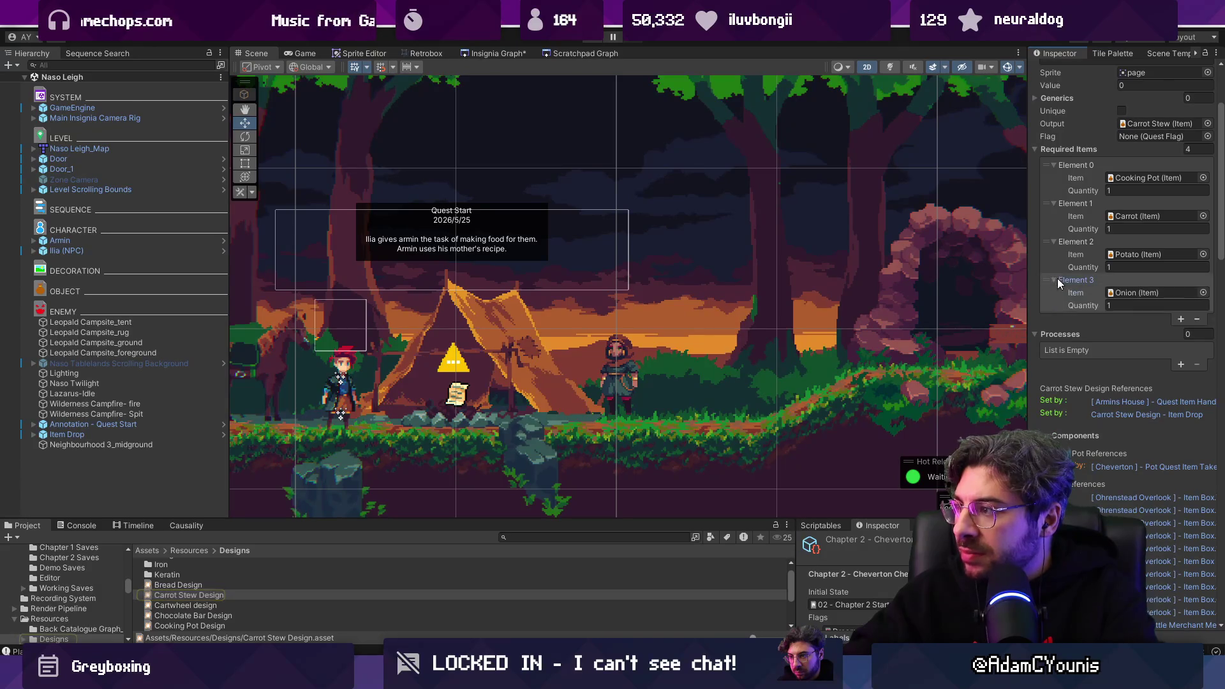
click(472, 57)
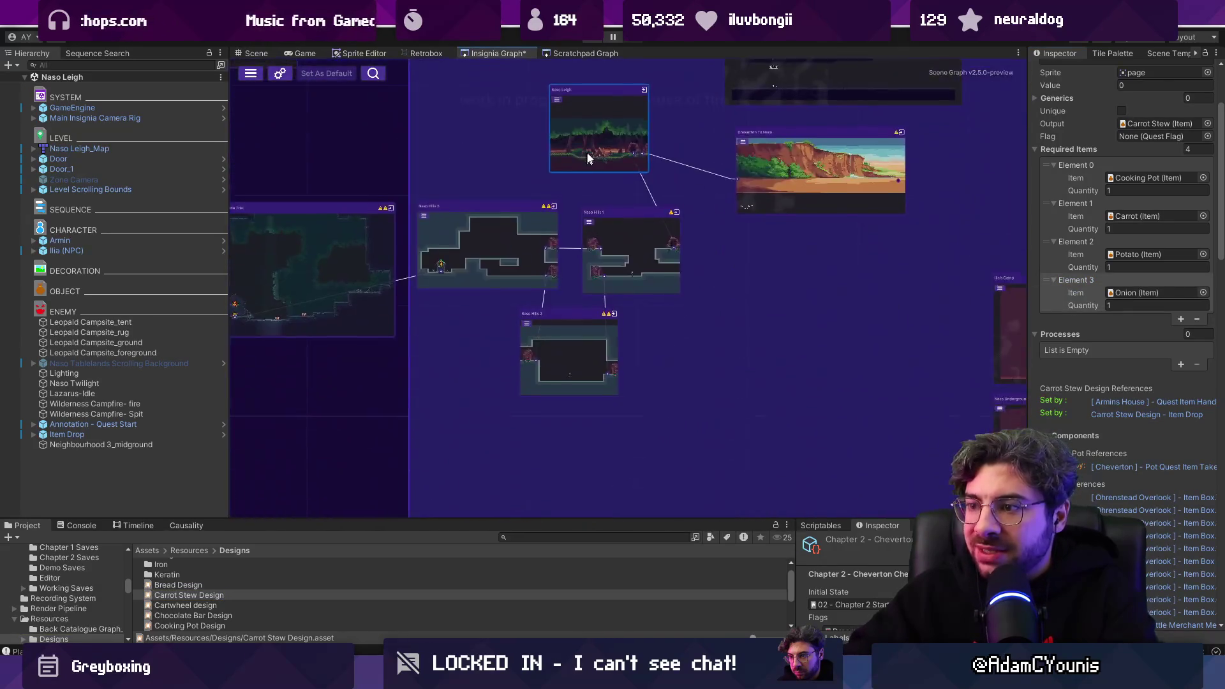
Step: Open the Naso Hills 1 level from the Insignia Graph
scroll(590, 314, up, 3)
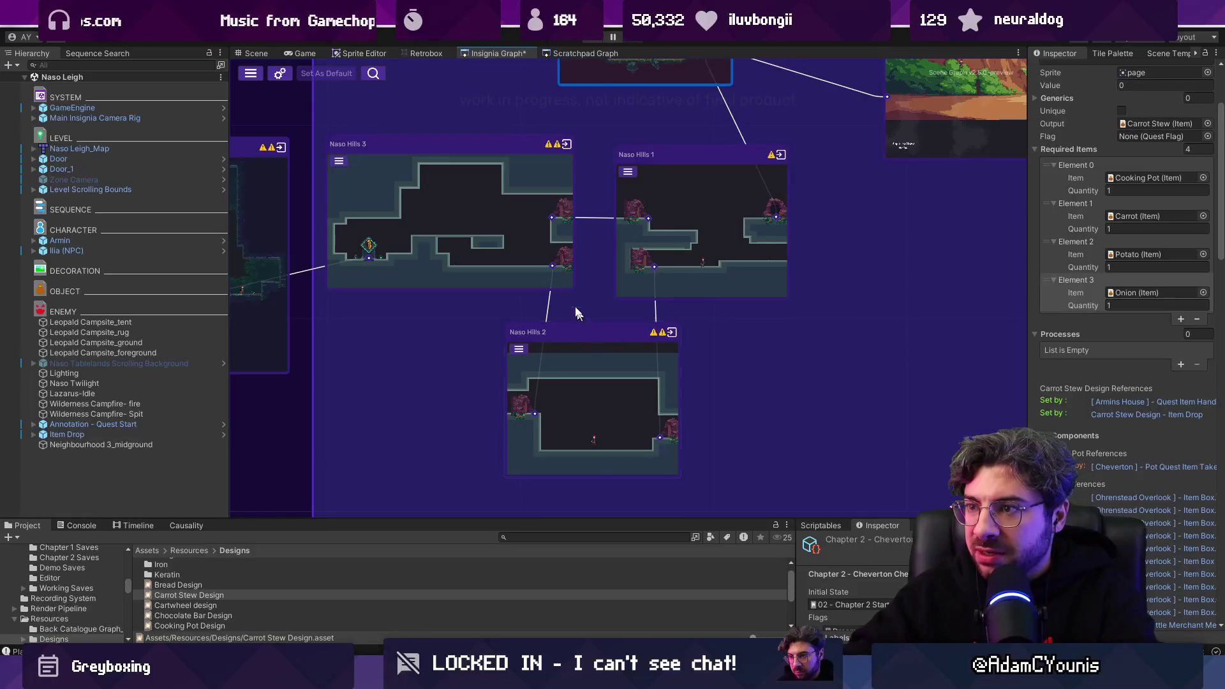
double_click(683, 235)
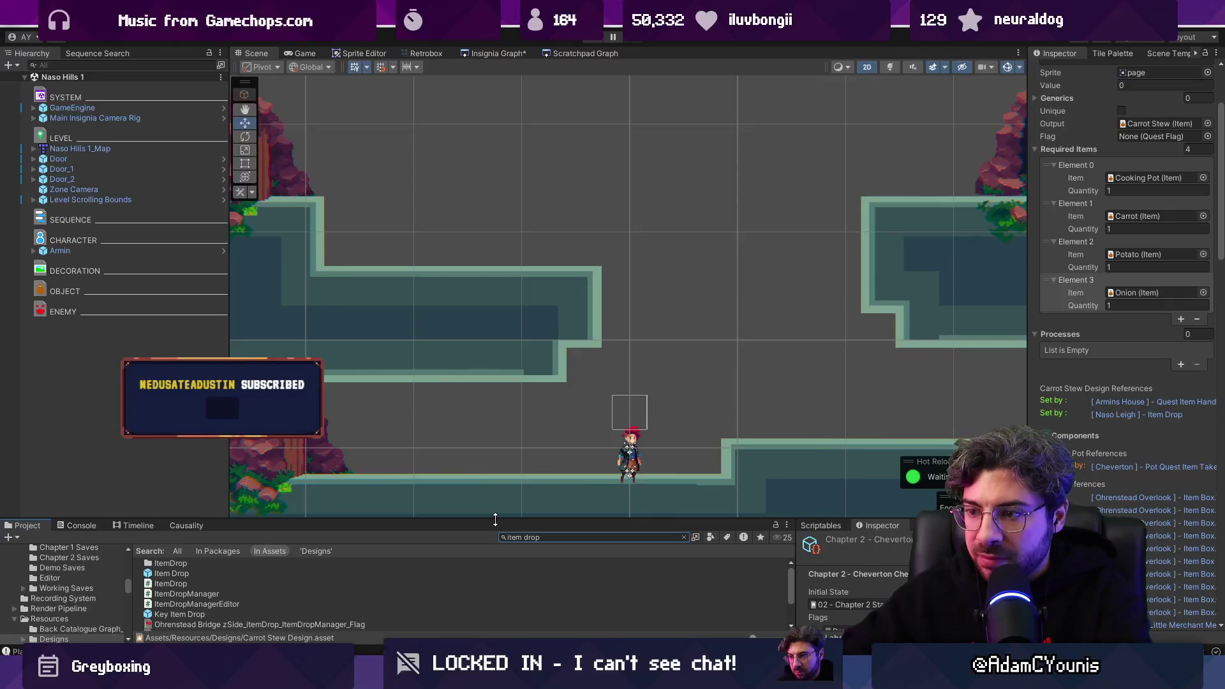
drag(495, 520, 513, 429)
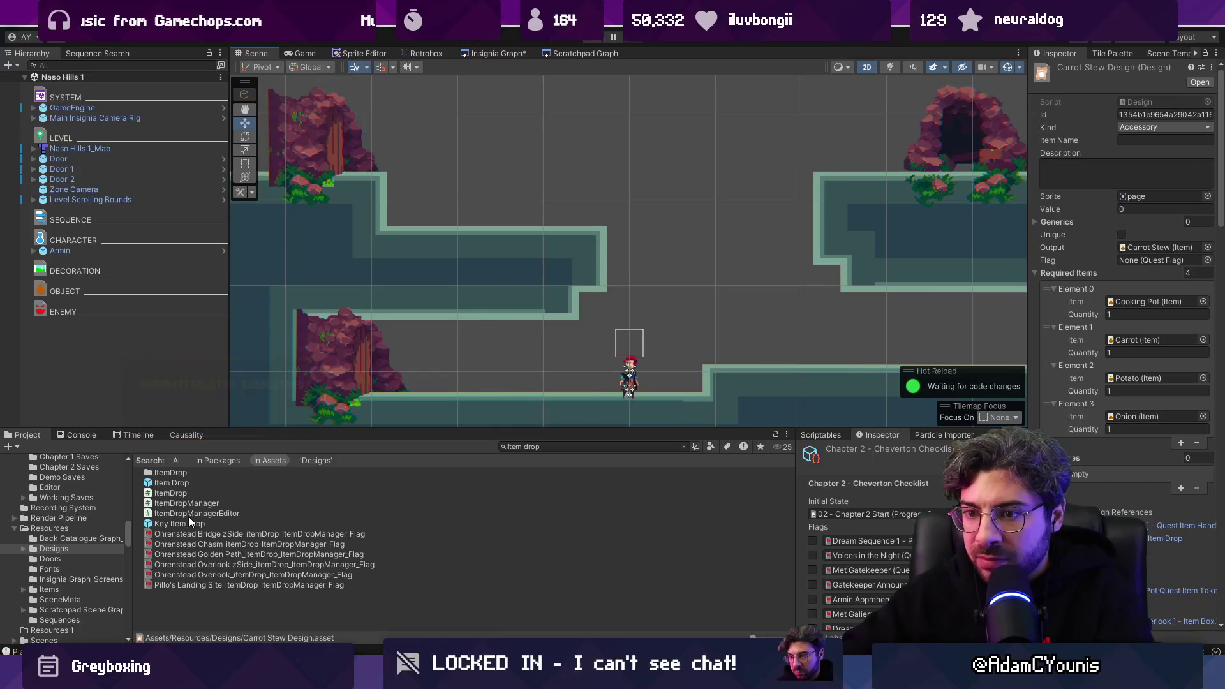
Step: Place a Key Item Drop prefab on the upper ledge and select its Drop child object
drag(413, 325, 458, 196)
click(1041, 222)
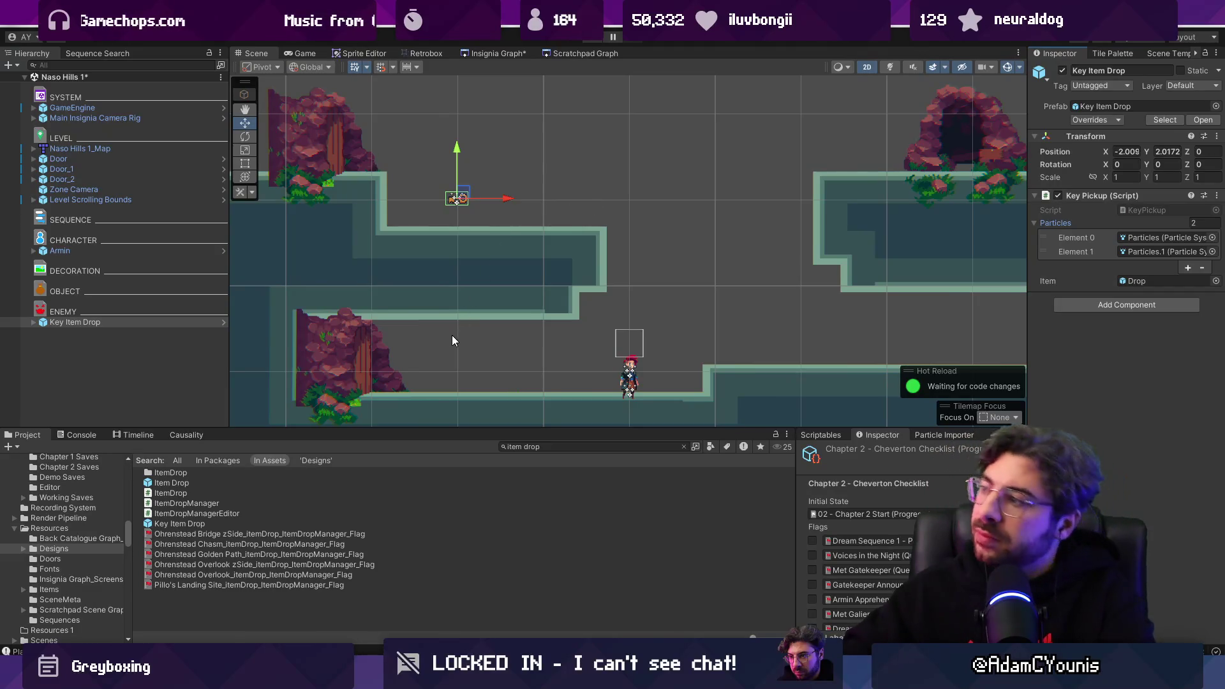
click(1127, 281)
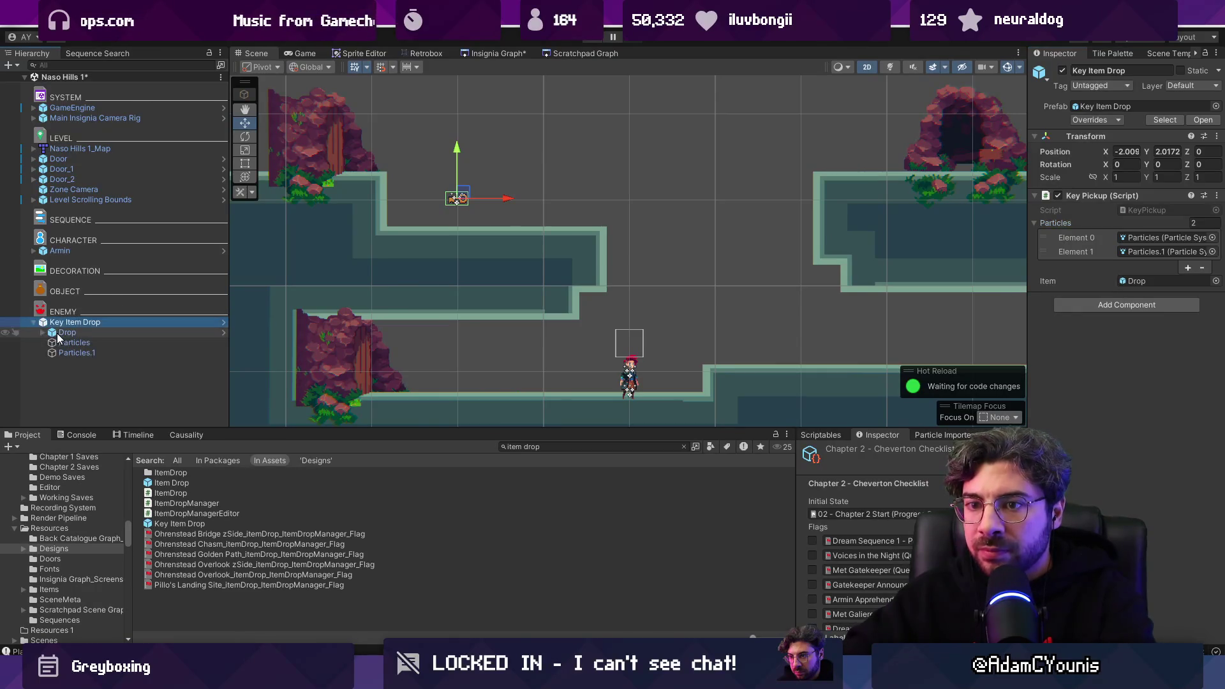
click(67, 333)
scroll(1071, 400, down, 3)
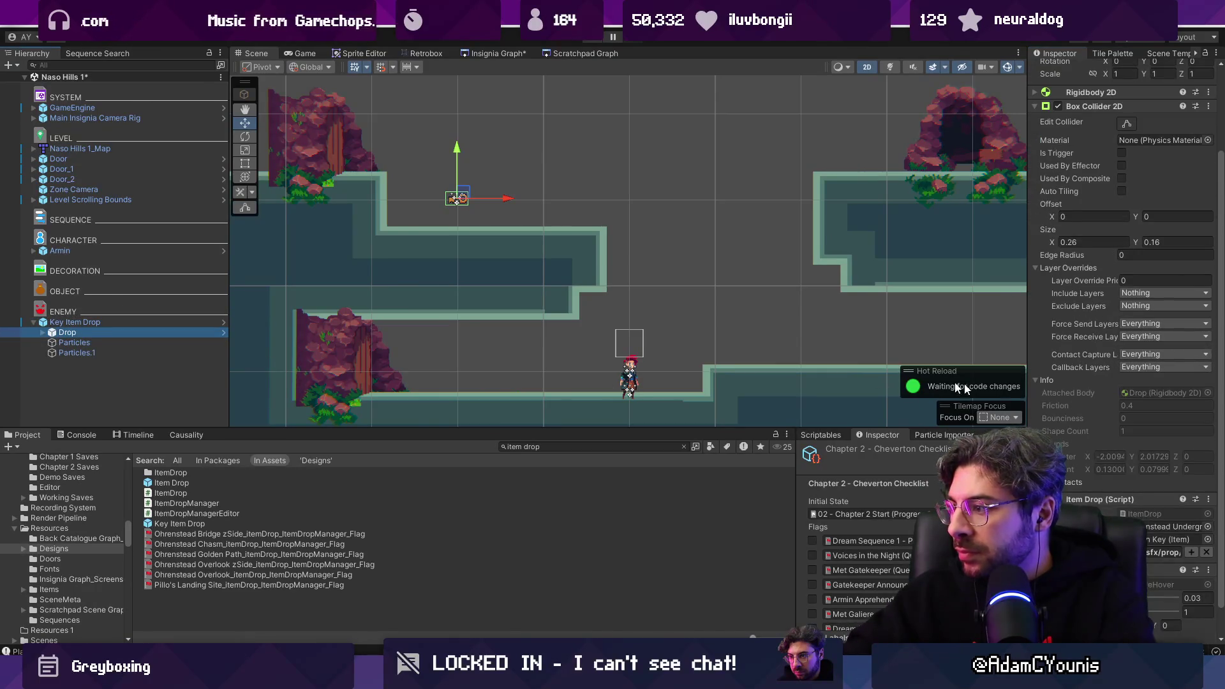
click(106, 320)
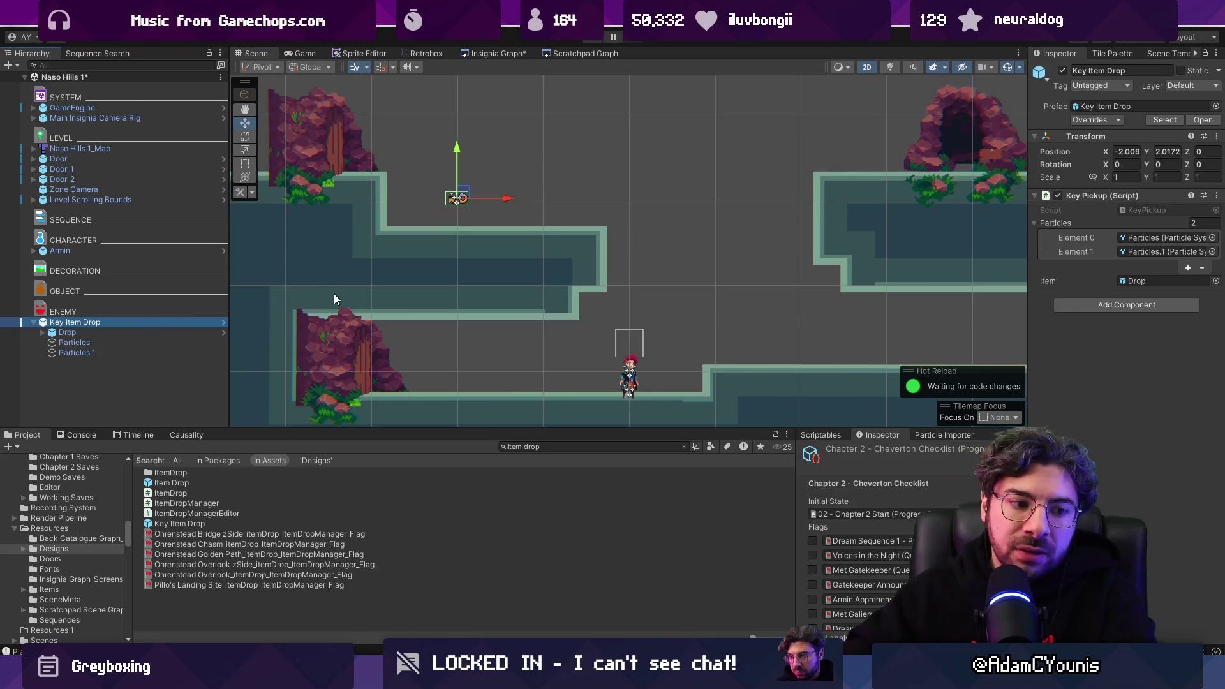
scroll(480, 86, up, 2)
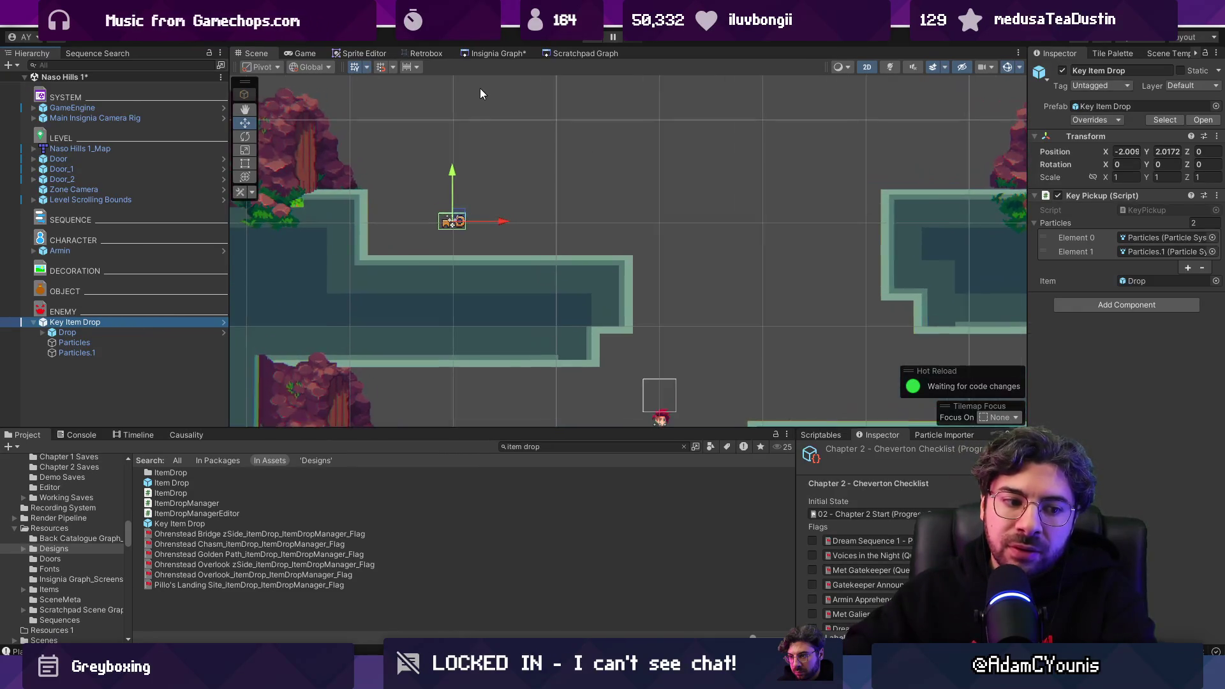
drag(480, 138, 515, 194)
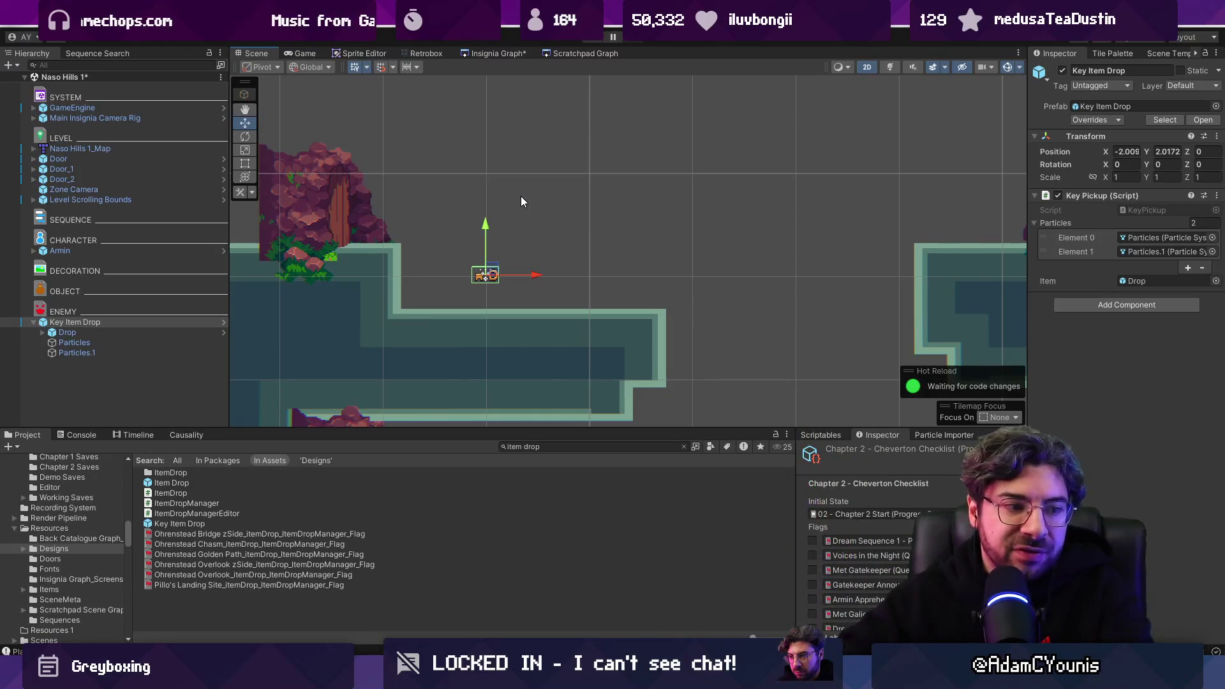
click(143, 332)
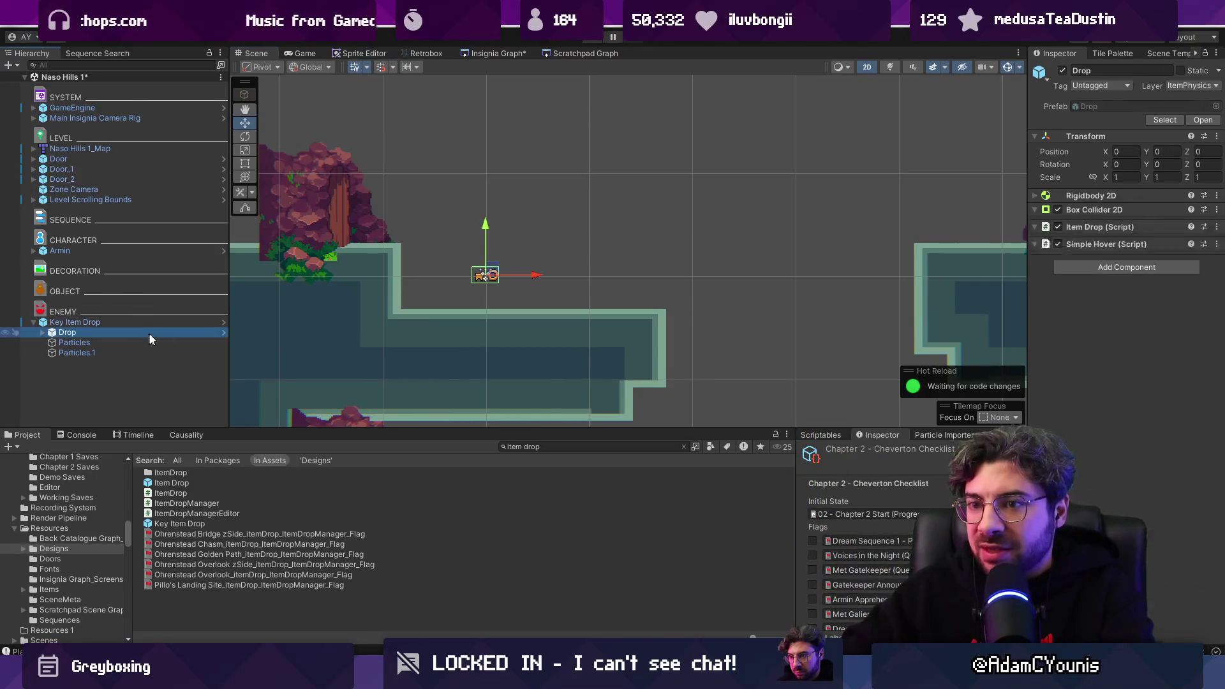
Step: Set the Drop's Item field to Carrot
scroll(1140, 460, down, 5)
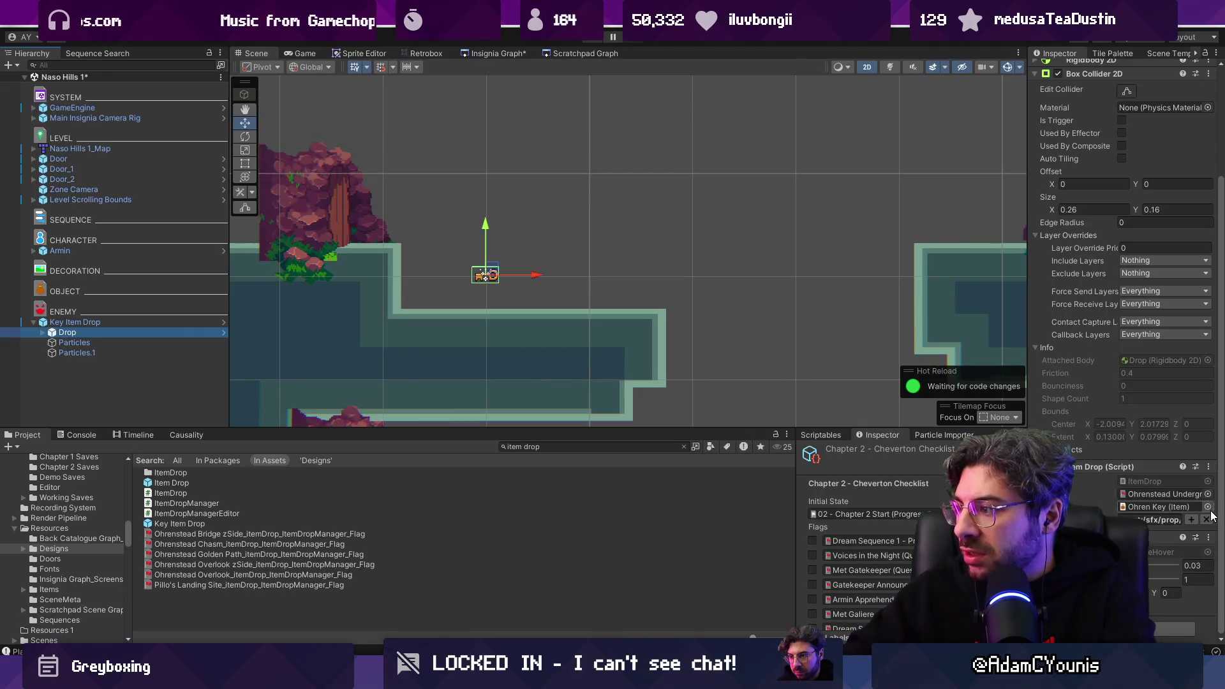
click(1208, 507)
text(cvan)
key(BackSpace)
text(r)
key(Down)
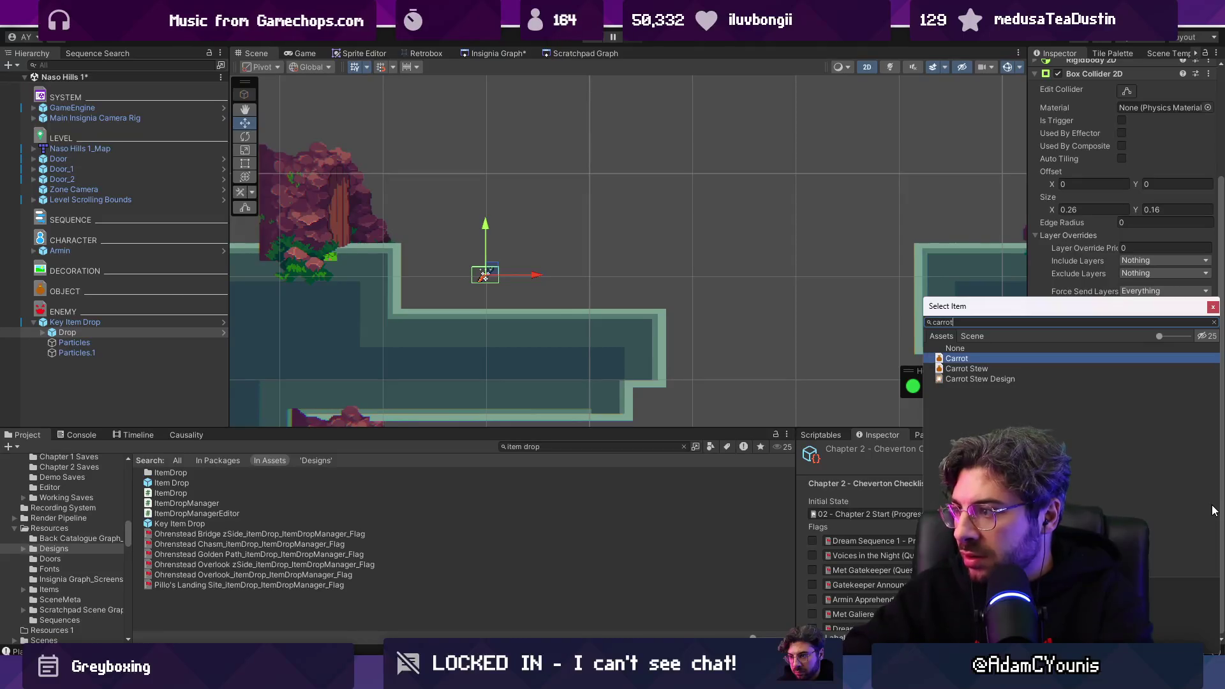
key(Return)
Step: Set the drop's quest Flag to None and open the ItemDrop script in the code editor
click(1208, 494)
text(none)
key(Return)
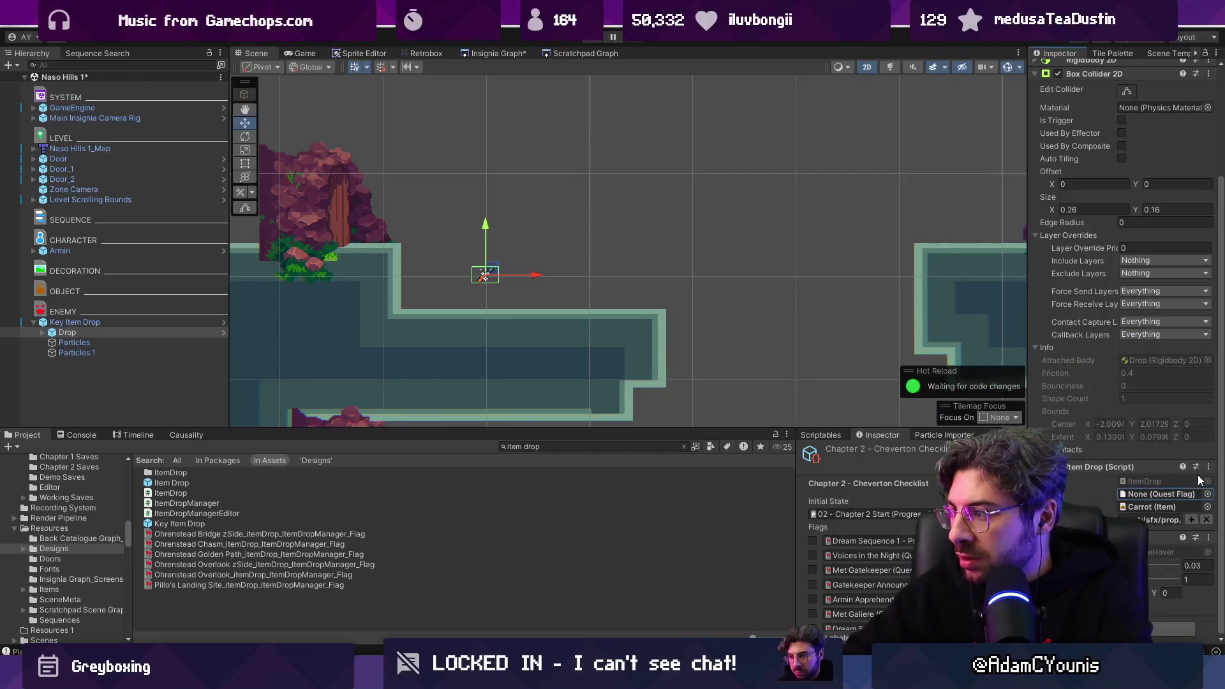
double_click(1139, 479)
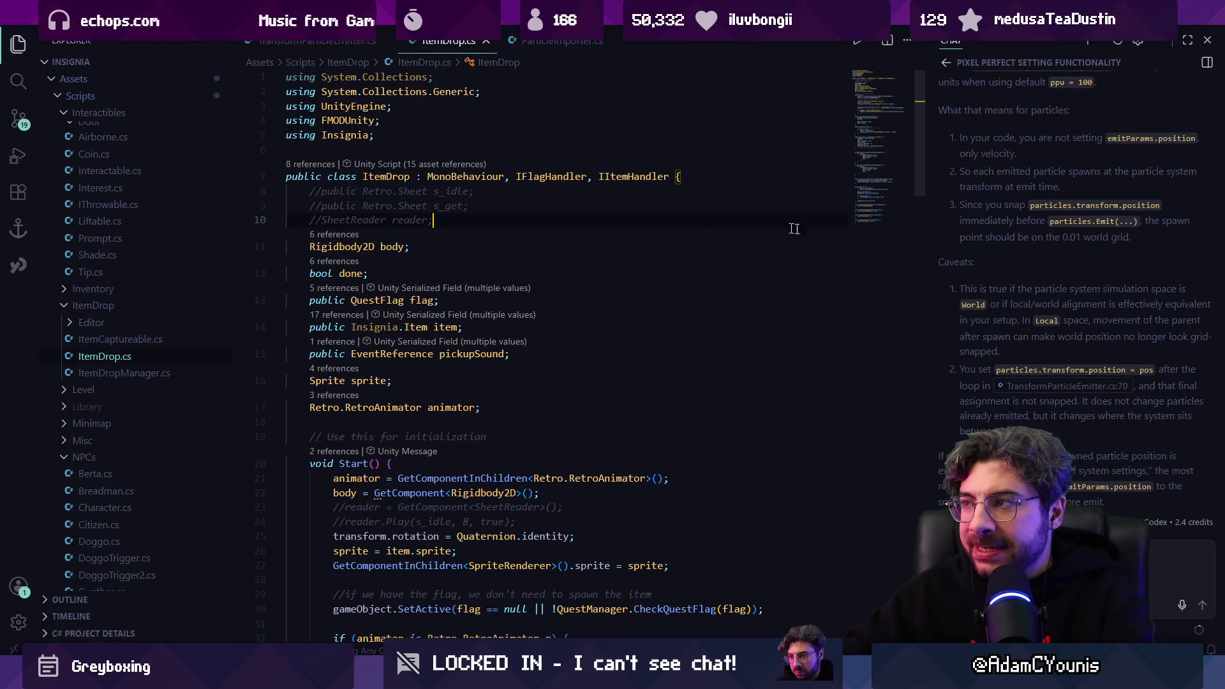
Step: Hide the chat side panel, open ChestEditor.cs from a 'chest' file search, and return to Unity
key(ctrl+alt+b)
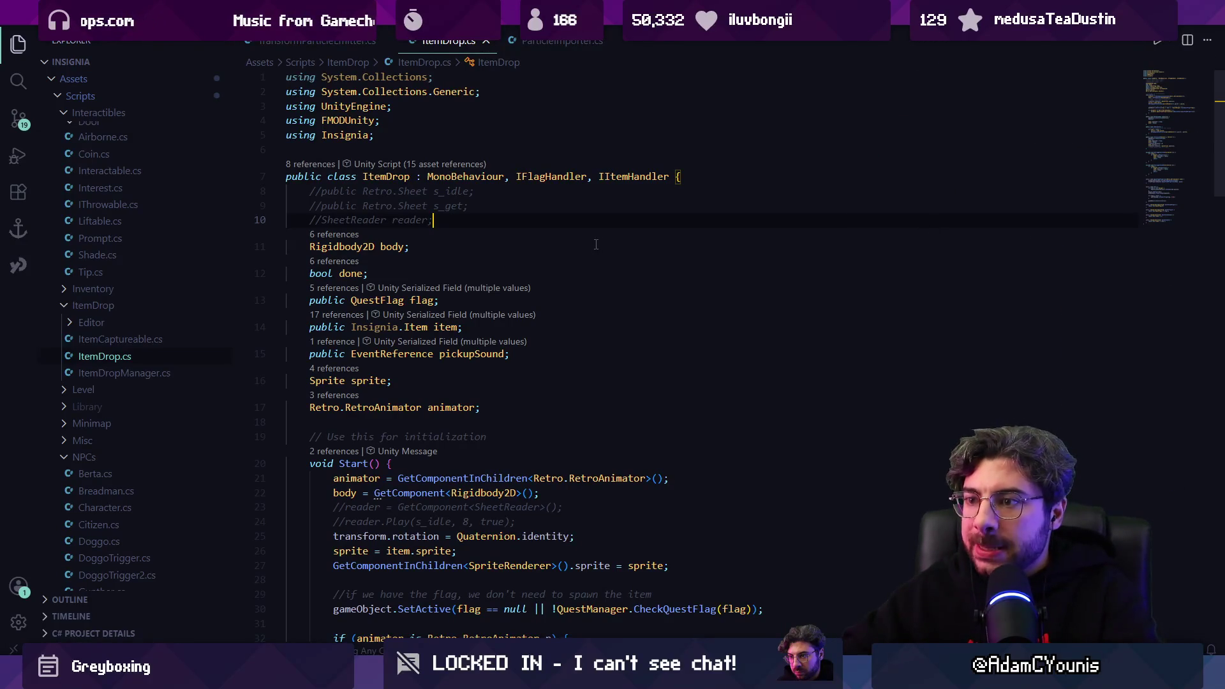
key(ctrl+p)
text(chest)
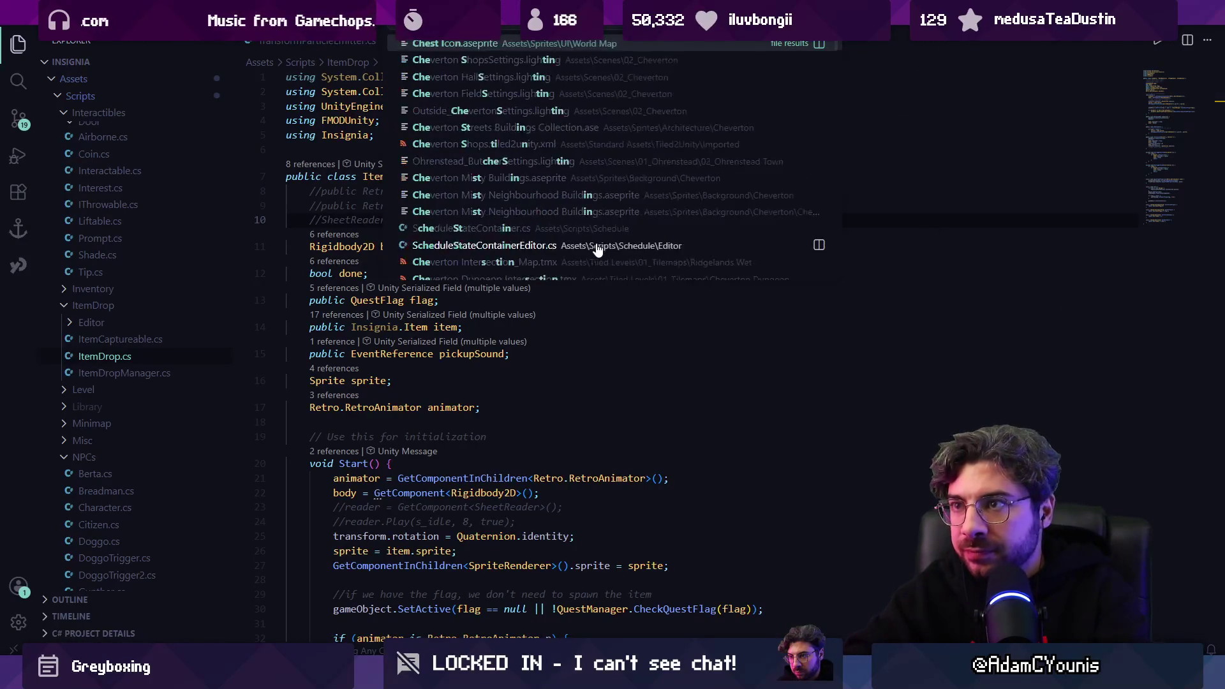
key(Down)
key(Return)
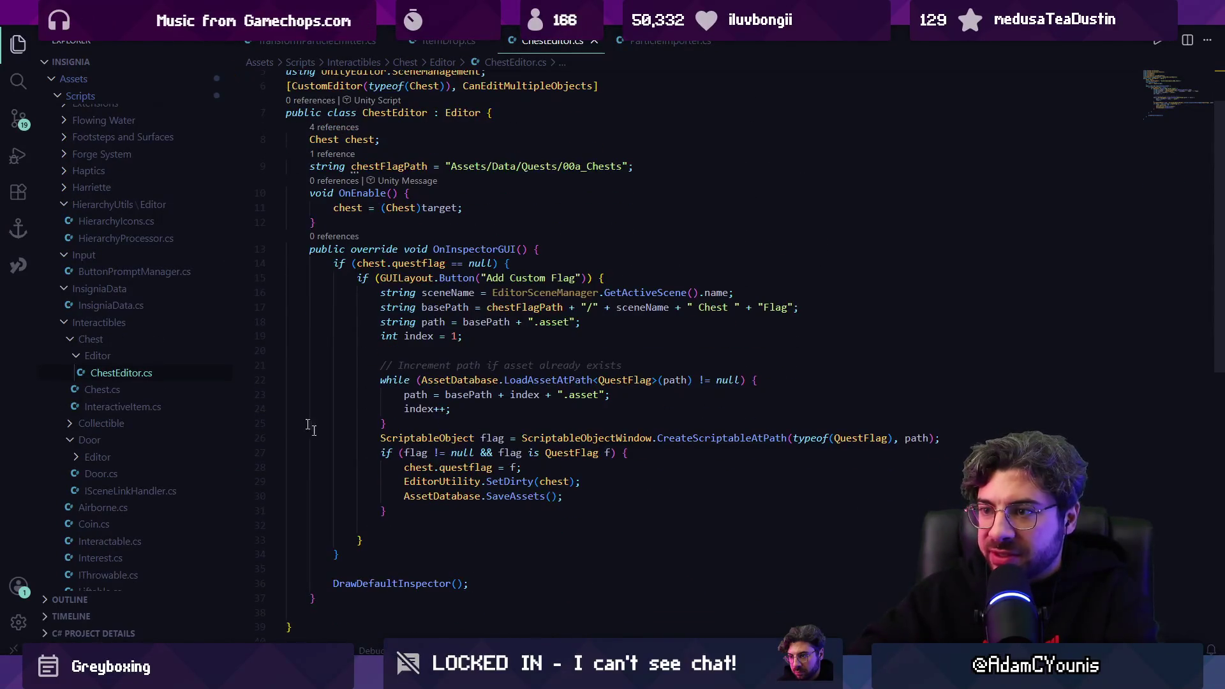
key(alt+Tab)
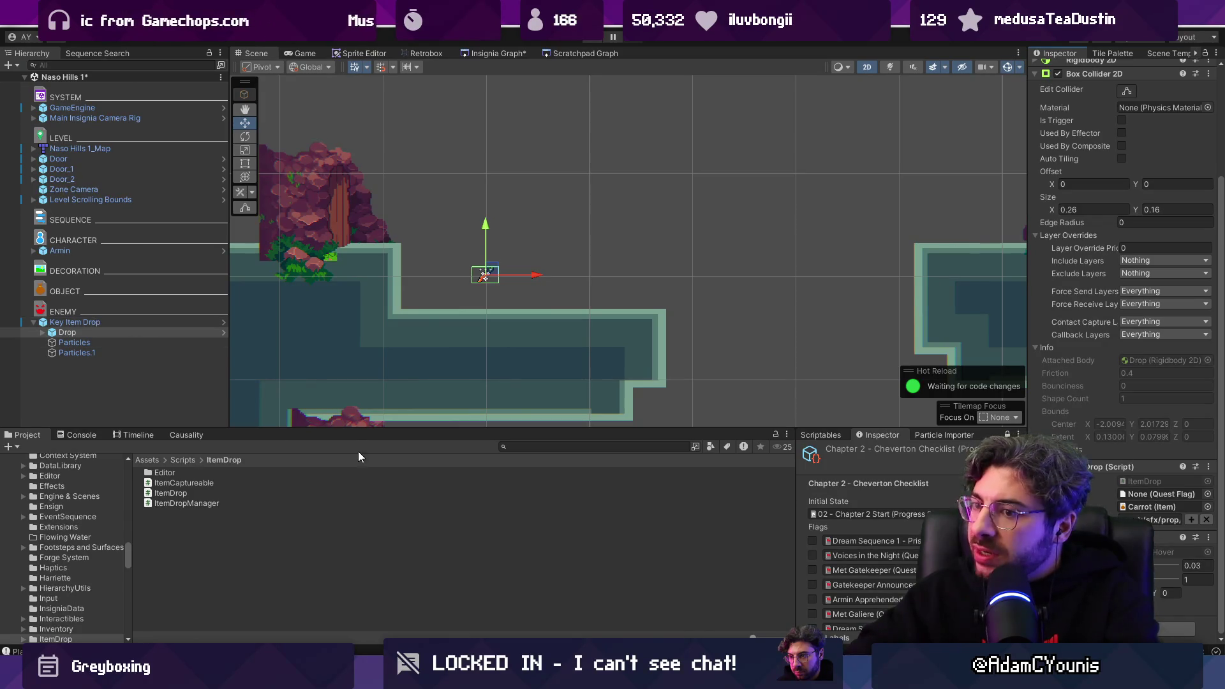
Step: Switch to the Naso Leigh scene without saving Naso Hills 1 and select Ilia at the campsite
drag(342, 428, 332, 392)
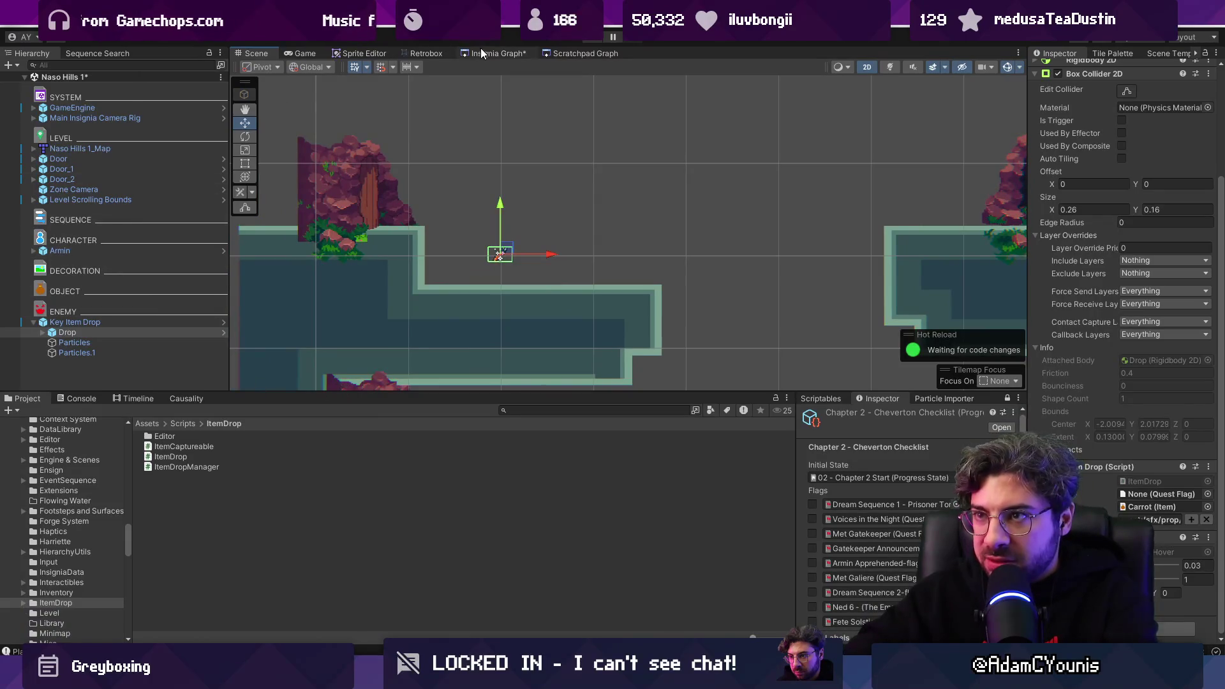
click(480, 53)
double_click(574, 251)
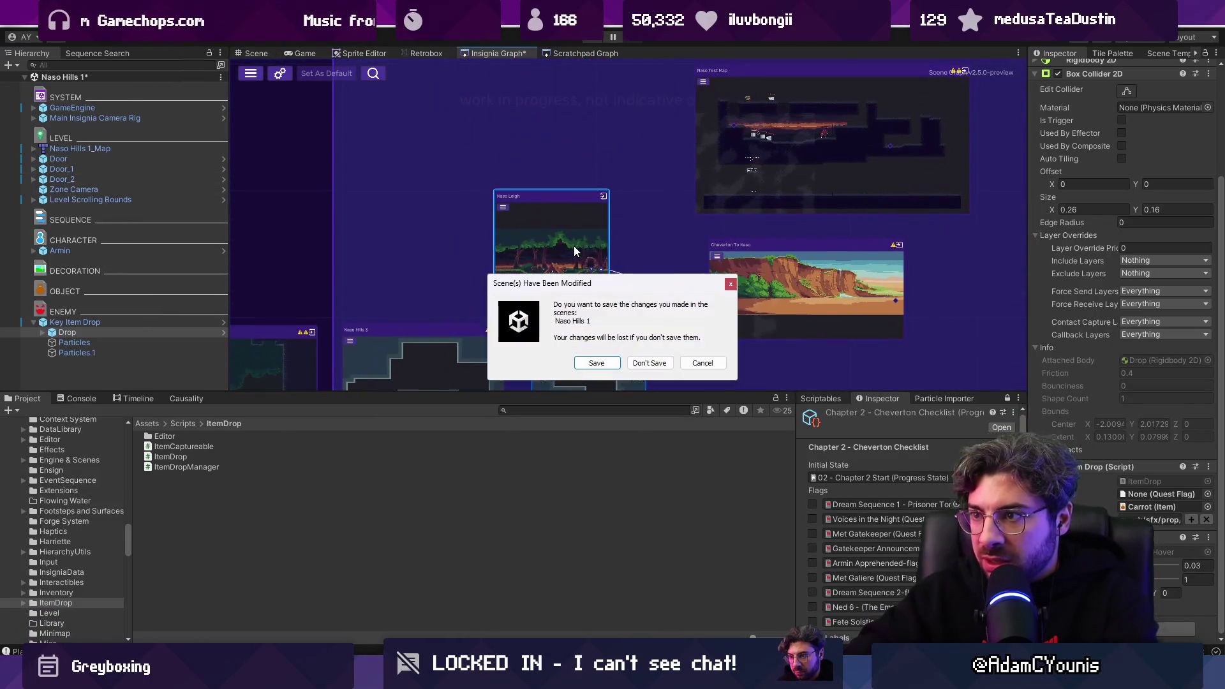
click(648, 364)
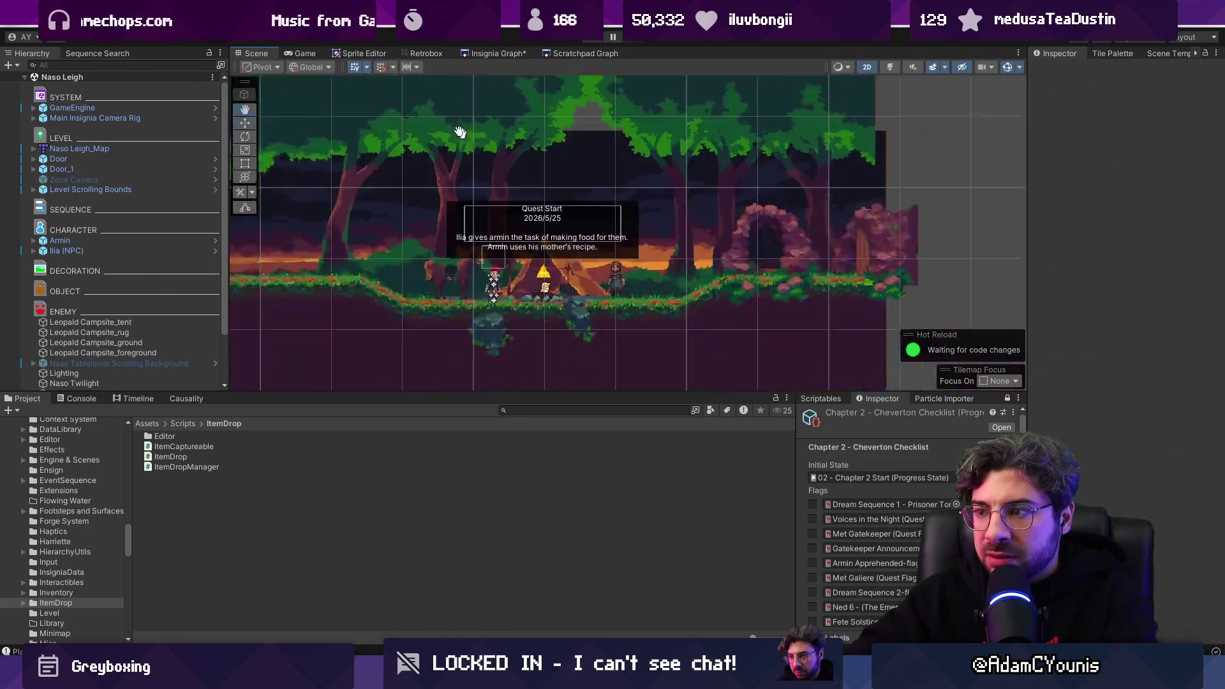
click(534, 249)
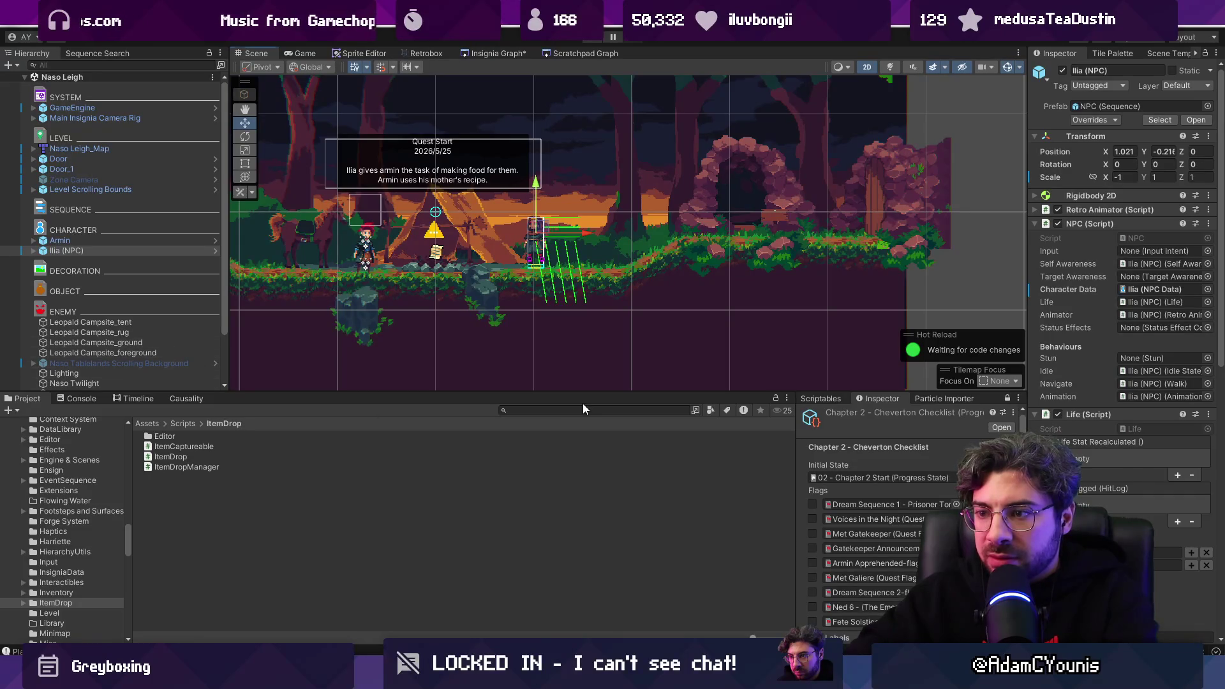
Step: Search for quests, open the Assets/Data/Quests folder, and enlarge the project files area
text(quests)
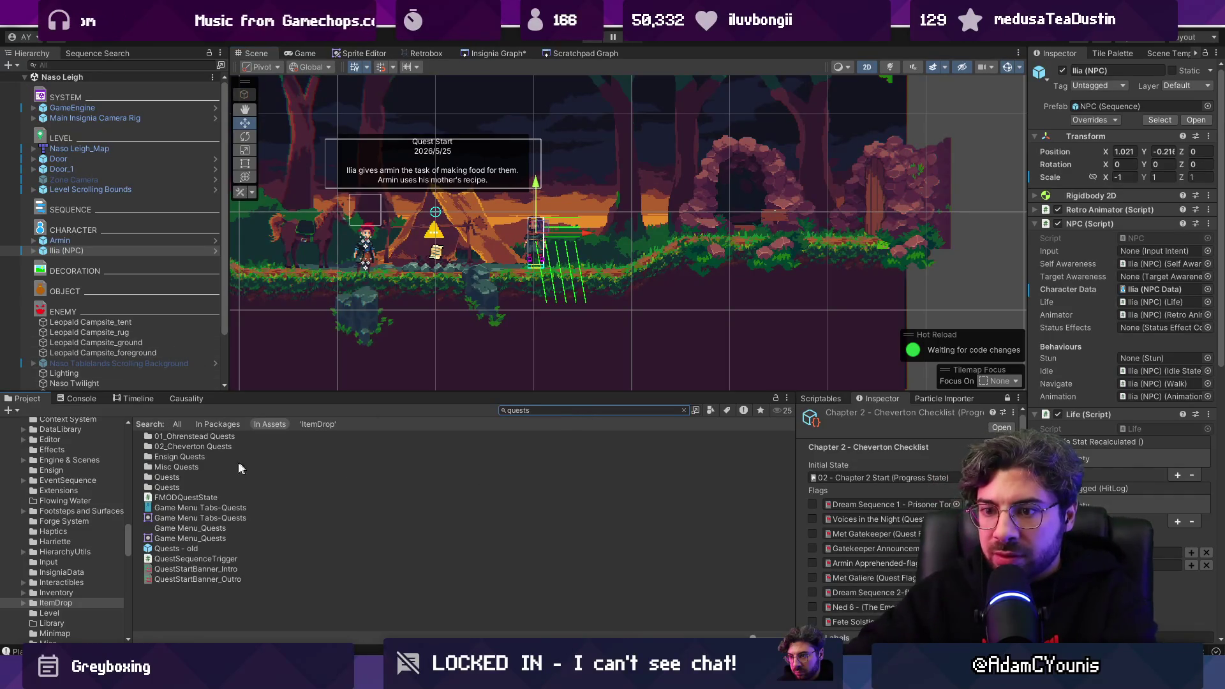
click(178, 487)
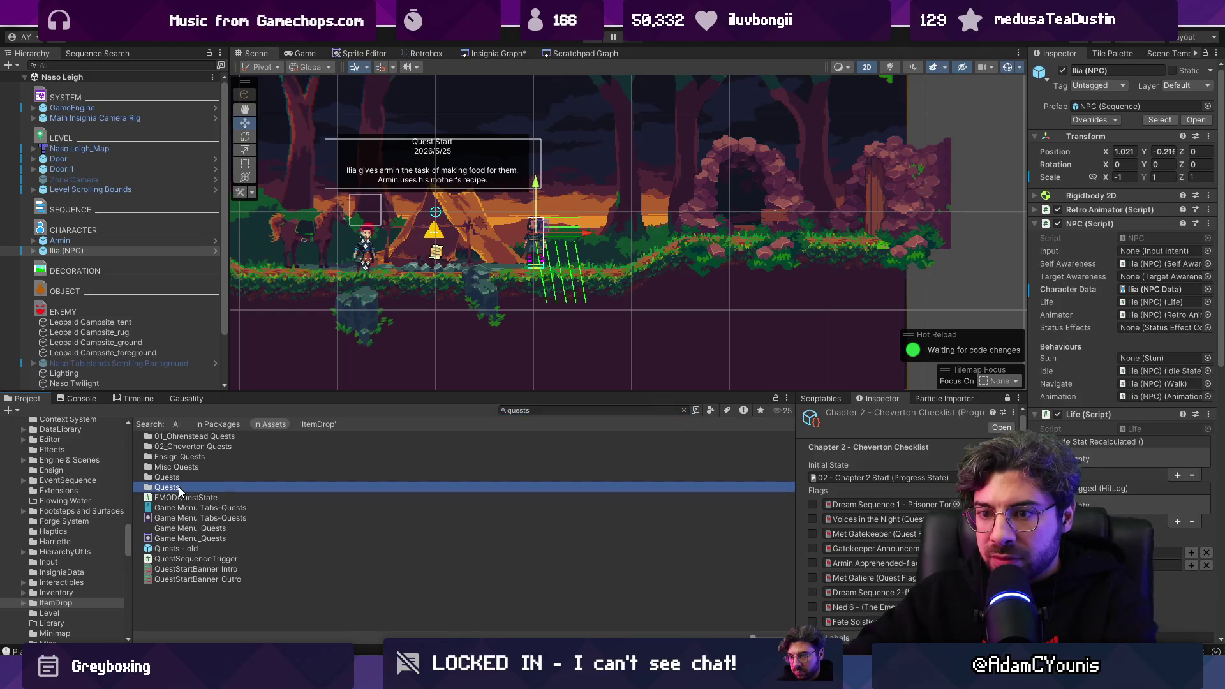
click(179, 480)
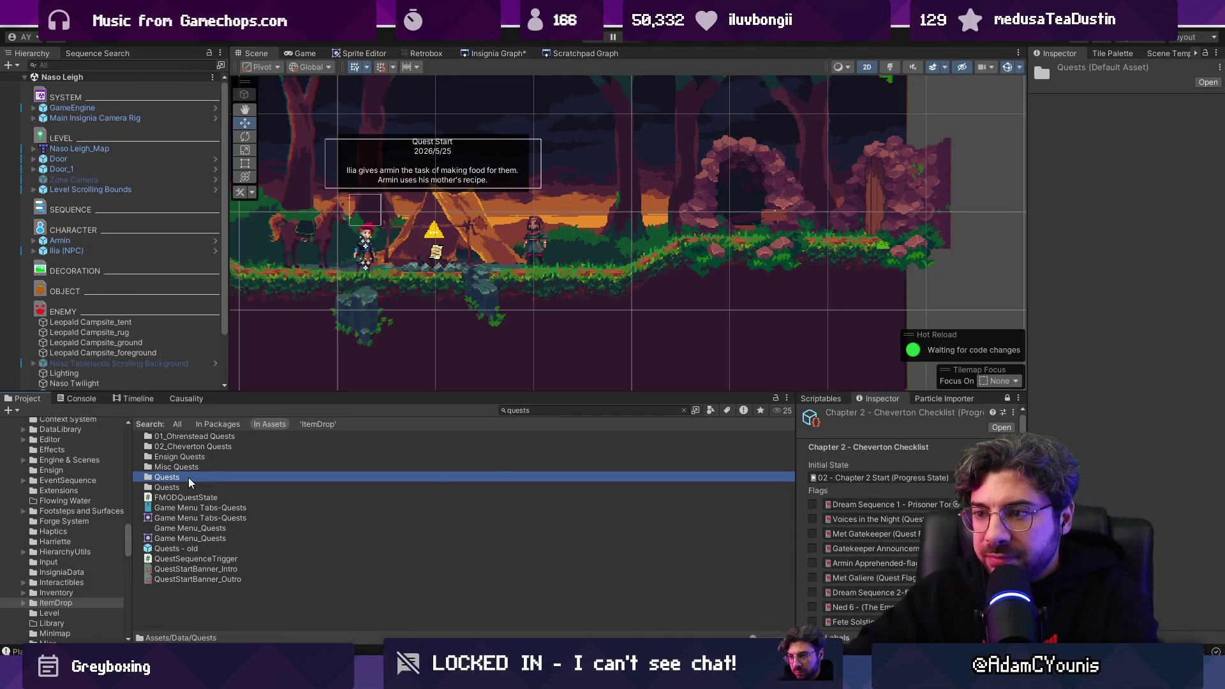
double_click(188, 477)
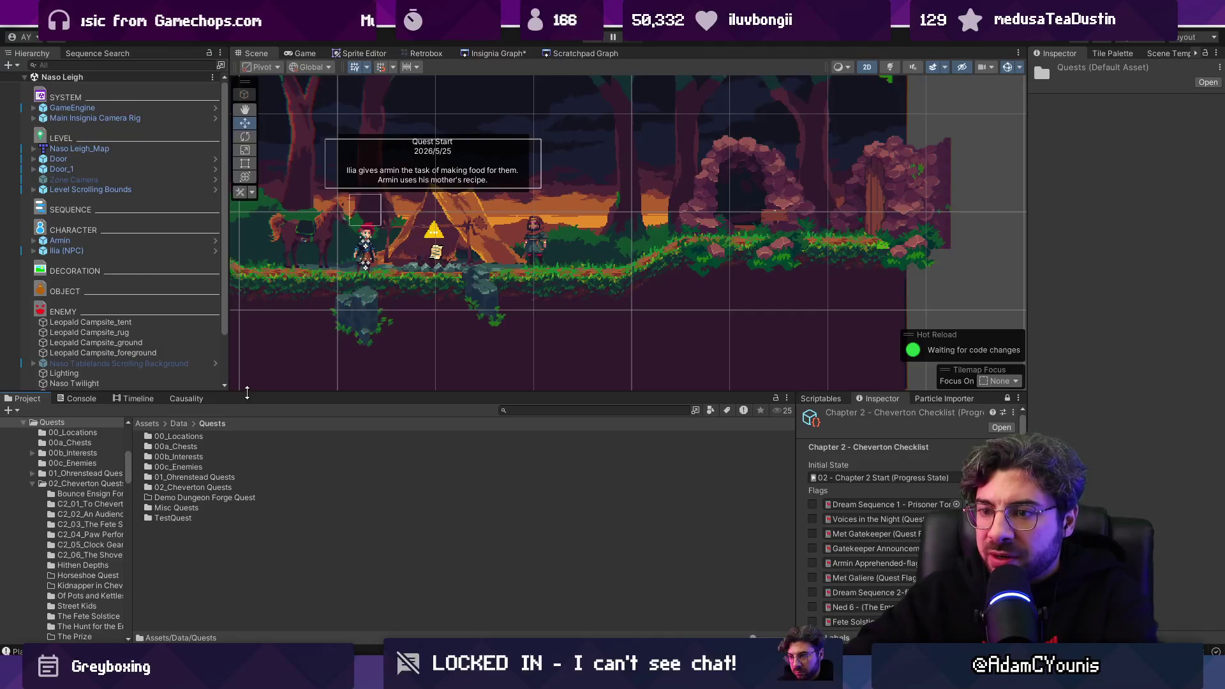
drag(246, 392, 245, 367)
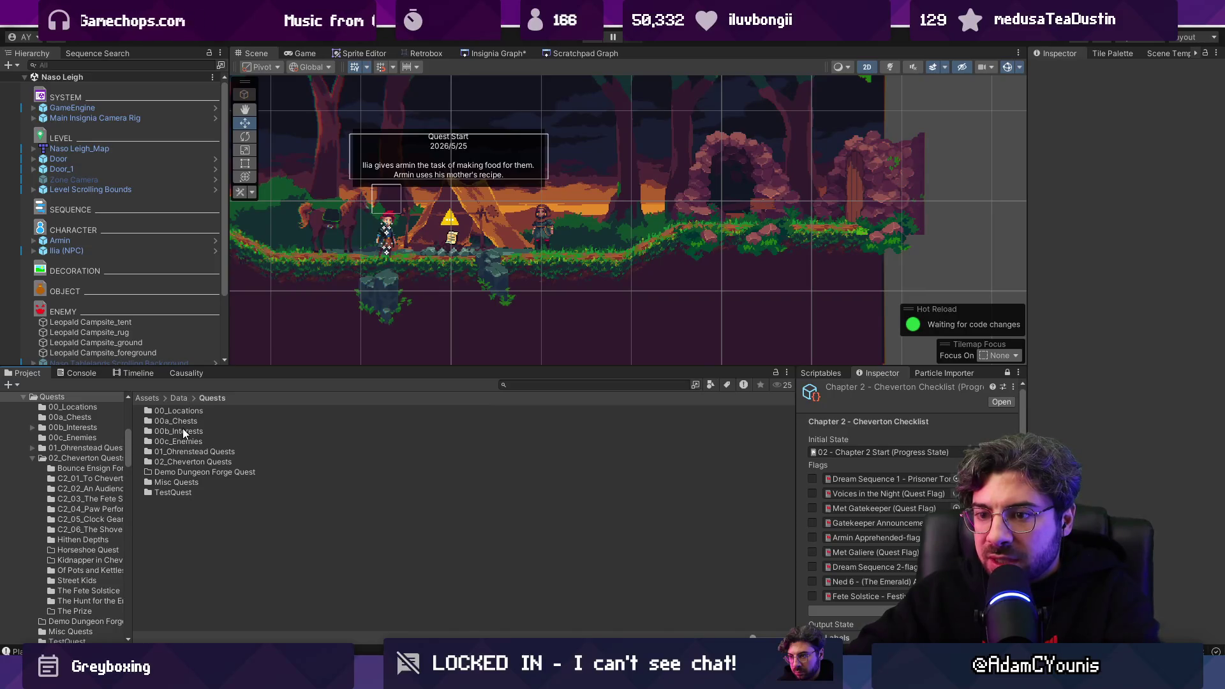
Step: Create a new folder named 03_Naso Quests inside Quests
right_click(218, 523)
mouse_move(325, 135)
click(488, 99)
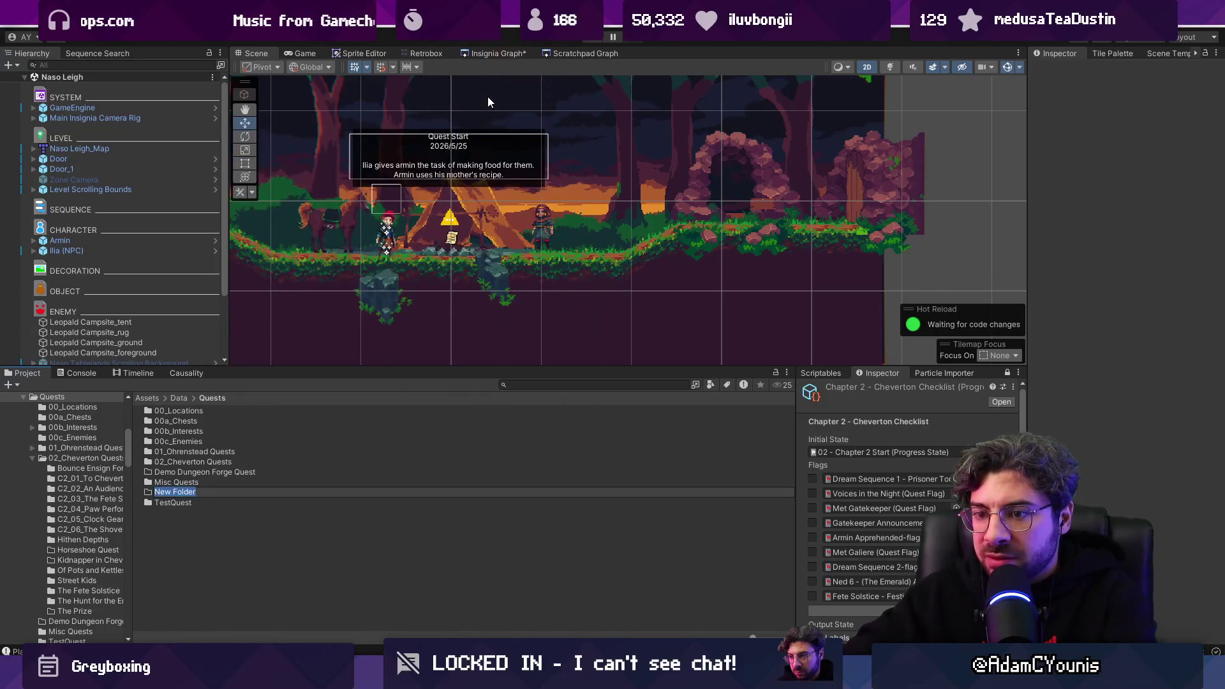
text(03_Naso QA)
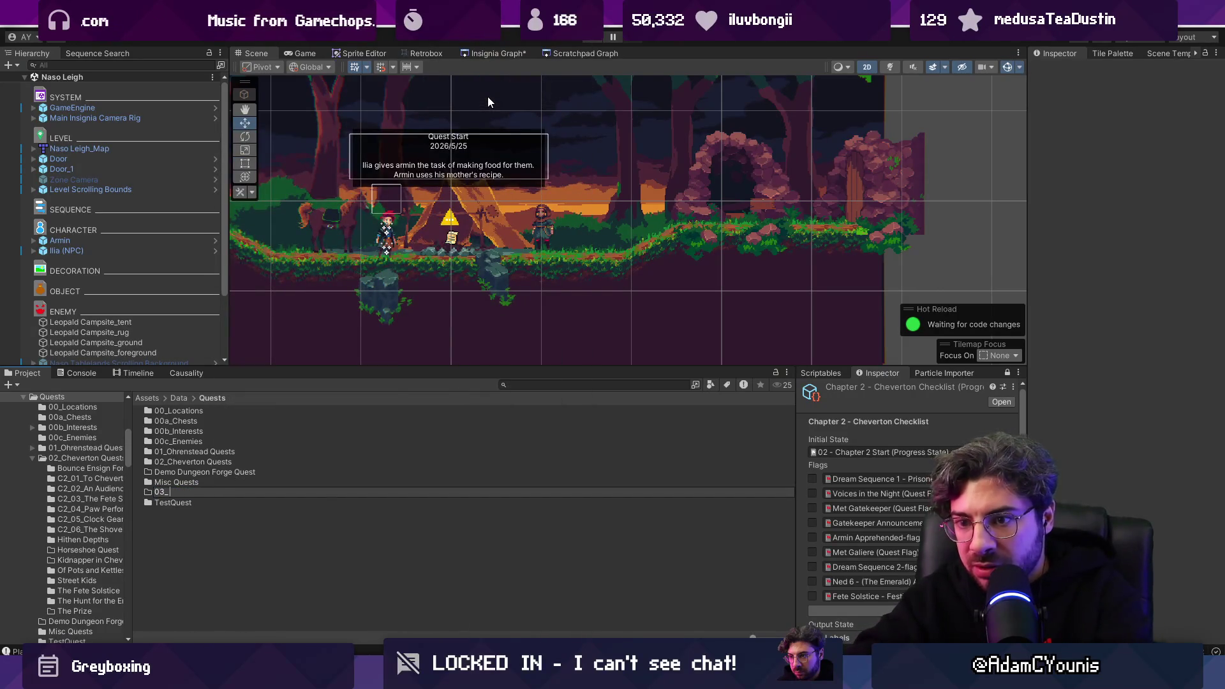
key(BackSpace)
text(uests)
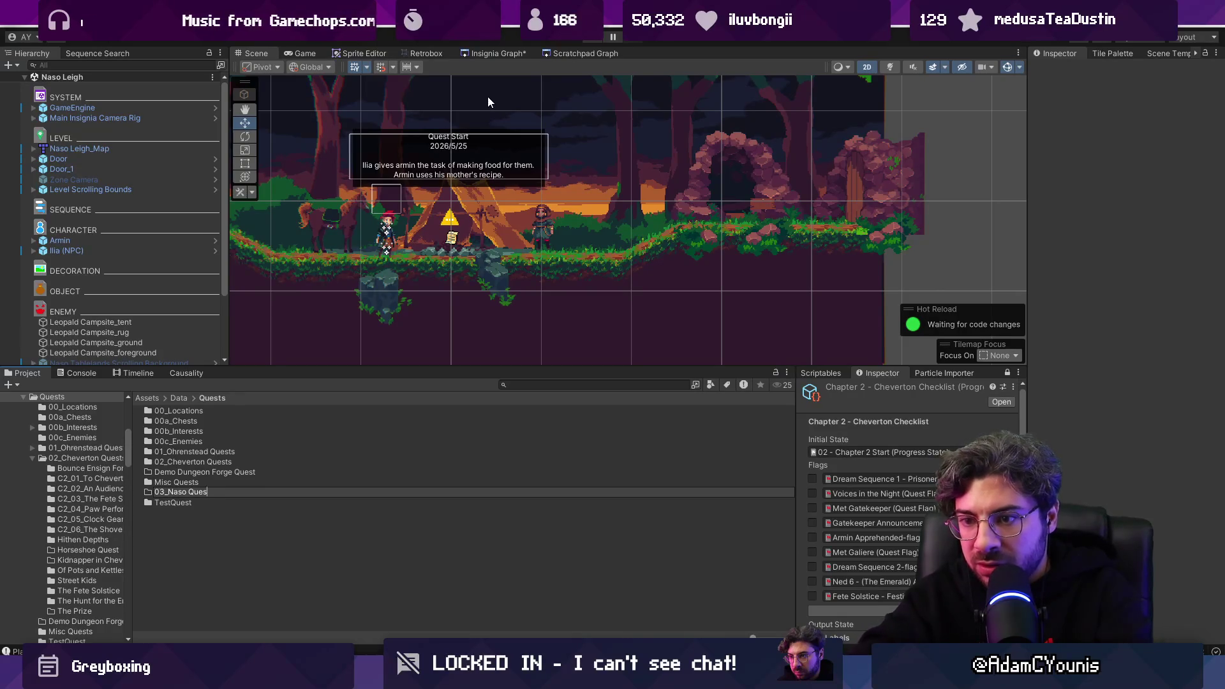
key(Return)
key(Return)
Step: Create a Camping Cookout folder inside 03_Naso Quests and open it
right_click(338, 415)
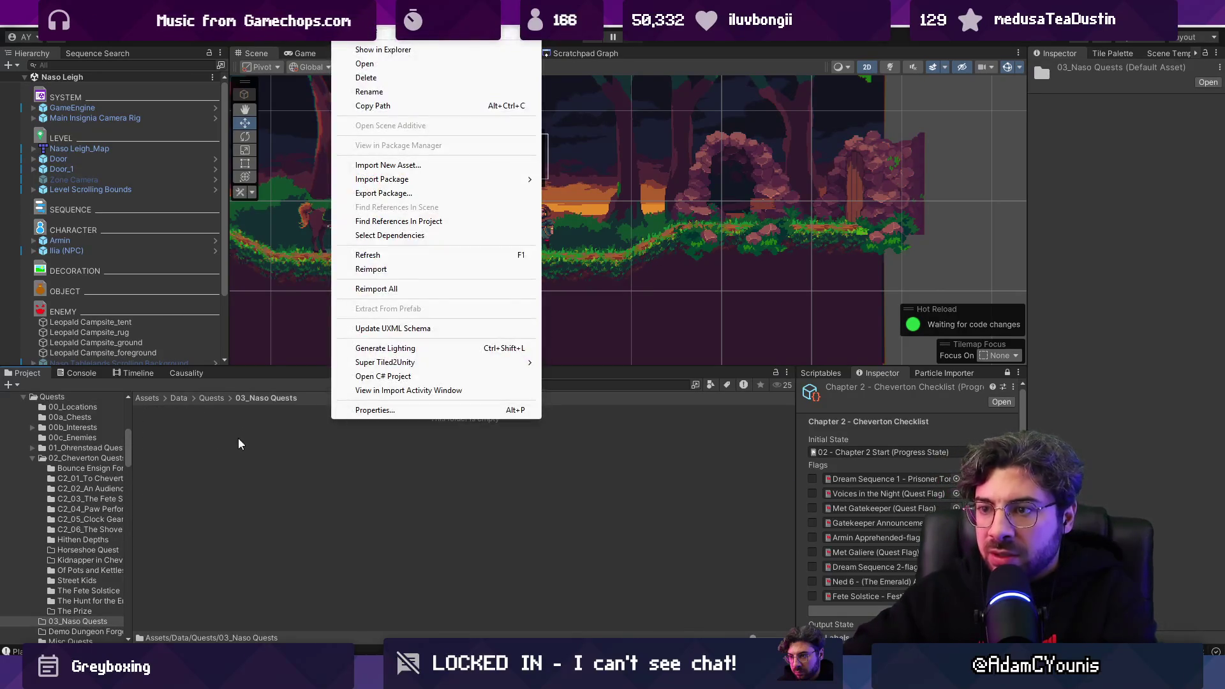
mouse_move(498, 35)
click(612, 99)
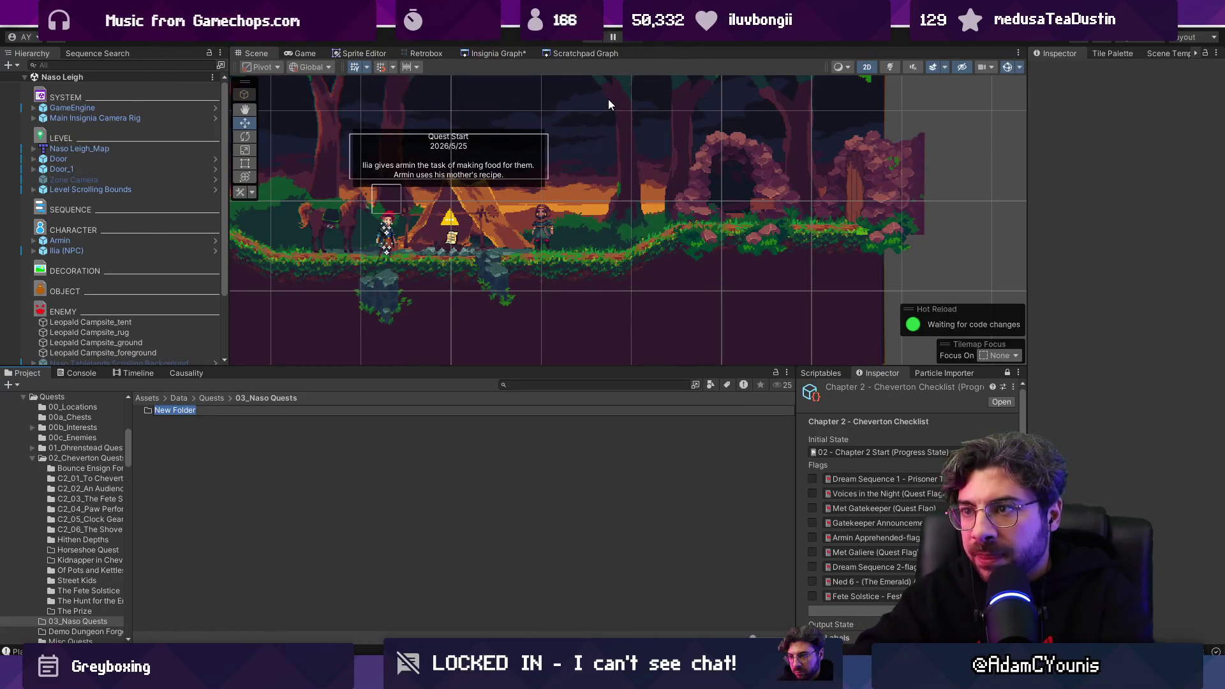
text(Camping Cookout)
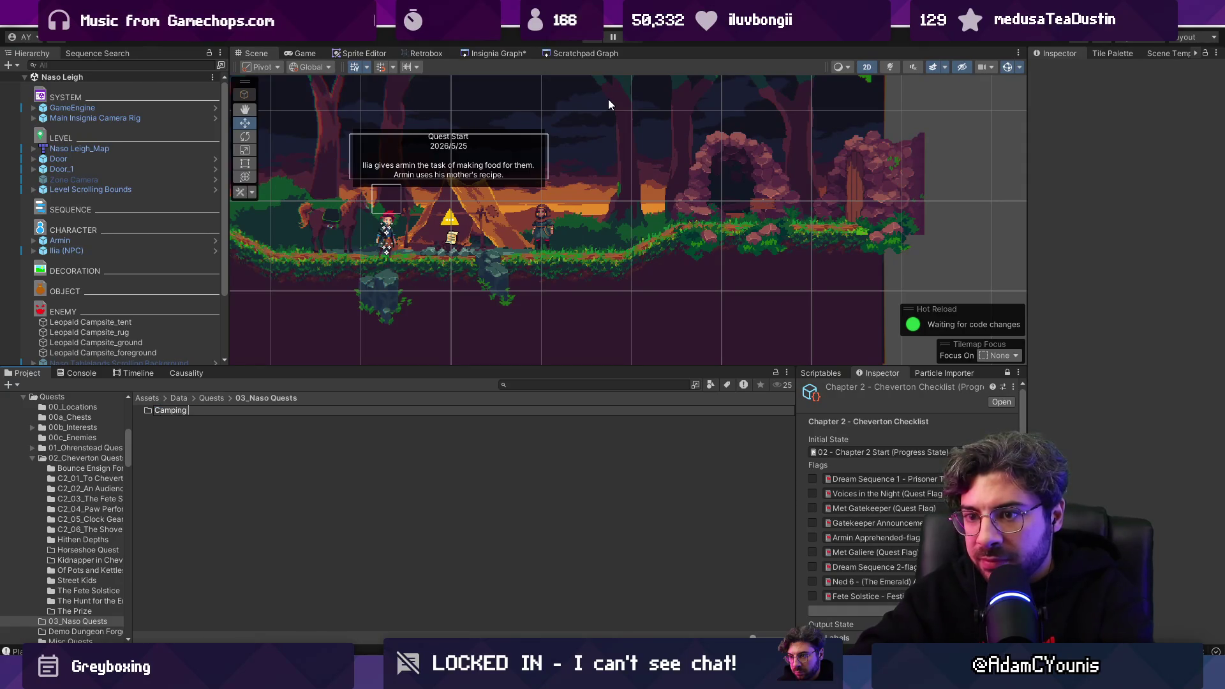
key(Return)
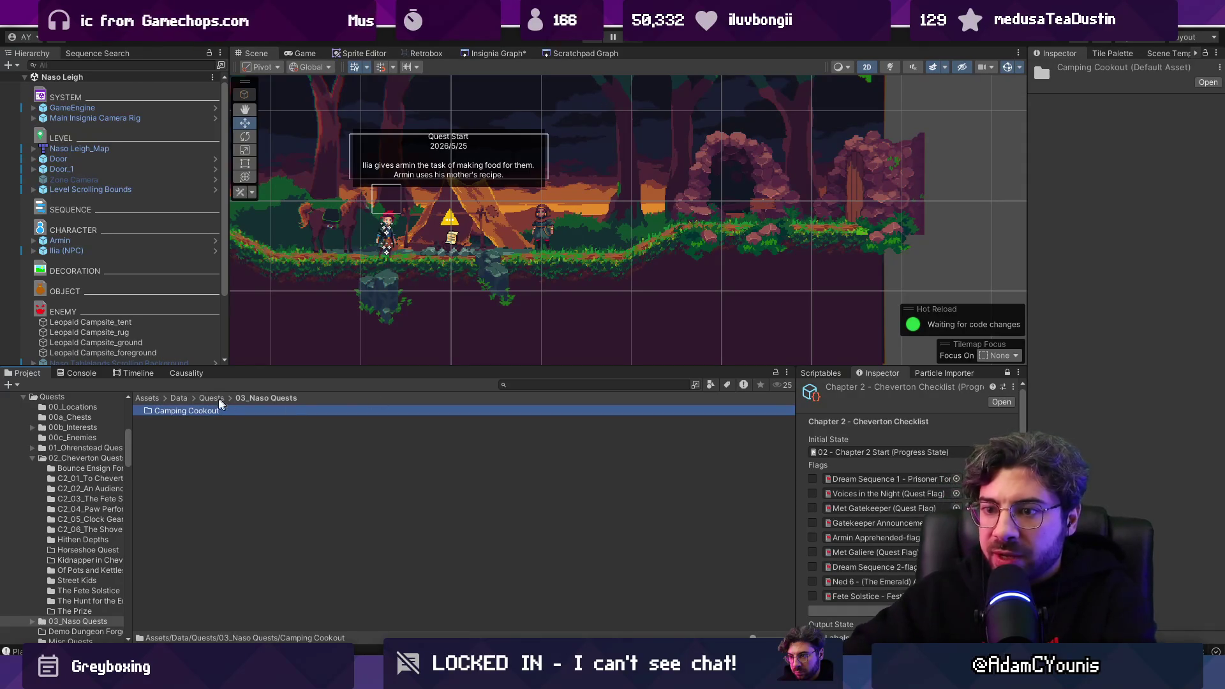
double_click(202, 410)
click(842, 373)
scroll(906, 549, down, 5)
scroll(908, 543, down, 5)
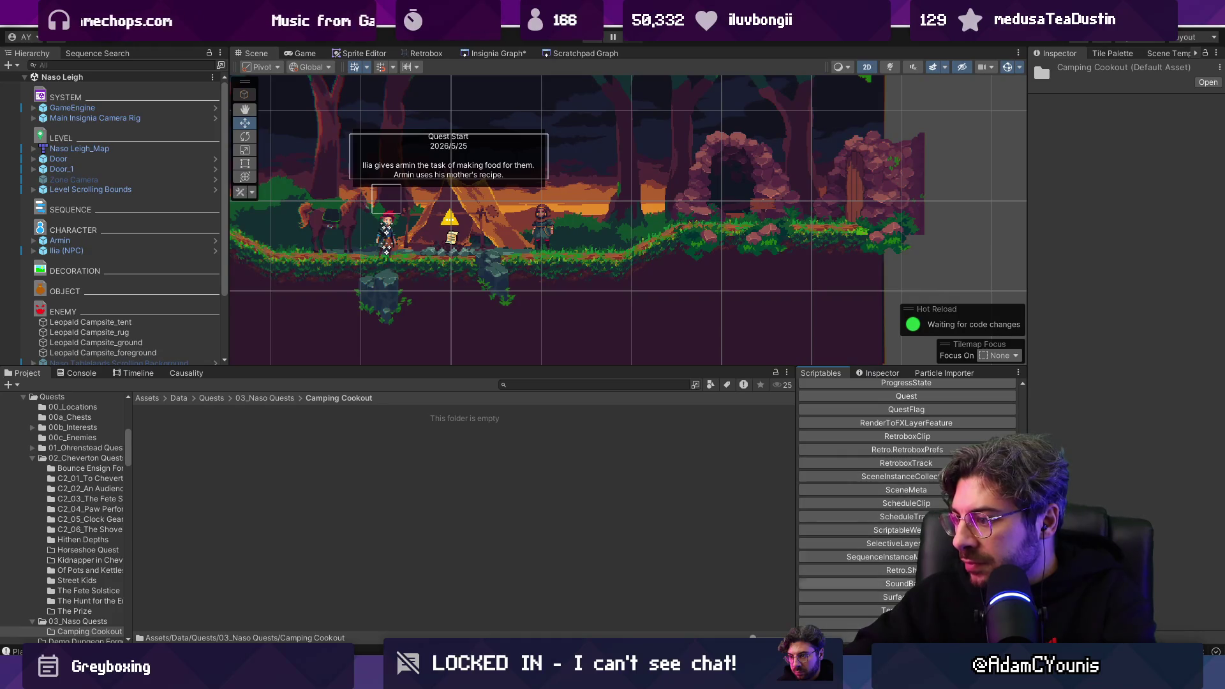
Step: Create a new Quest asset named Camping Cookout
scroll(933, 488, up, 1)
click(916, 436)
text(Campign)
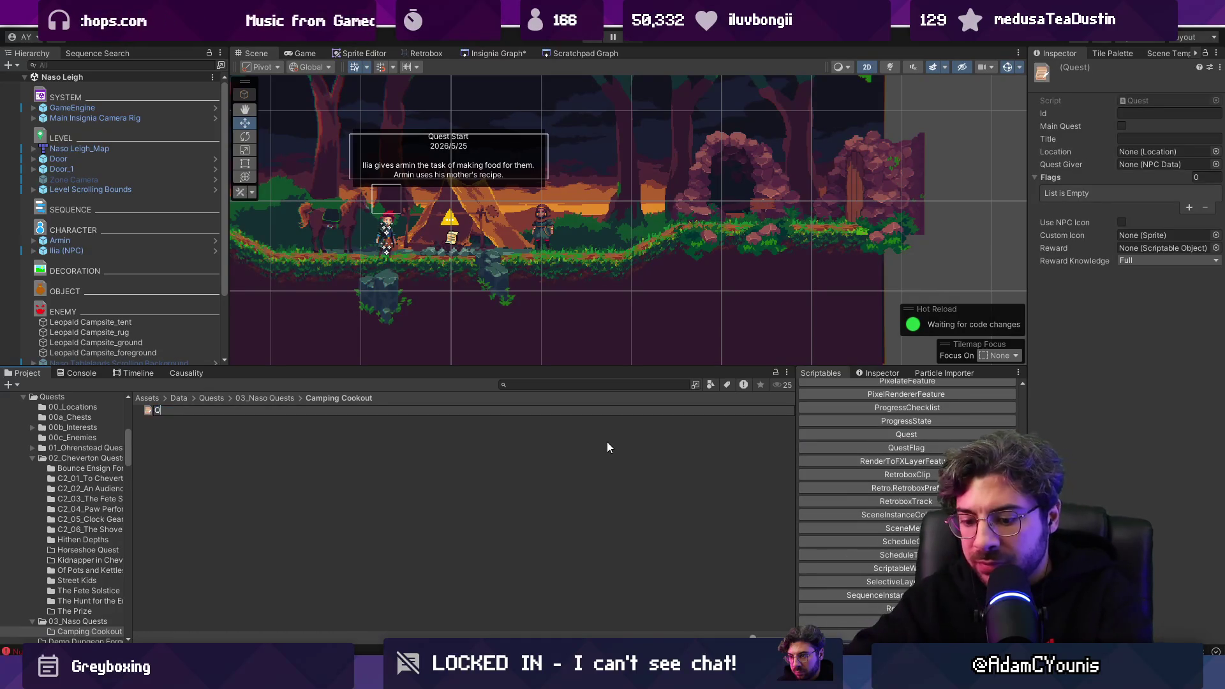
key(BackSpace)
key(BackSpace)
text(ng Cookout)
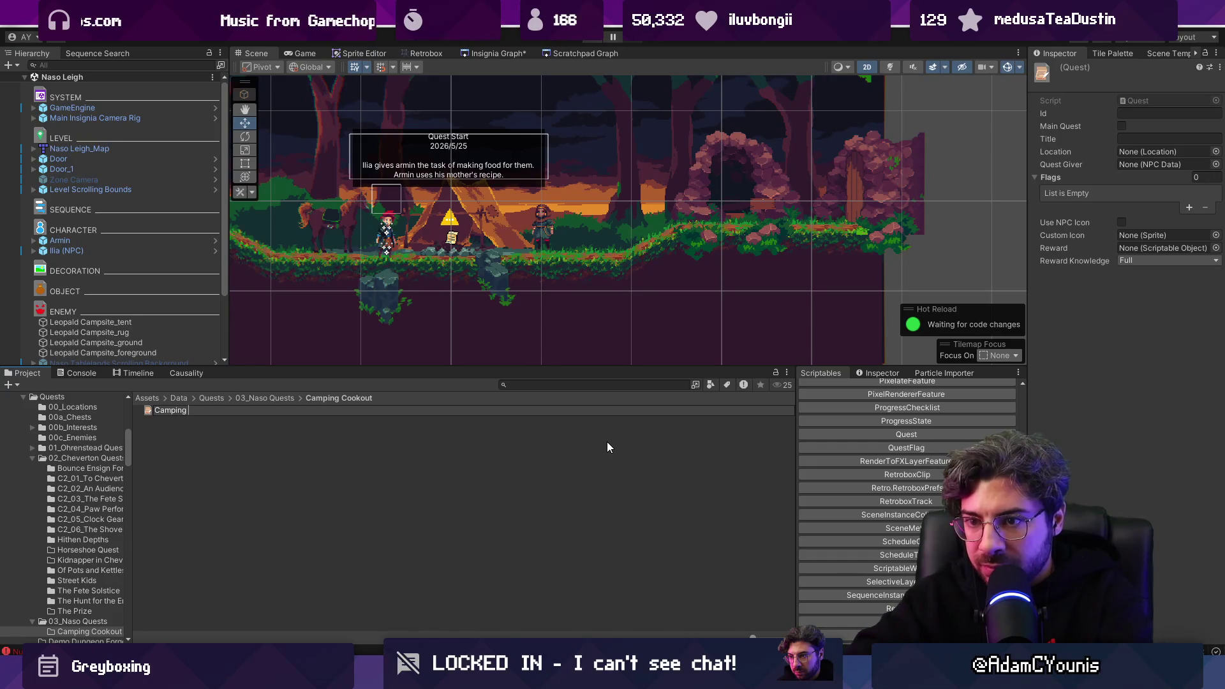
key(Return)
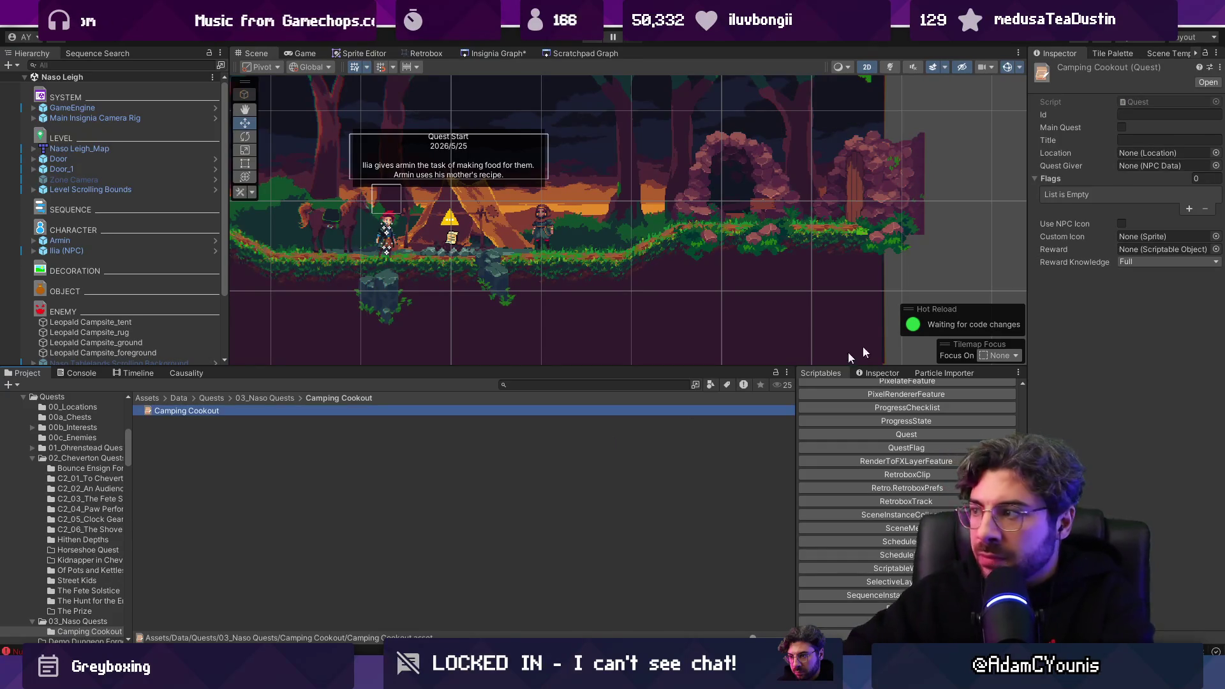
Step: Set the quest giver to Ilia and the title to Camping Cookout
click(1216, 166)
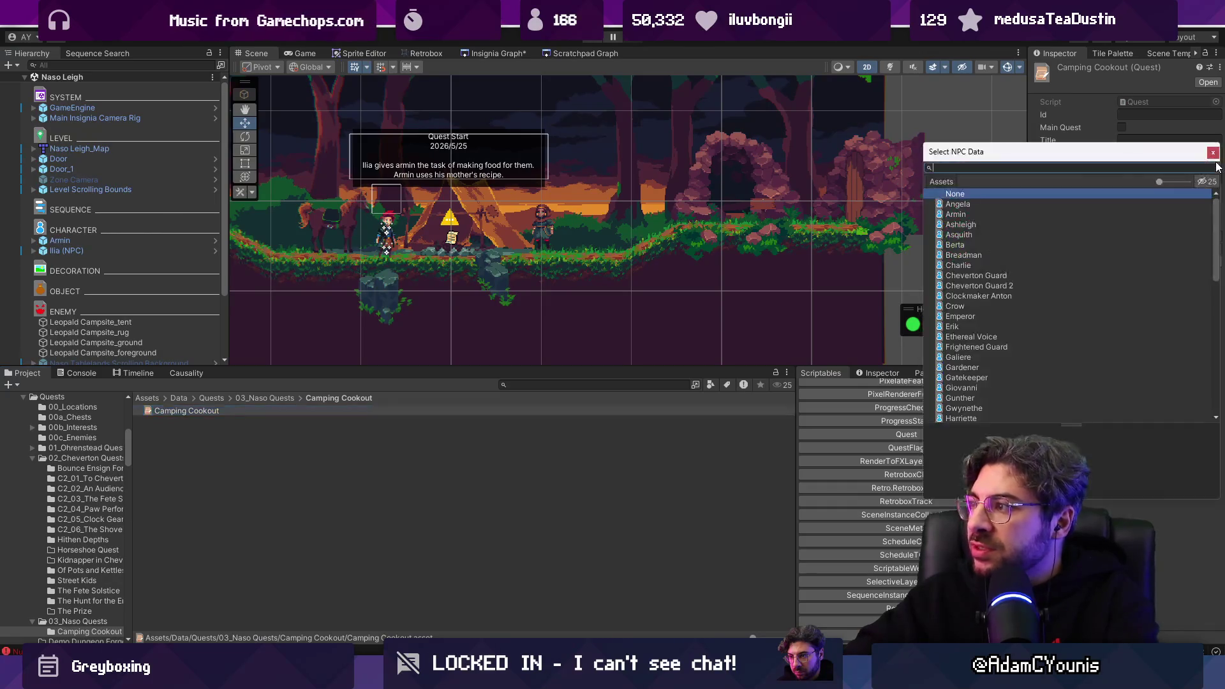
text(ilia)
key(Return)
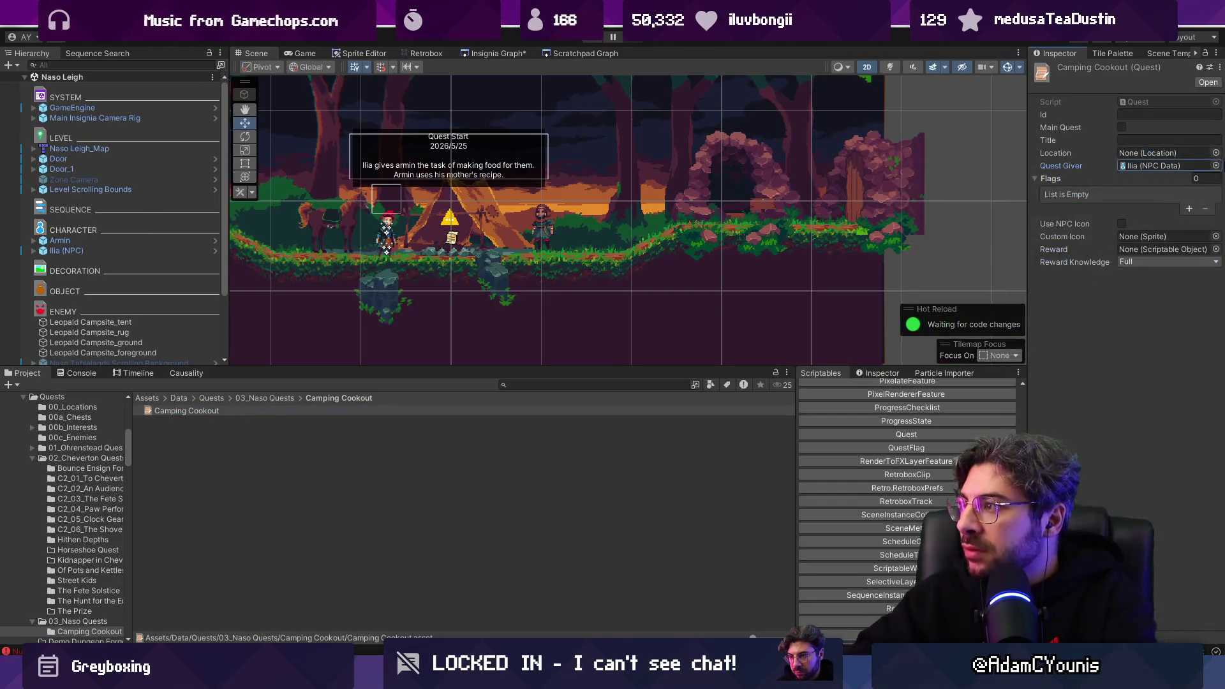
click(1148, 140)
text(Camping Cook)
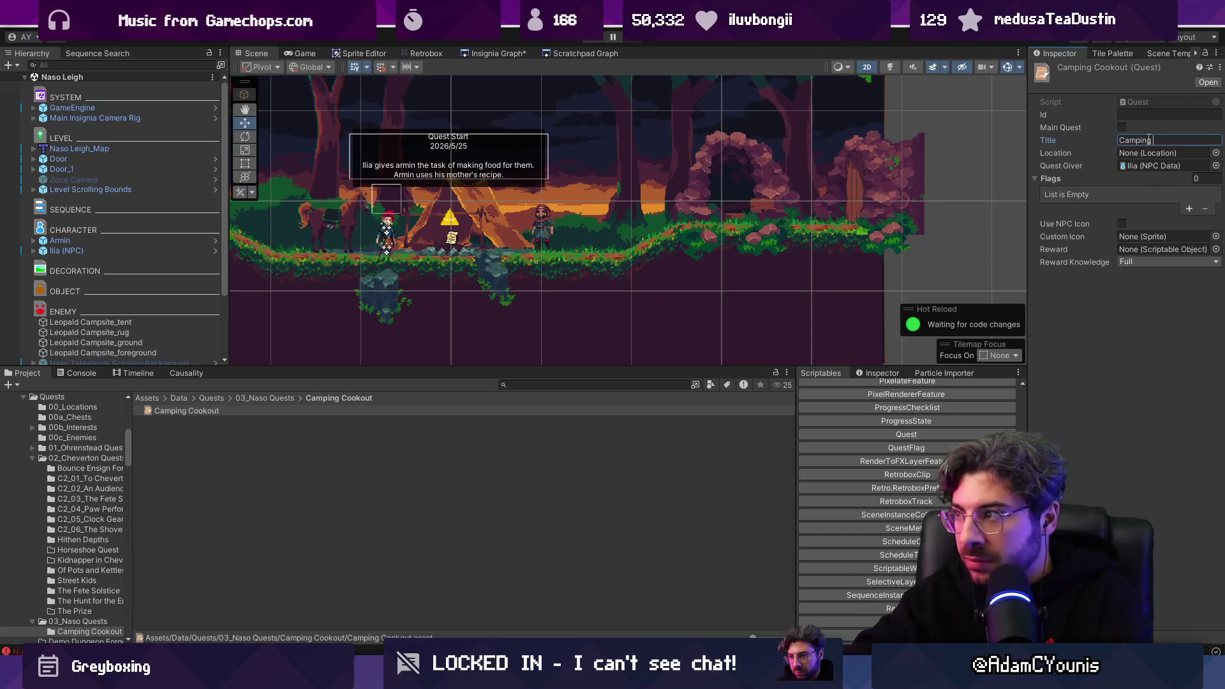
text(ou)
key(Return)
Step: Add three empty flag slots to the quest
mouse_move(1028, 234)
mouse_down()
mouse_move(848, 234)
mouse_move(908, 234)
mouse_up()
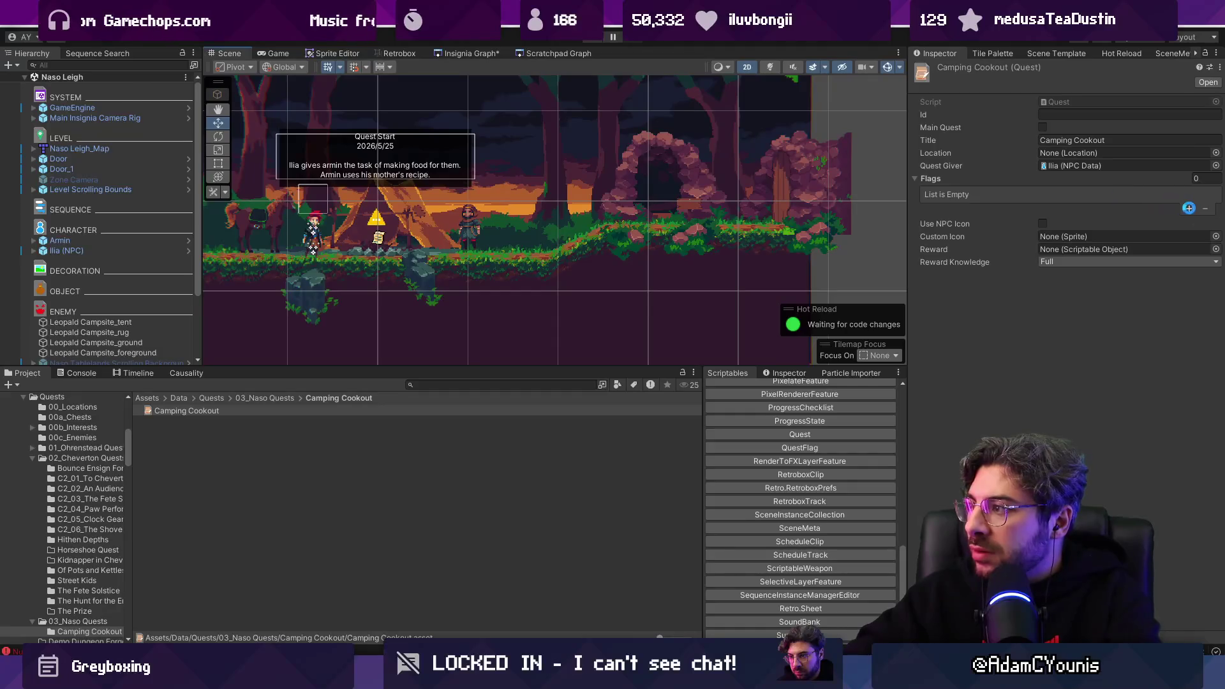
click(1187, 209)
click(1188, 209)
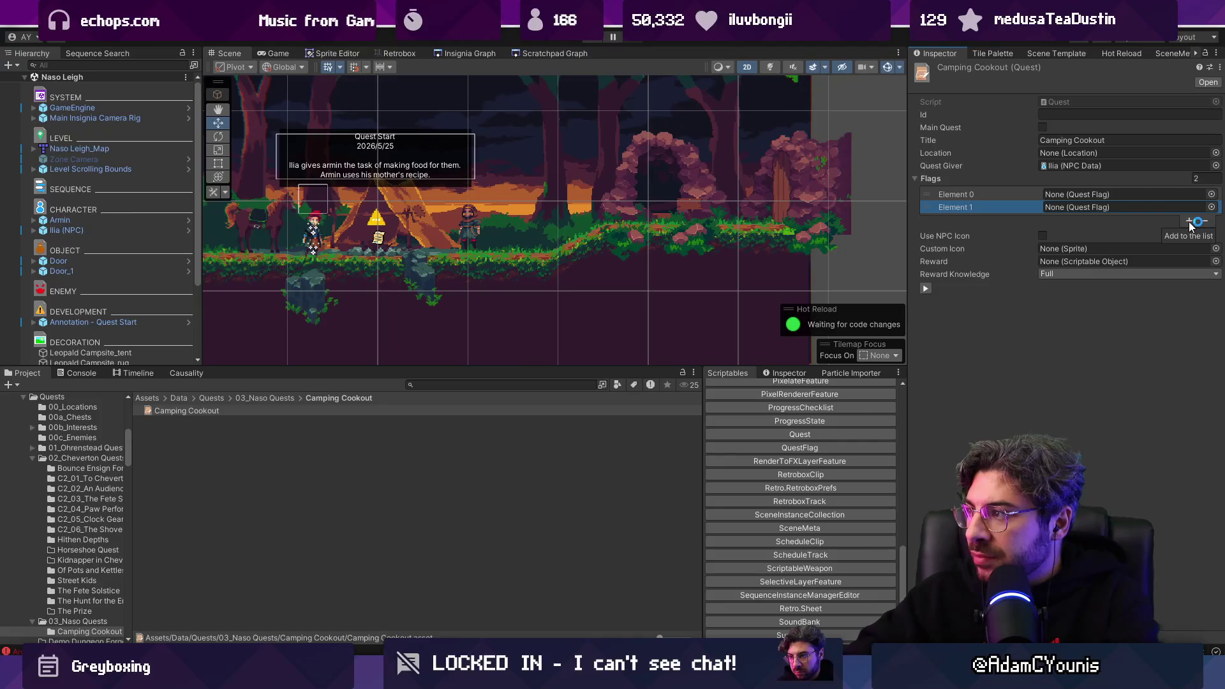
click(1189, 221)
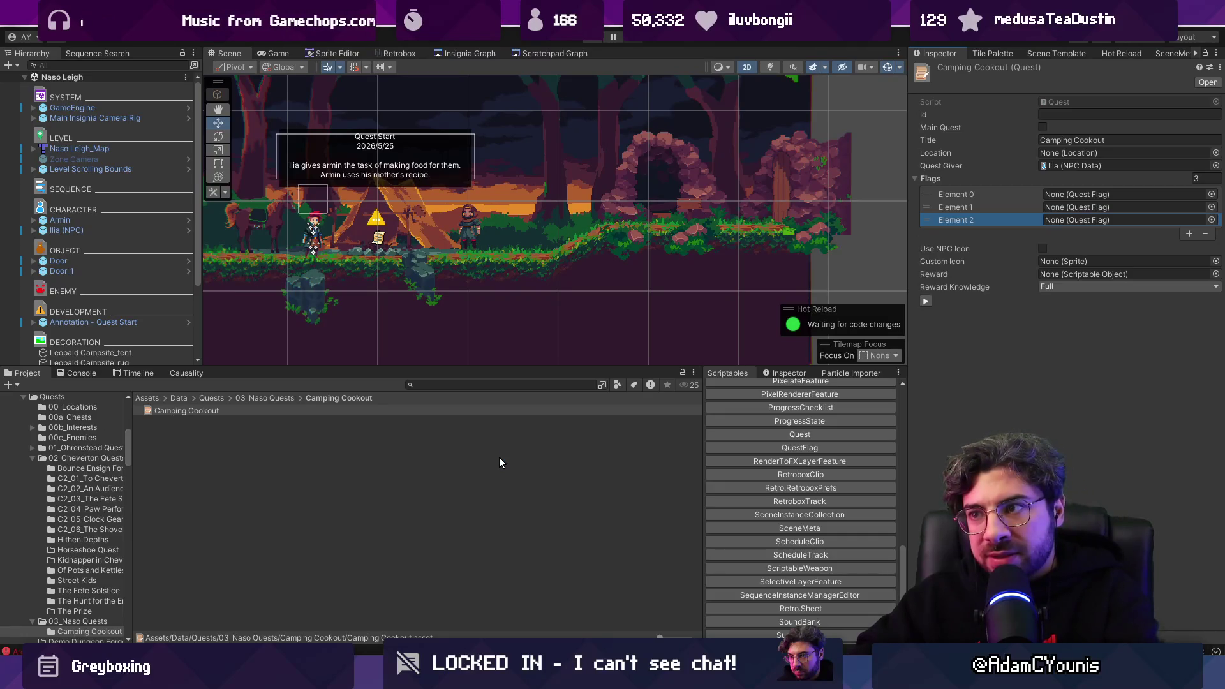
drag(245, 369, 255, 371)
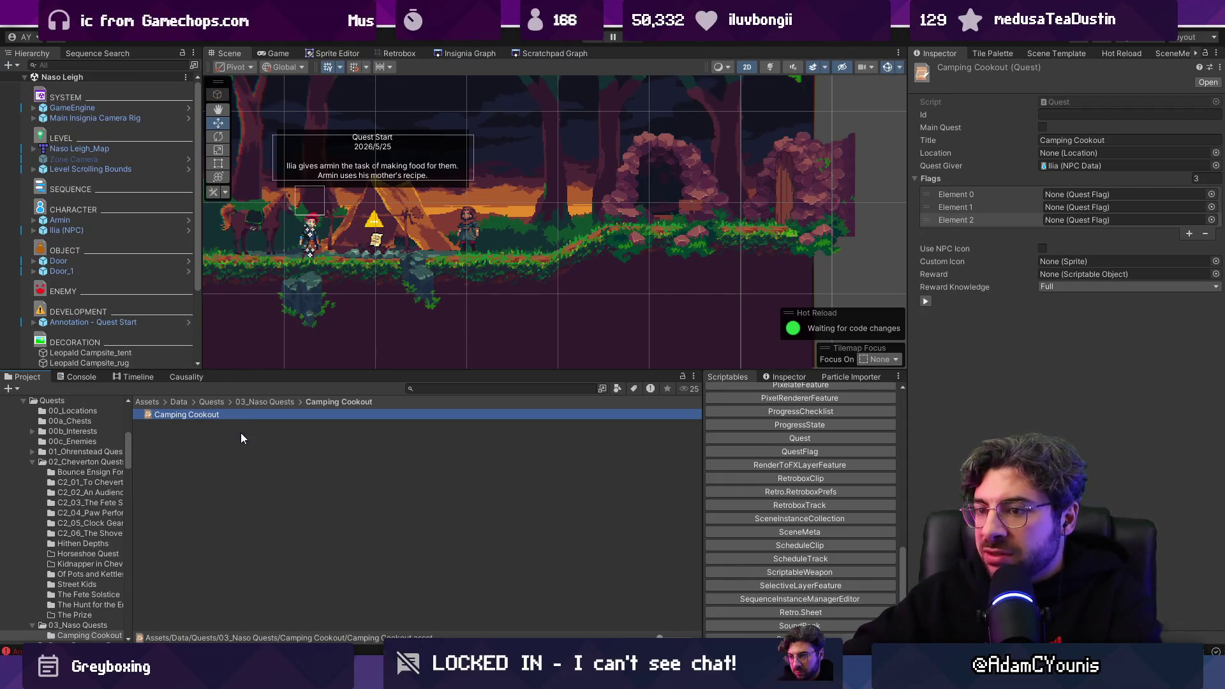
Step: Create a quest flag named Found Cookout Carrot
click(799, 451)
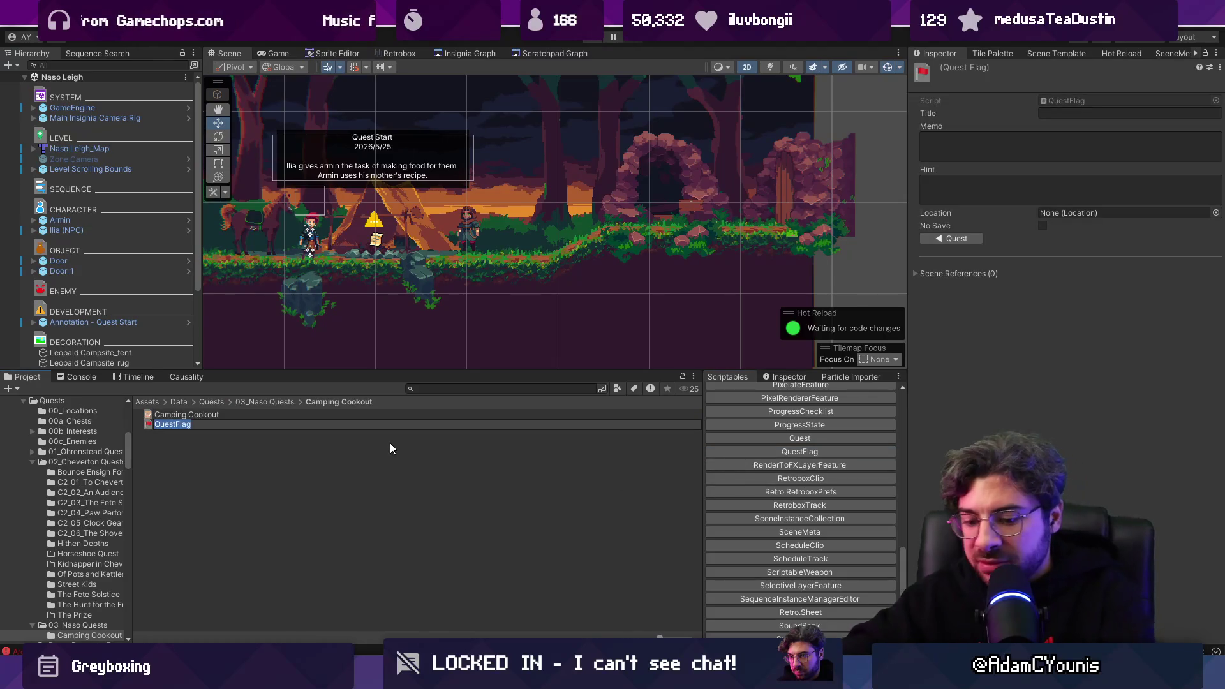
text(Cam)
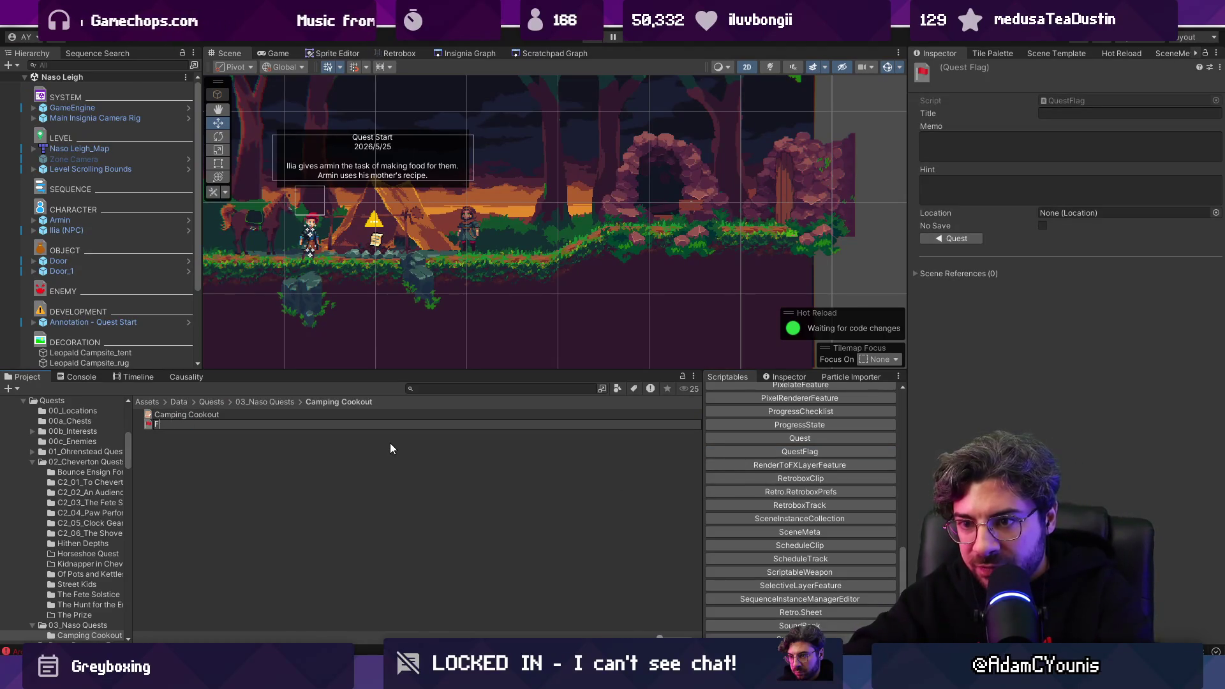
text(Cam)
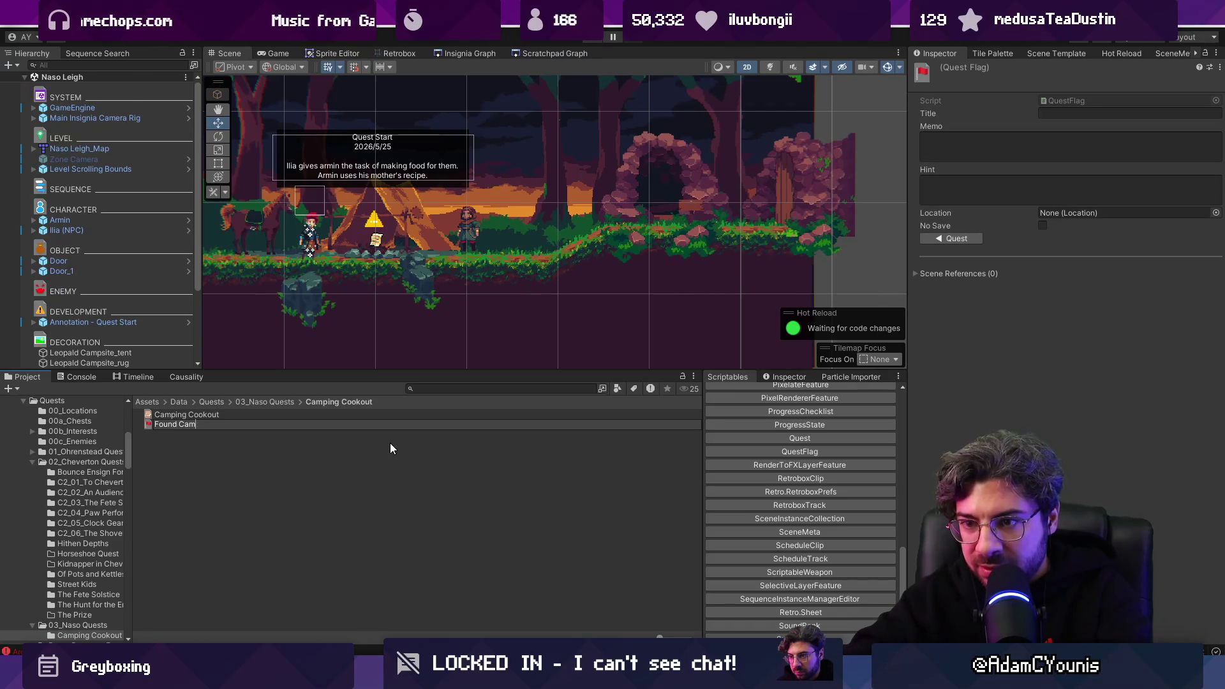
key(BackSpace)
text(rrot)
key(ctrl+Left)
text(Cooko)
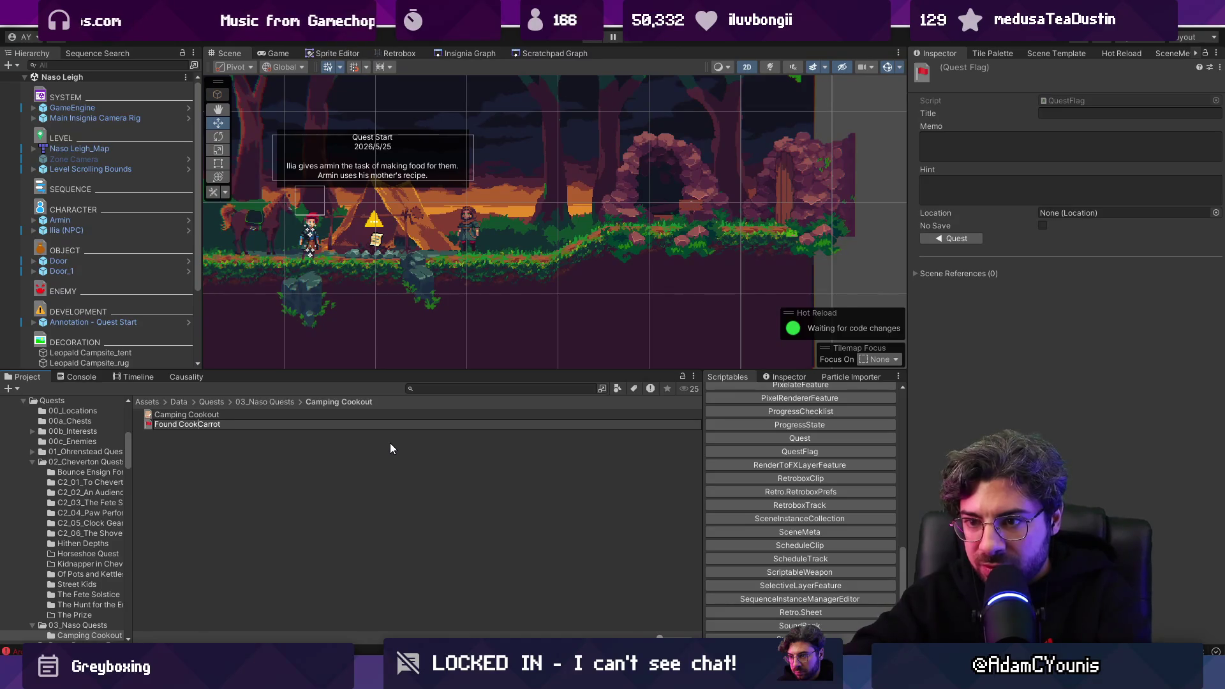
text(ut)
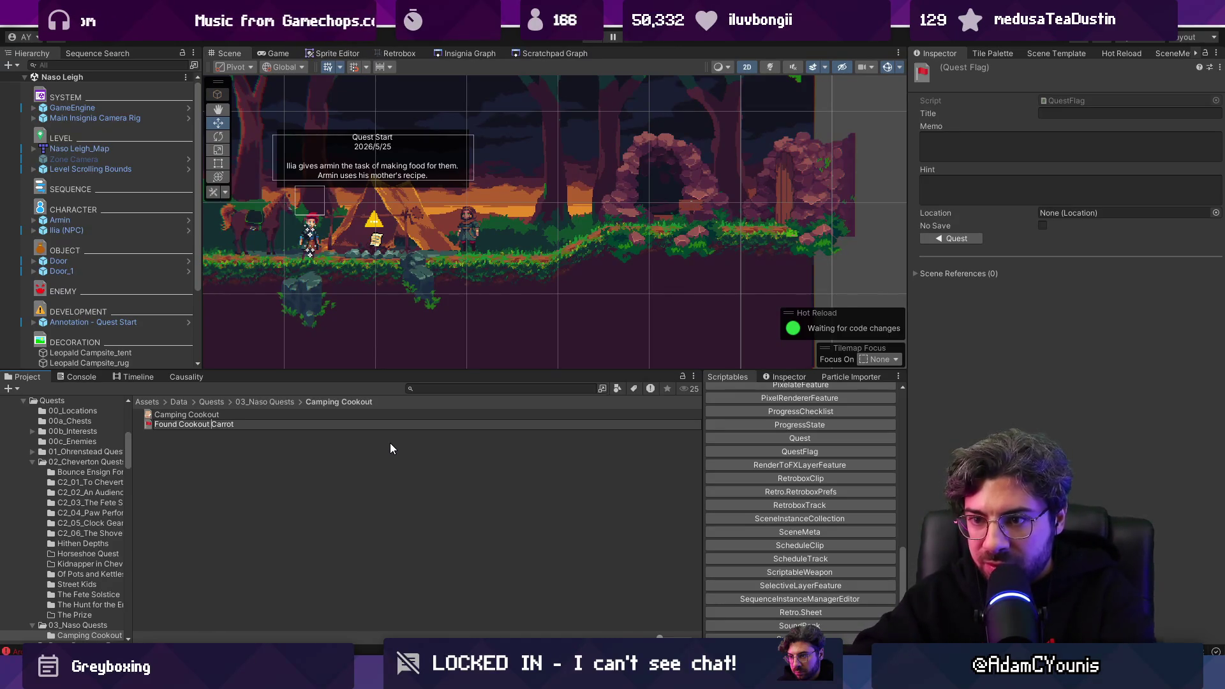
key(ctrl+shift+Left)
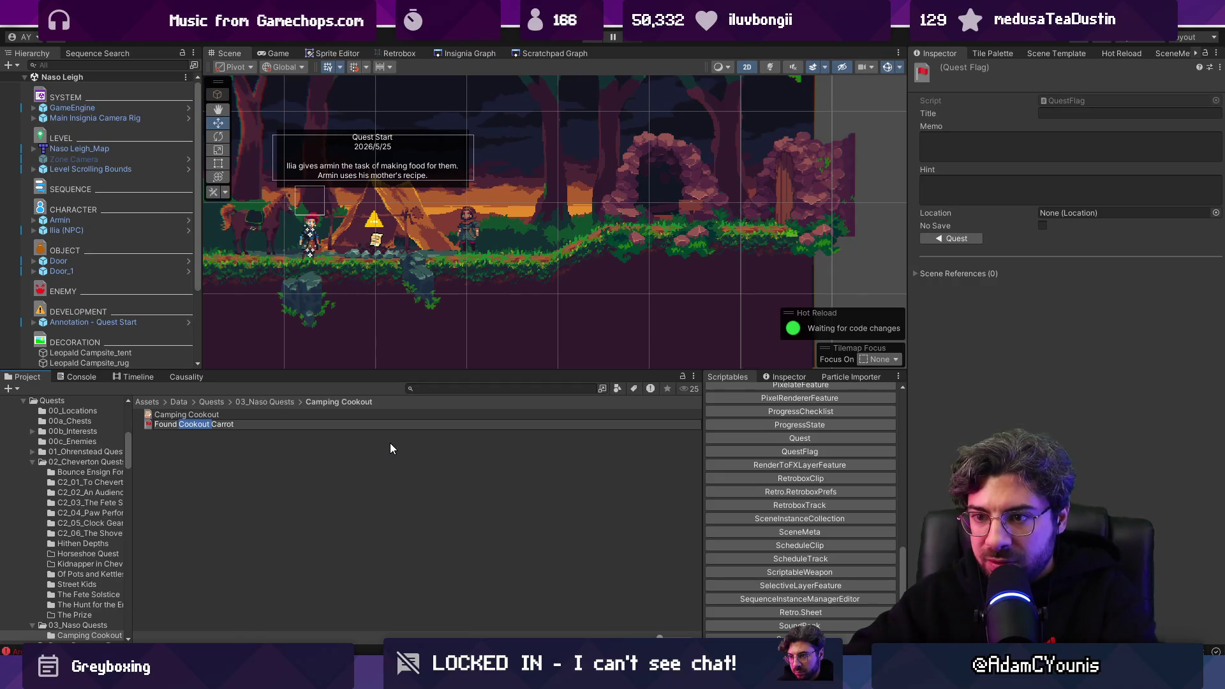
key(Return)
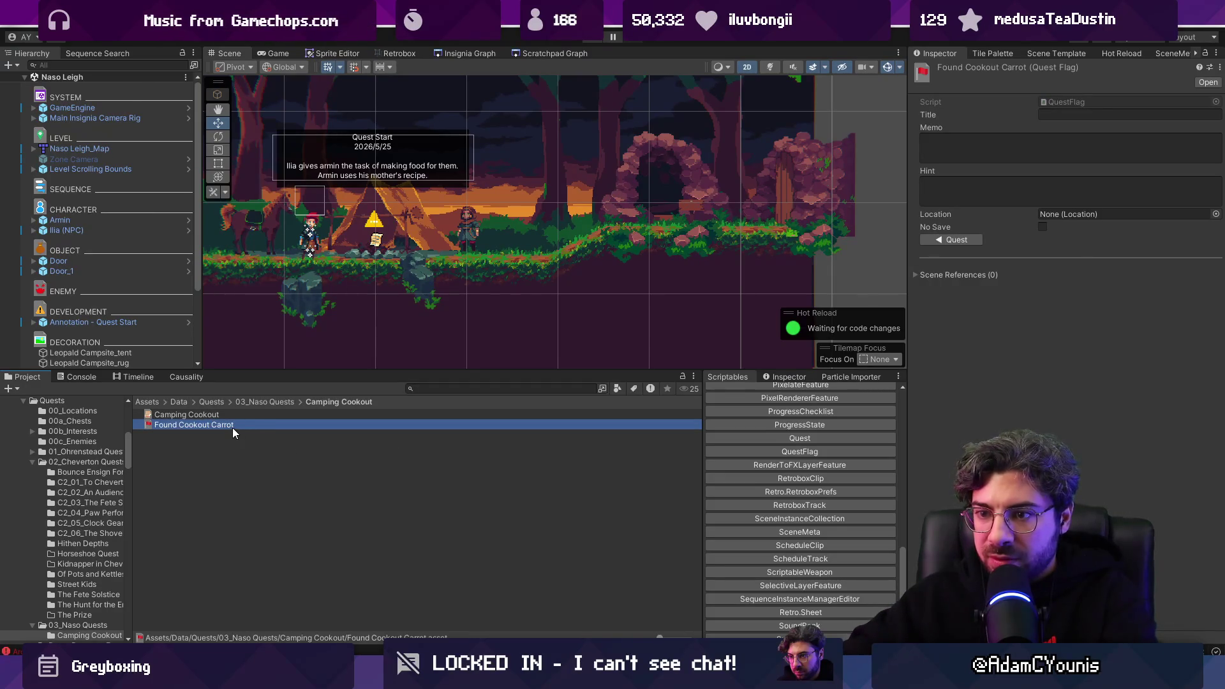
Step: Duplicate it into Found Cookout Onion and Found Cookout Potato flags
key(ctrl+d)
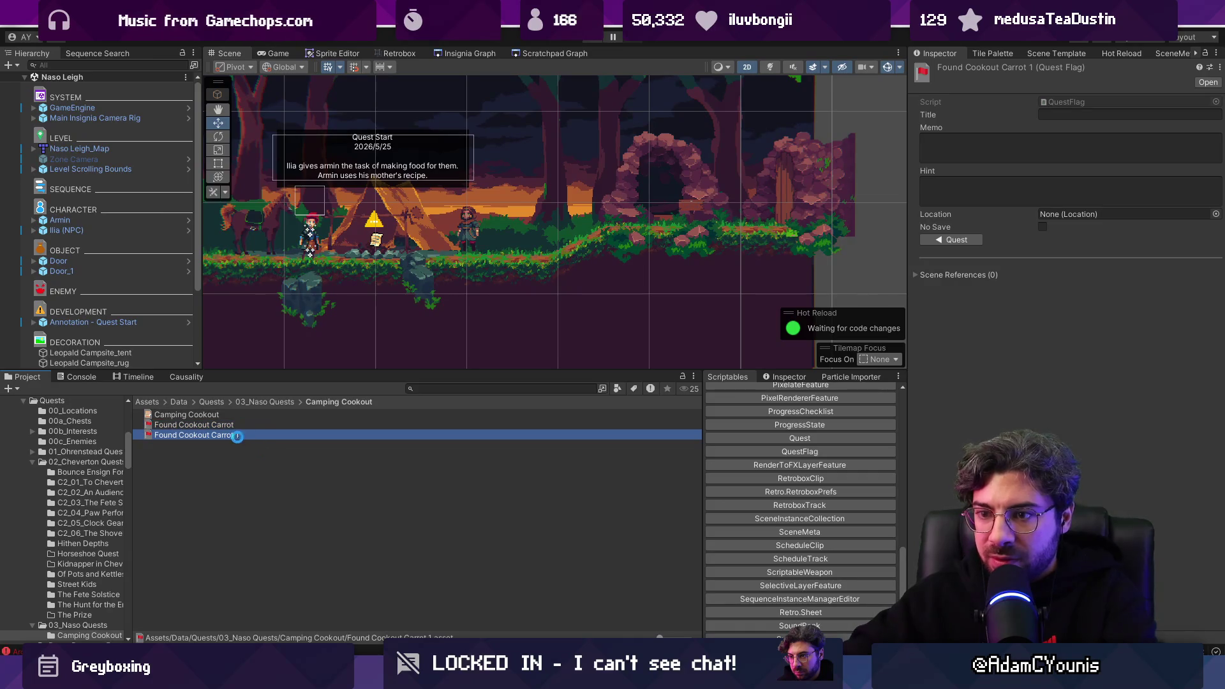
key(F2)
key(ctrl+shift+Left)
key(ctrl+shift+Left)
text(Onoi)
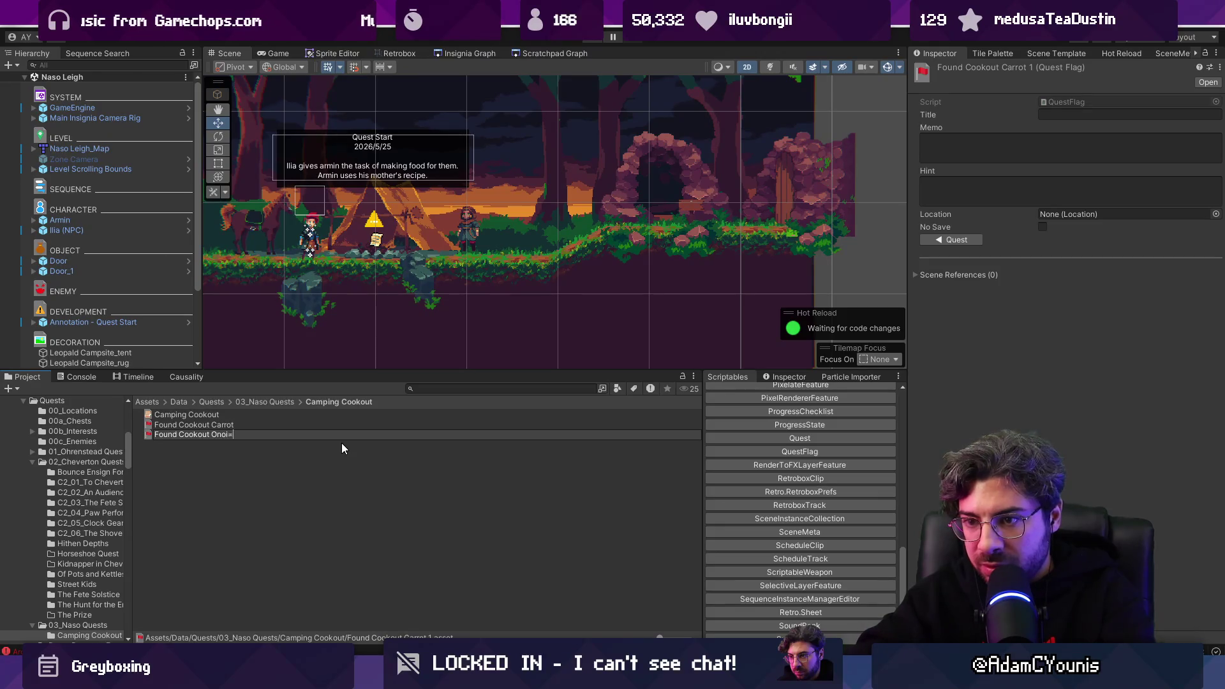
text(on)
key(Return)
key(ctrl+d)
key(F2)
key(Right)
key(ctrl+shift+Left)
key(ctrl+shift+Left)
text(Po)
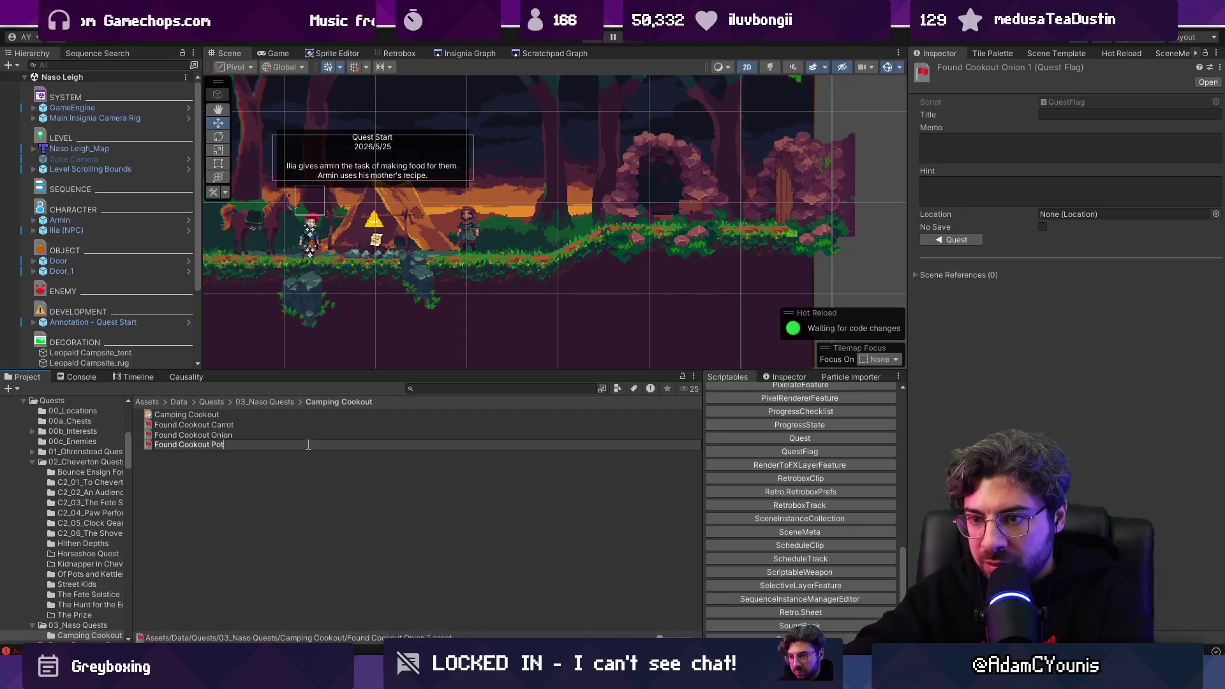
key(Return)
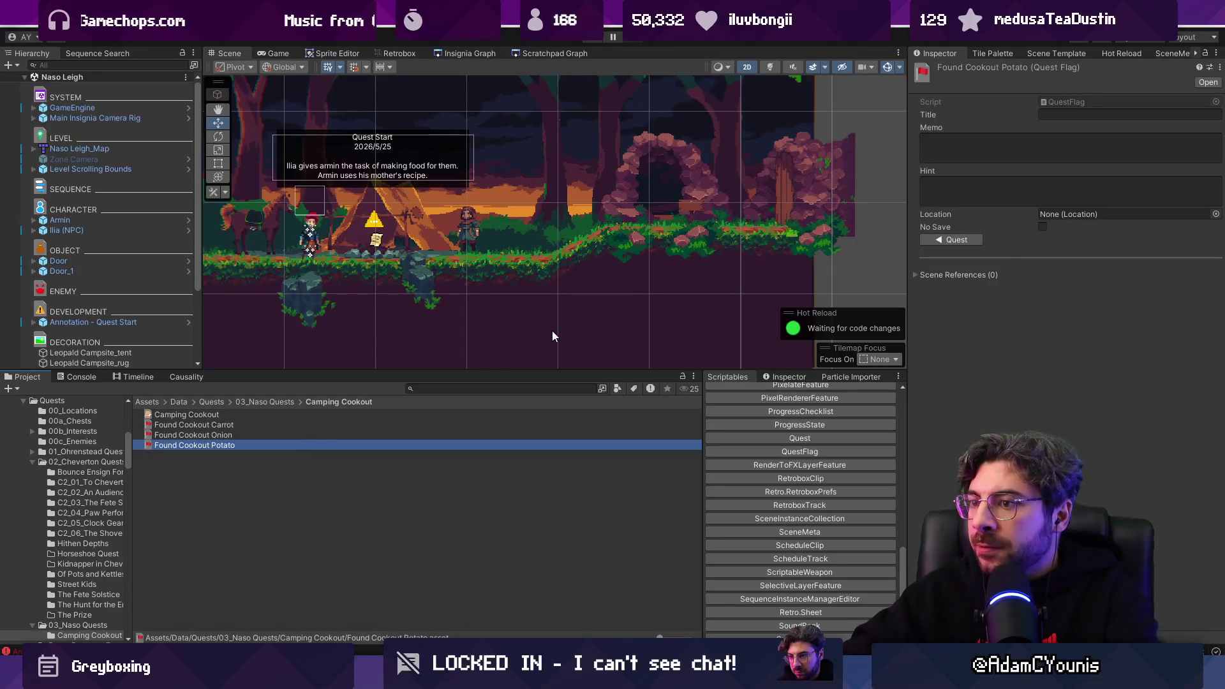
click(191, 415)
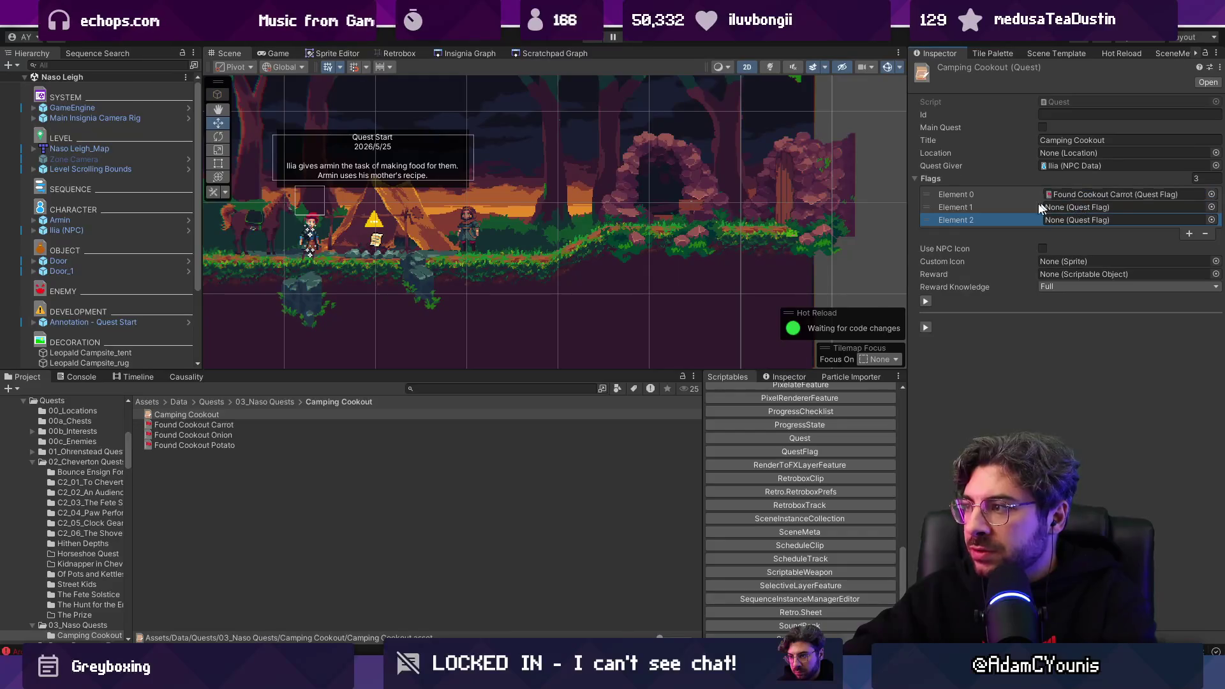
Step: Put the onion and potato flags in the quest's second and third flag slots and add a fourth slot
mouse_move(193, 435)
mouse_down()
mouse_move(970, 219)
mouse_move(1084, 207)
mouse_up()
mouse_move(235, 445)
mouse_down()
mouse_move(574, 416)
mouse_move(1142, 220)
mouse_up()
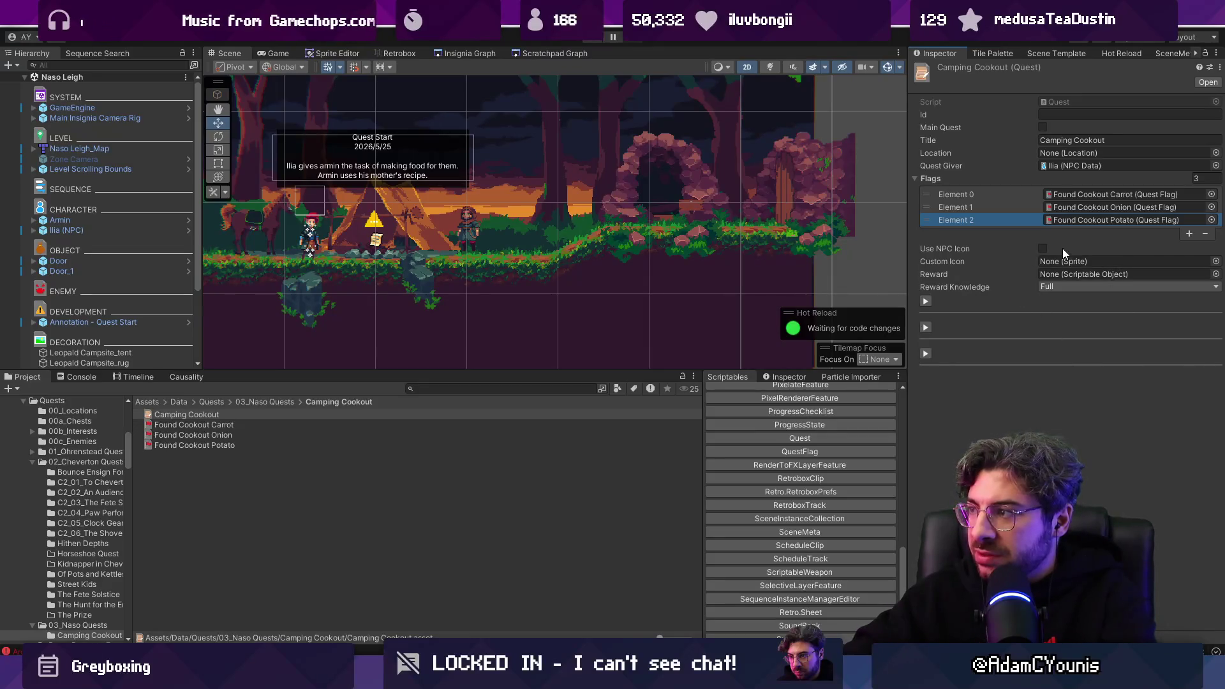
click(1188, 233)
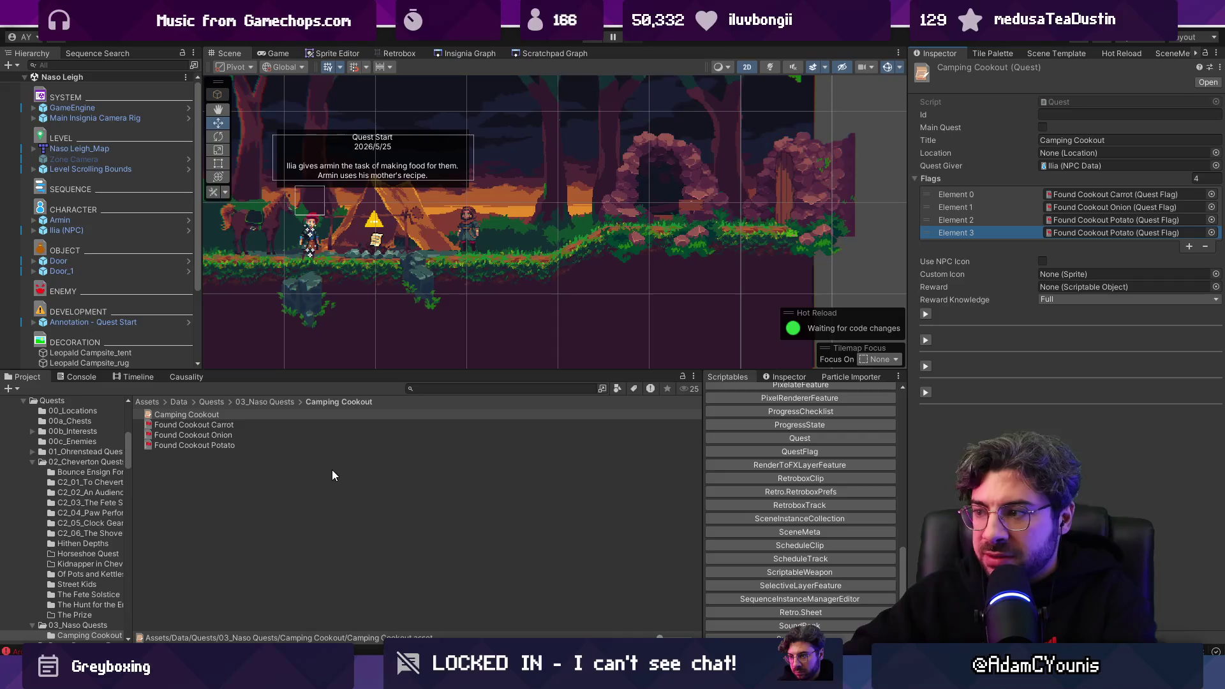
scroll(763, 462, down, 3)
scroll(763, 462, up, 3)
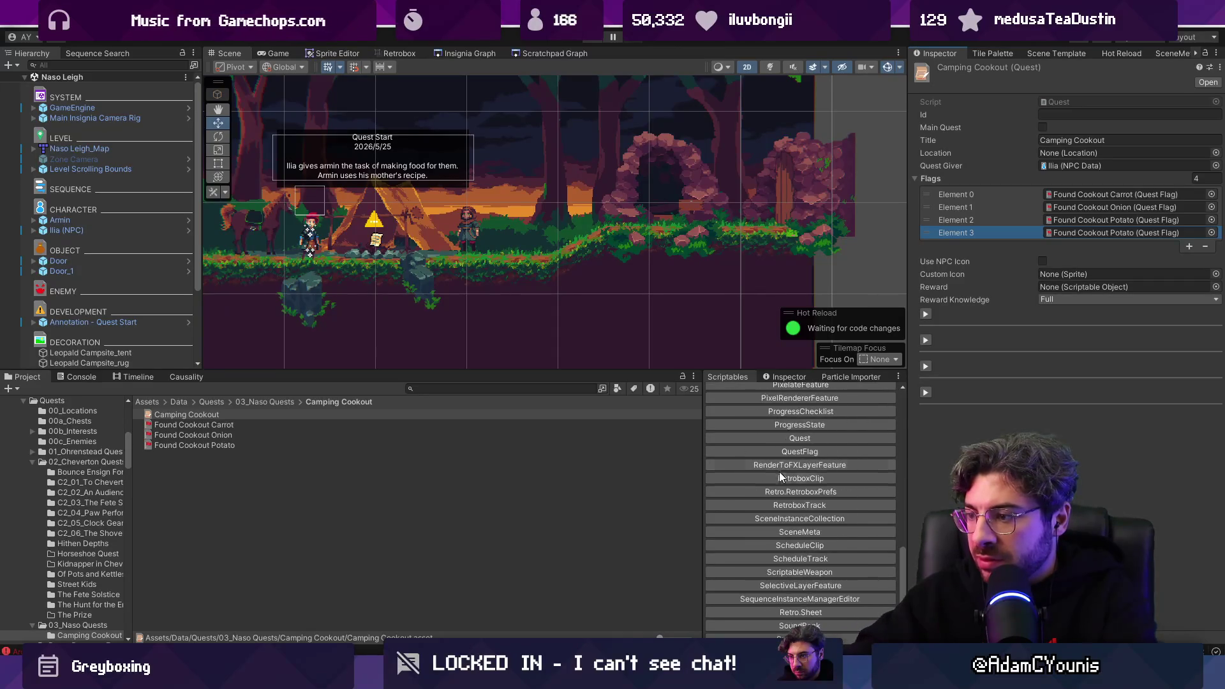
scroll(794, 538, down, 2)
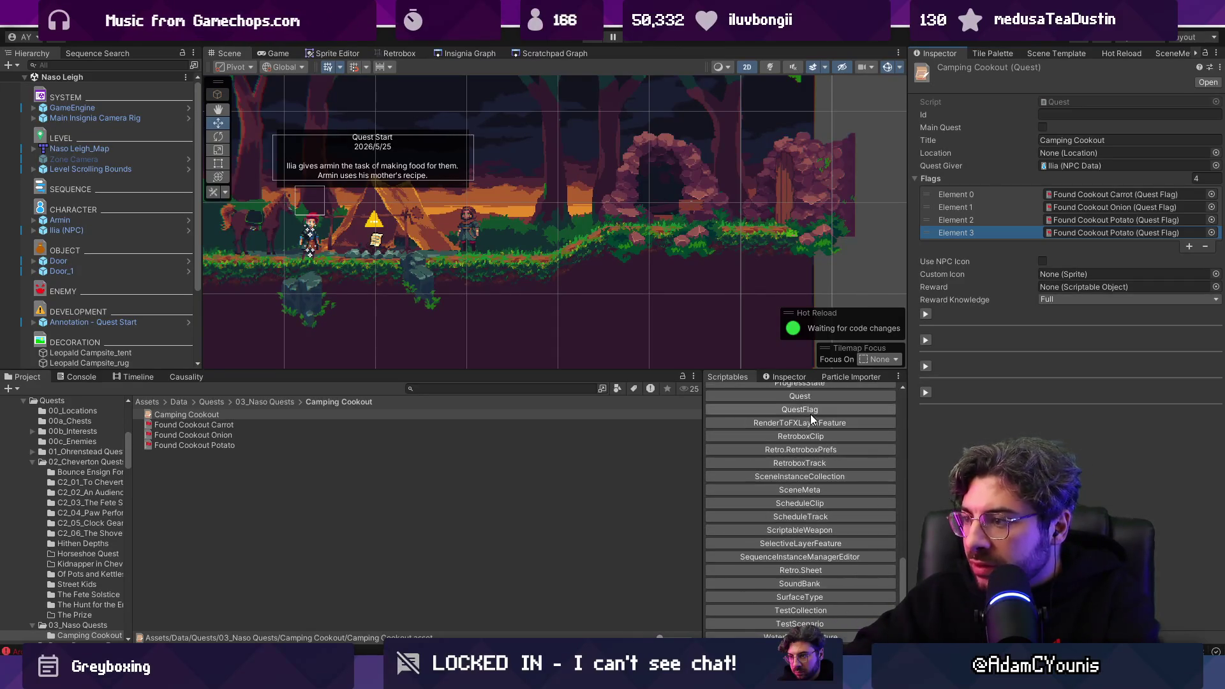
click(799, 409)
Step: Name the new flag Give Cooked Food to Ilia and place it in the quest's fourth flag slot
text(Give Cooked Food to Ilia)
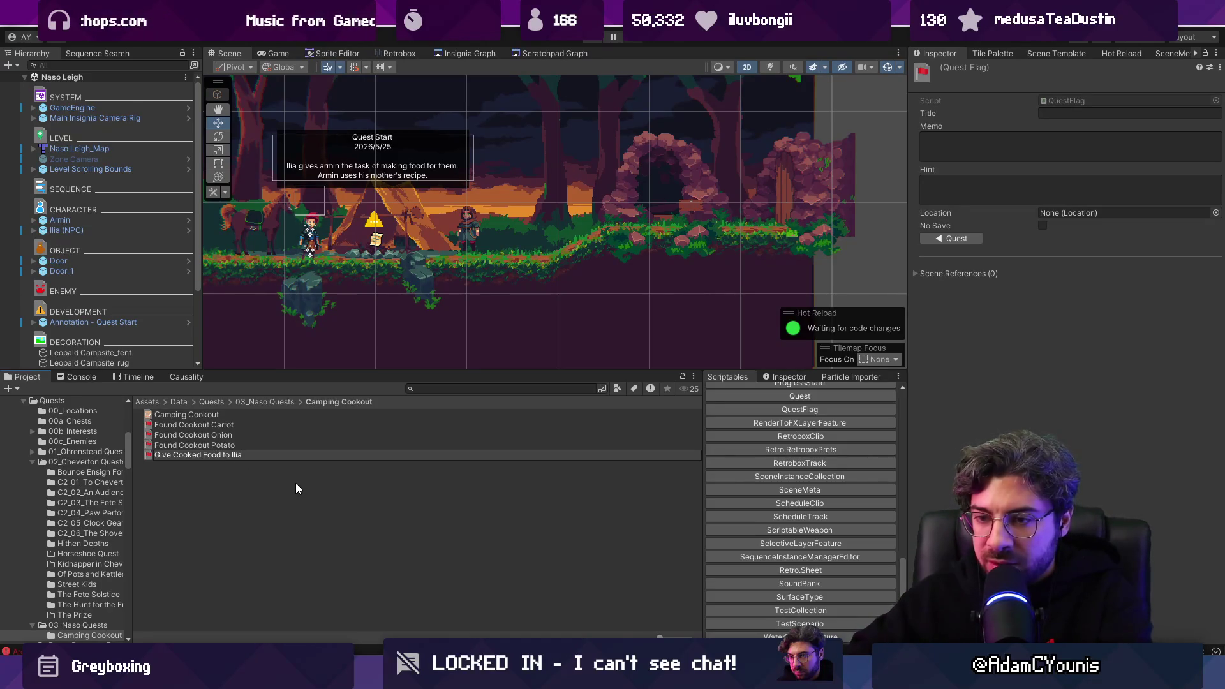
key(Return)
click(185, 414)
mouse_move(192, 455)
mouse_down()
mouse_move(1080, 232)
mouse_move(1072, 211)
mouse_move(1067, 234)
mouse_up()
mouse_move(229, 456)
mouse_down()
mouse_move(797, 319)
mouse_move(903, 376)
mouse_move(1084, 238)
mouse_up()
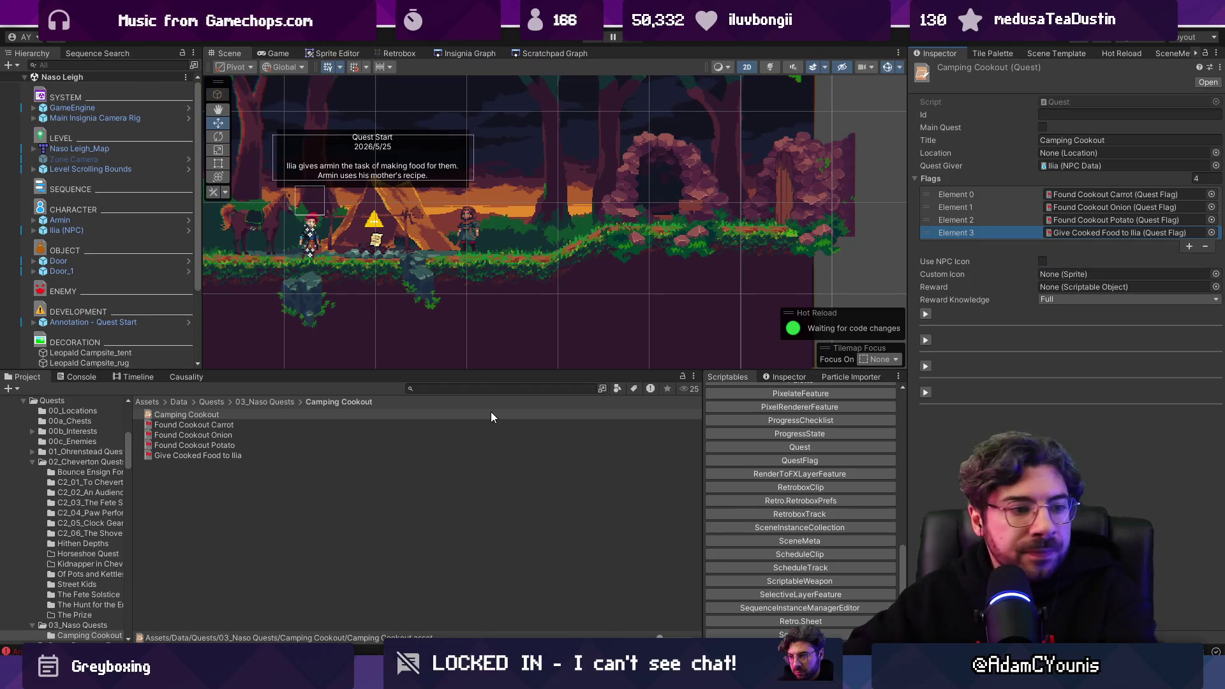
click(505, 497)
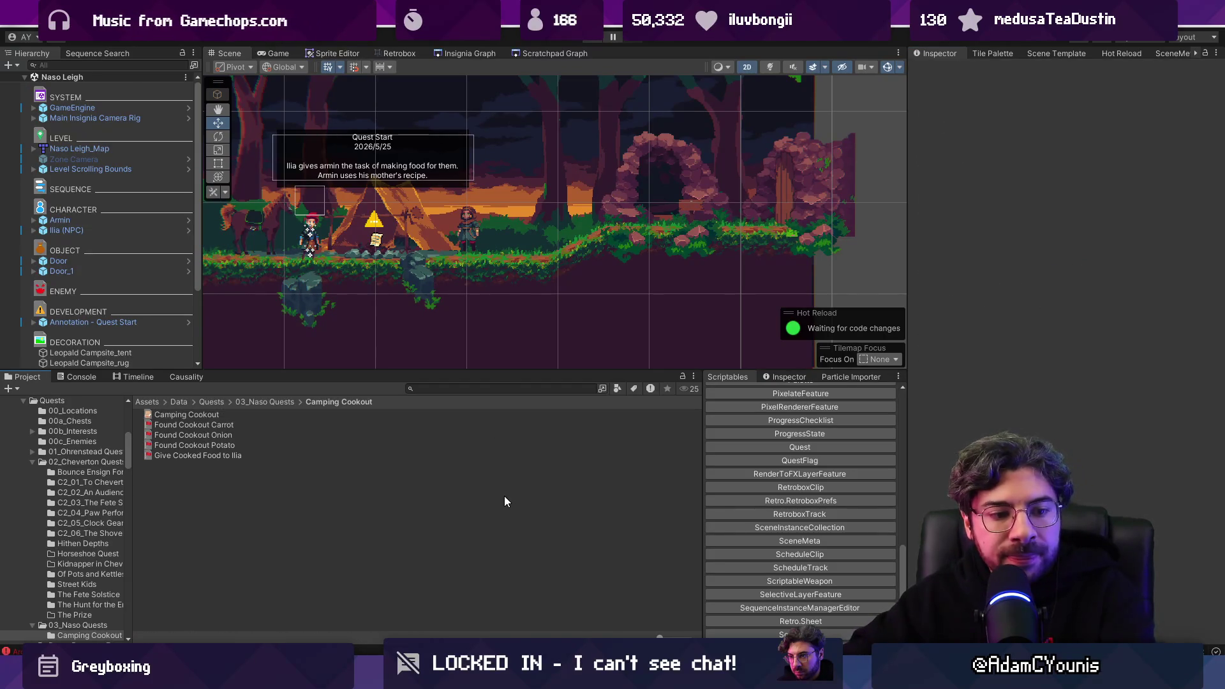
Step: Review the Camping Cookout quest flags, then open Naso Hills 1 from the room graph
click(250, 414)
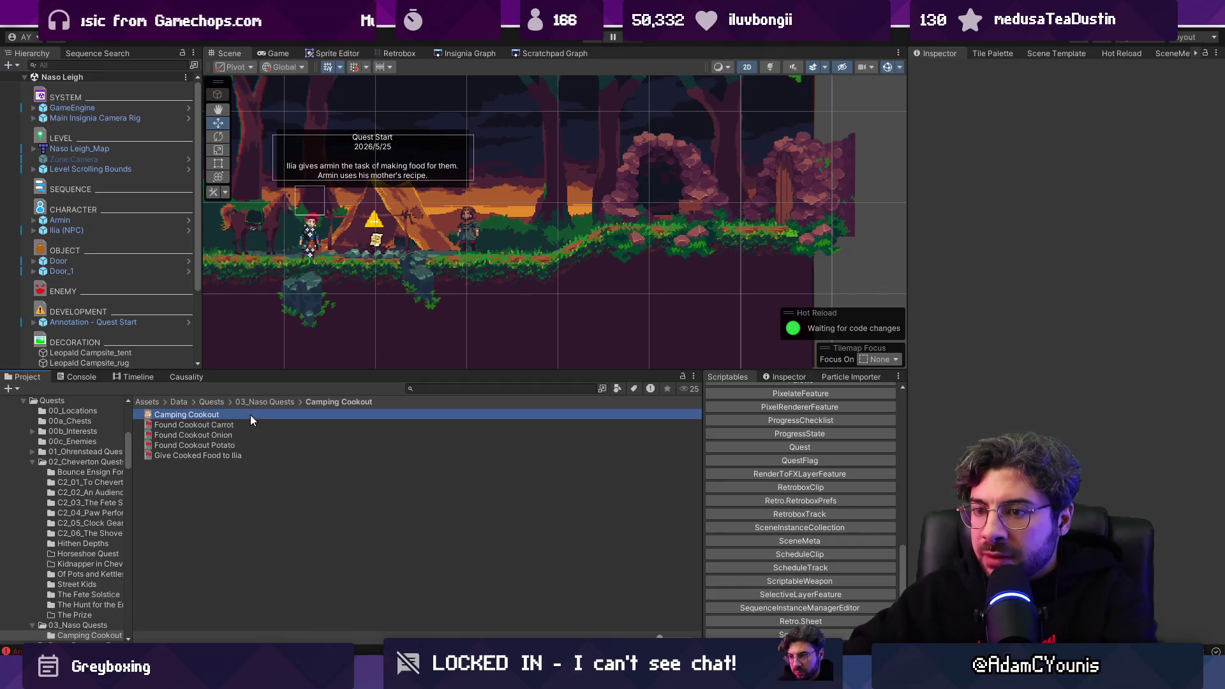
click(310, 456)
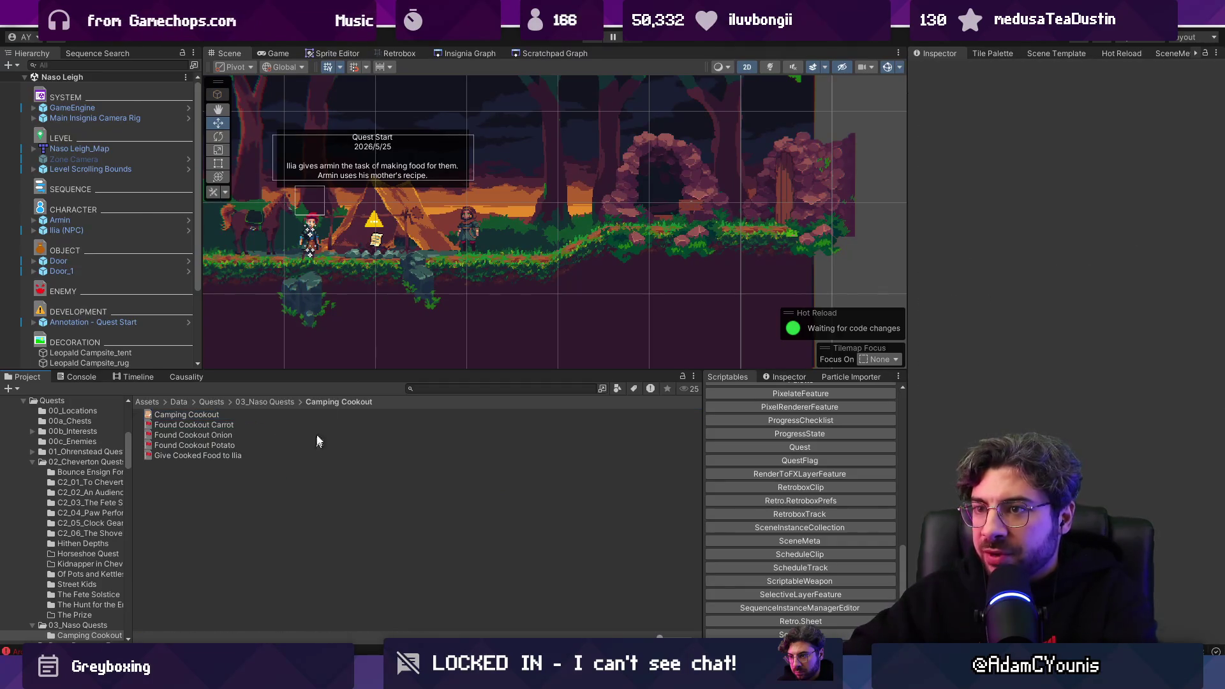
click(458, 56)
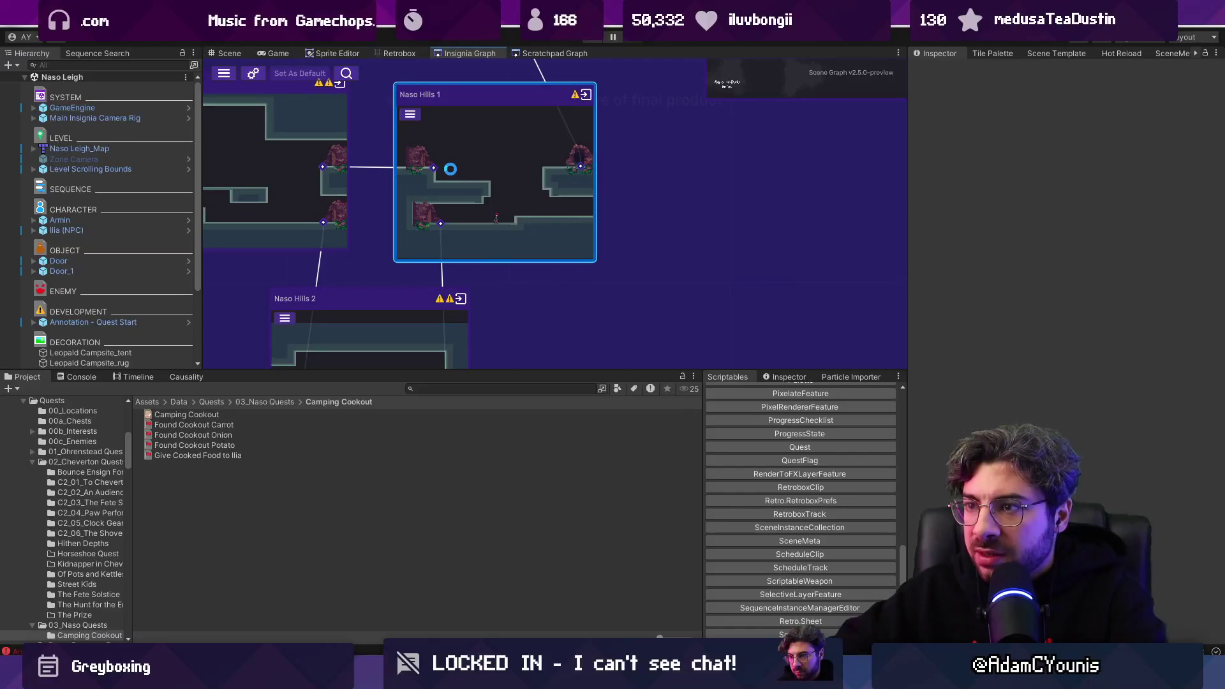
double_click(432, 216)
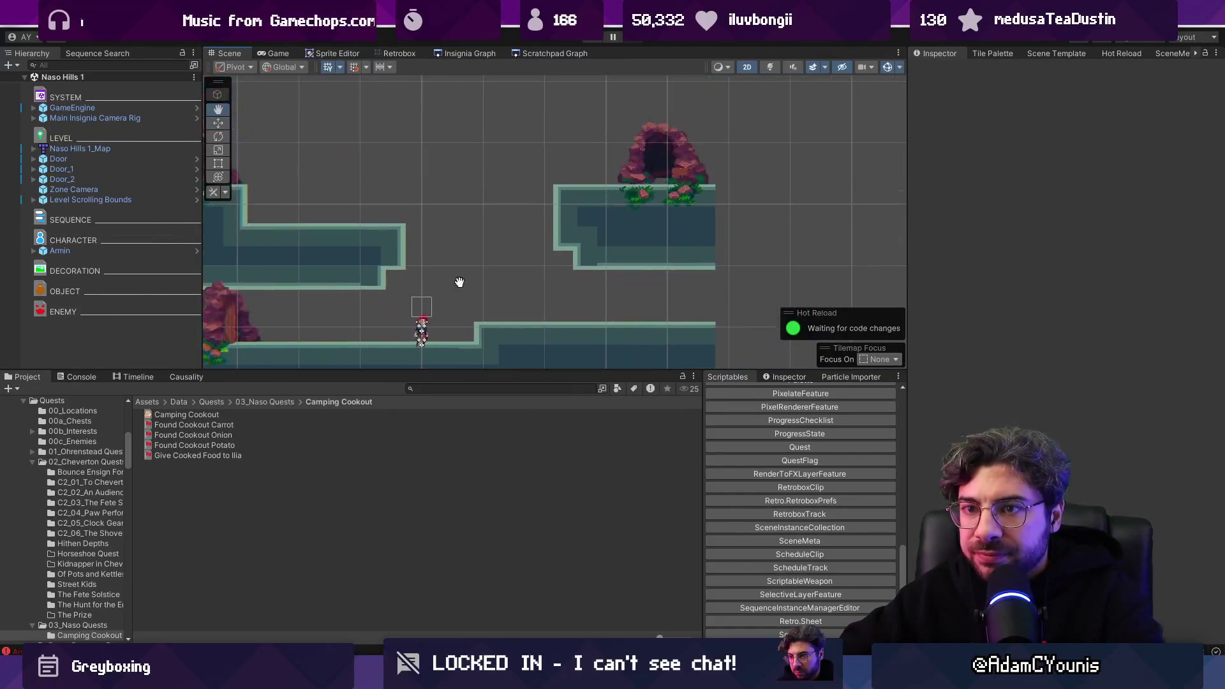
Step: Find the Key Item Drop prefab, place it in Naso Hills 1, and select its Drop child
click(465, 387)
text(drop)
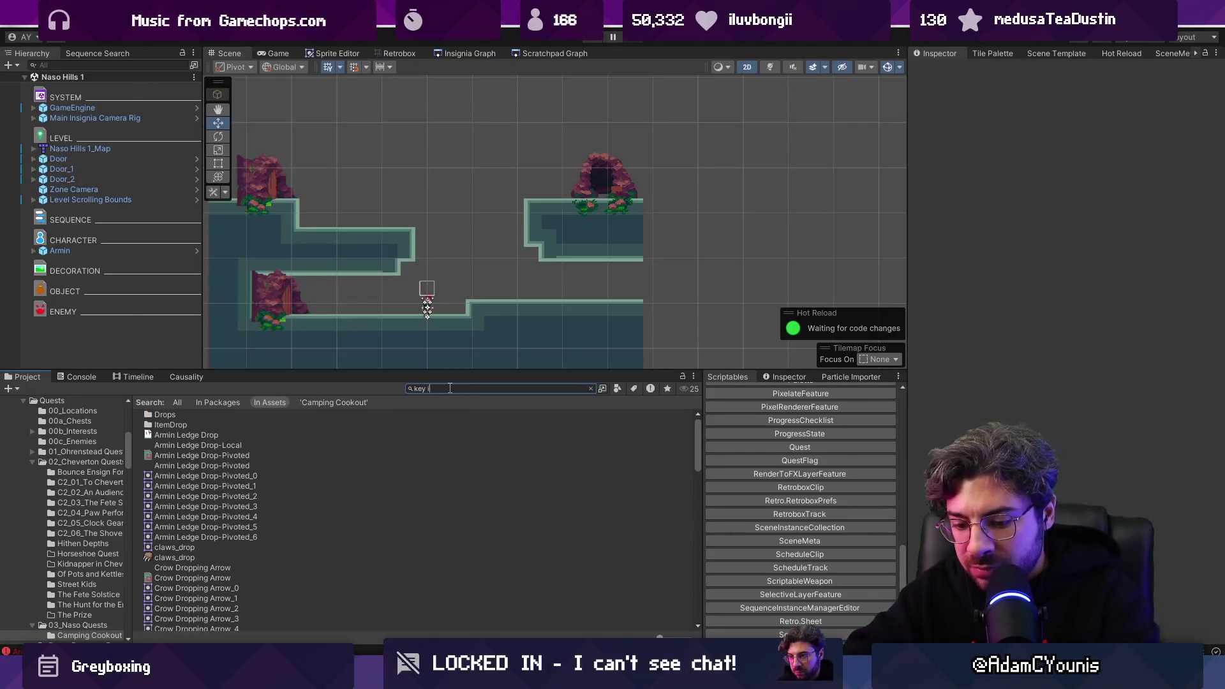
text(tem drop)
drag(182, 415, 367, 213)
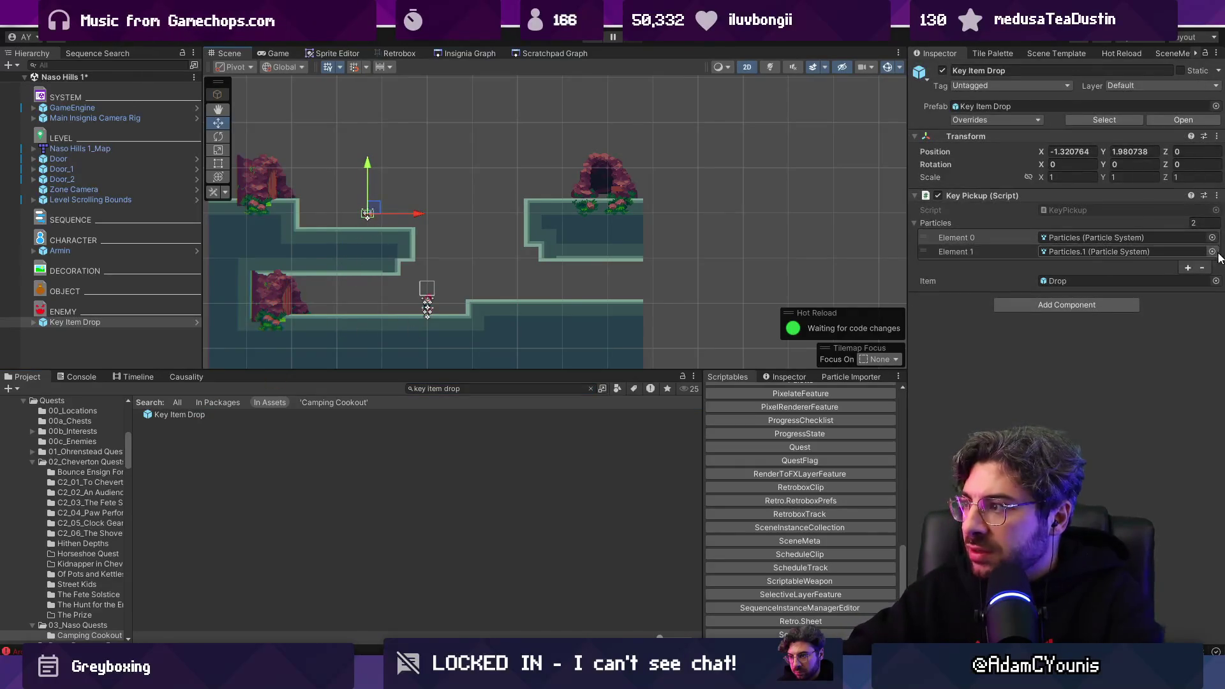
click(33, 322)
click(67, 332)
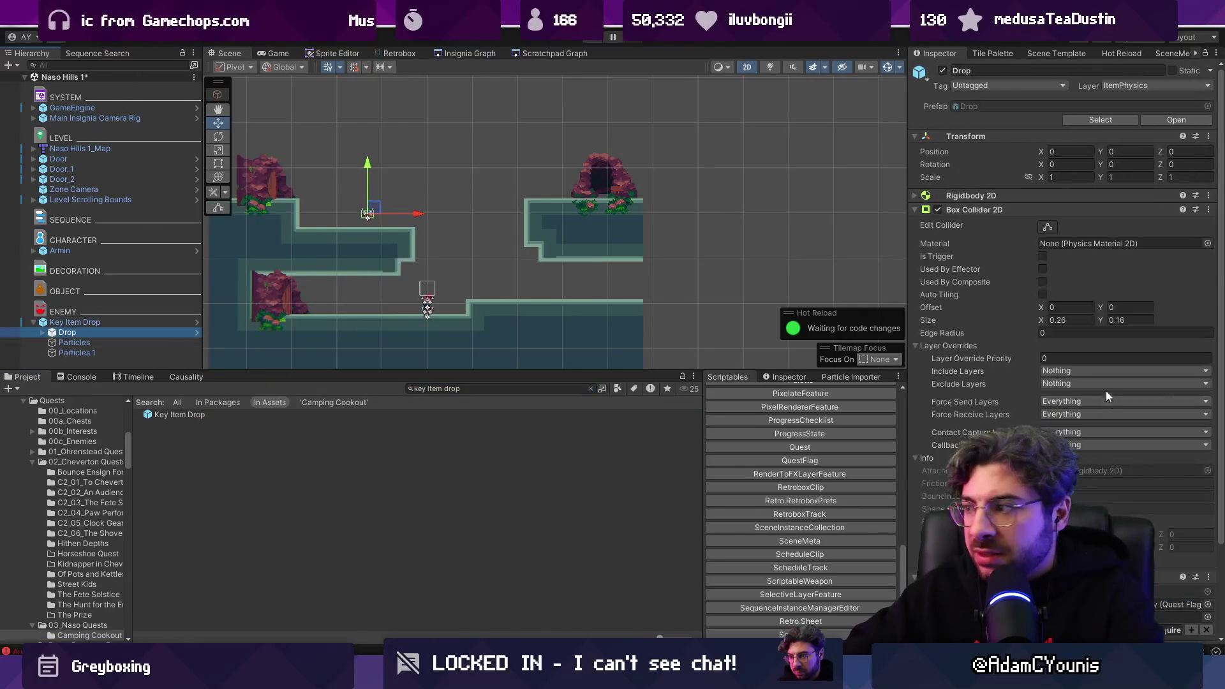
Step: Set the drop's Item to carrot and Flag to Found Cookout Carrot, then save the scene
scroll(1107, 396, down, 3)
click(1206, 507)
text(carrot)
key(Down)
key(Return)
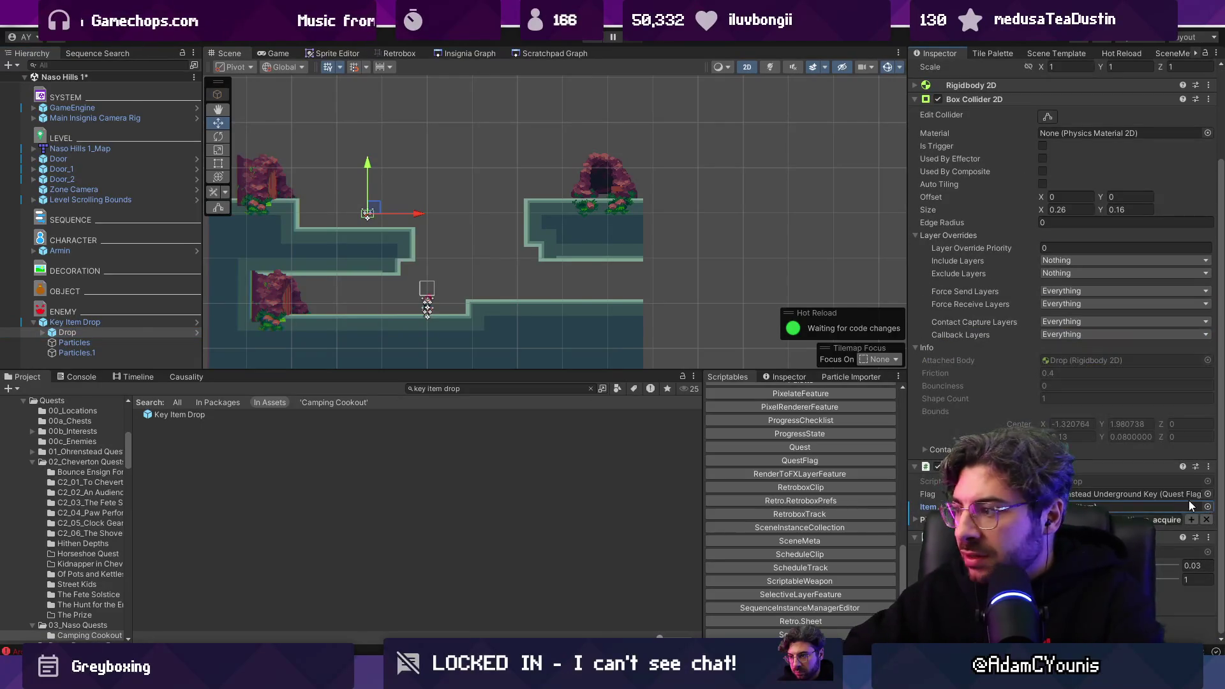
click(1207, 493)
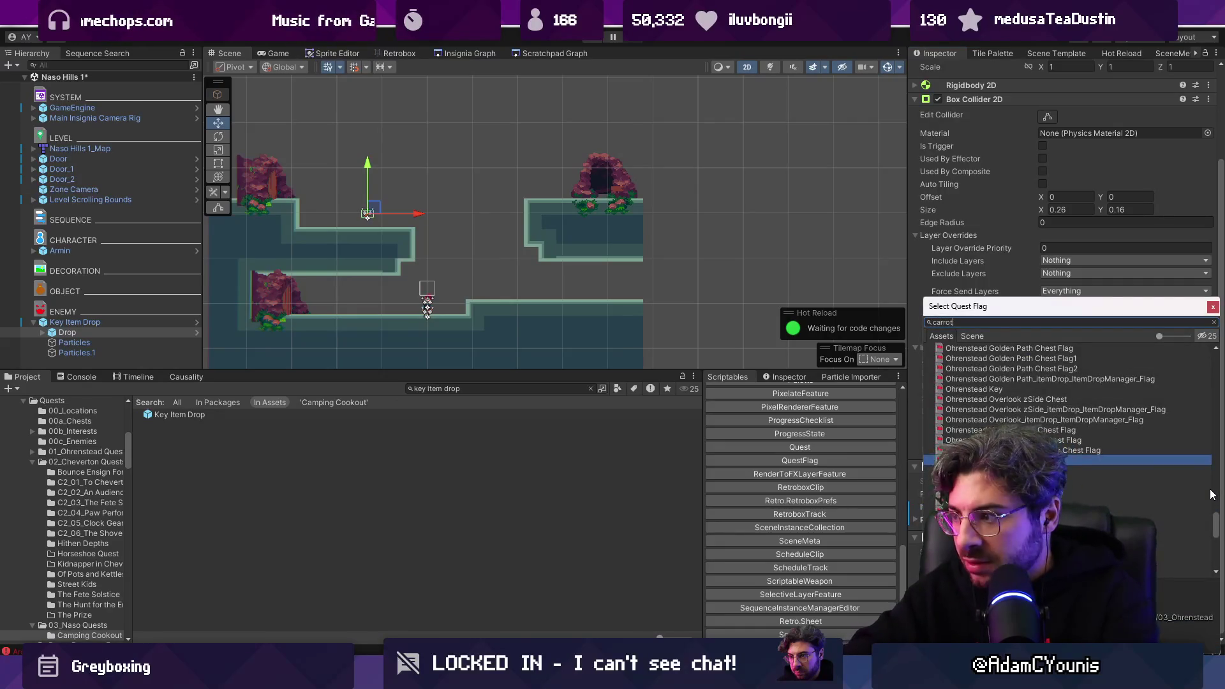
key(Down)
key(Return)
key(ctrl+s)
Step: Shift the carrot Key Item Drop further right in the room
scroll(342, 206, up, 2)
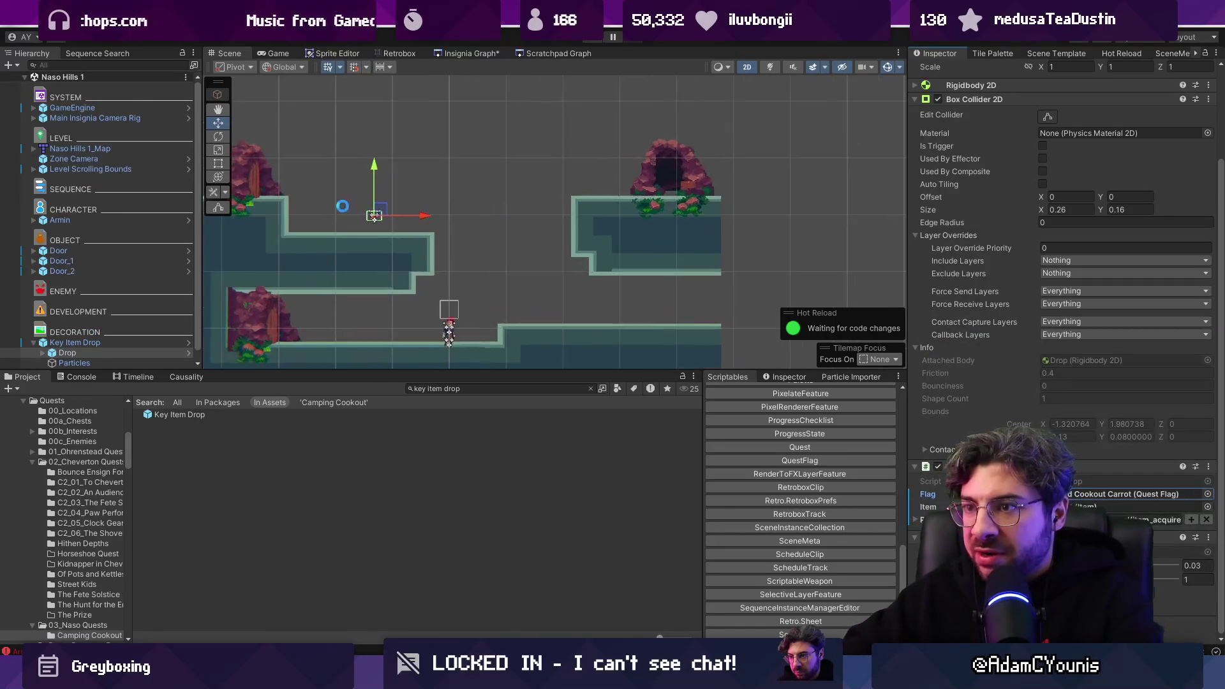
scroll(343, 206, up, 2)
scroll(357, 210, down, 1)
mouse_move(388, 215)
mouse_down()
mouse_move(465, 219)
mouse_move(434, 218)
mouse_up()
click(386, 217)
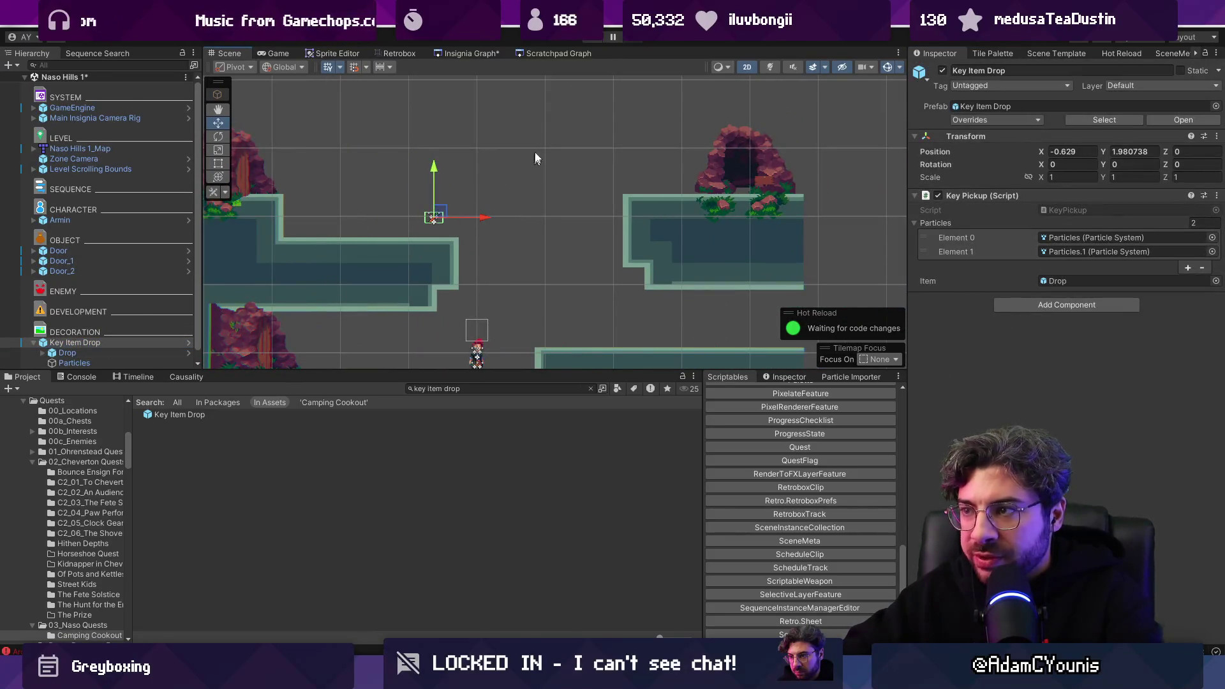
Step: Playtest Naso Hills 1, running right and jumping toward the carrot pickup
click(592, 42)
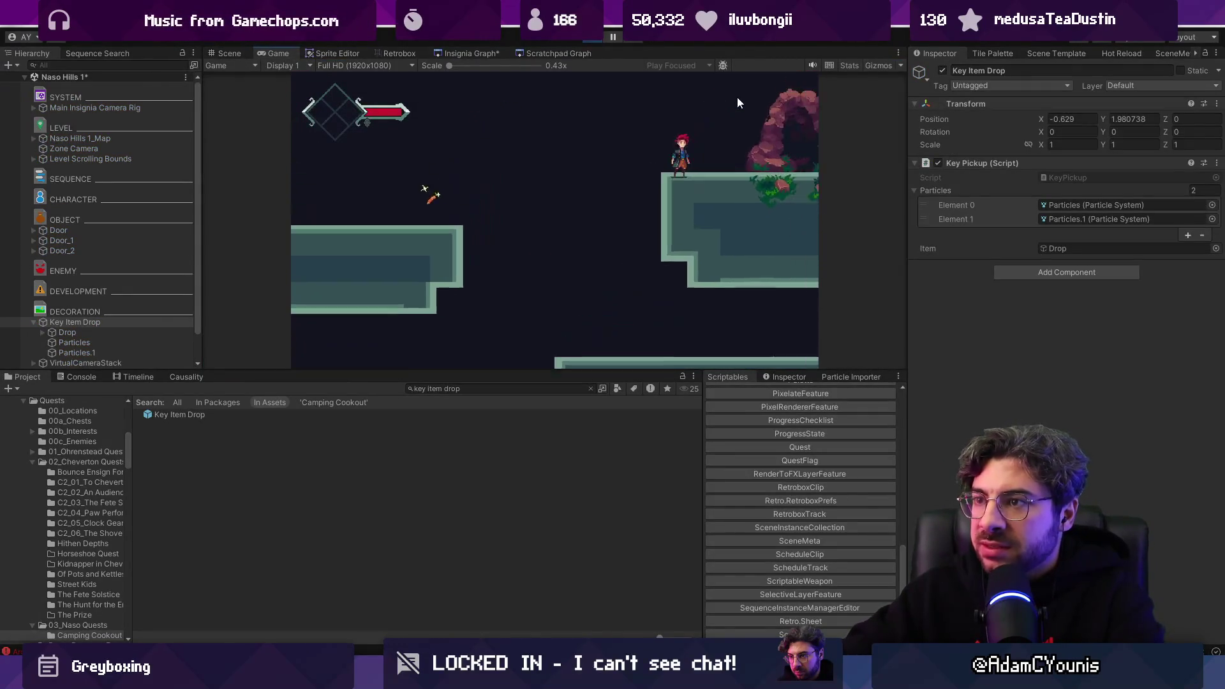
key(Right)
key(space)
key(Left)
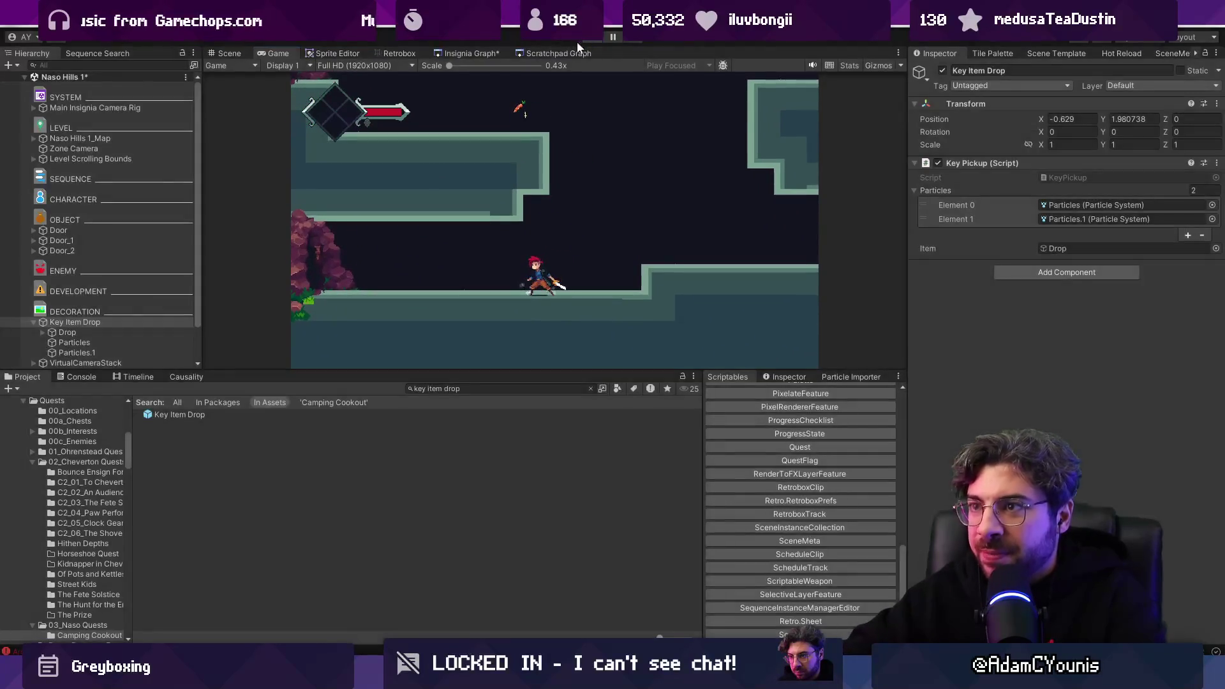
click(472, 53)
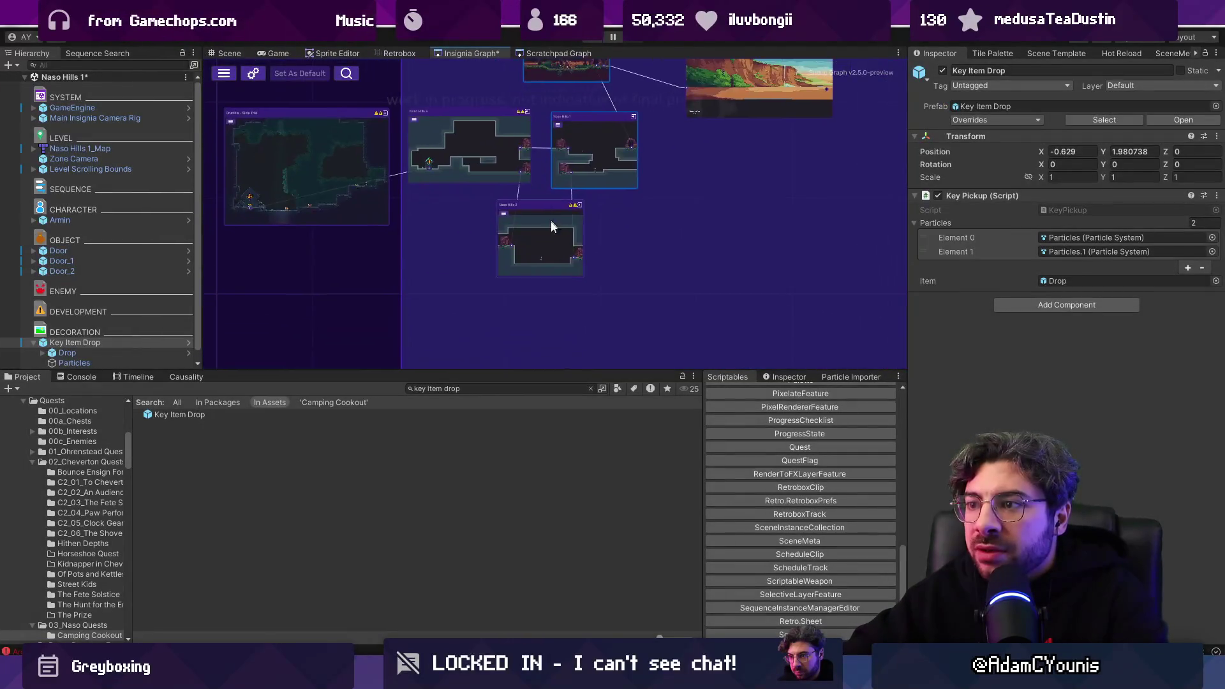
Step: Open Naso Hills 2, save changes, and place a Key Item Drop near the player character
double_click(552, 242)
click(597, 361)
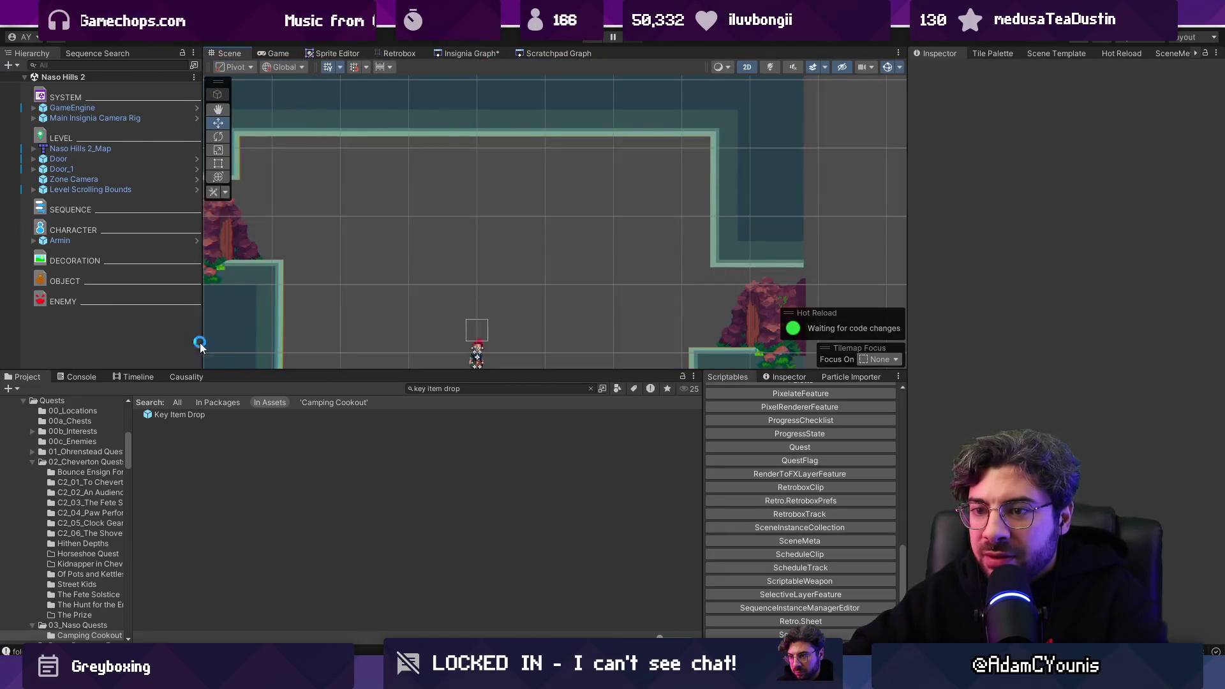
drag(143, 344, 144, 345)
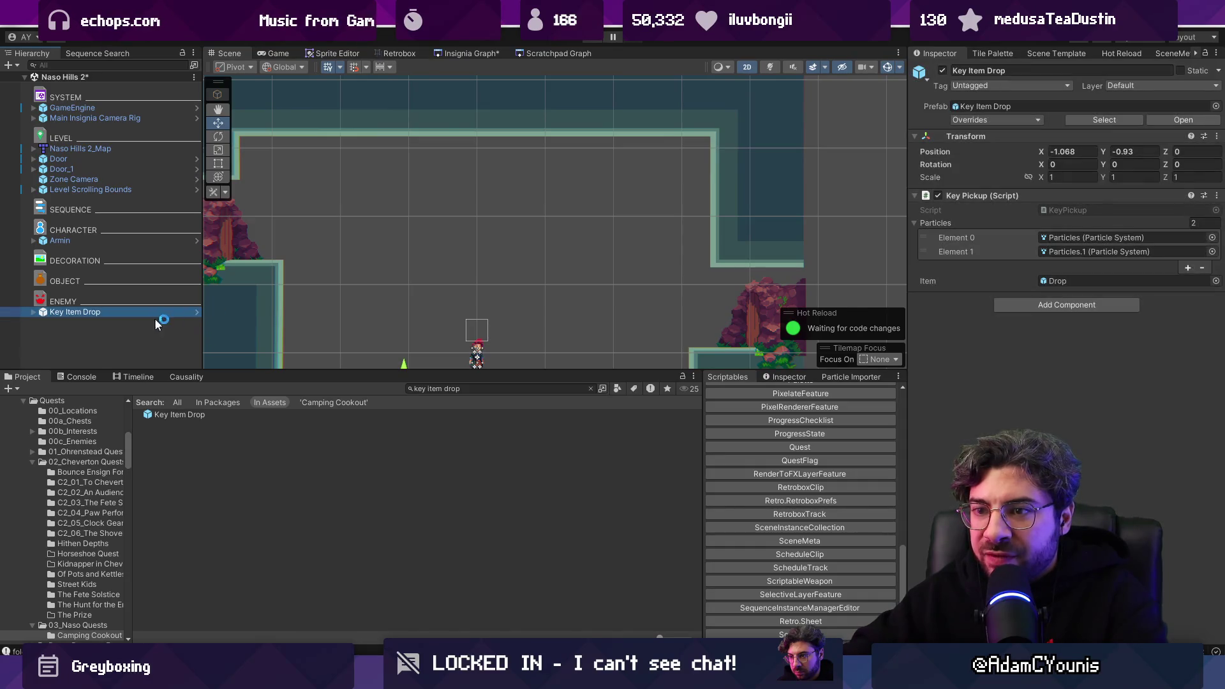
double_click(160, 314)
mouse_move(388, 304)
mouse_down()
mouse_move(467, 122)
mouse_move(477, 198)
mouse_up()
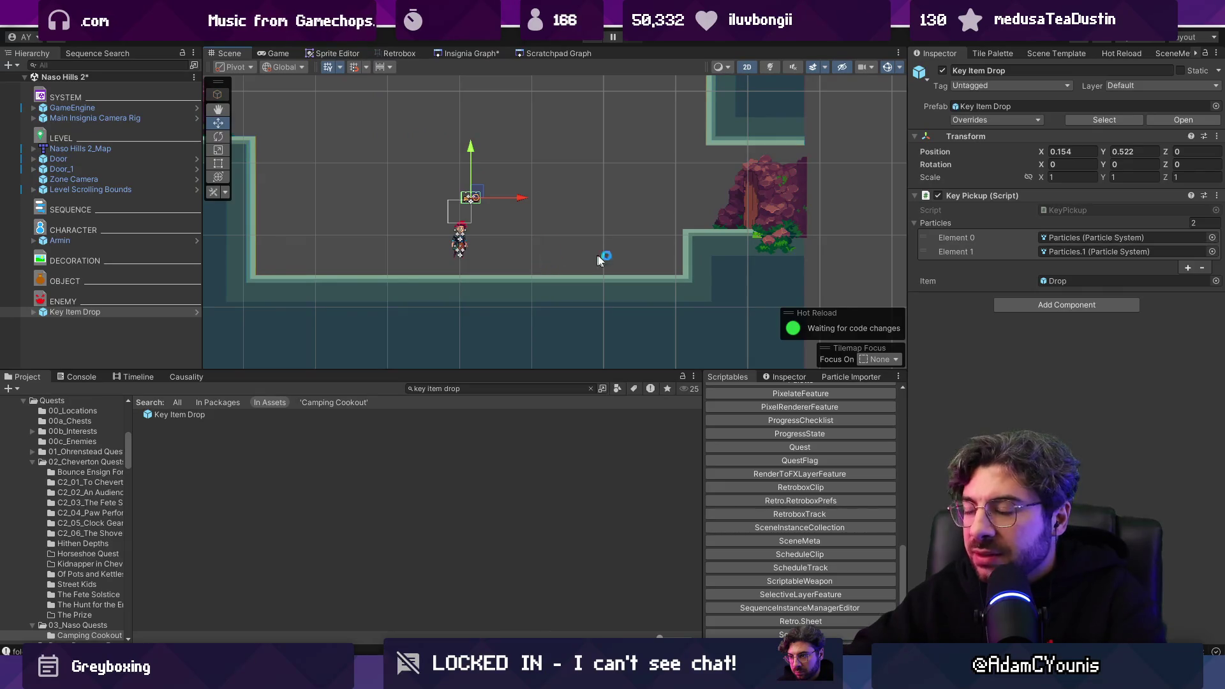
Step: Set the drop's Item to Potato and Flag to Found Cookout Potato, then stop the playtest
double_click(1081, 285)
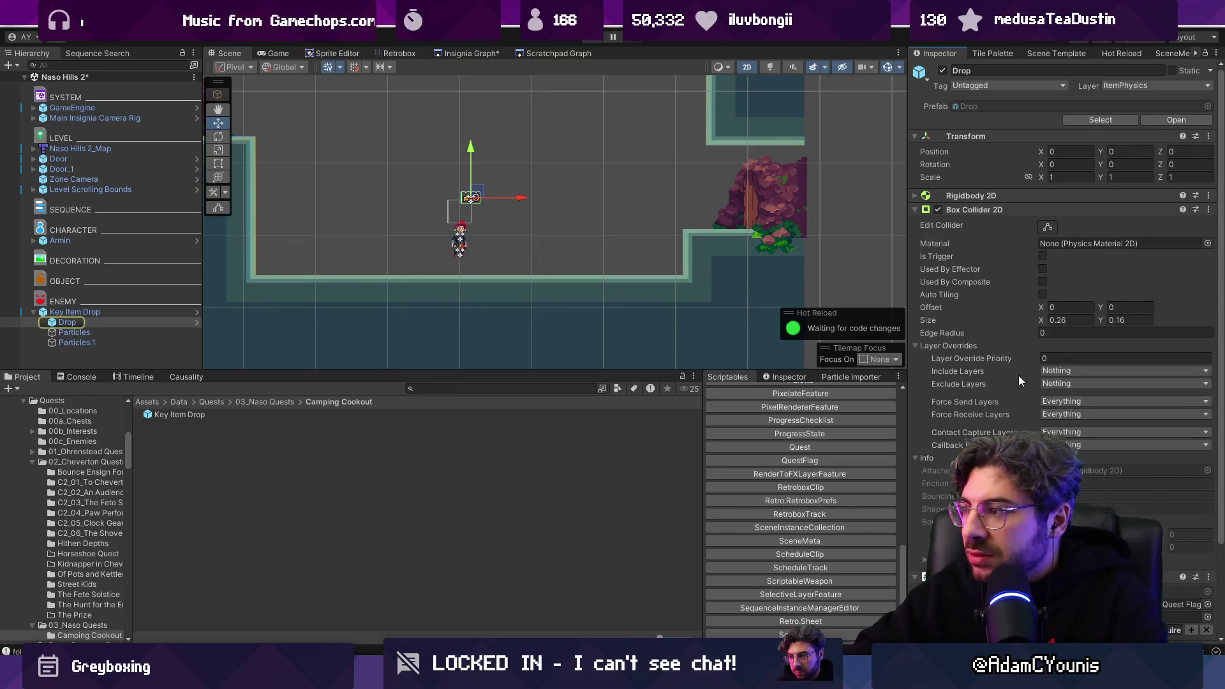
scroll(1147, 494, down, 3)
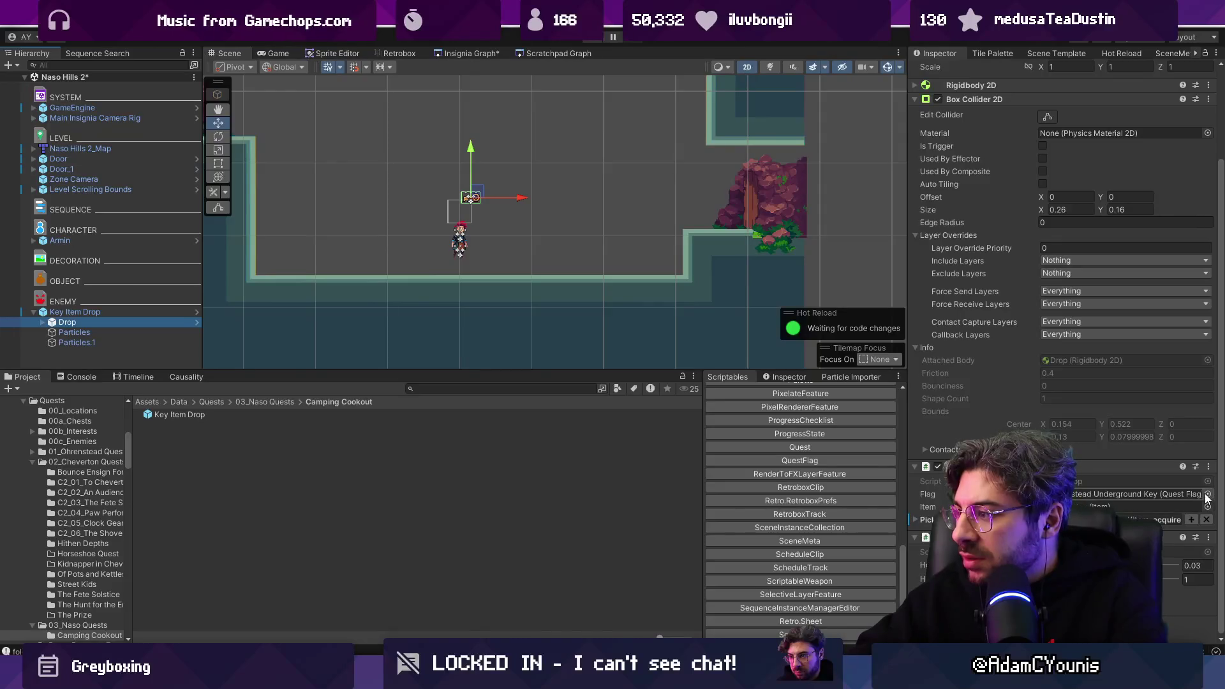
click(1208, 506)
text(potato)
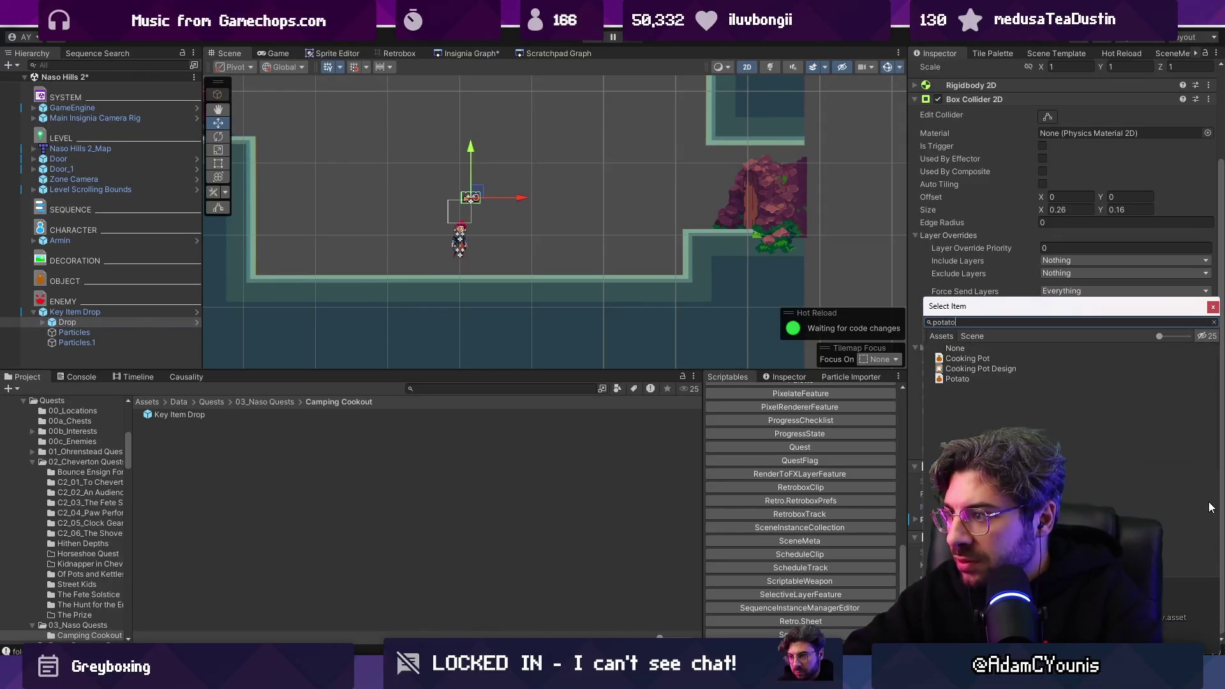
key(Return)
click(1207, 495)
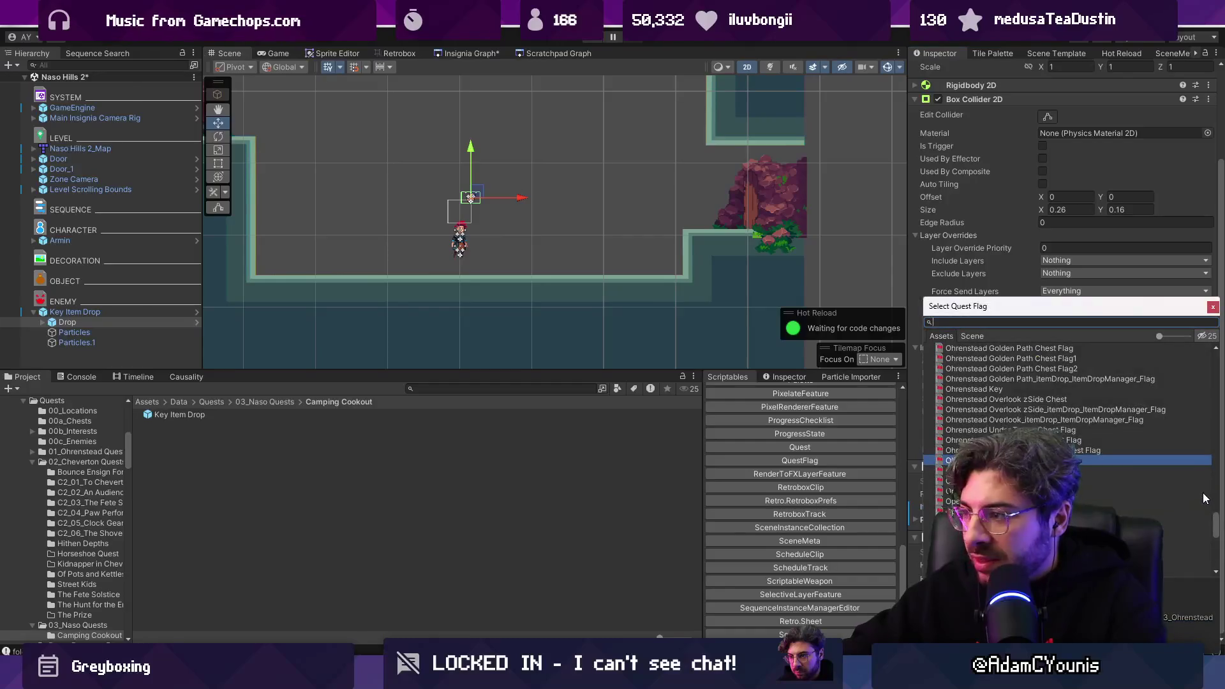
text(cookout)
key(BackSpace)
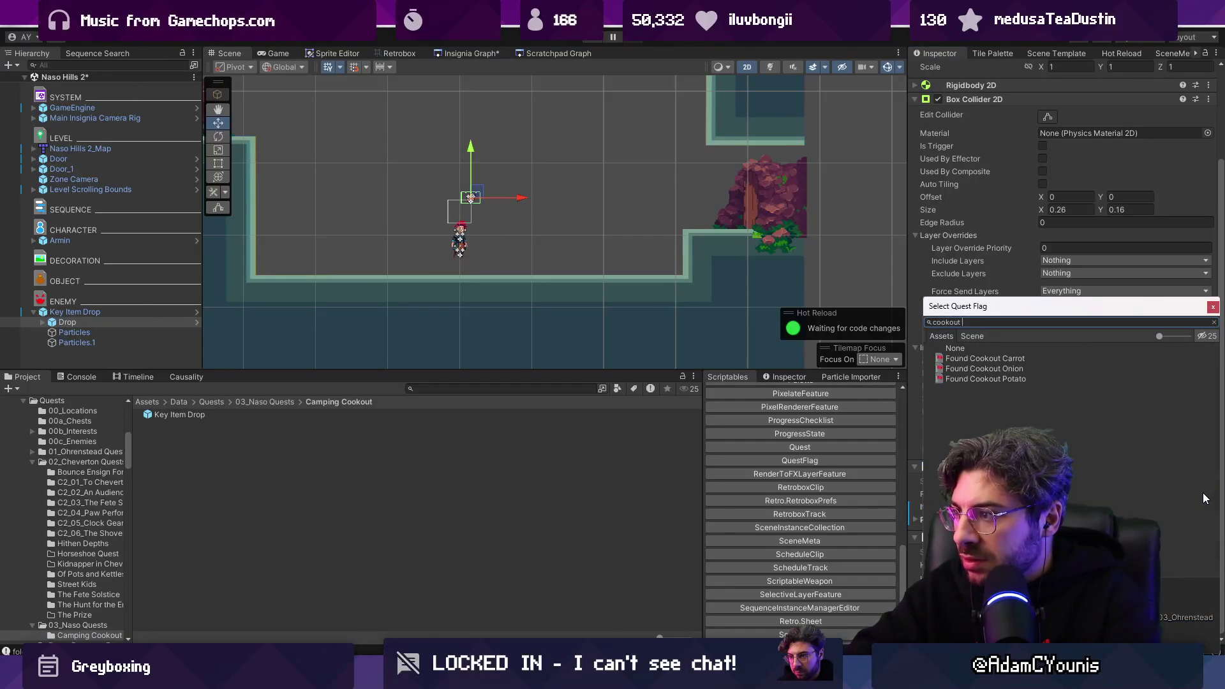
text(po)
key(Return)
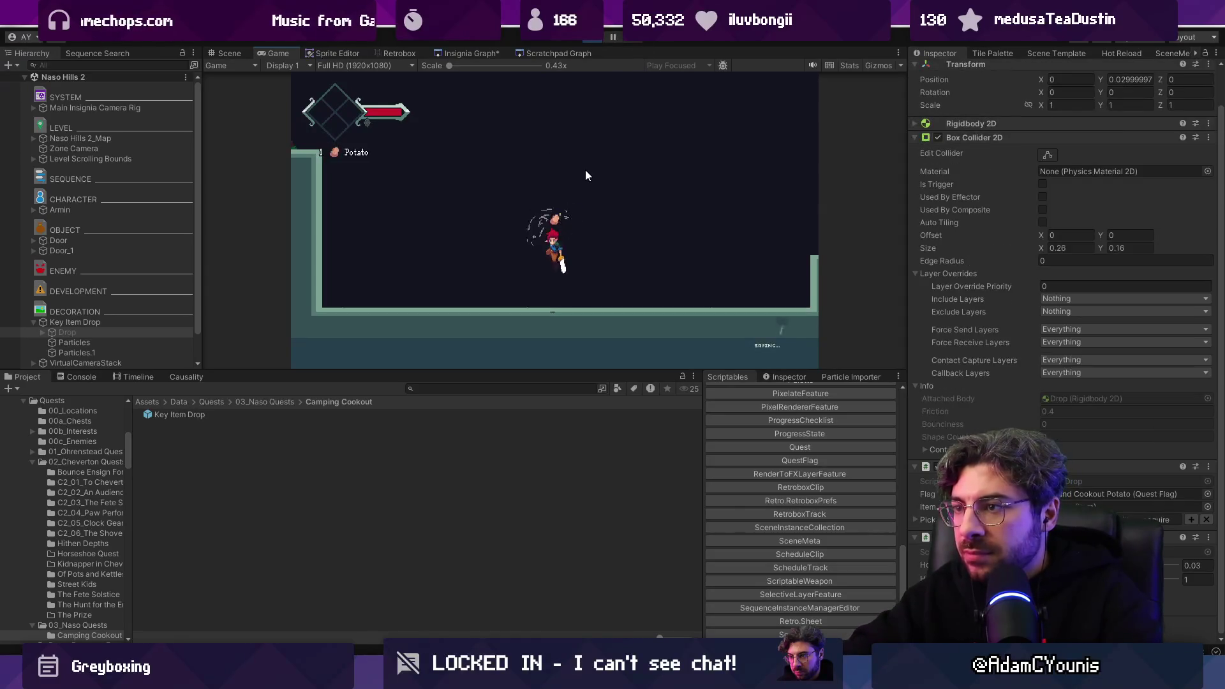
click(592, 36)
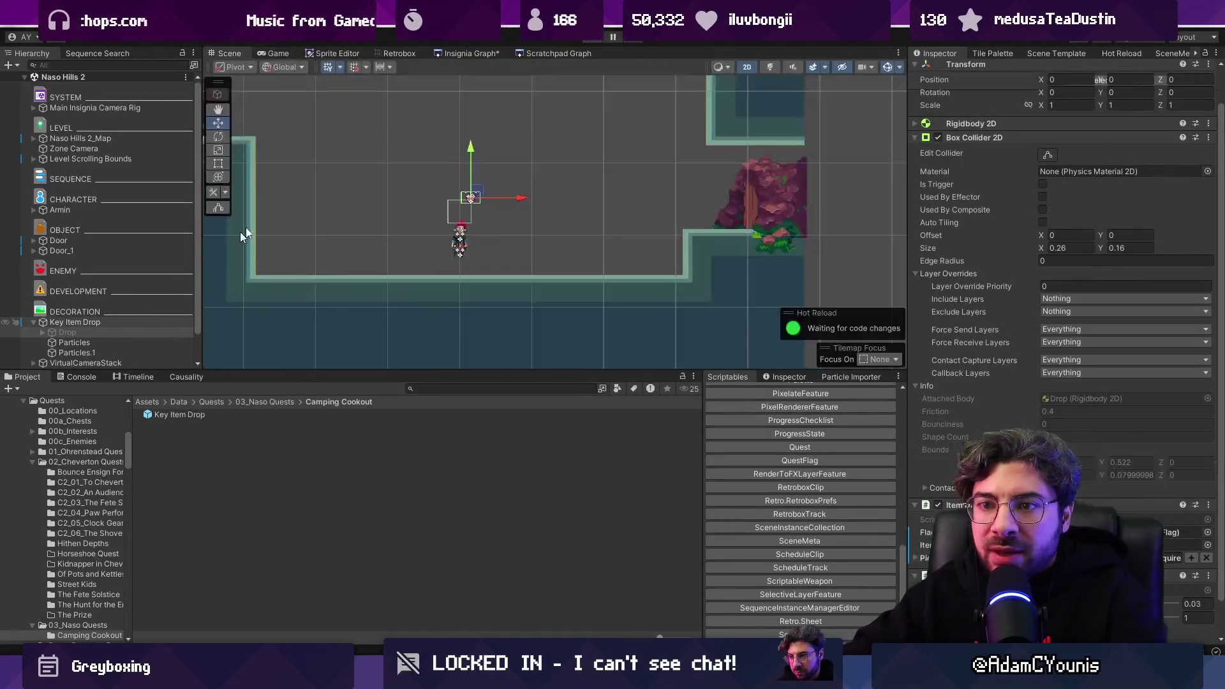
Step: Open Naso Hills 3 from the level graph and place a Key Item Drop in it
click(473, 51)
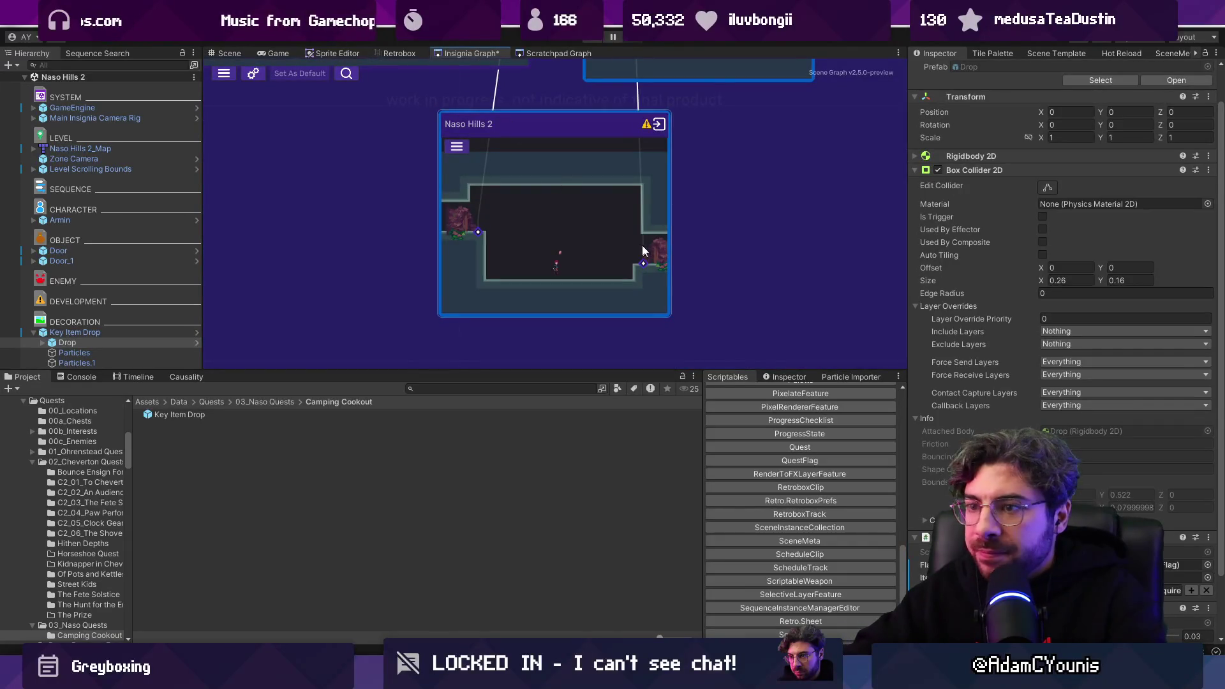
click(128, 333)
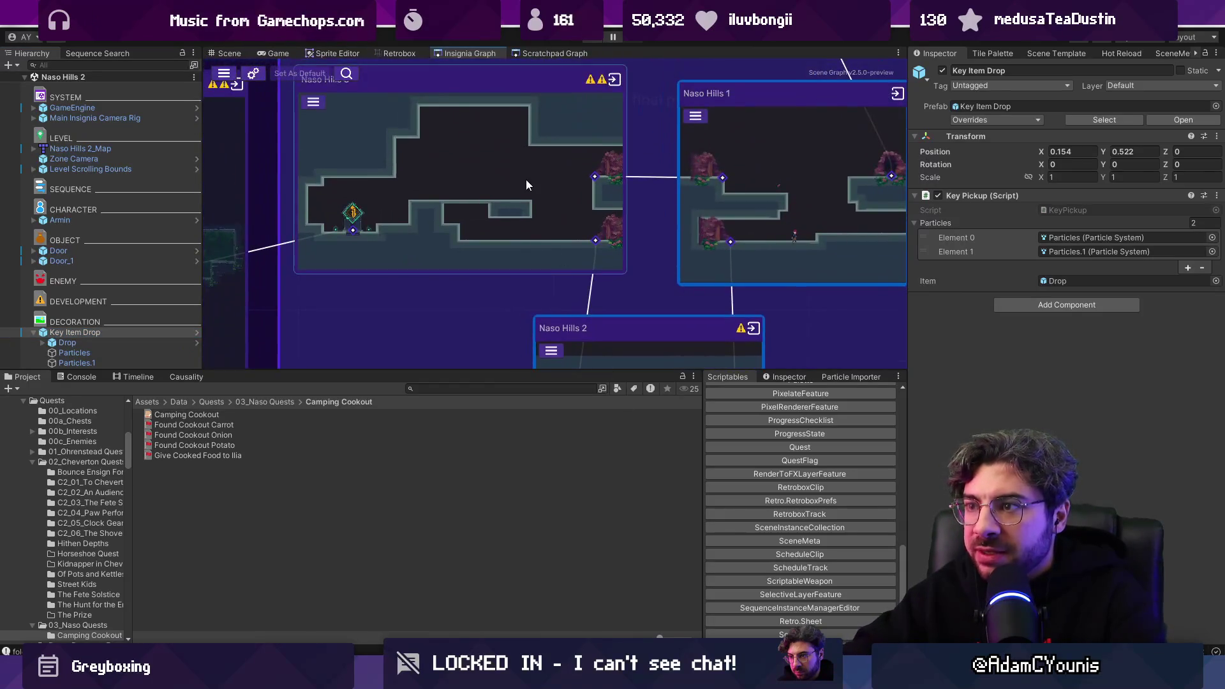
double_click(525, 180)
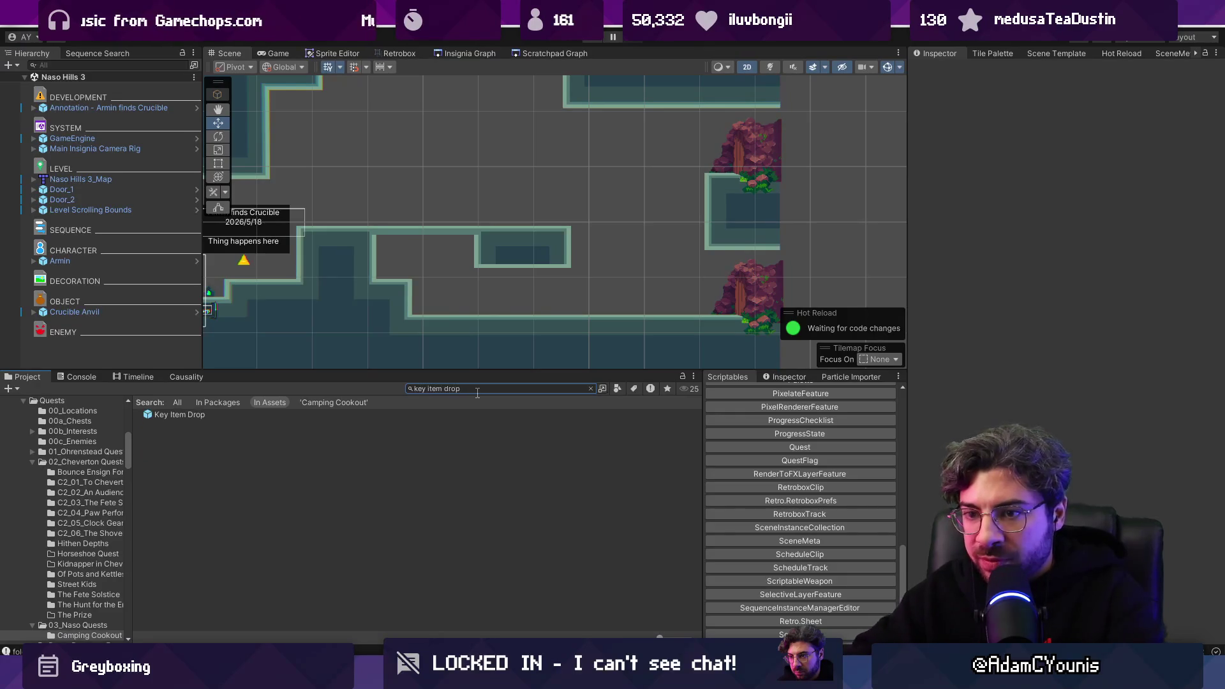
drag(206, 415, 521, 201)
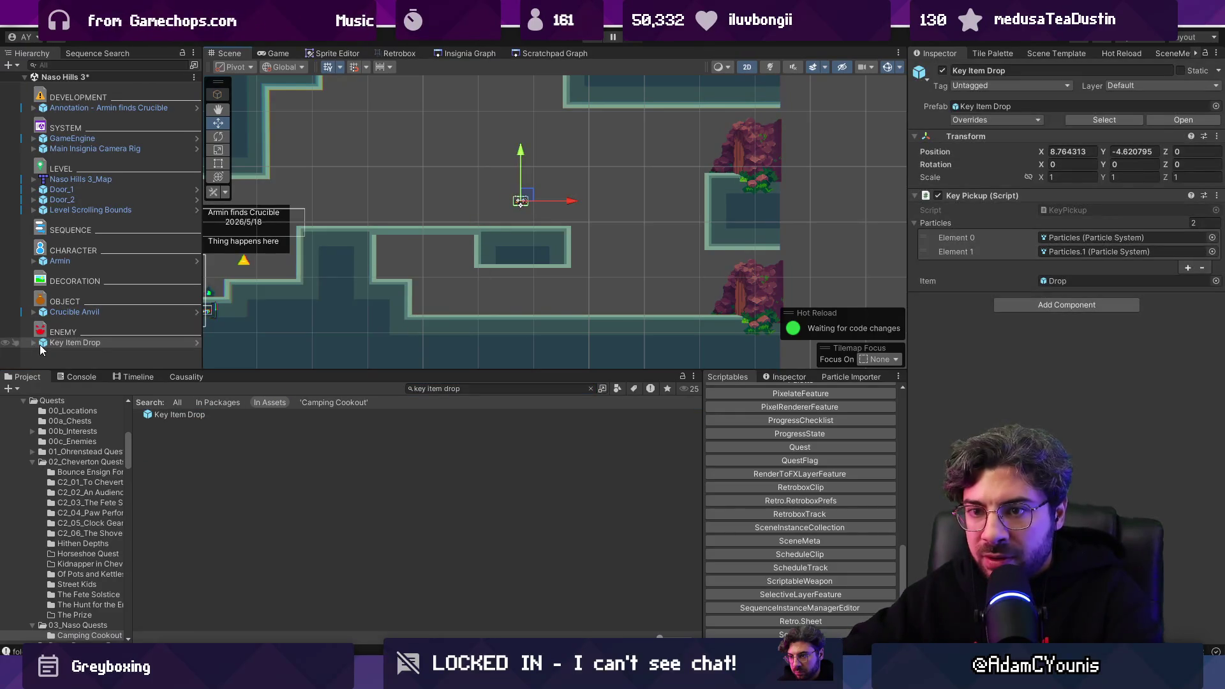
click(67, 352)
Step: Set the drop's Item to Onion and Flag to Found Cookout Onion
scroll(1212, 507, down, 3)
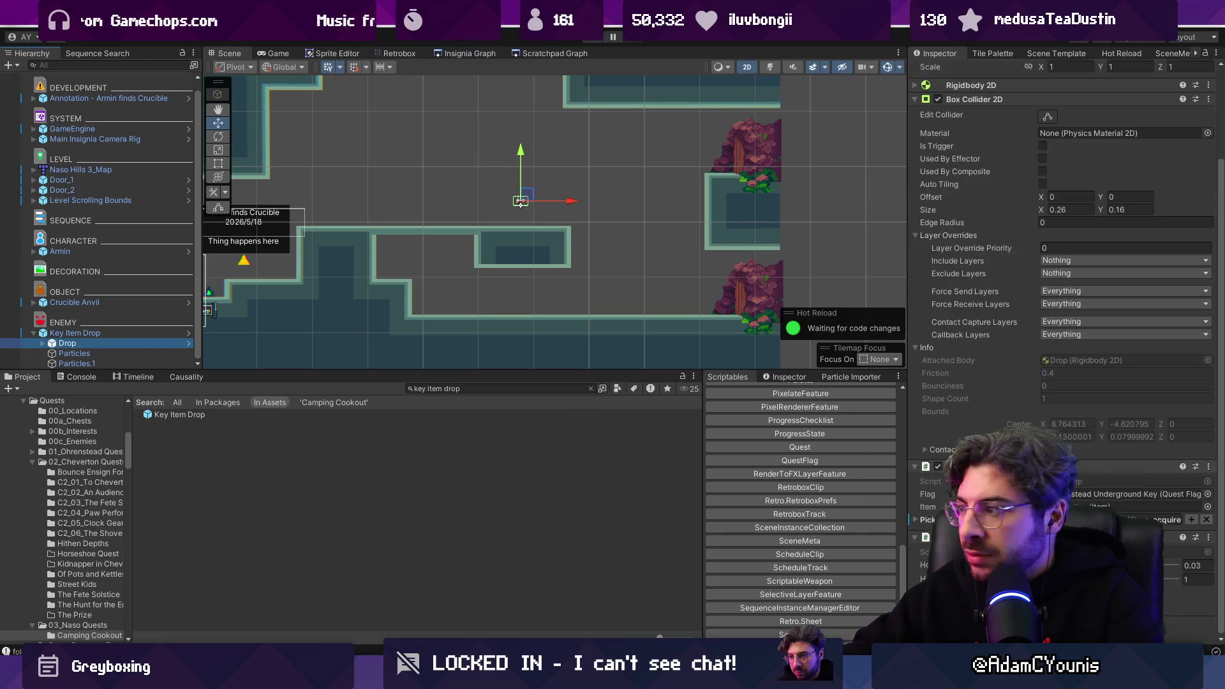
click(1207, 506)
text(oinion)
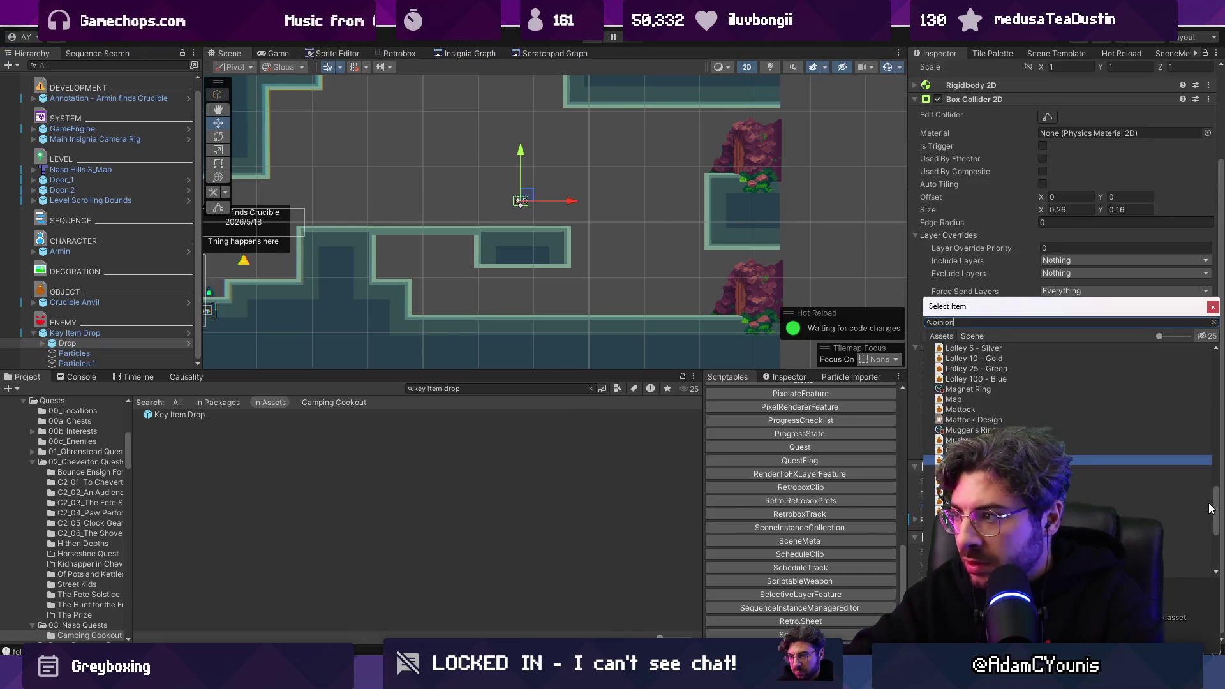
text(bi)
key(BackSpace)
key(BackSpace)
key(BackSpace)
key(Escape)
click(1210, 498)
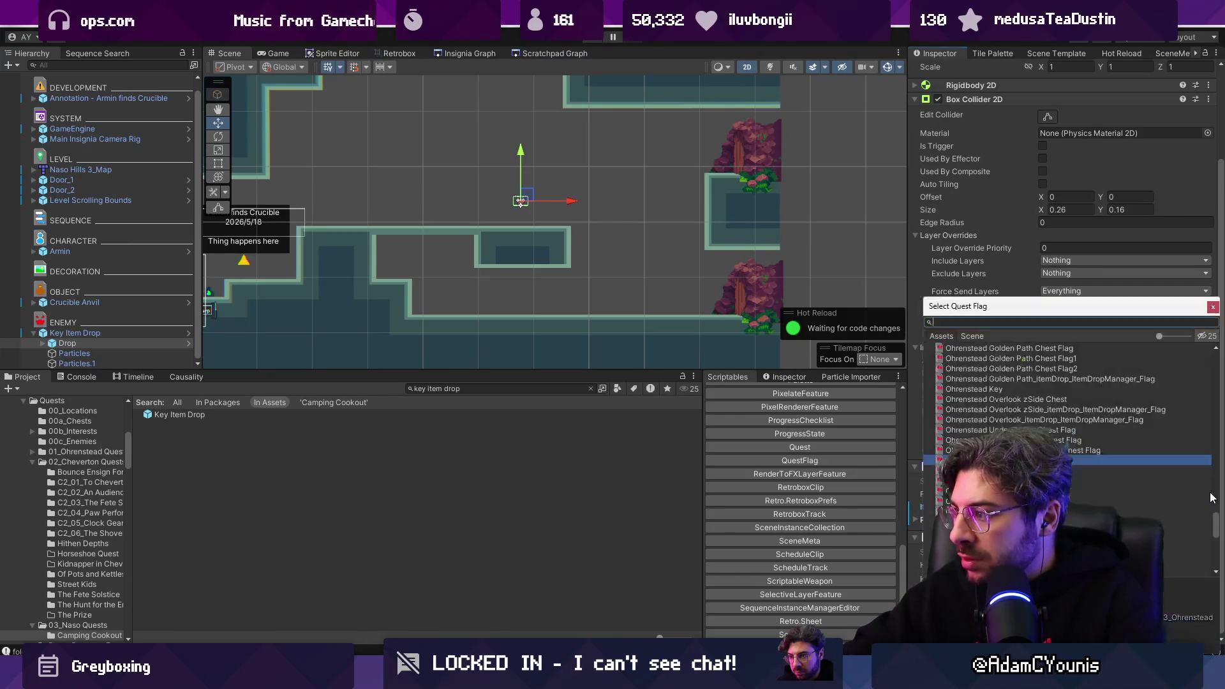
text(onion)
key(Return)
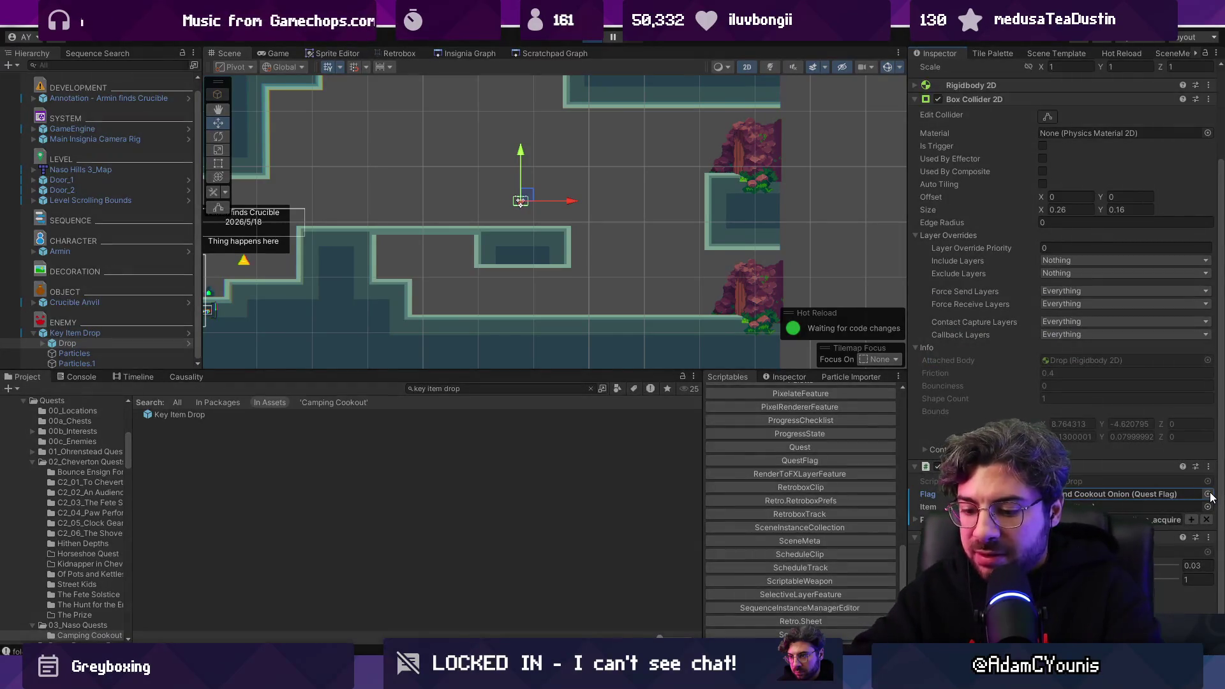
Step: Playtest Naso Hills 3 with the onion drop, then stop playing
key(ctrl+p)
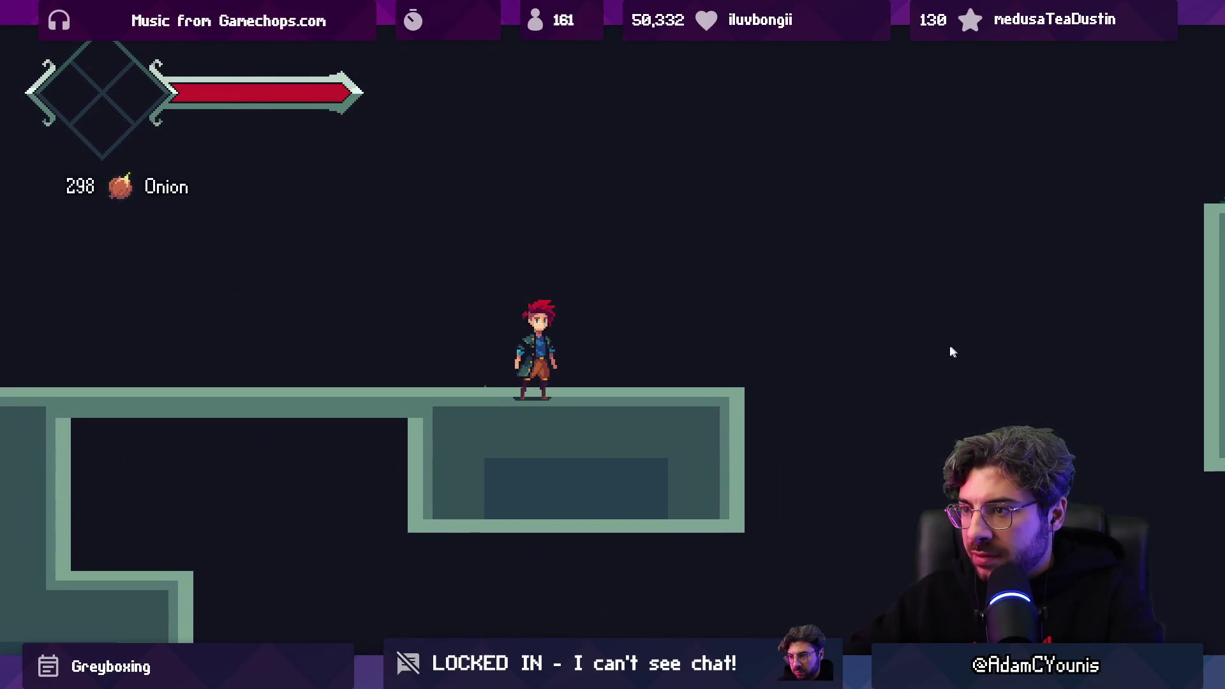
key(shift+space)
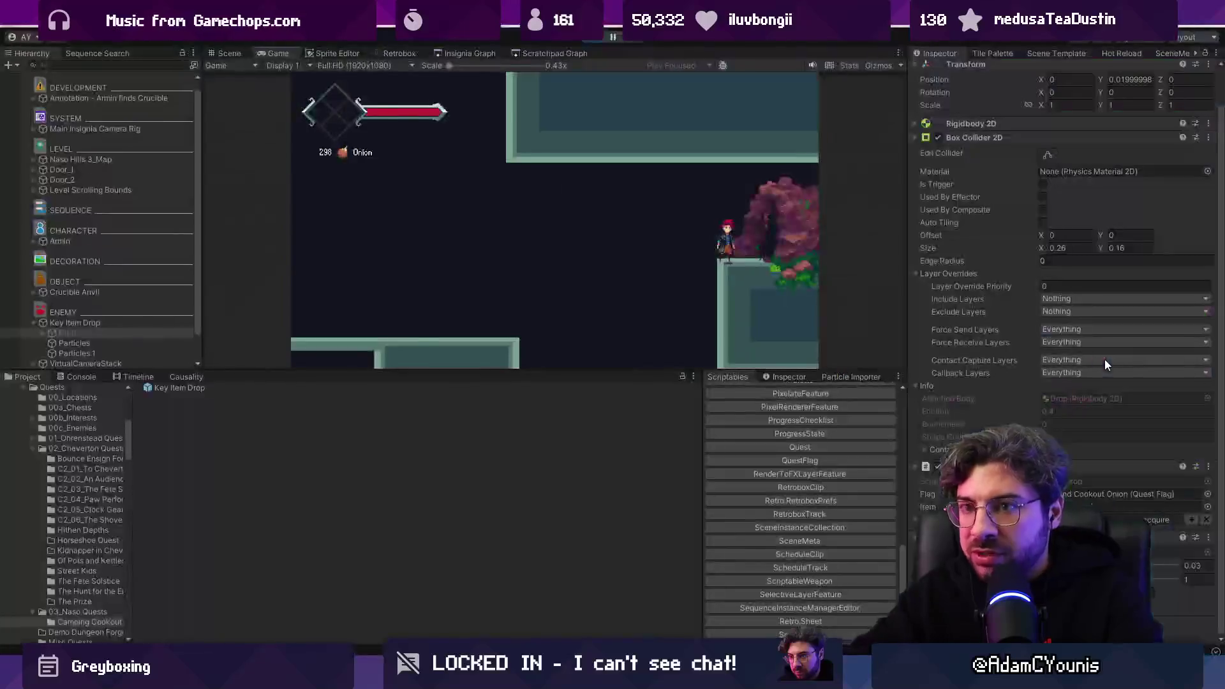
click(594, 36)
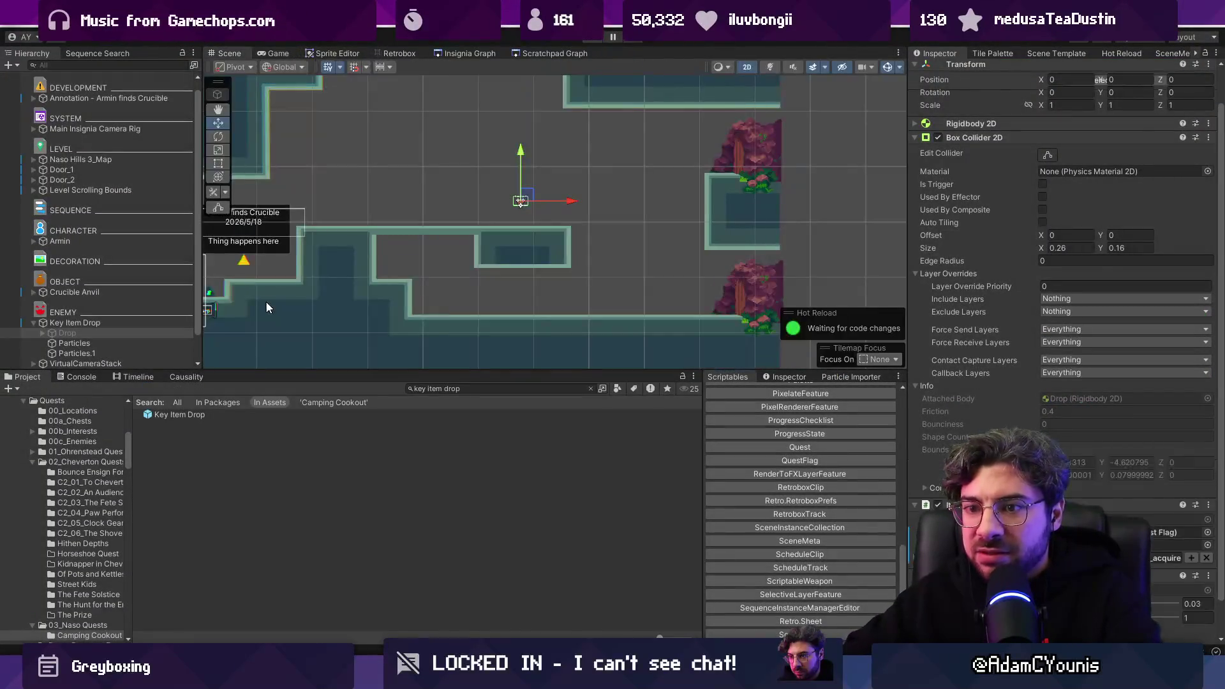
key(ctrl+a)
Step: Search 'library', select the DataLibrary asset, and run Update Data Dictionary GUIDs
text(library)
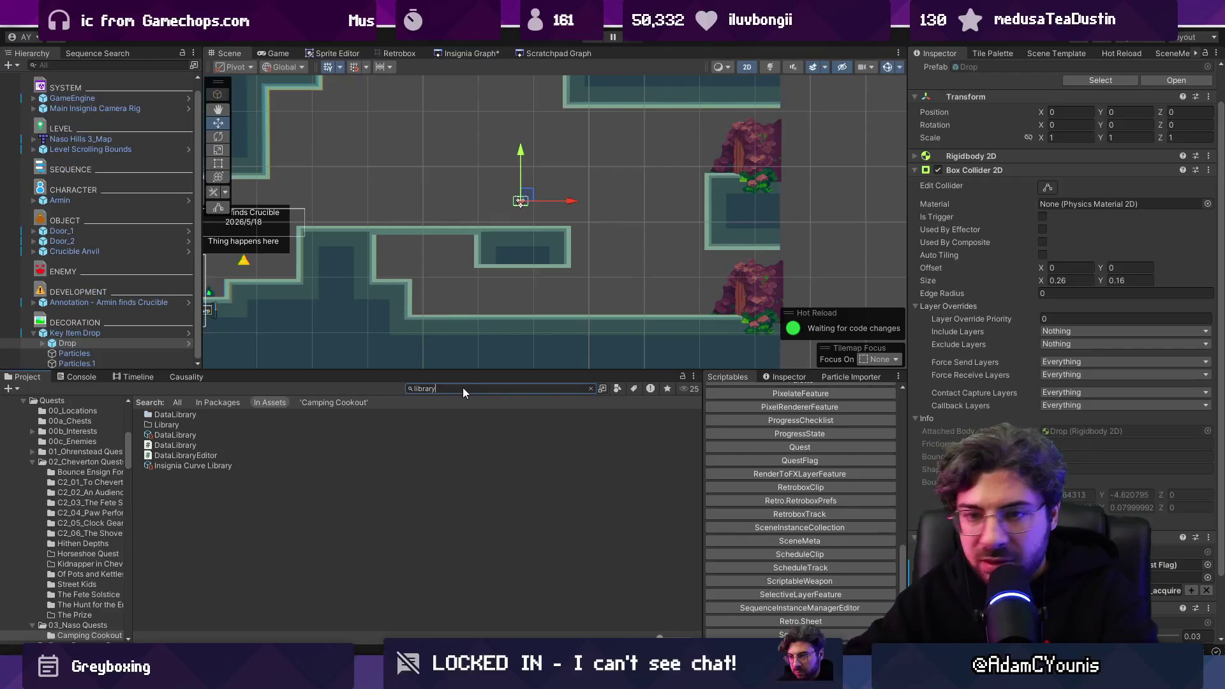
click(175, 435)
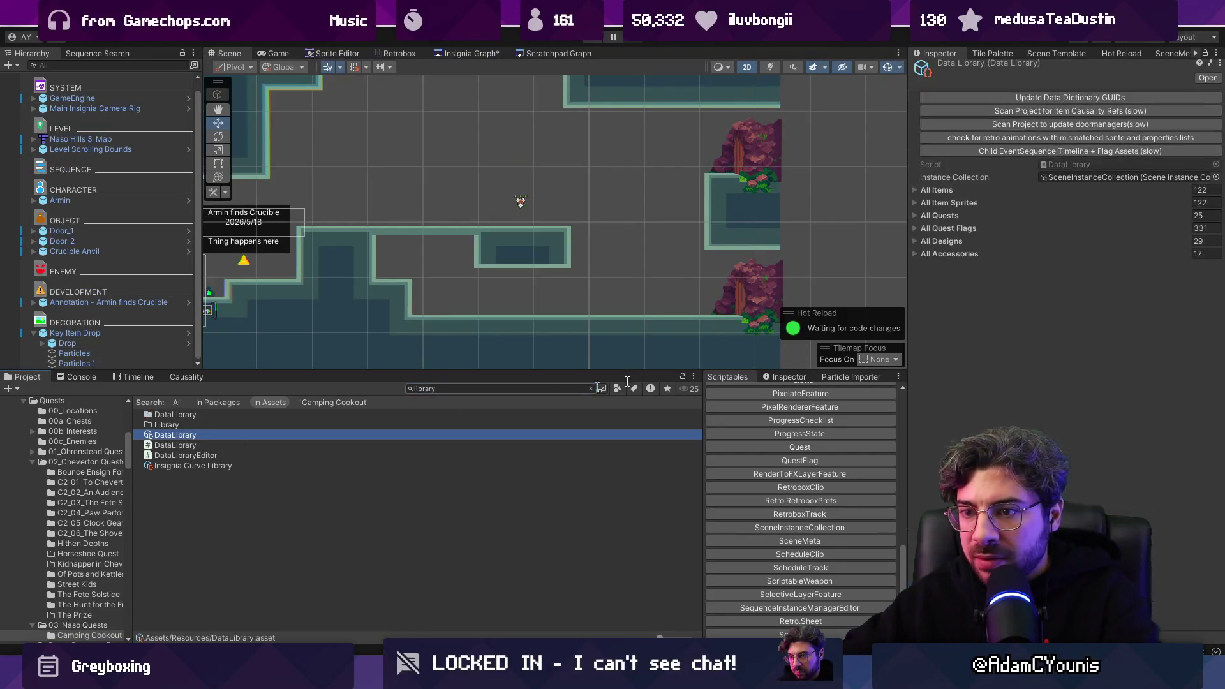
click(1046, 98)
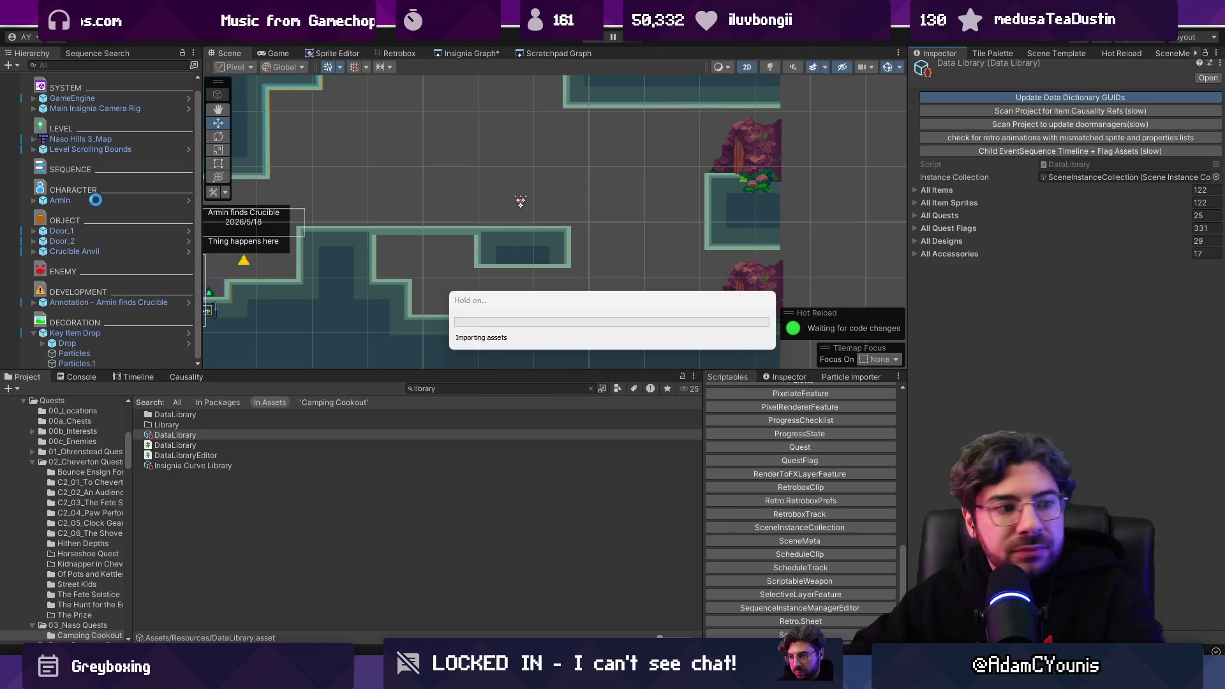
click(96, 200)
Step: Move Armin down beside the onion drop and playtest jumping over to collect the onion
key(f)
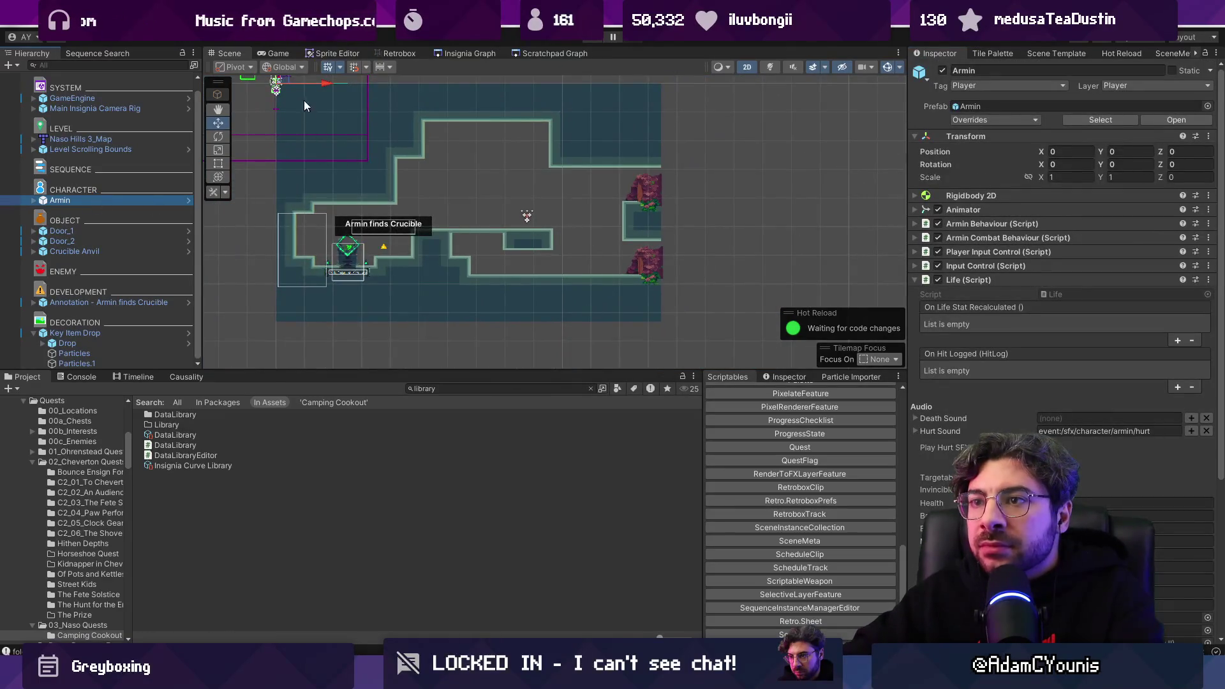
drag(625, 203, 606, 267)
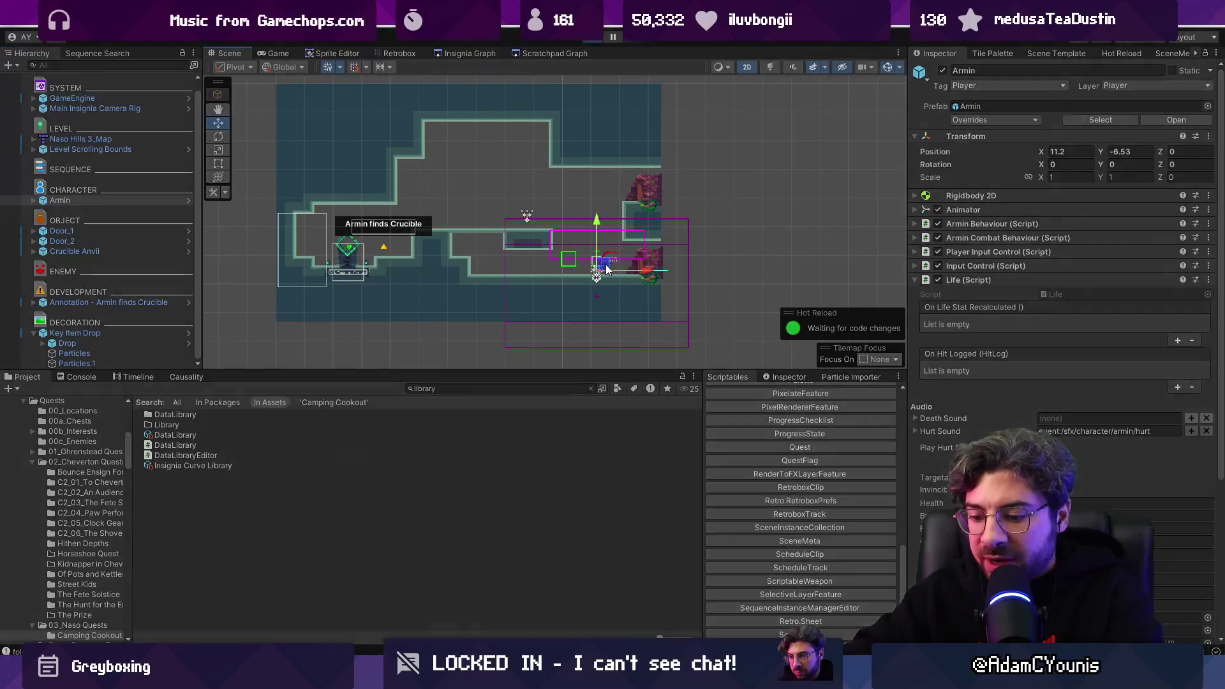
key(ctrl+p)
key(Left)
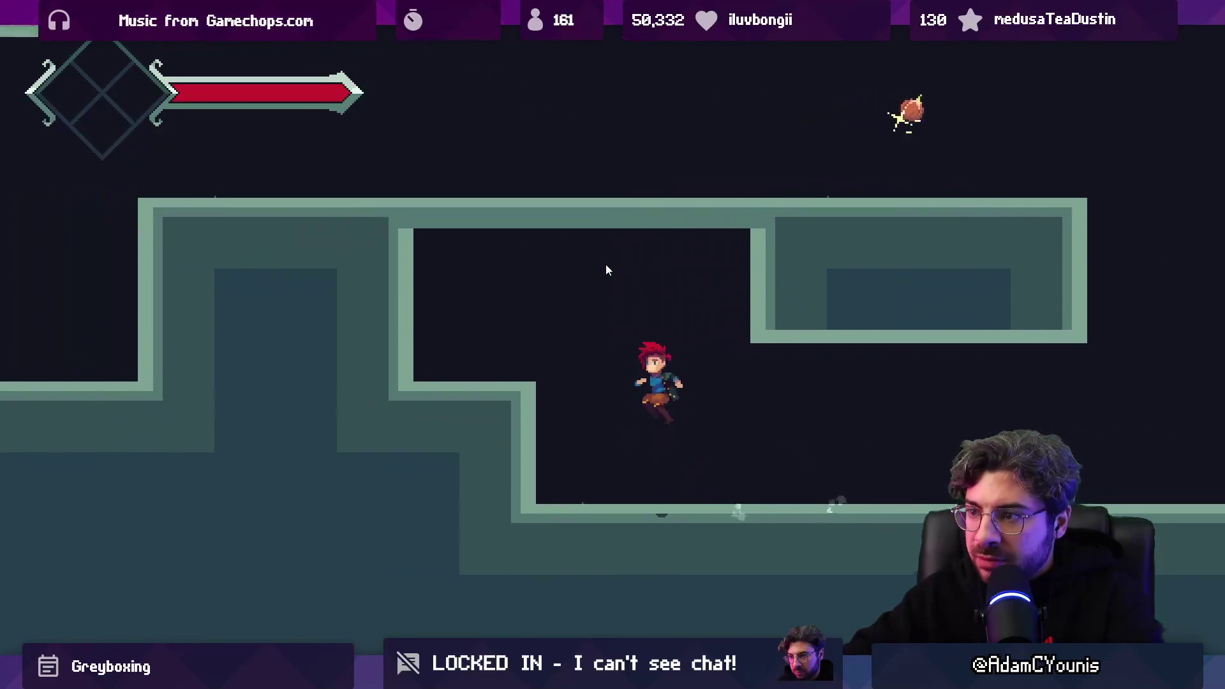
key(space)
key(Right)
key(space)
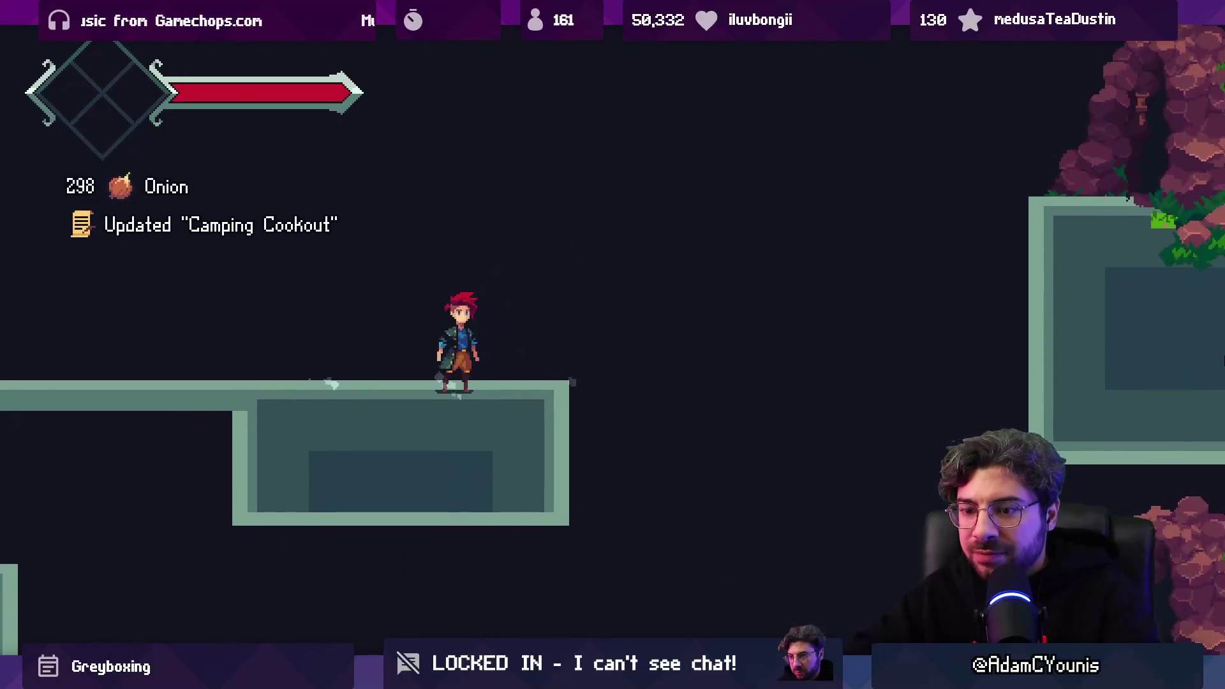
key(shift+space)
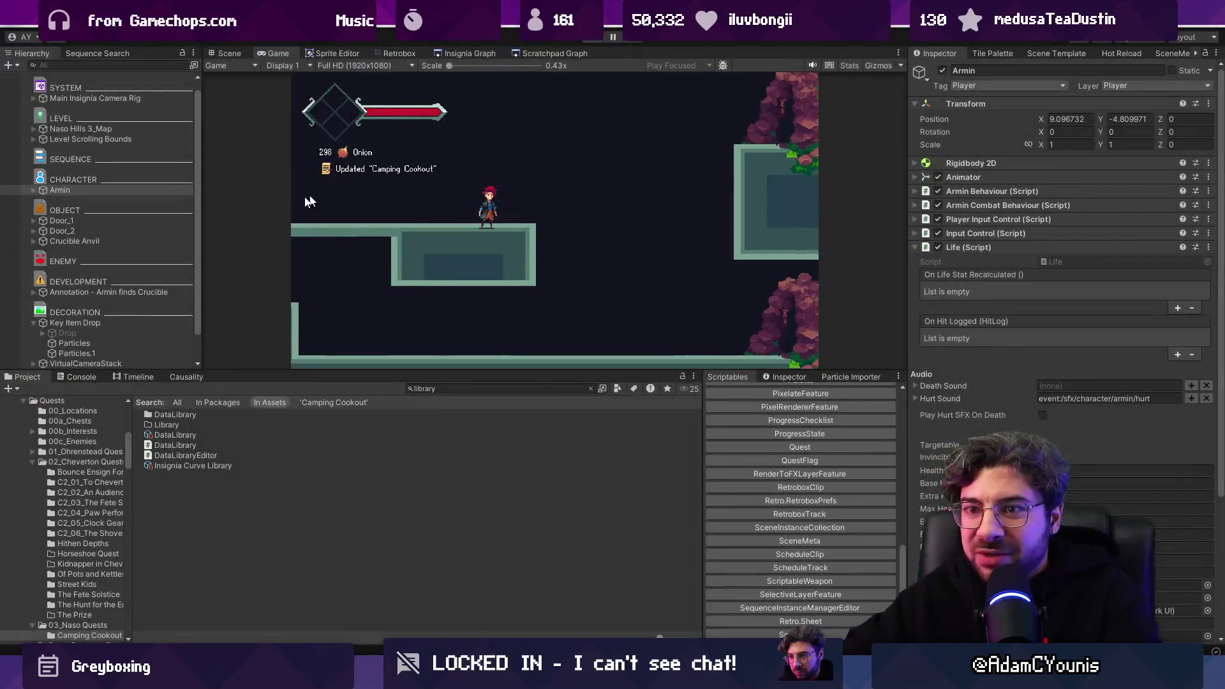
key(ctrl+p)
Step: Replay the level, walking Armin right to pick up the onion, then check the journal inventory
click(90, 344)
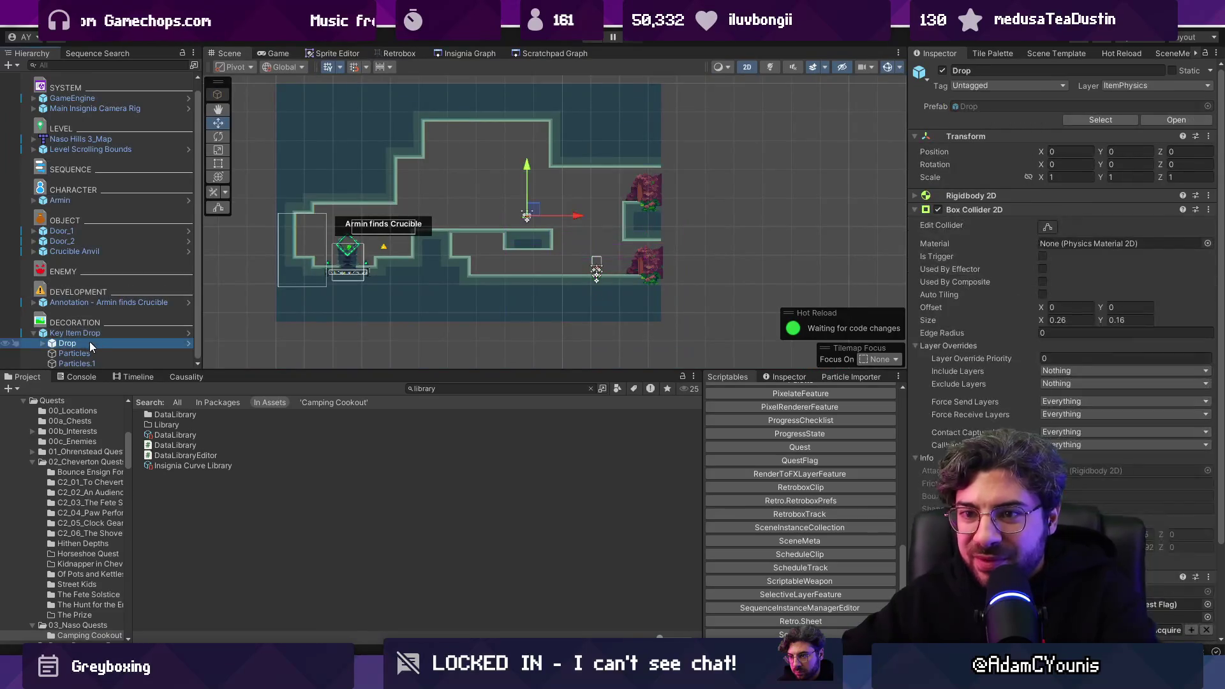
click(592, 43)
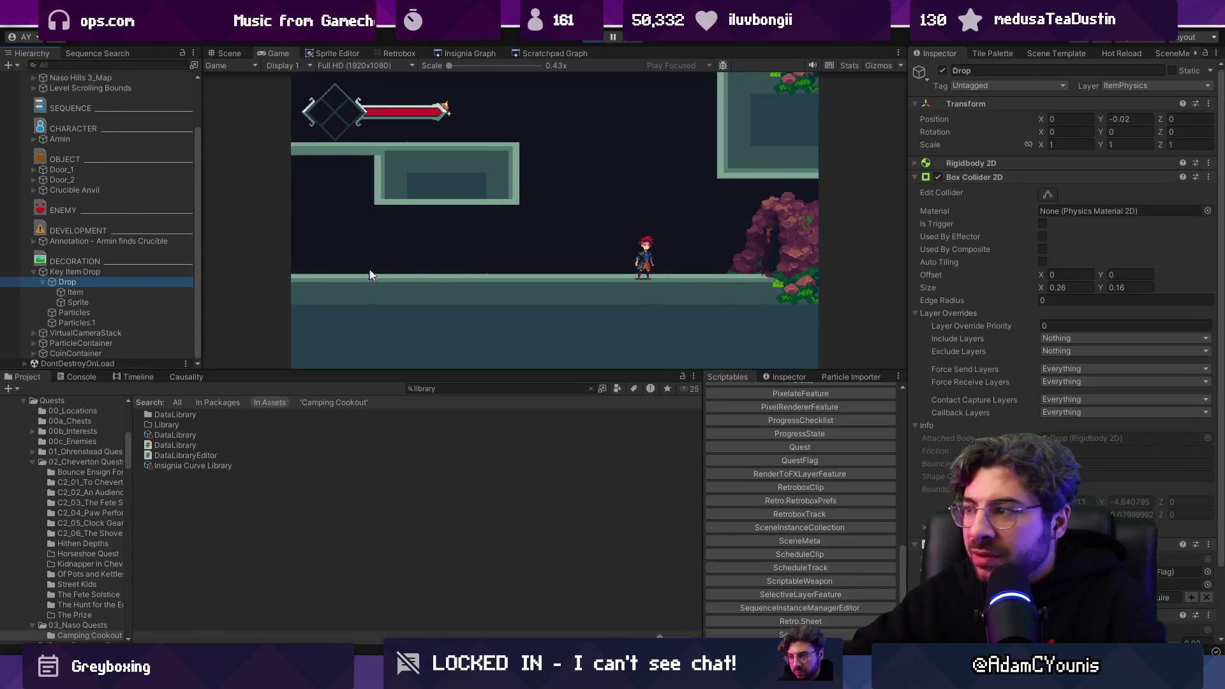
click(434, 272)
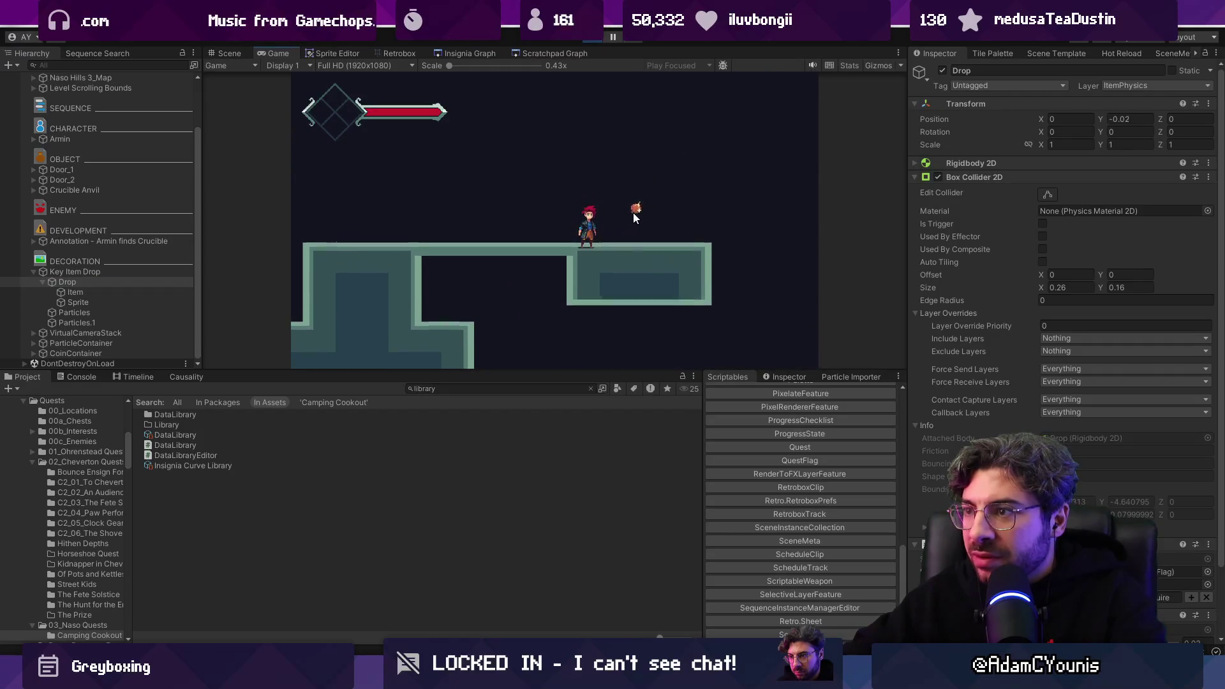
key(d)
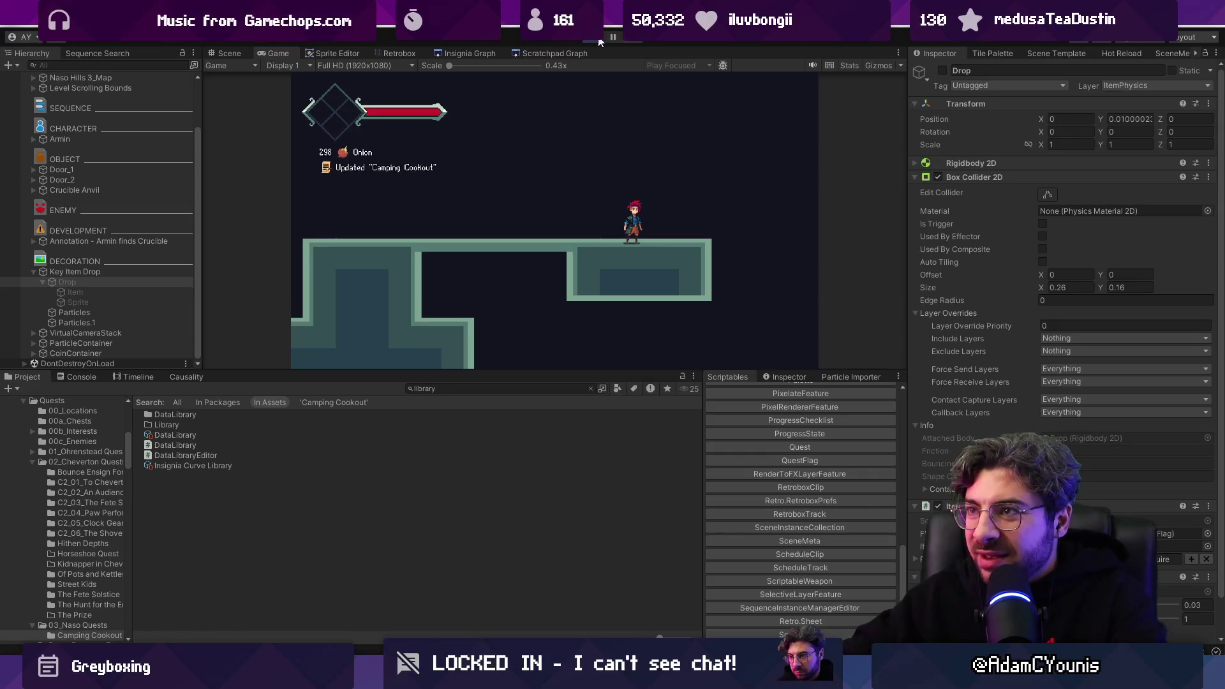
click(600, 42)
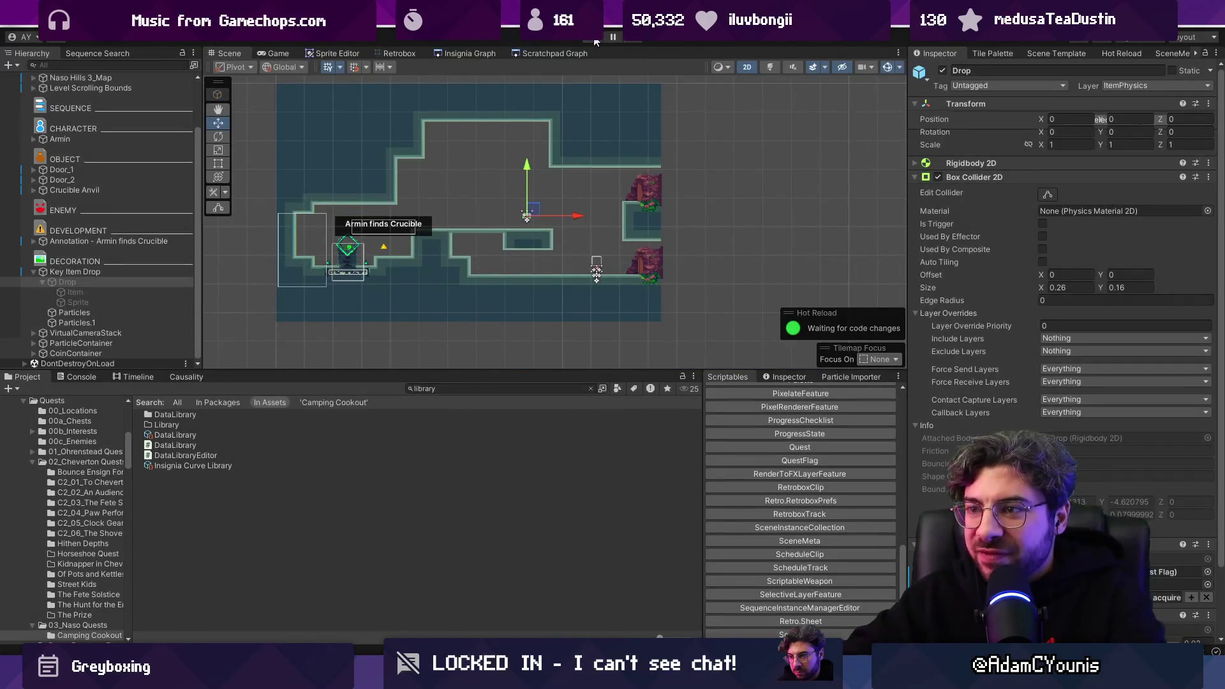
click(595, 42)
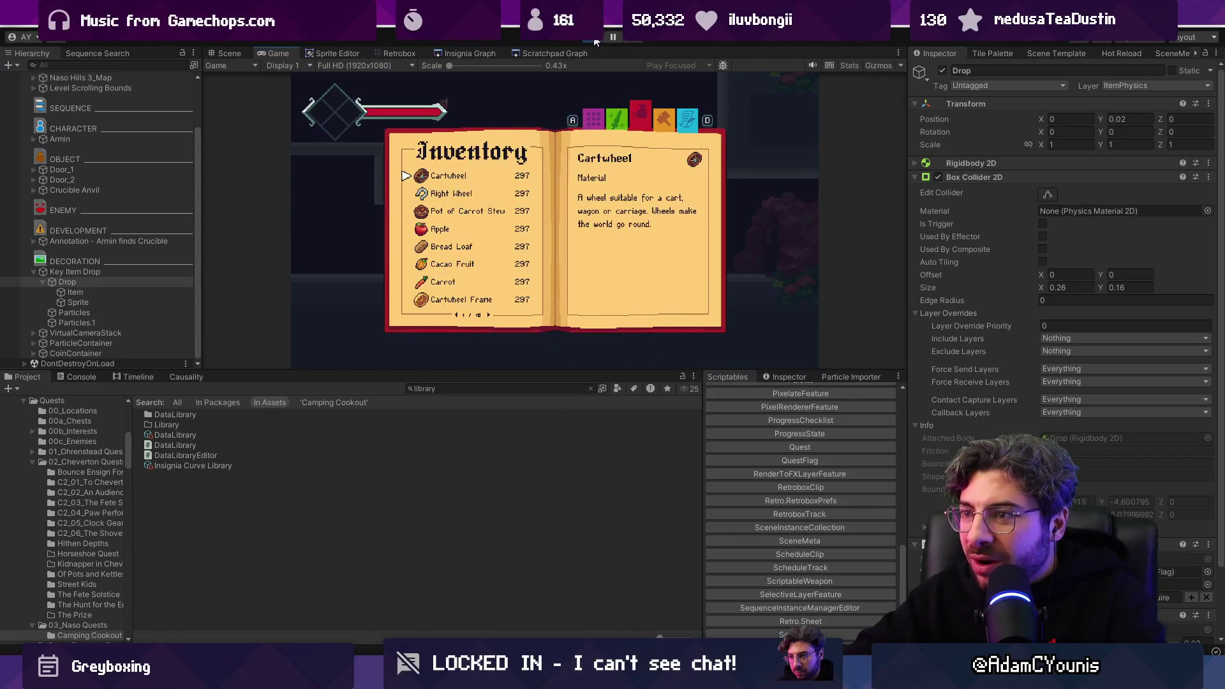
click(597, 42)
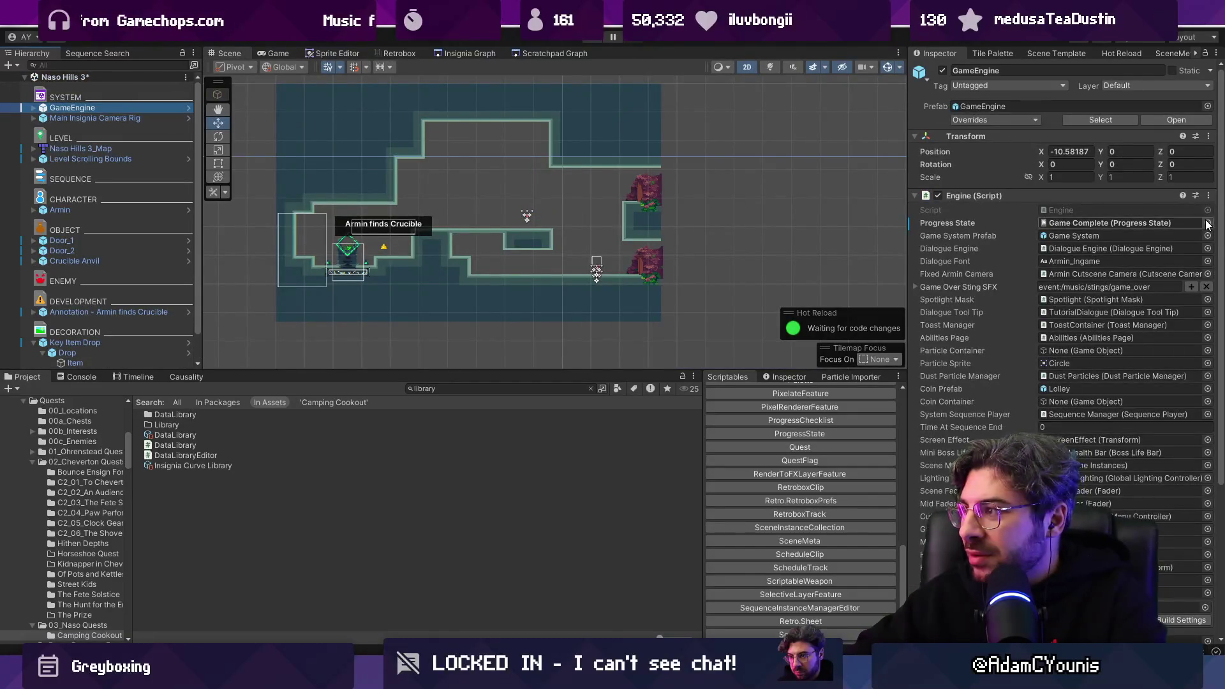
Step: Set the game's starting Progress State to Chapter 2 Complete
click(1207, 223)
key(BackSpace)
text(complete)
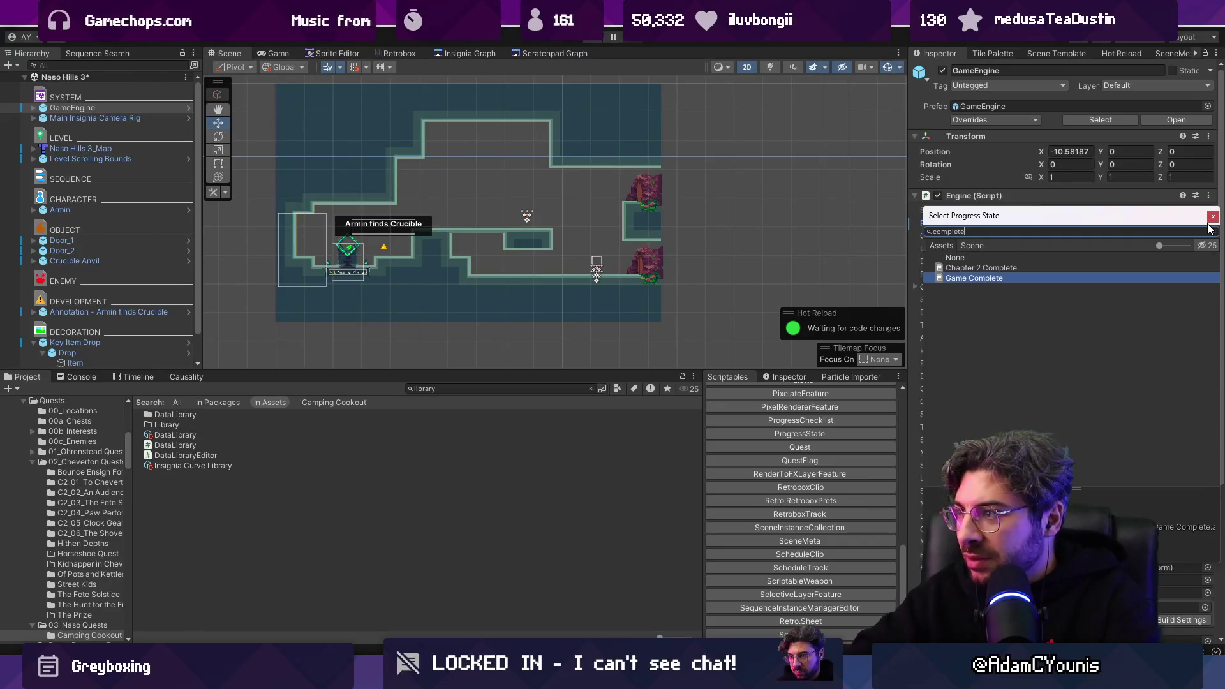
key(Up)
key(Return)
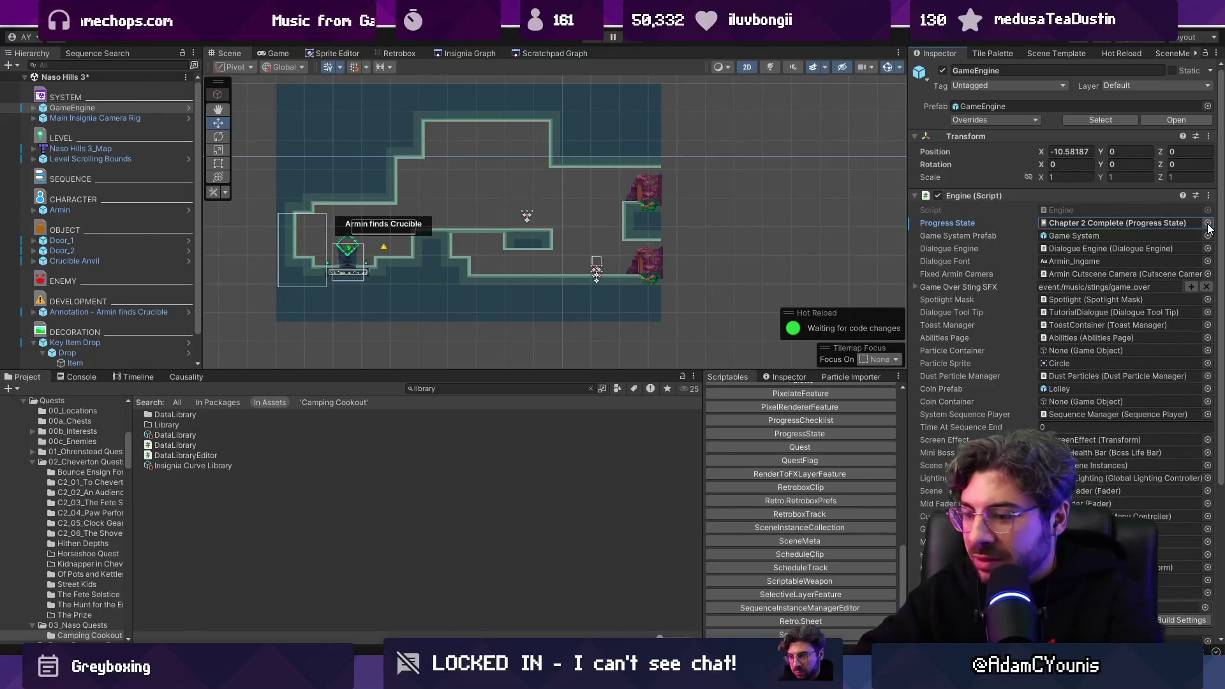
Step: Playtest running right off the platform, then stop playing
key(ctrl+p)
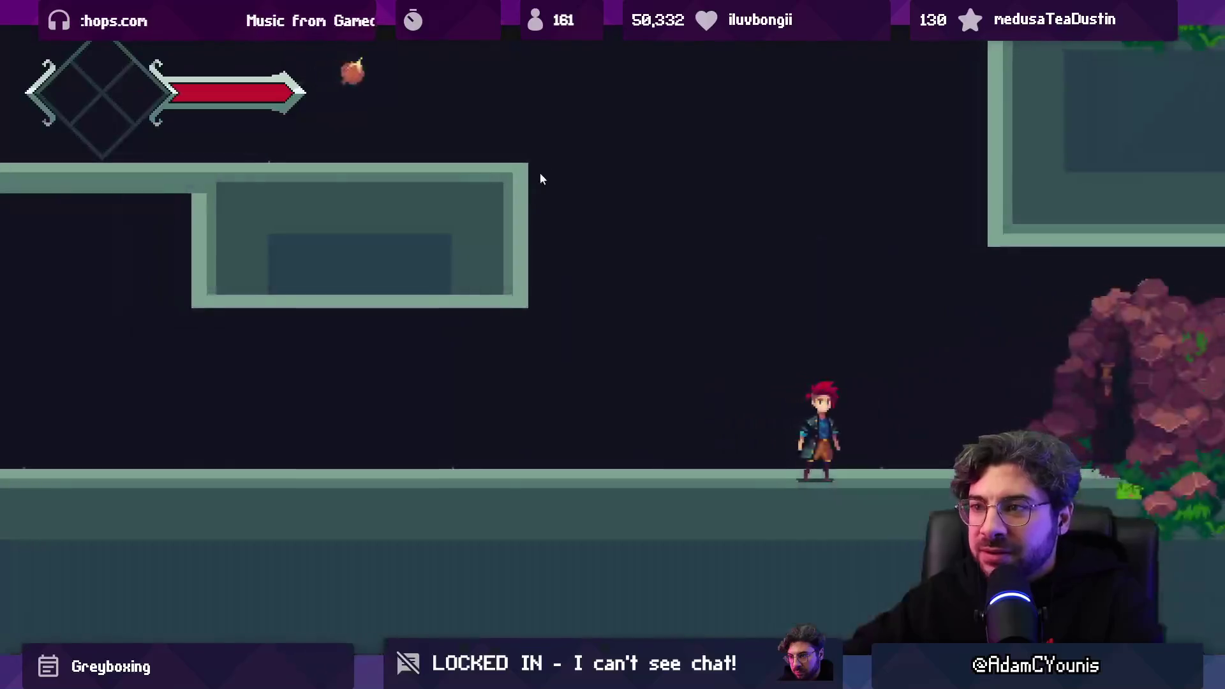
key(Right)
key(Right)
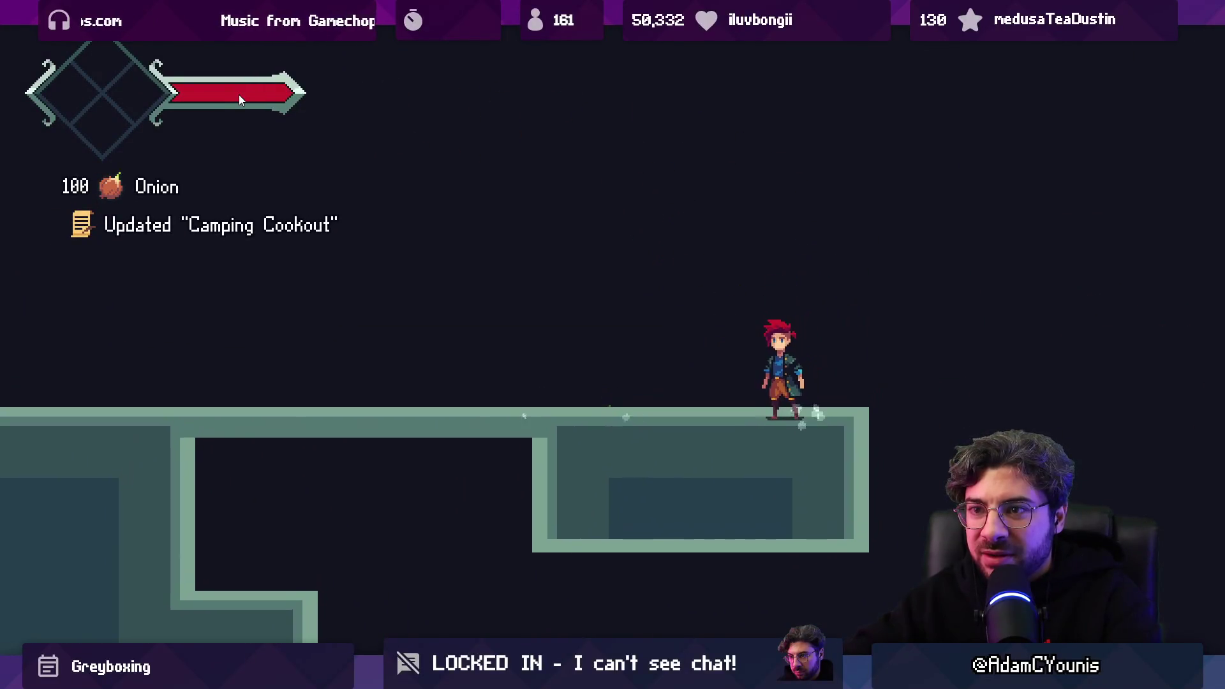
key(space)
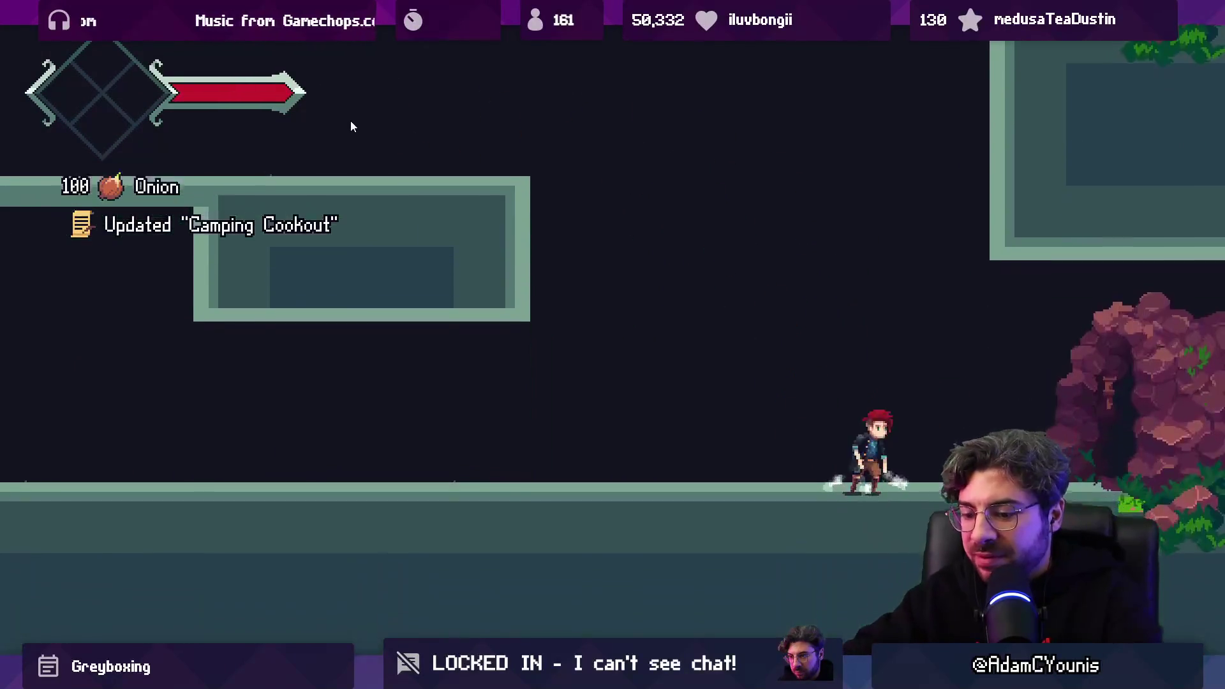
key(shift+space)
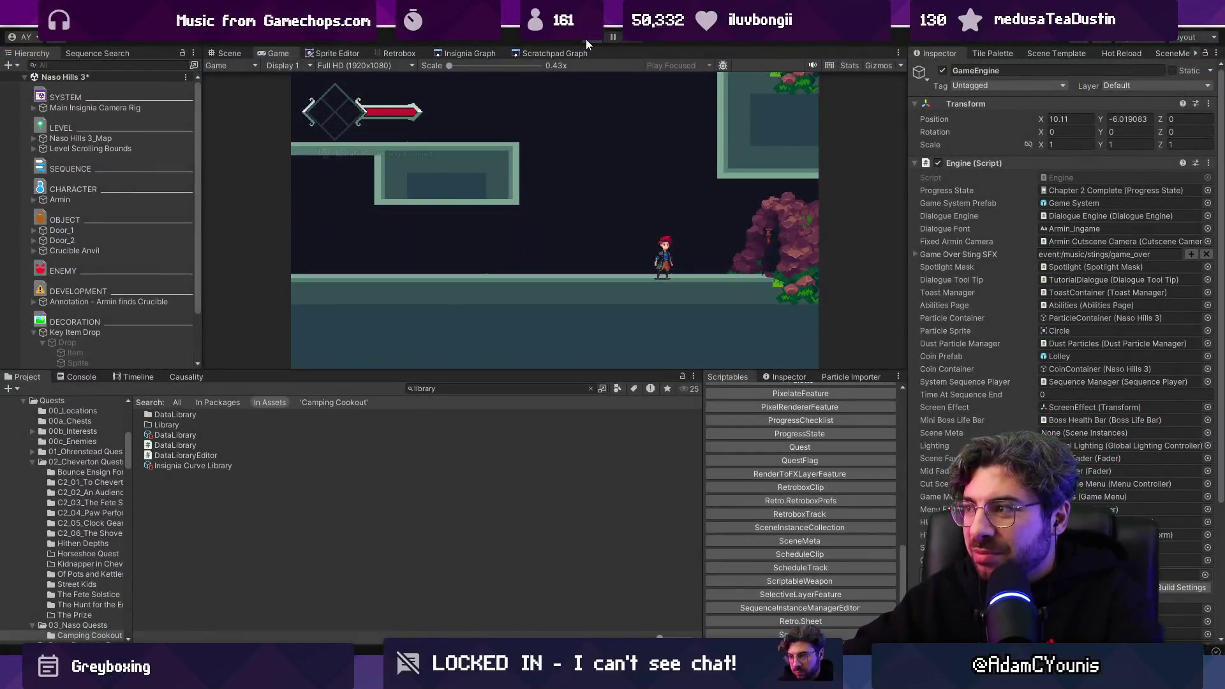
click(586, 39)
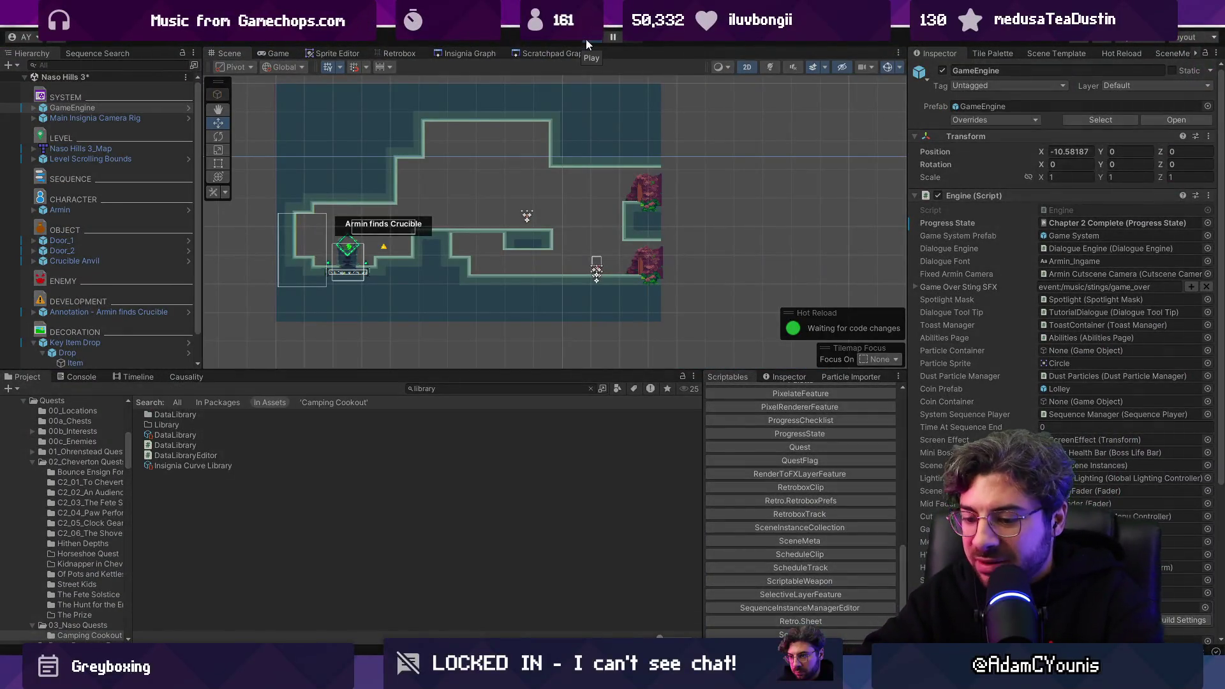
Step: Replay and flip through the journal's Inventory pages, close it, and stop the playtest
click(585, 40)
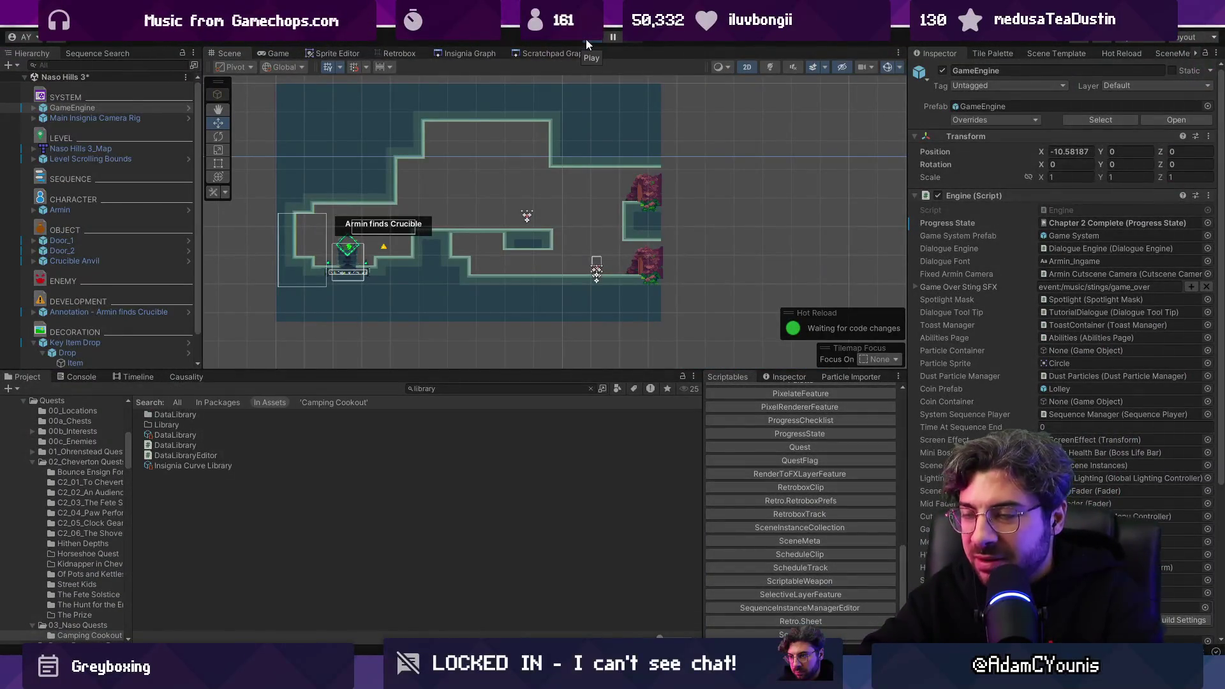
key(a)
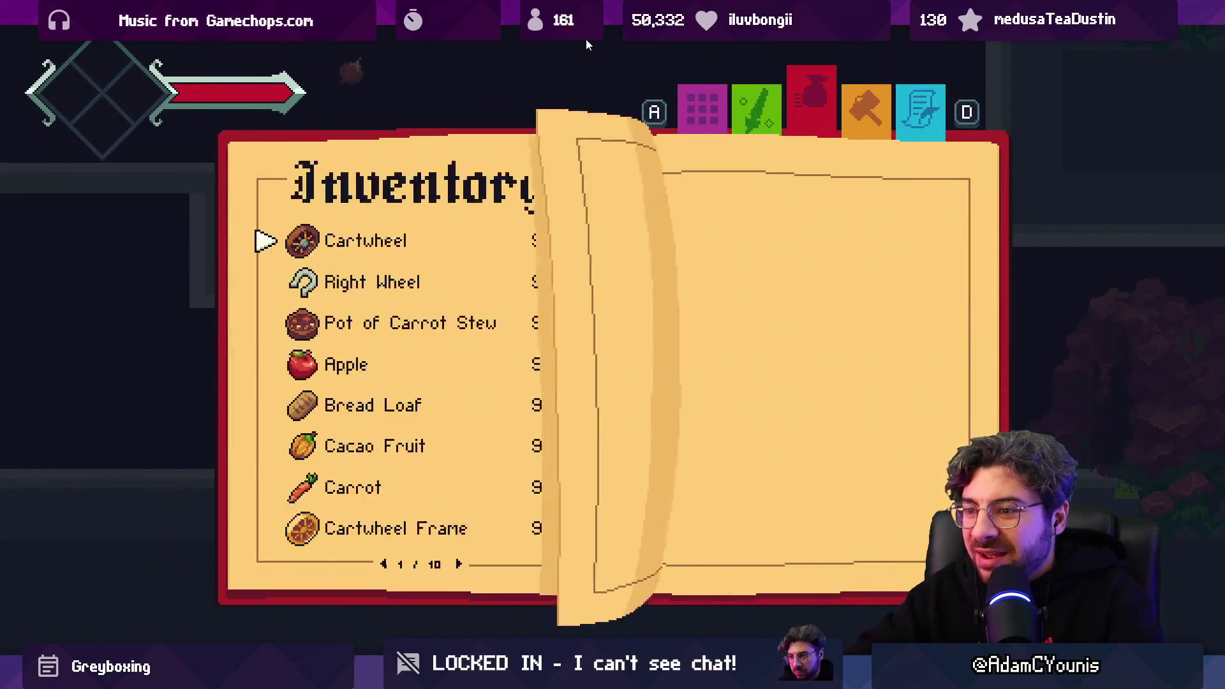
key(Right)
key(Right)
key(Right)
key(Right)
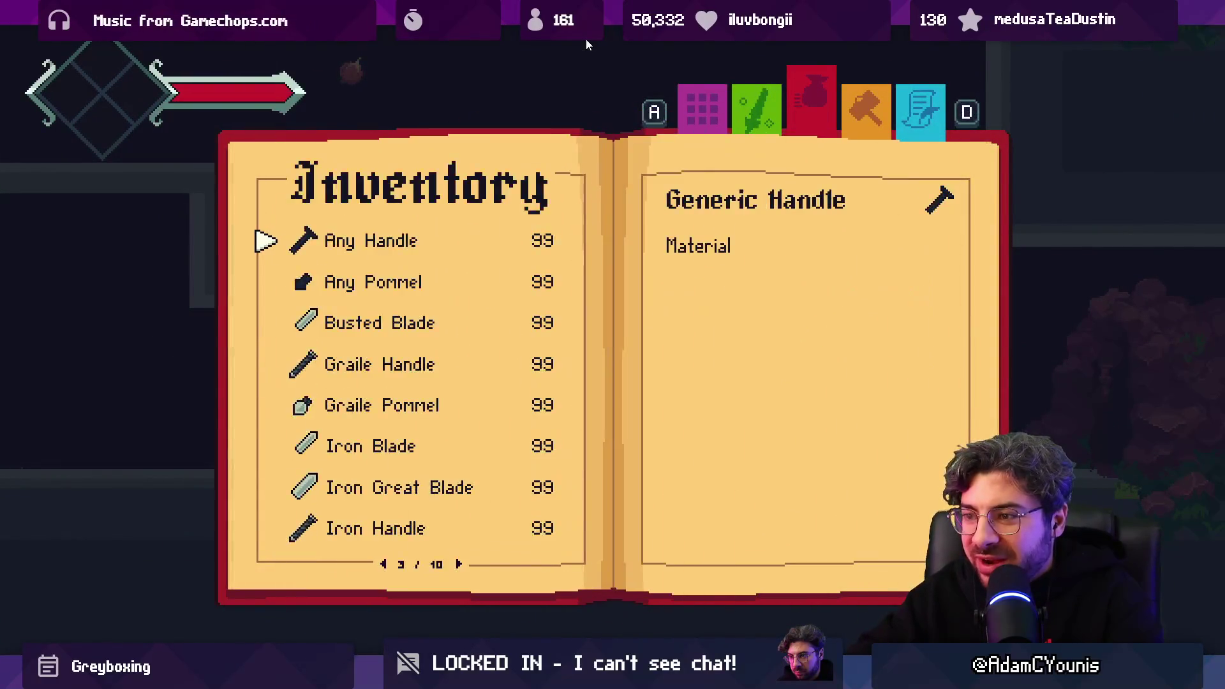
key(a)
key(a)
key(x)
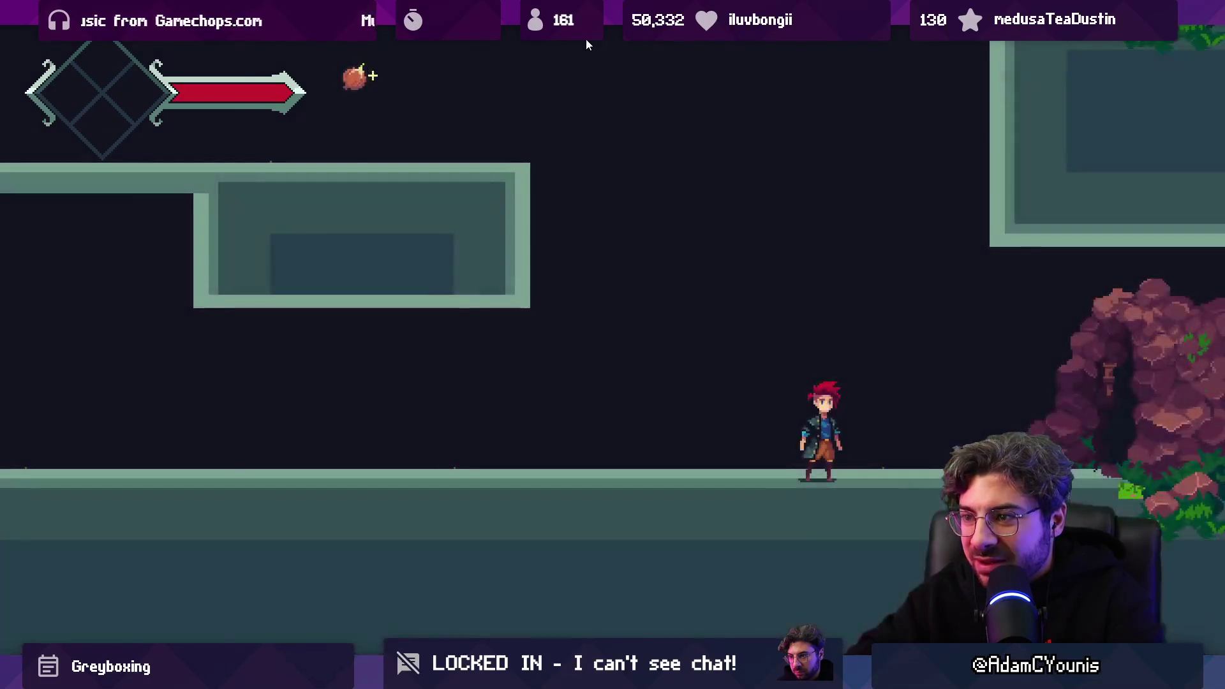
key(F11)
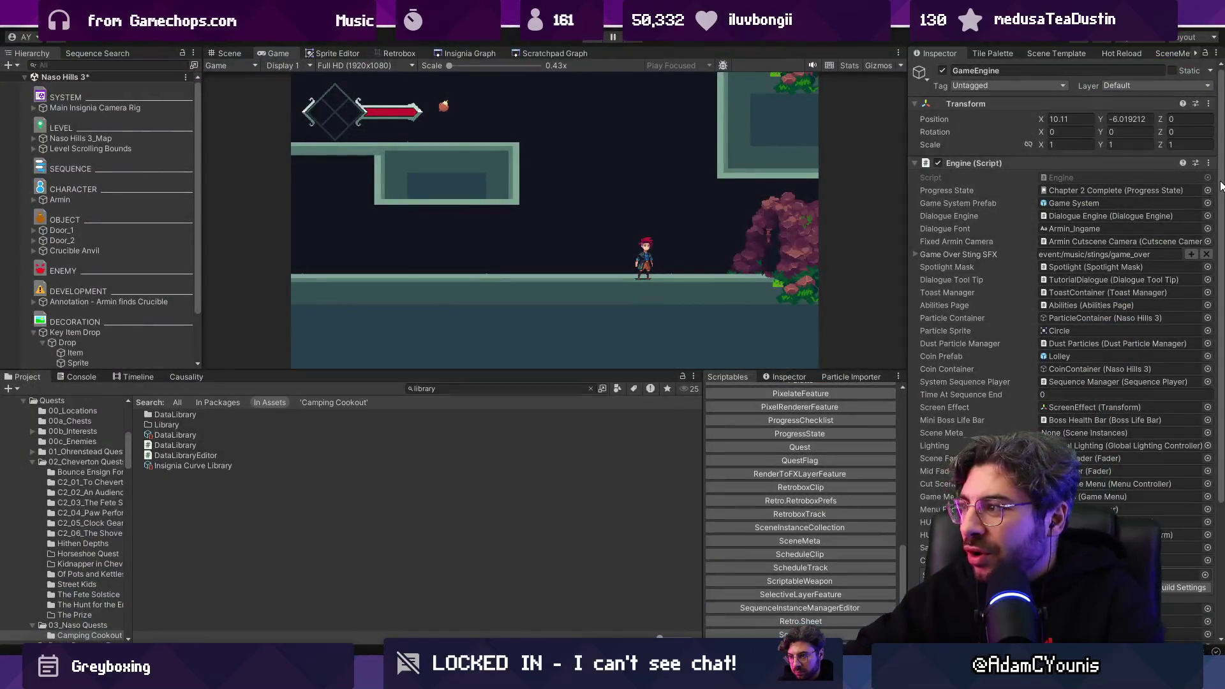
key(ctrl+p)
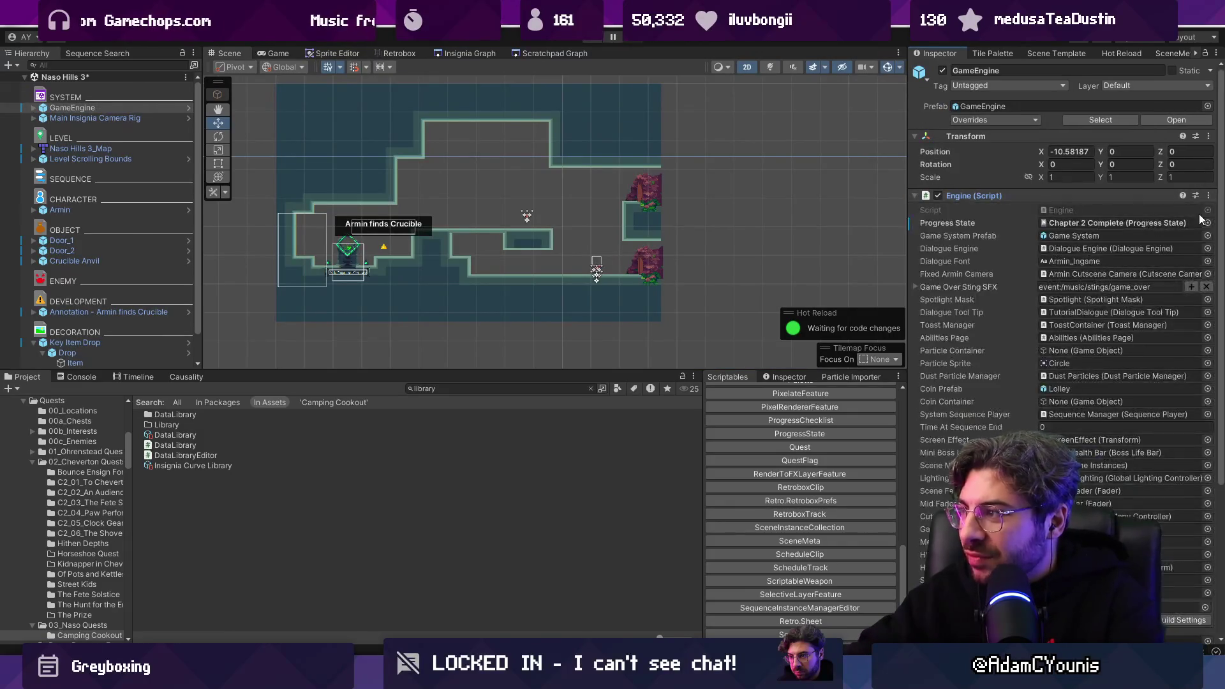
Step: Switch Progress State to NoProgress and playtest running right to collect the carrot
click(1207, 227)
text(no pro)
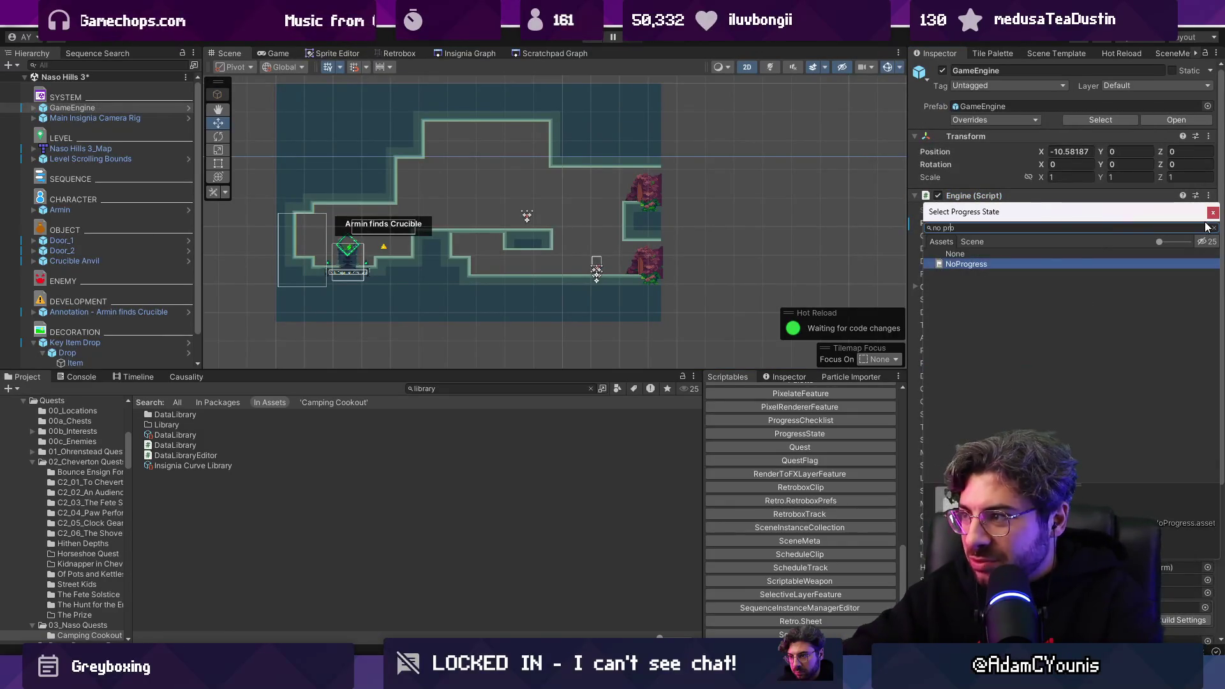
key(Return)
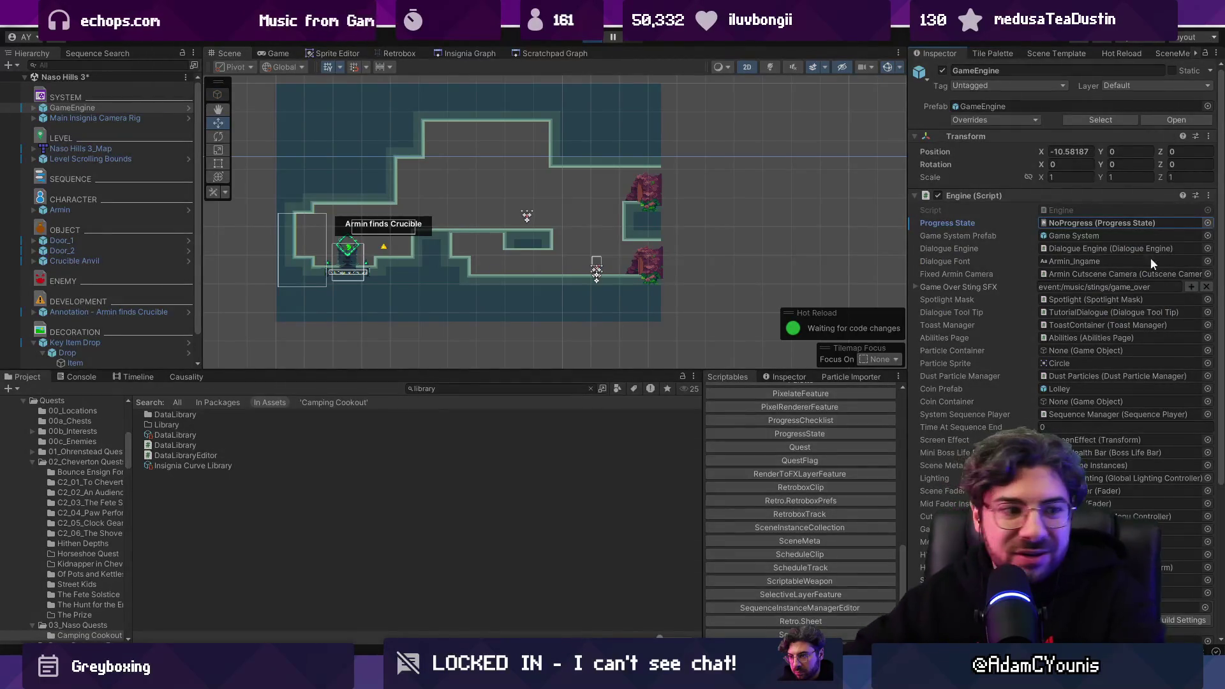
key(ctrl+p)
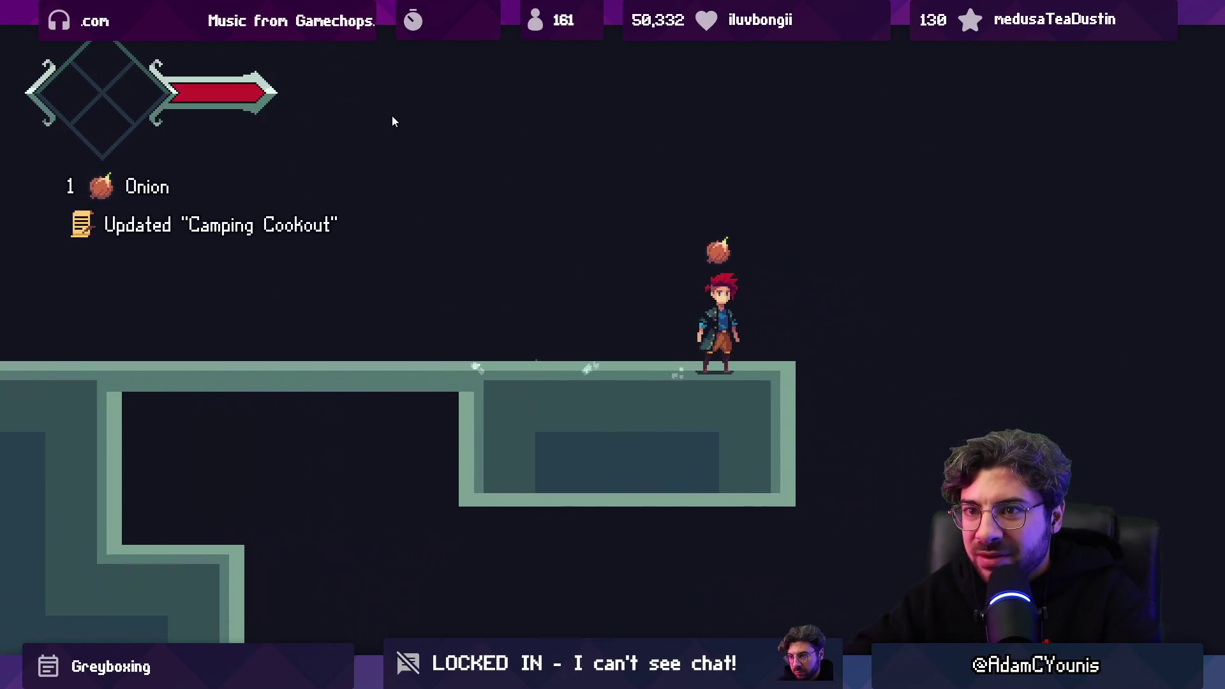
key(Right)
key(space)
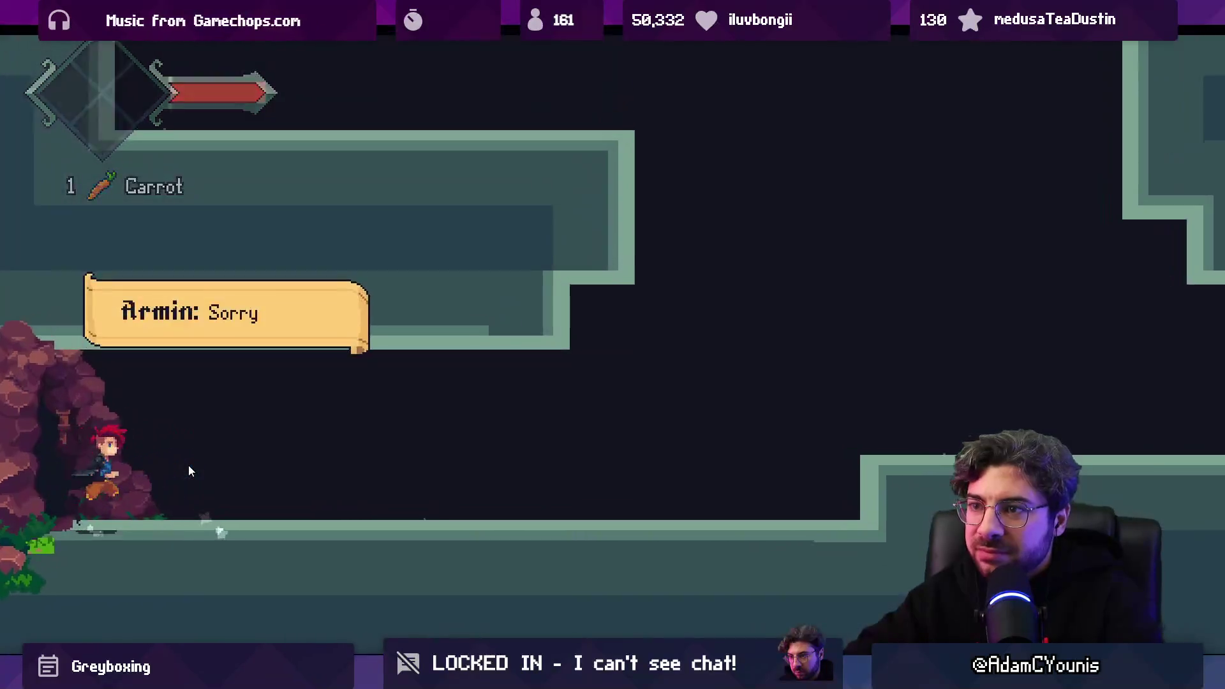
key(F11)
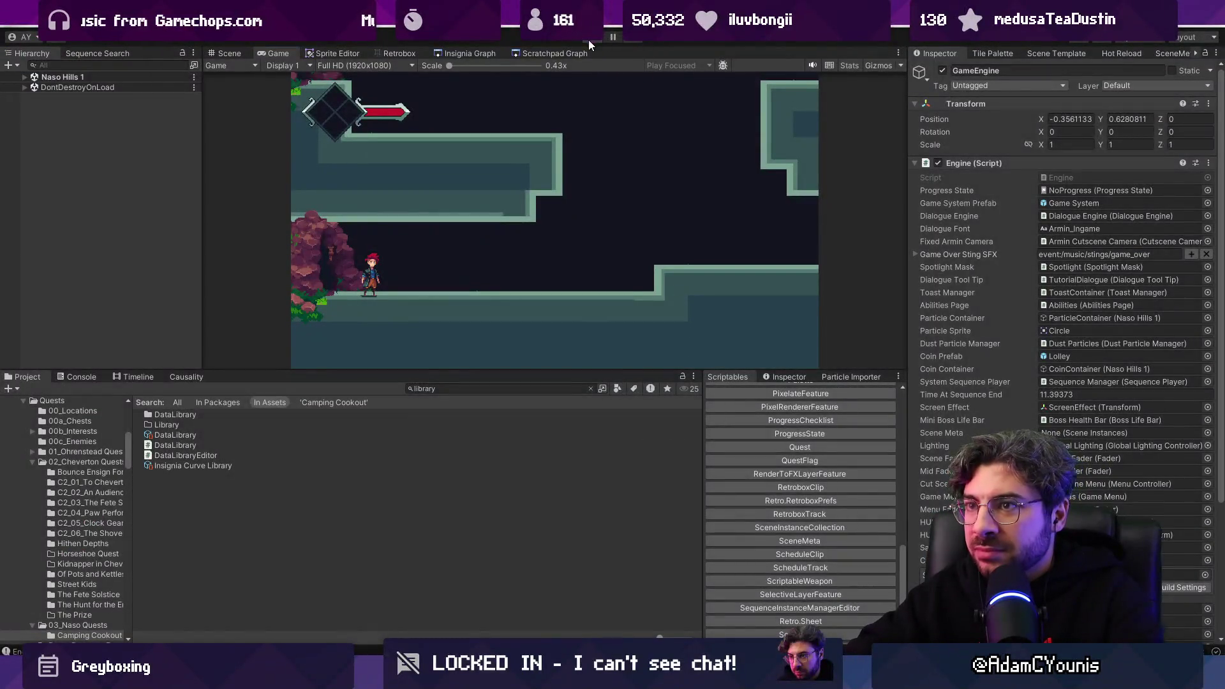
Step: Add the Naso Hills room to the build via its Add To Build graph option
click(462, 54)
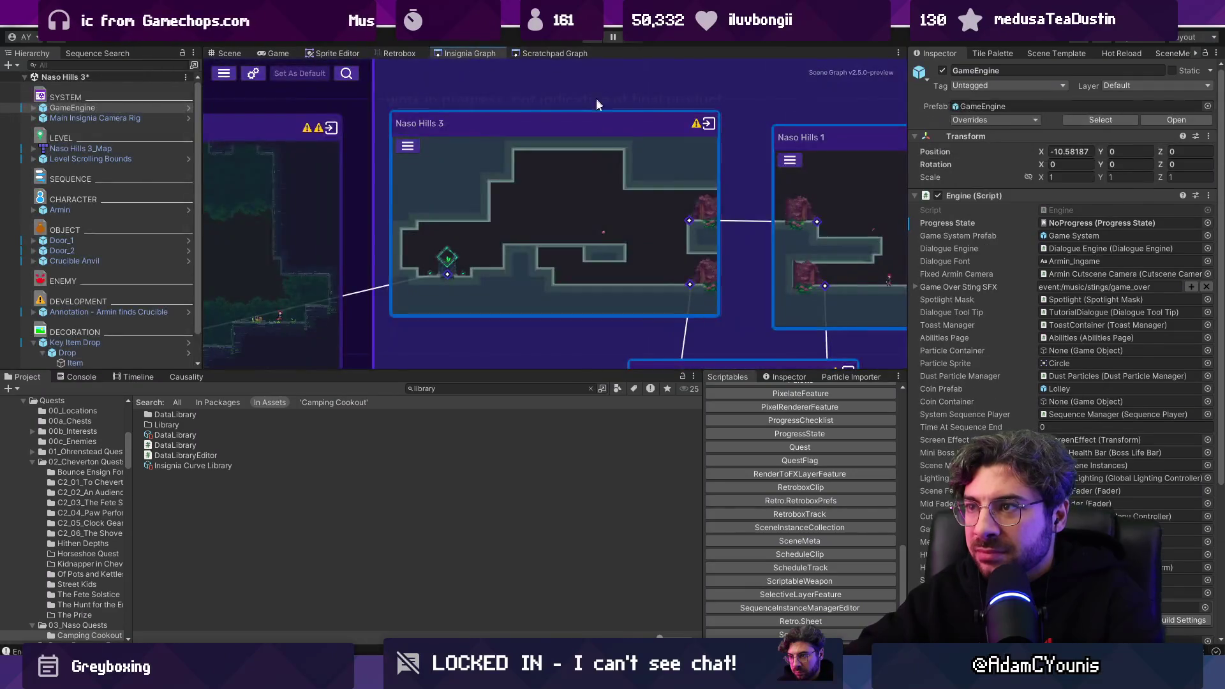
right_click(643, 218)
click(568, 127)
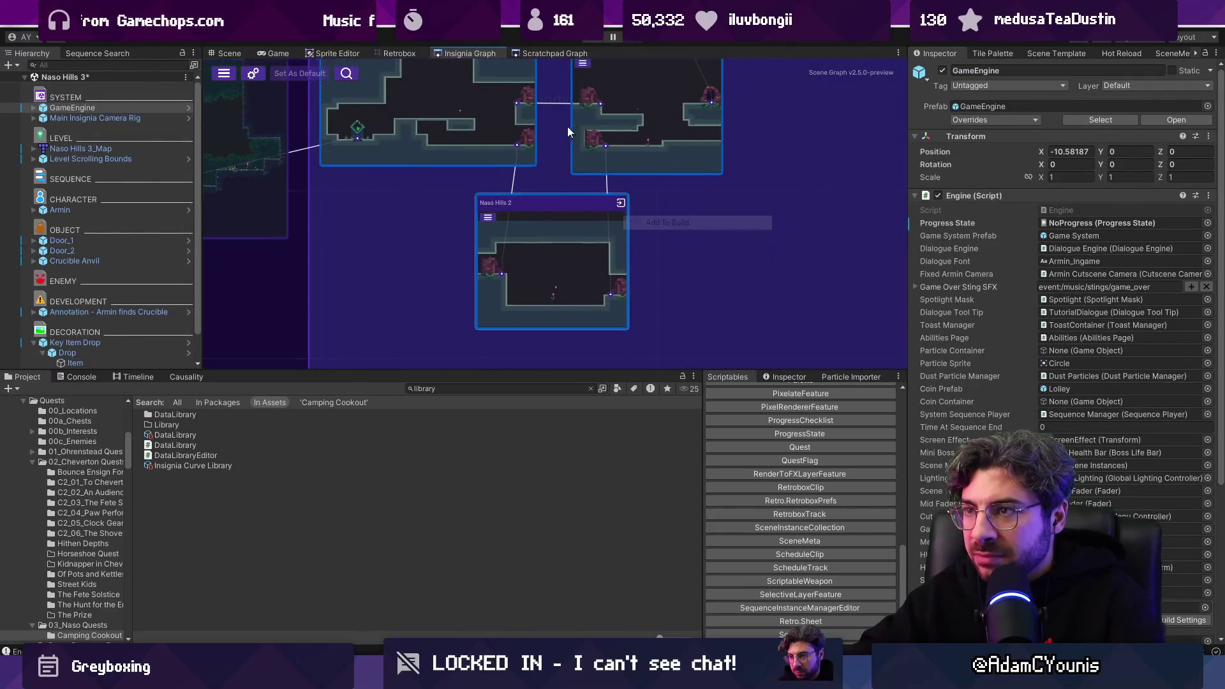
right_click(643, 187)
click(643, 189)
right_click(704, 177)
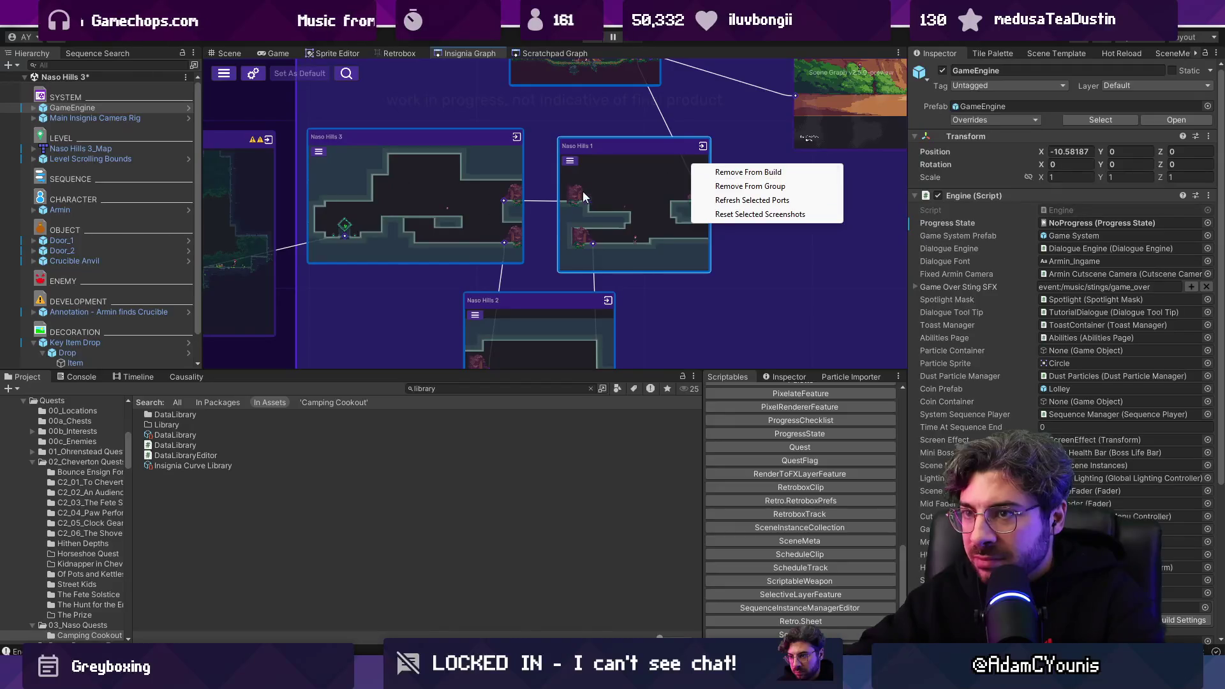
click(243, 175)
drag(462, 200, 564, 185)
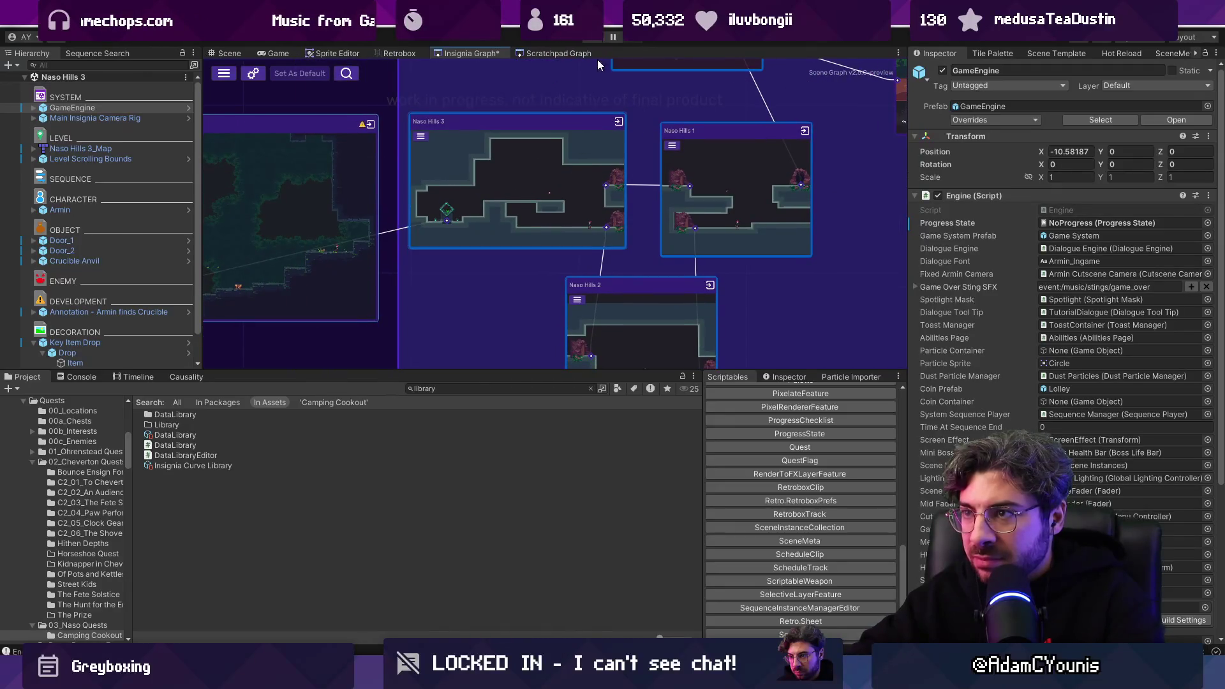
Step: Playtest running right, collecting the carrot, through the cave to the tent and canyon
click(599, 39)
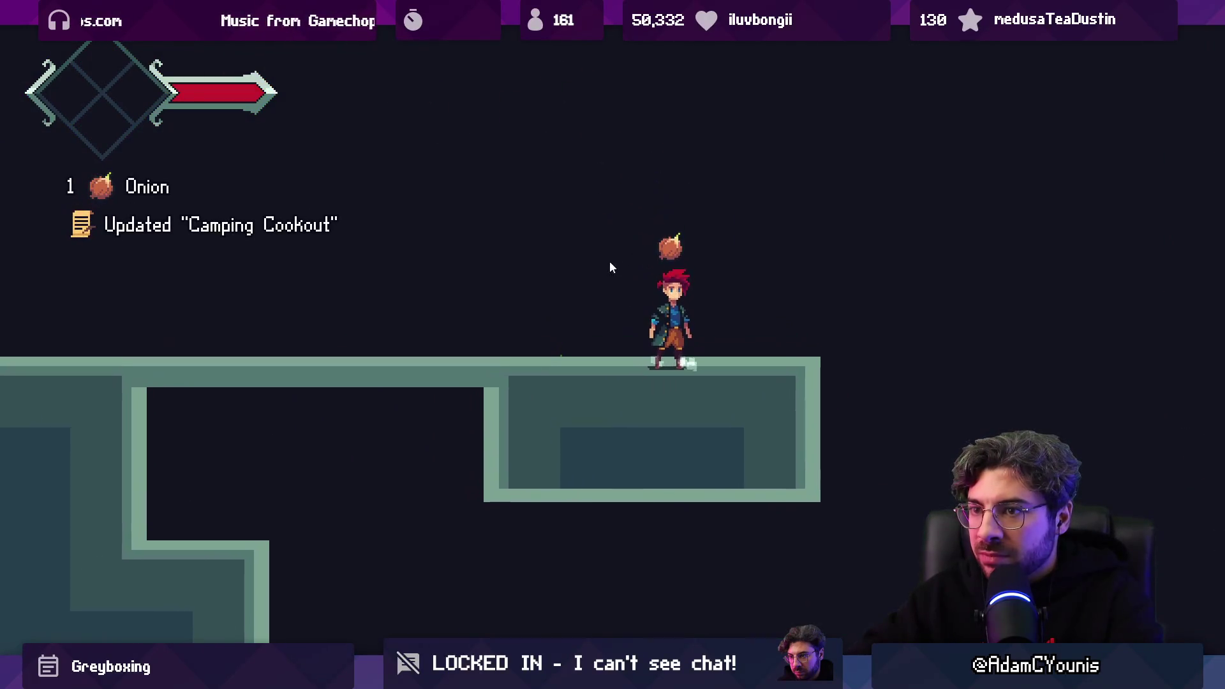
key(Right)
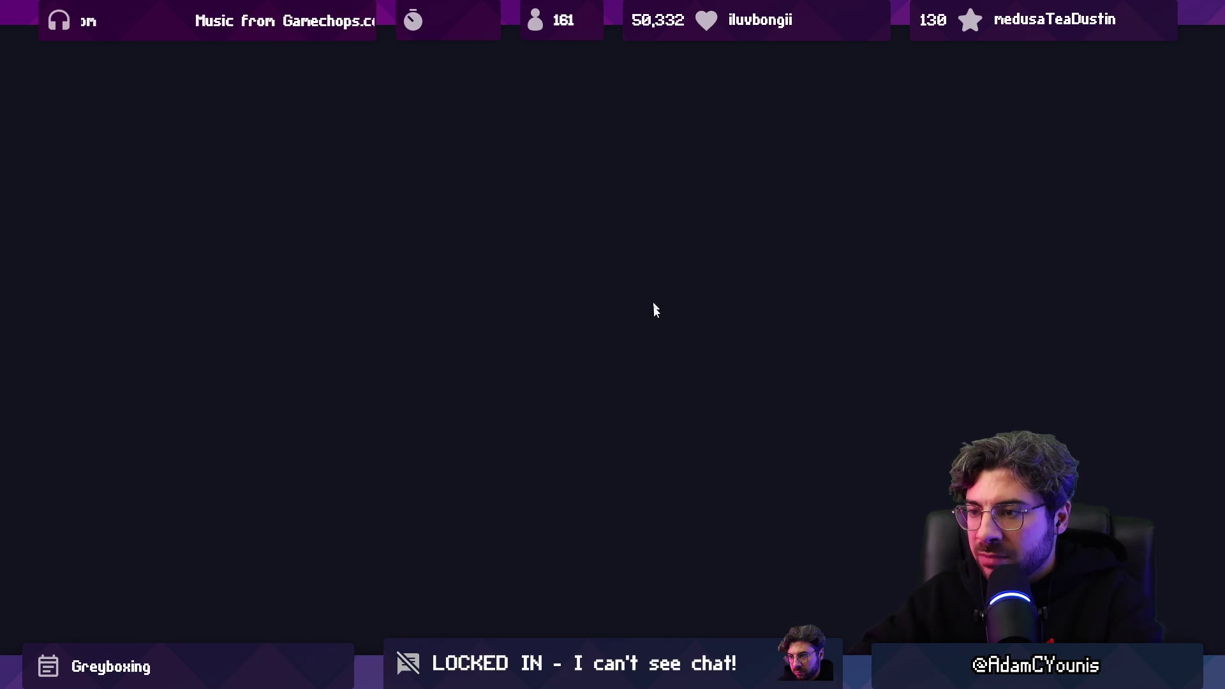
key(Right)
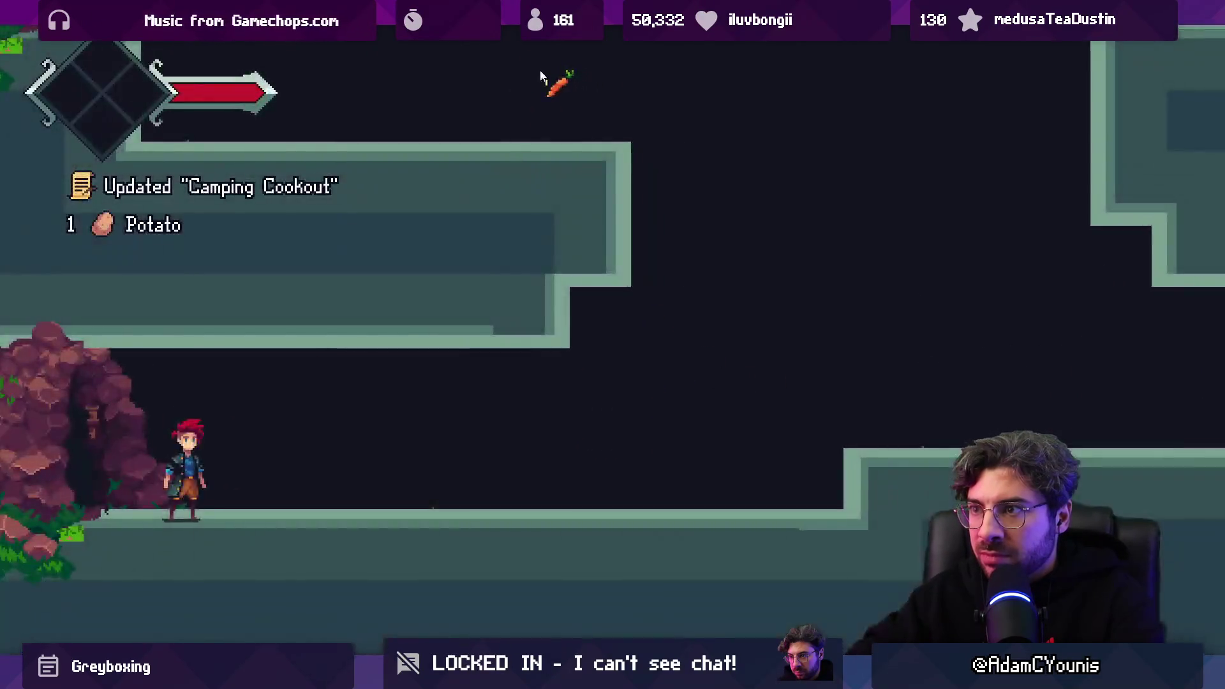
key(space)
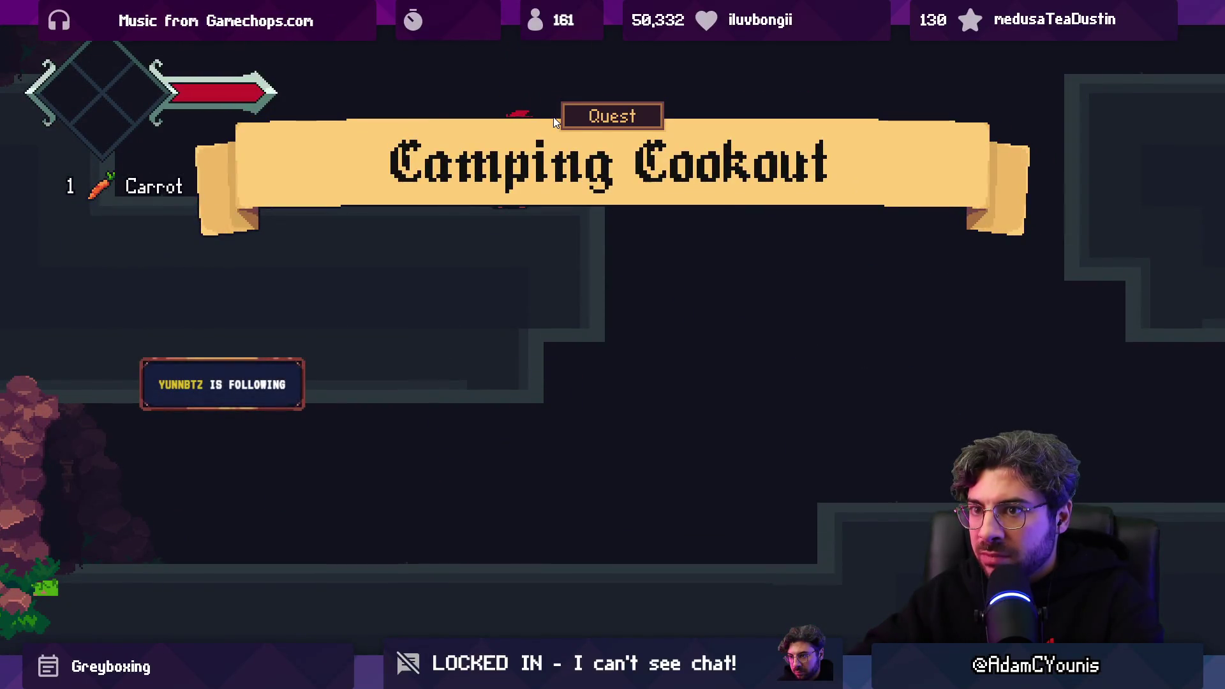
key(Right)
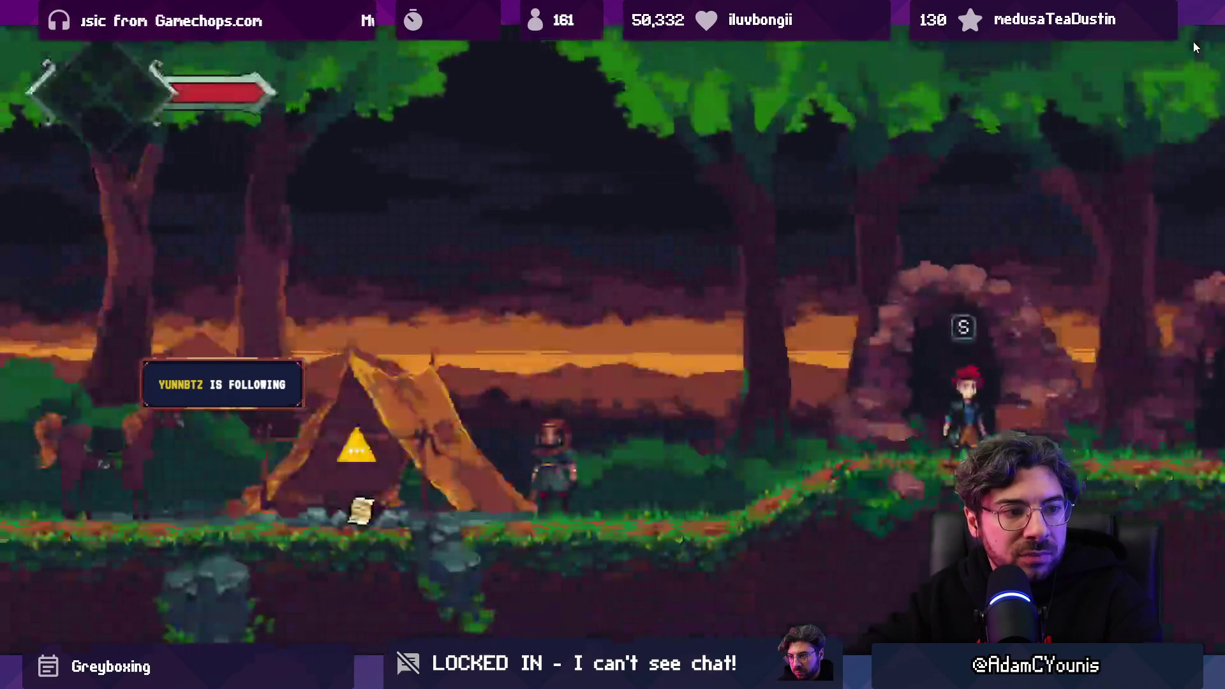
key(Left)
key(Left)
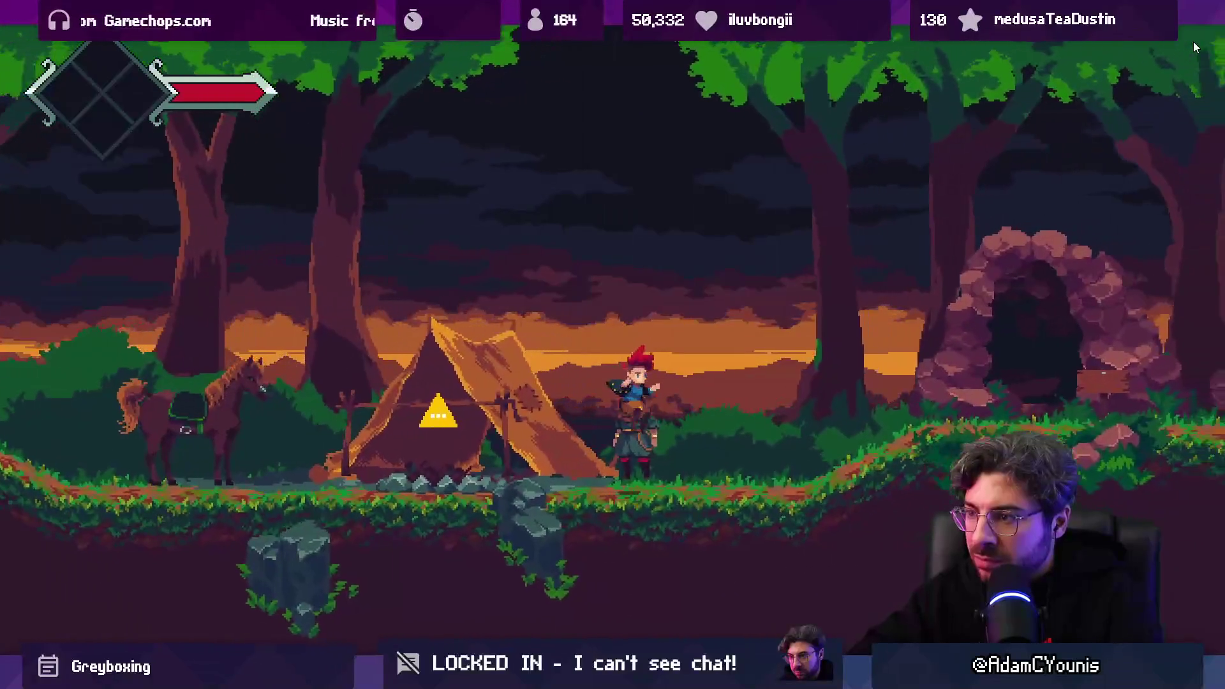
key(Right)
key(Right)
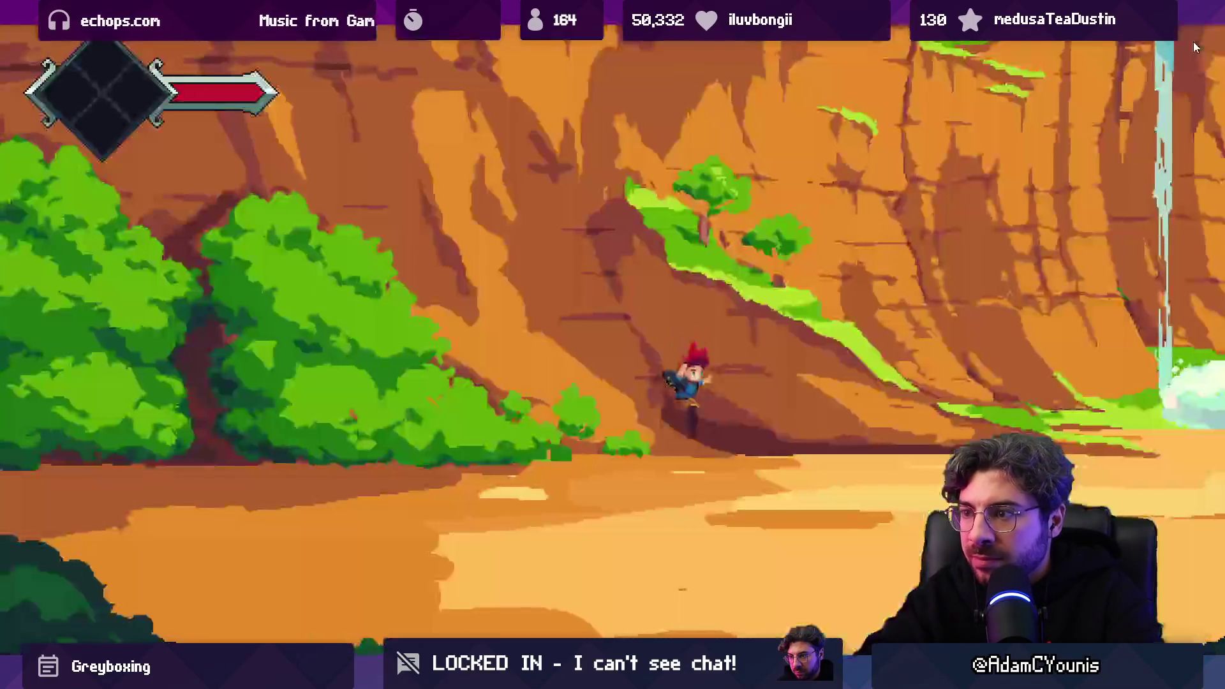
key(Right)
key(Right)
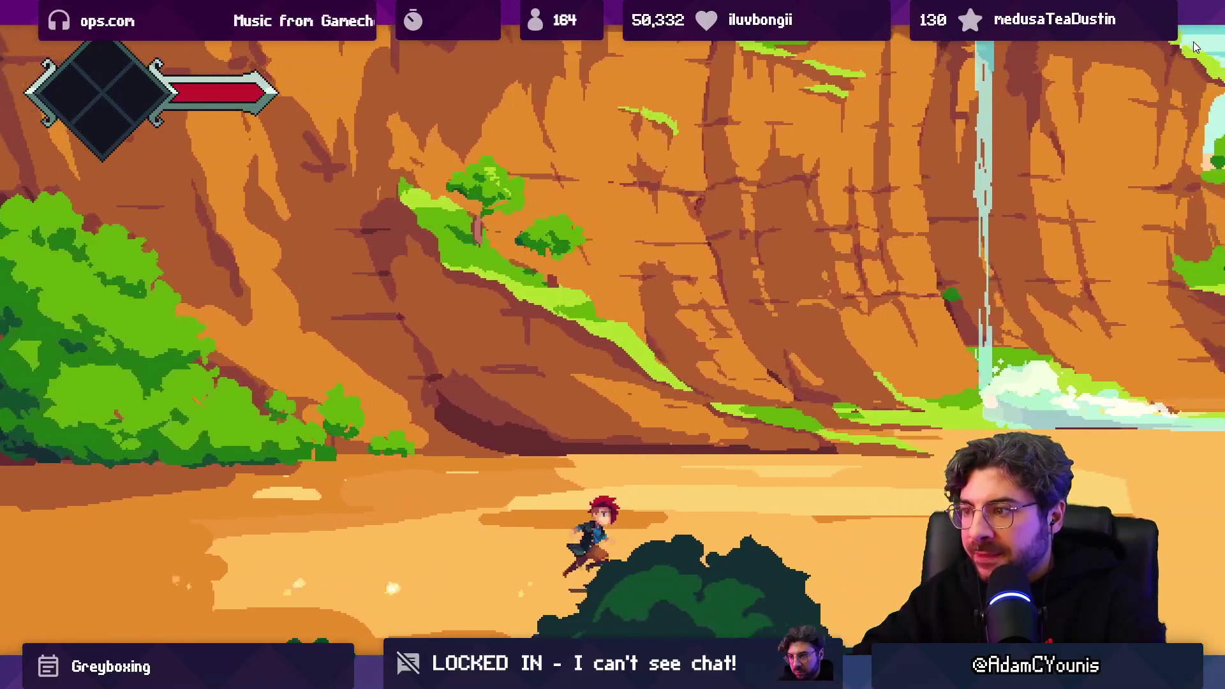
key(Escape)
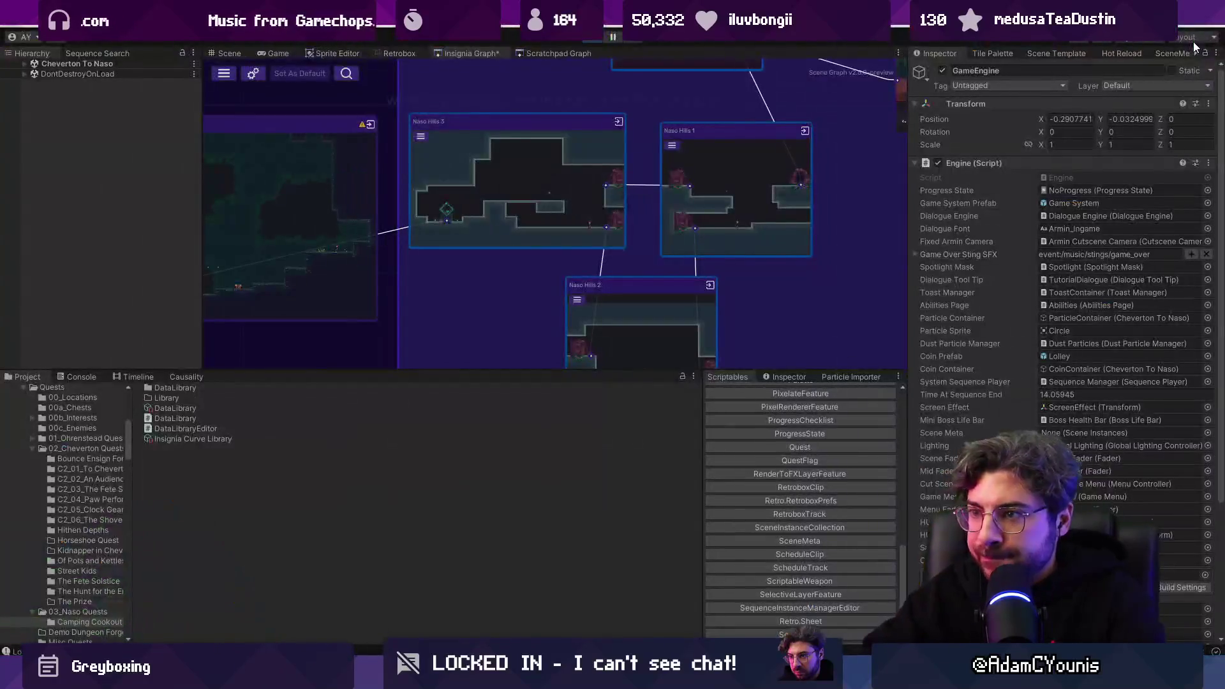
Step: Stop playing, zoom the Insignia Graph to the Crucible - Slide Trial node, and load it
drag(757, 192, 591, 196)
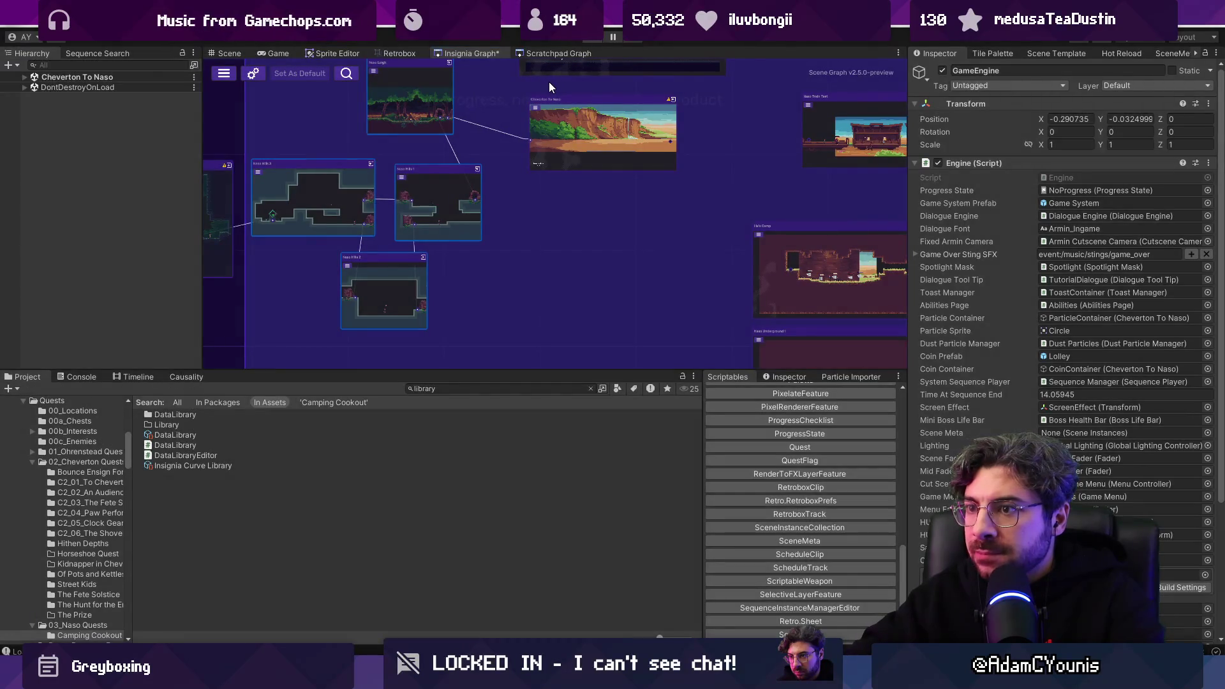
key(ctrl+p)
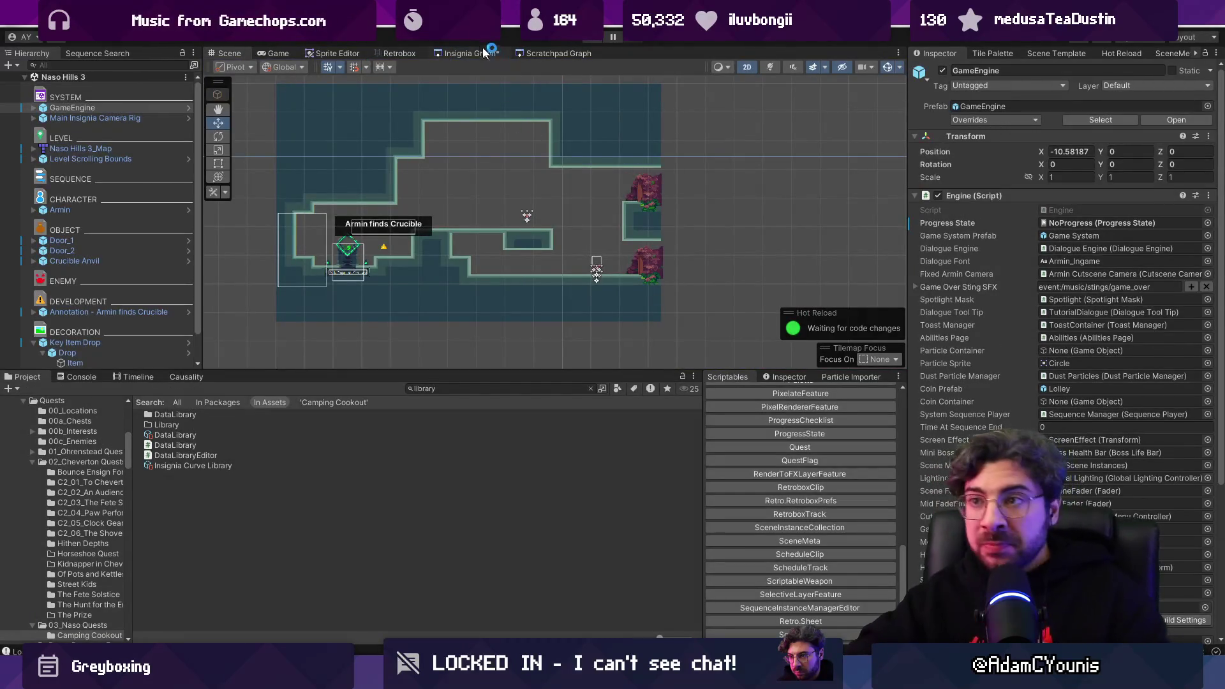
click(479, 54)
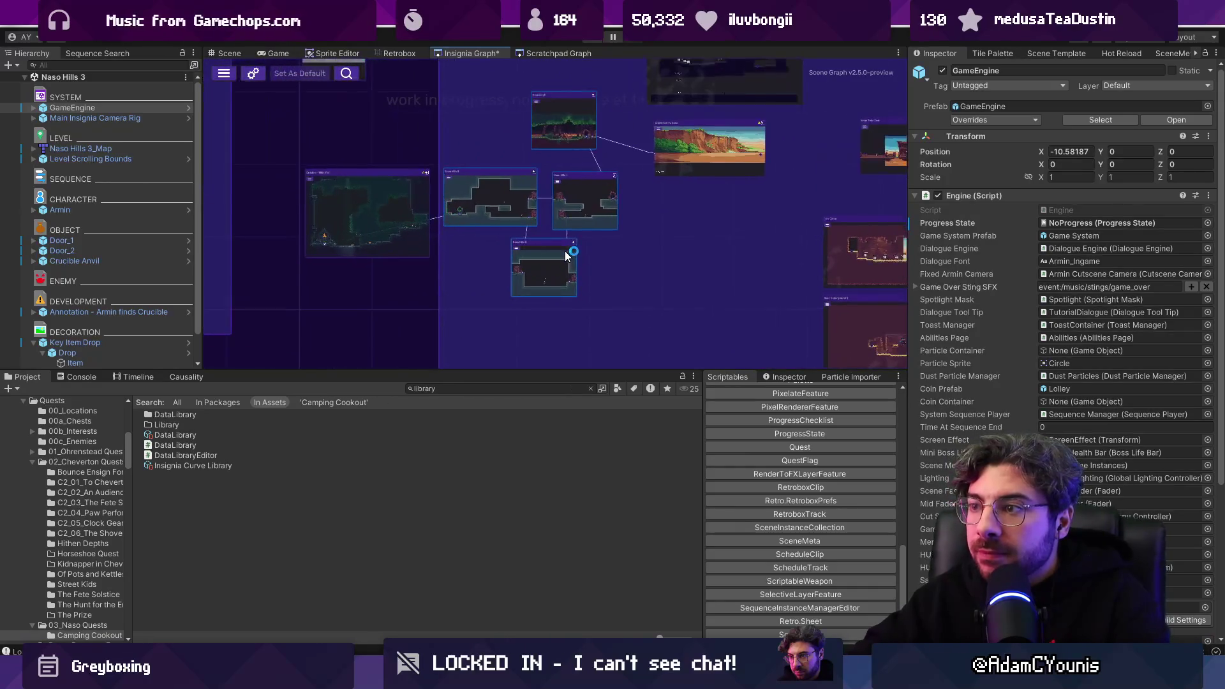
click(455, 222)
scroll(421, 211, up, 4)
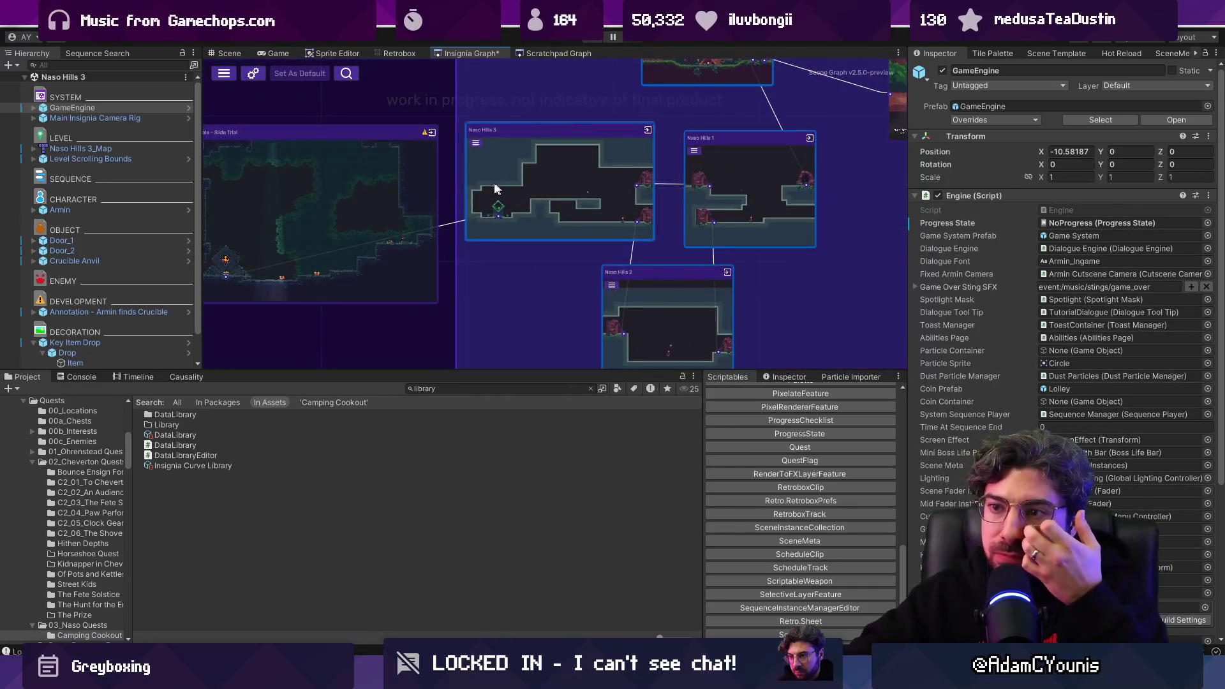
click(413, 189)
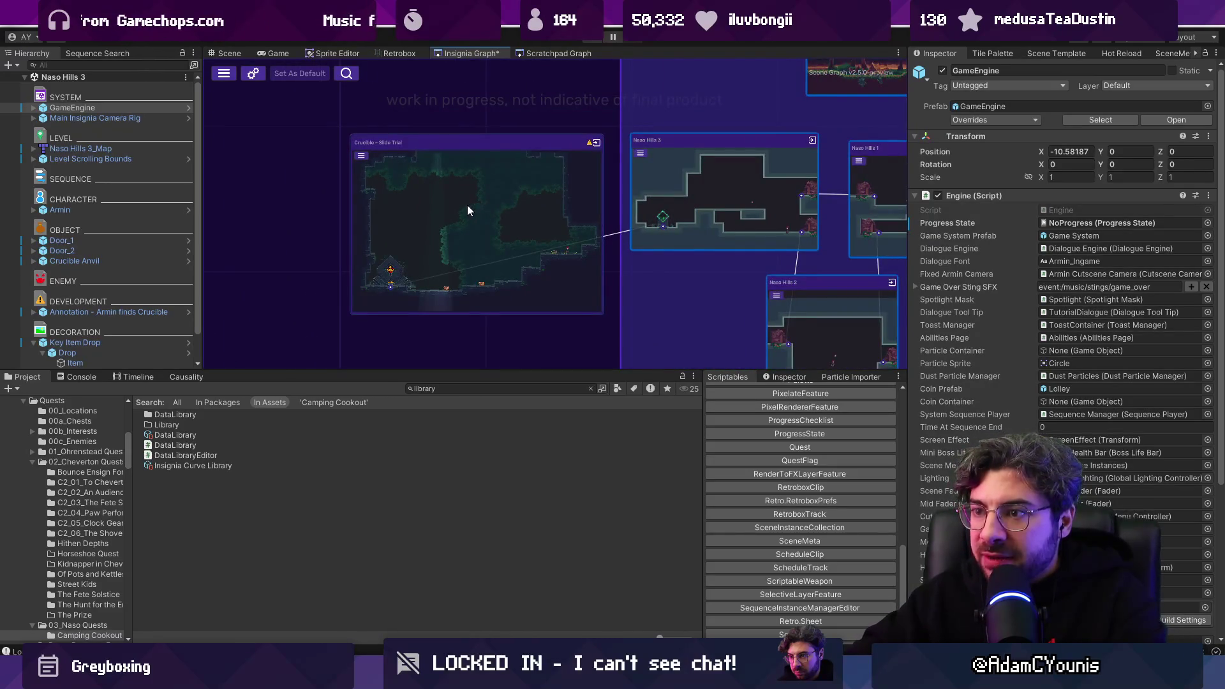
double_click(467, 205)
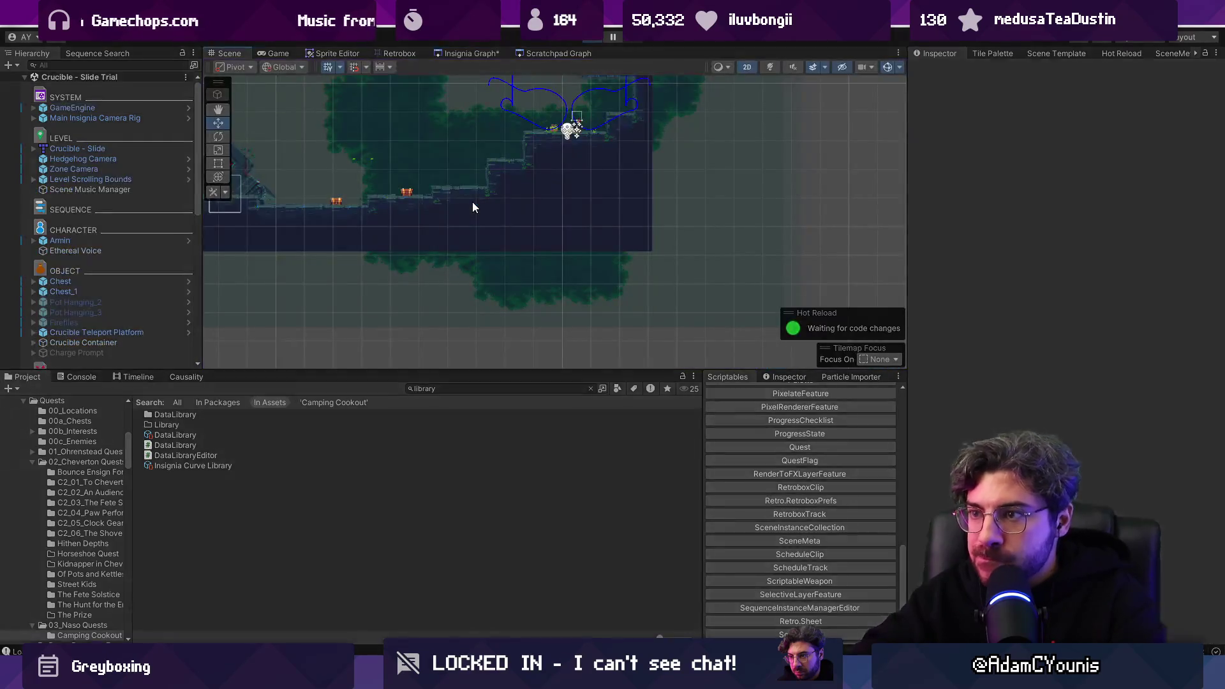
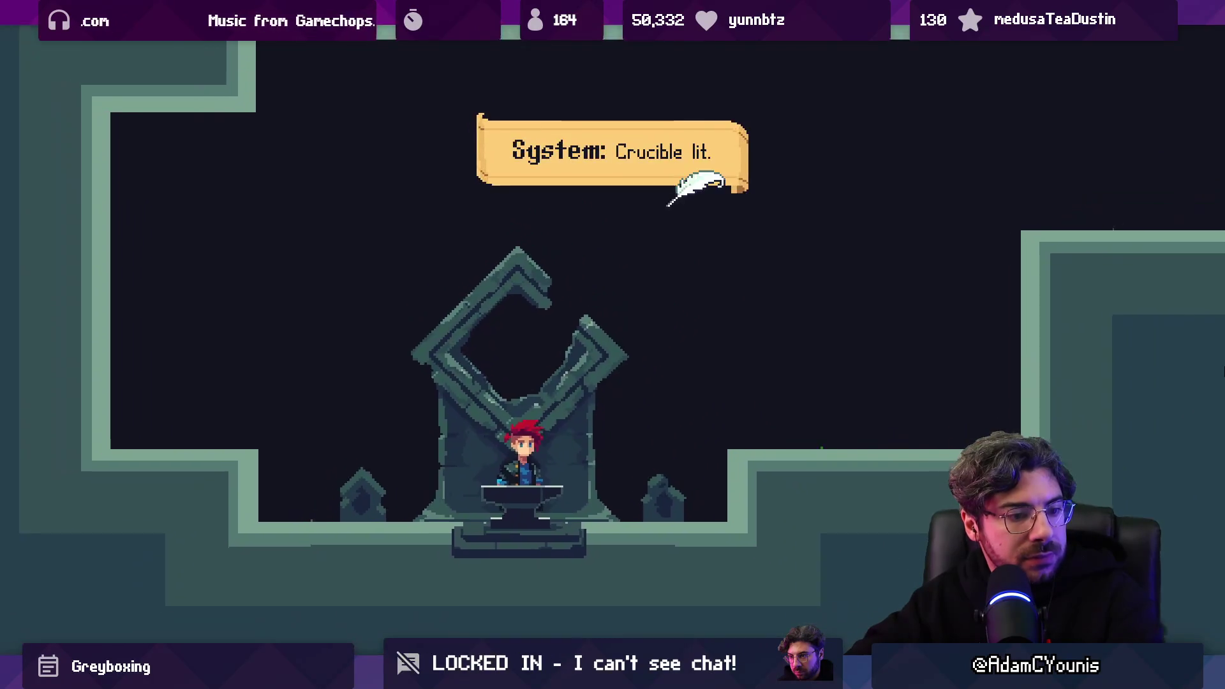
Step: Dismiss the system dialogue, then zoom the world map on the current room and close it
key(space)
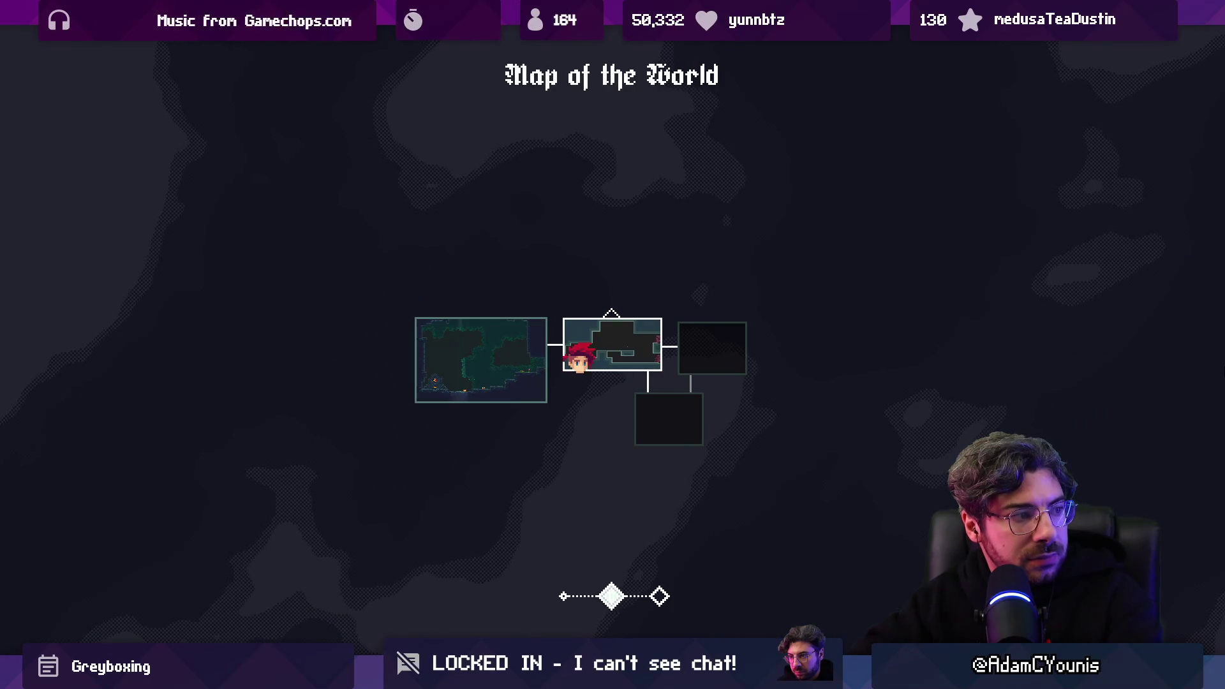
key(e)
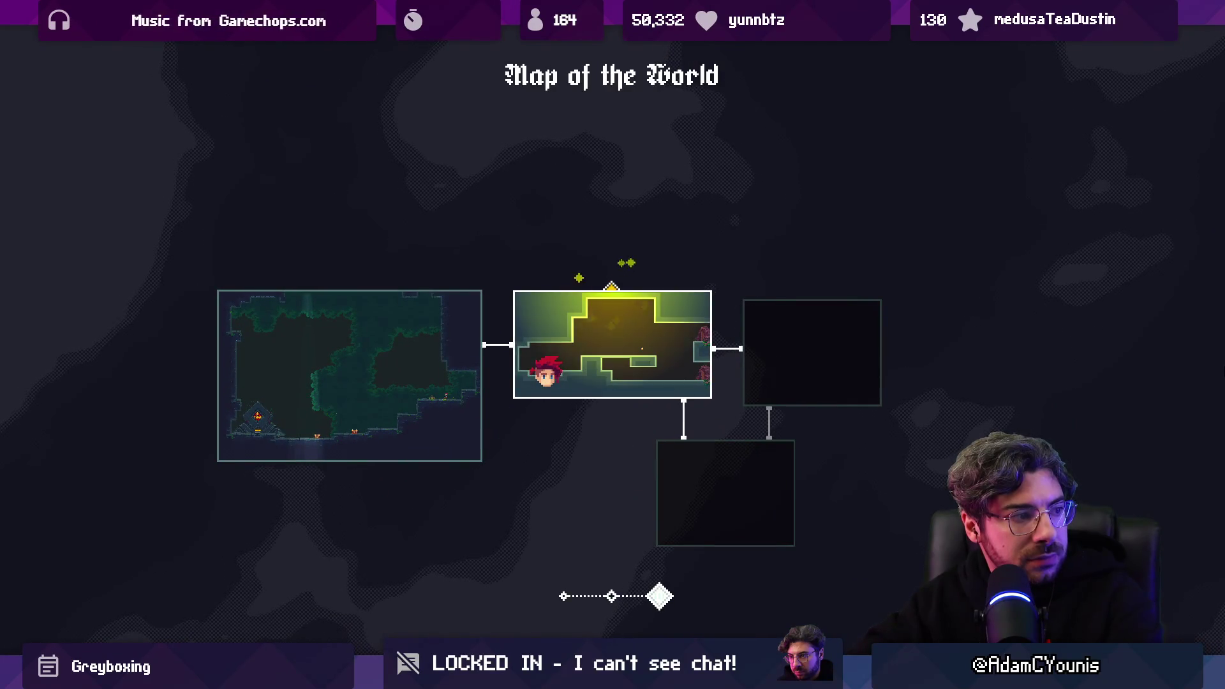
key(Escape)
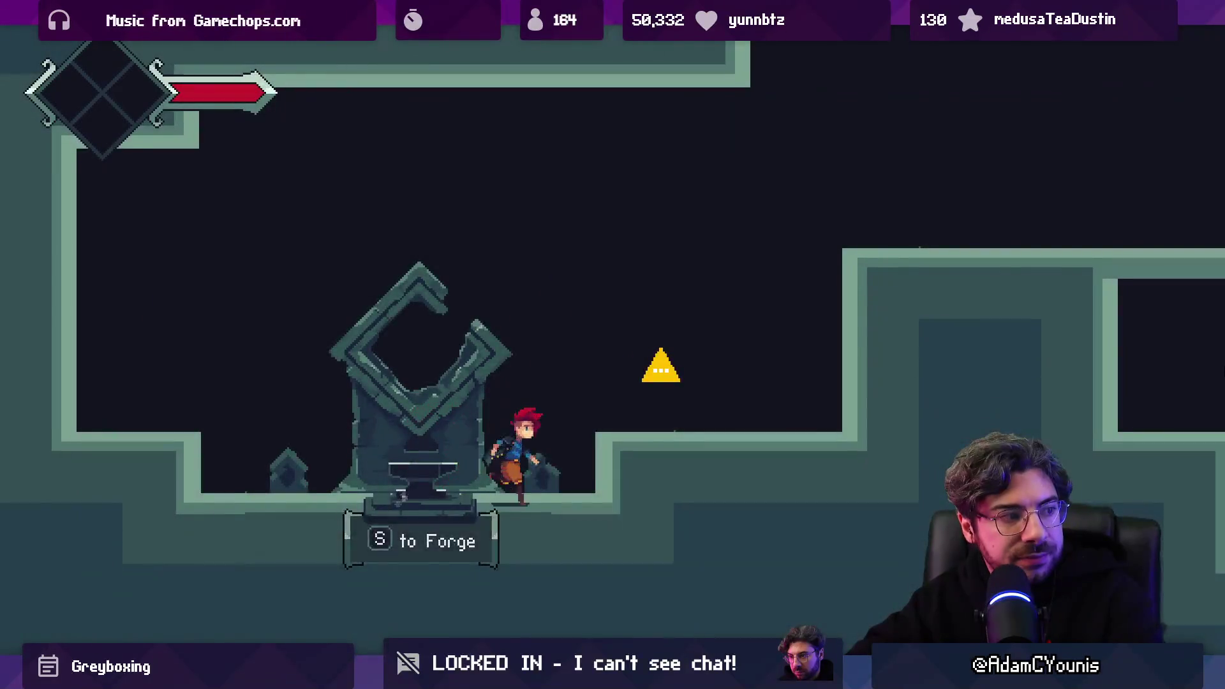
Step: Move right from the anvil, jump onto the higher ledge, and exit the fullscreen Game view
key(Right)
key(space)
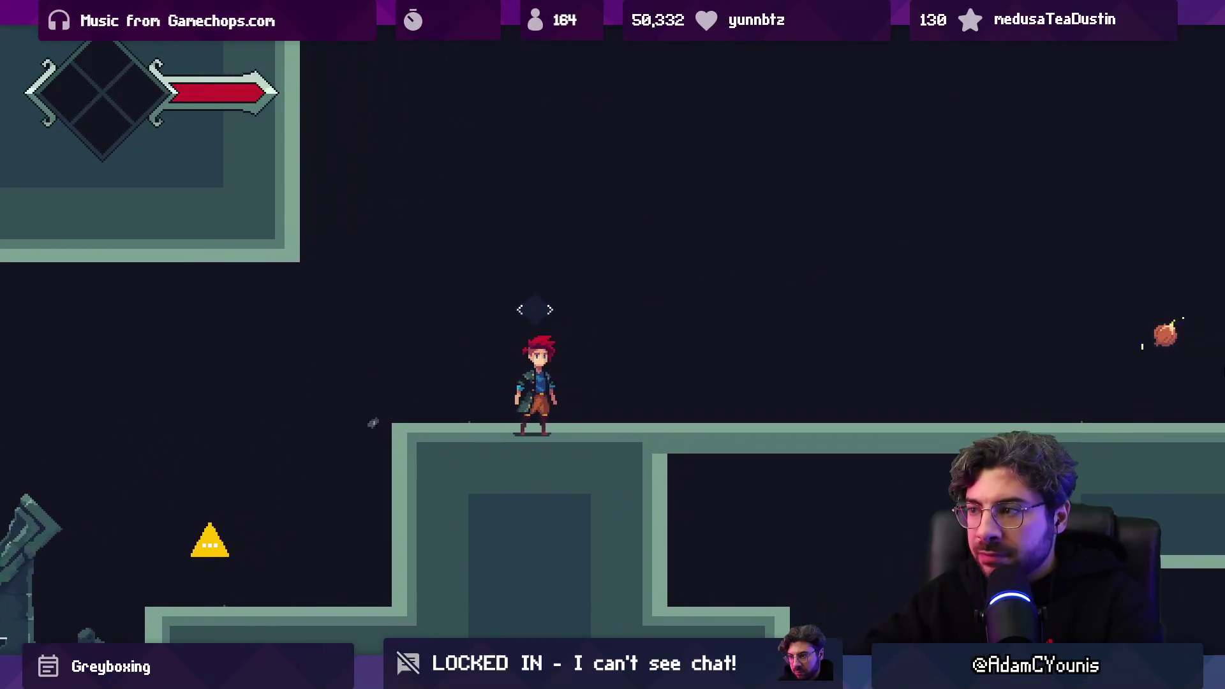
key(shift+space)
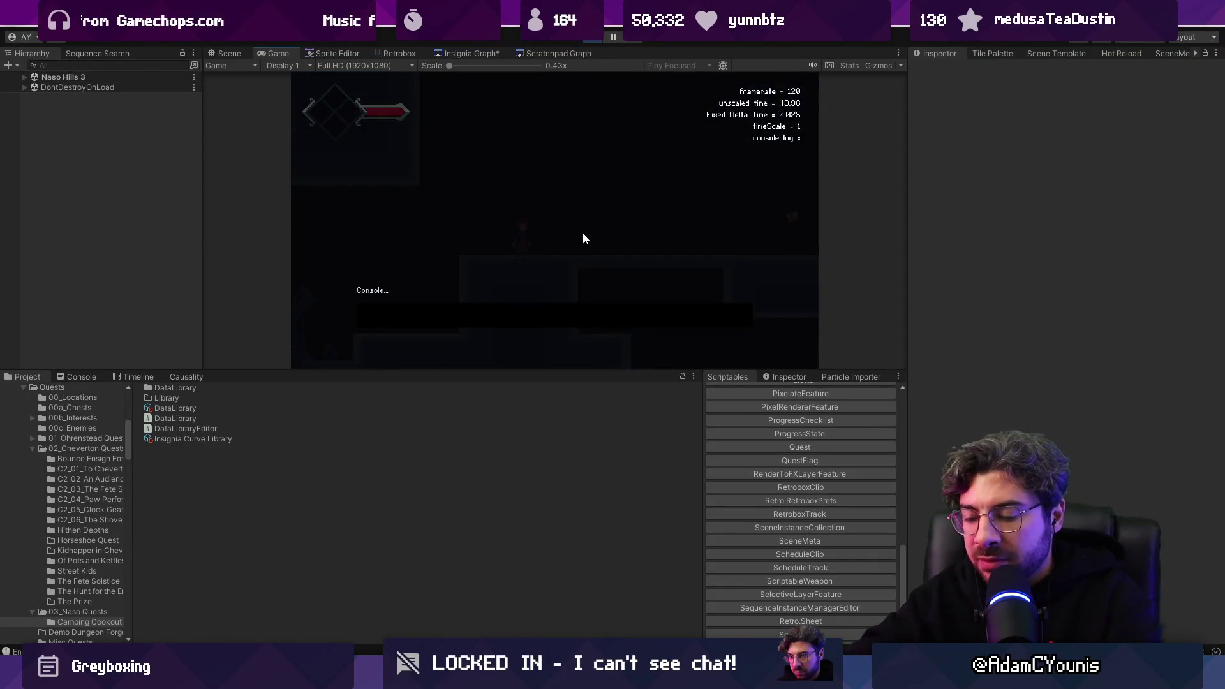
Step: Walk right, enlarge the Game view, and inspect the GameEngine object under DontDestroyOnLoad
key(Right)
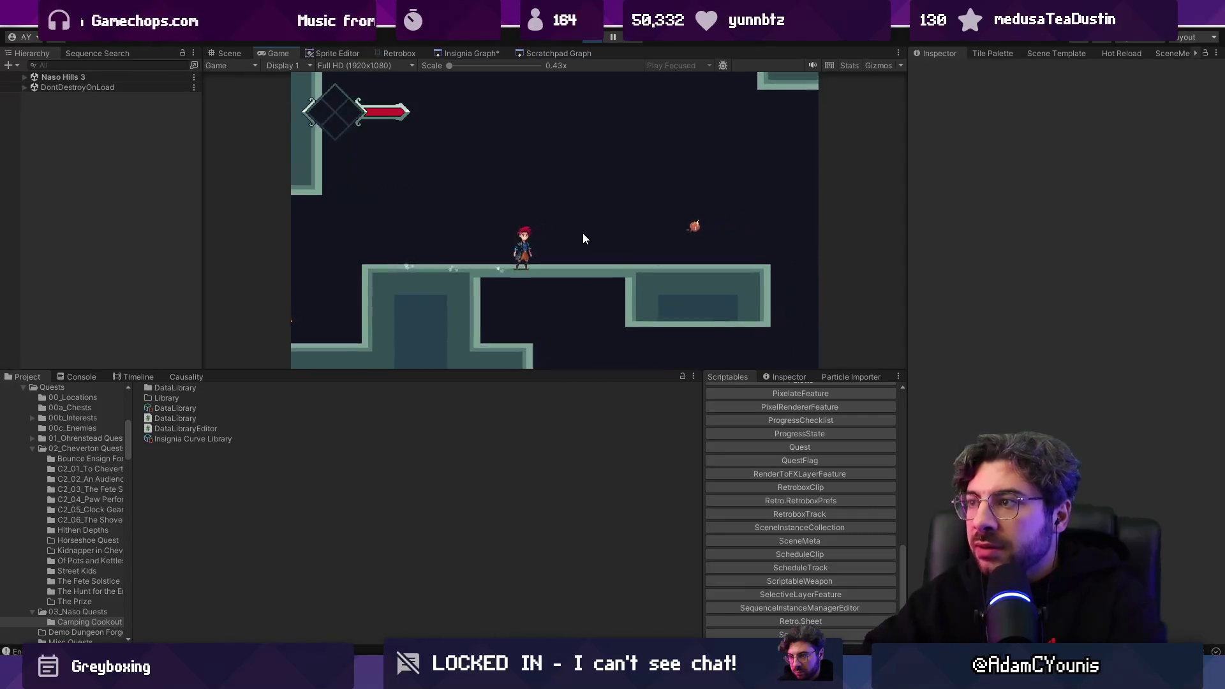
mouse_move(604, 371)
mouse_down()
mouse_move(568, 442)
mouse_move(533, 440)
mouse_up()
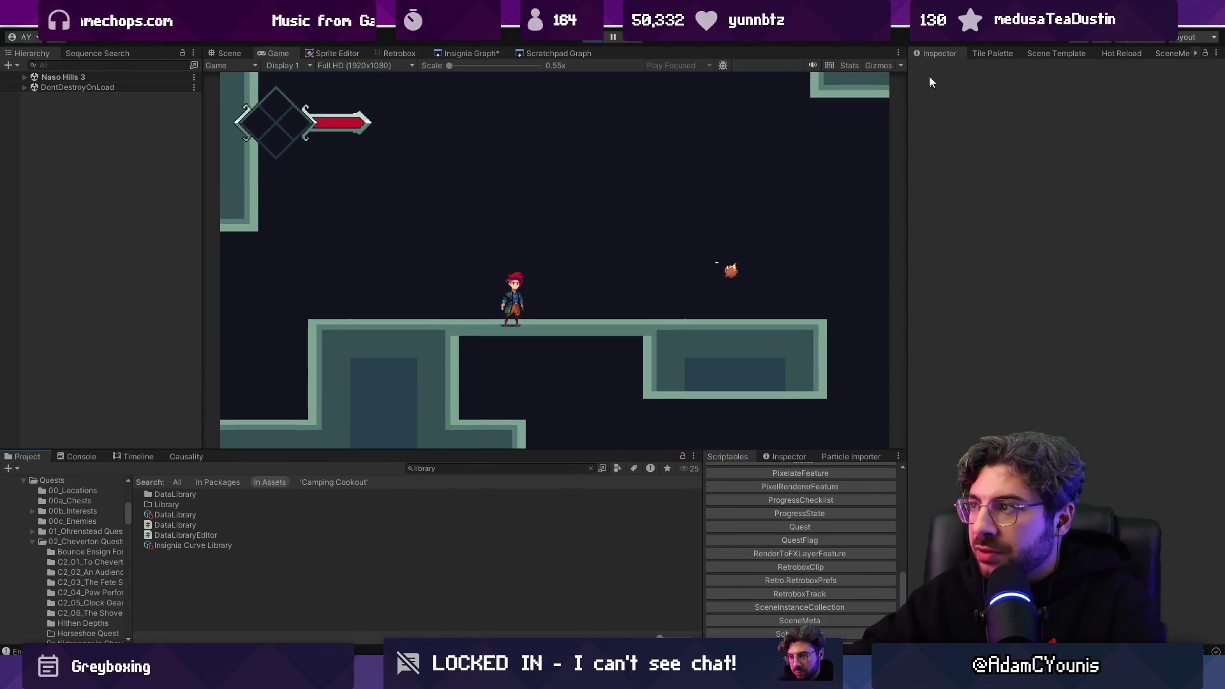
click(24, 77)
click(74, 107)
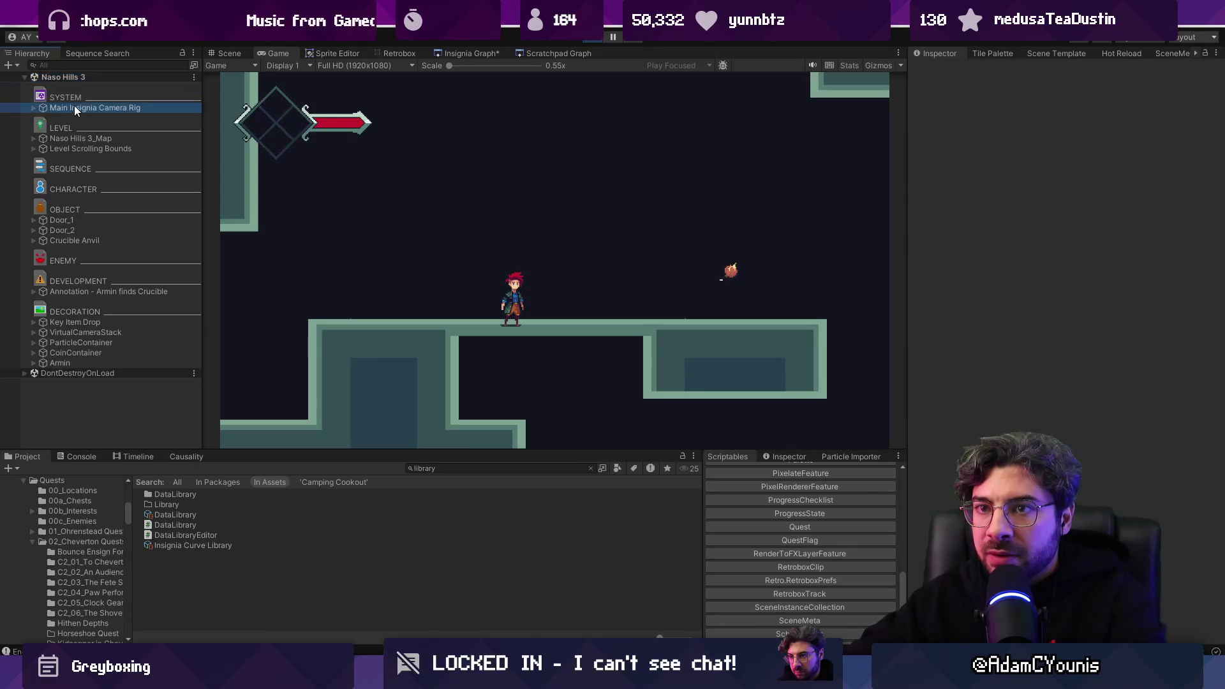
click(25, 373)
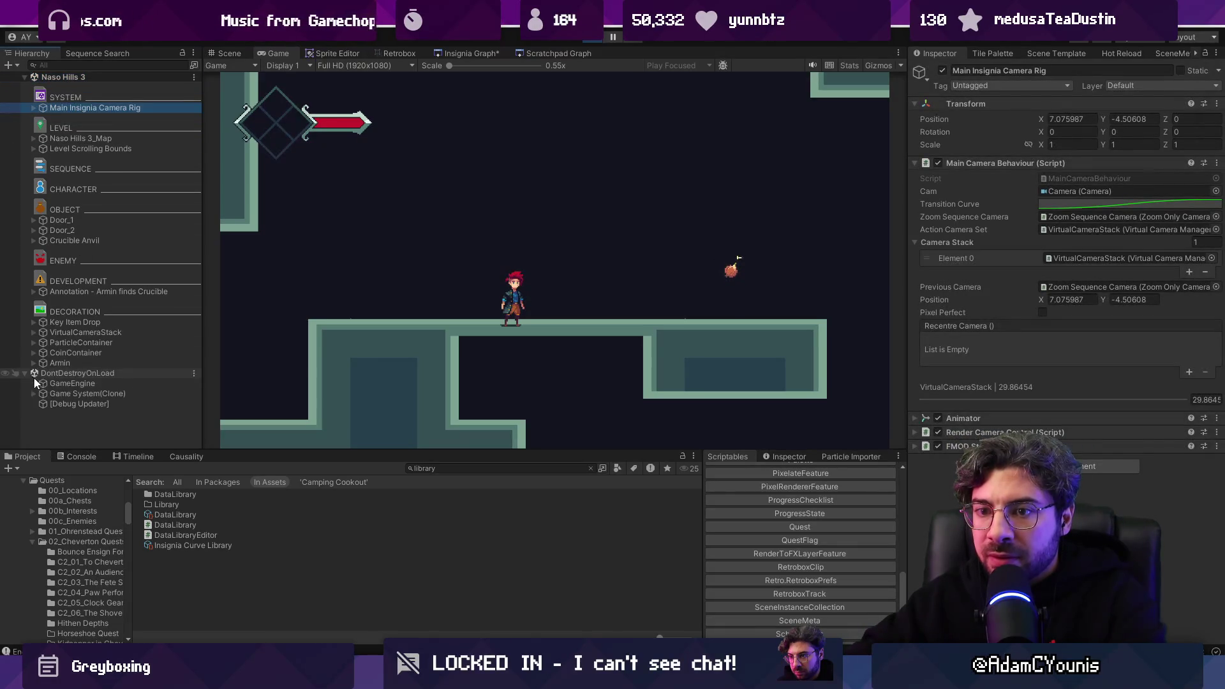
click(72, 383)
Step: Open the Demo - Part 2 progress state and view the Chapter 2 - Cheverton Checklist
click(1062, 190)
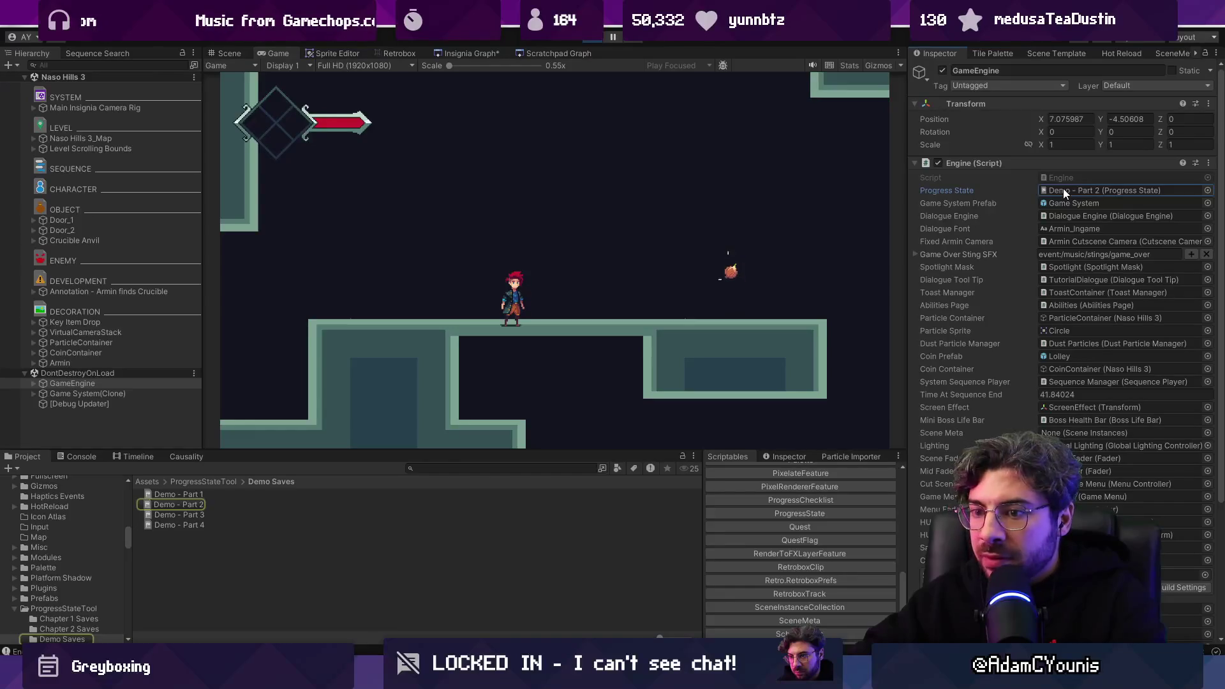
scroll(768, 483, up, 15)
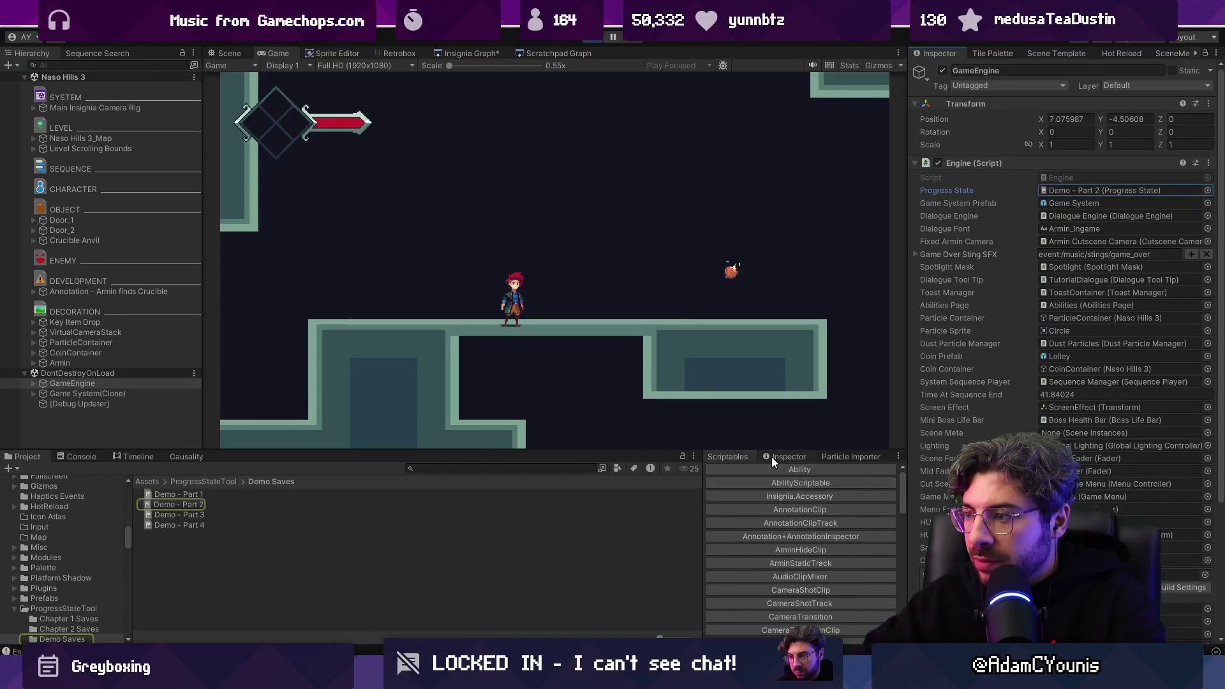
click(771, 457)
drag(663, 451, 663, 299)
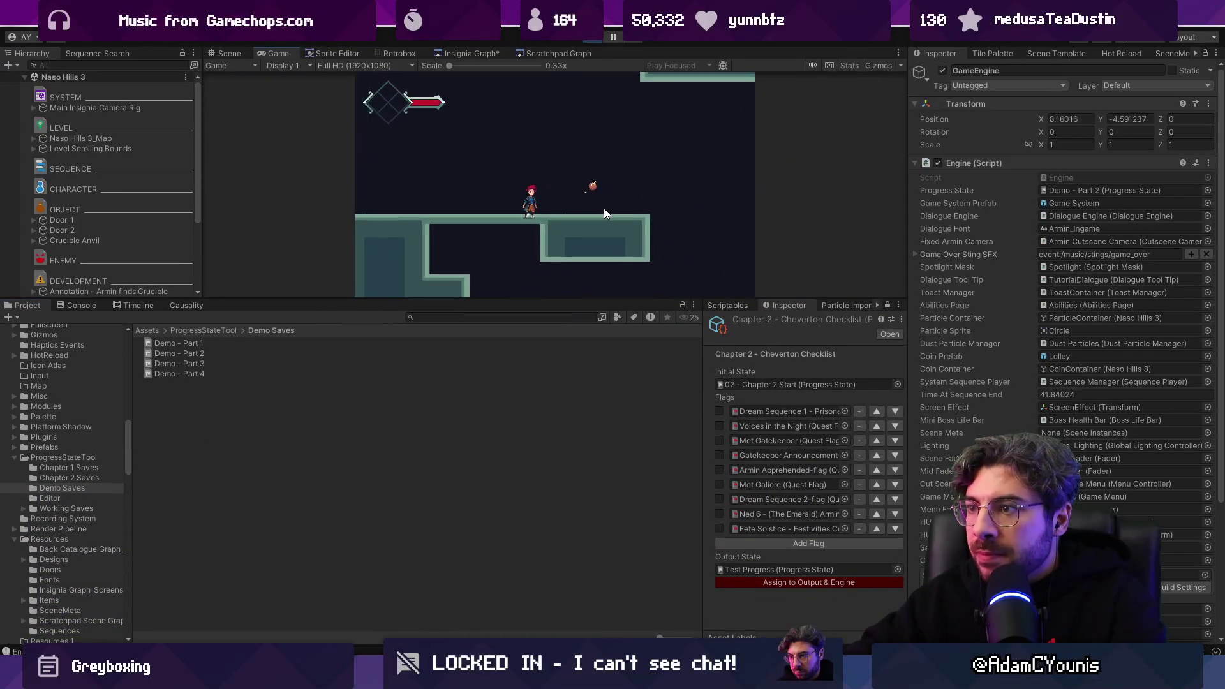
Step: Search the Project for 'slide enemy' and drag the Slide Enemy Wrapper into the scene
click(486, 317)
text(slide enemy)
click(225, 53)
mouse_move(191, 343)
mouse_down()
mouse_move(219, 338)
mouse_move(414, 204)
mouse_move(552, 156)
mouse_up()
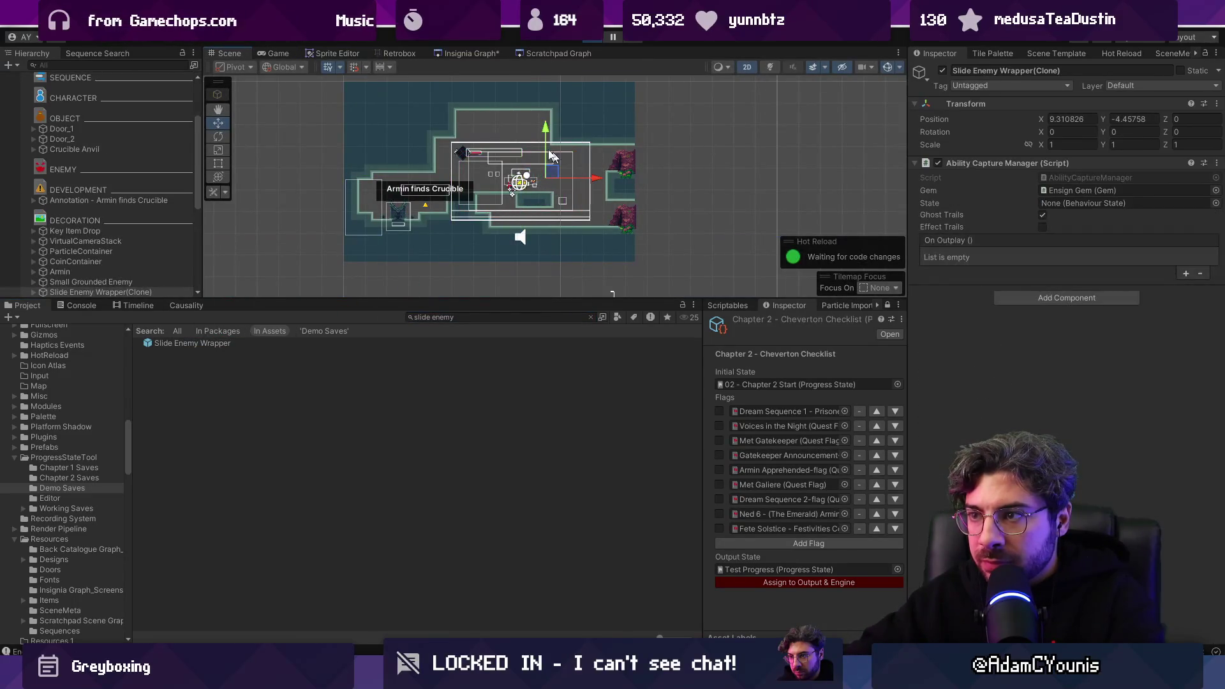
Step: Expand the Slide Enemy Wrapper(Clone) and inspect its Ensign Gem components in the Game tab
click(282, 52)
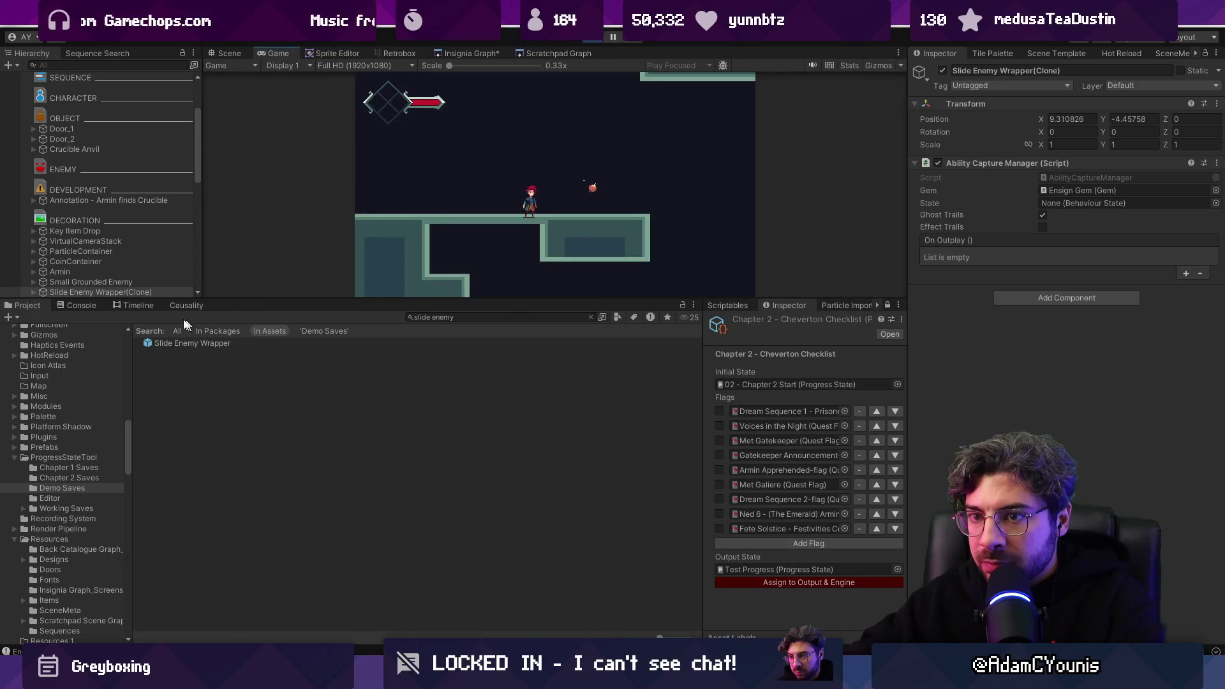
click(34, 292)
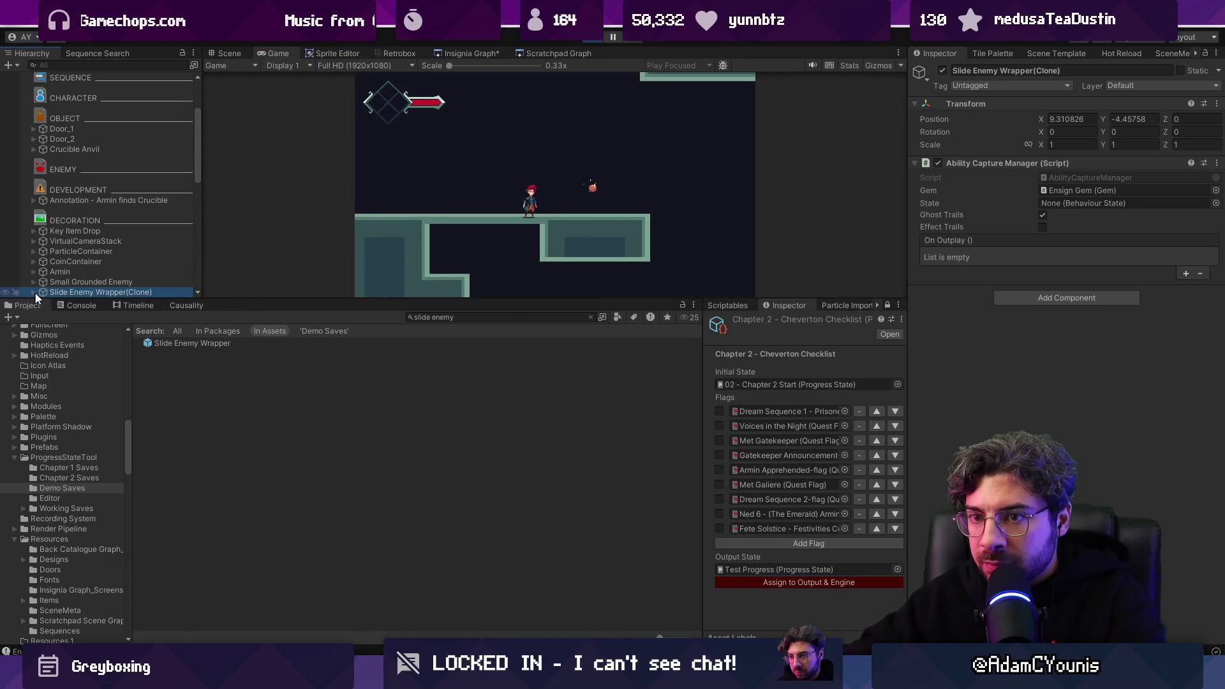
click(34, 292)
scroll(89, 277, down, 6)
click(64, 111)
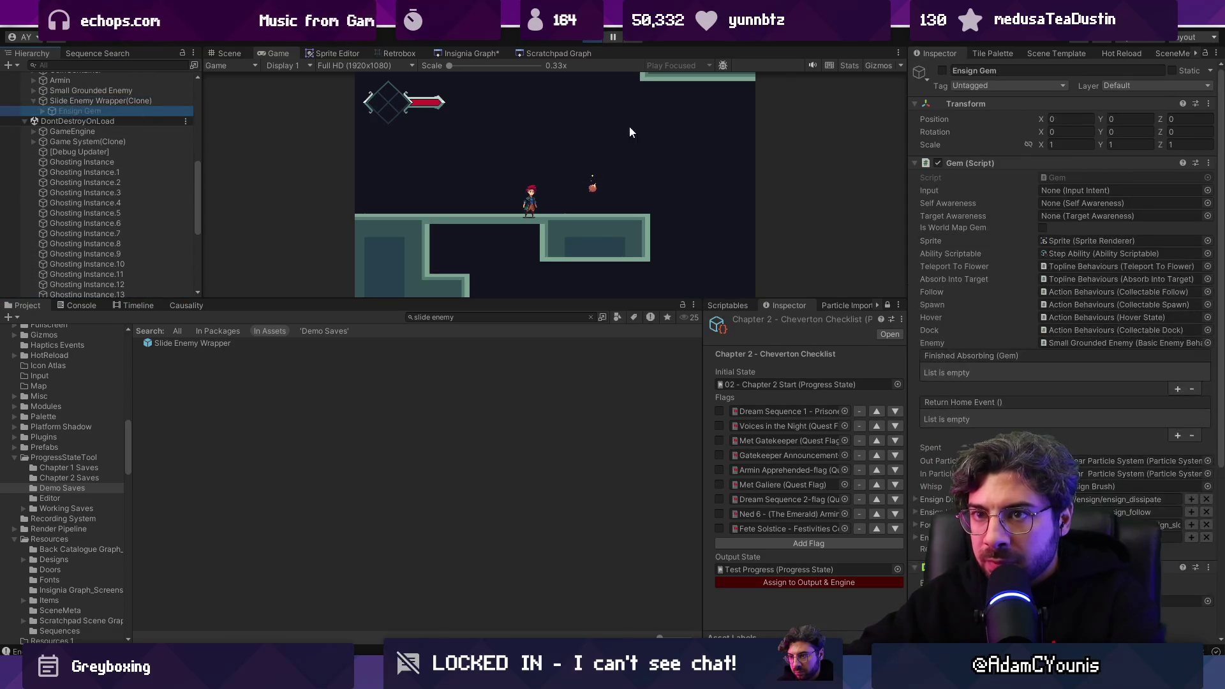
click(128, 101)
click(128, 113)
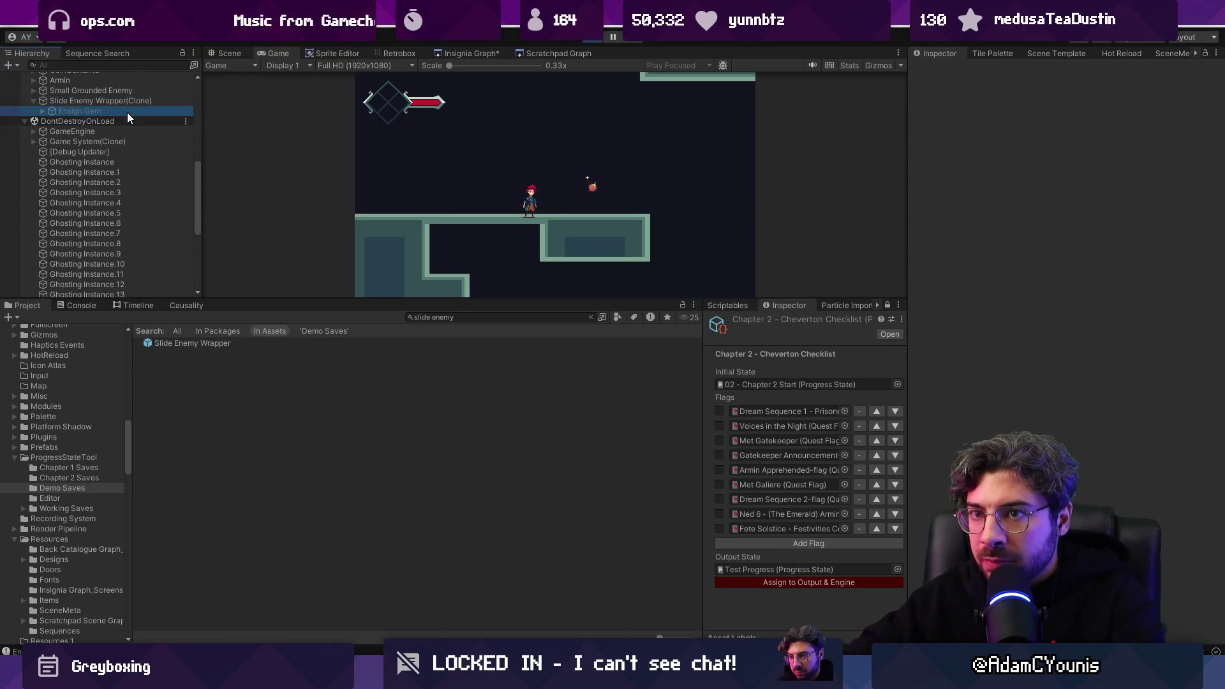
click(670, 126)
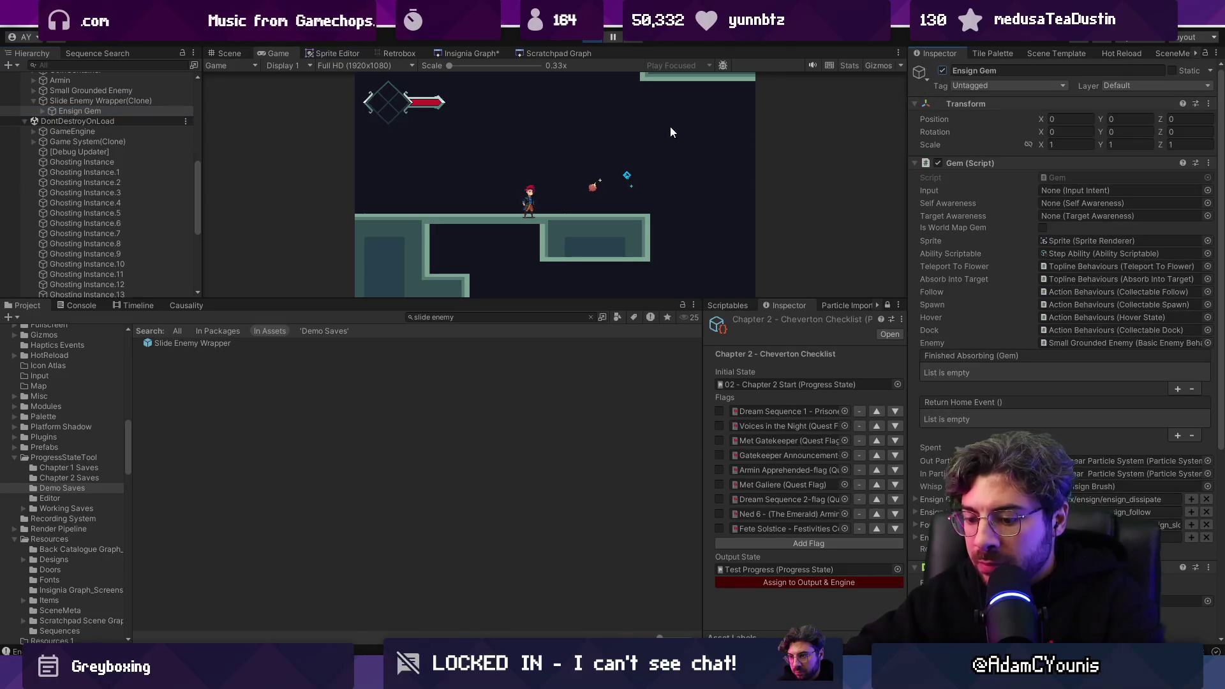
Step: Play the game fullscreen, restore the editor layout, and stop Play mode
key(shift+space)
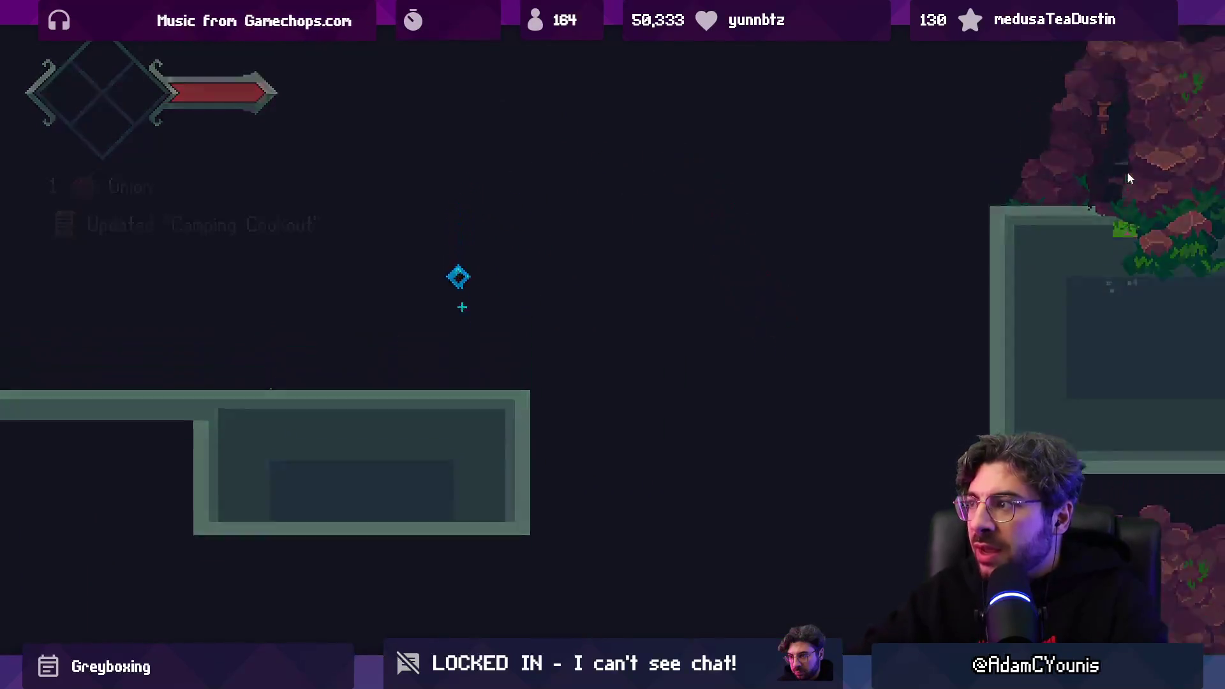
key(shift+space)
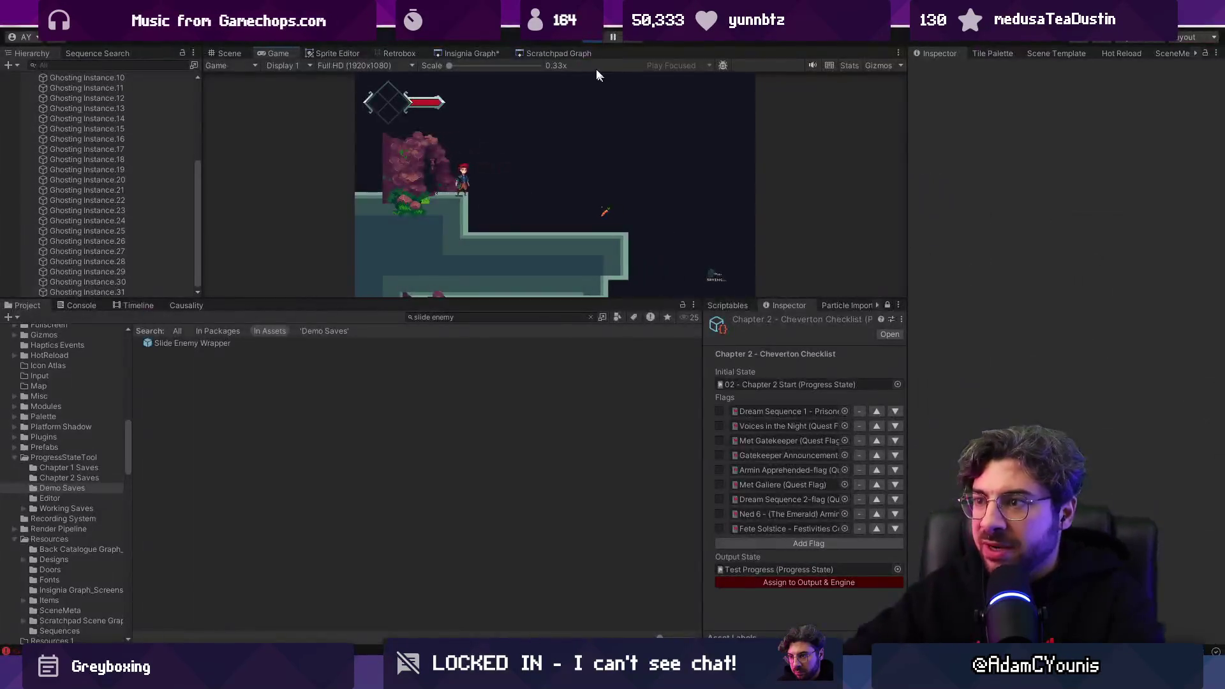
click(587, 40)
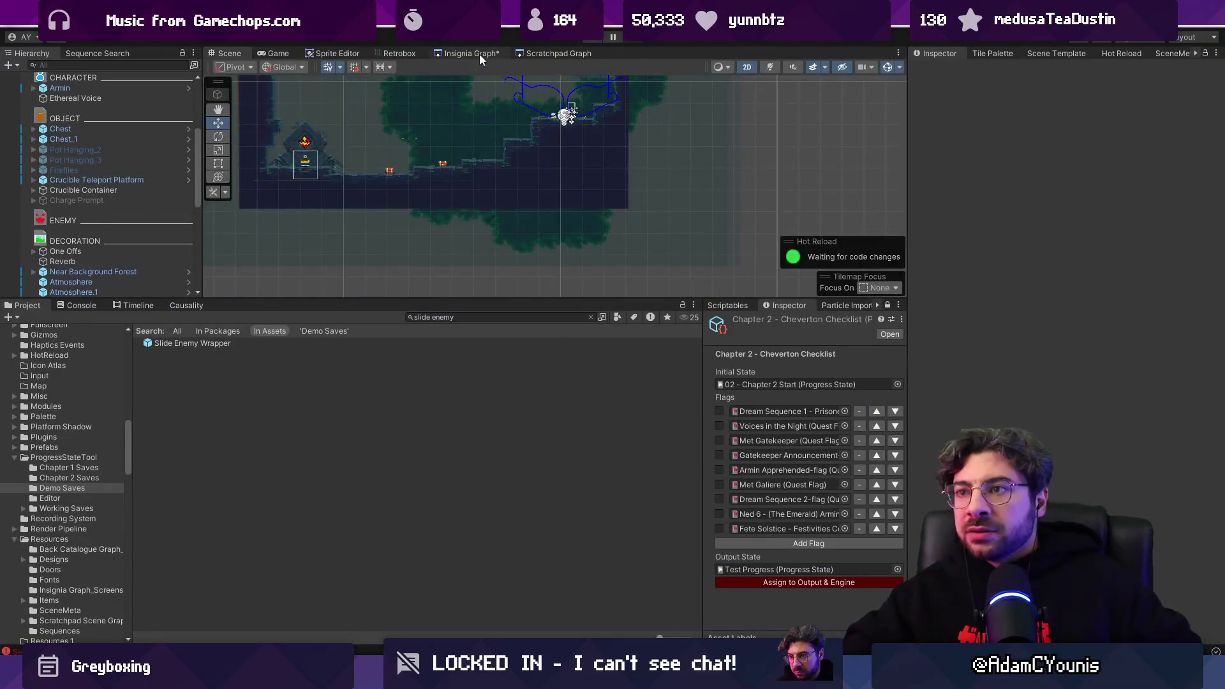
Step: Open and enlarge the Insignia Graph, then navigate to the Naso Leigh room
click(480, 53)
drag(499, 297, 500, 460)
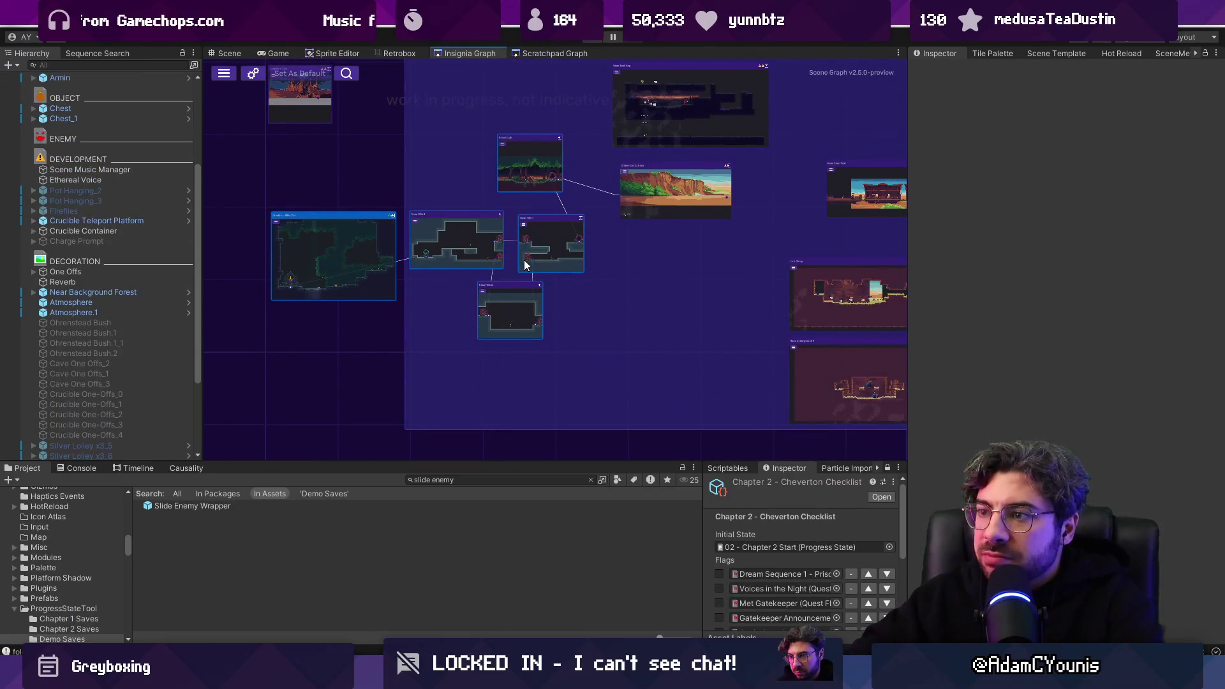
scroll(554, 252, up, 5)
scroll(526, 308, down, 3)
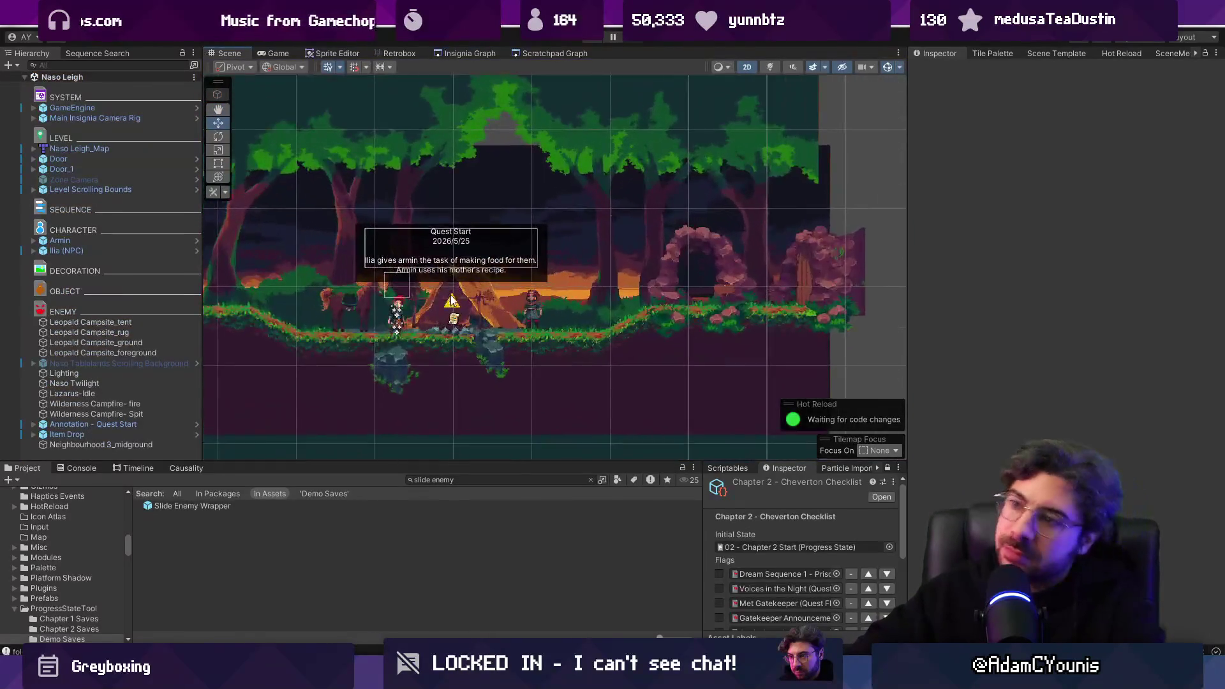
scroll(451, 300, up, 2)
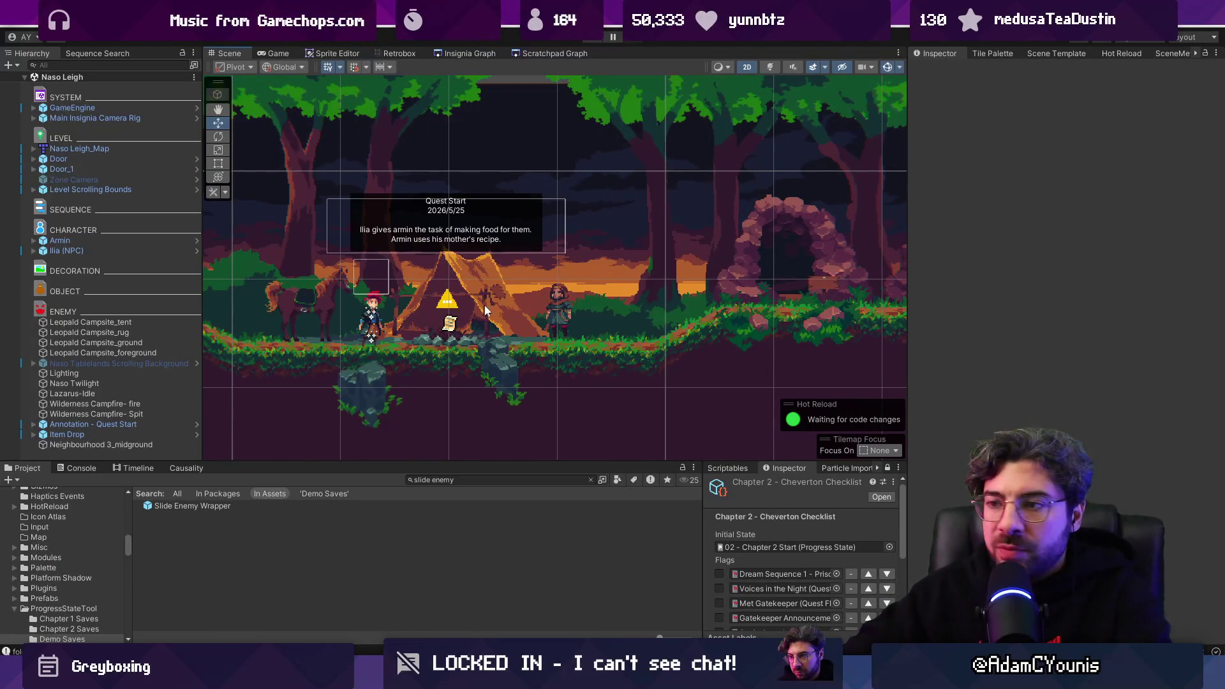
Step: Inspect Annotation - Quest Start, then enlarge the Scene view and clear the selection
click(457, 306)
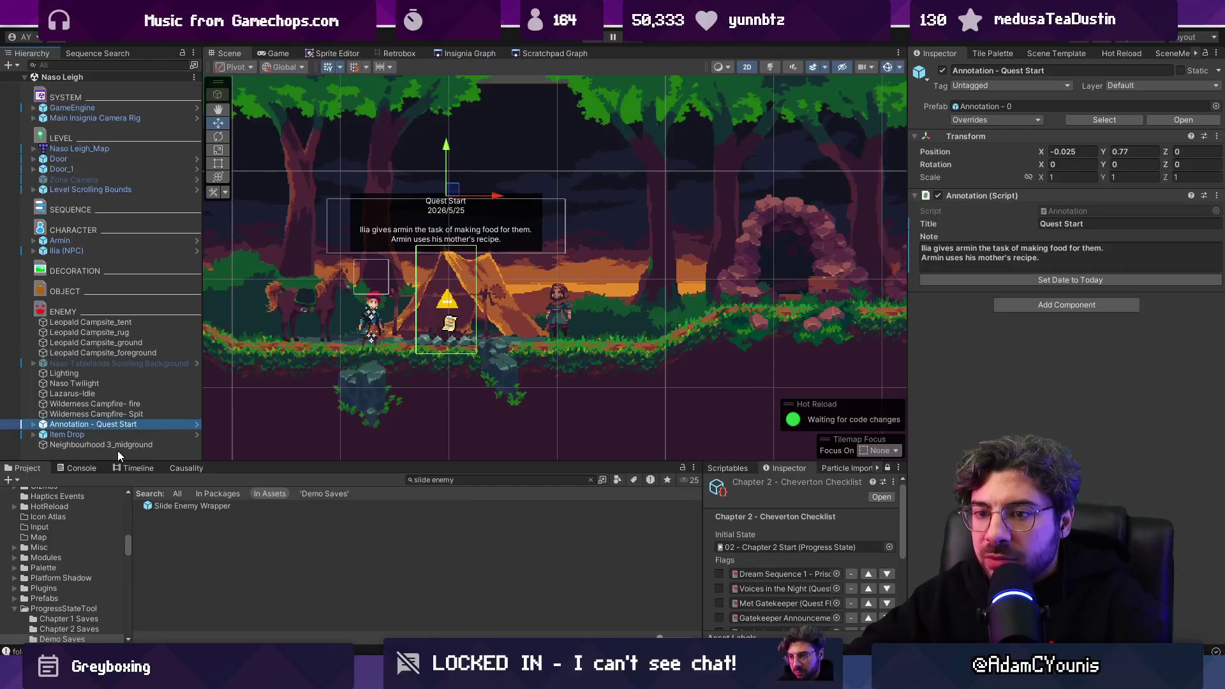
drag(272, 460, 276, 513)
click(116, 481)
Step: Create an empty Hierarchy object named Finished Cookout Toggle
right_click(116, 481)
click(74, 468)
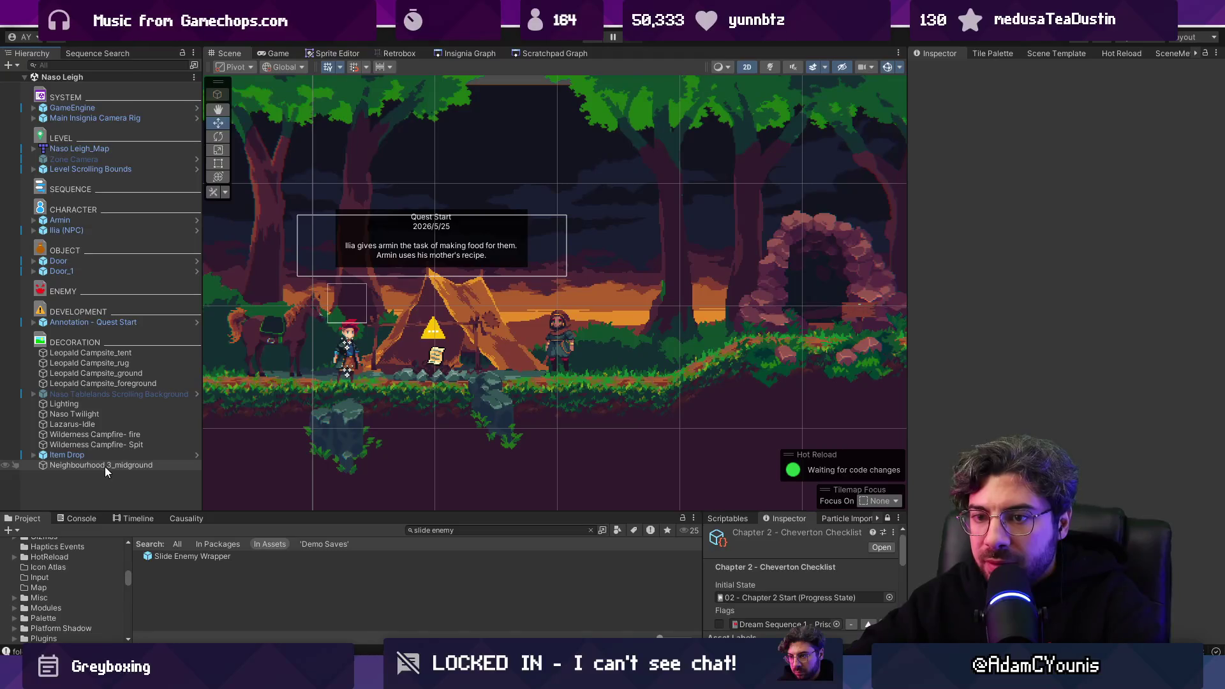
right_click(109, 478)
click(88, 483)
right_click(88, 483)
mouse_move(156, 234)
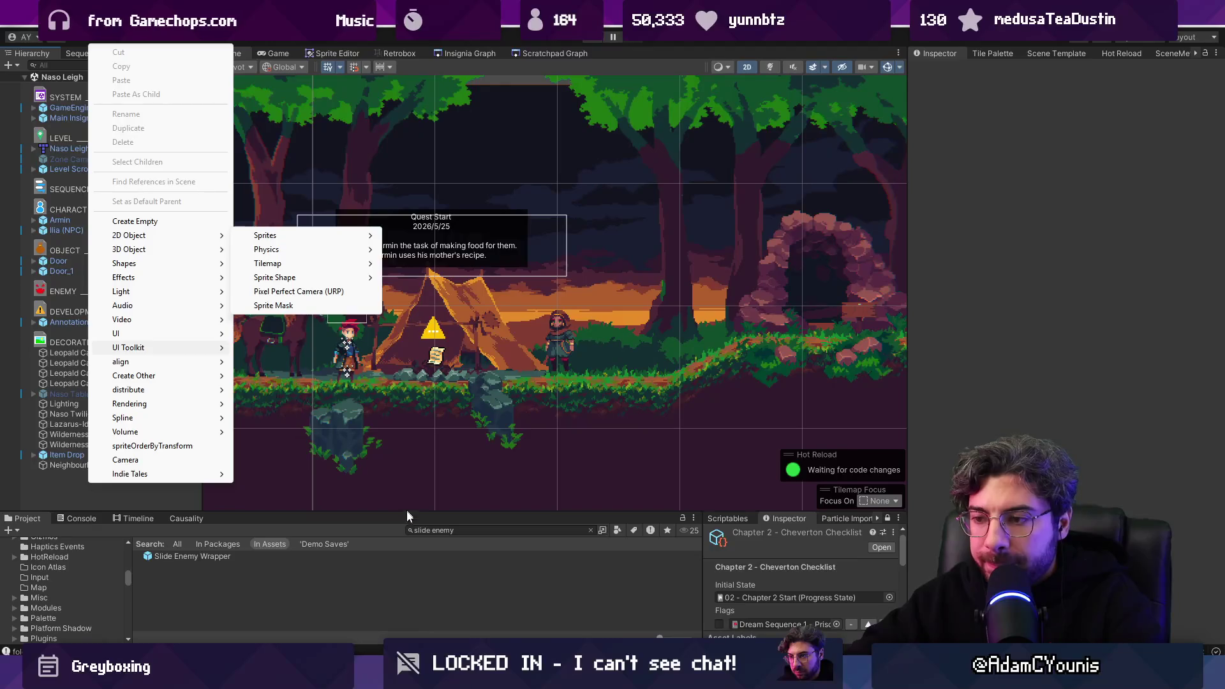
click(407, 510)
right_click(106, 488)
click(195, 223)
text(Q)
text(Finished Cookout To)
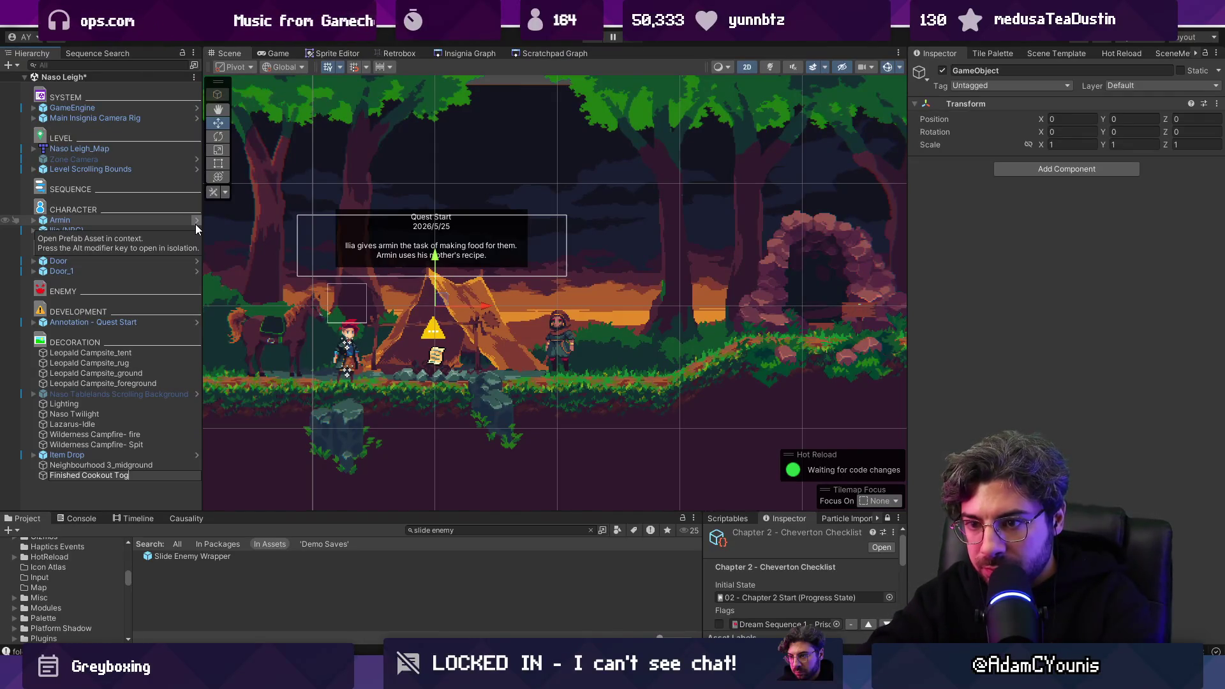
text(gle)
key(Return)
Step: Add Condition Toggle and Condition Behaviour components and link the behaviour to the toggle
click(1050, 171)
text(condition tog)
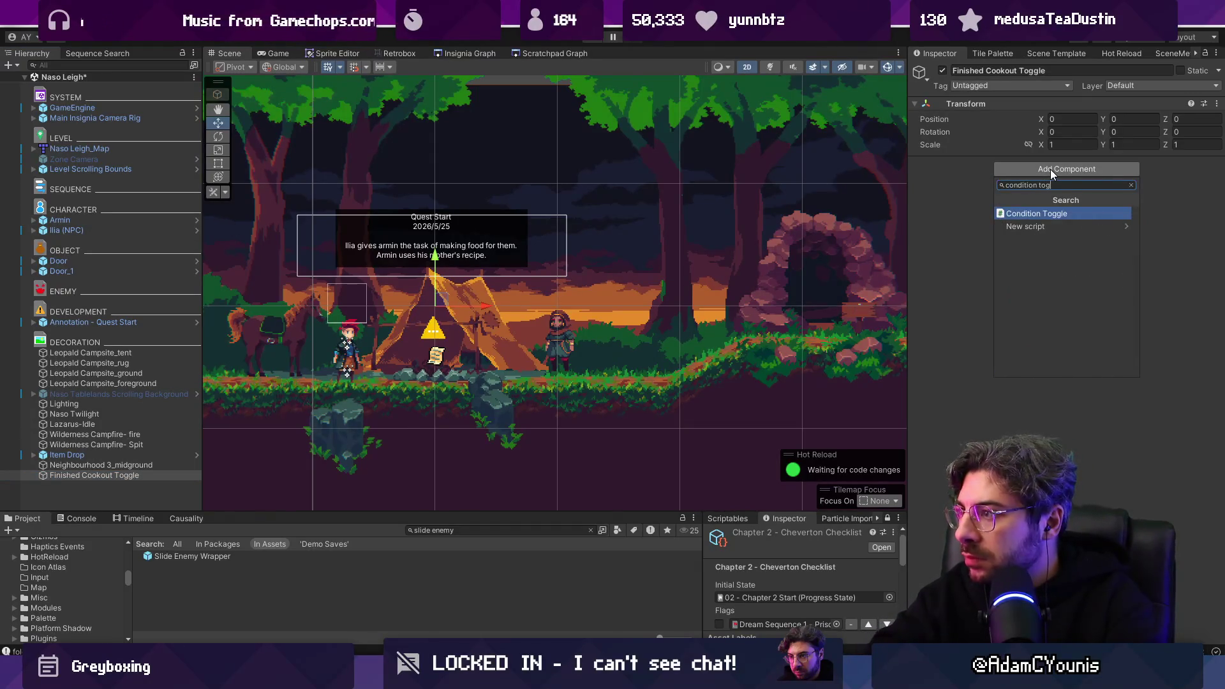
key(Return)
click(1059, 277)
key(BackSpace)
key(BackSpace)
key(BackSpace)
text(on b)
key(Return)
drag(1054, 275, 1079, 190)
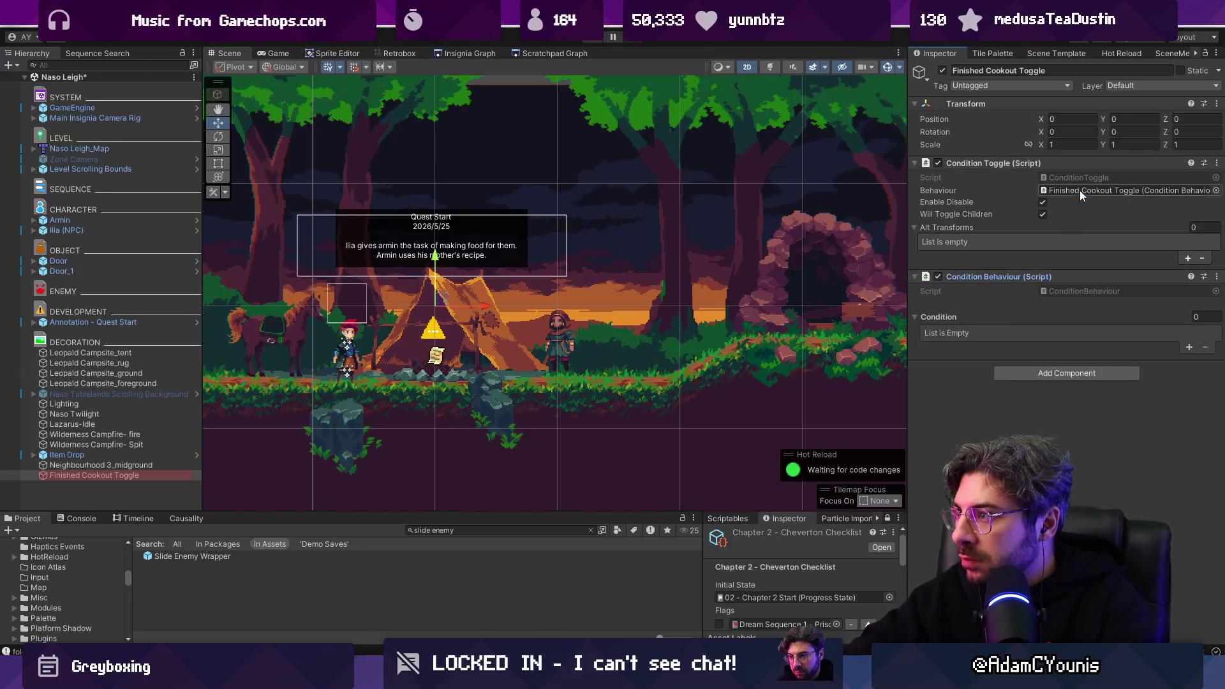
Step: Add a condition entry set to the 'Give Cooked Food to Ilia' quest flag
click(1188, 347)
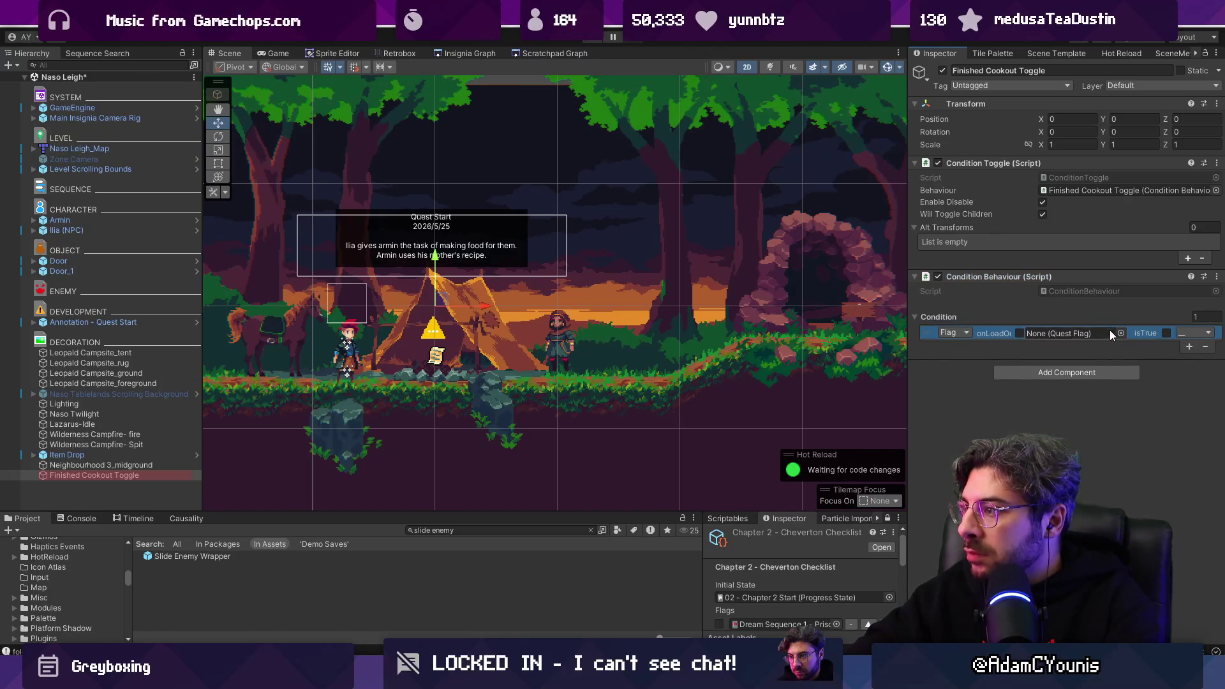
click(1108, 333)
click(1165, 332)
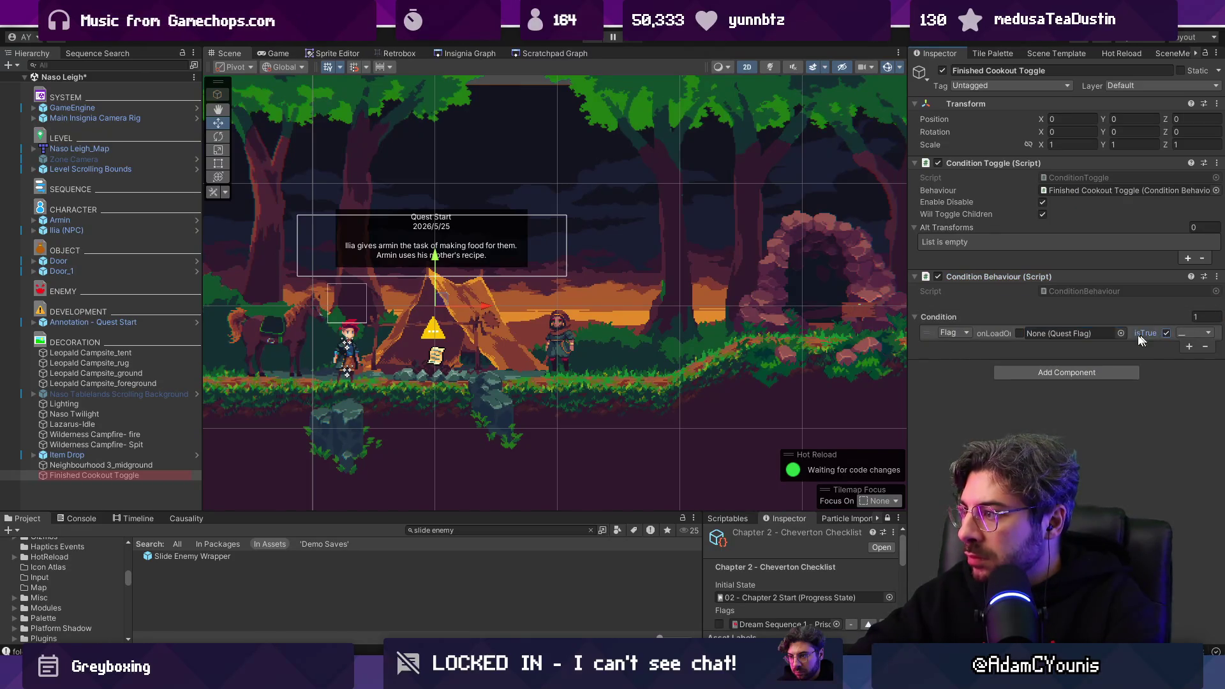
click(1119, 332)
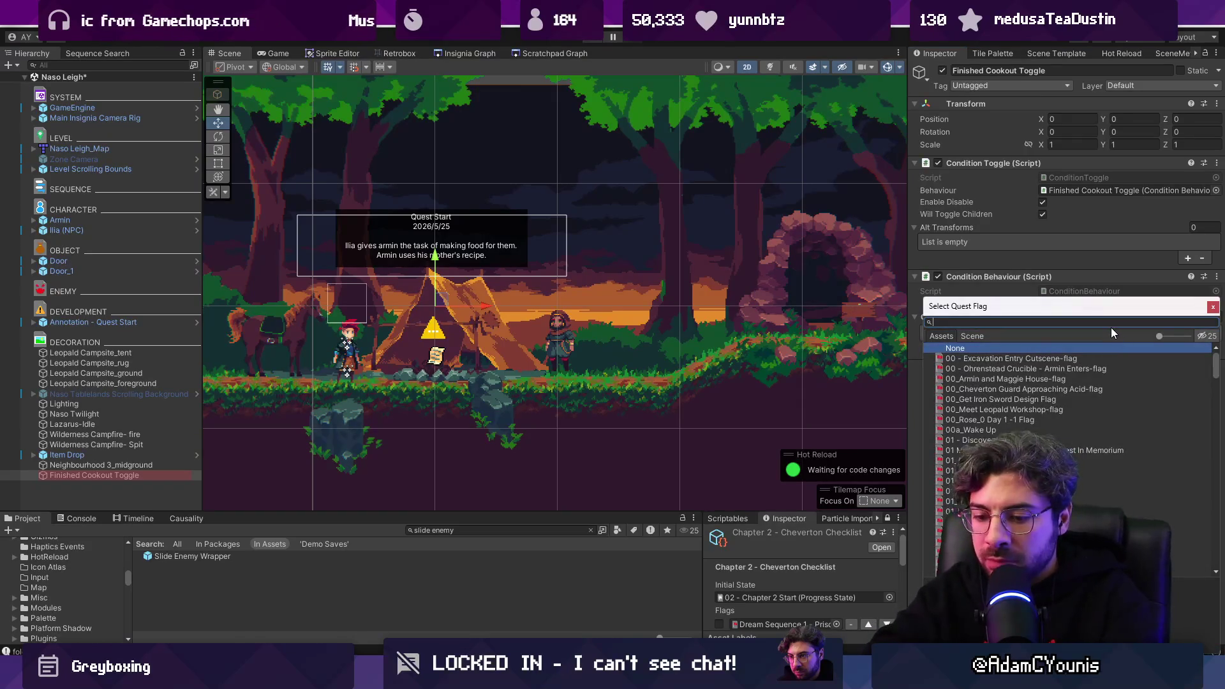
text(cookout)
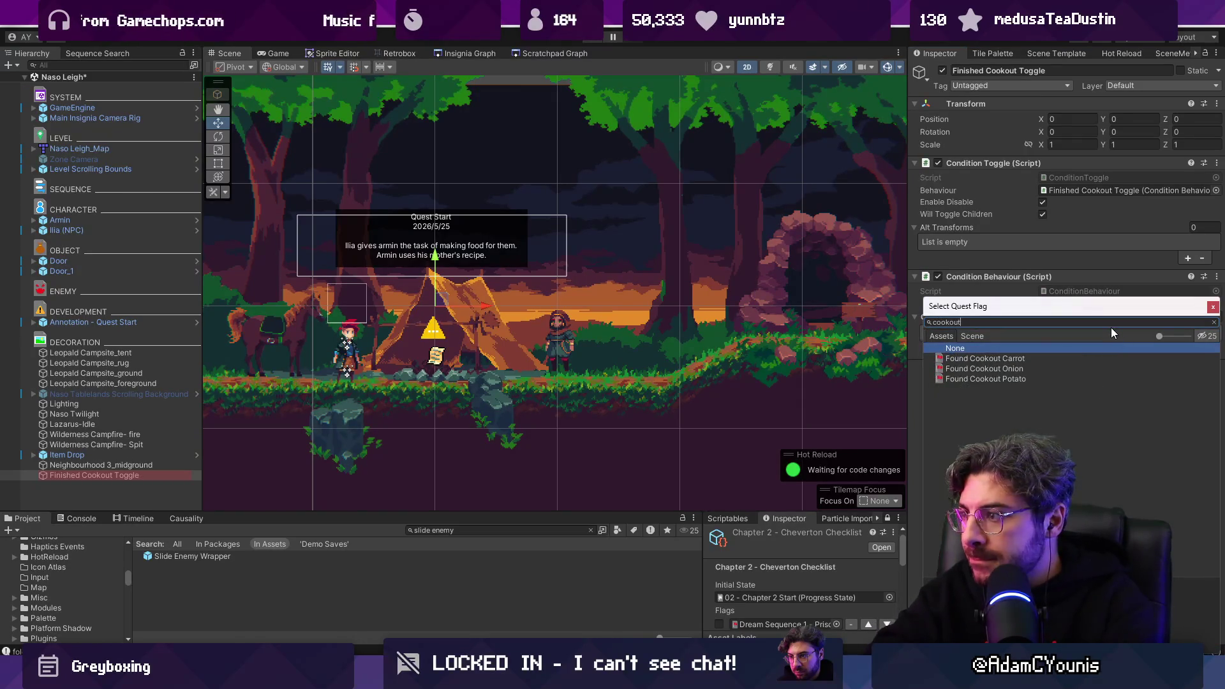
key(ctrl+a)
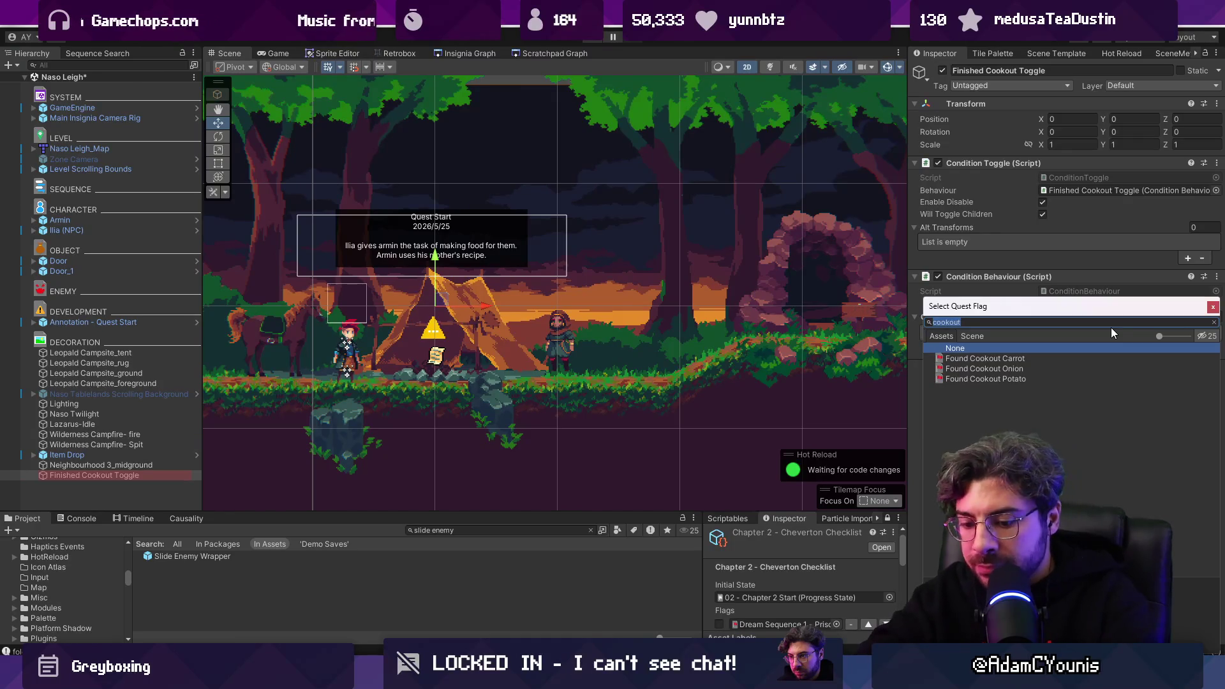
text(ilia)
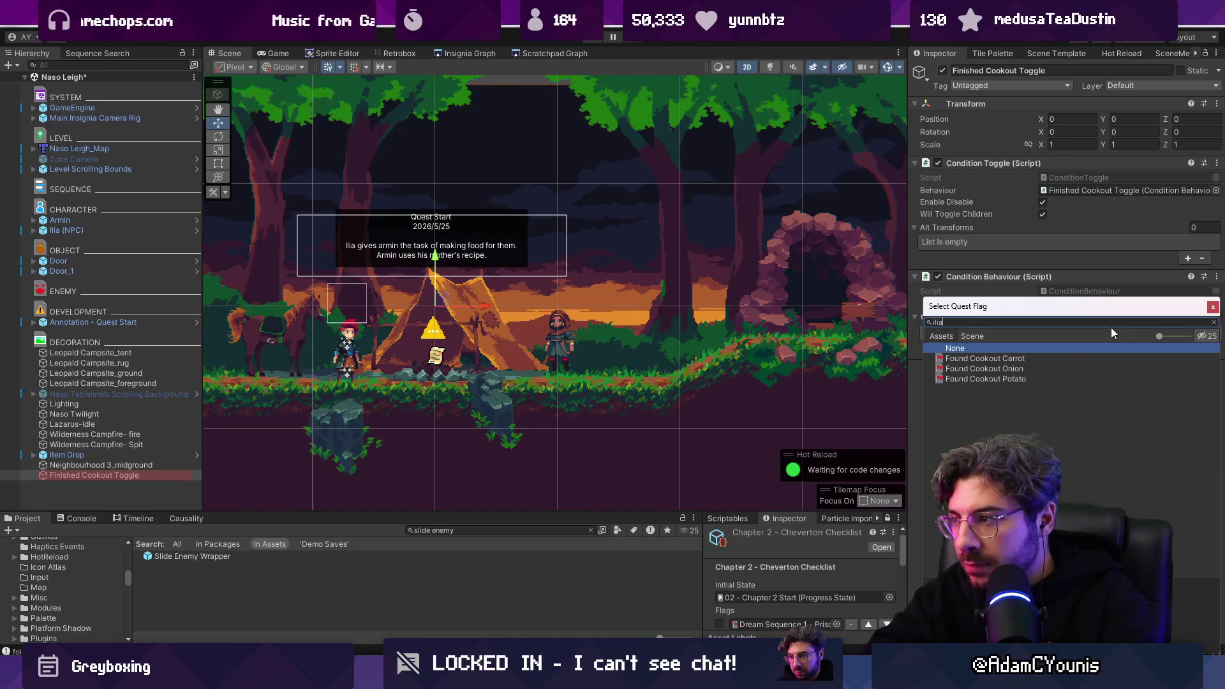
key(Down)
key(Down)
key(Return)
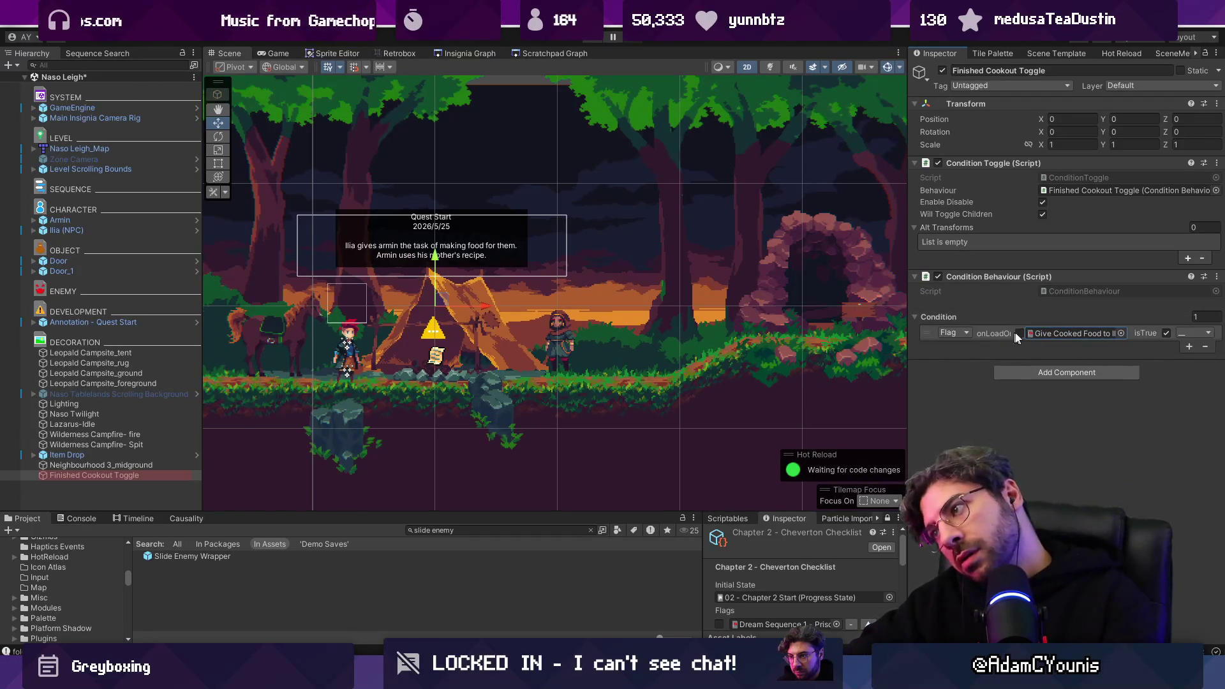
key(ctrl+z)
Step: Duplicate the toggle as Pre Cookout Toggle and untick its condition's isTrue
click(71, 199)
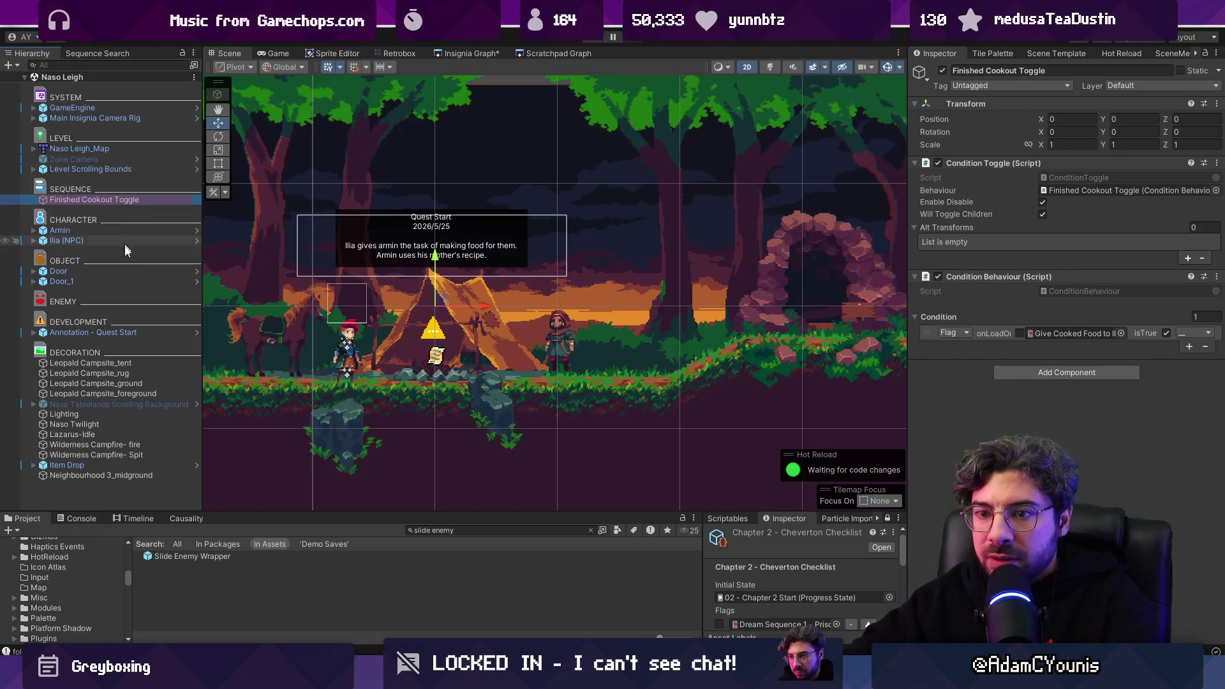
key(ctrl+d)
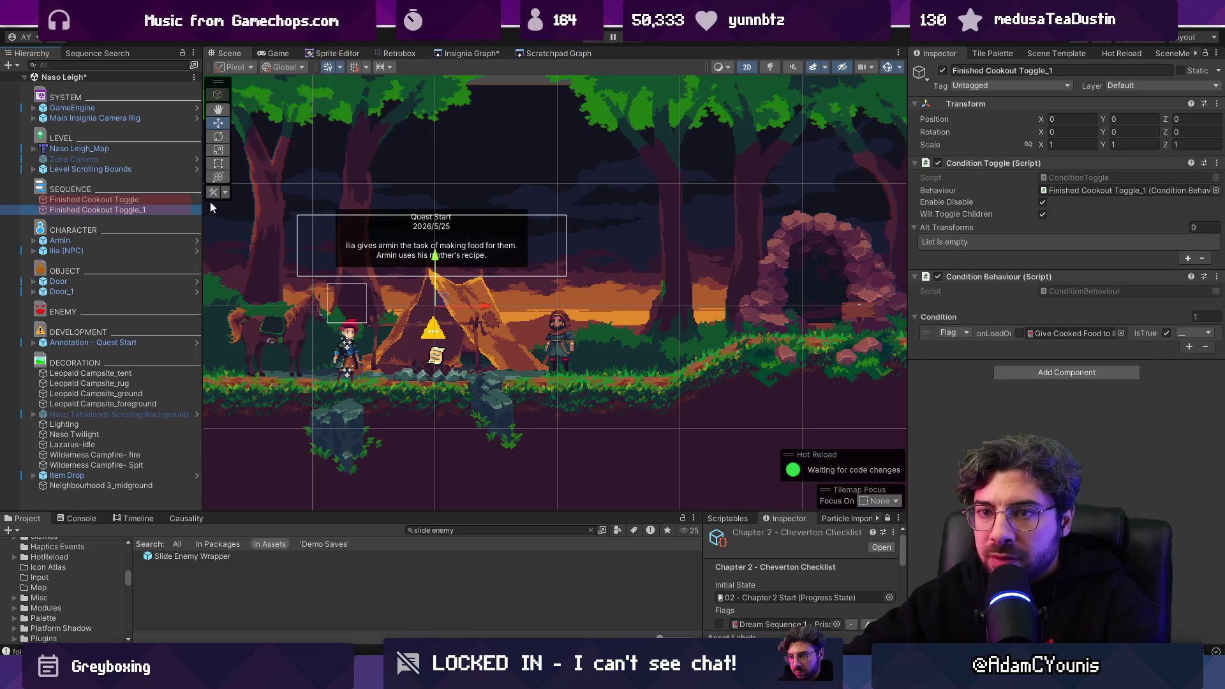
click(209, 202)
click(128, 209)
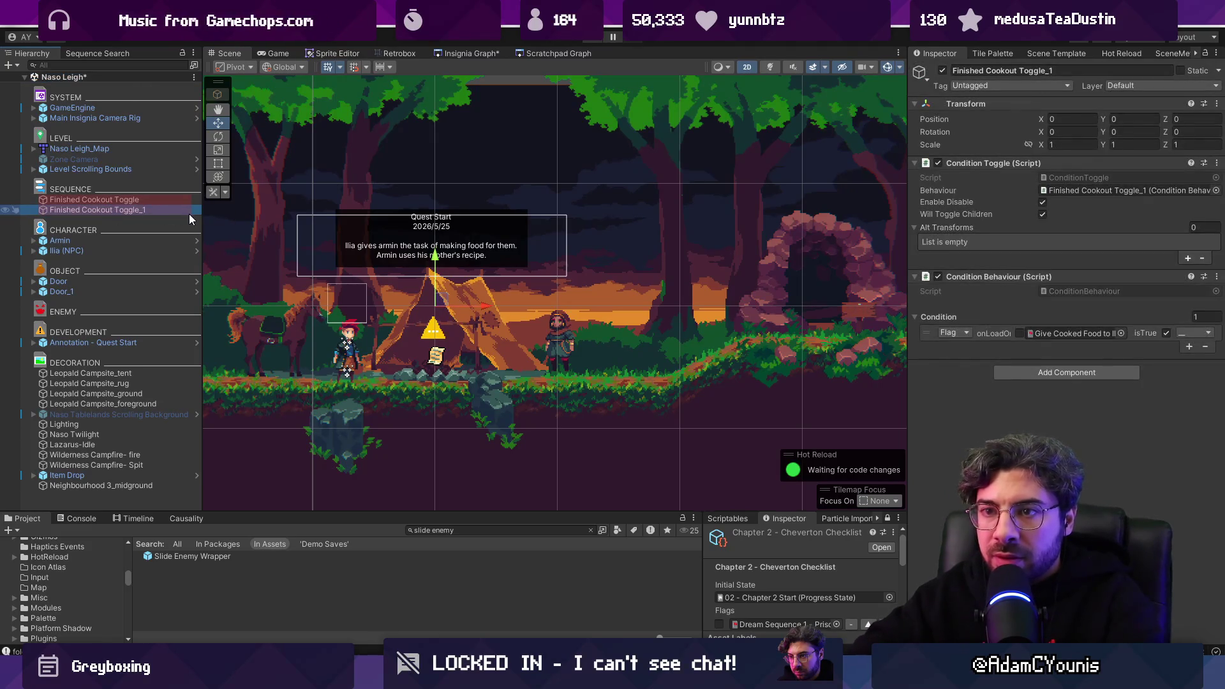
key(F2)
key(Right)
key(BackSpace)
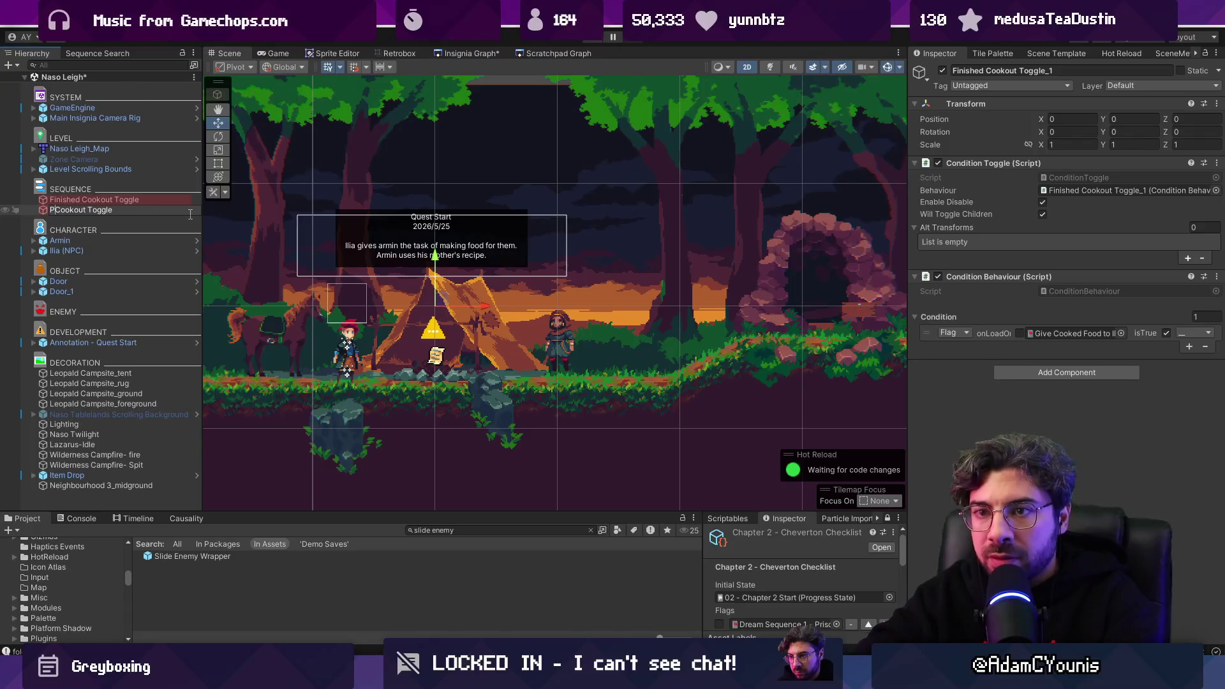
text(re)
key(Return)
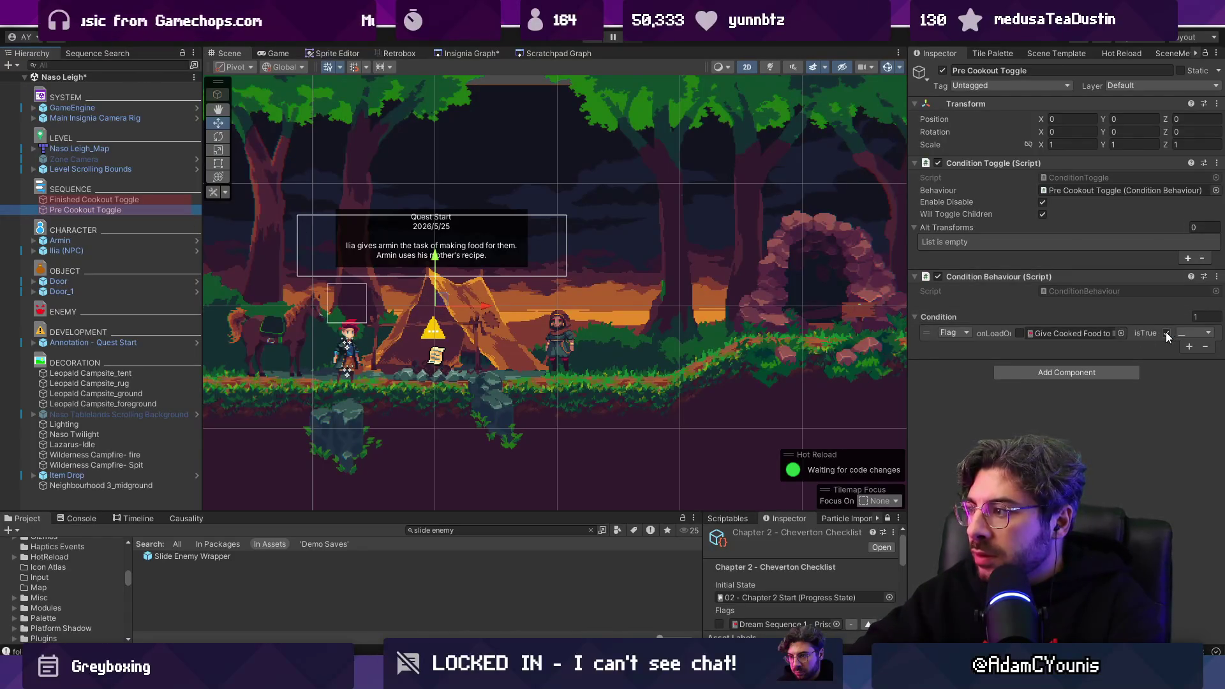
click(1165, 332)
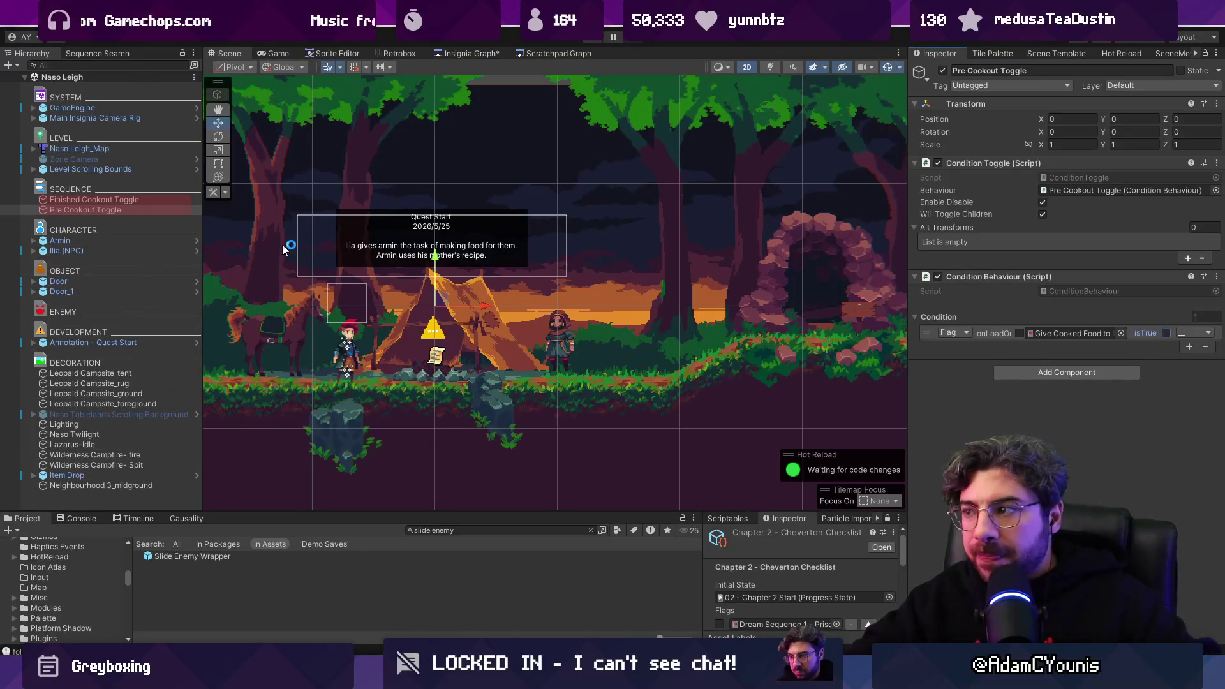
click(102, 345)
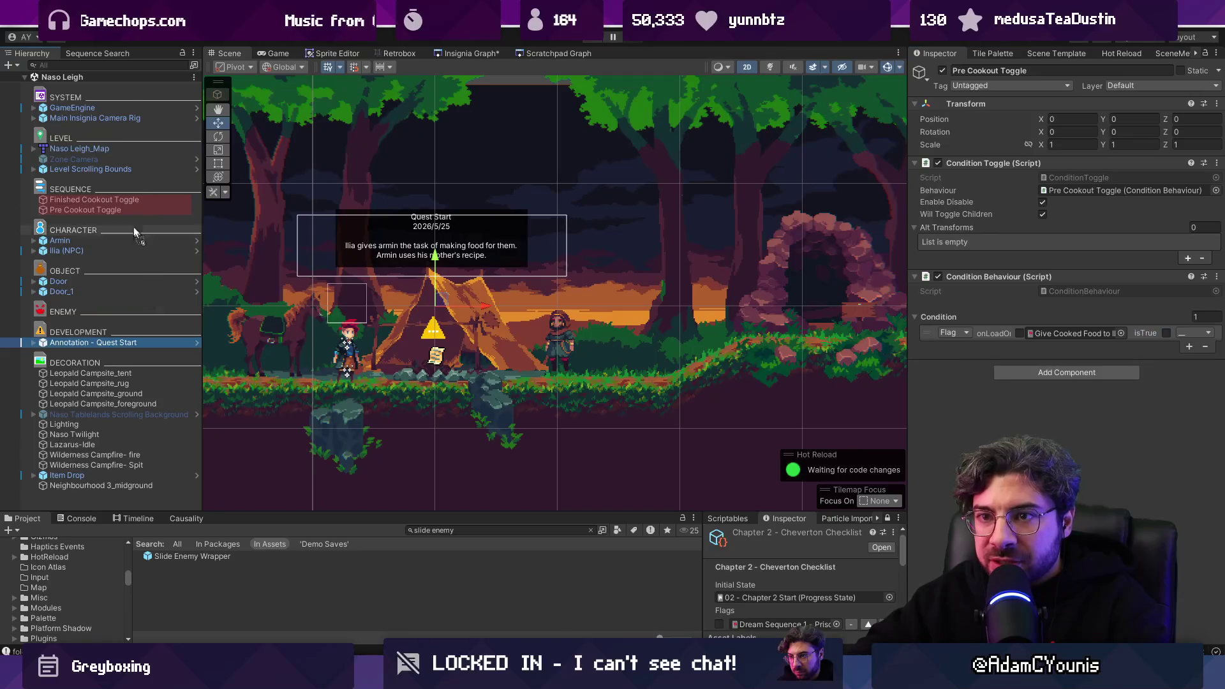
Step: Parent Annotation - Quest Start under Pre Cookout Toggle and test it in Play mode
drag(130, 212, 131, 212)
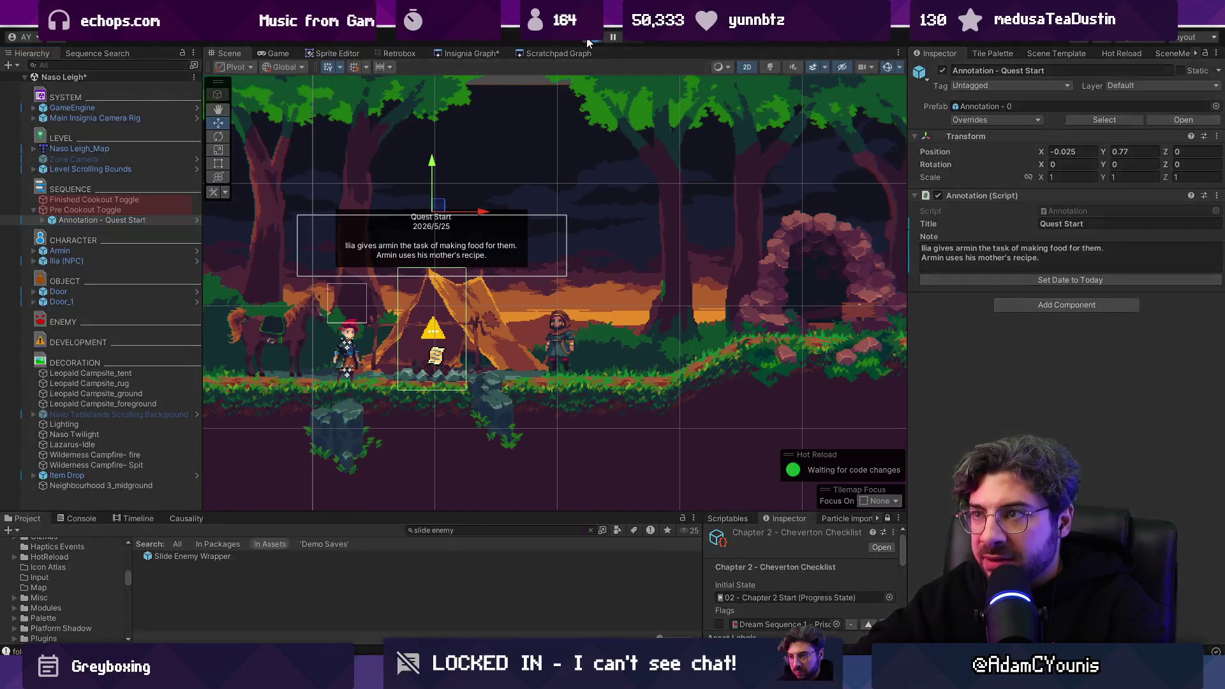
click(587, 40)
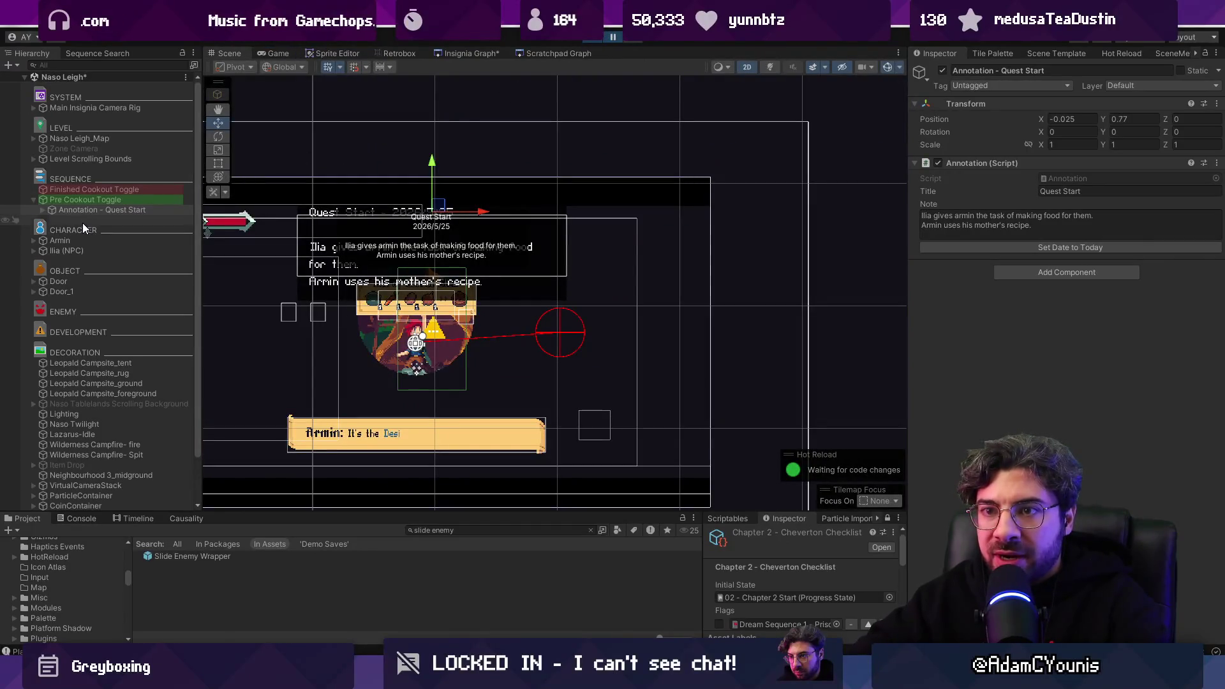
click(587, 40)
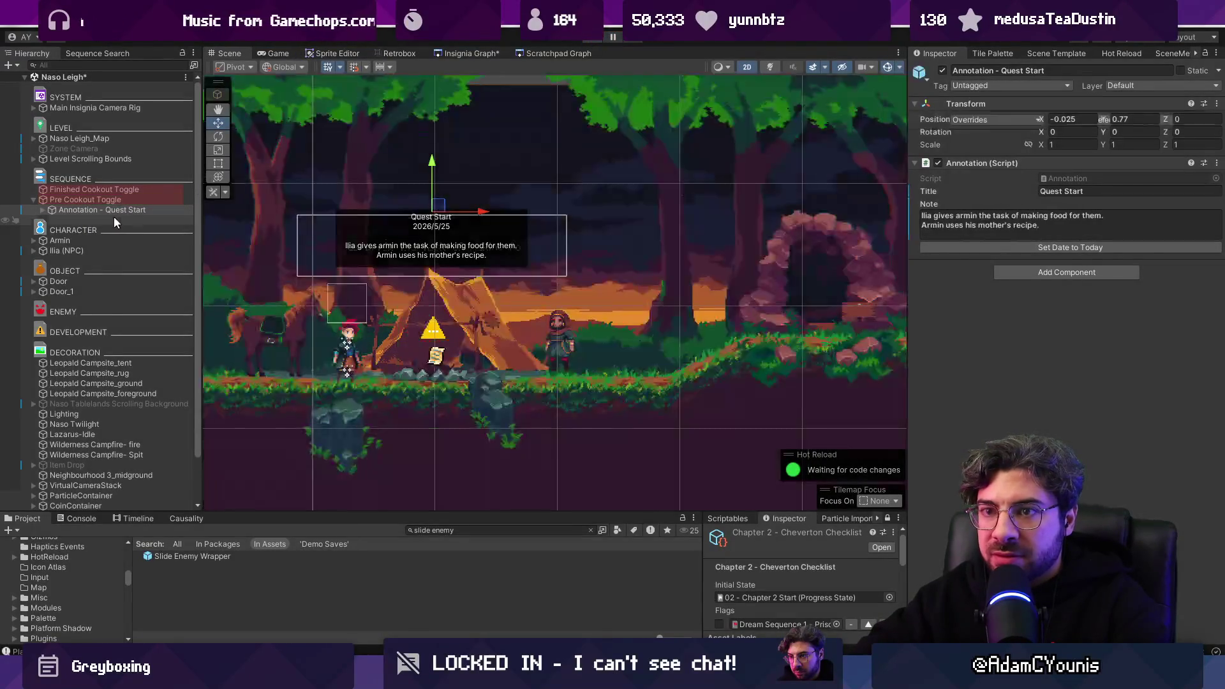
Step: Place an annotation copy under Finished Cookout Toggle and rename it Annotation - Quest End
drag(92, 213, 105, 199)
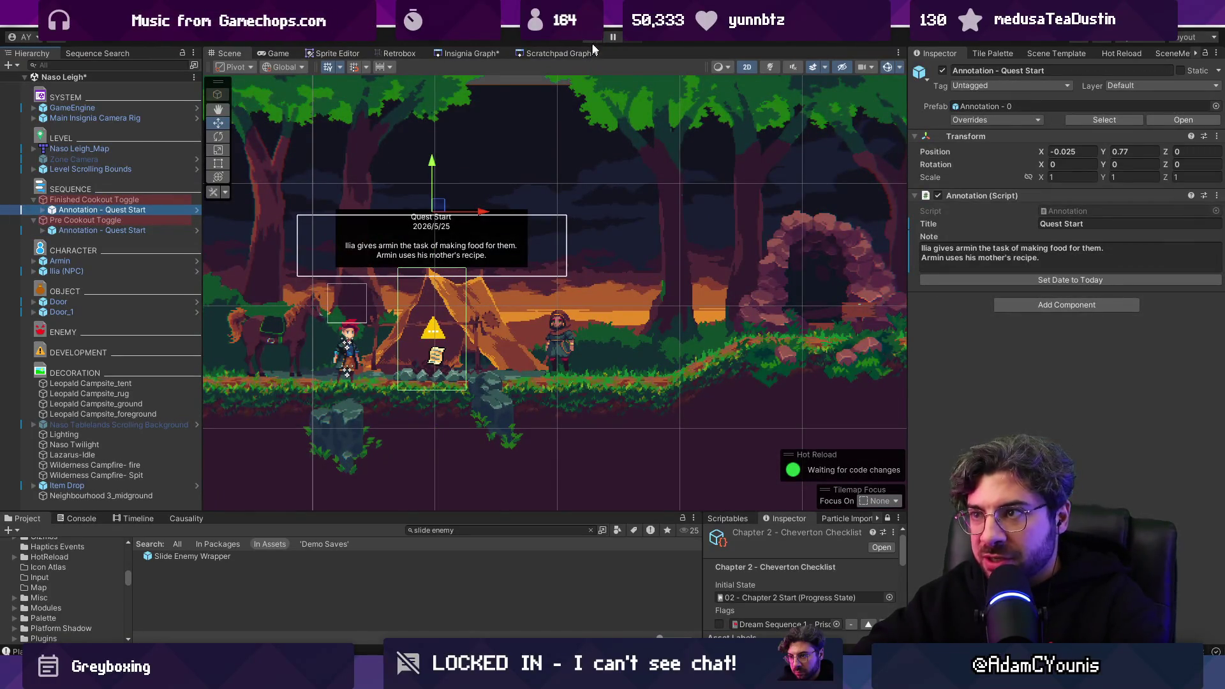
key(F2)
key(End)
key(ctrl+BackSpace)
text(End)
key(Return)
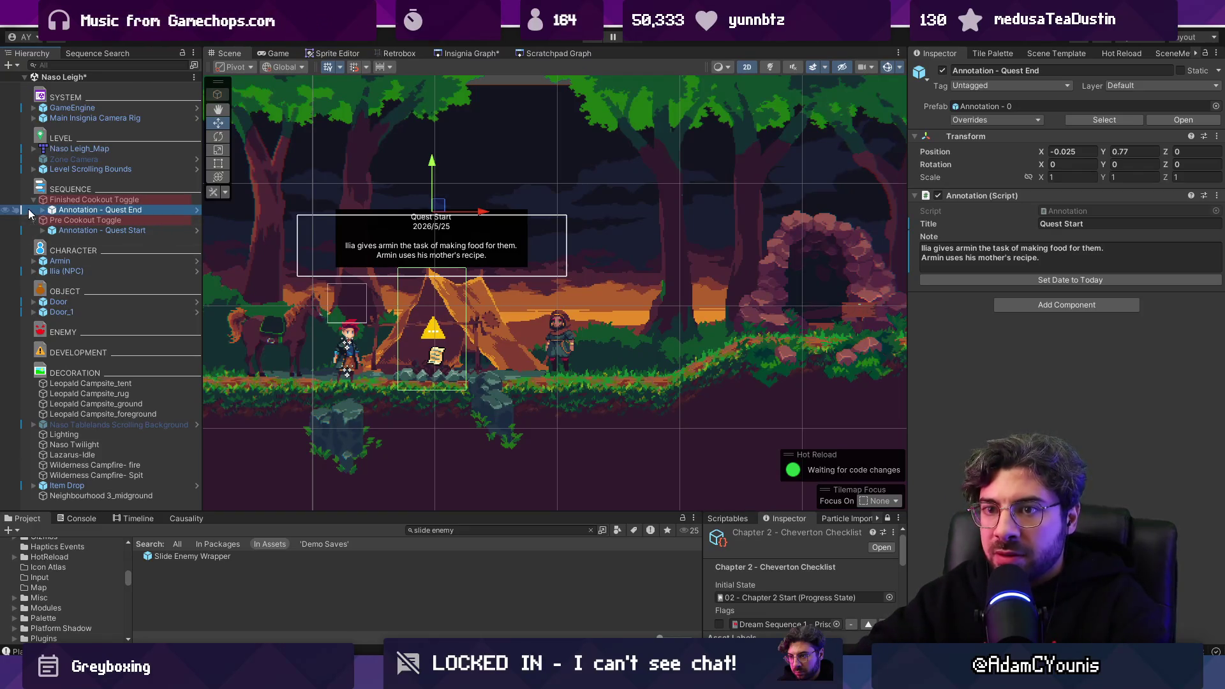
Step: Try a note about Ilia and Armin, then restore the annotation's original note text
click(43, 210)
click(1071, 253)
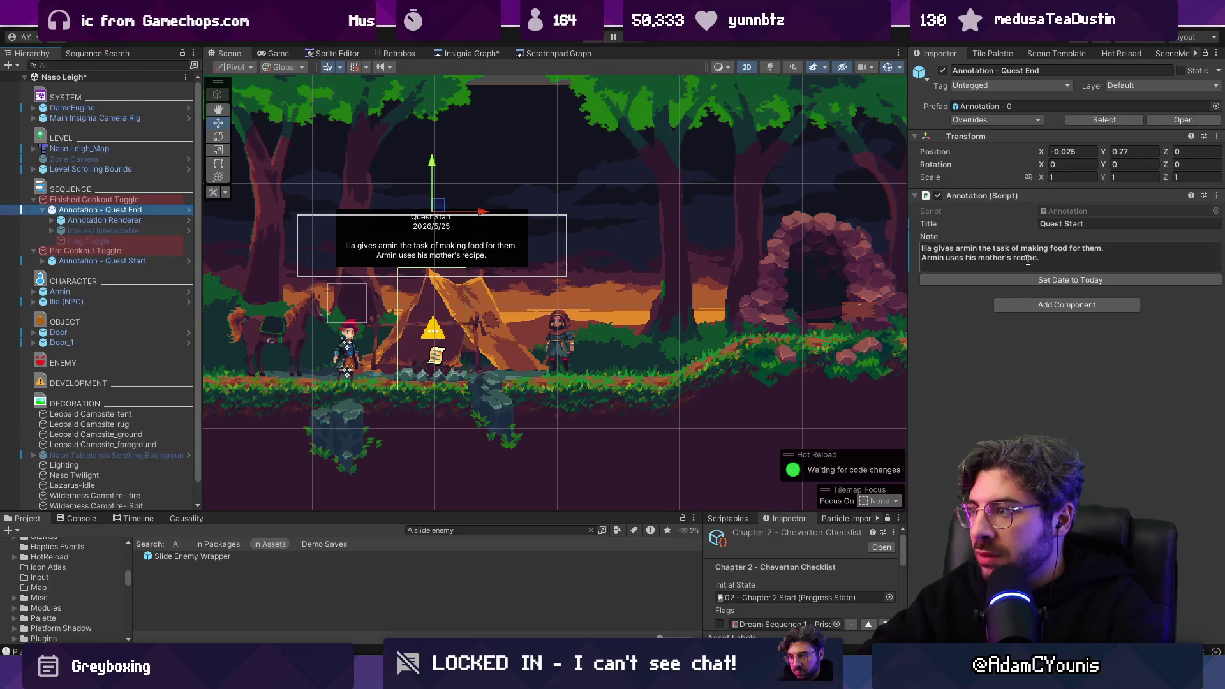
text(Ilia and Armn)
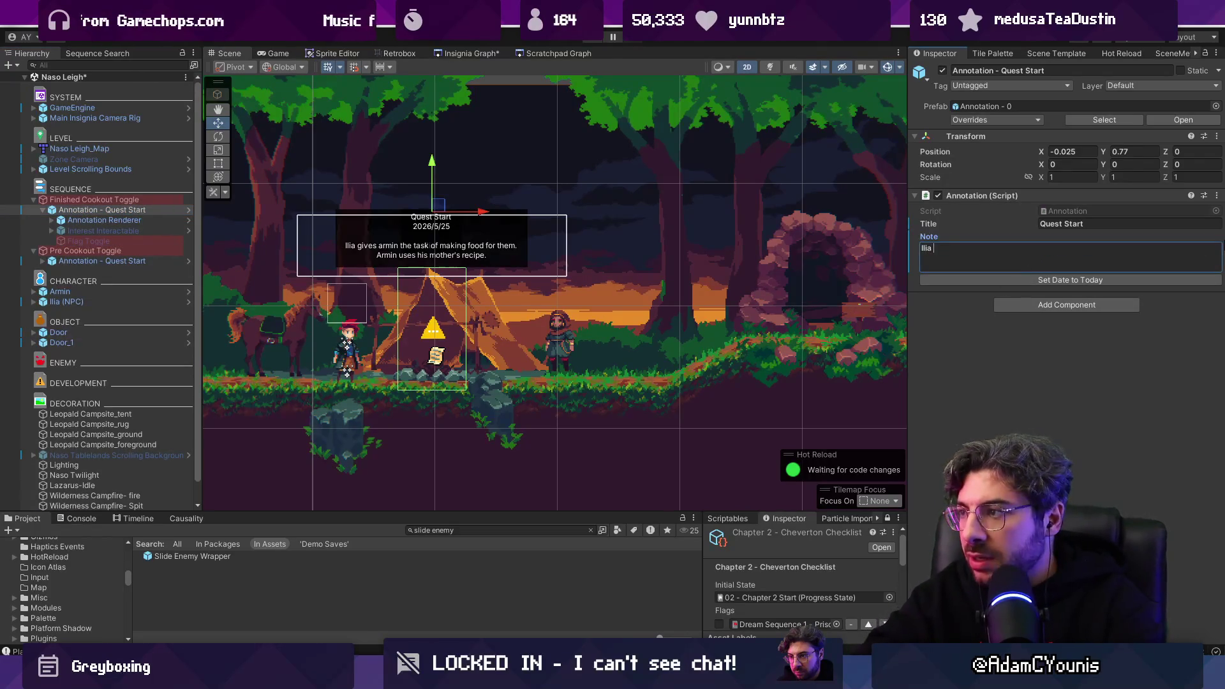
key(BackSpace)
text(in )
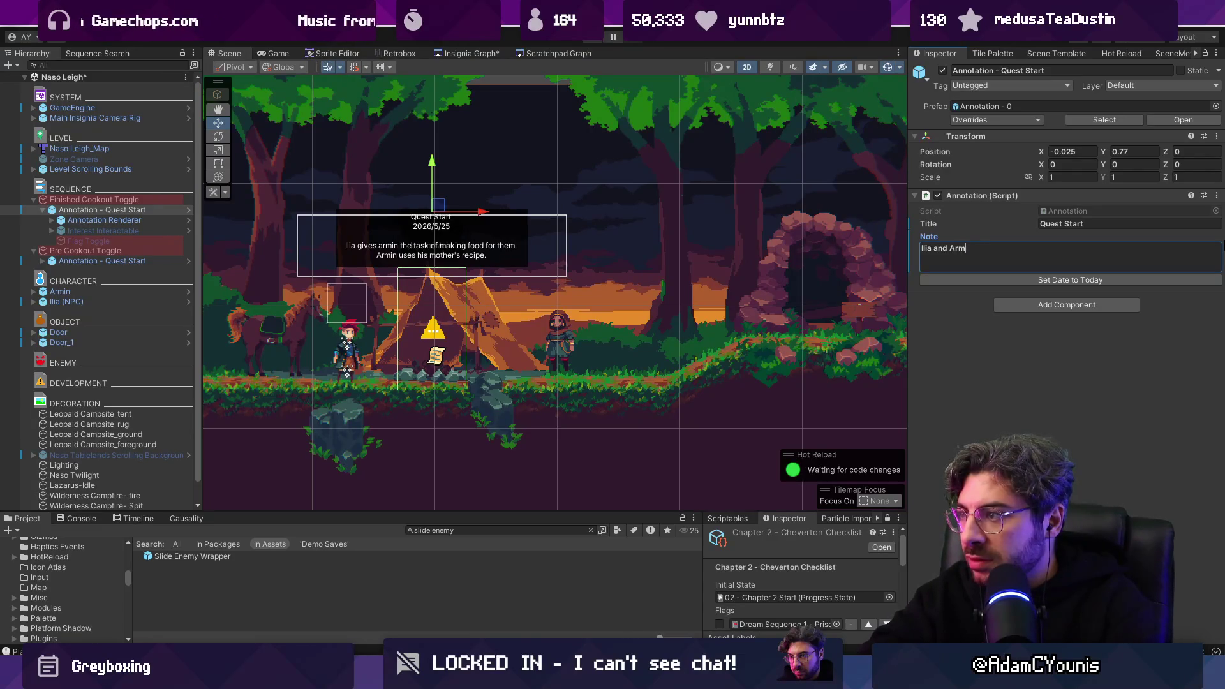
text(rest)
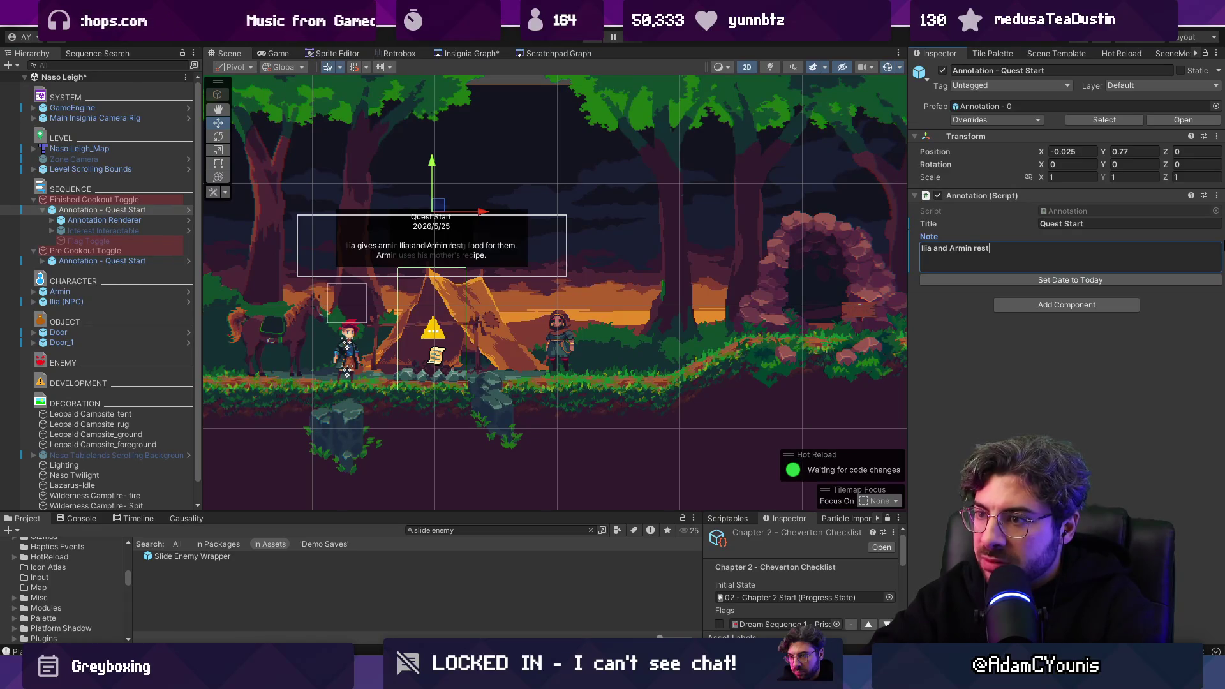
text(Scene fades)
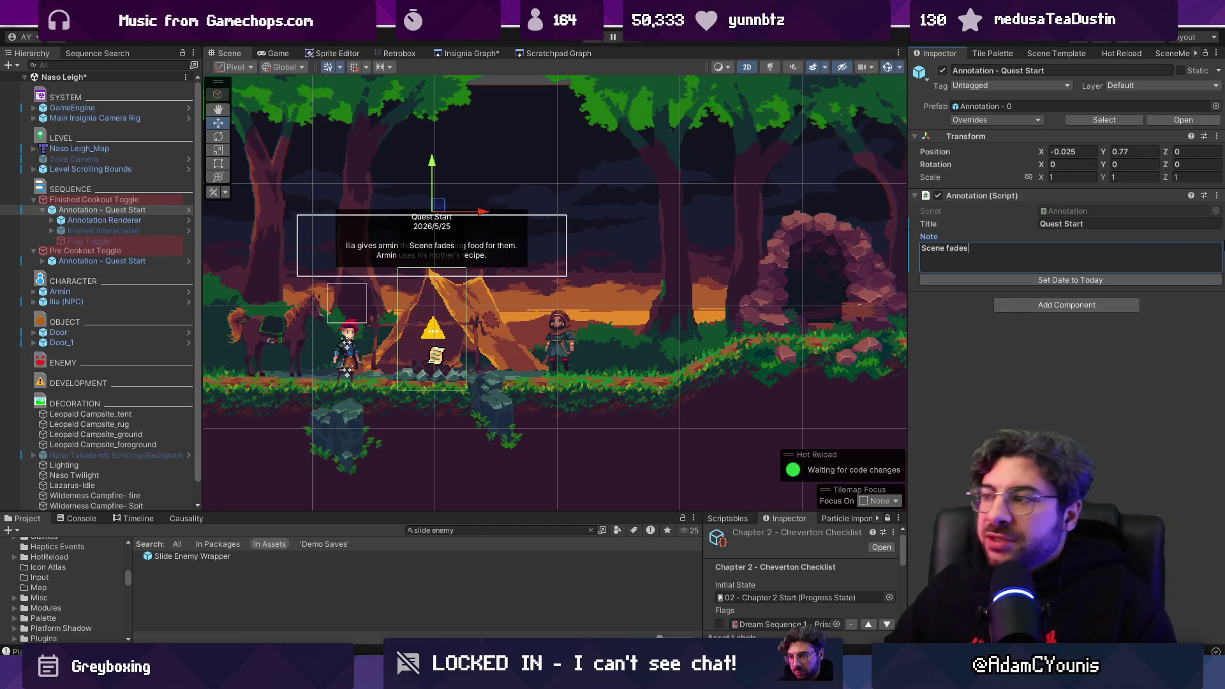
key(ctrl+a)
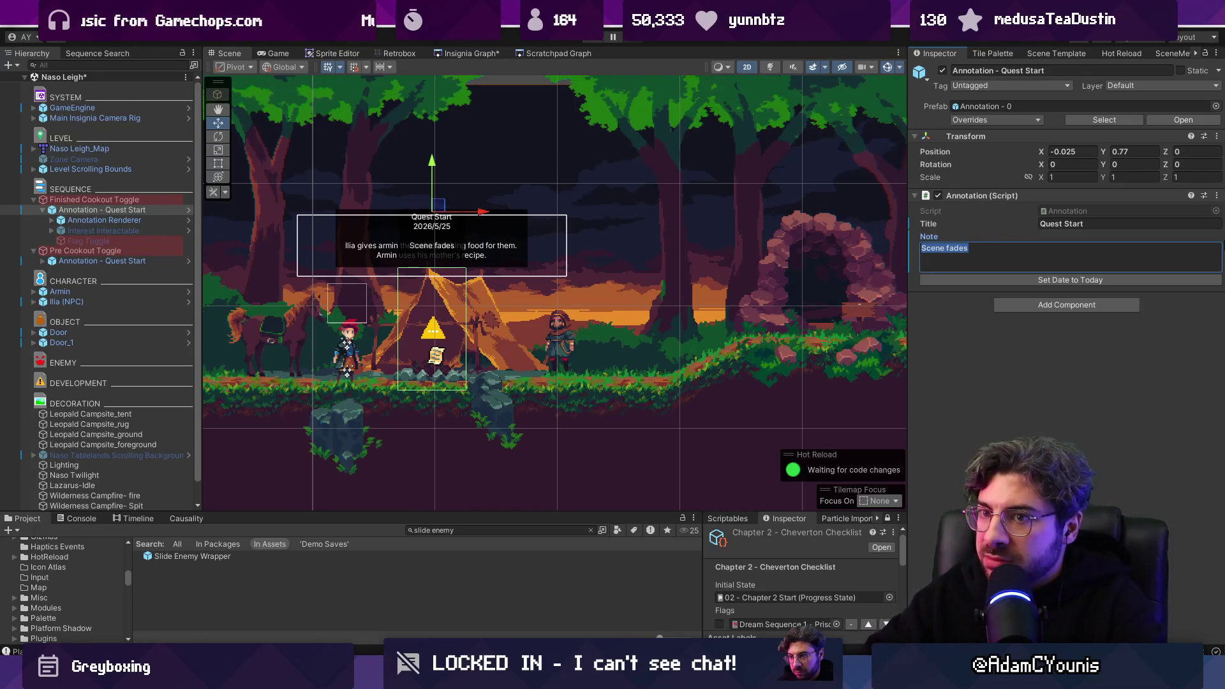
text(Ilia gives armin the task of making food for them. Armin uses his mother's recipe.)
click(99, 249)
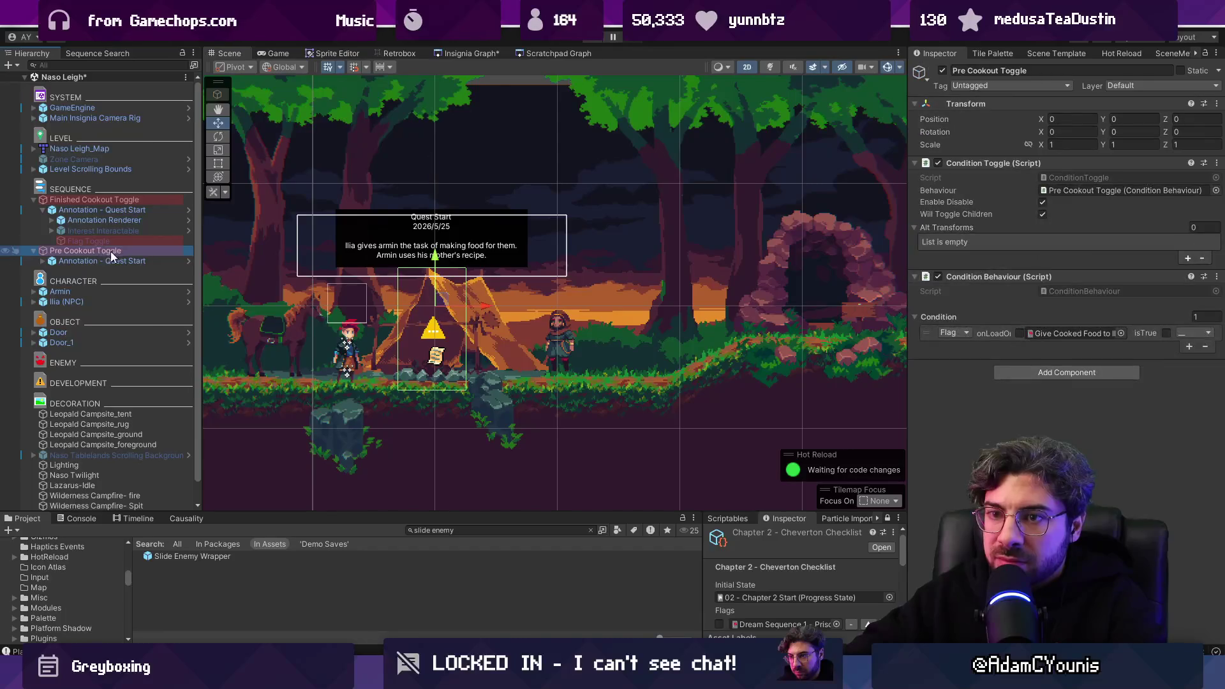
Step: Collapse the child objects of Finished Cookout Toggle and Pre Cookout Toggle
click(98, 200)
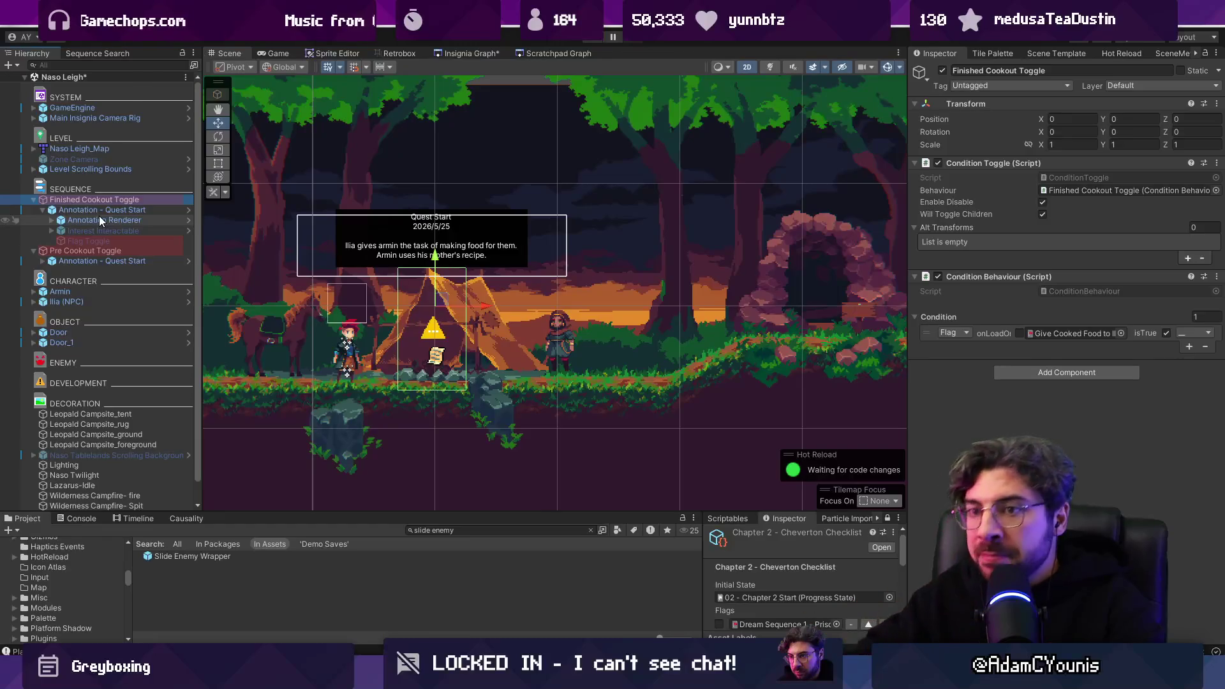
click(34, 199)
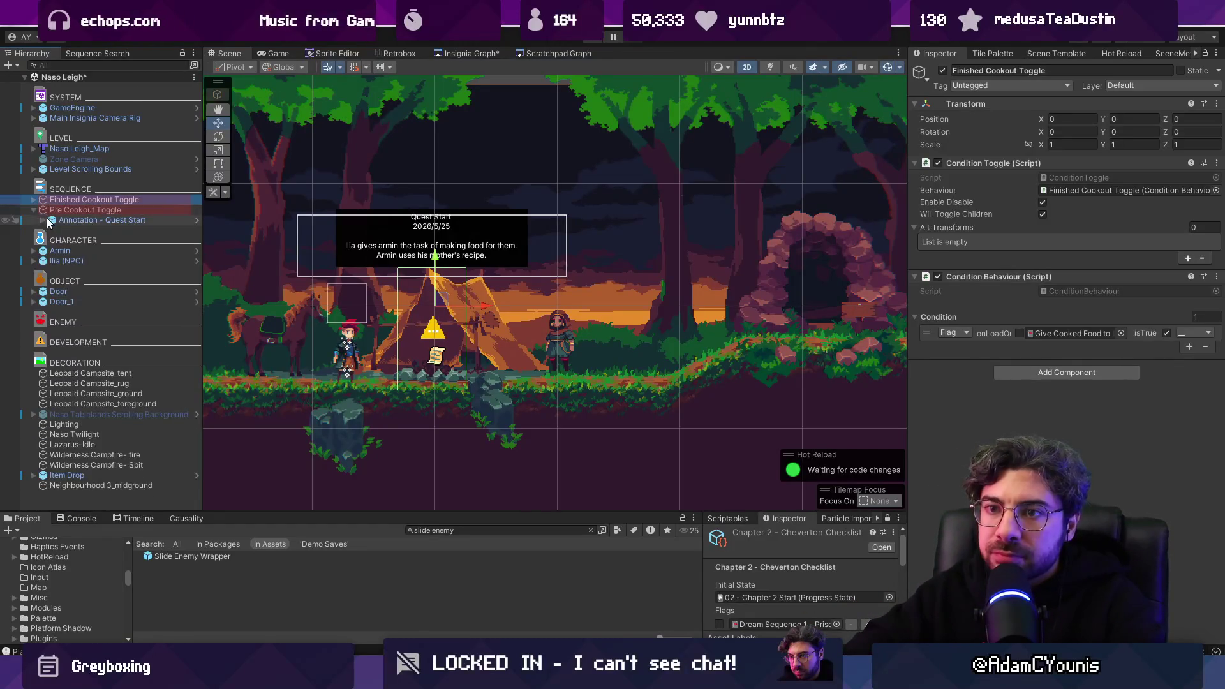
click(50, 210)
key(Left)
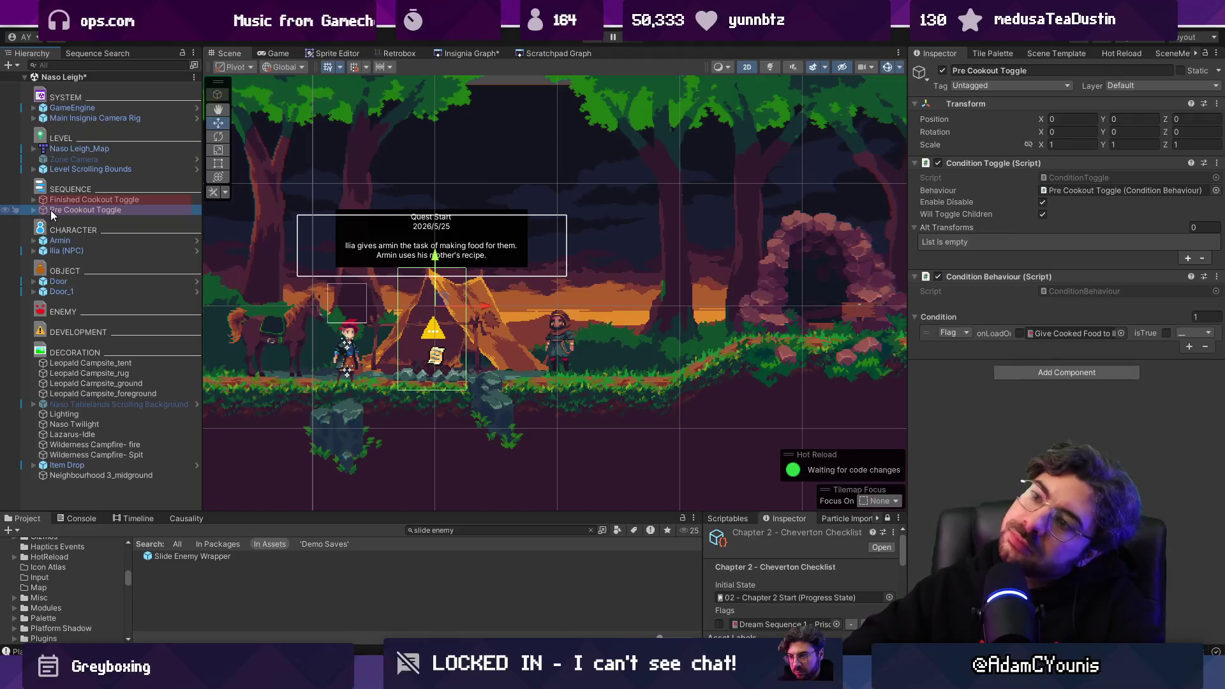
key(F2)
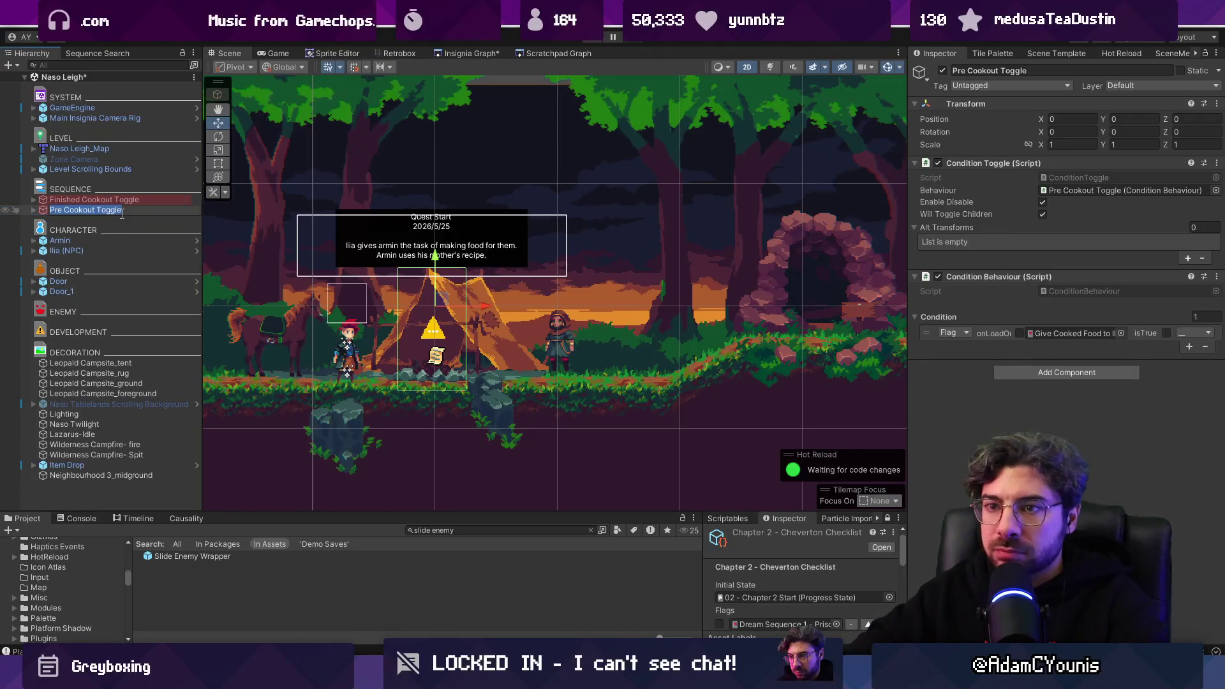
key(Return)
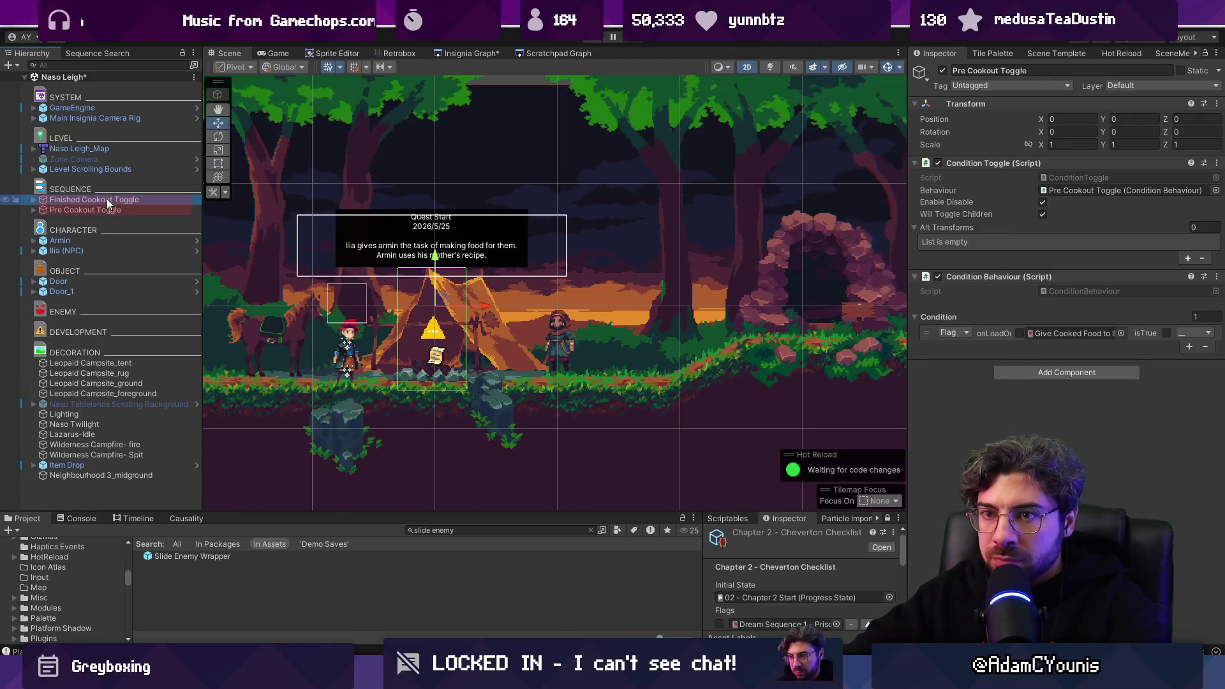
Step: Rename Finished Cookout Toggle to 'Ready to Finish Cookout Toggle'
click(121, 200)
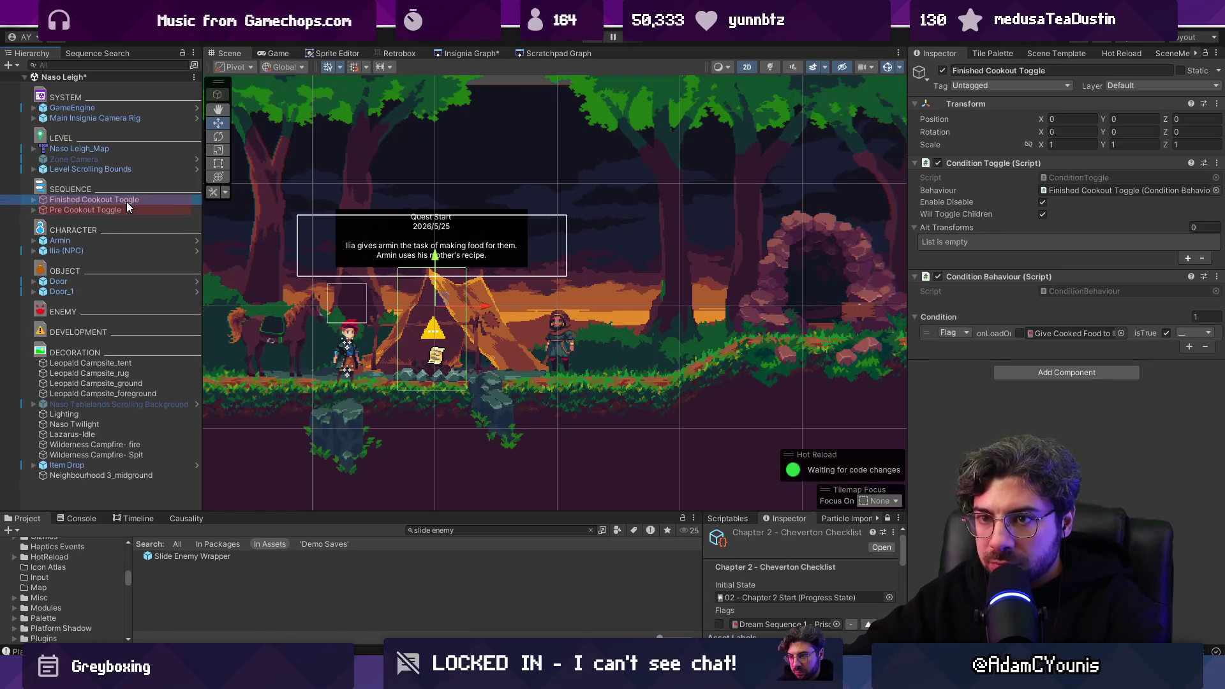
key(F2)
text(Ready to Di)
key(BackSpace)
key(BackSpace)
text(Finish)
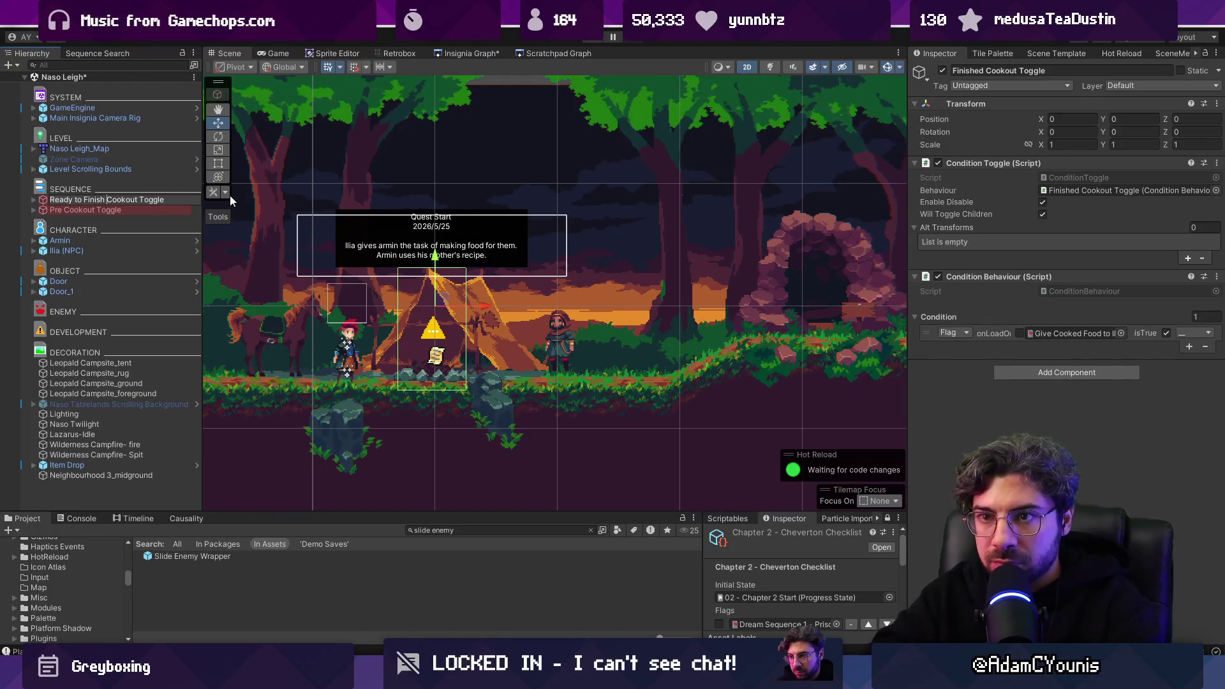
key(Return)
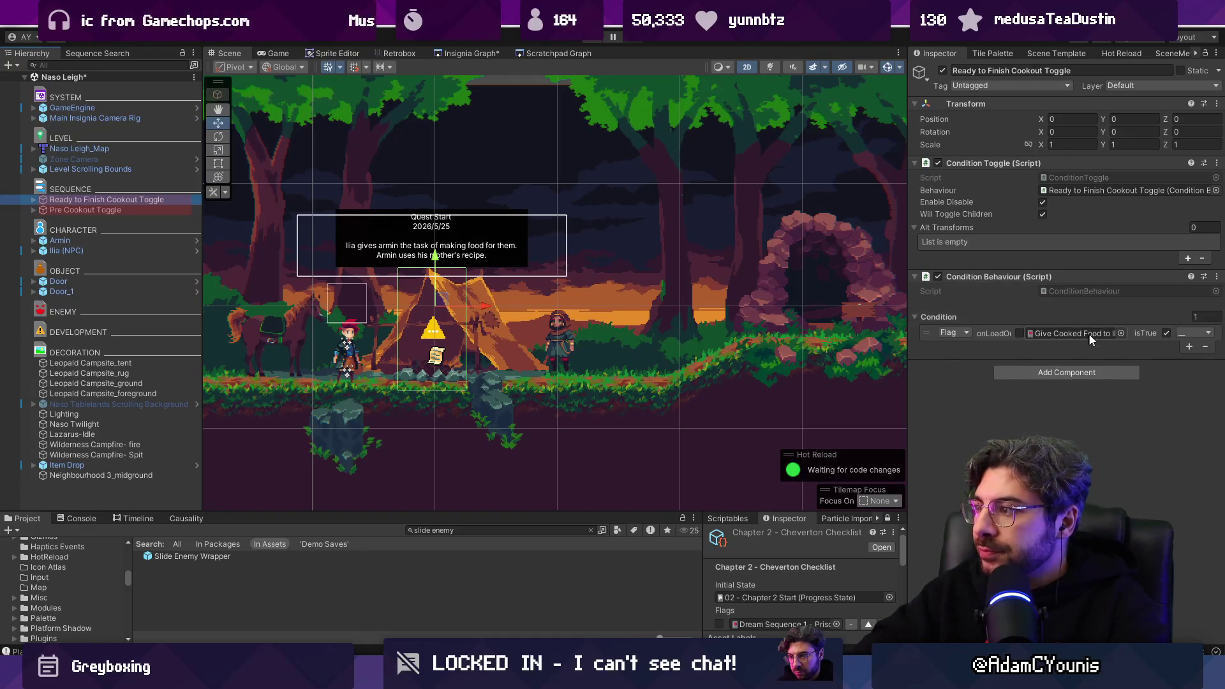
Step: Tick isTrue on the condition, add two more condition rows, and browse the quest flag list
click(1166, 332)
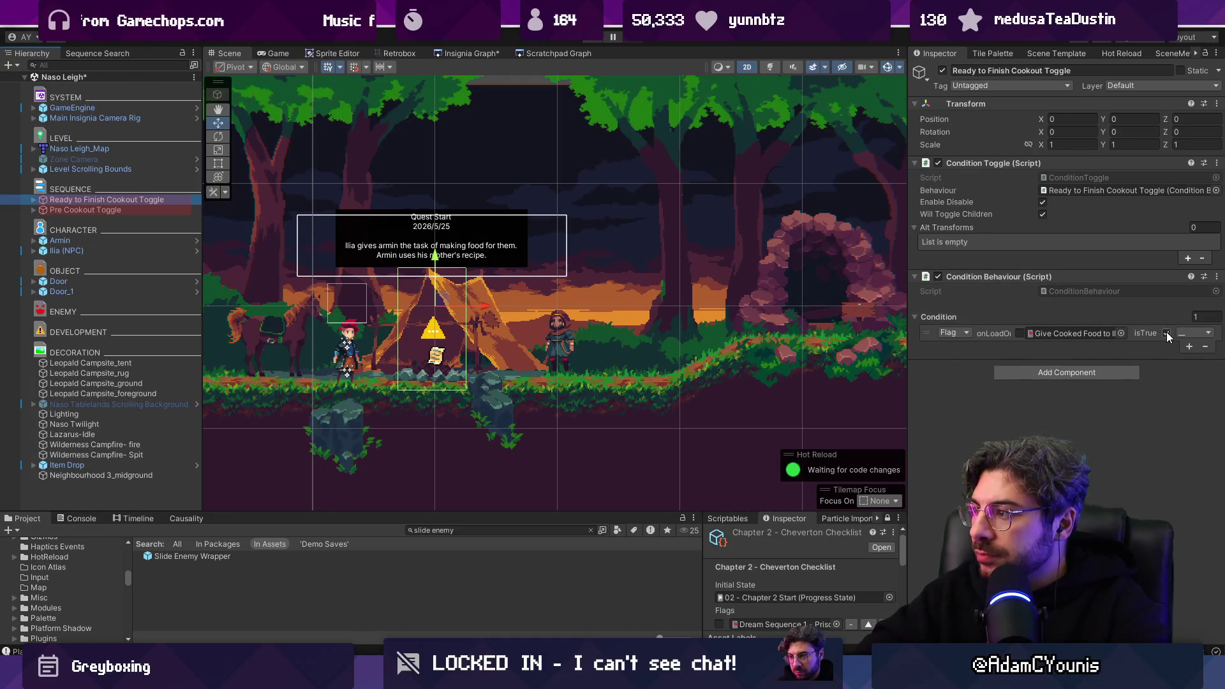
click(1189, 346)
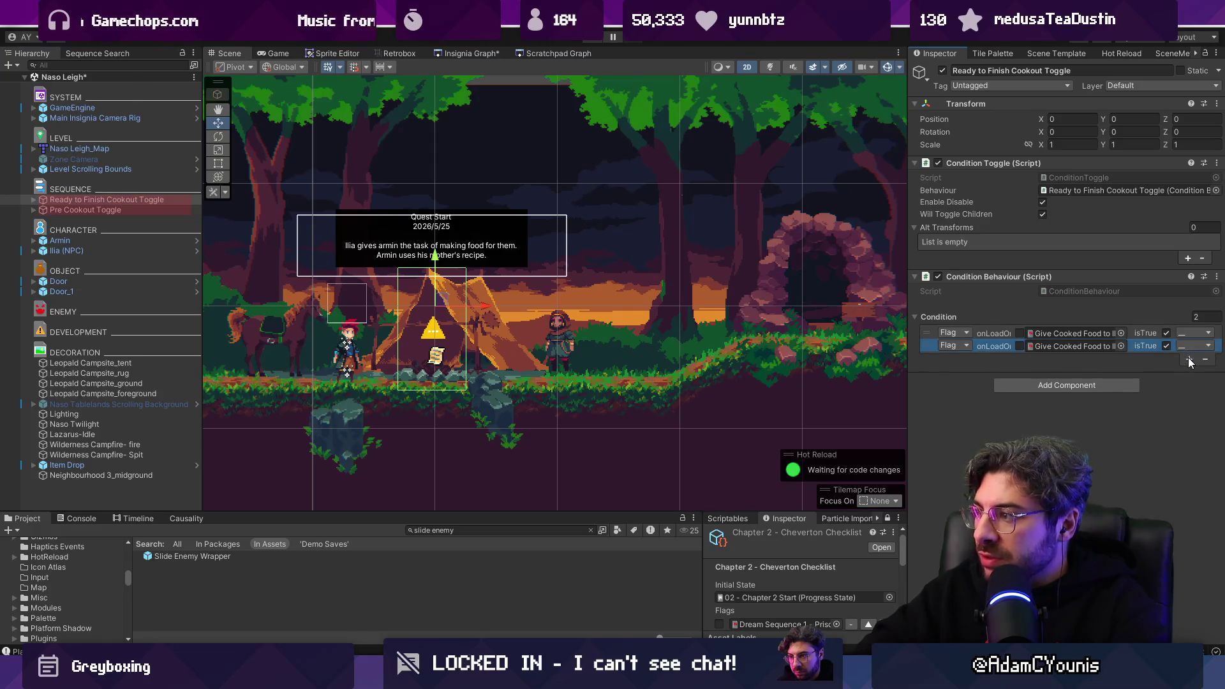
click(1189, 361)
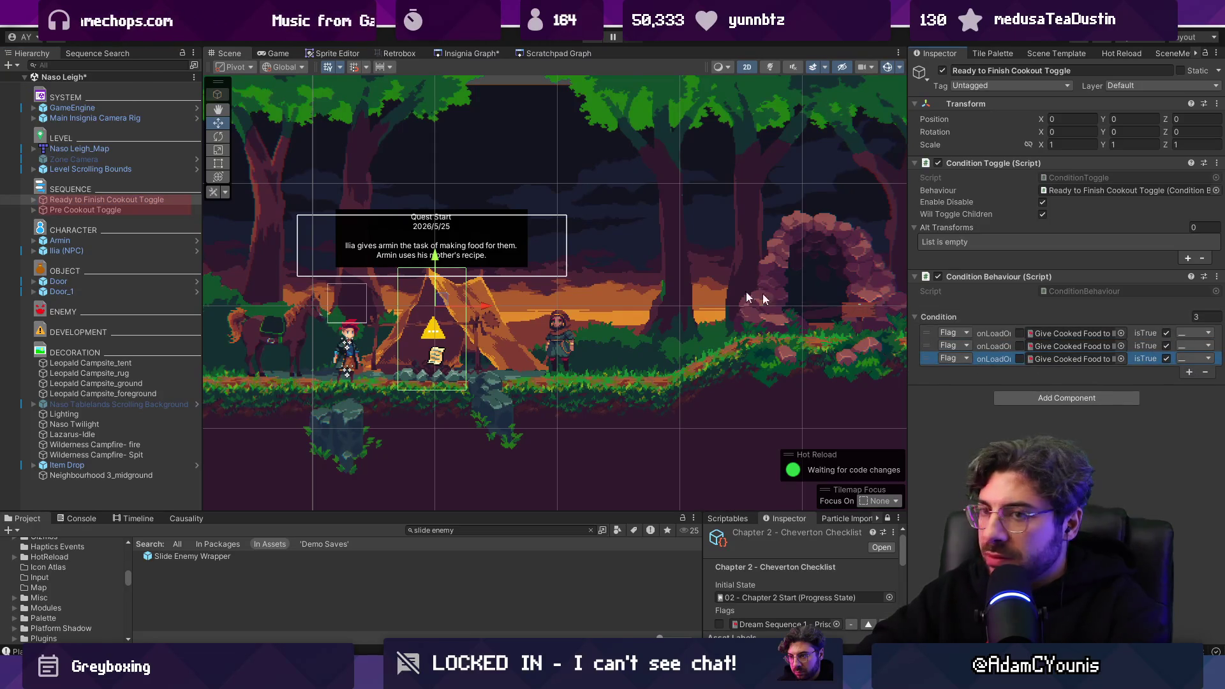
click(154, 209)
click(160, 200)
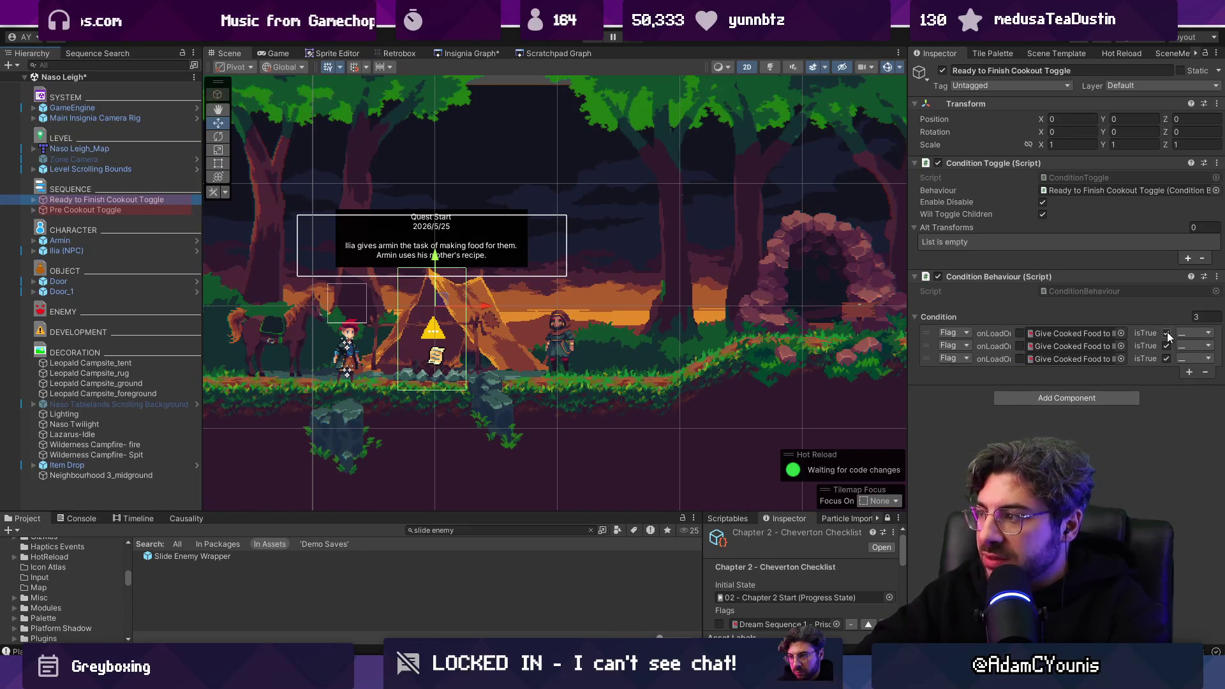
click(1121, 333)
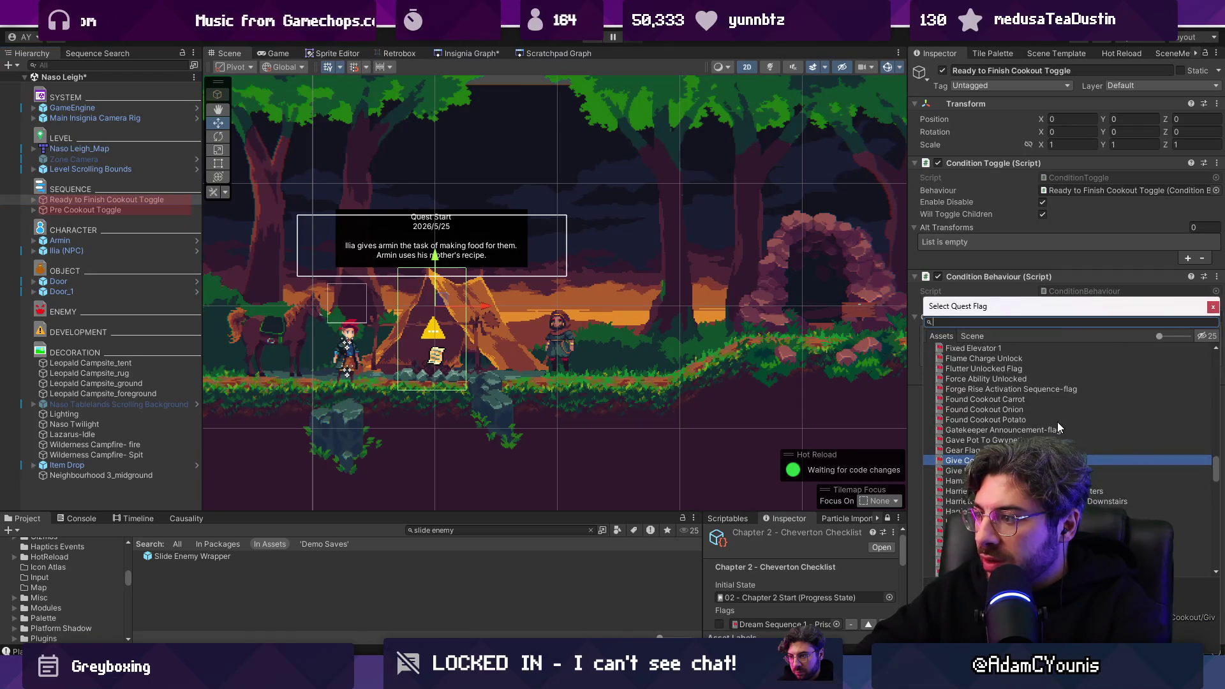
key(Escape)
click(1120, 326)
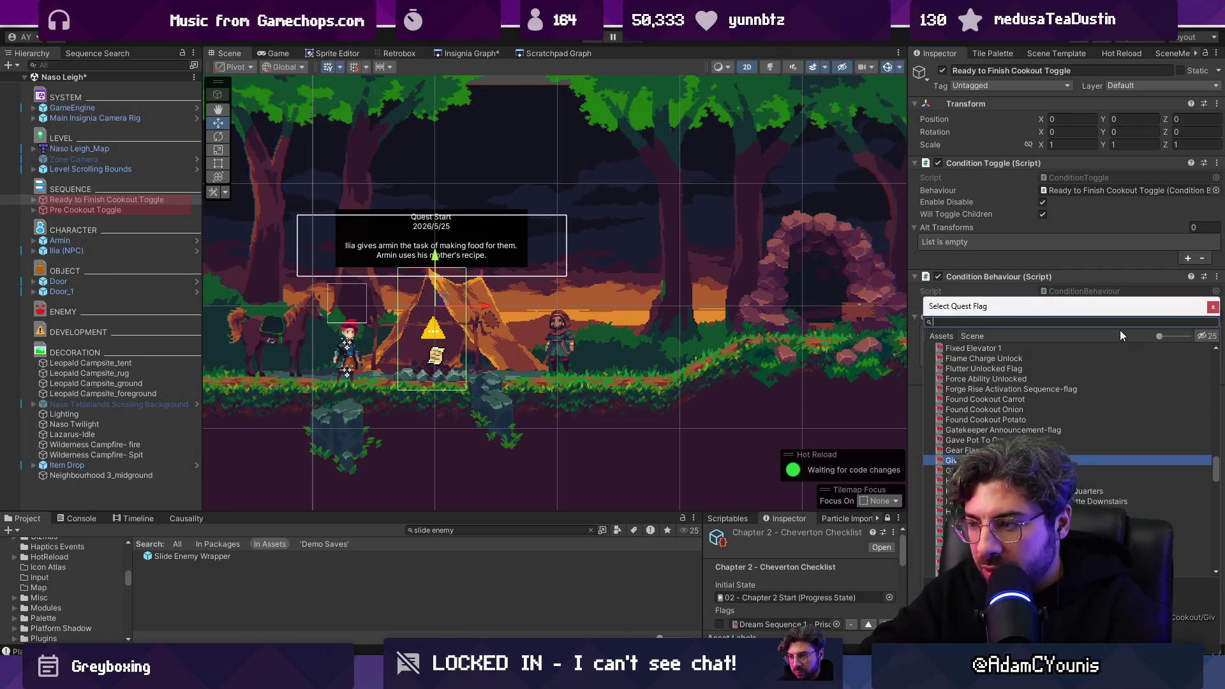
key(Escape)
click(1124, 343)
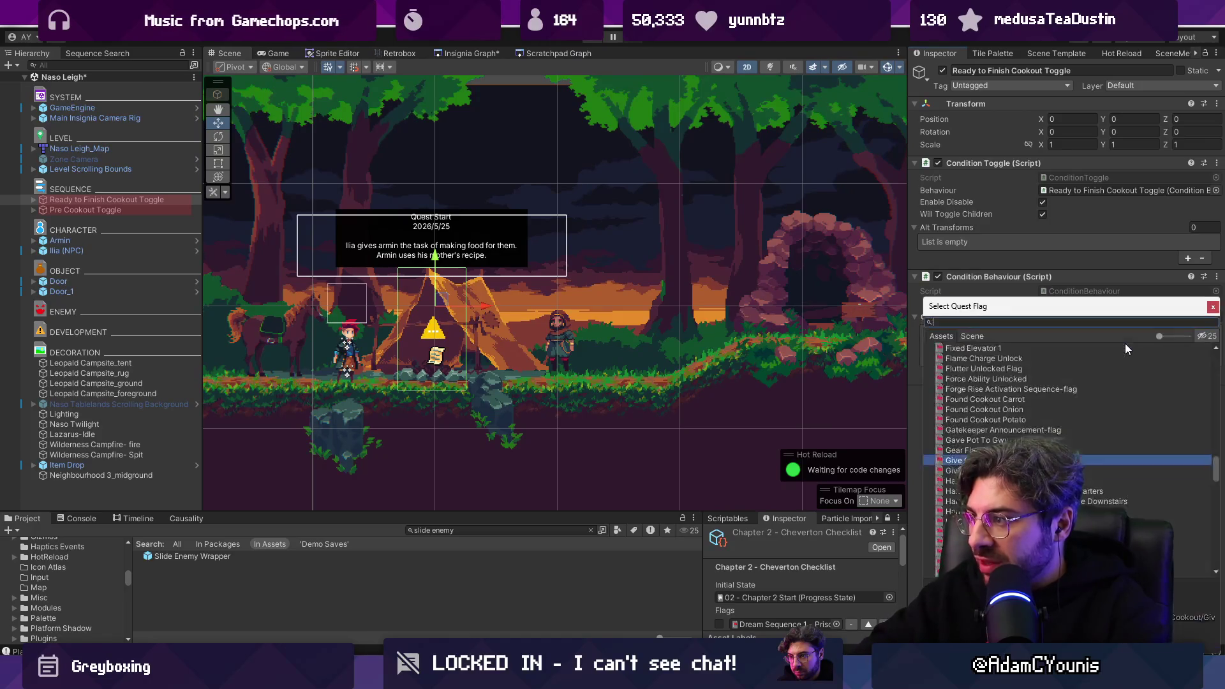
key(Escape)
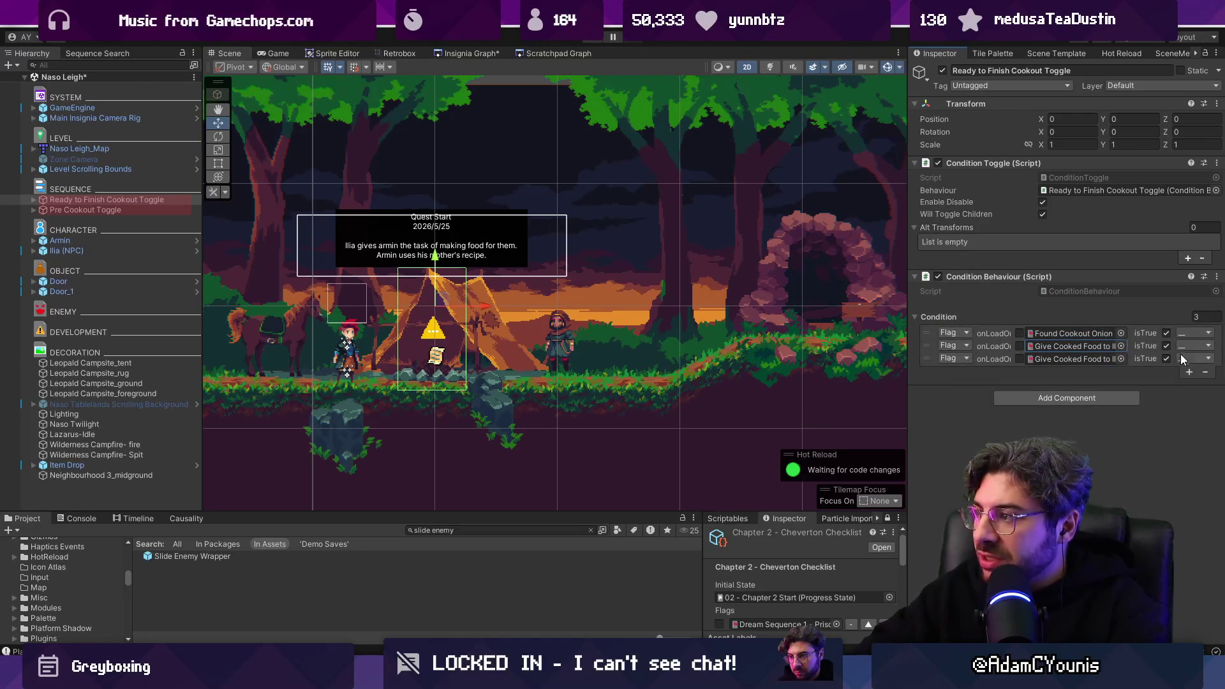
Step: Remove the two extra rows and set the remaining condition to the Unlocked Attack Slide flag
click(1205, 373)
click(1205, 359)
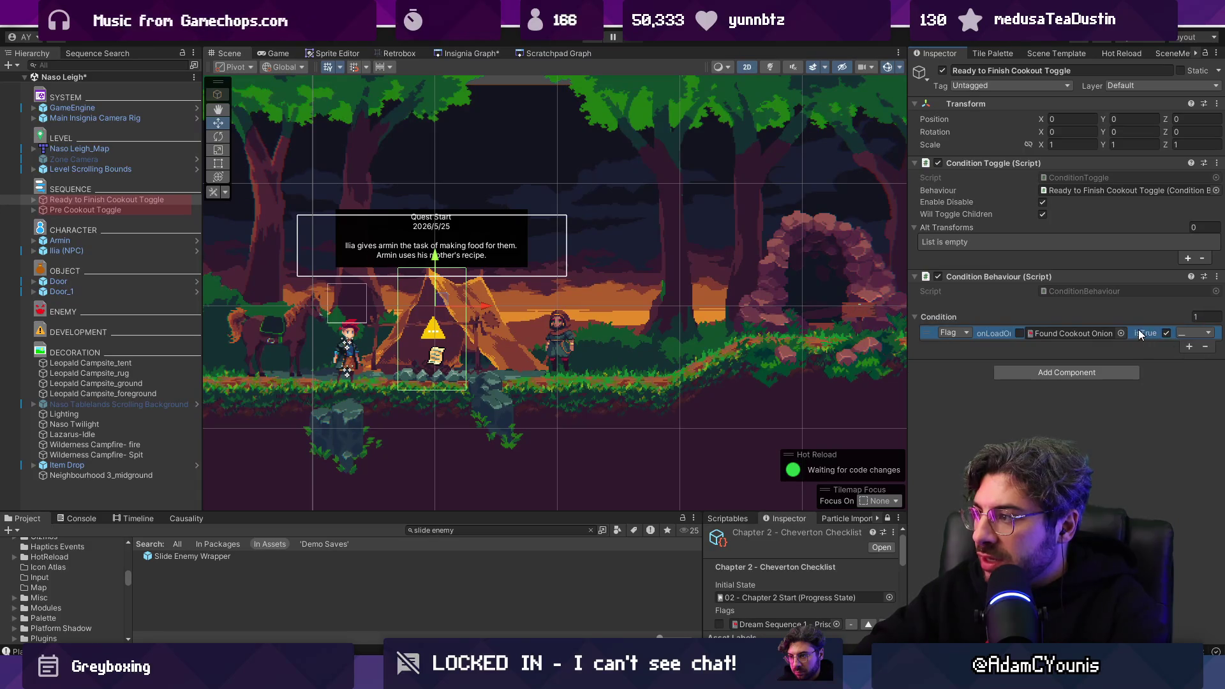
click(1121, 333)
text(unlocked s)
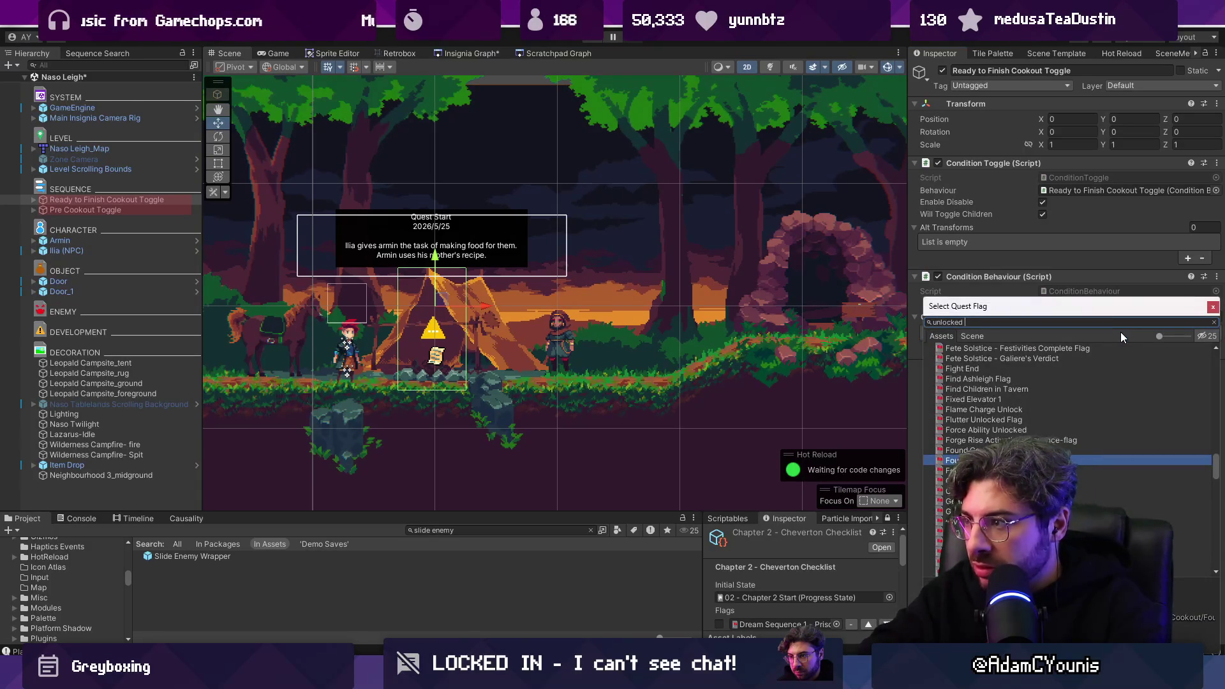
text(lide)
key(Down)
key(Return)
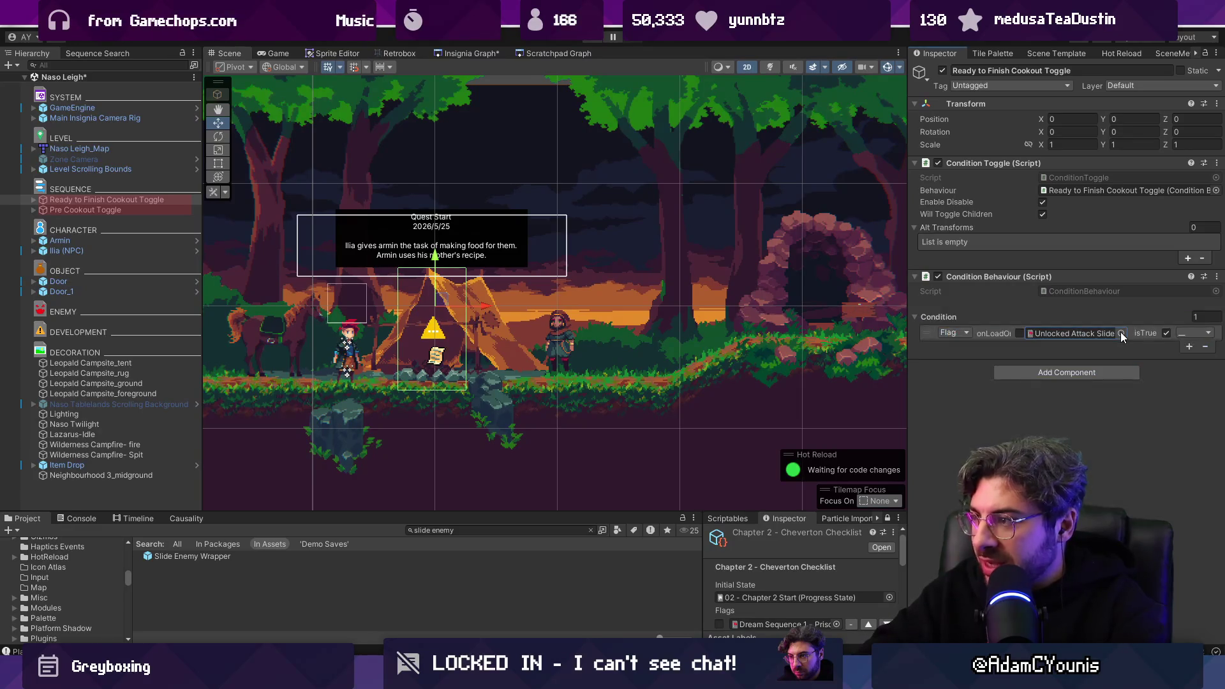
click(145, 211)
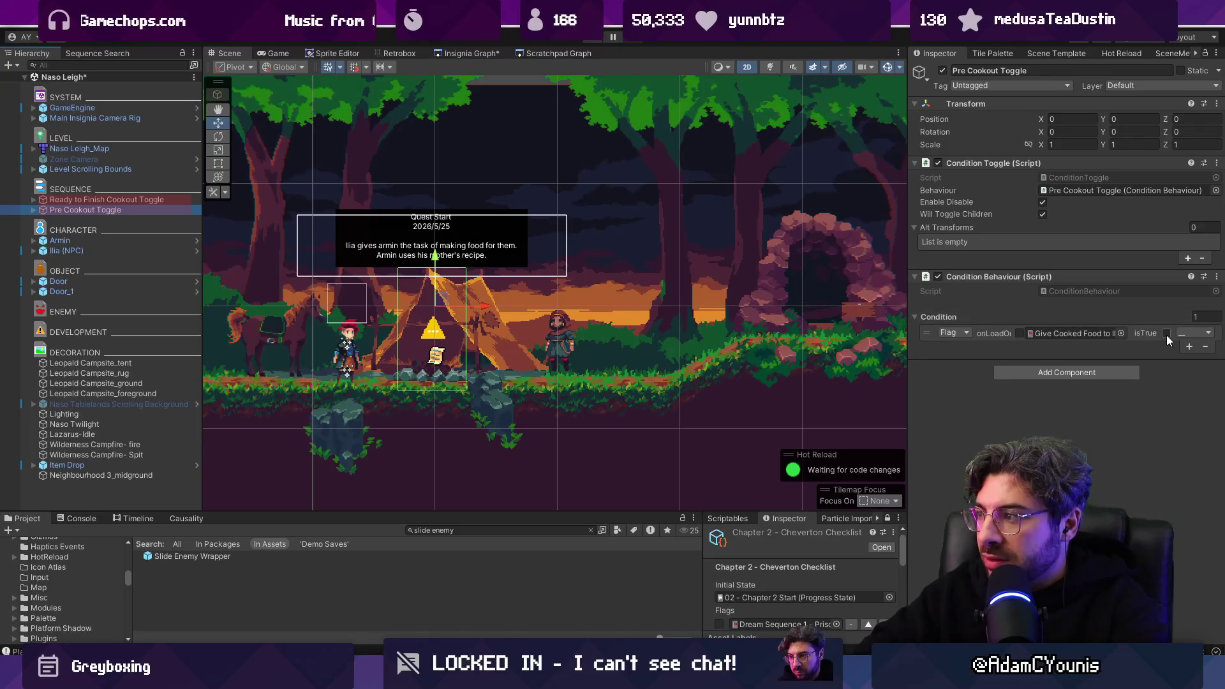
Step: Keep the condition type as Flag, save the scene, and run a quick play-test
click(1121, 332)
click(967, 324)
click(966, 332)
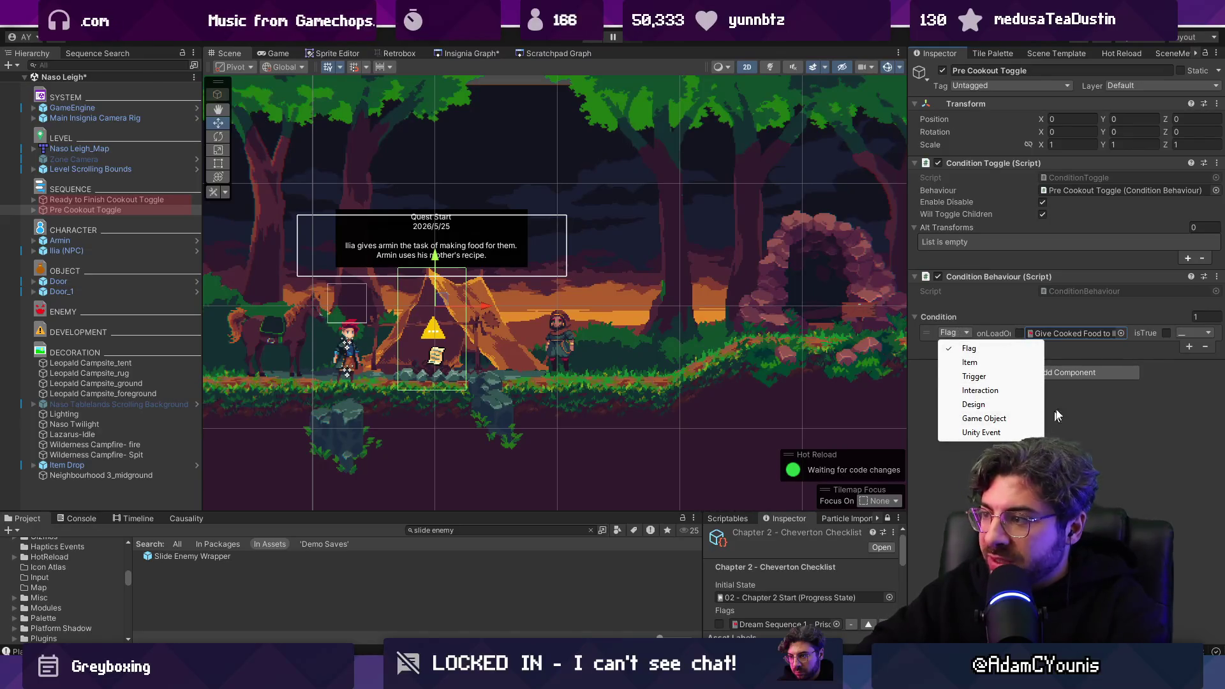
click(1071, 350)
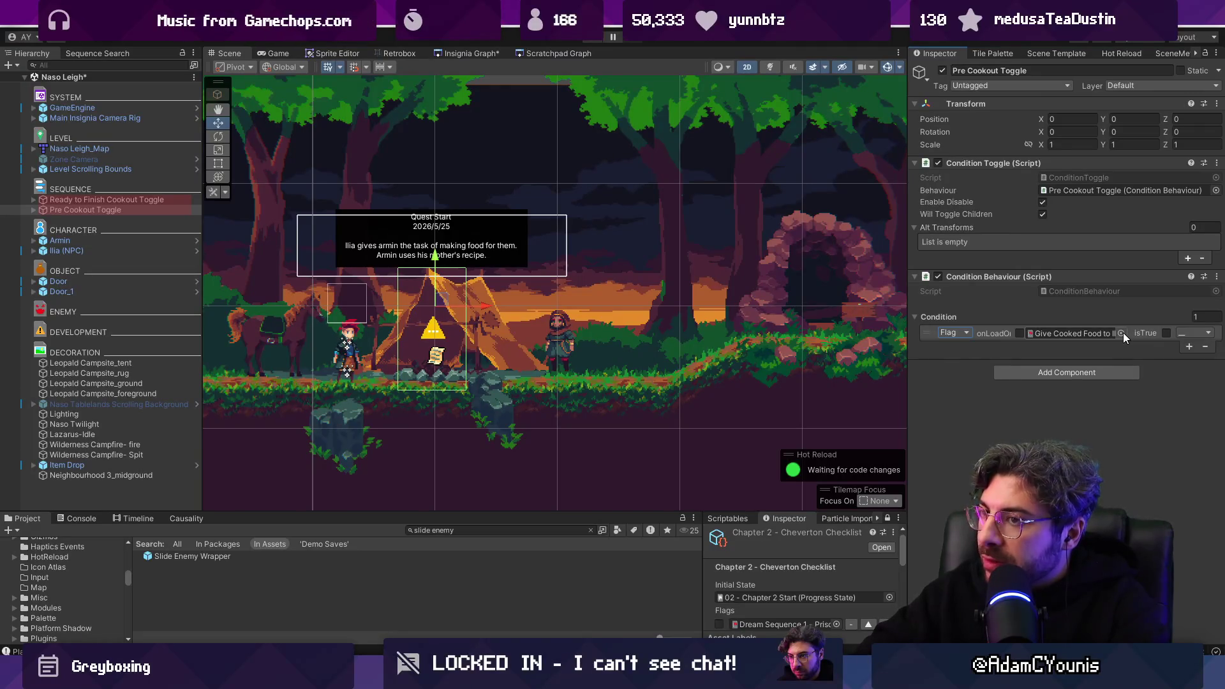
key(ctrl+s)
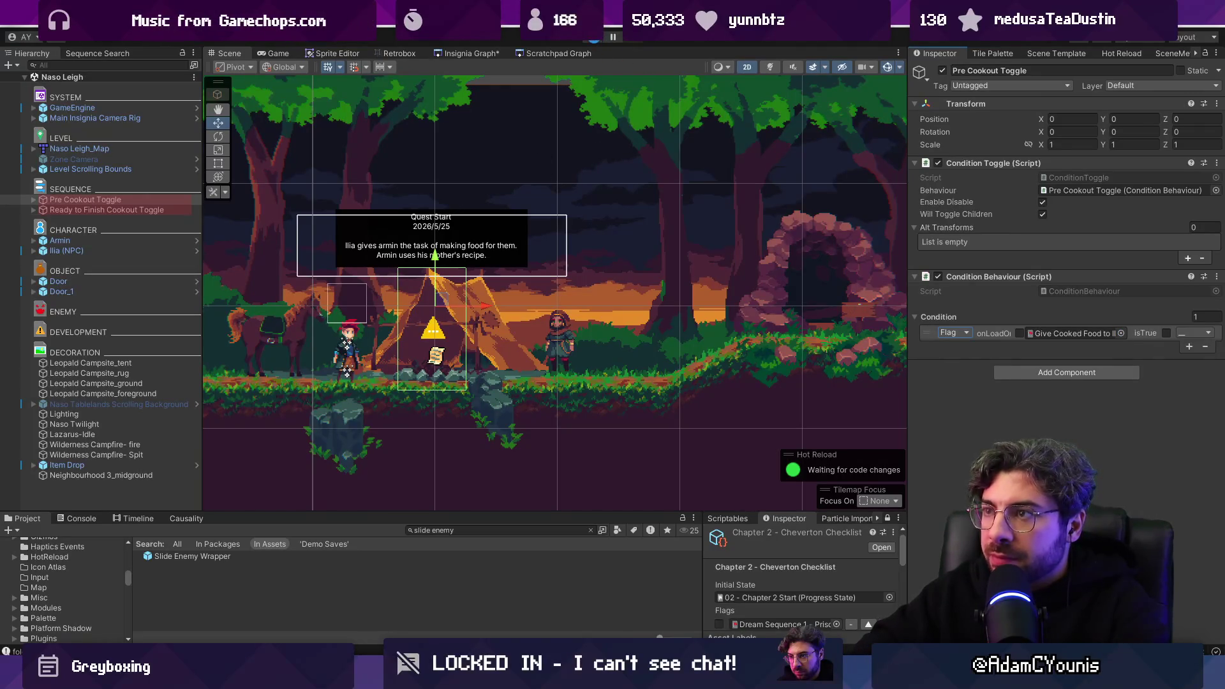
click(594, 39)
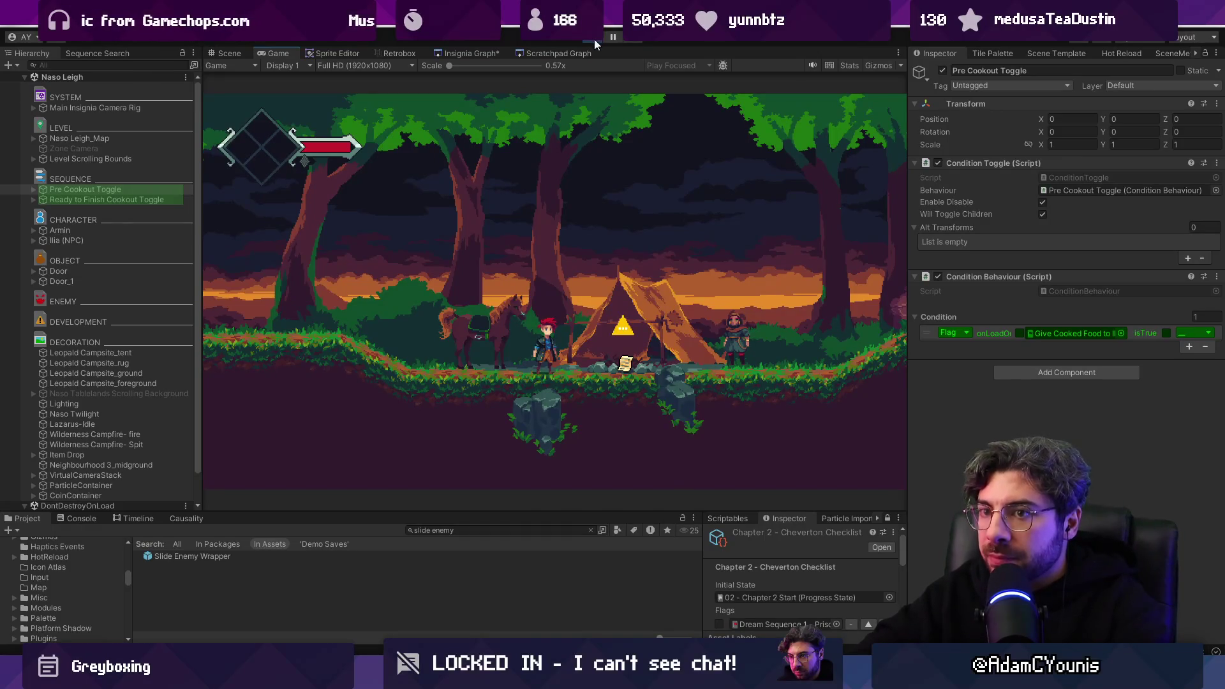
click(594, 40)
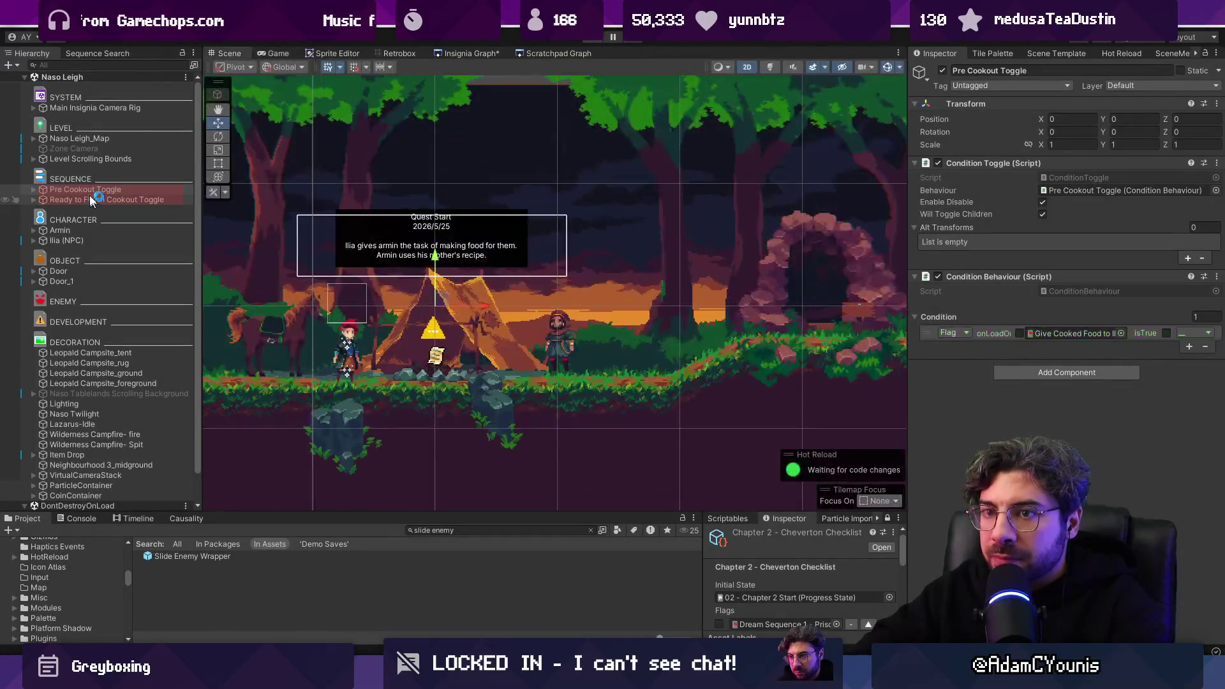
Step: Set the Pre Cookout Toggle's condition flag to Found Cookout Carrot by searching 'Iliacarrot'
click(99, 200)
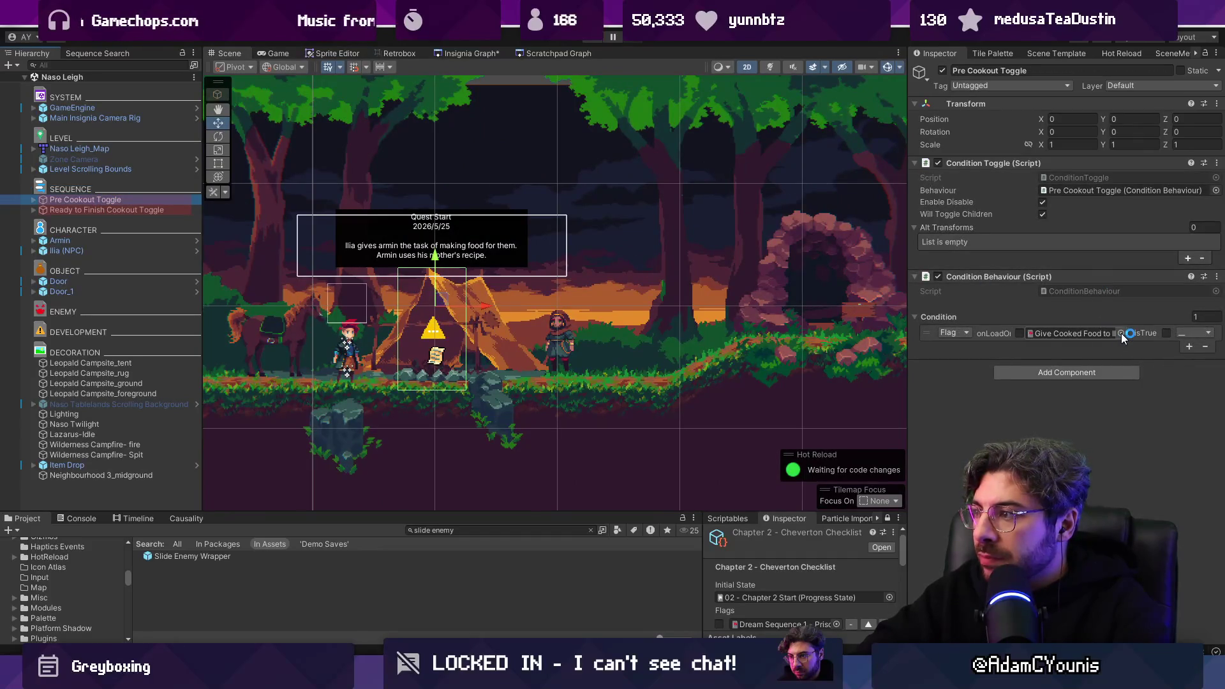
click(1121, 333)
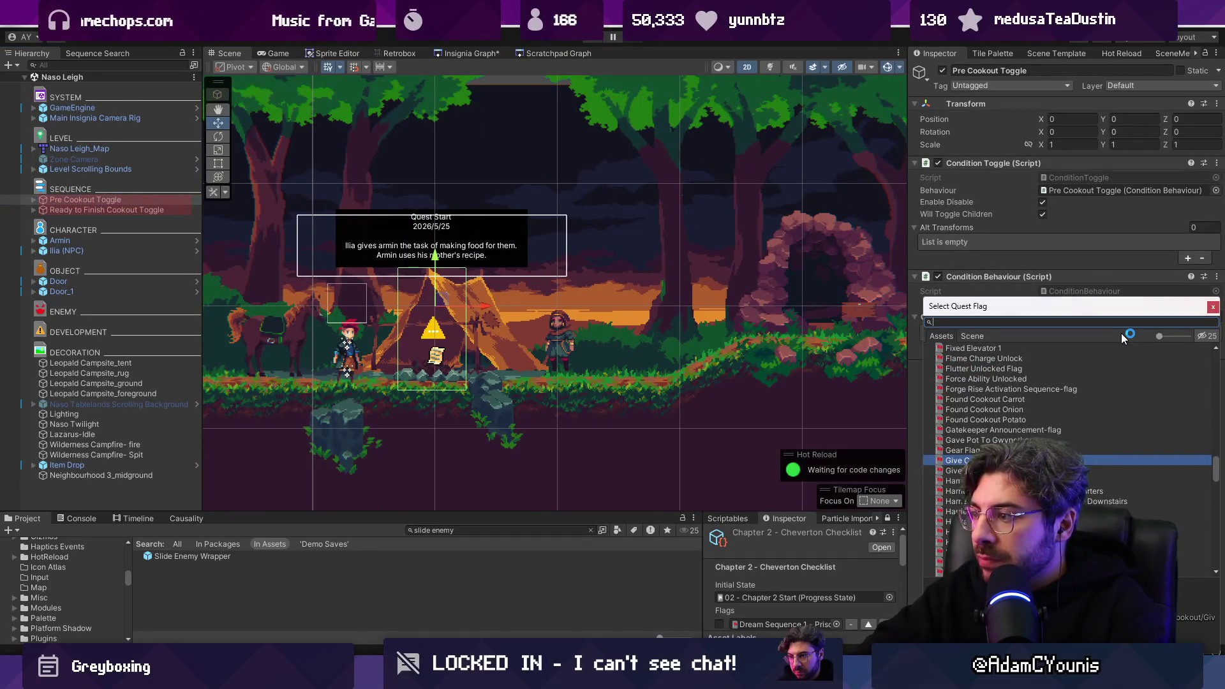
text(Ilia)
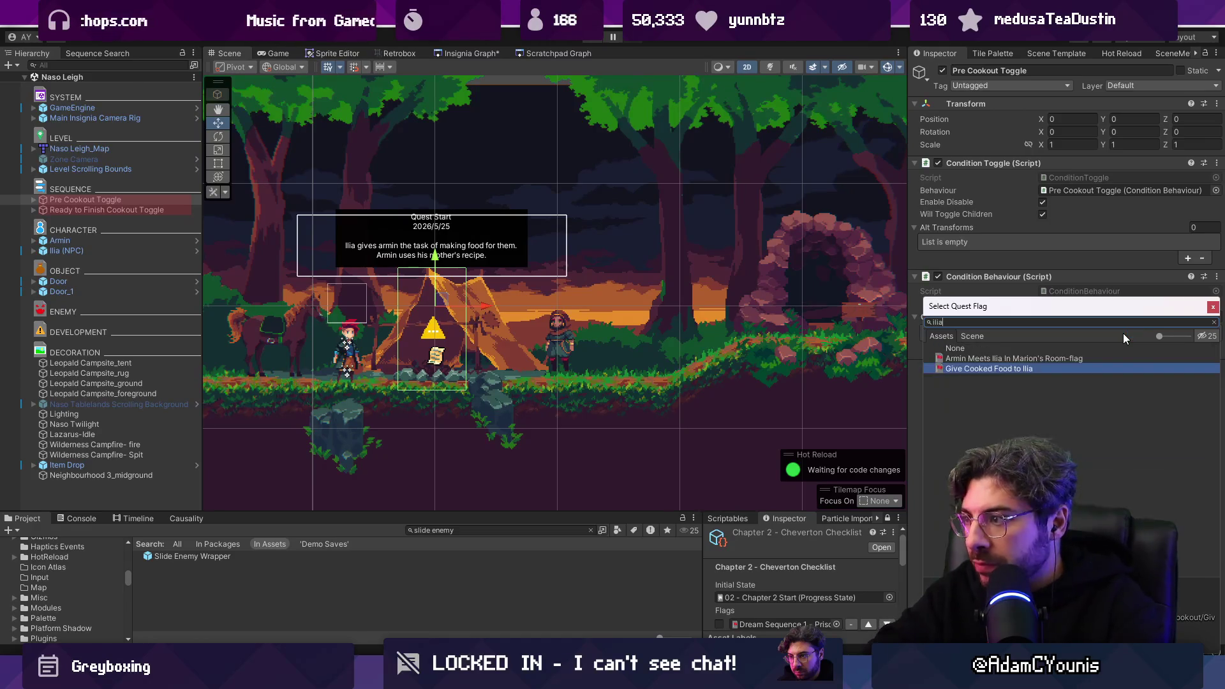
text(carrot)
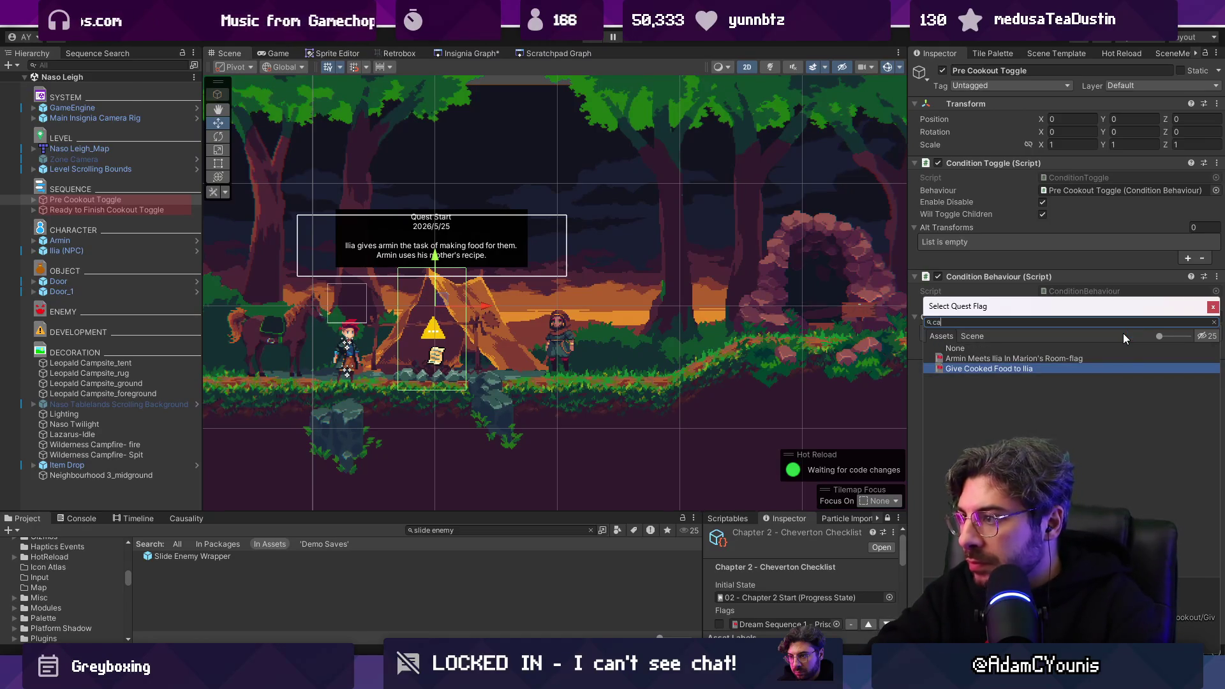
key(Return)
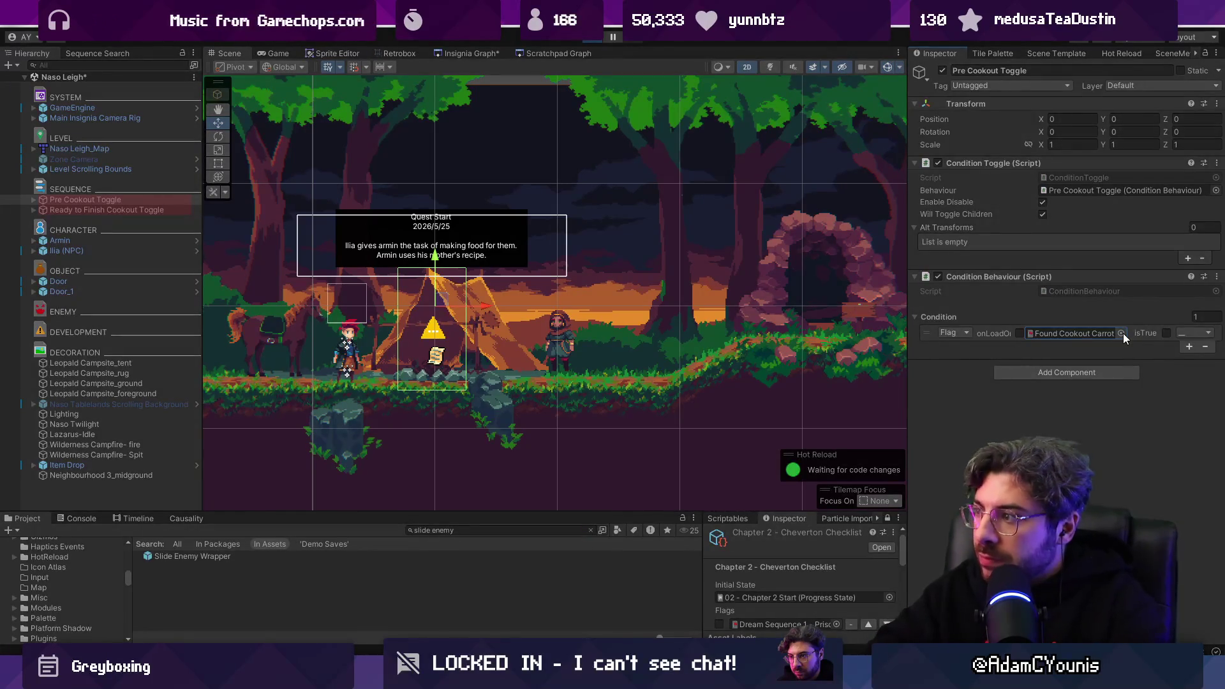
Step: Play-test the change, then search the project assets for 'iliacoi'
key(ctrl+p)
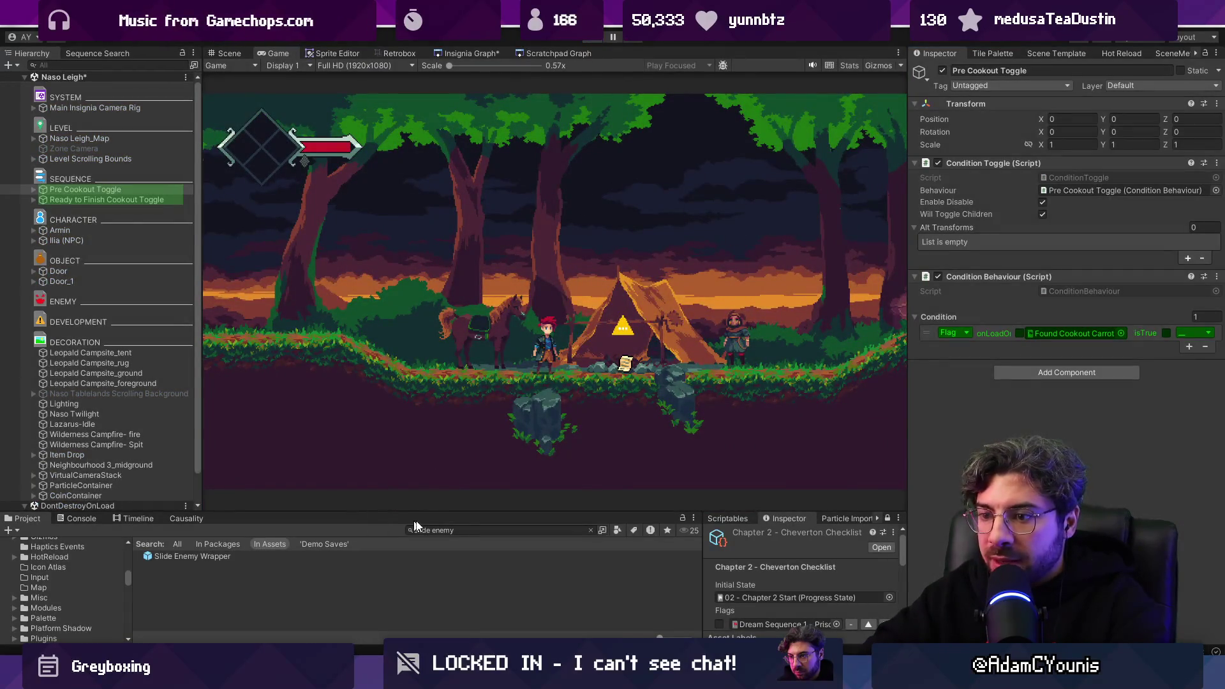
key(ctrl+p)
key(ctrl+a)
text(i)
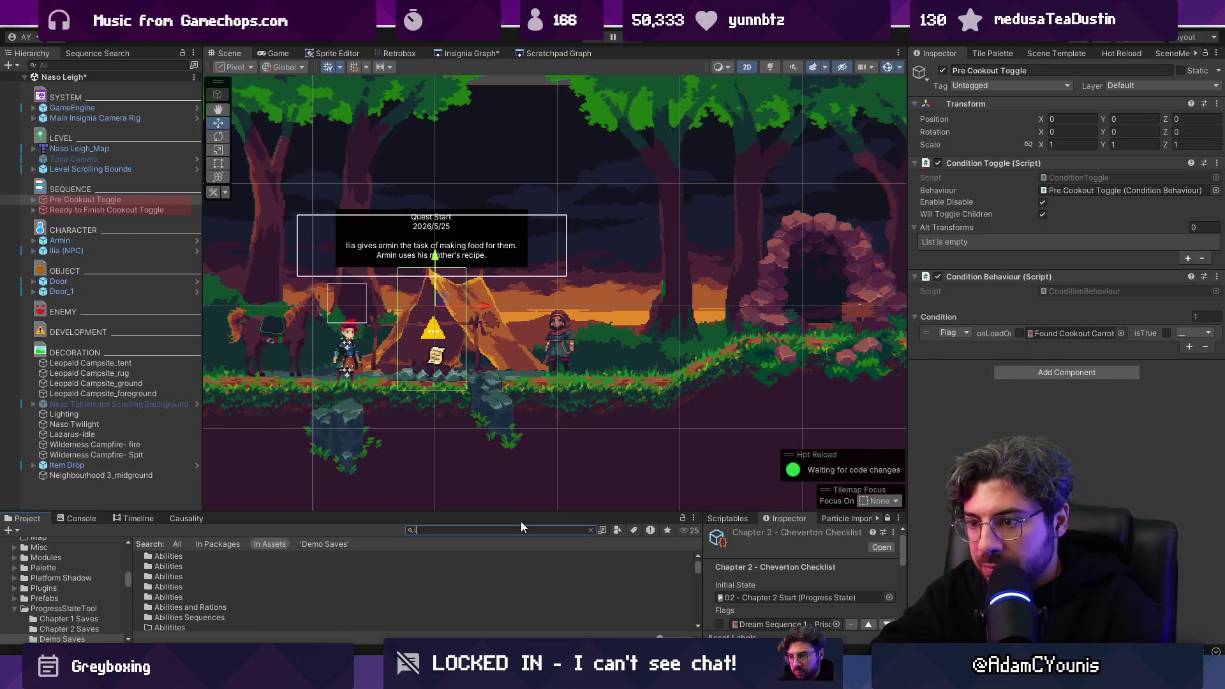
text(lia)
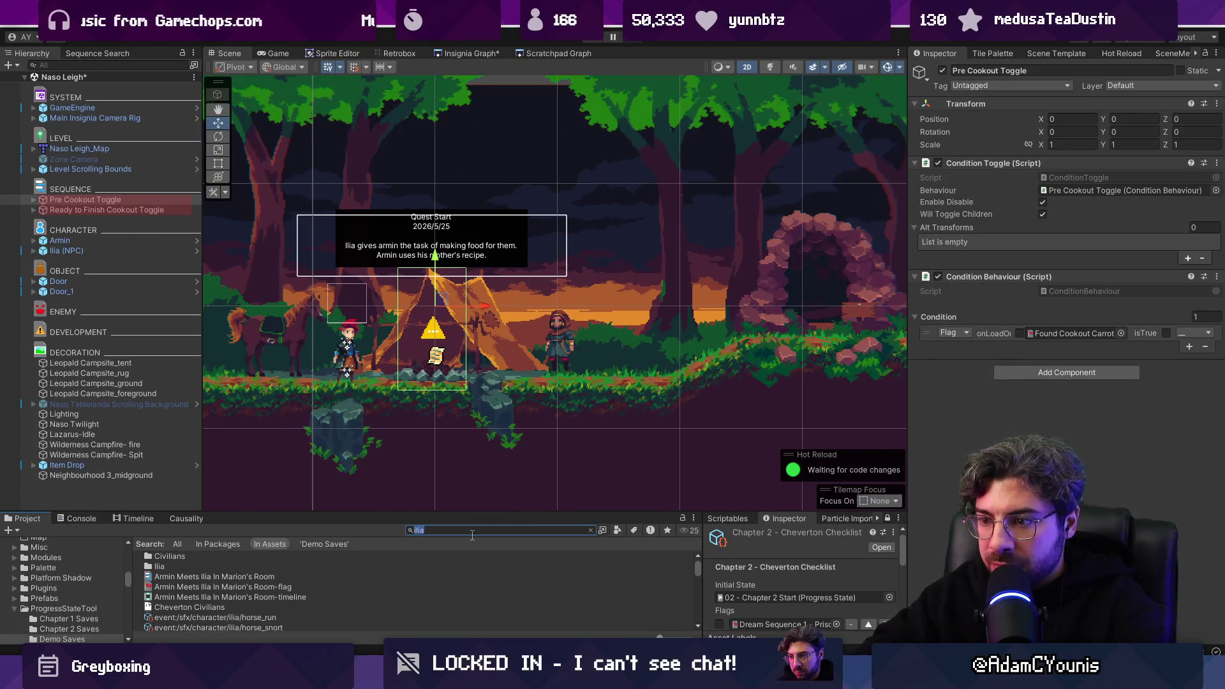
text(coi)
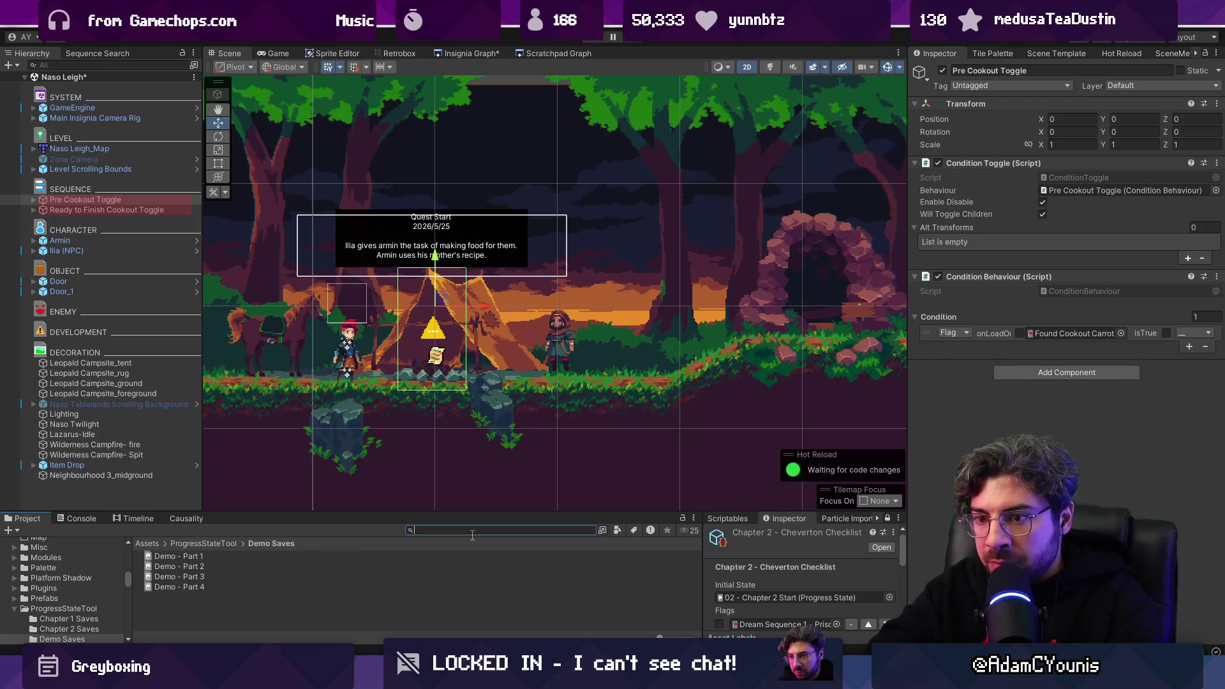
Step: Filter by 'ilia' and list the sequences that involve Ilia
click(117, 66)
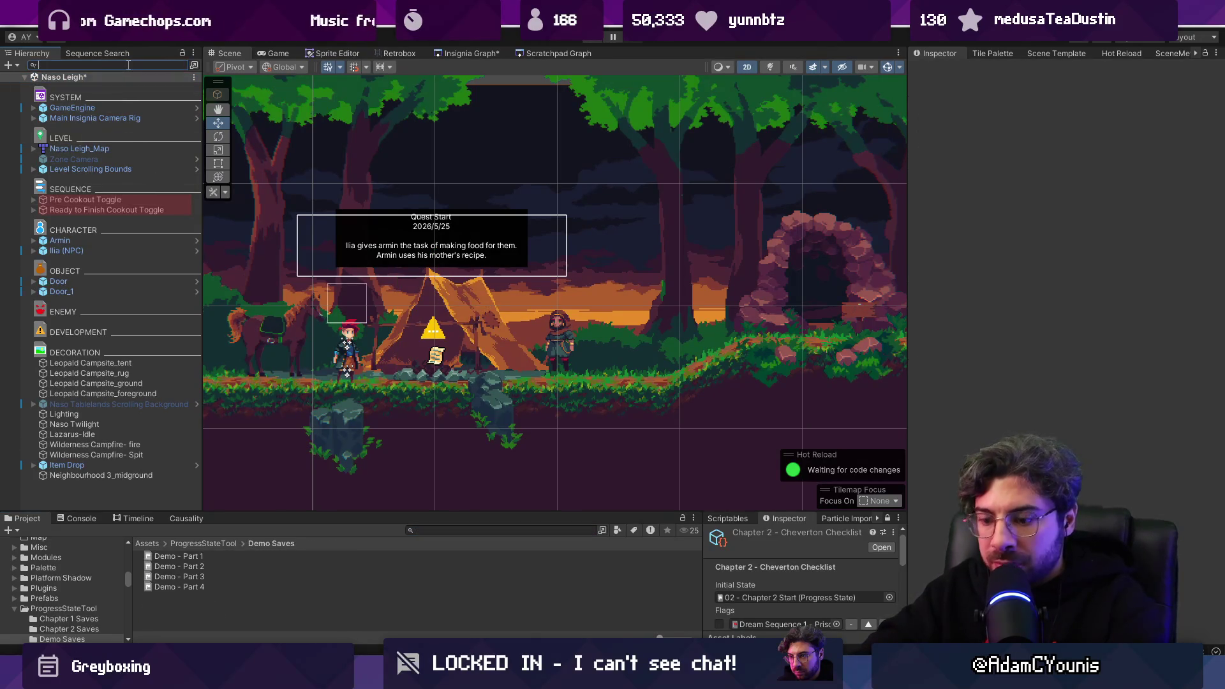
text(ilia)
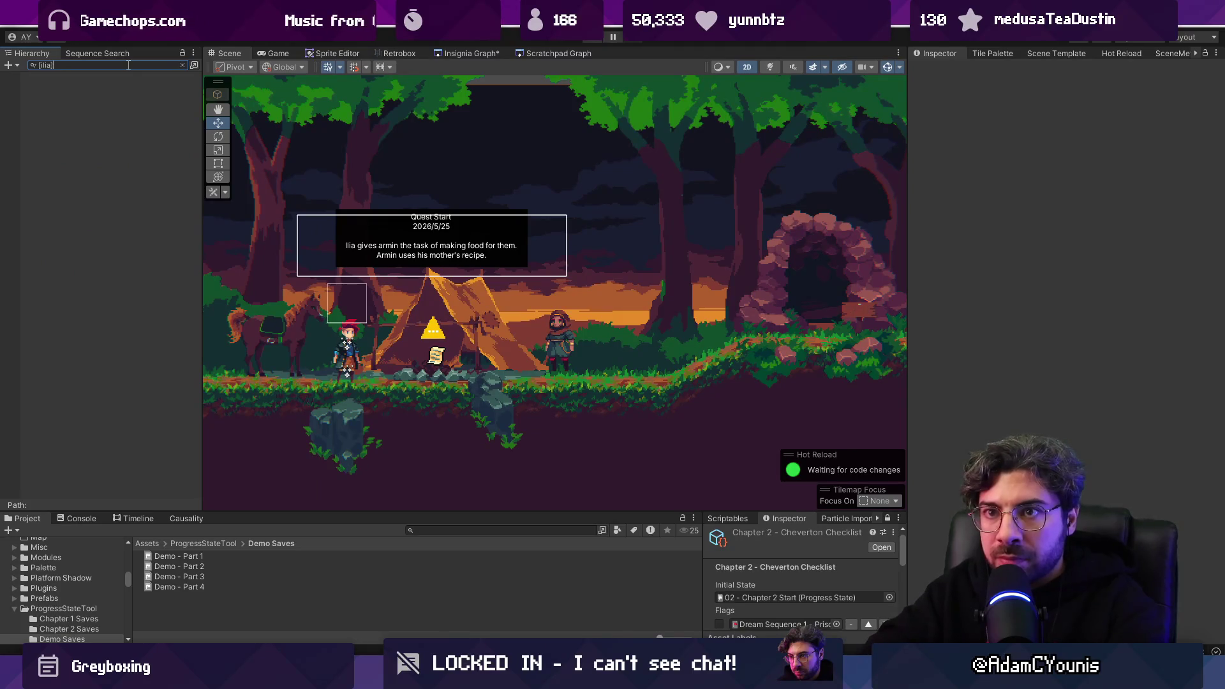
click(97, 53)
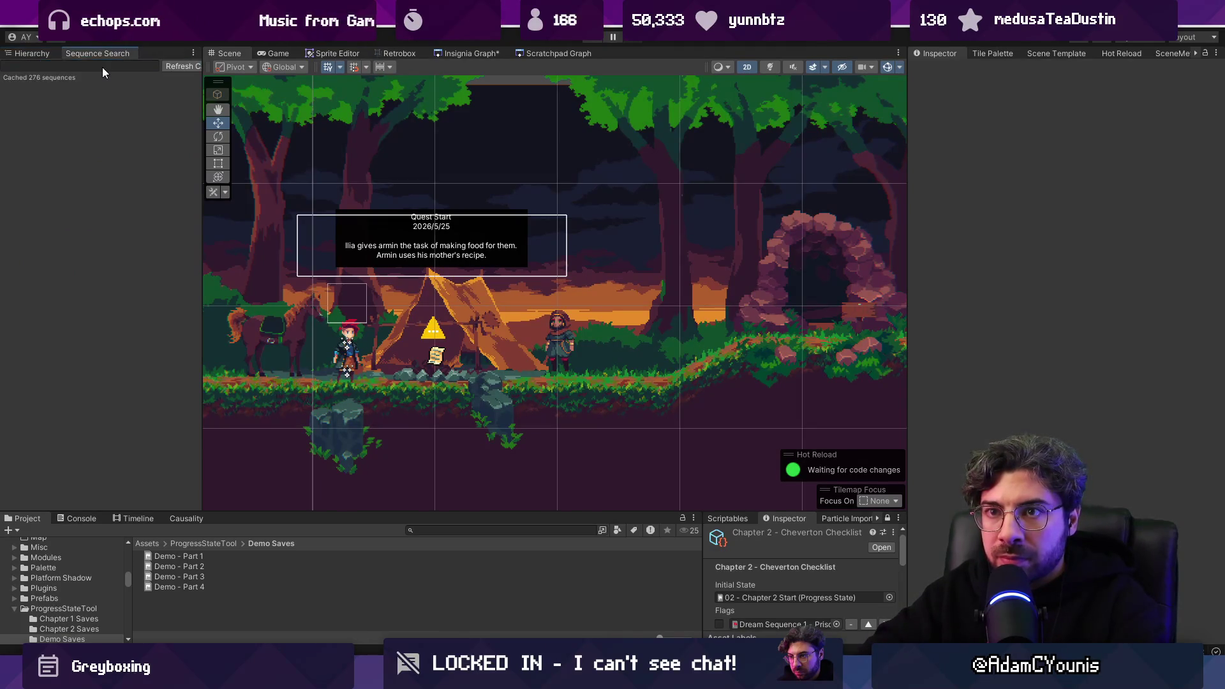
text(ilia)
click(68, 108)
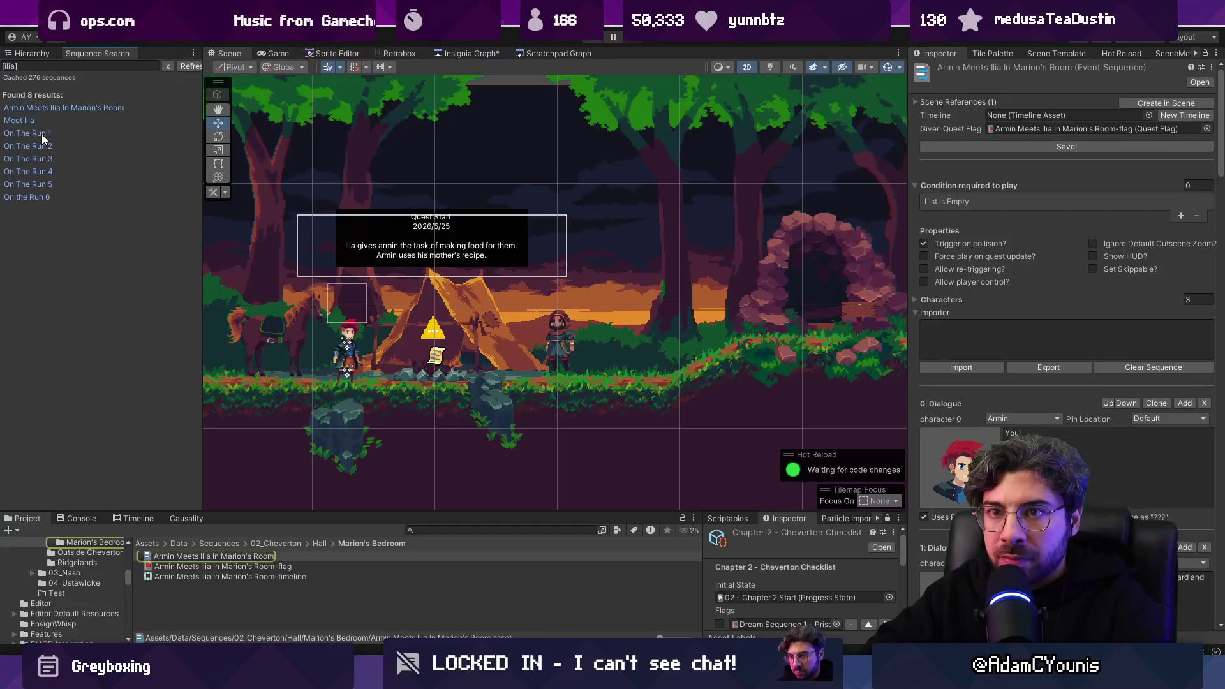
Step: Review the On The Run 6, 5 and 4 sequences and their dialogue
click(41, 134)
click(52, 185)
click(47, 198)
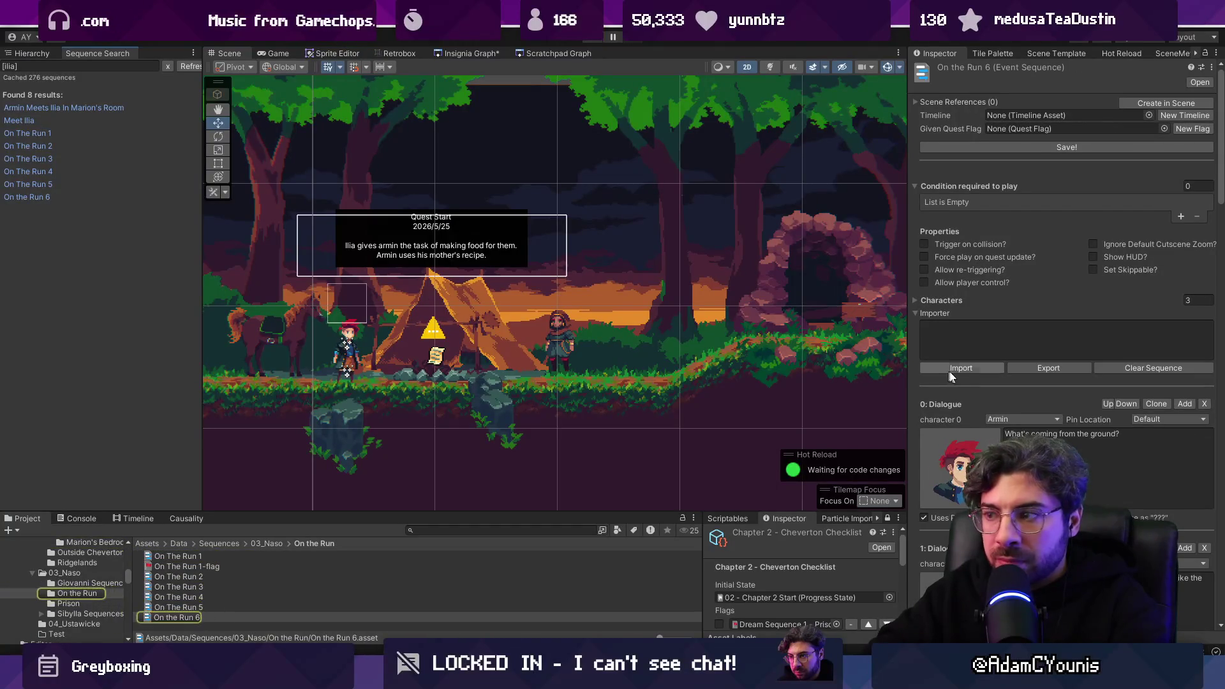
scroll(950, 376, down, 3)
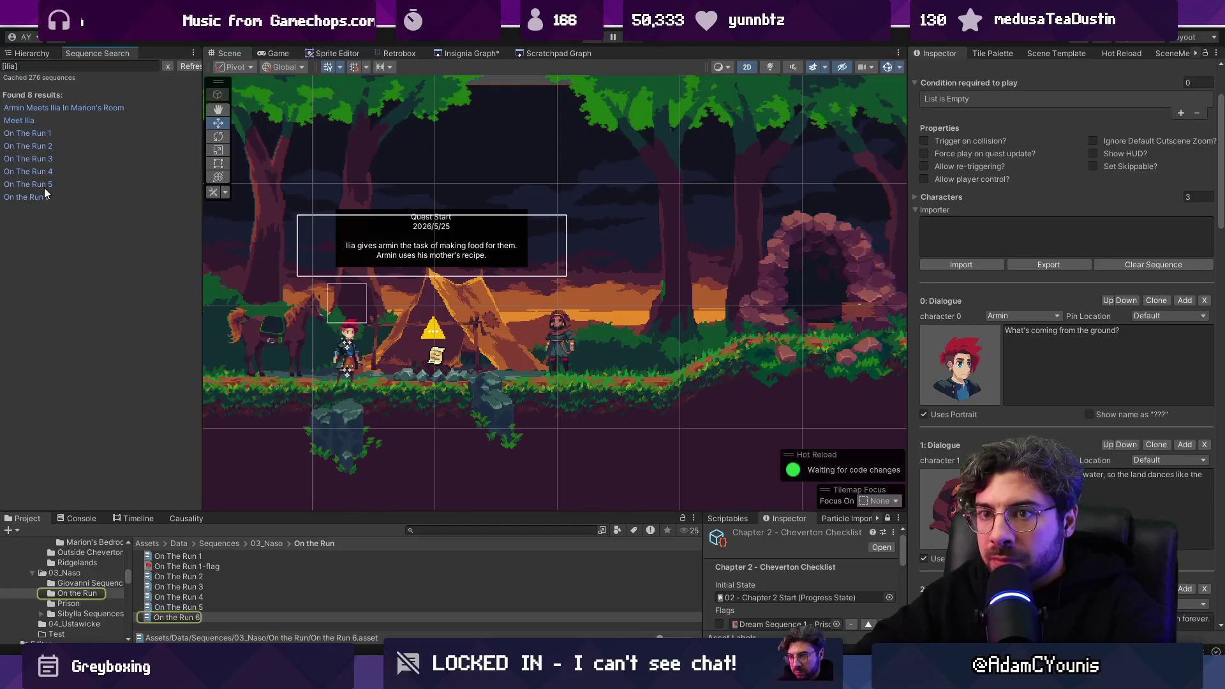
click(44, 184)
scroll(974, 394, down, 10)
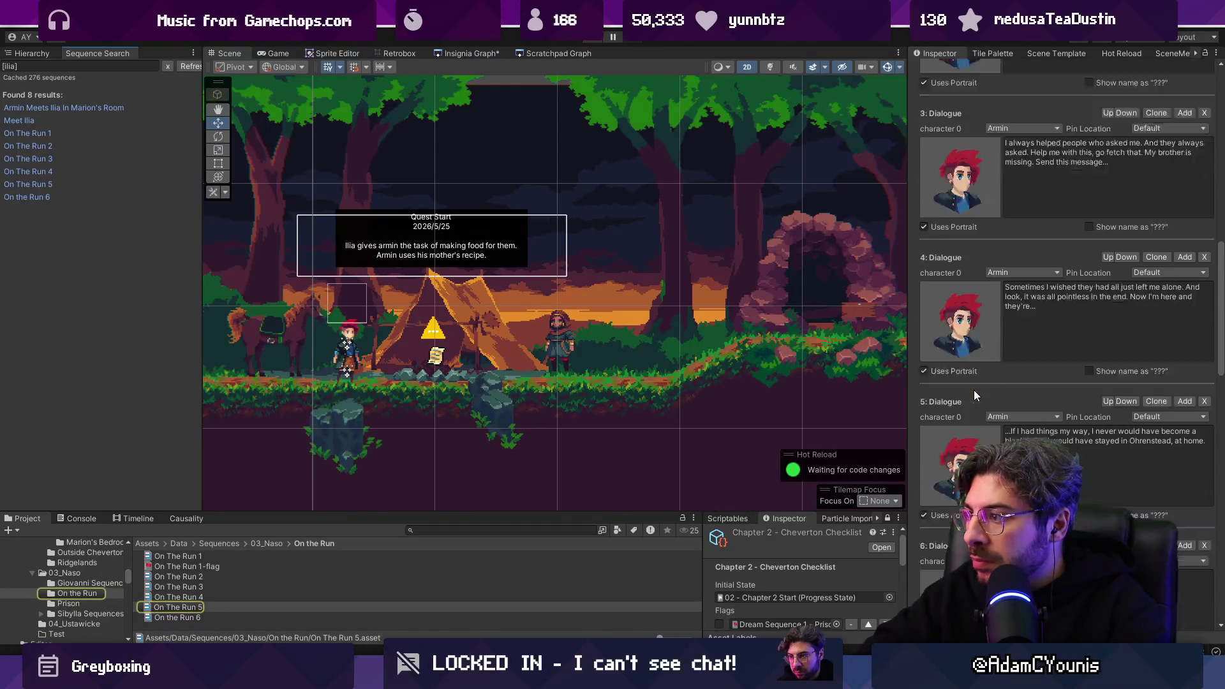
click(43, 169)
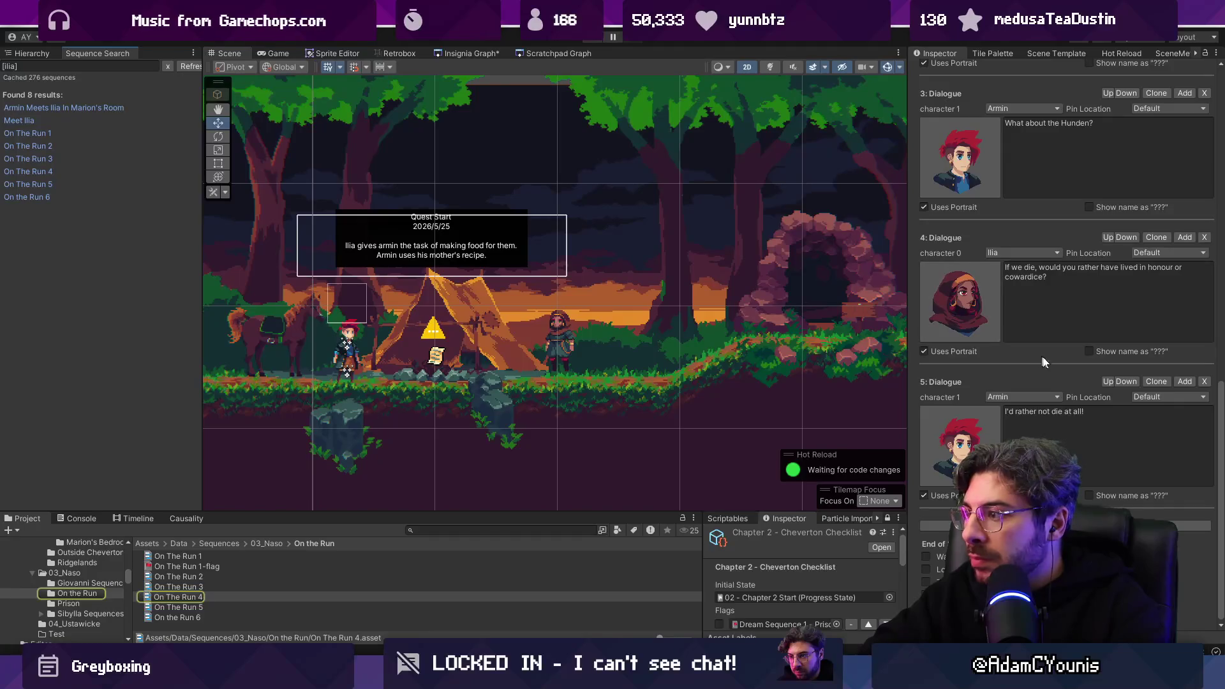
scroll(1045, 362, up, 10)
Step: Review On The Run 3, 2 and 1, then return to the Naso Leigh object list
key(Up)
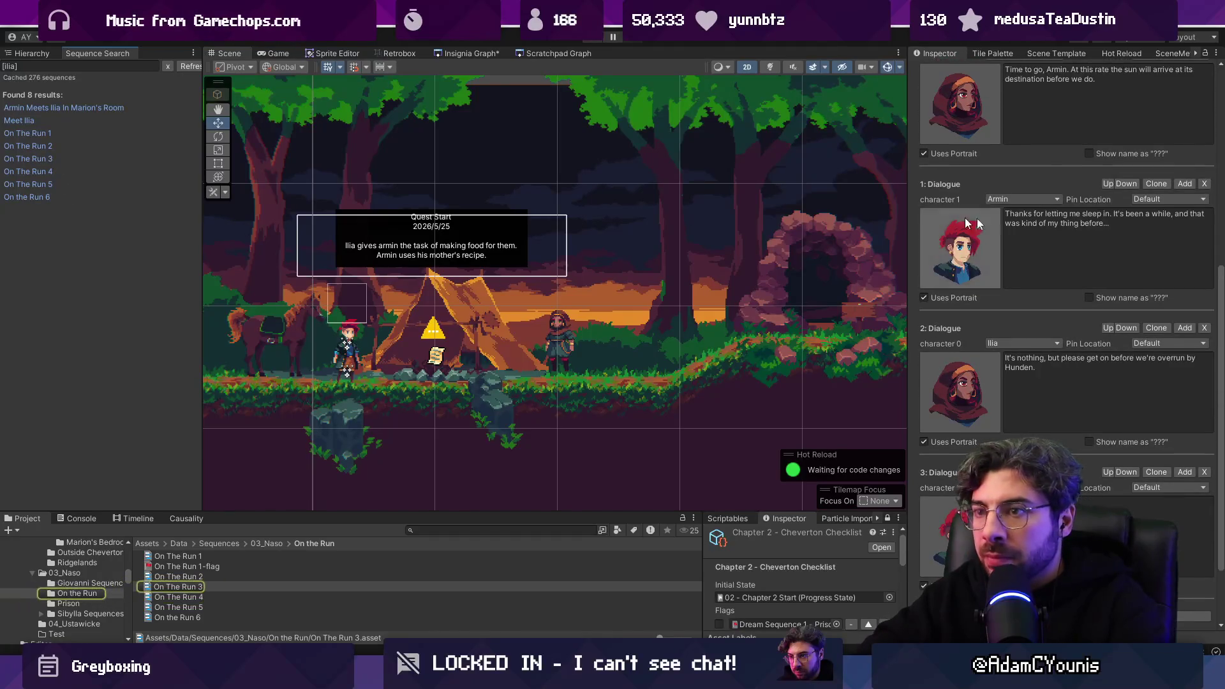
scroll(967, 221, up, 3)
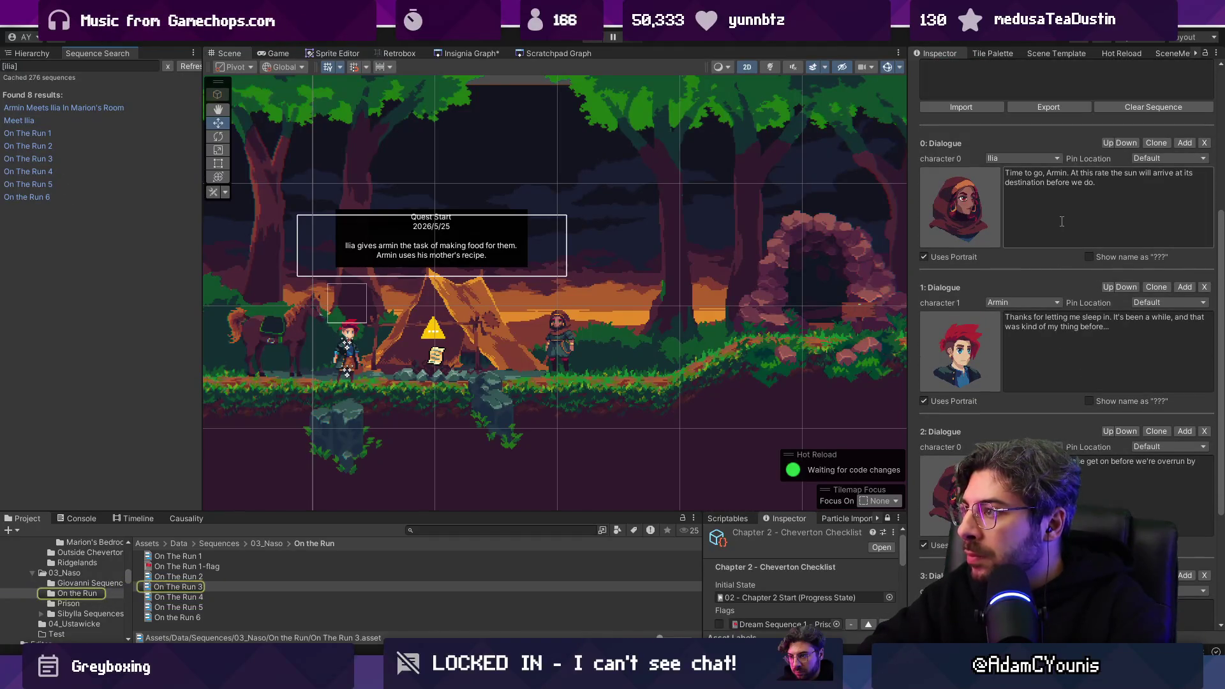
scroll(1069, 221, up, 5)
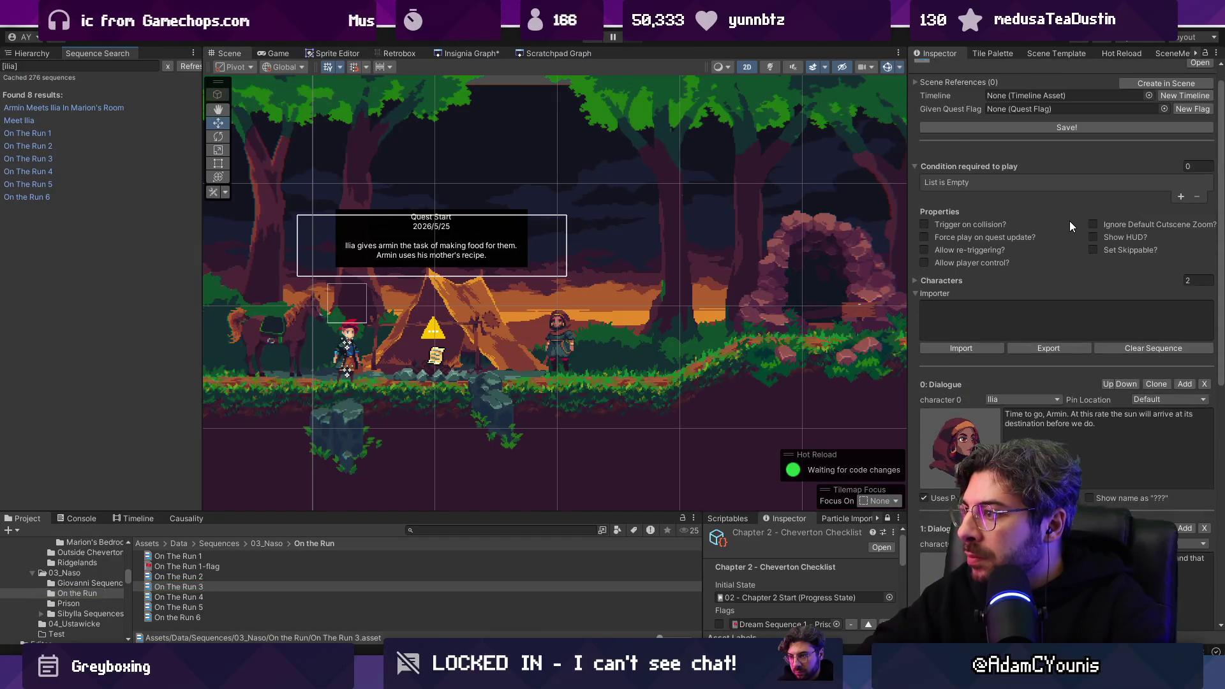
scroll(1075, 231, down, 6)
scroll(1063, 243, down, 5)
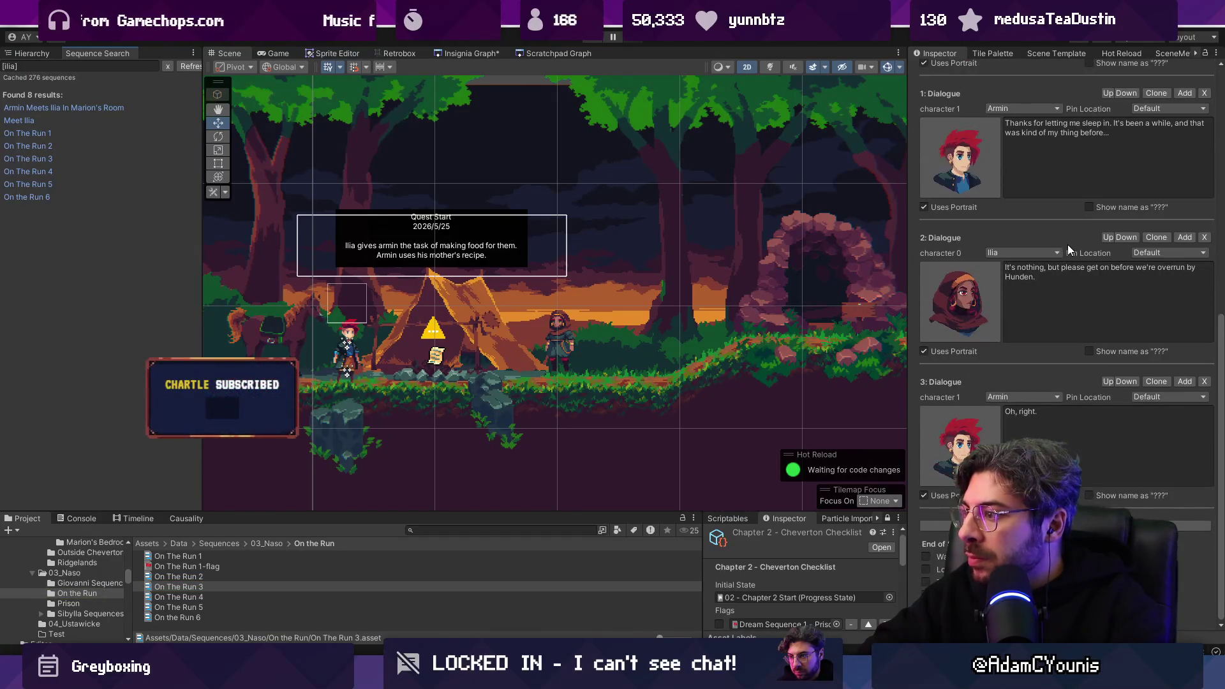
click(38, 146)
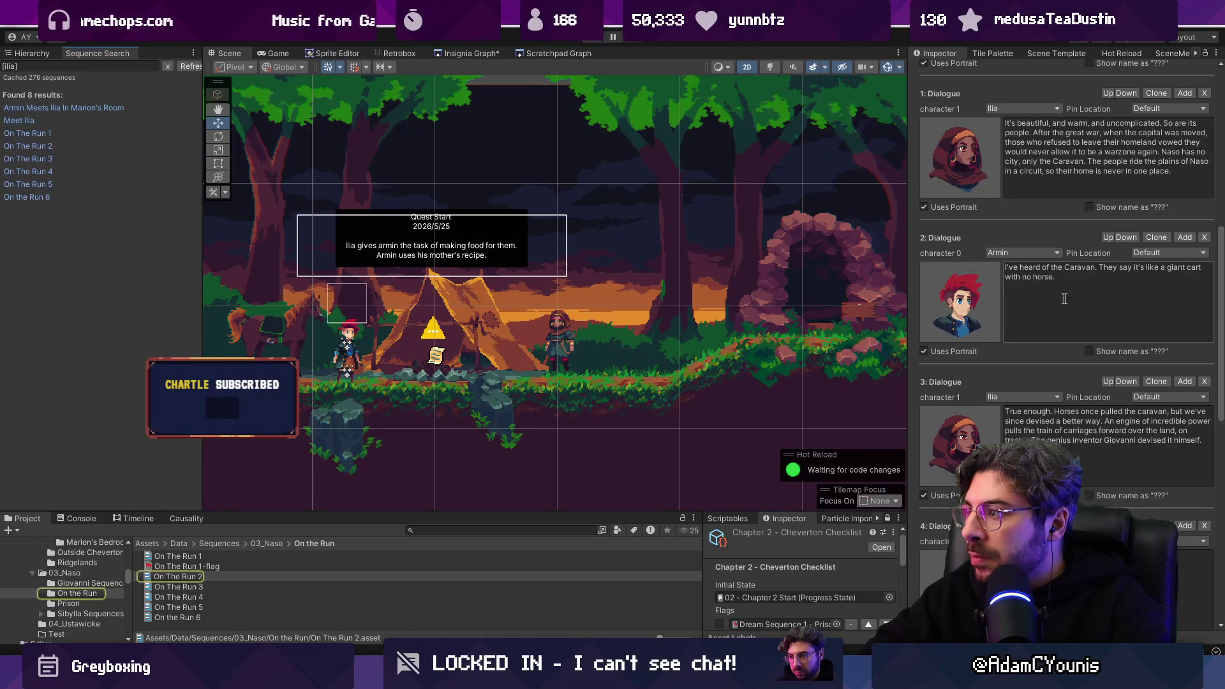
scroll(1104, 310, up, 8)
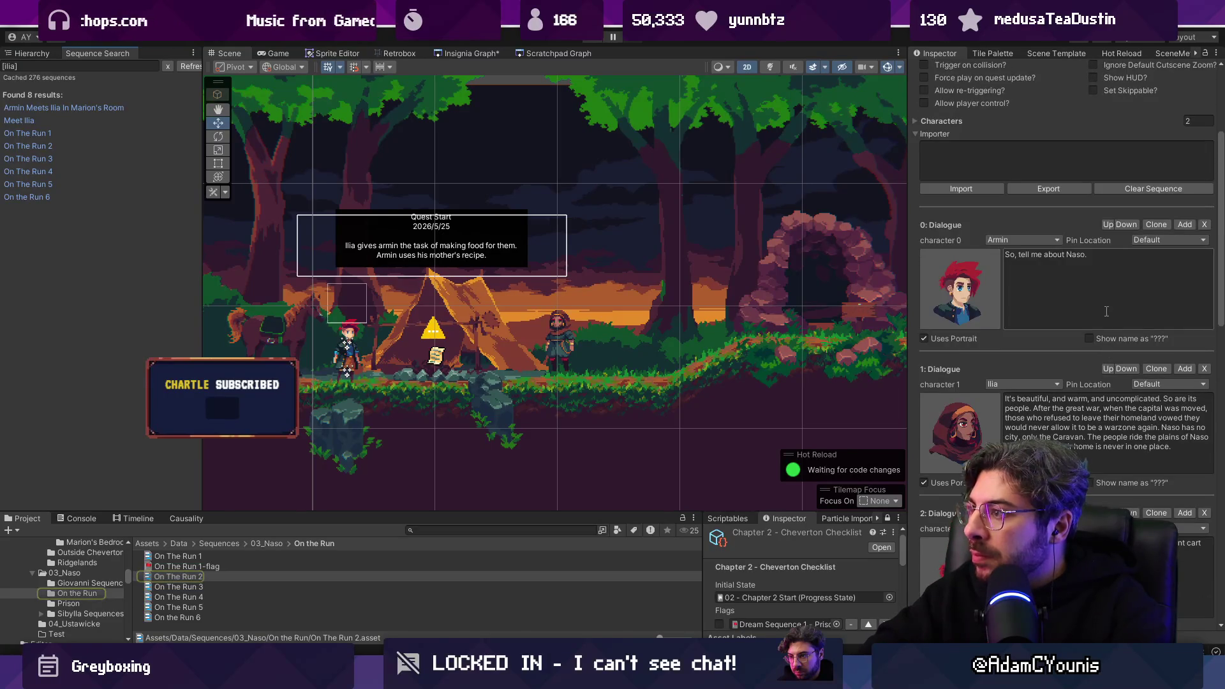
click(41, 132)
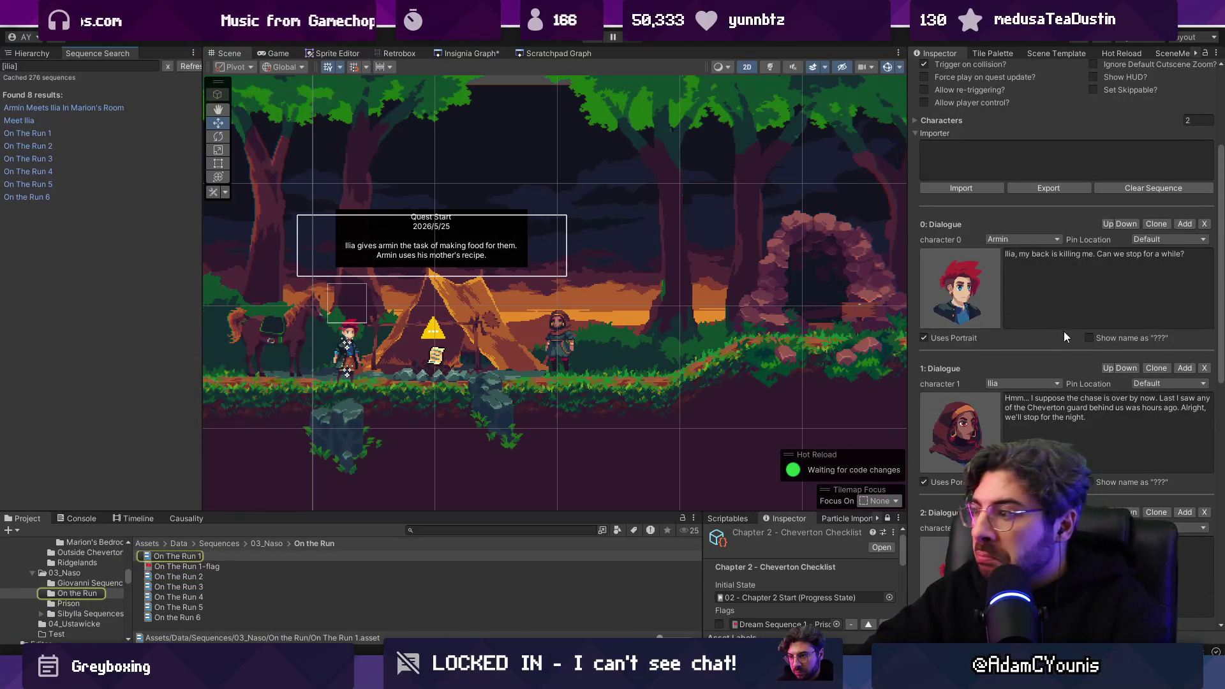
scroll(1063, 331, down, 13)
scroll(1059, 333, up, 15)
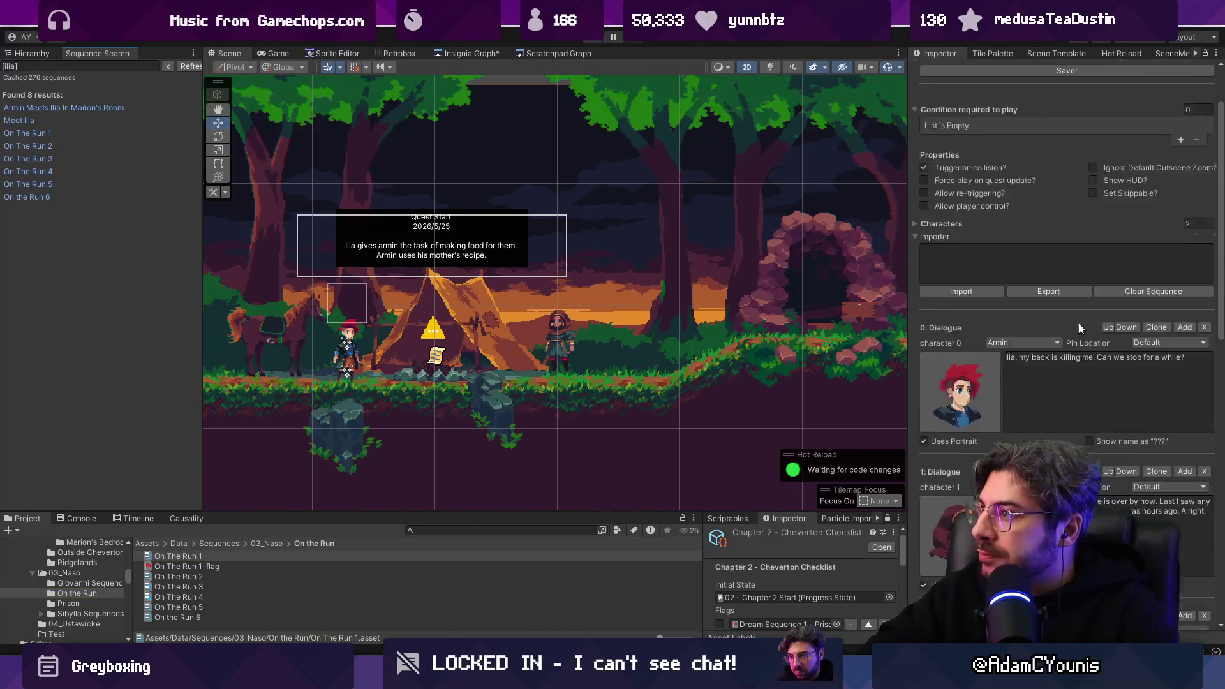
scroll(1077, 321, up, 2)
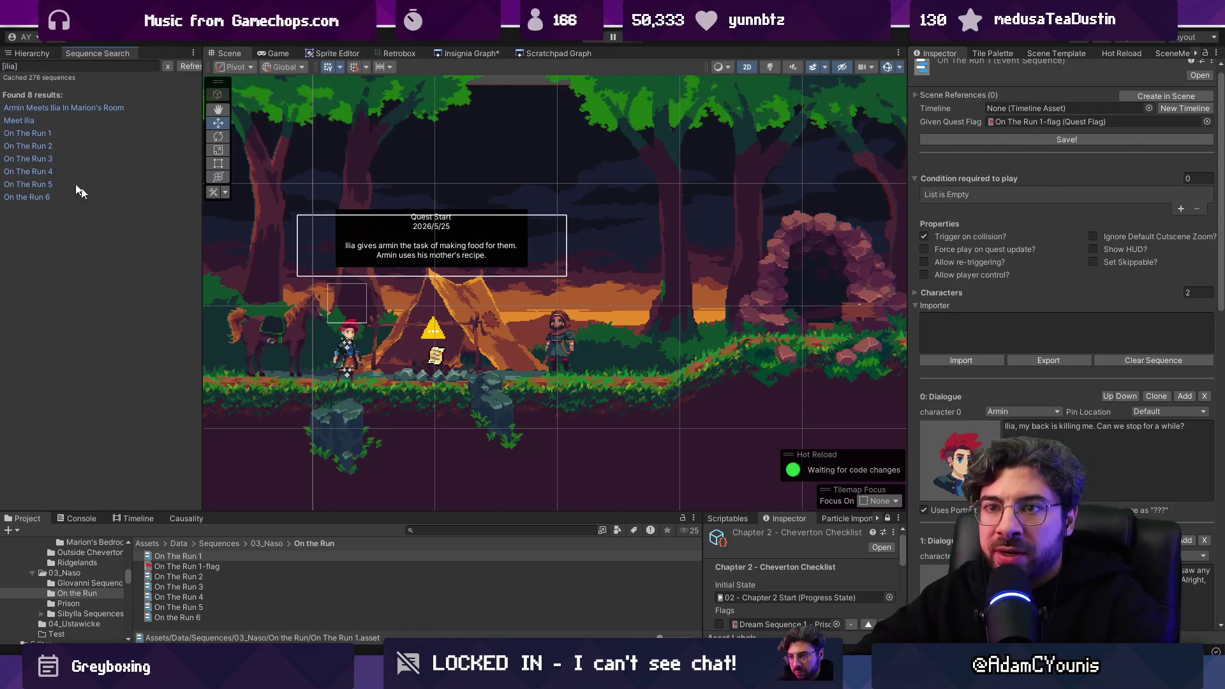
click(32, 53)
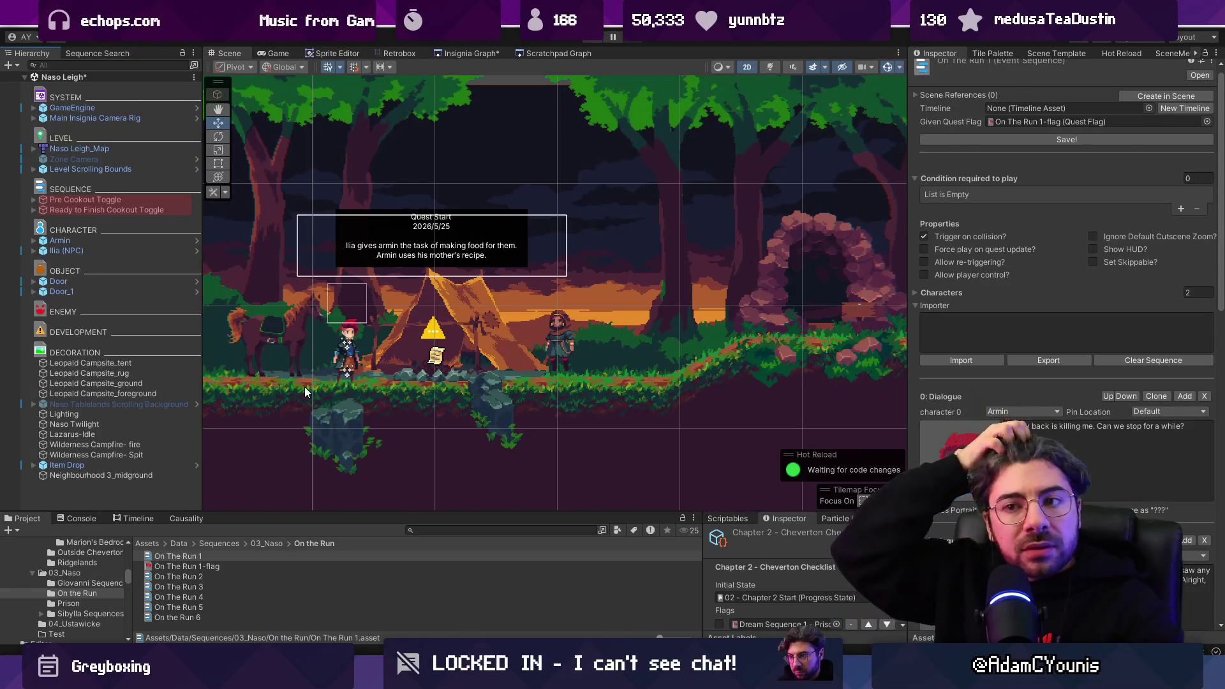
scroll(1084, 389, down, 15)
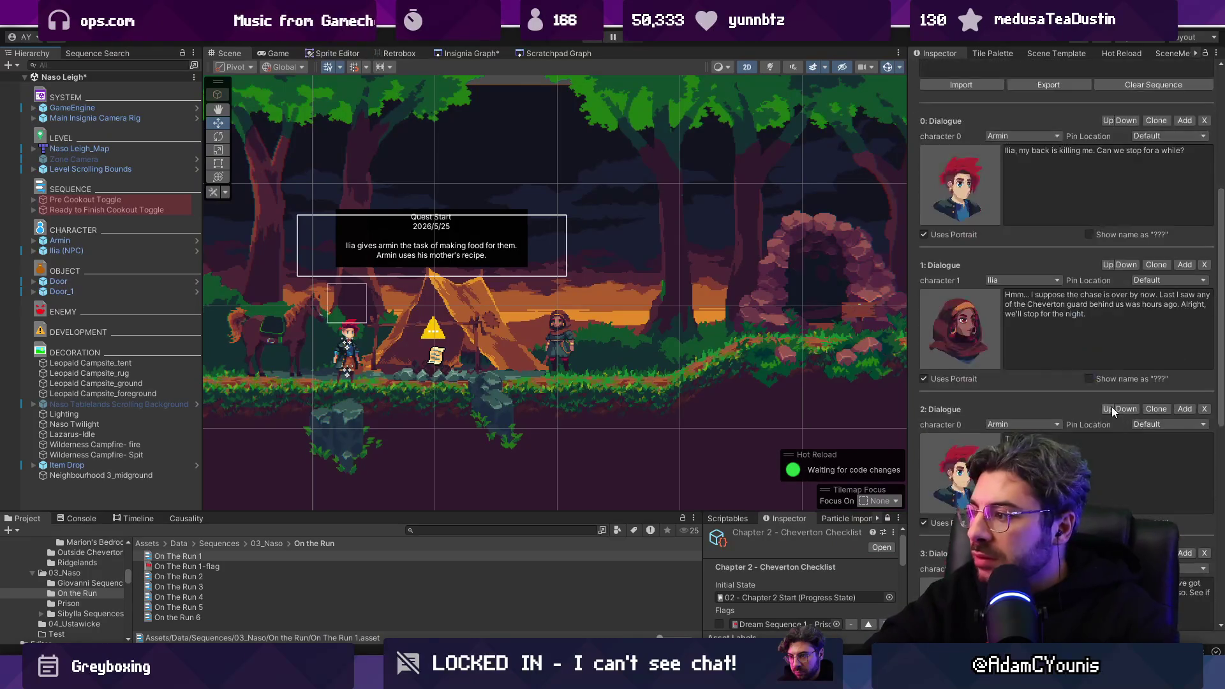
scroll(1104, 411, up, 5)
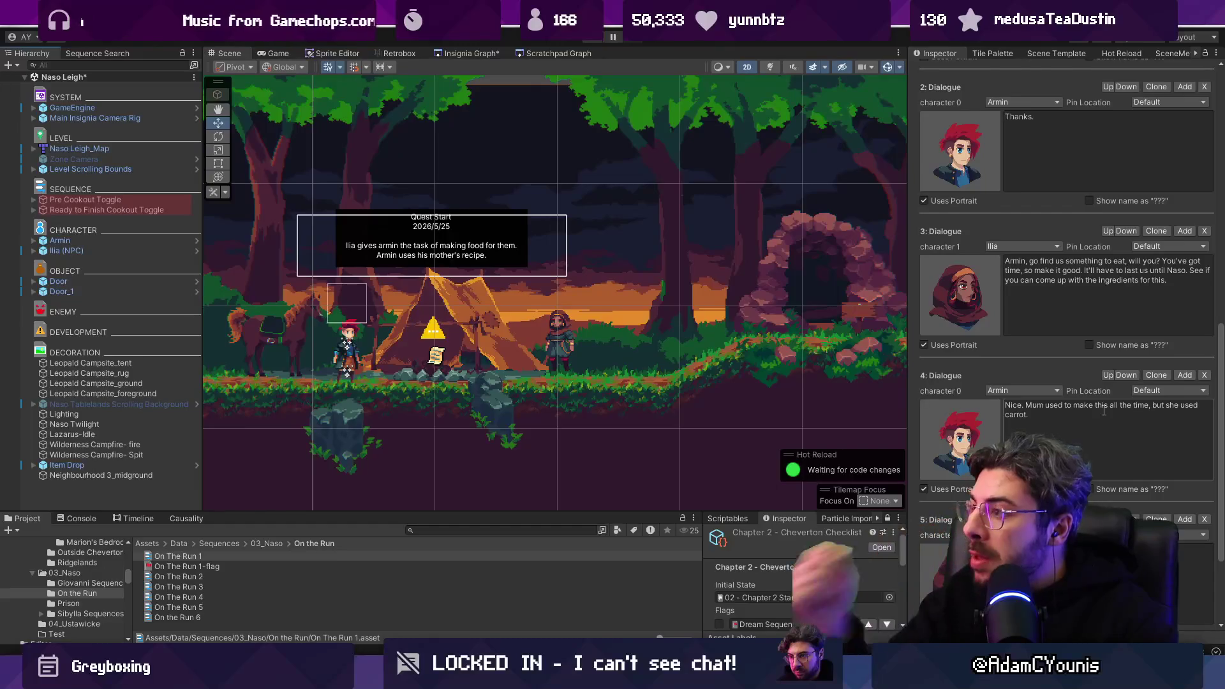
scroll(1036, 295, up, 10)
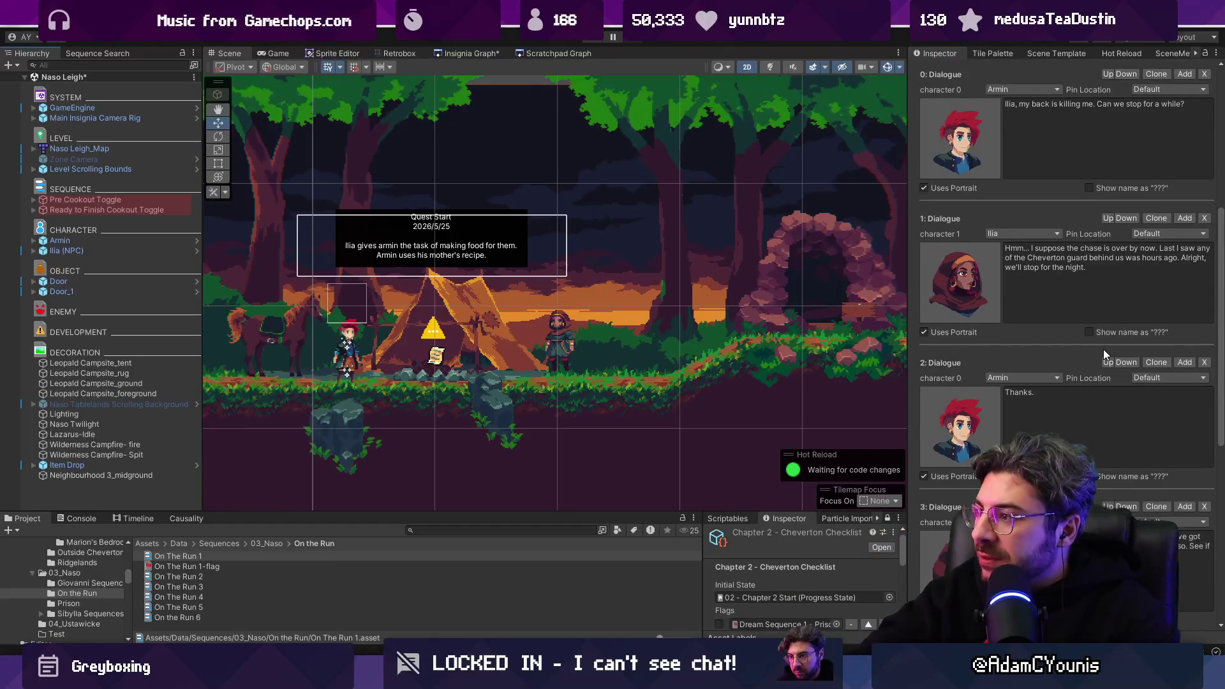
scroll(1104, 350, down, 7)
scroll(1103, 353, down, 4)
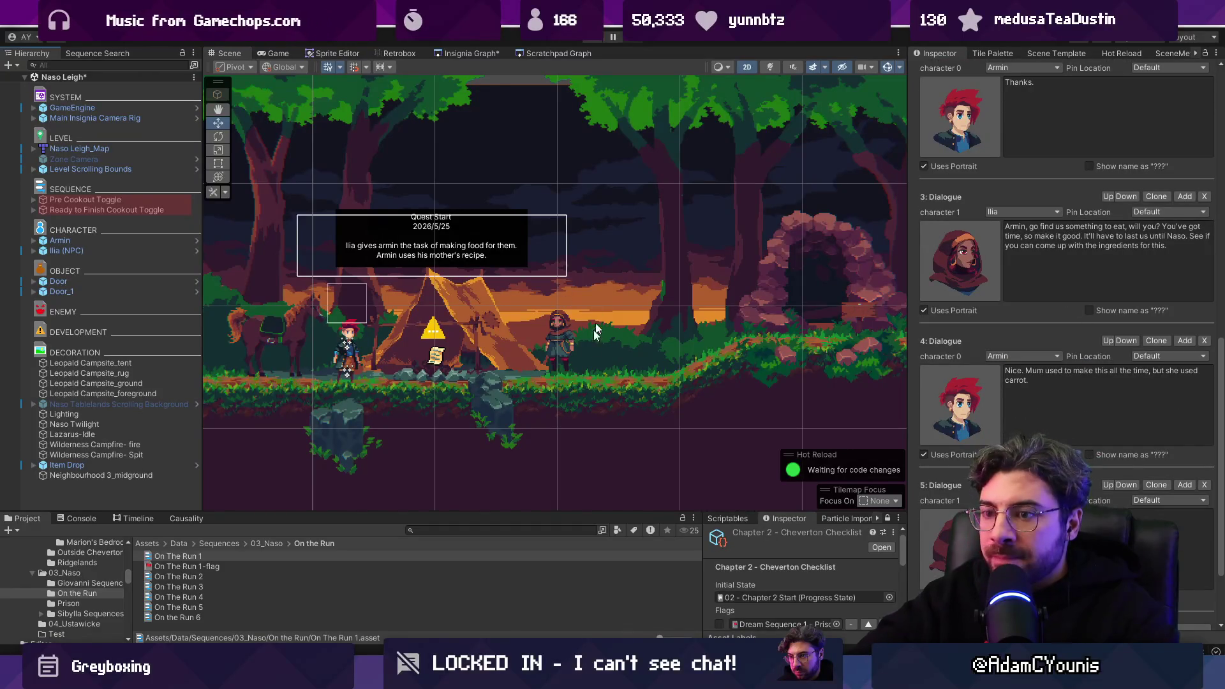
scroll(1085, 250, up, 20)
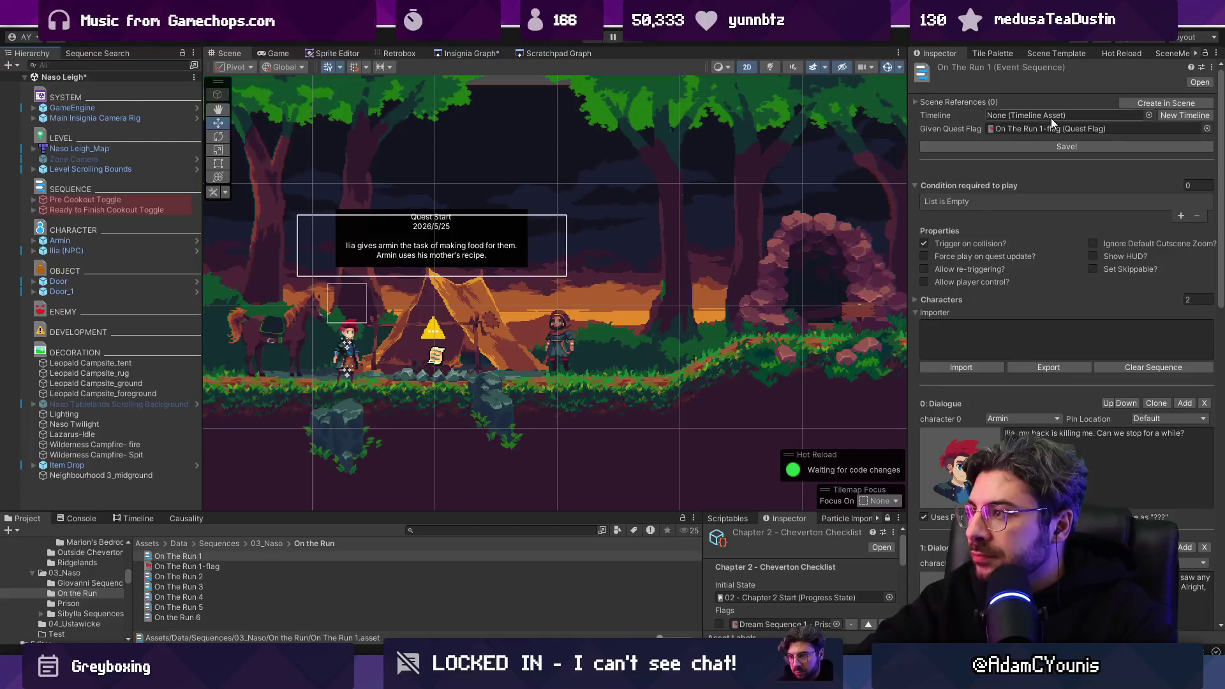
click(499, 530)
text(on the erun)
click(590, 530)
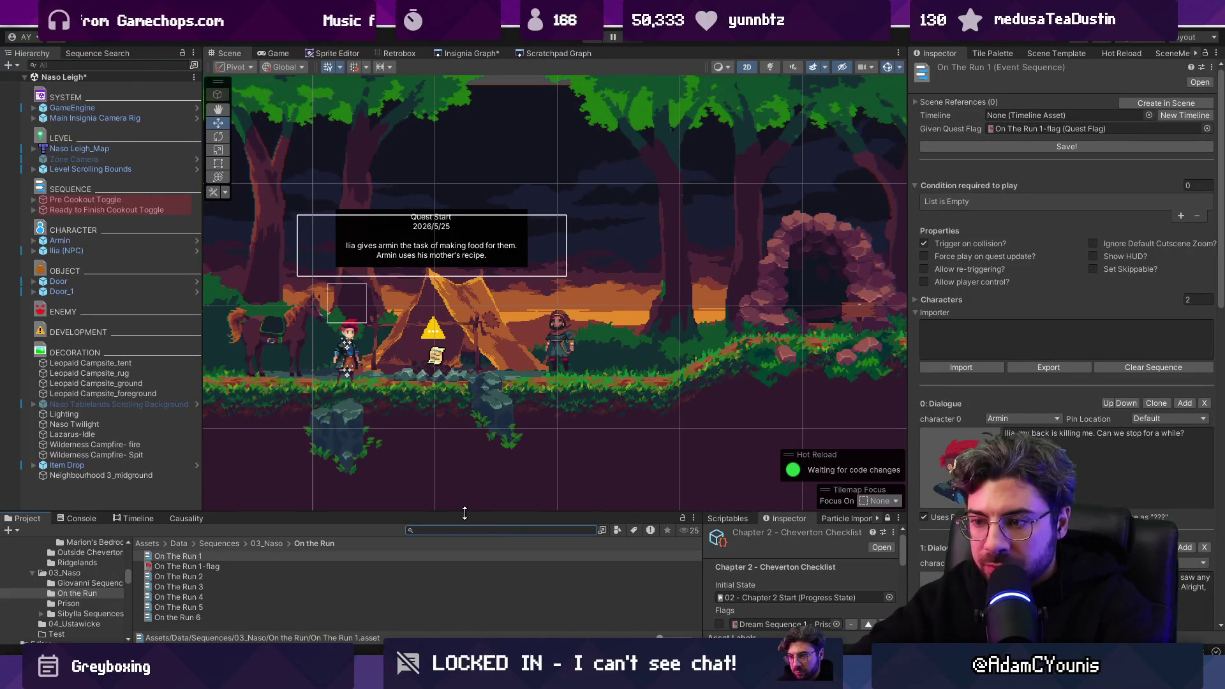
Step: Enlarge the project panel and look over the On The Run 1 and 2 sequences and flag
drag(447, 512, 447, 398)
click(202, 441)
click(209, 452)
click(209, 462)
click(221, 452)
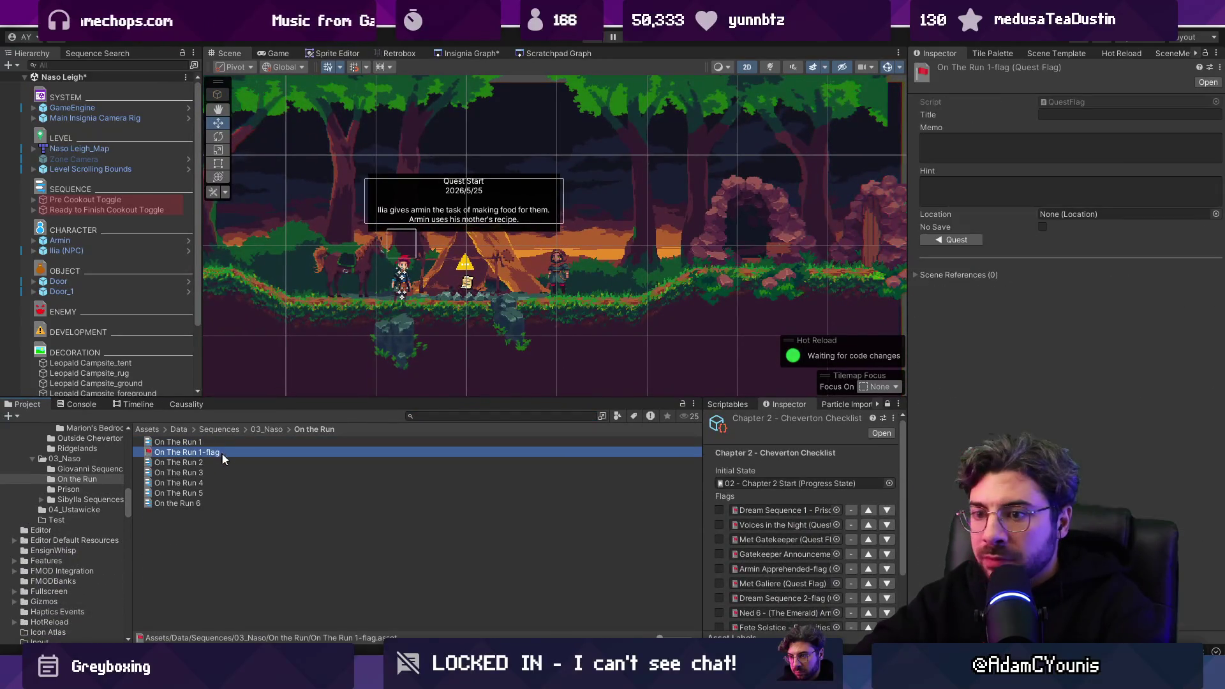
click(194, 442)
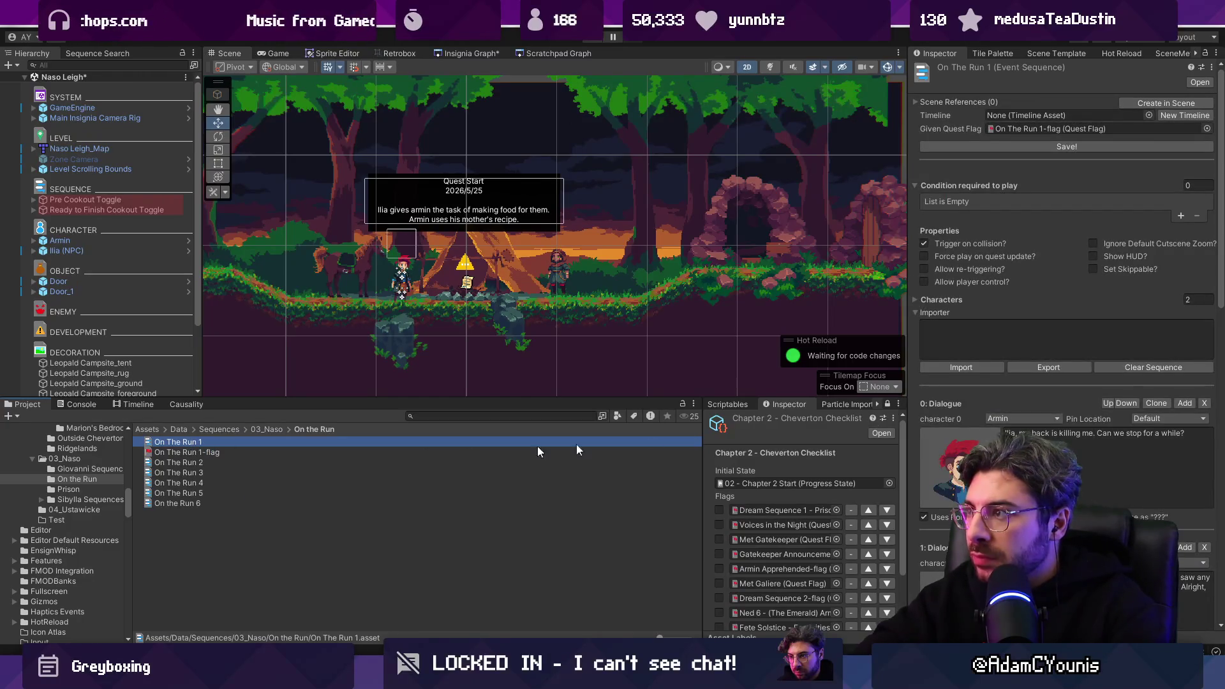
scroll(1028, 380, down, 10)
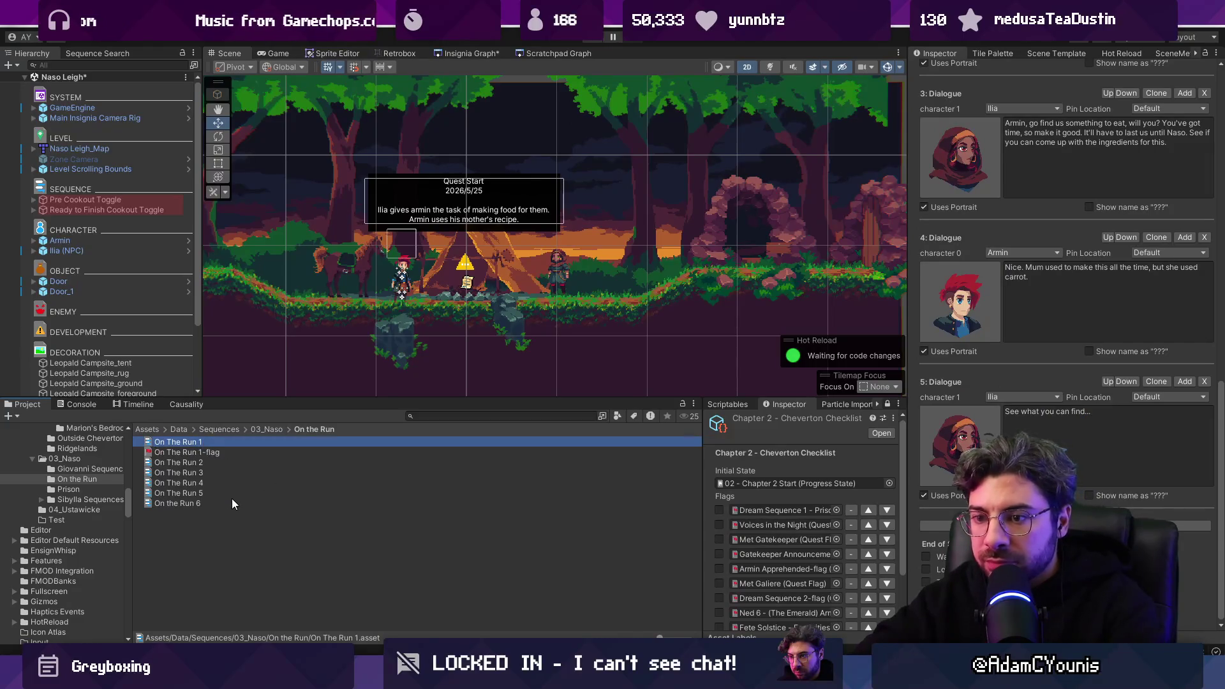
Step: Duplicate On The Run 1 and name the copy On The Run - Camping Quest Start
key(ctrl+d)
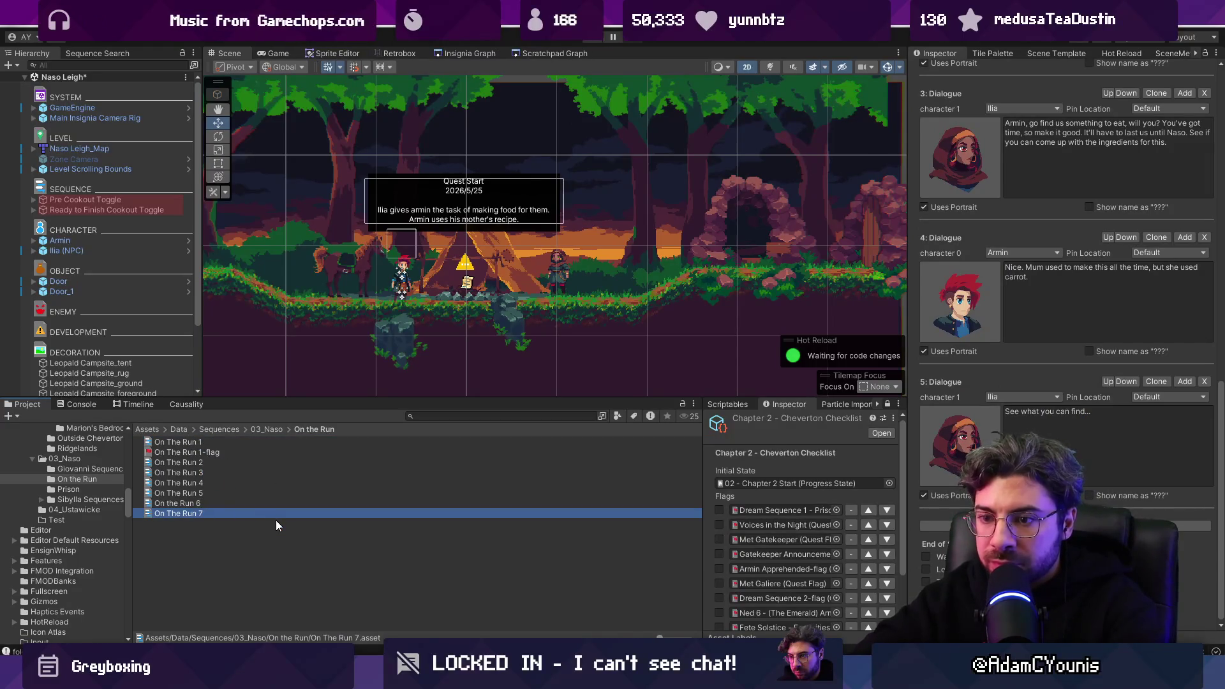
key(F2)
key(BackSpace)
text(- At Camp)
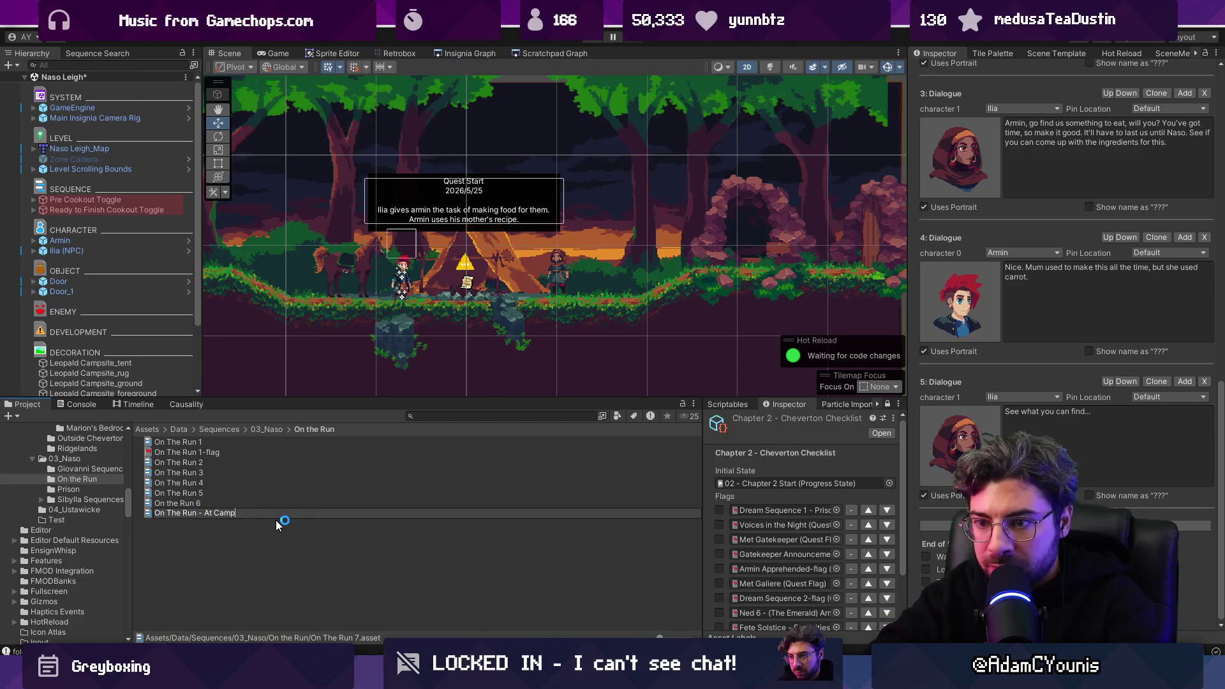
key(BackSpace)
key(BackSpace)
key(BackSpace)
text(Camping Quest)
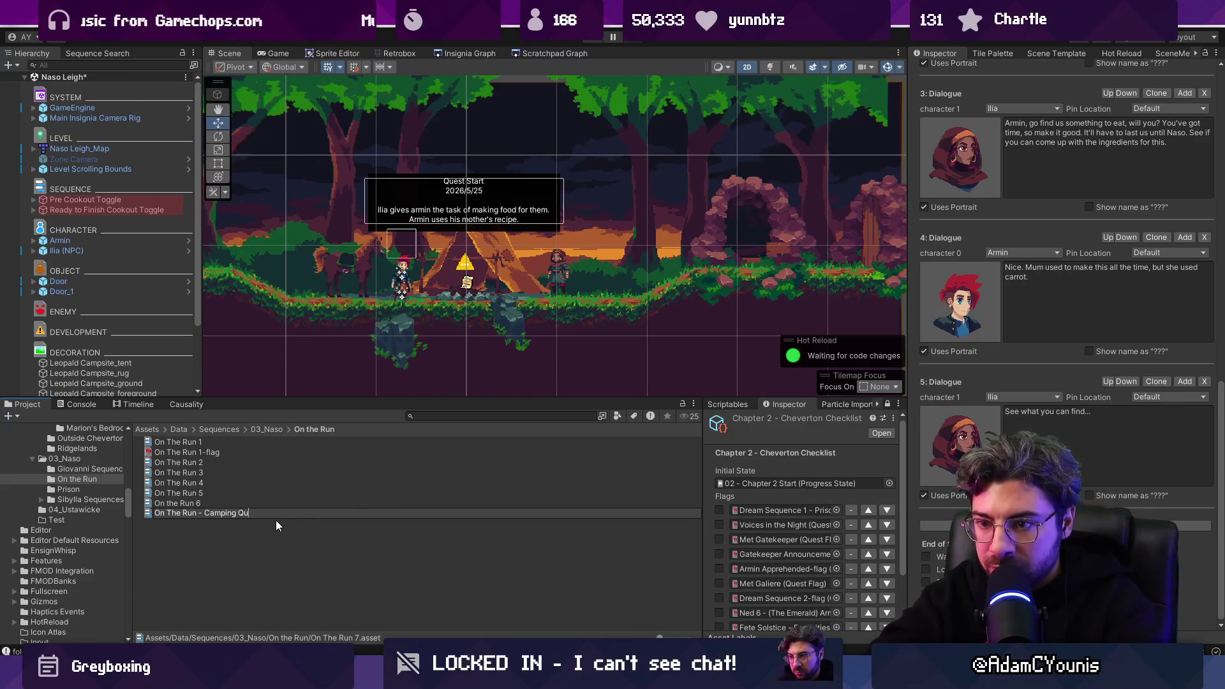
text( Start)
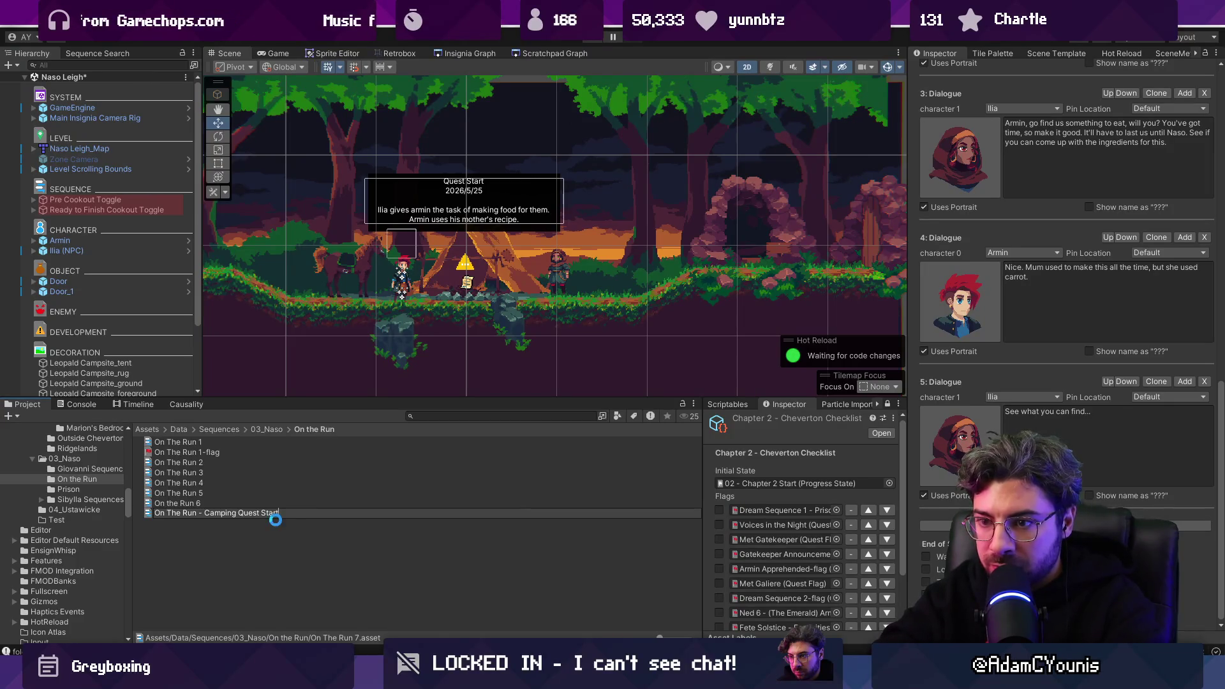
key(Return)
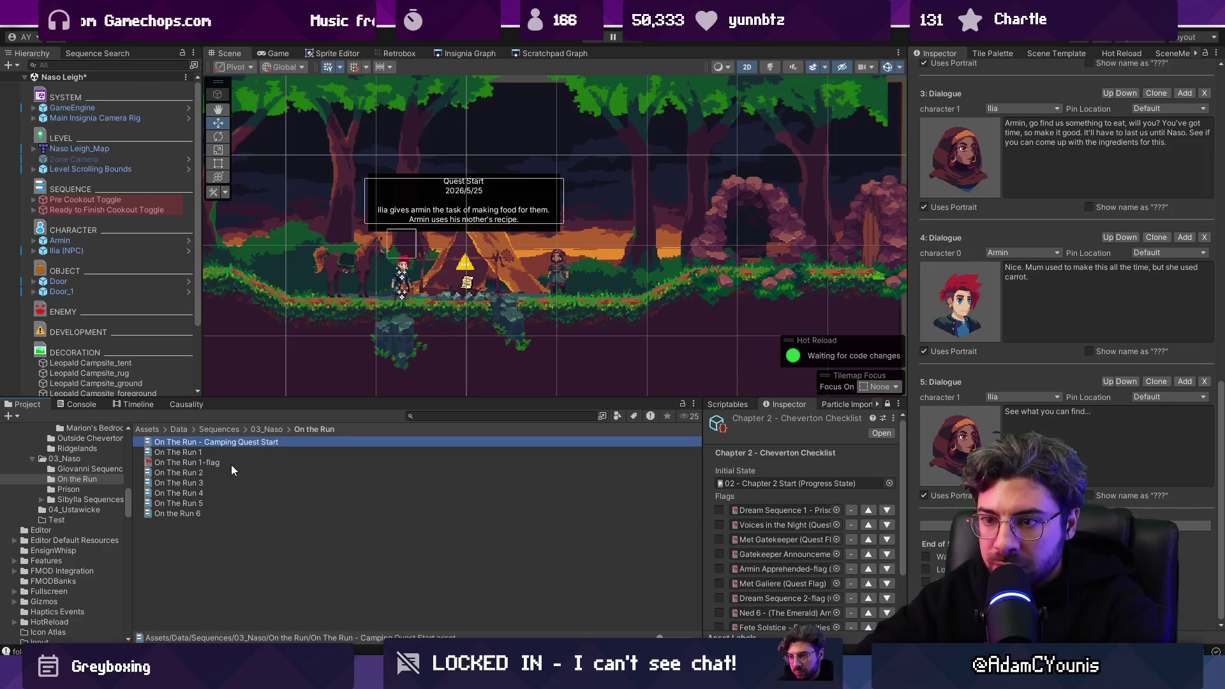
Step: Clear the new sequence's Given Quest Flag to None
scroll(1069, 327, up, 15)
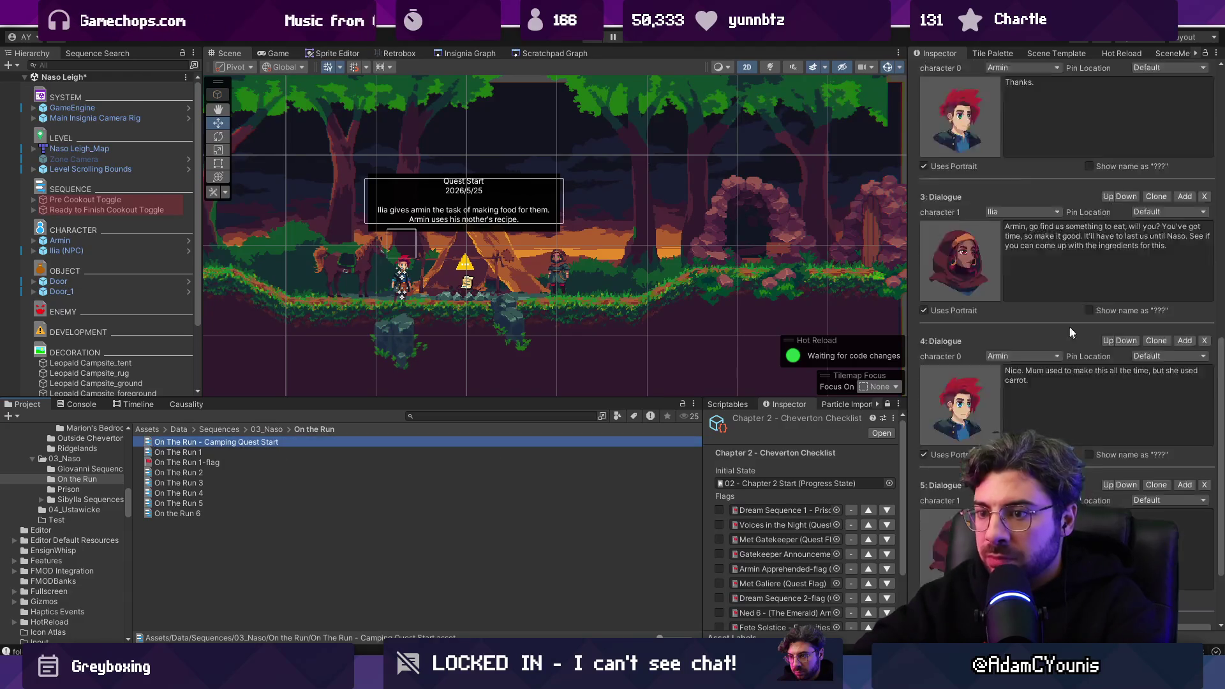
click(1206, 129)
text(none)
key(Return)
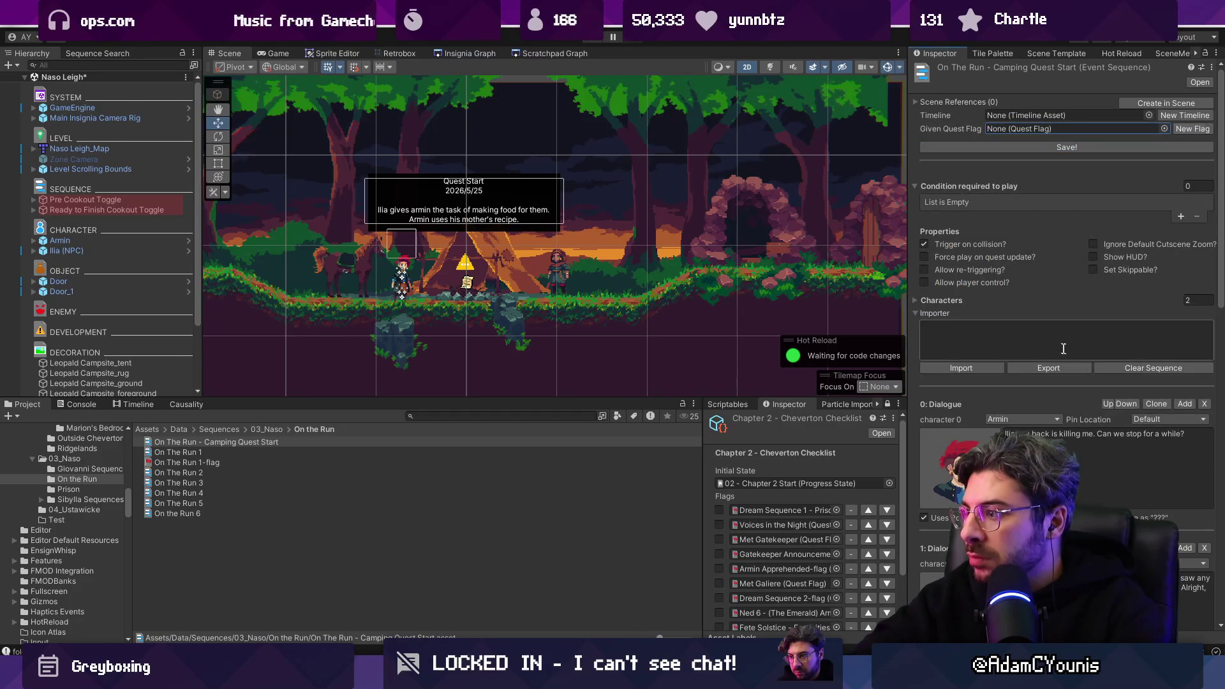
Step: Delete the first three dialogue lines, including Armin's 'Thanks.', and save
scroll(1074, 412, down, 3)
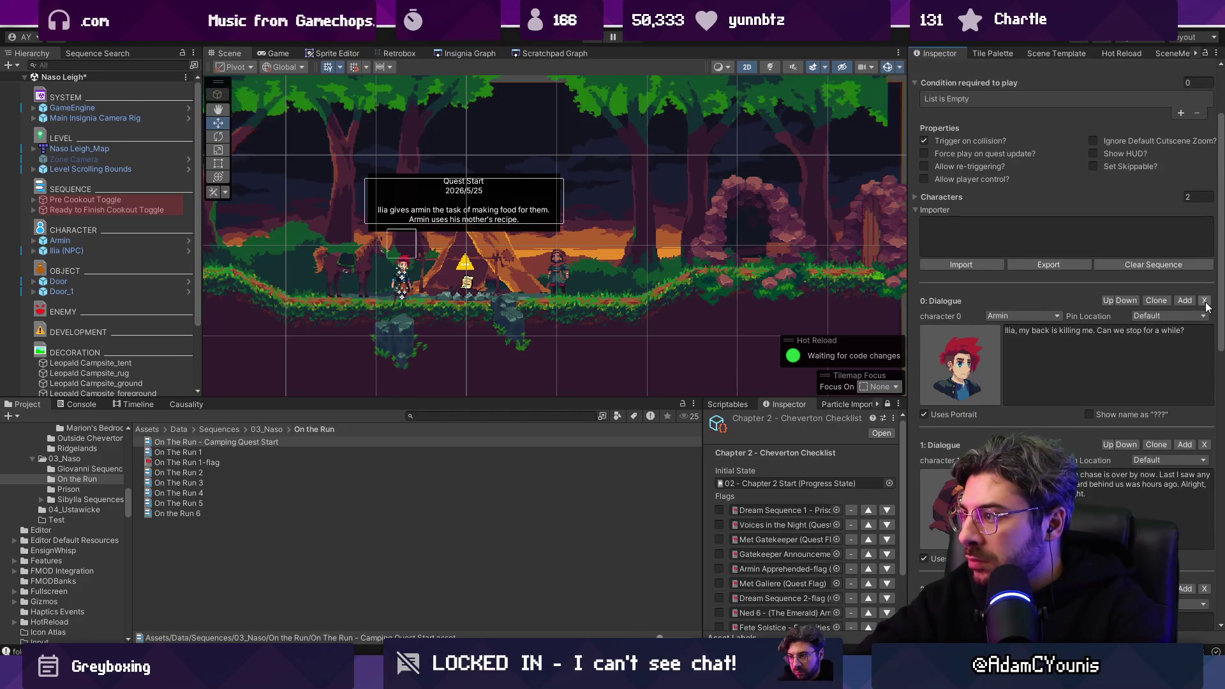
click(1203, 301)
click(1205, 301)
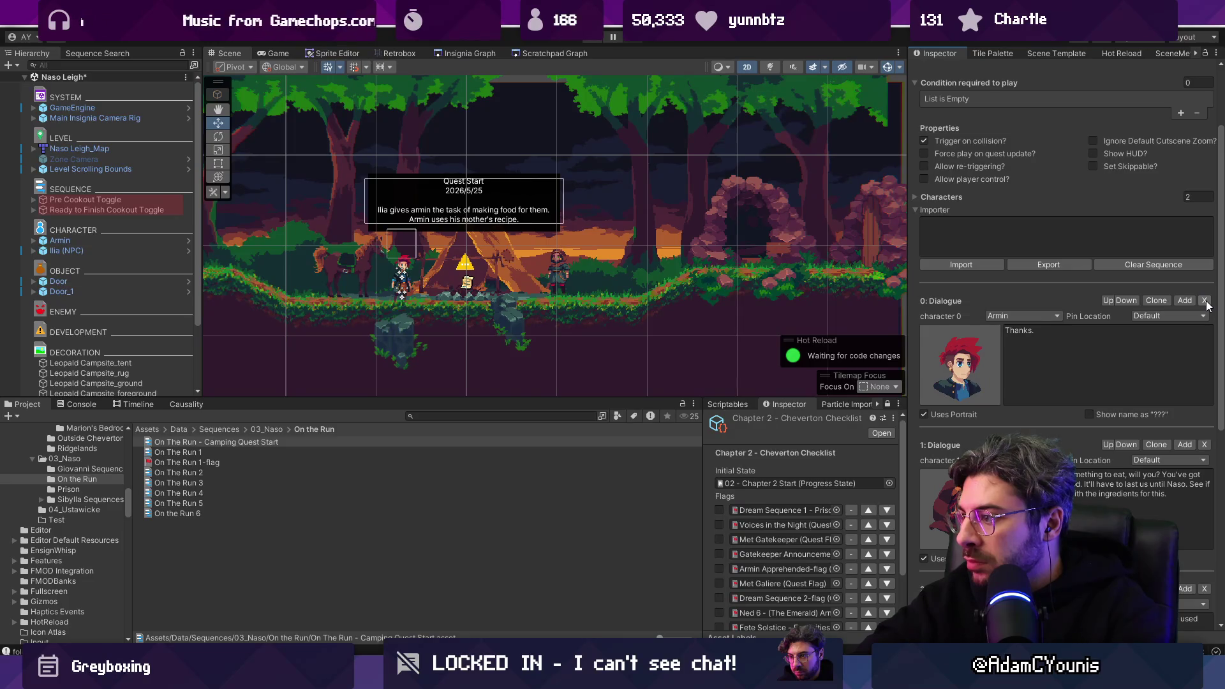
click(1205, 301)
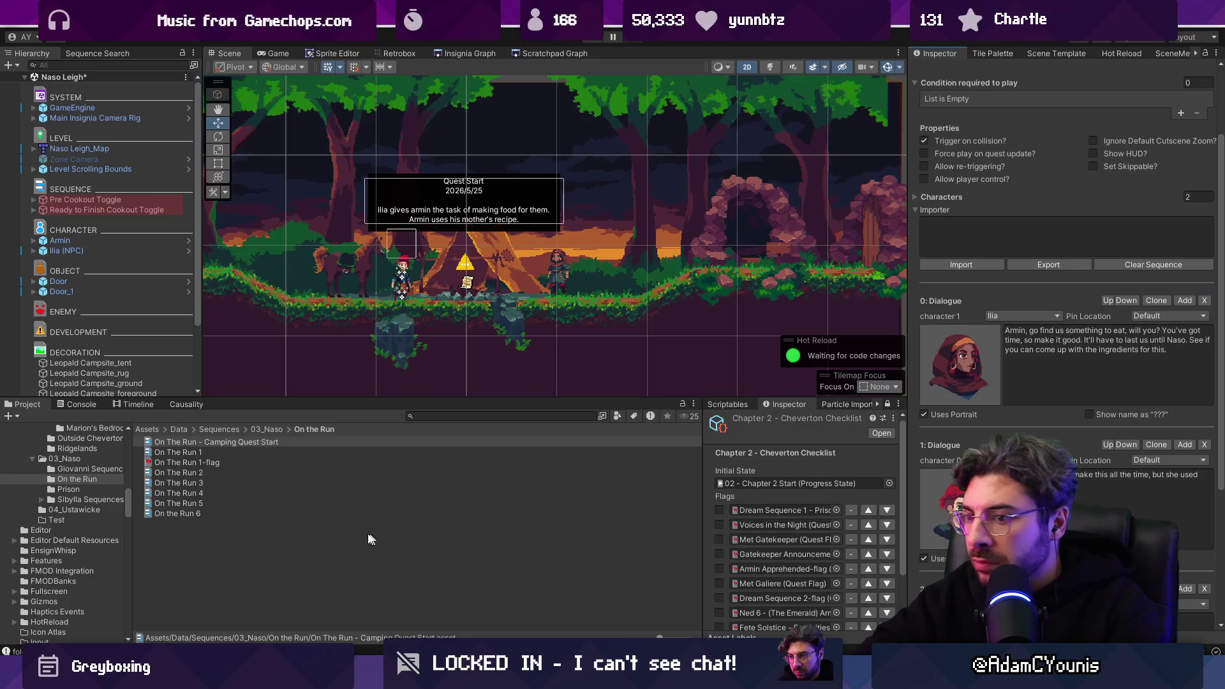
click(249, 443)
key(ctrl+s)
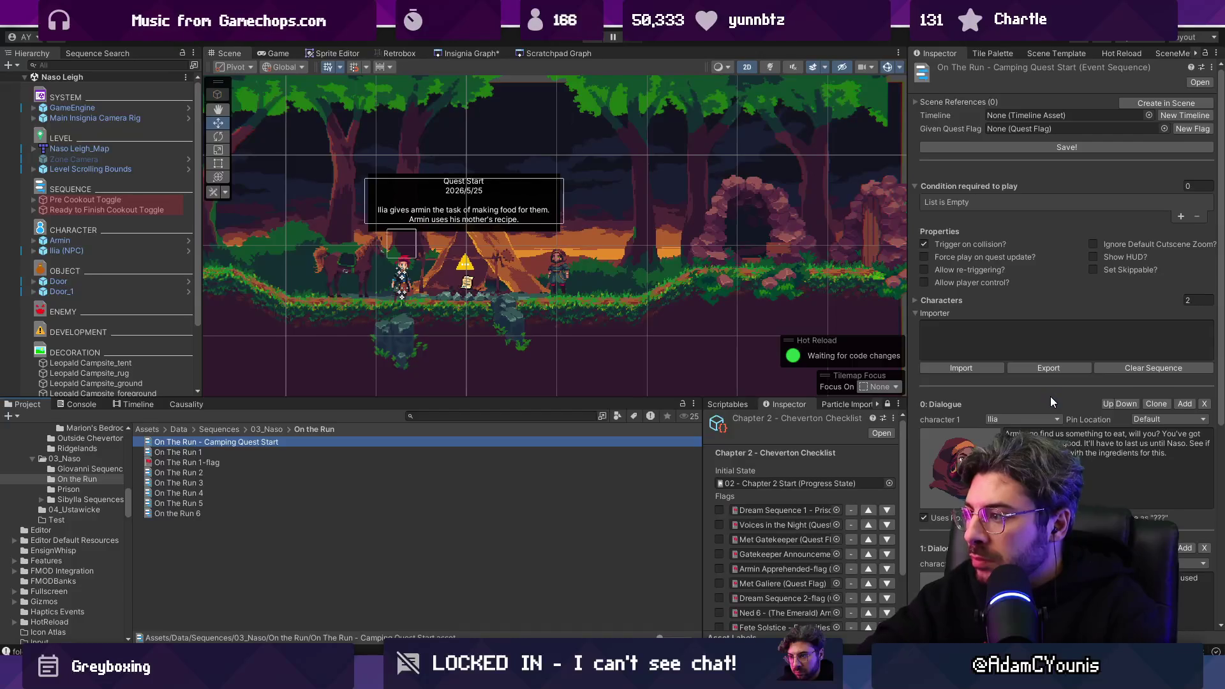
Step: Create and assign a new quest flag for the Camping Quest Start sequence
scroll(1053, 400, down, 1)
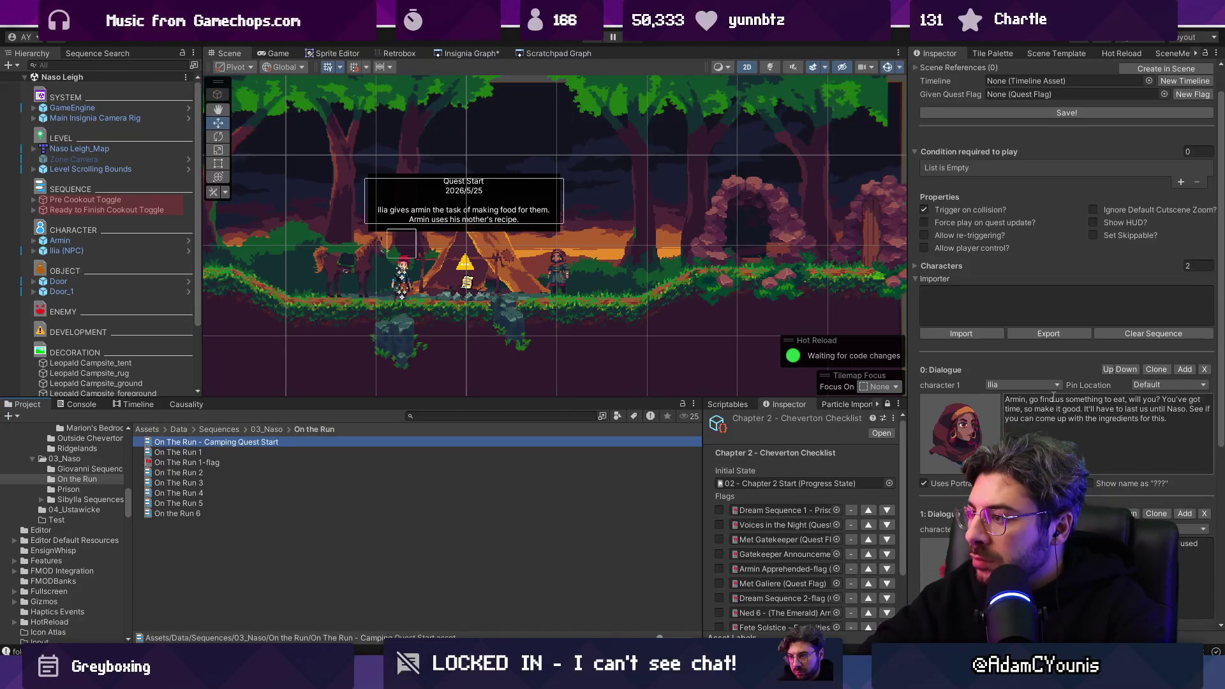
scroll(1053, 396, down, 1)
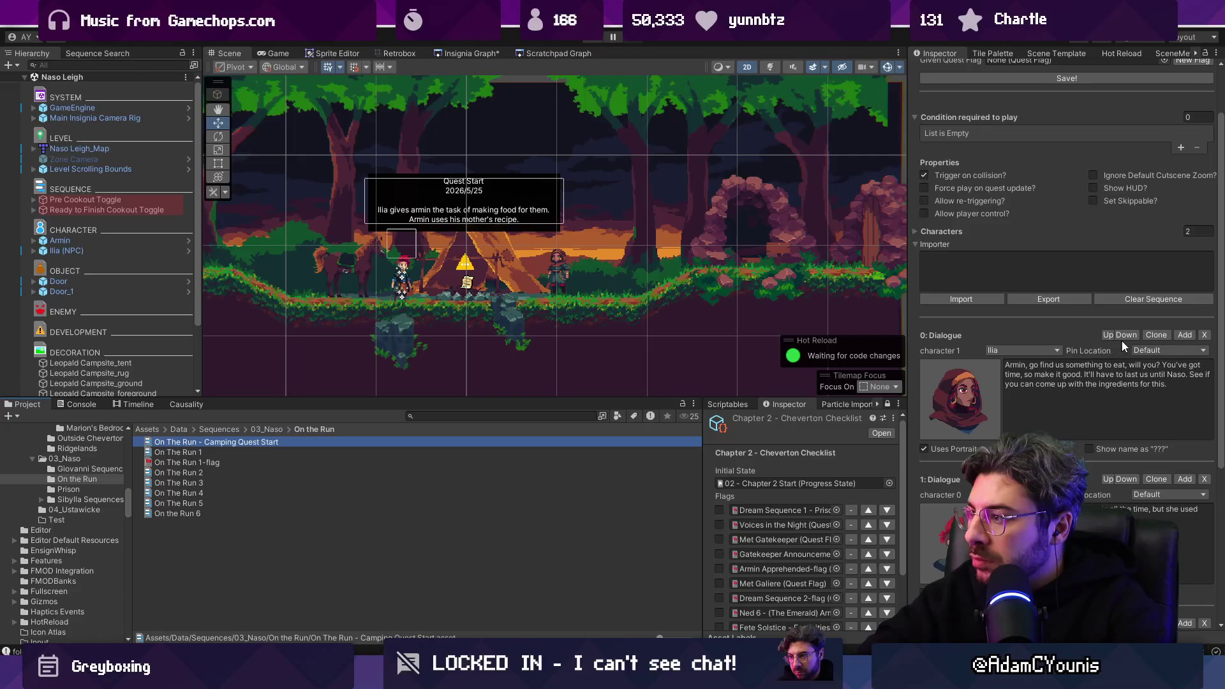
scroll(1038, 284, up, 2)
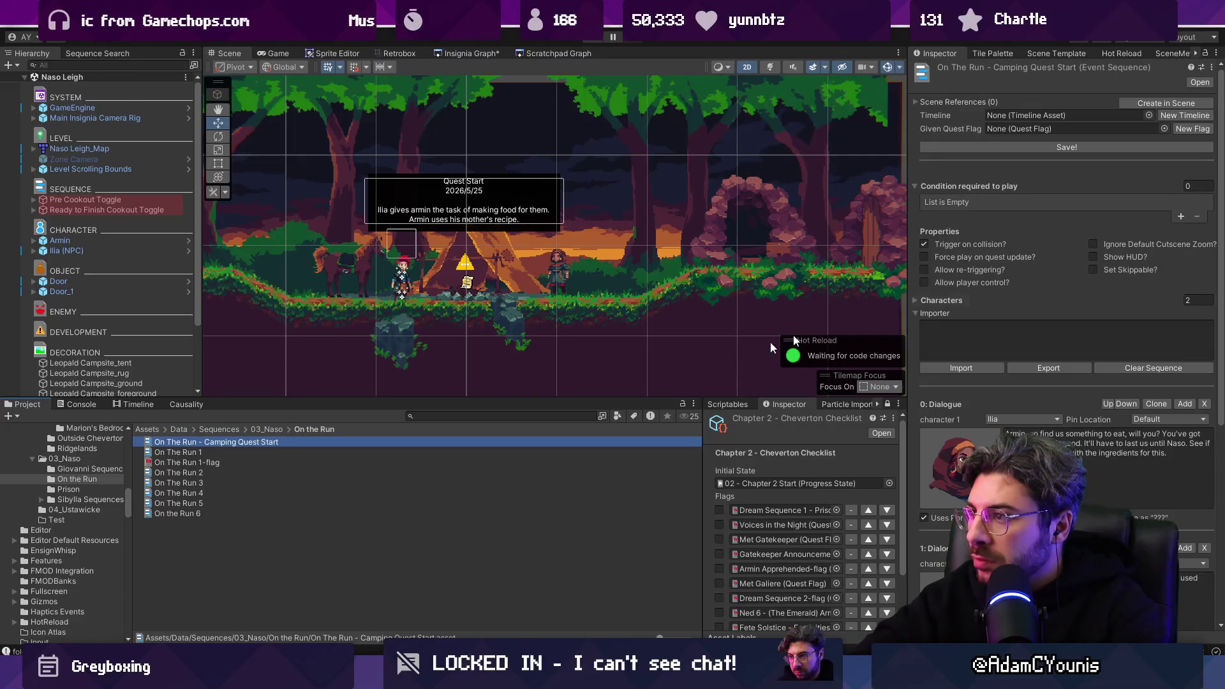
click(1183, 127)
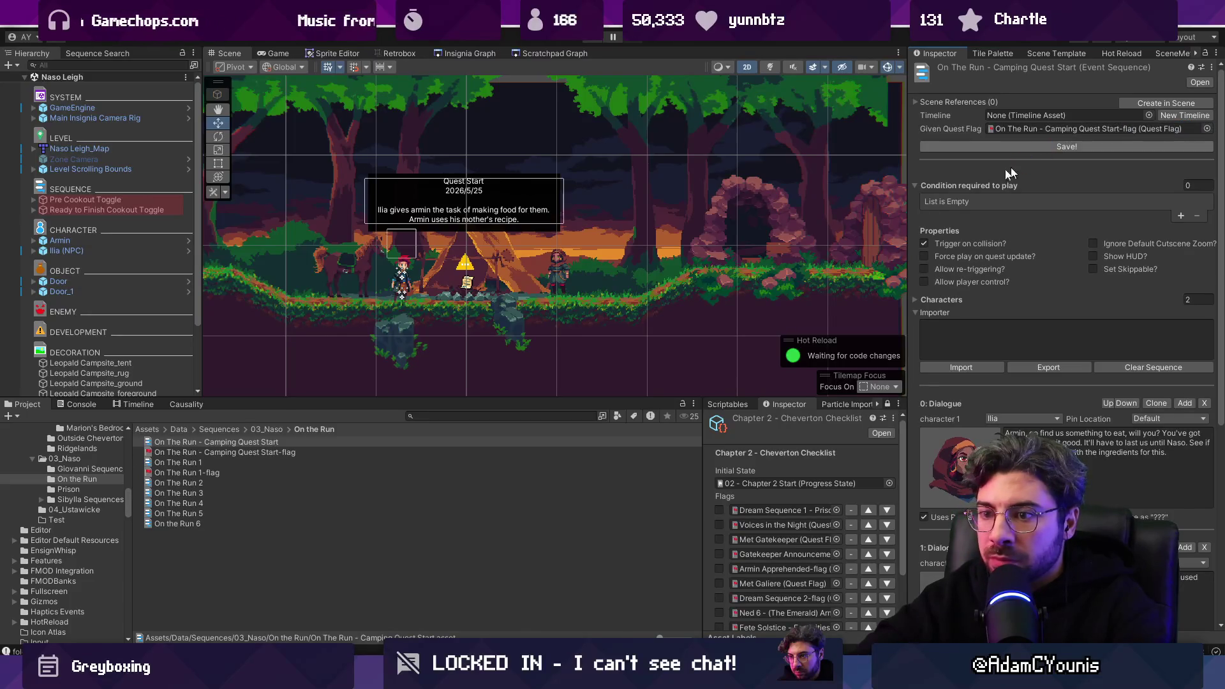
Step: Point the Pre Cookout Toggle's condition at the On The Run - Camping Quest Start-flag, then start a play-test
click(128, 209)
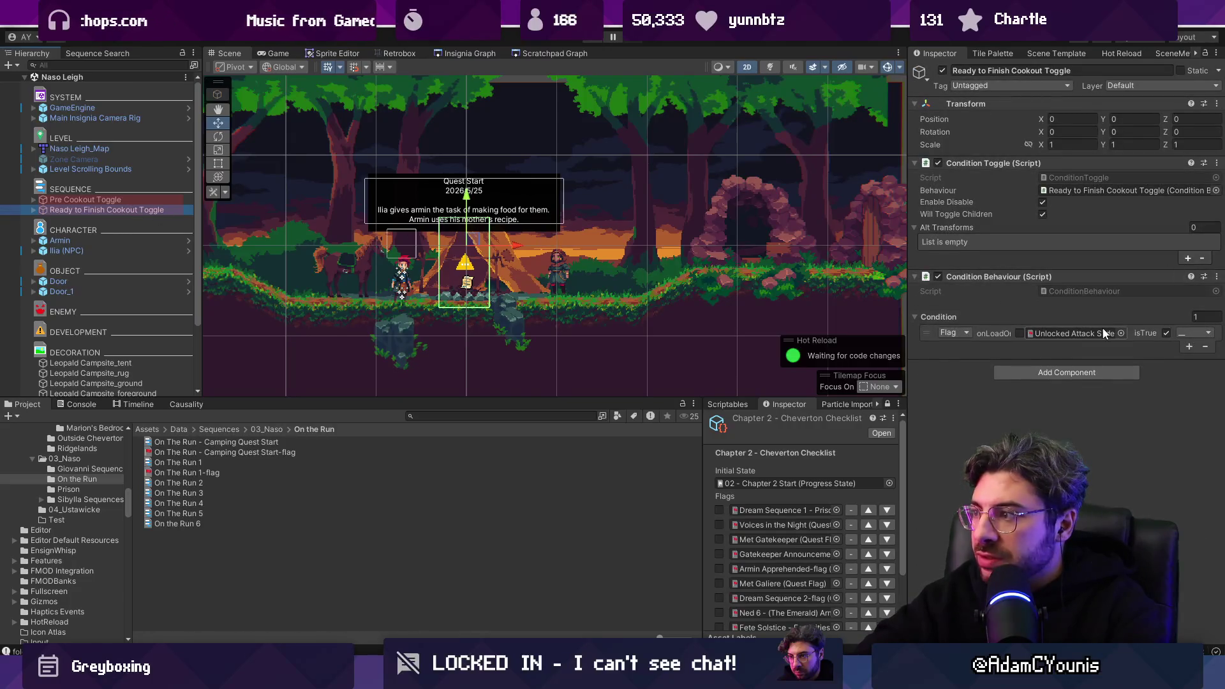
click(159, 201)
click(1121, 333)
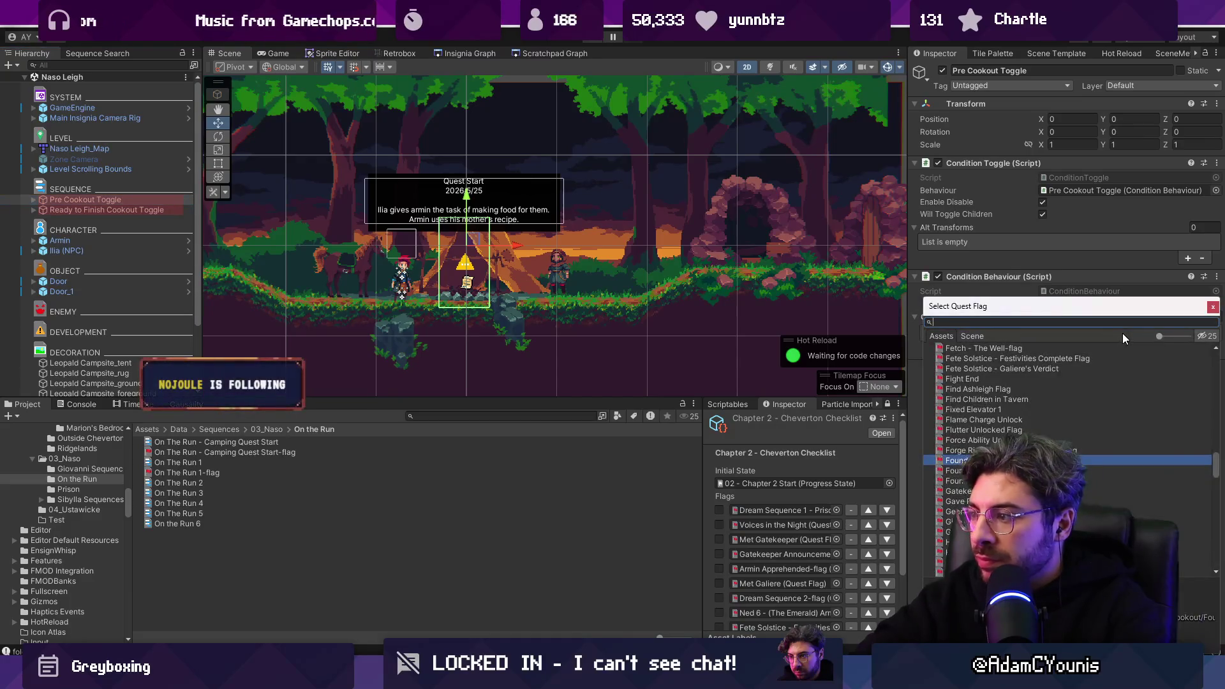
text(on the run)
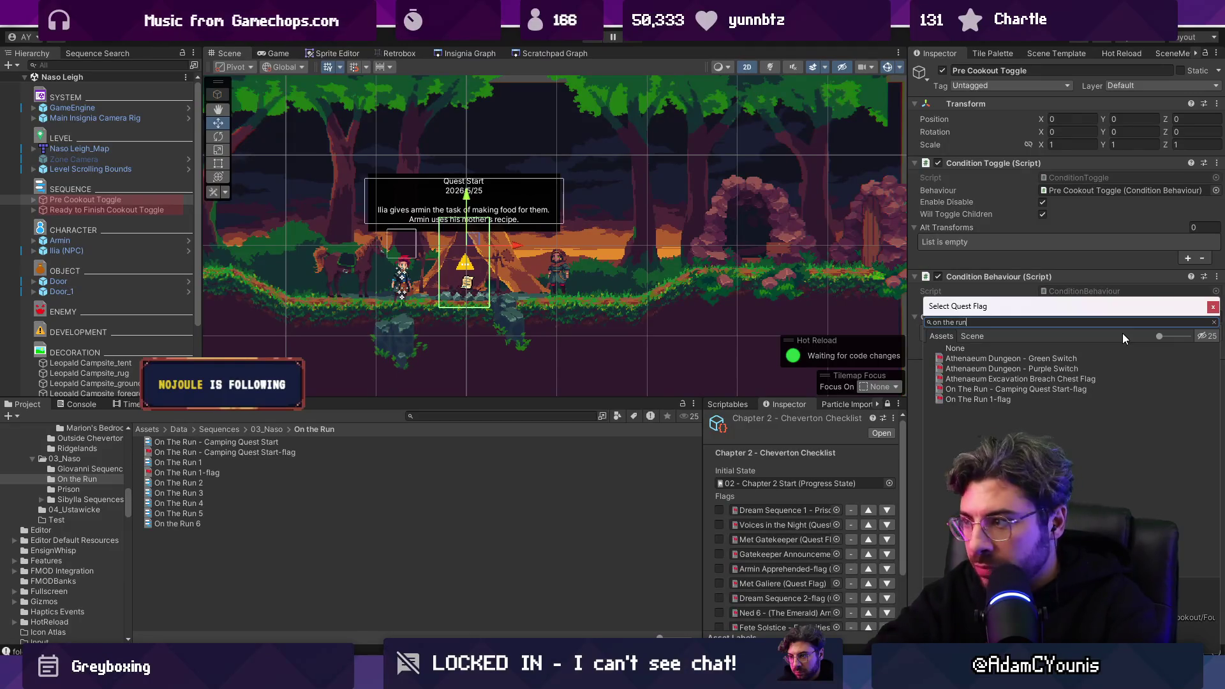
key(Down)
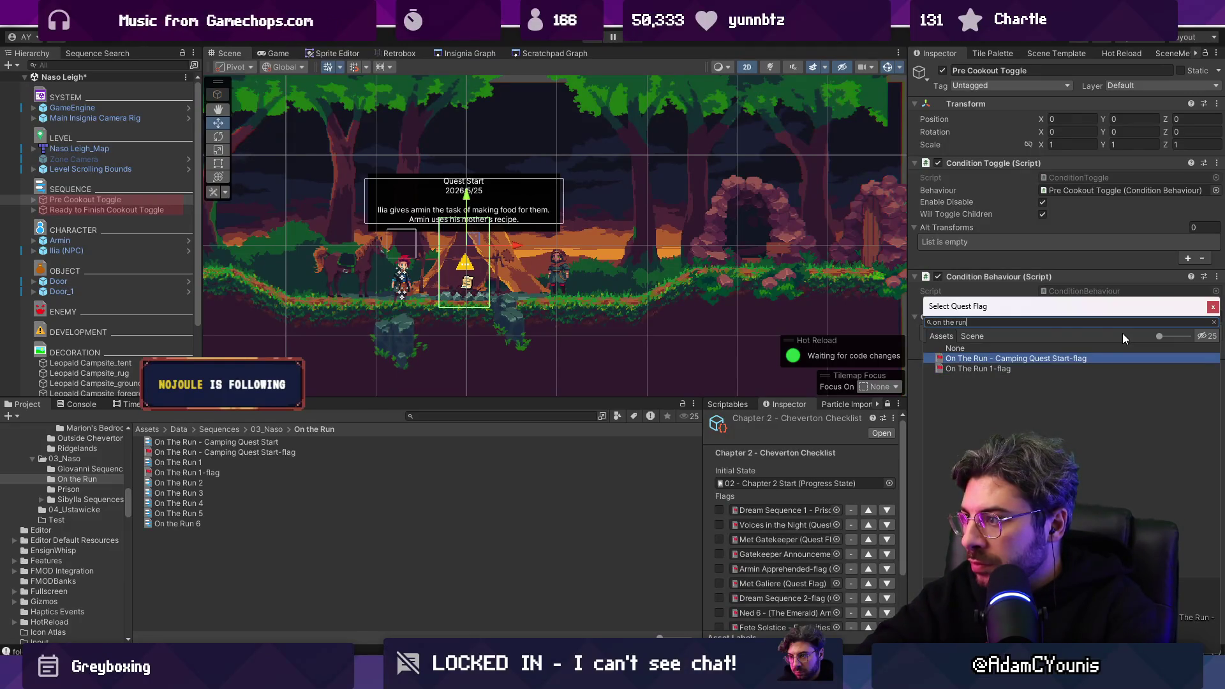
key(Return)
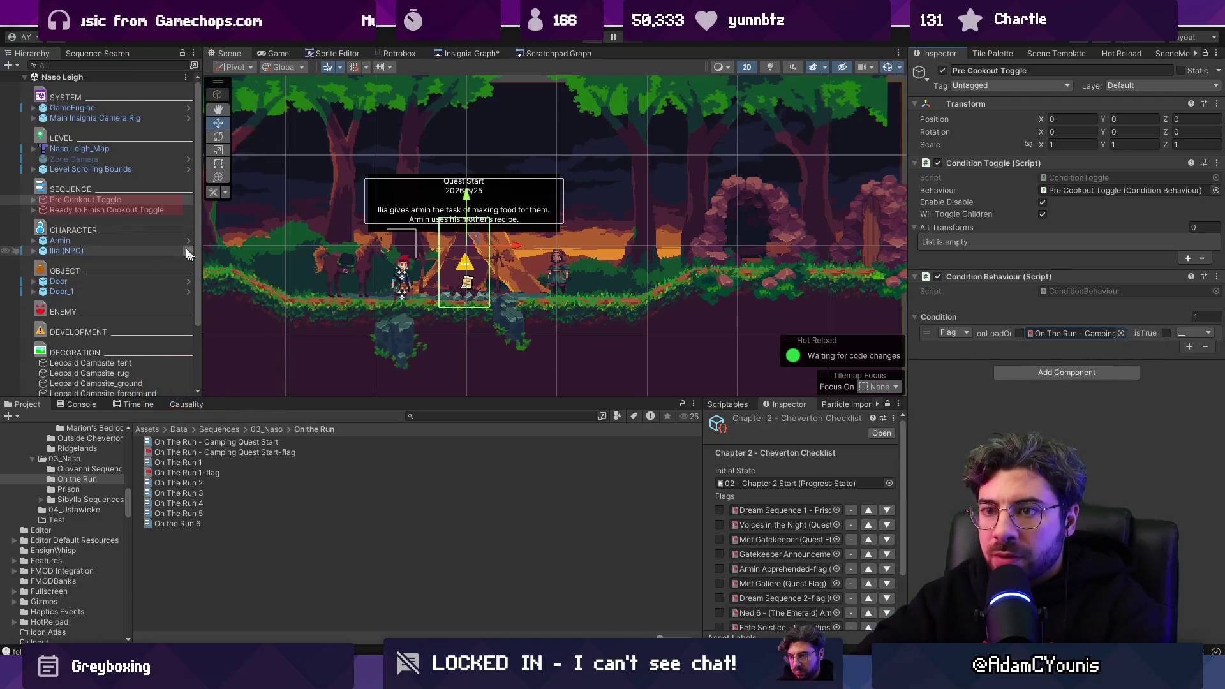
click(595, 38)
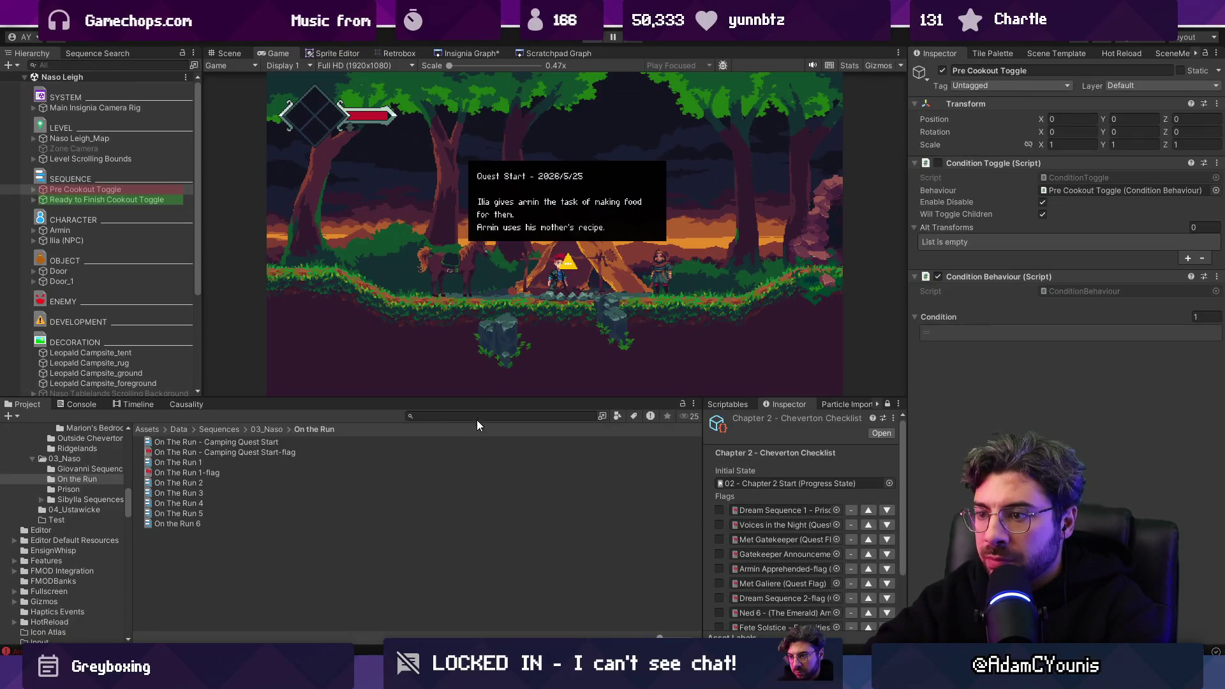
Step: Stop the test and run Update Data Dictionary GUIDs on the DataLibrary asset
click(479, 416)
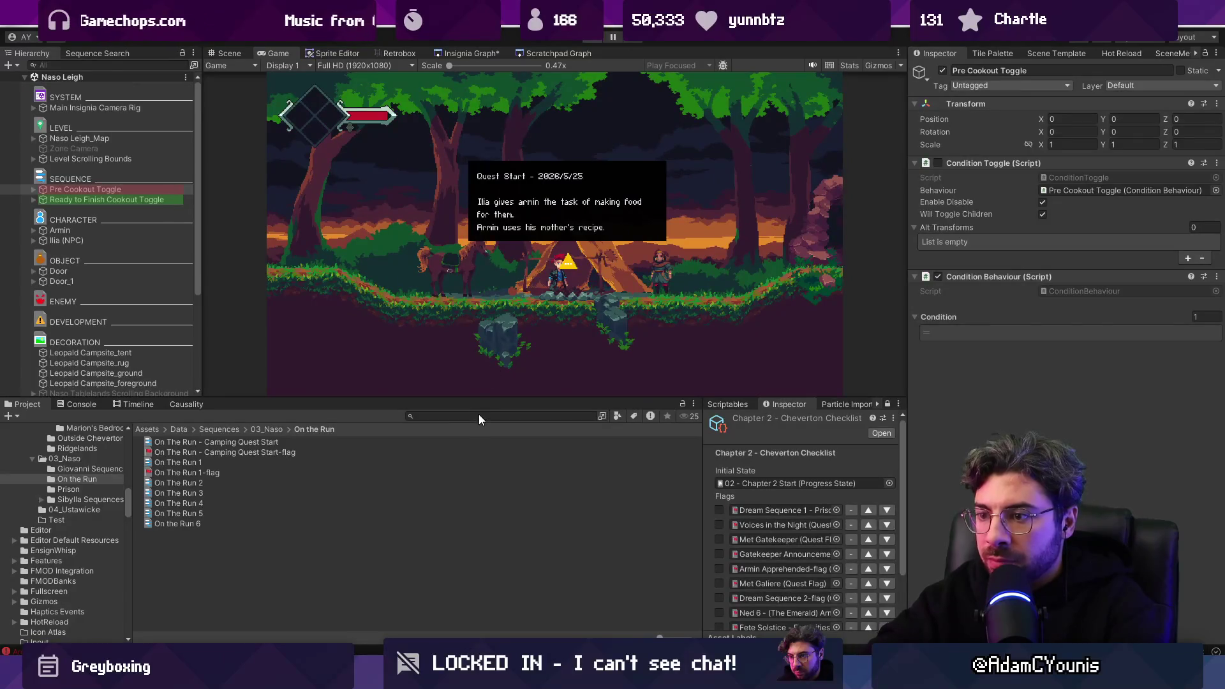
key(ctrl+p)
text(library)
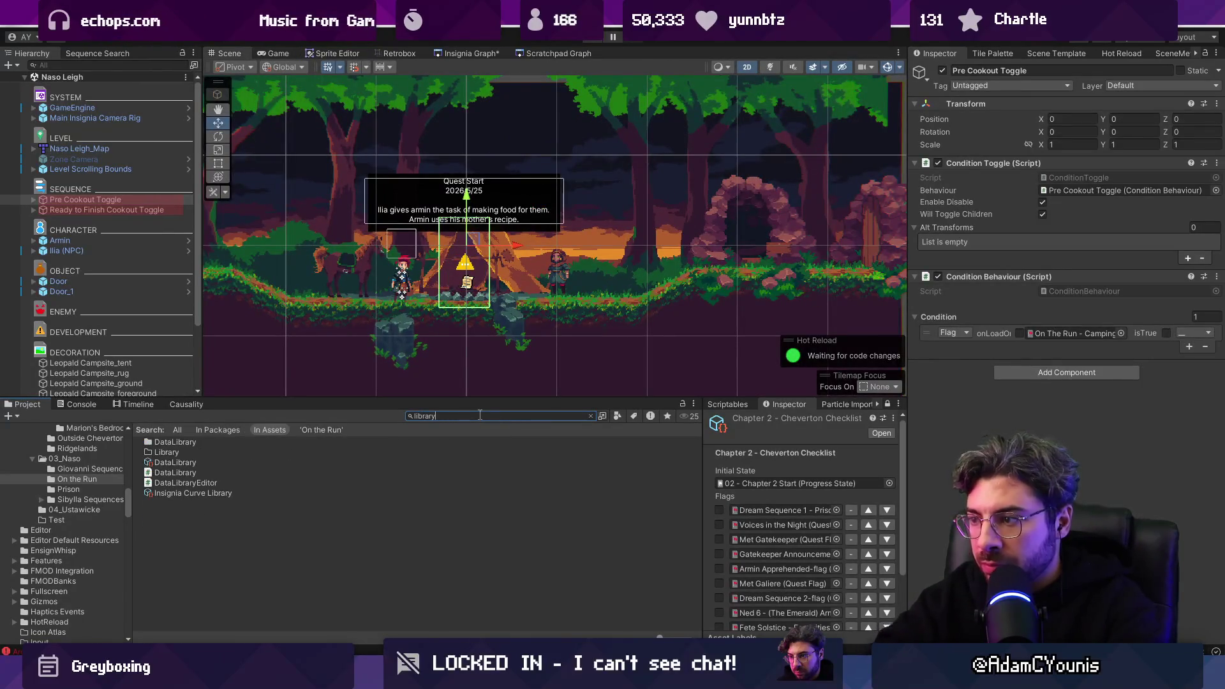
click(193, 442)
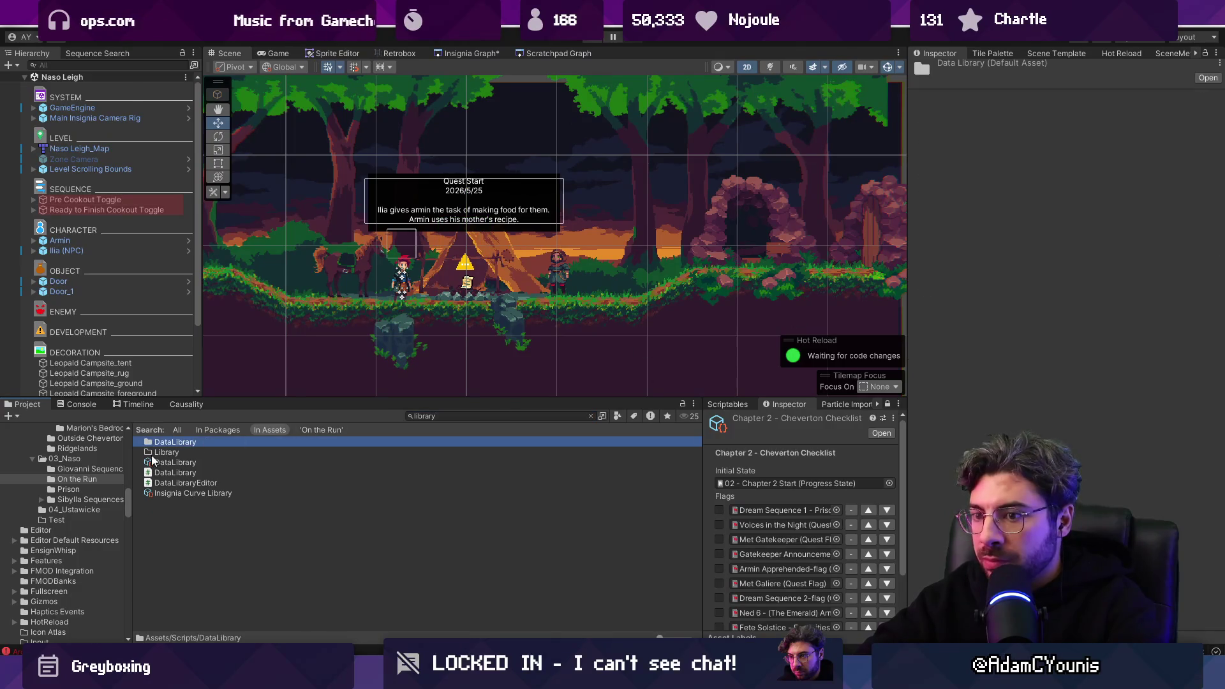
click(174, 462)
click(1047, 102)
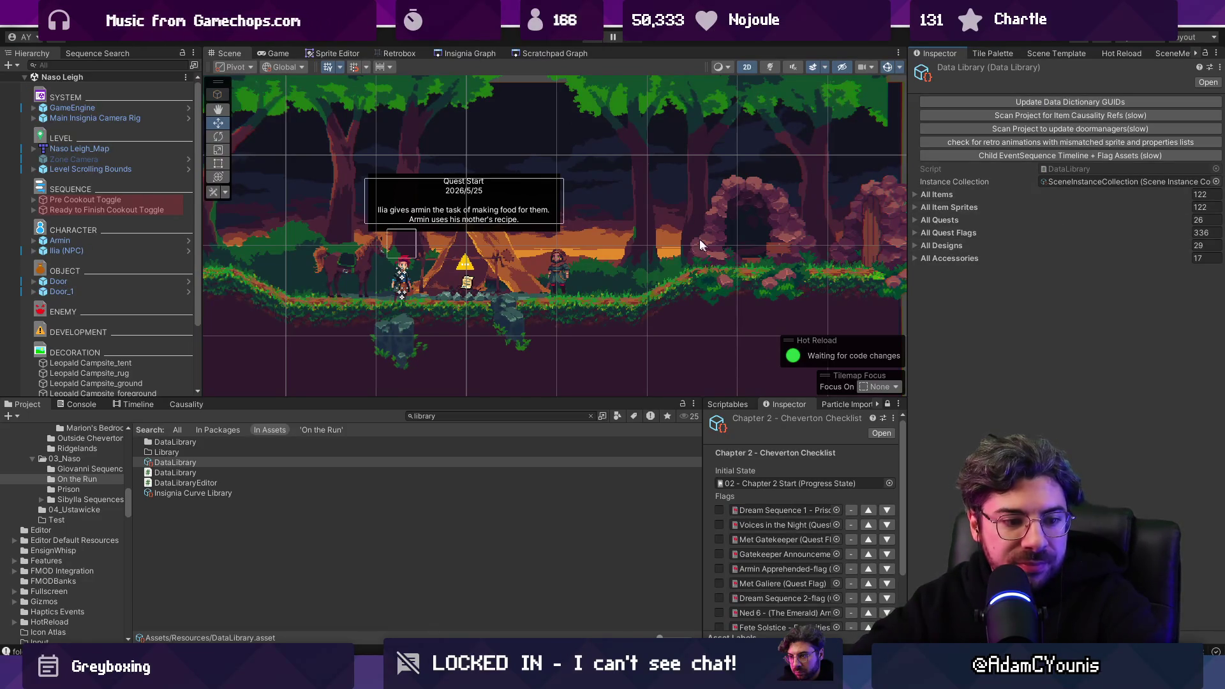
Step: Play-test again, then inspect the Ready to Finish Cookout Toggle
drag(513, 400, 512, 469)
click(589, 40)
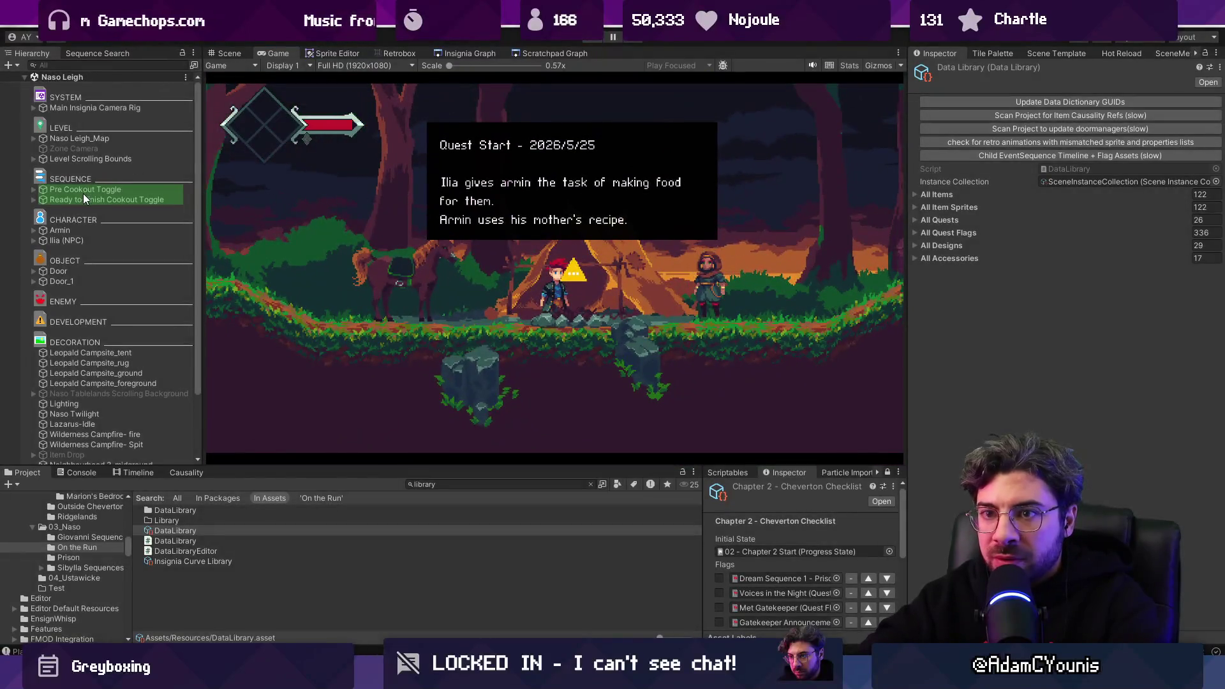
double_click(90, 199)
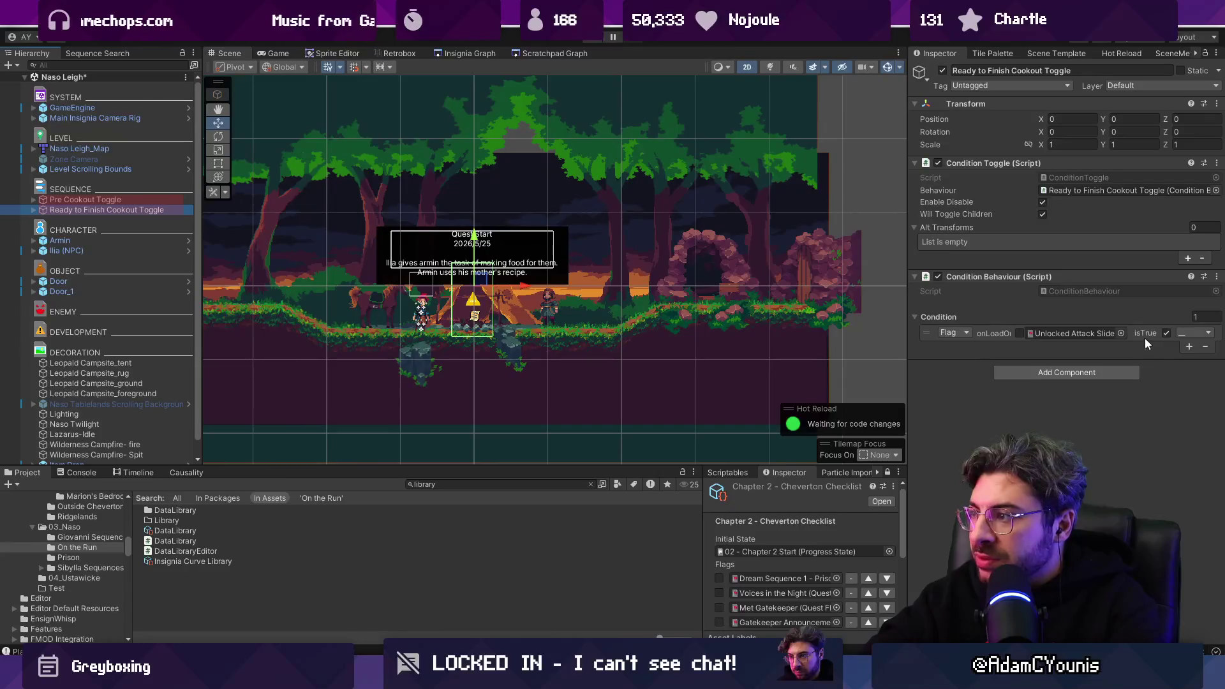
Step: Set the GameEngine's starting progress state to NoProgress and run the game
click(72, 108)
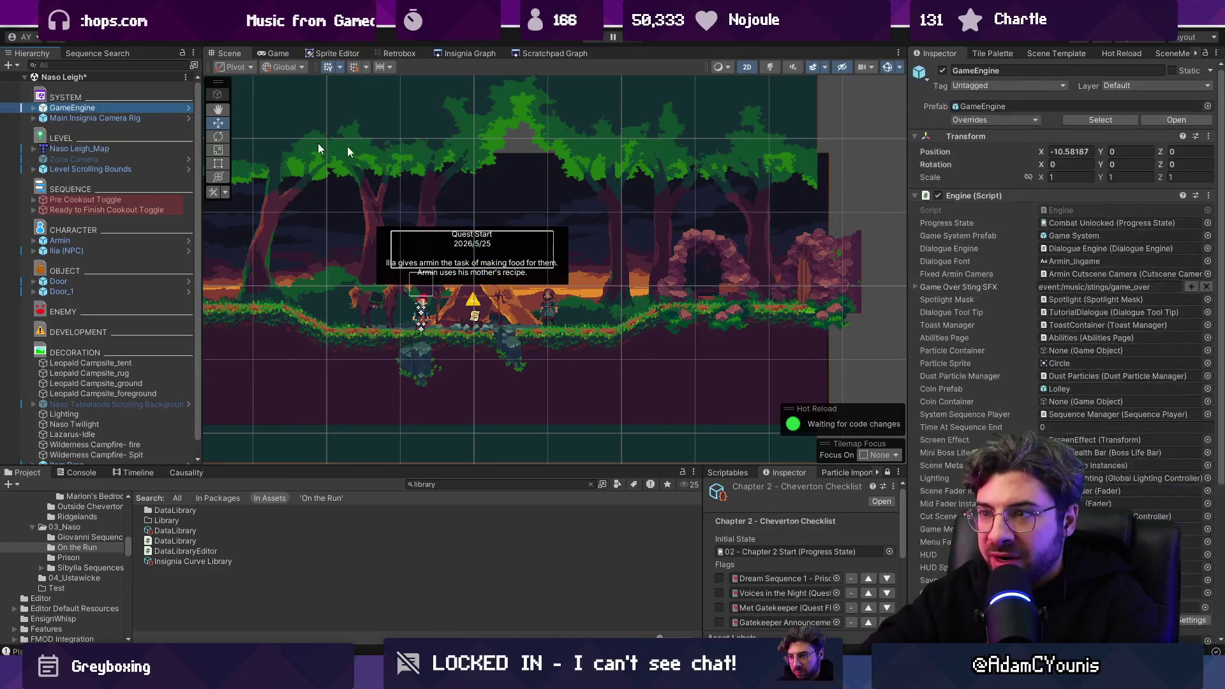
click(1207, 231)
text(no pro)
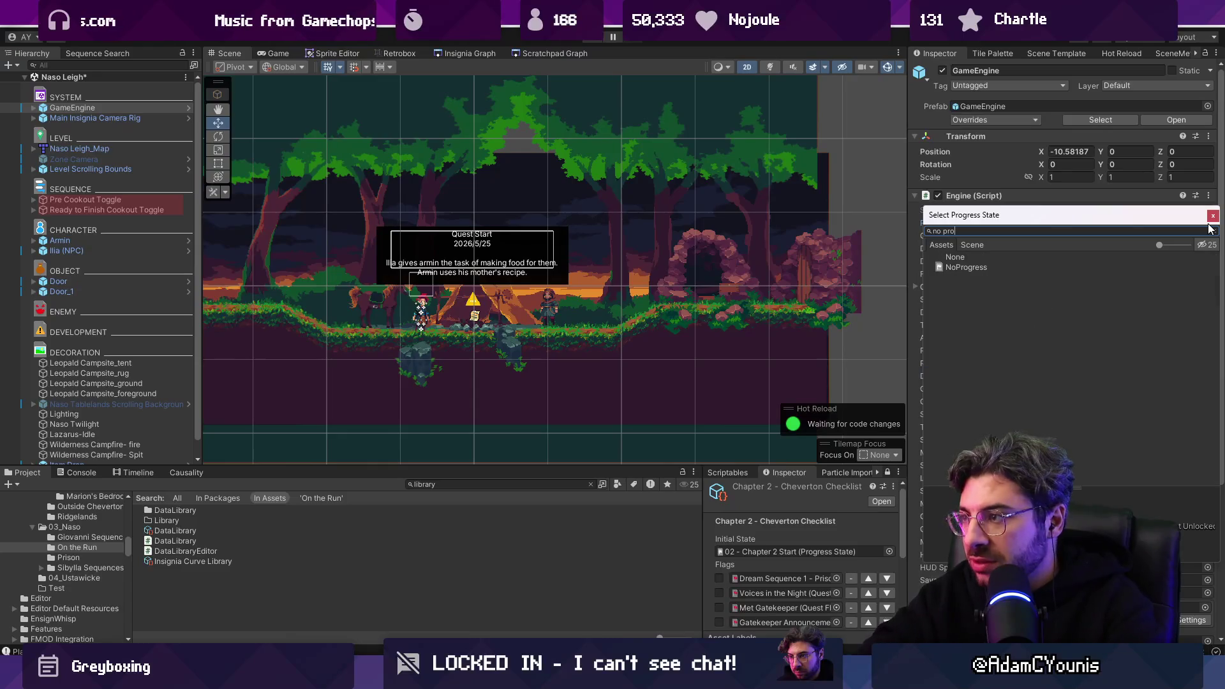
key(Return)
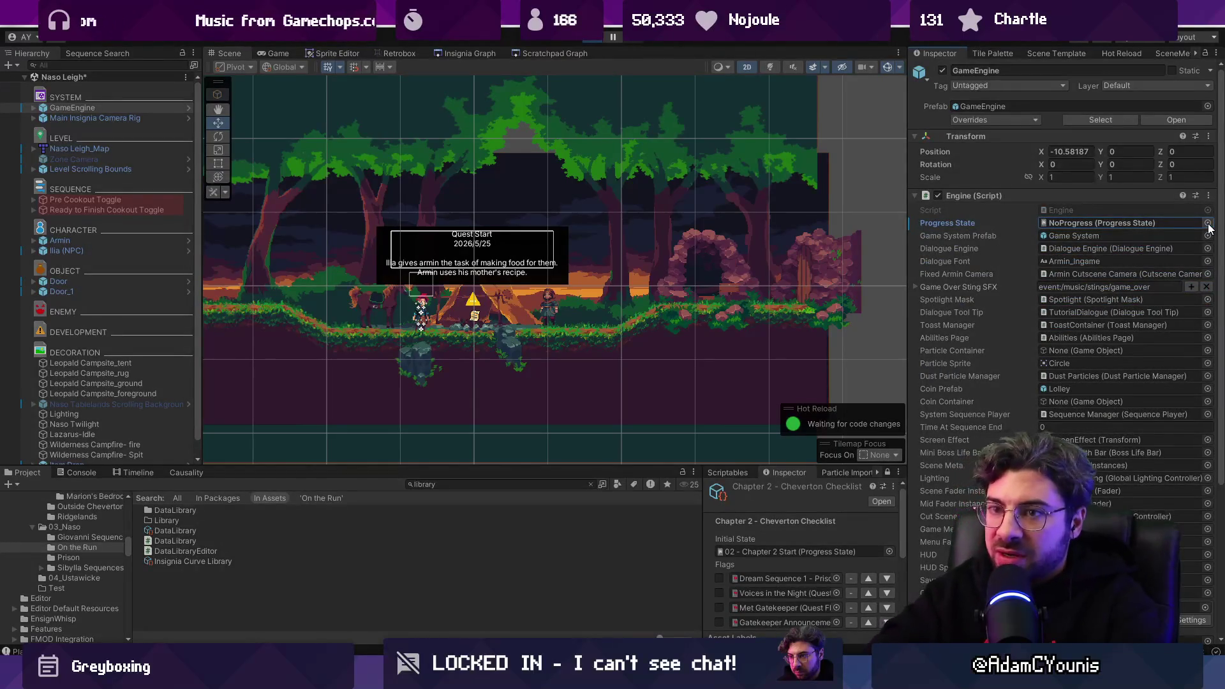
key(ctrl+p)
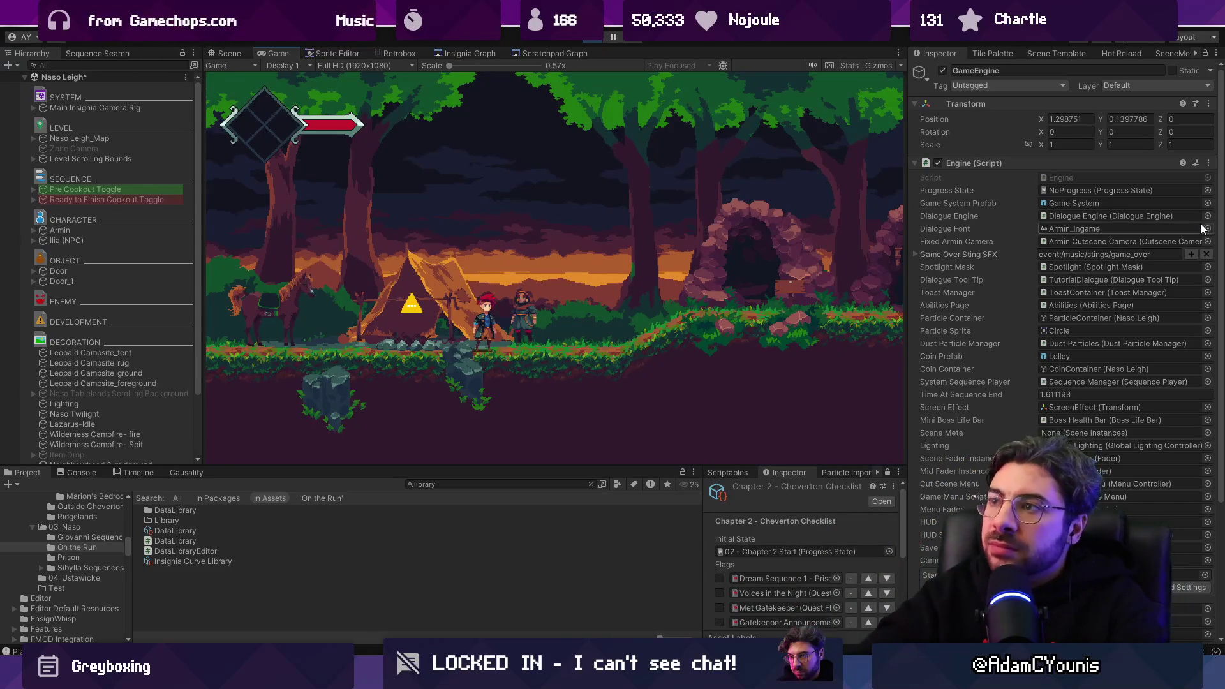
Step: Stop the test, select Ilia (NPC) and collapse its Life component
click(590, 37)
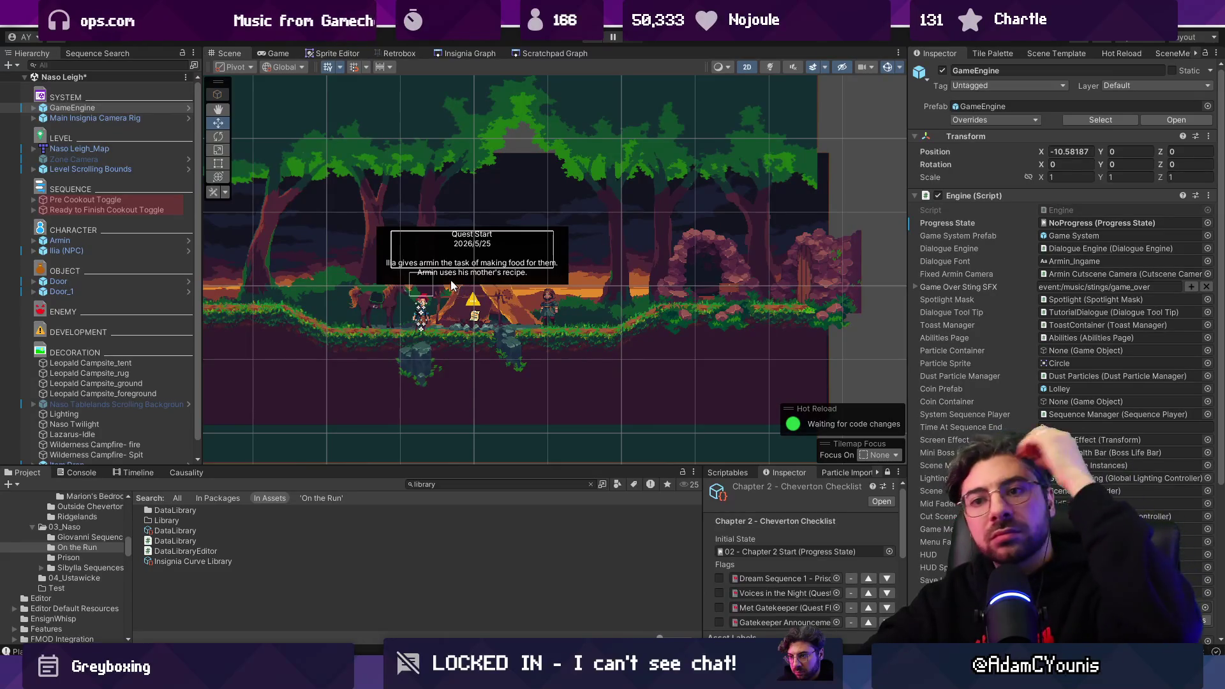
click(67, 250)
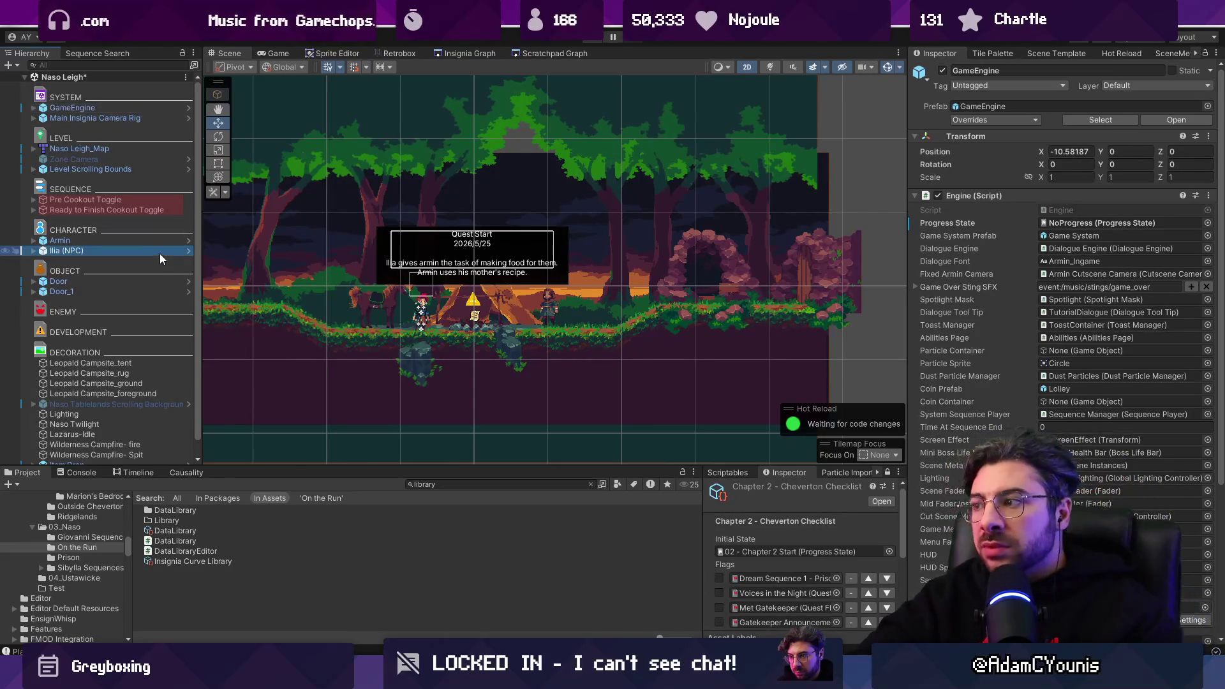
click(995, 238)
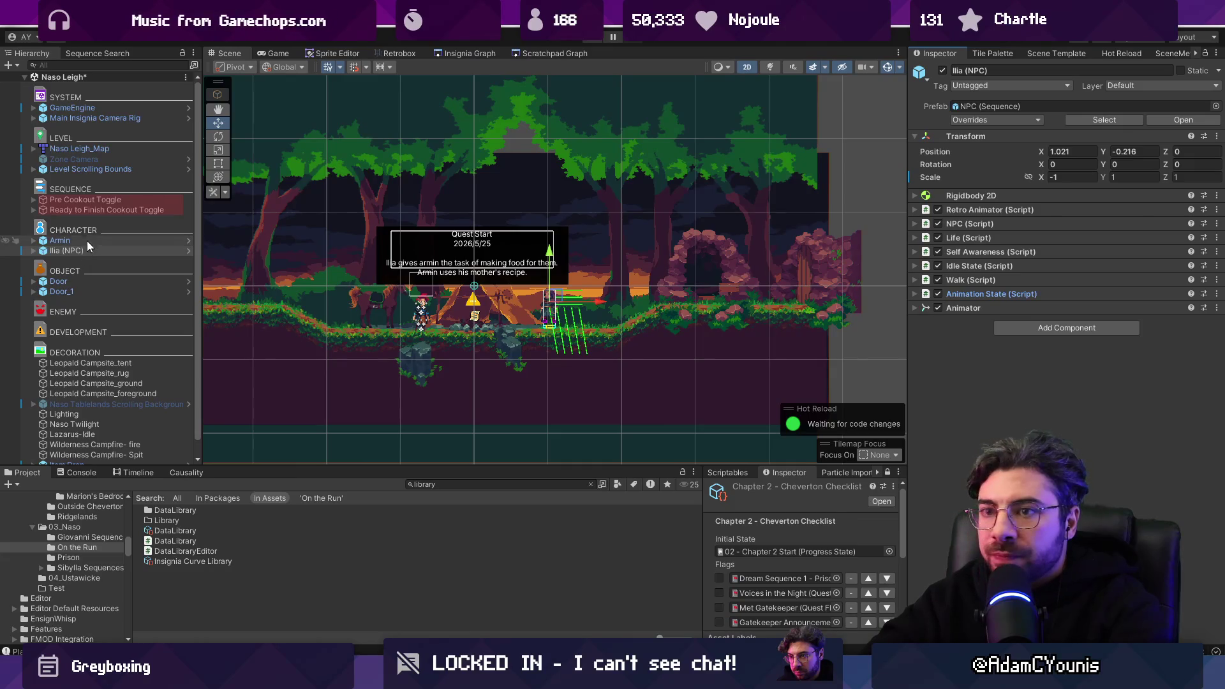
Step: Delete Ilia's food-request dialogue from On The Run 1 and save the sequence
click(472, 484)
key(BackSpace)
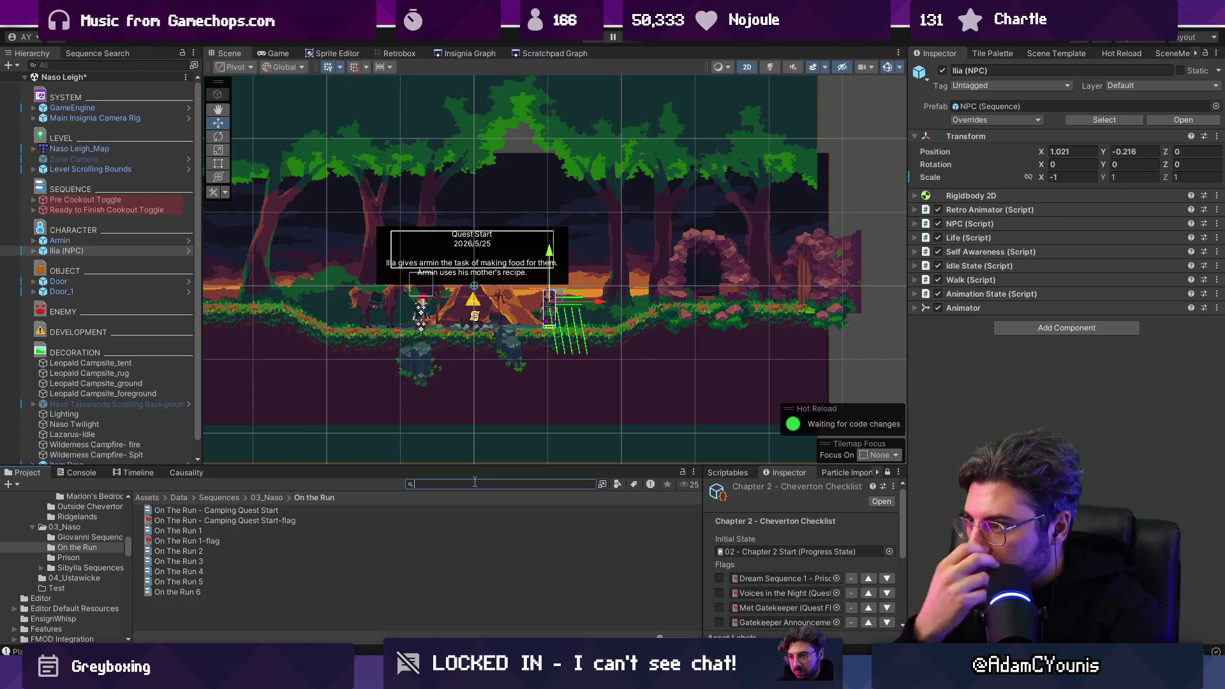
click(270, 513)
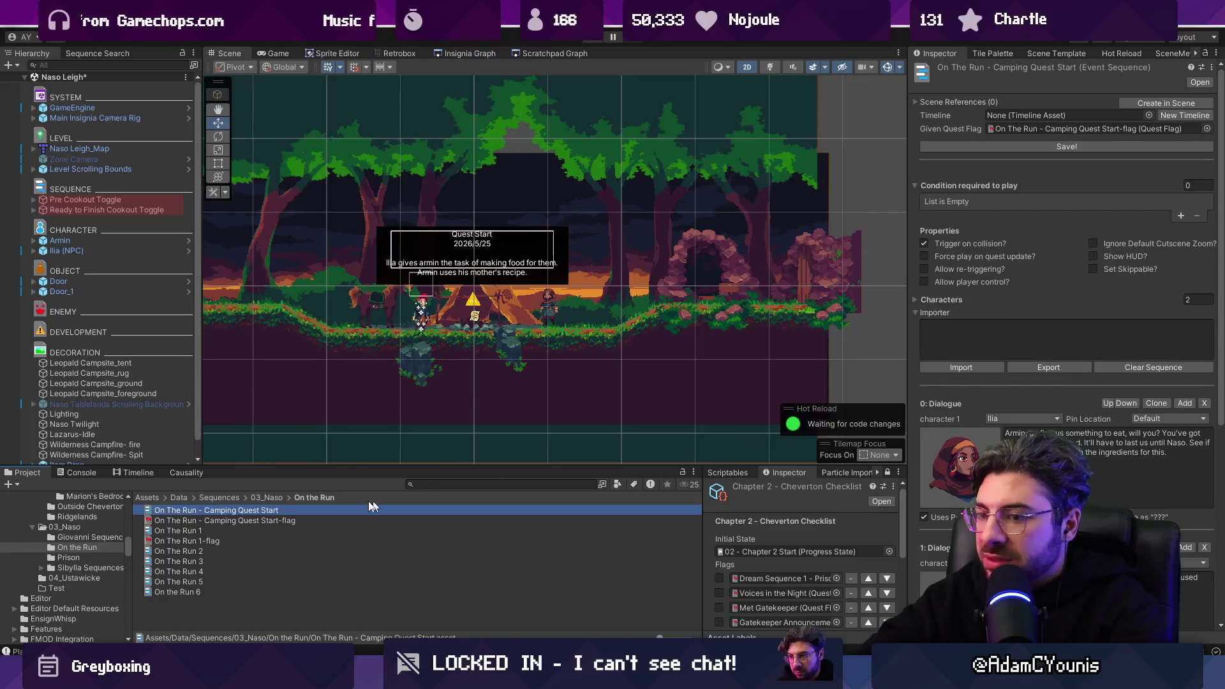
click(261, 530)
scroll(1130, 378, down, 15)
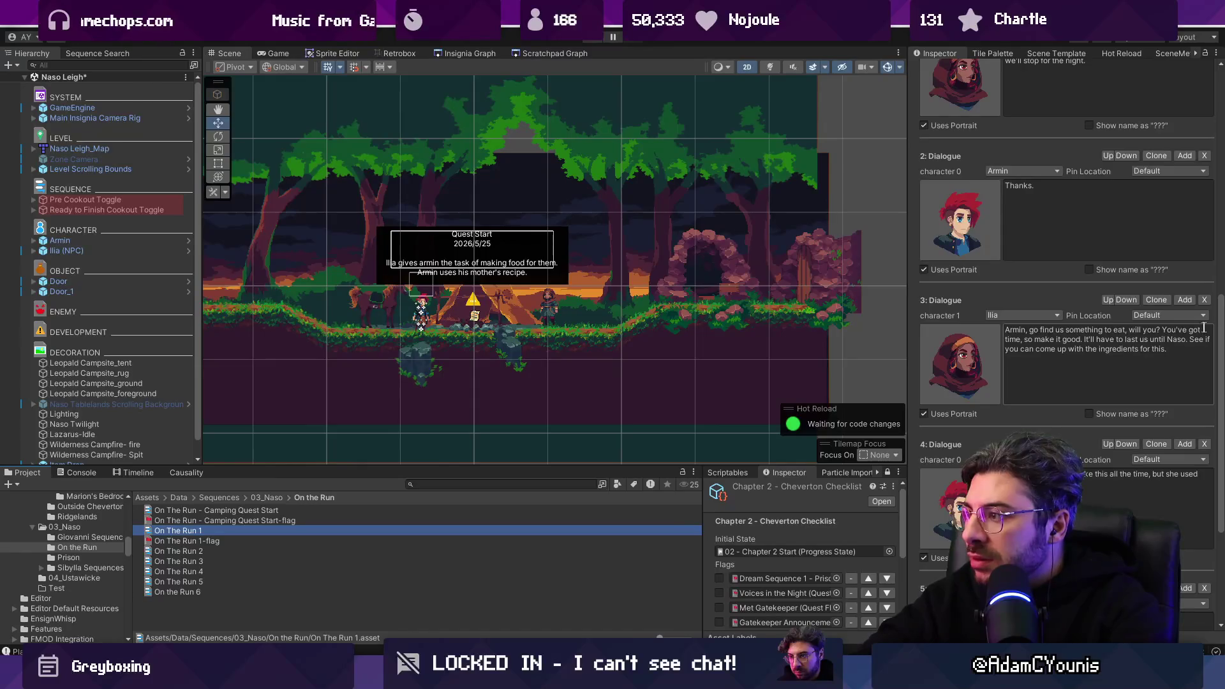
click(1205, 300)
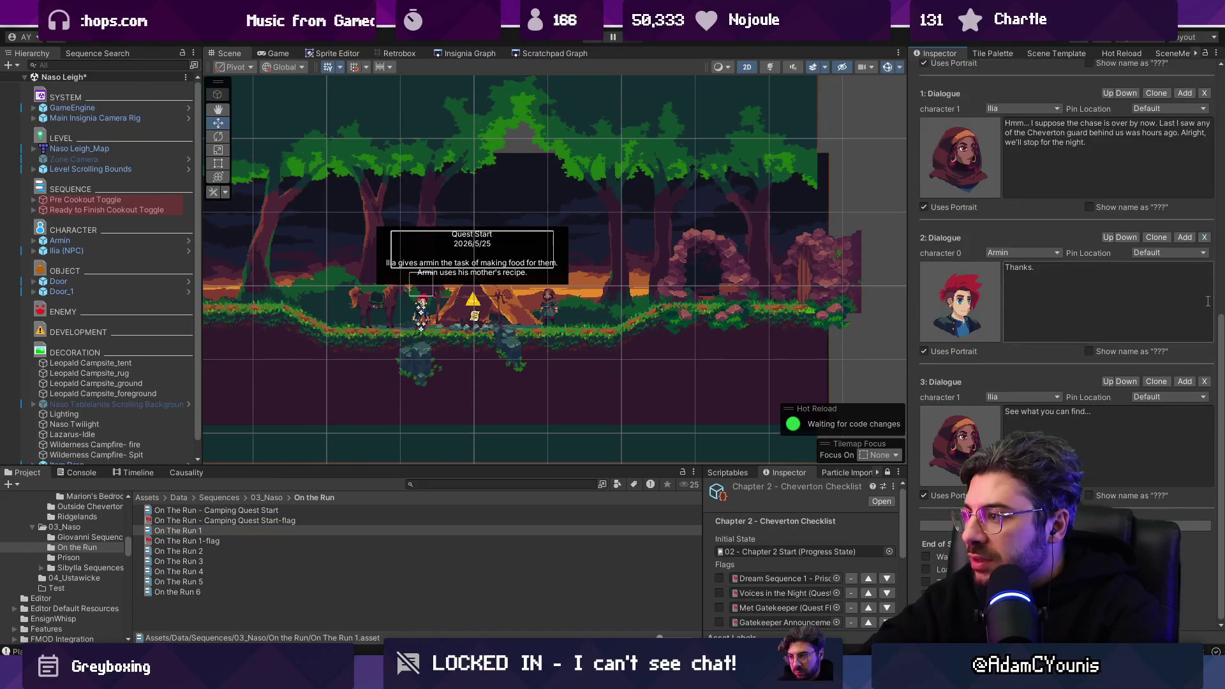
scroll(1057, 382, up, 10)
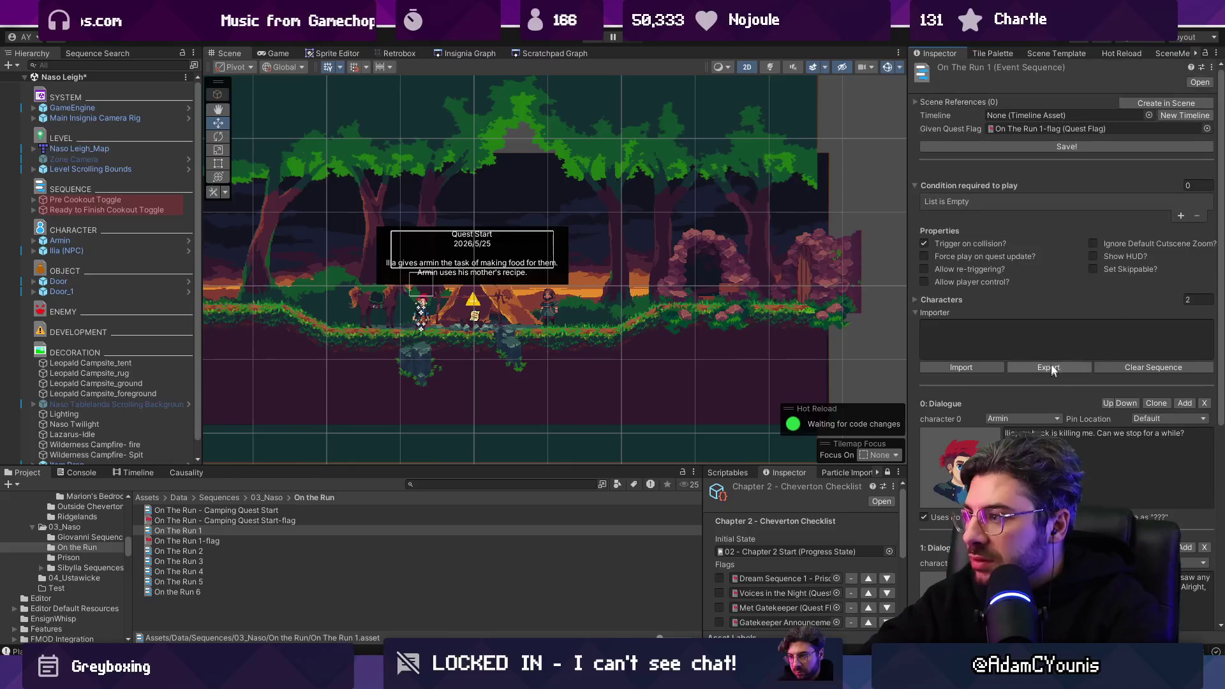
click(1043, 146)
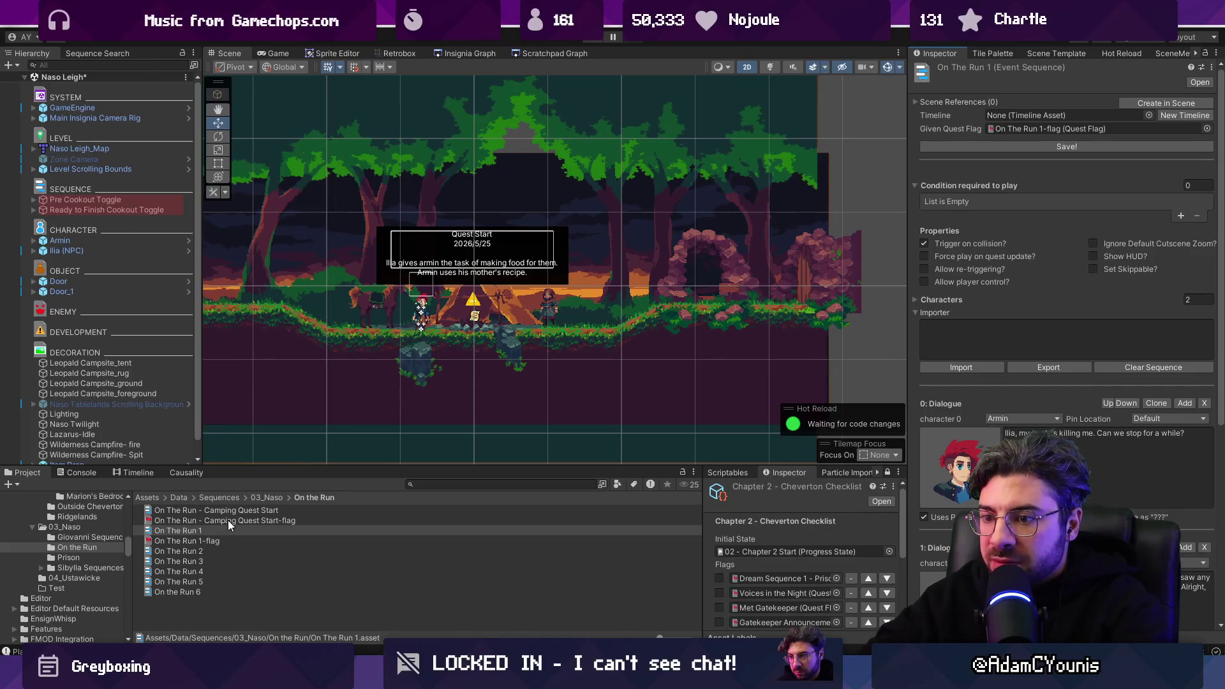
Step: Rename the Camping Quest Start sequence and flag to On The Run 1.1, then create its scene object
click(208, 511)
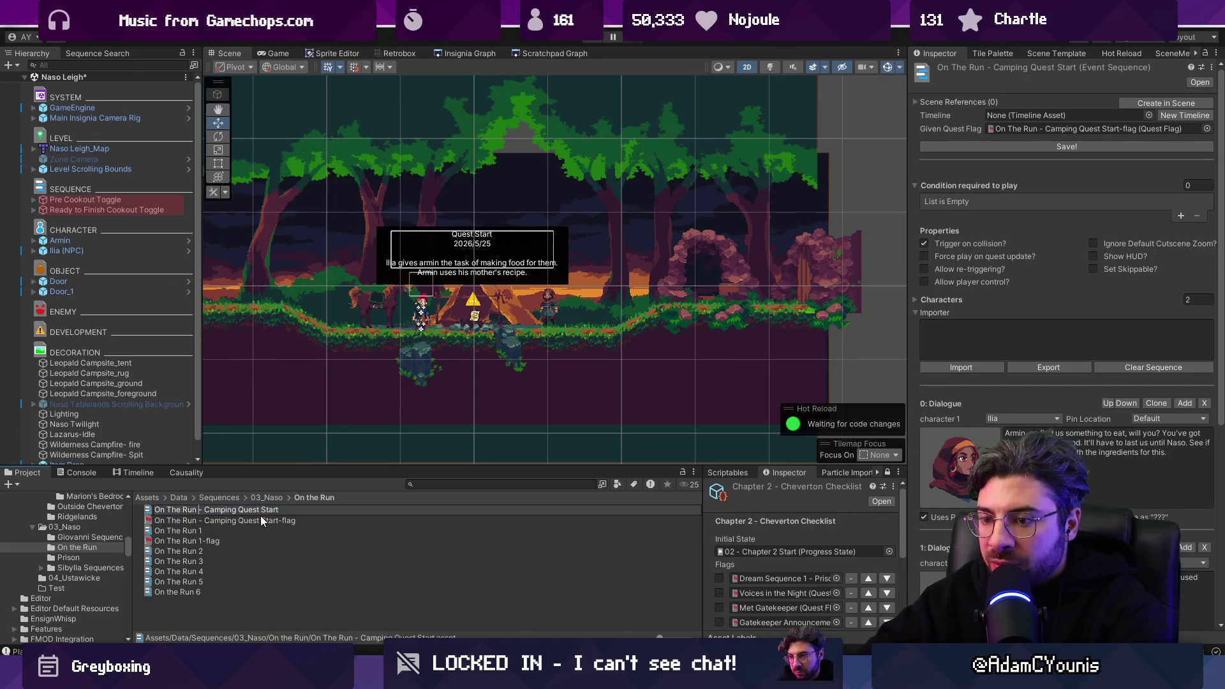
text(1.1)
key(Return)
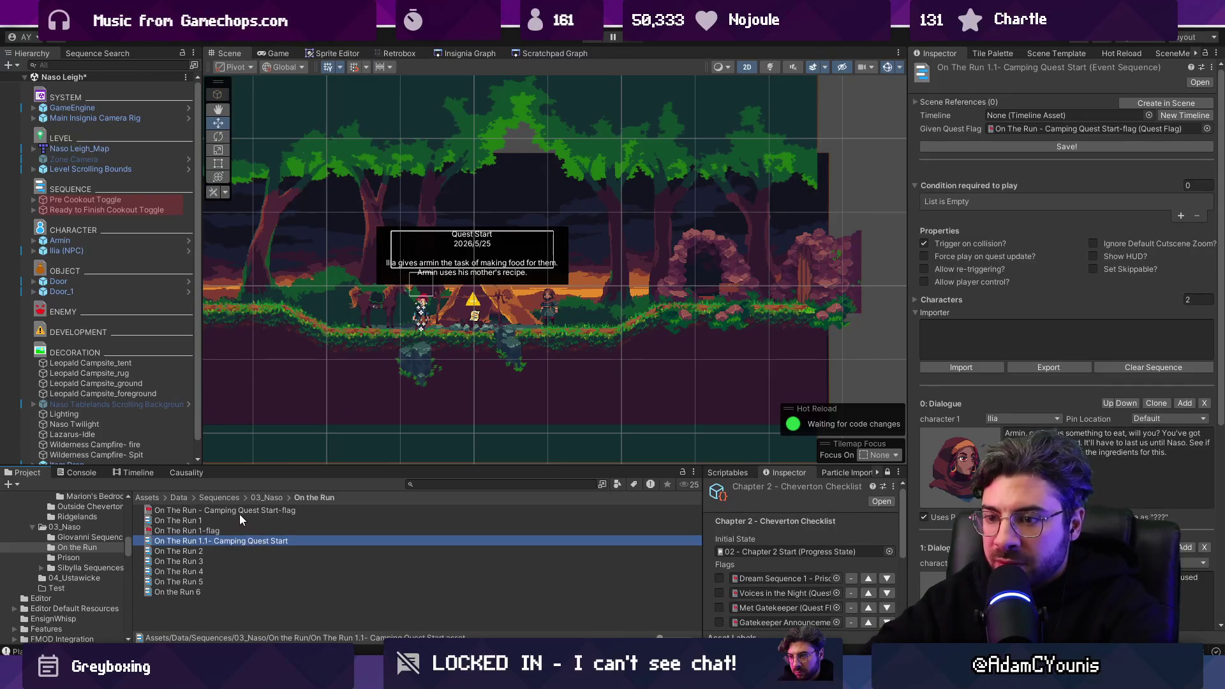
click(239, 510)
key(F2)
click(200, 508)
text(1.1)
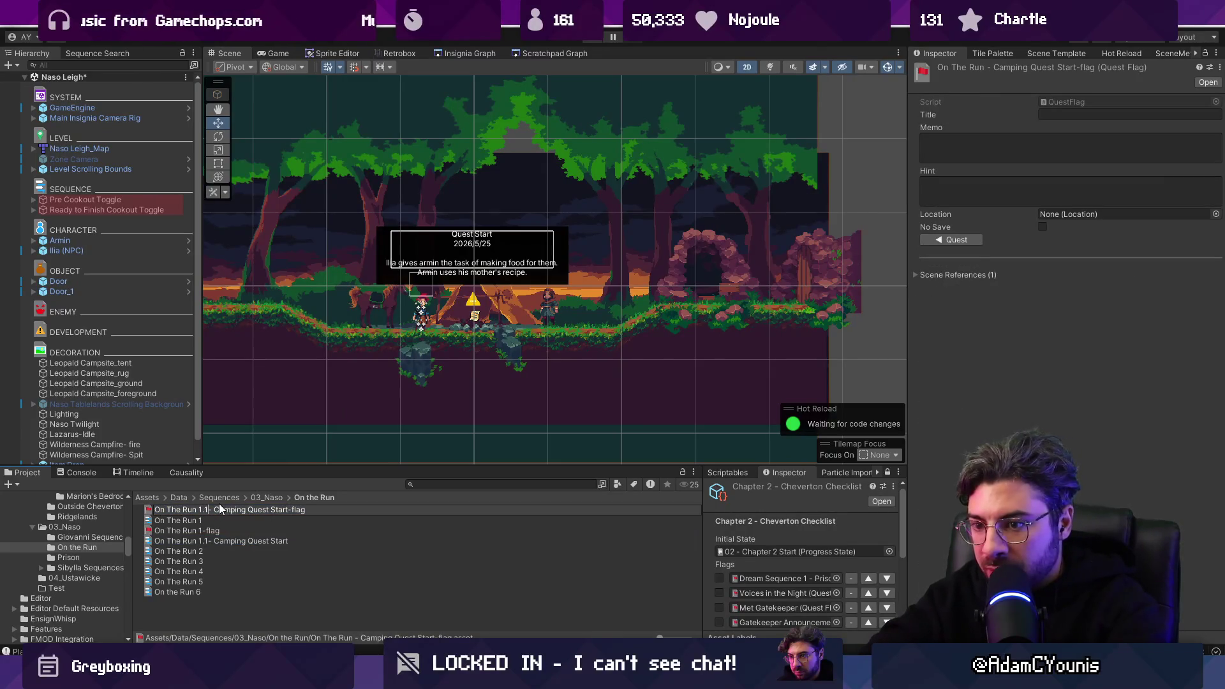
key(Return)
click(256, 541)
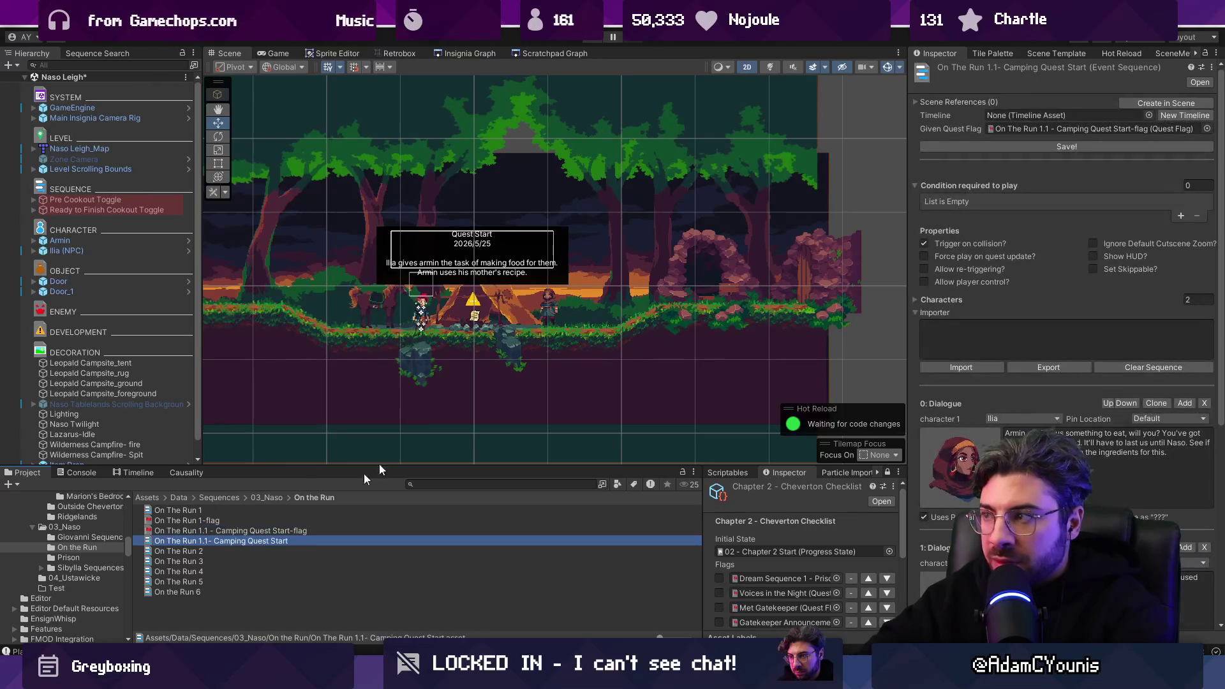
click(1164, 102)
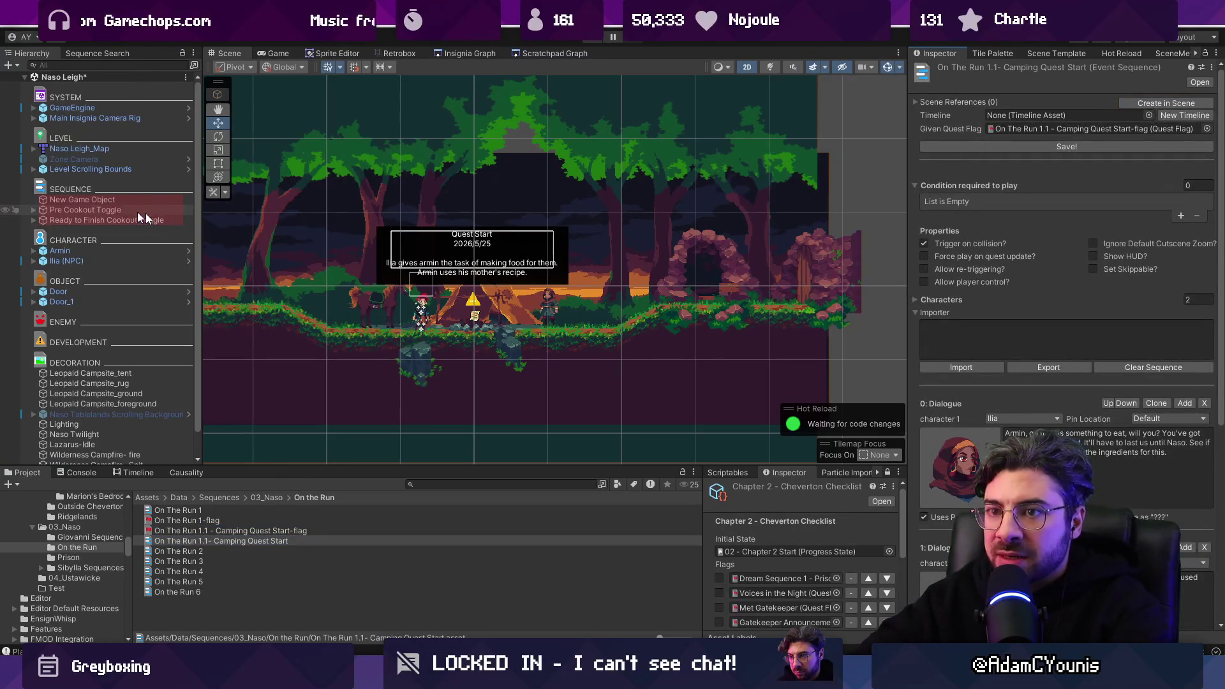
Step: Place the new sequence object below Ready to Finish Cookout Toggle, save, and play-test
click(145, 210)
mouse_move(83, 199)
mouse_down()
mouse_move(136, 205)
mouse_move(135, 218)
mouse_up()
click(135, 218)
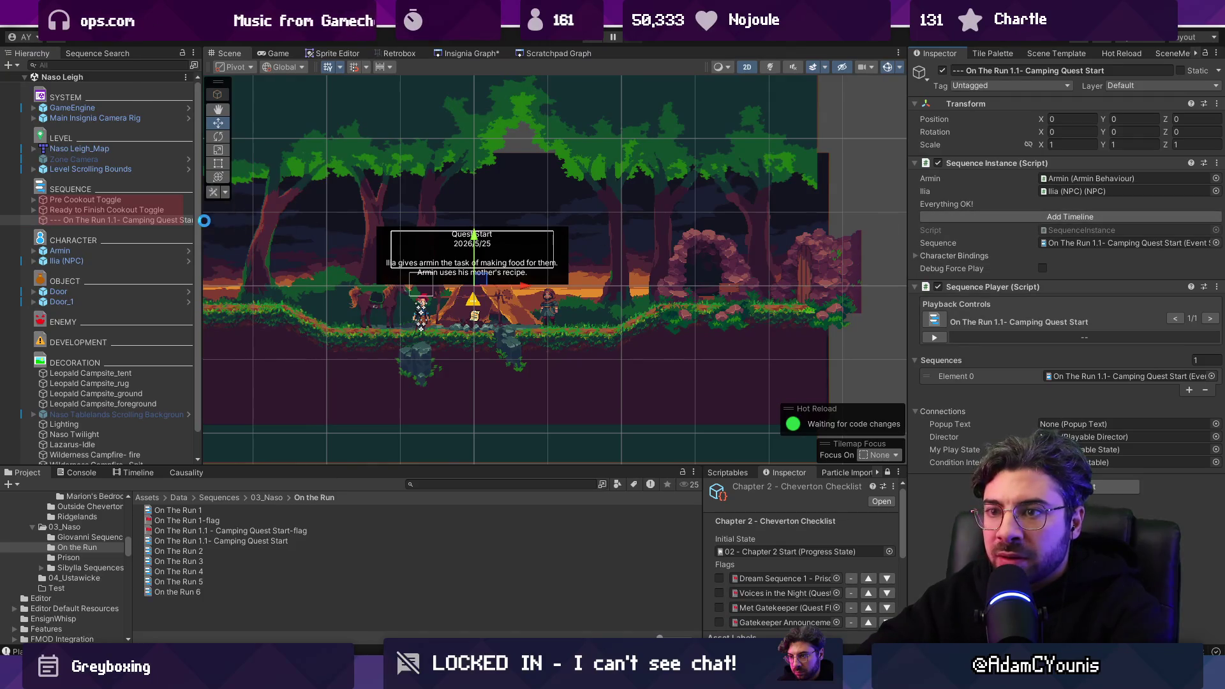
key(ctrl+s)
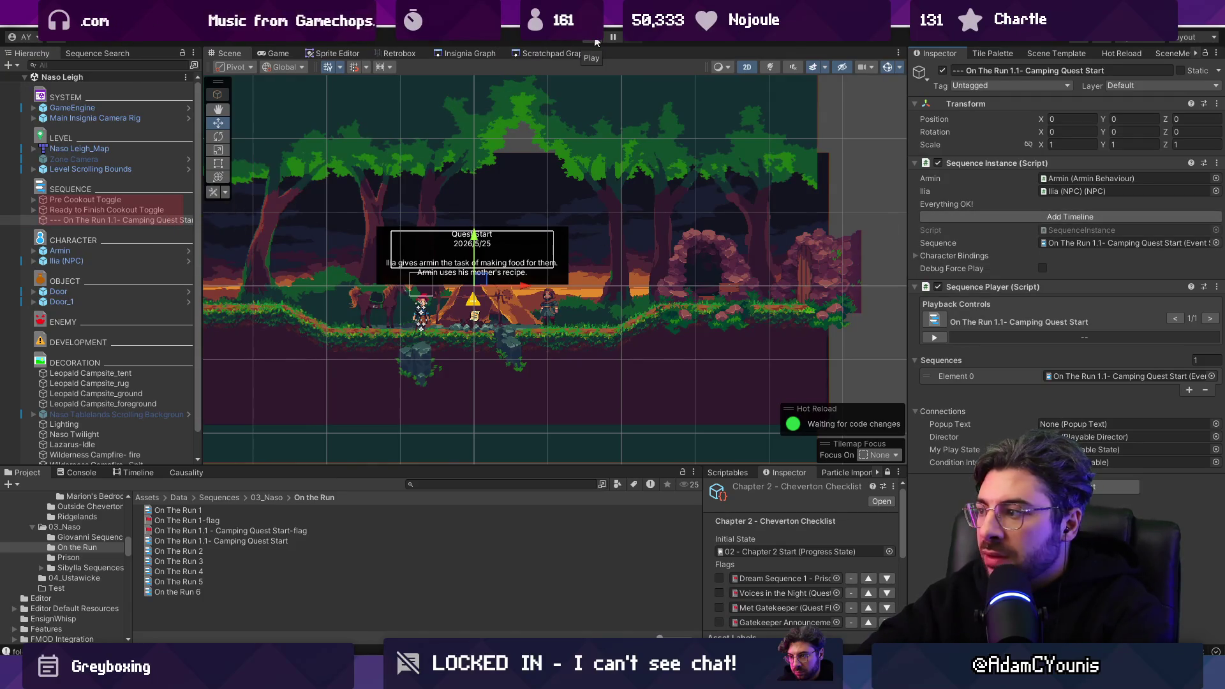
click(594, 40)
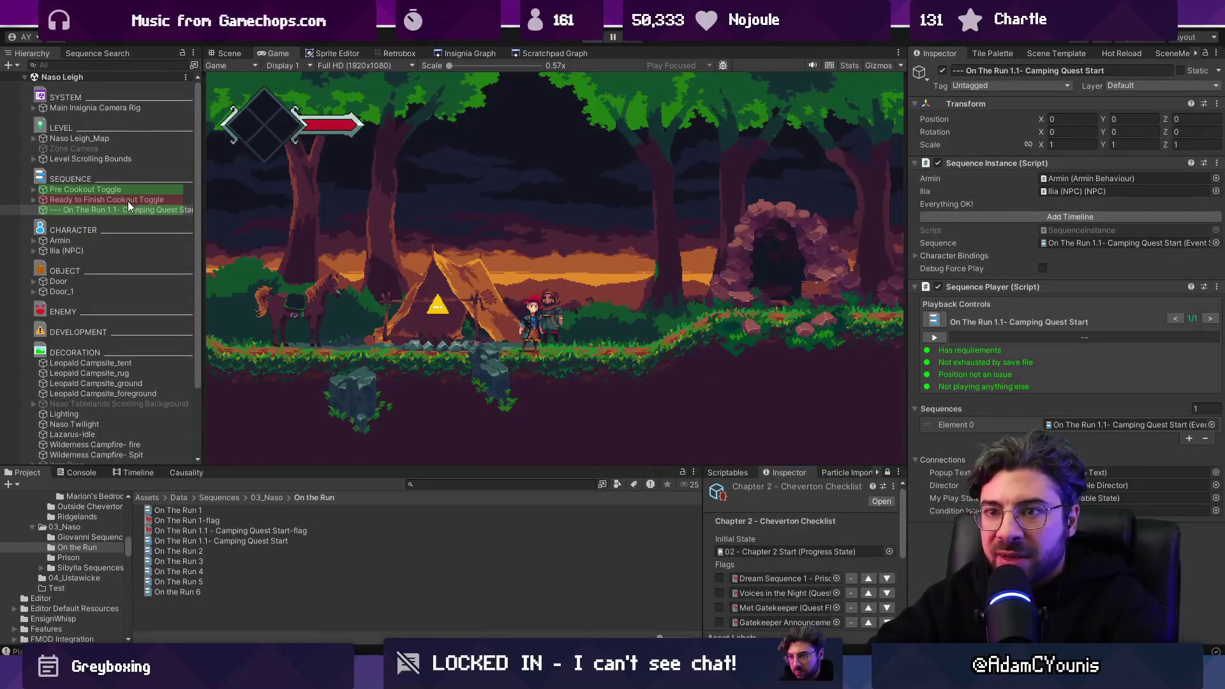
key(ctrl+p)
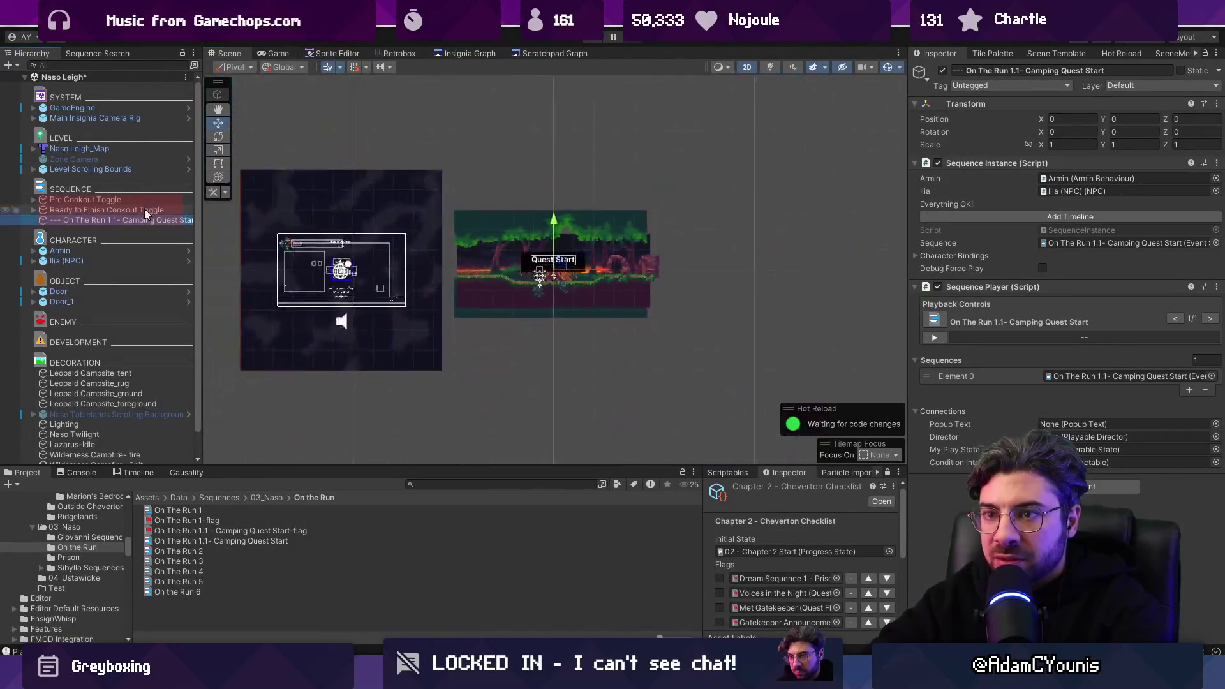
Step: Move the sequence object to X 0.692 and add a flag connection with a trigger box
scroll(542, 278, up, 10)
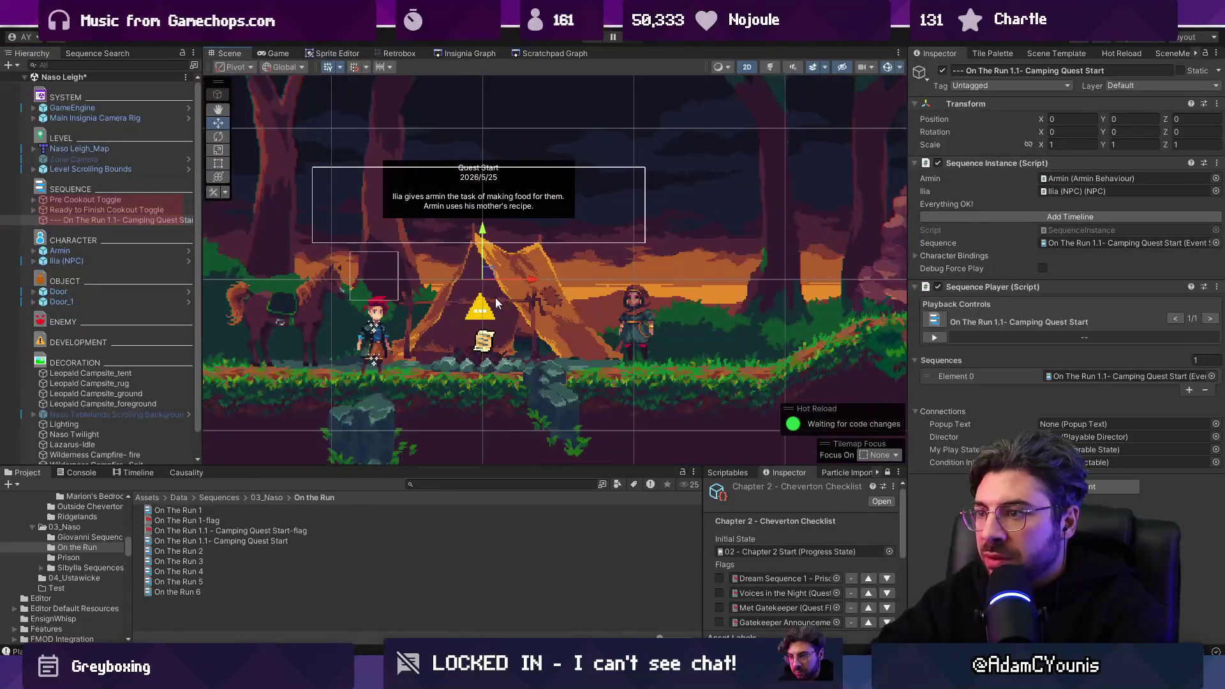
drag(534, 279, 638, 278)
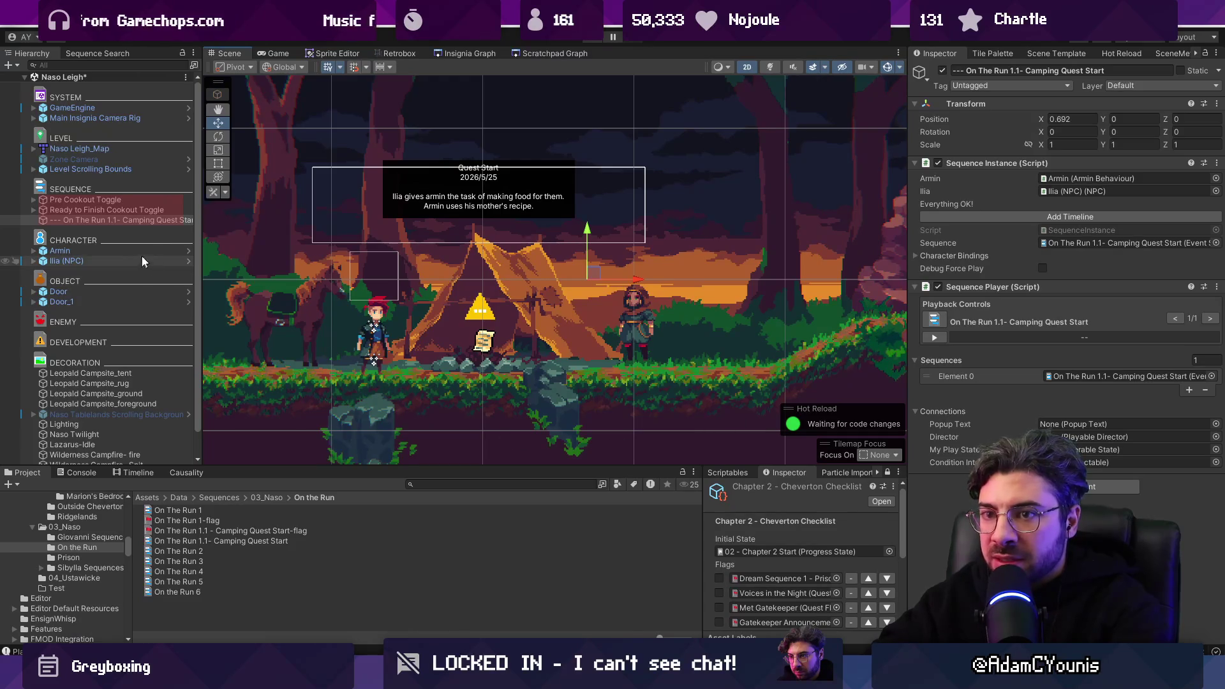
click(1113, 486)
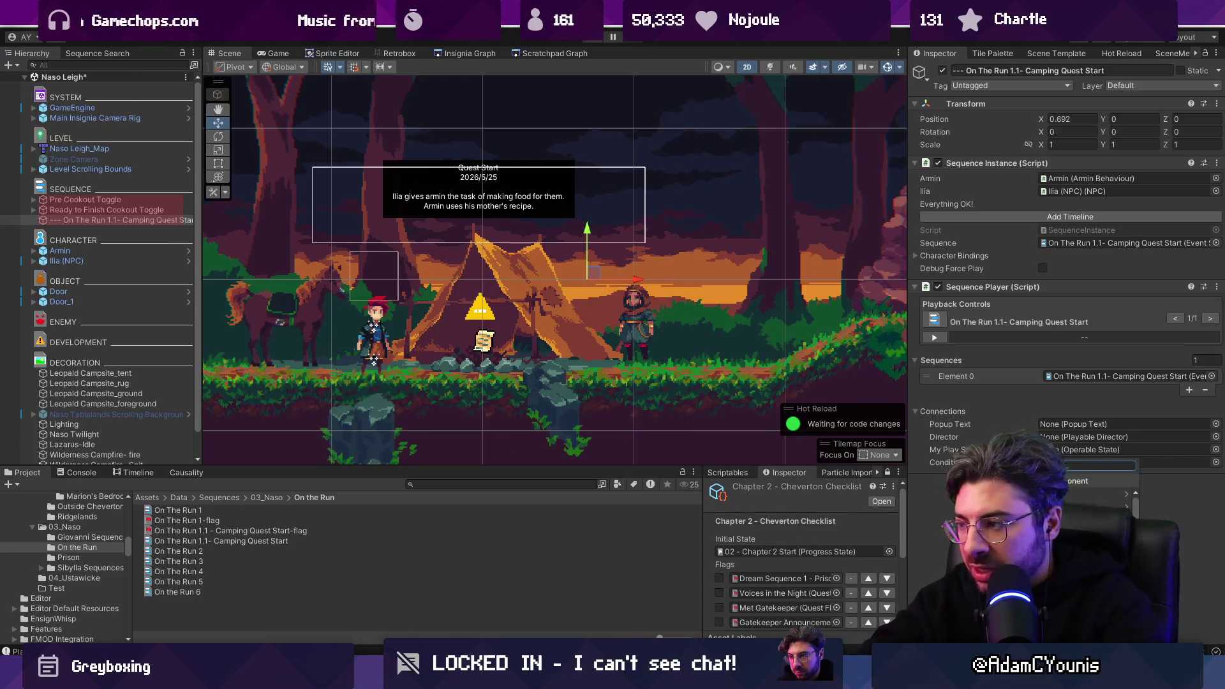
text(flag)
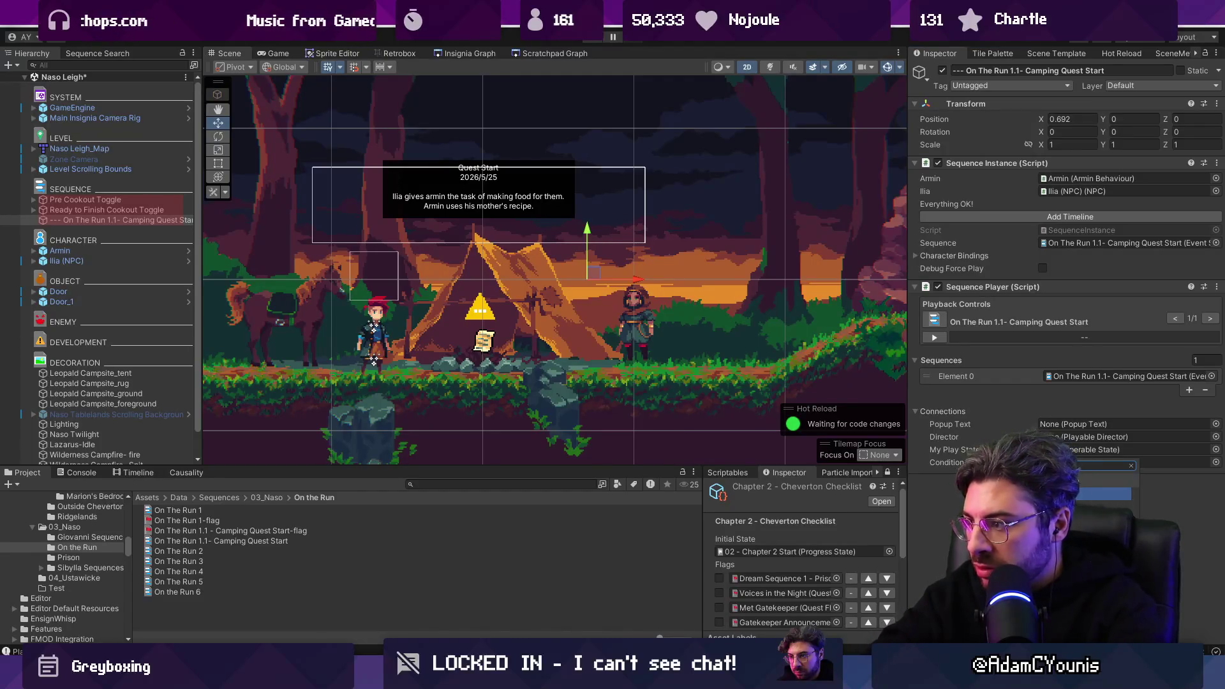
key(Return)
Step: Stretch the trigger box across the campsite with the Rect tool, then play-test it
scroll(616, 384, down, 5)
key(t)
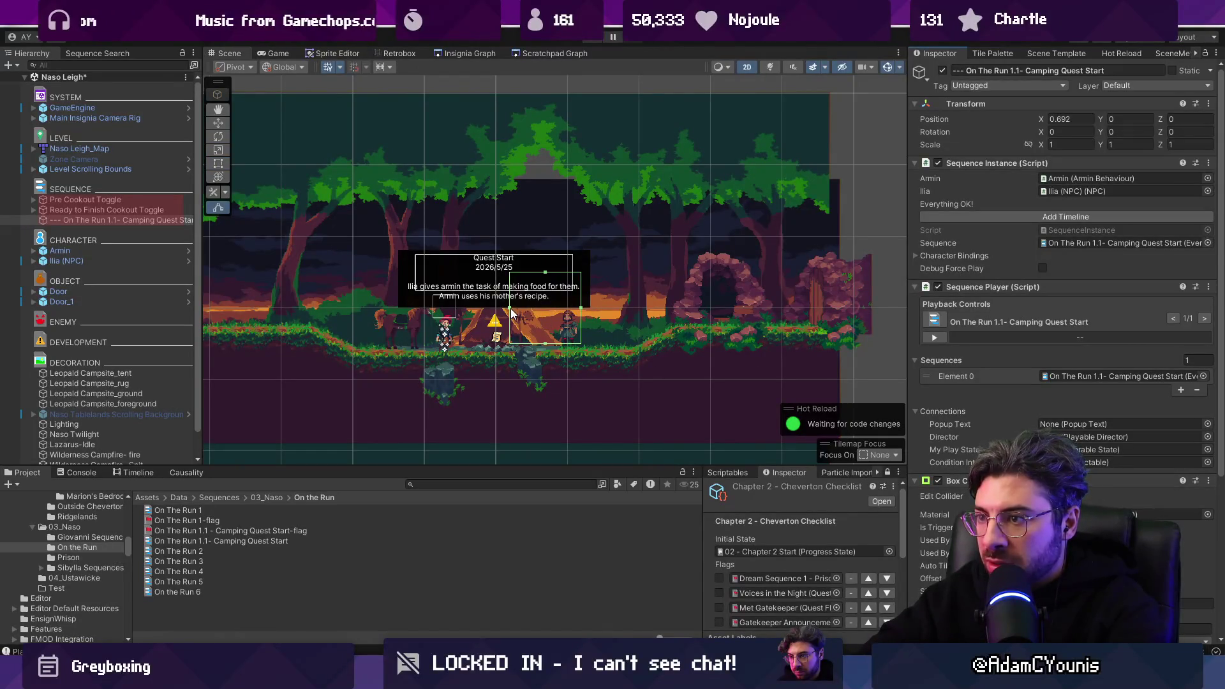
drag(581, 308, 712, 312)
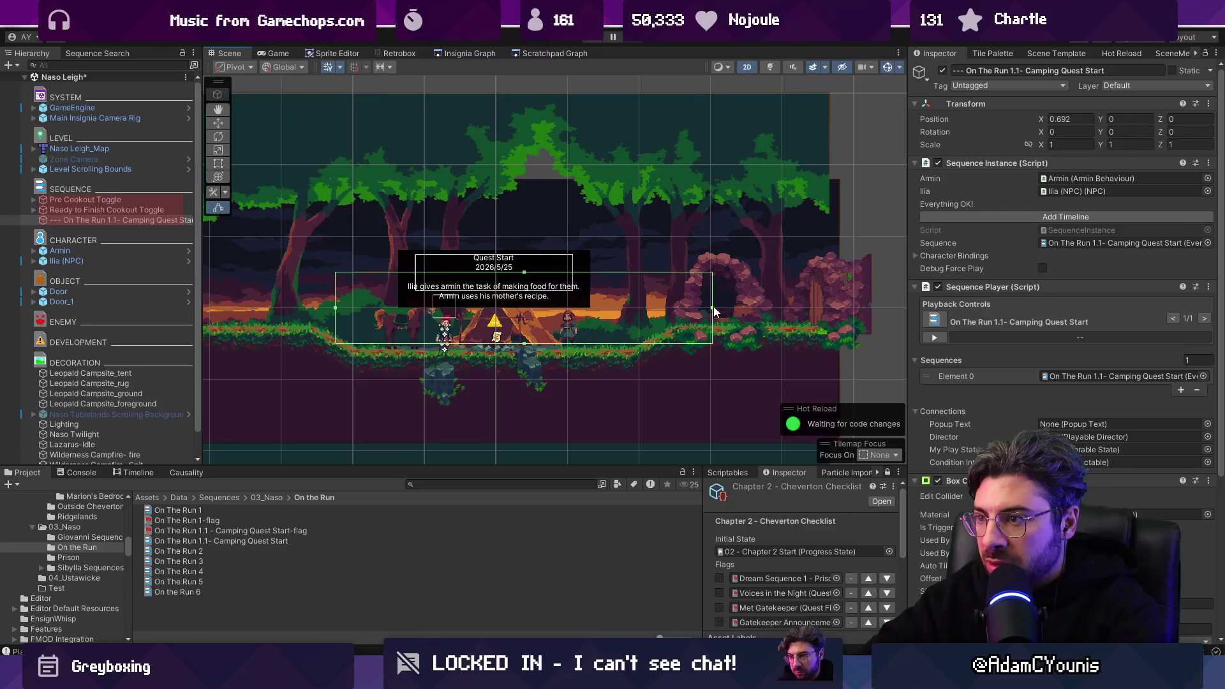
drag(524, 343, 525, 354)
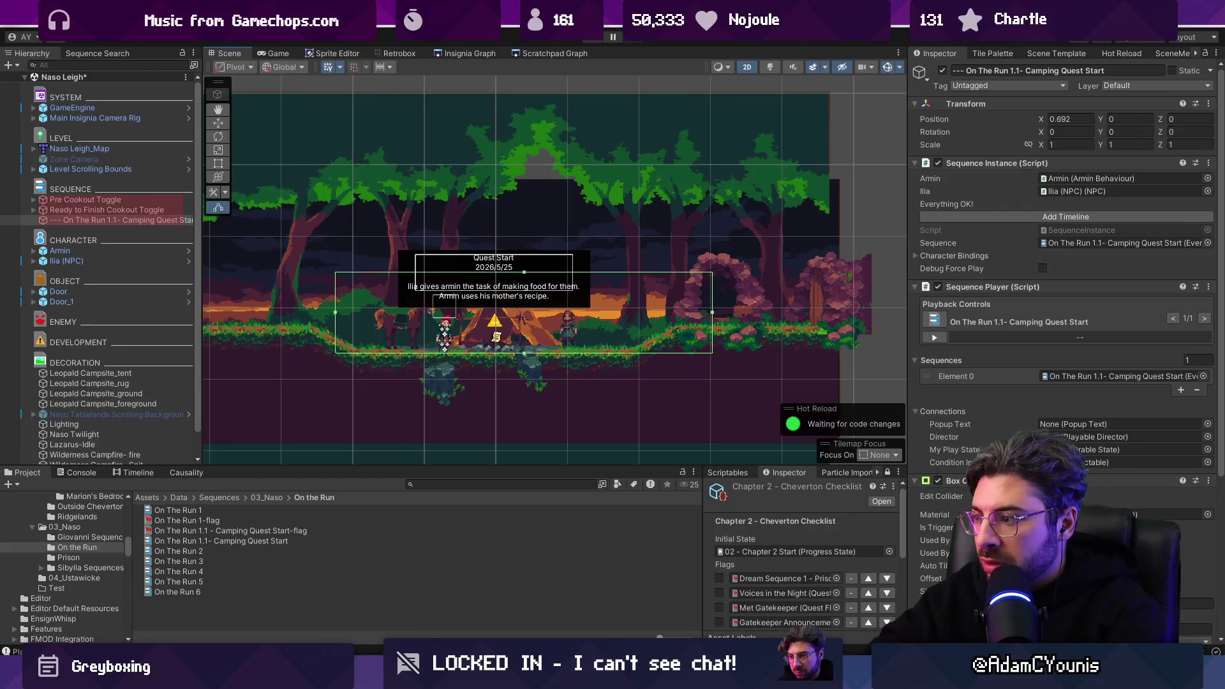
double_click(1071, 243)
click(591, 43)
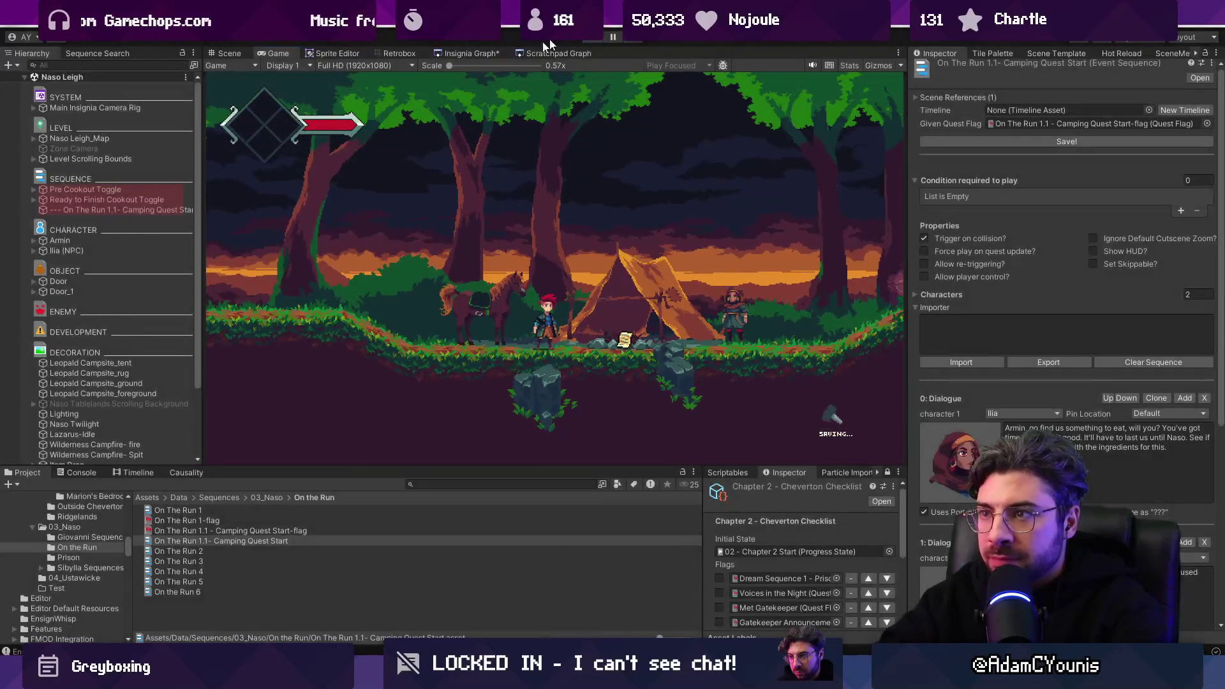
key(ctrl+p)
Step: Inspect the Ilia (NPC) object's NPC script settings
click(103, 258)
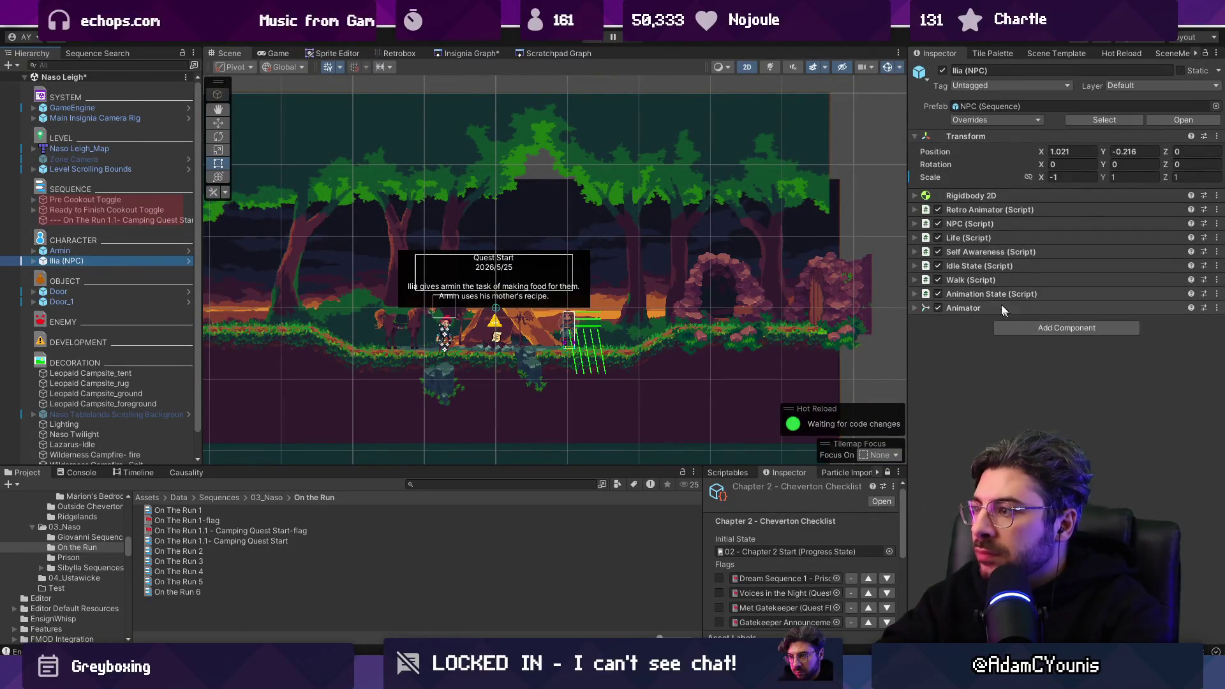
click(968, 223)
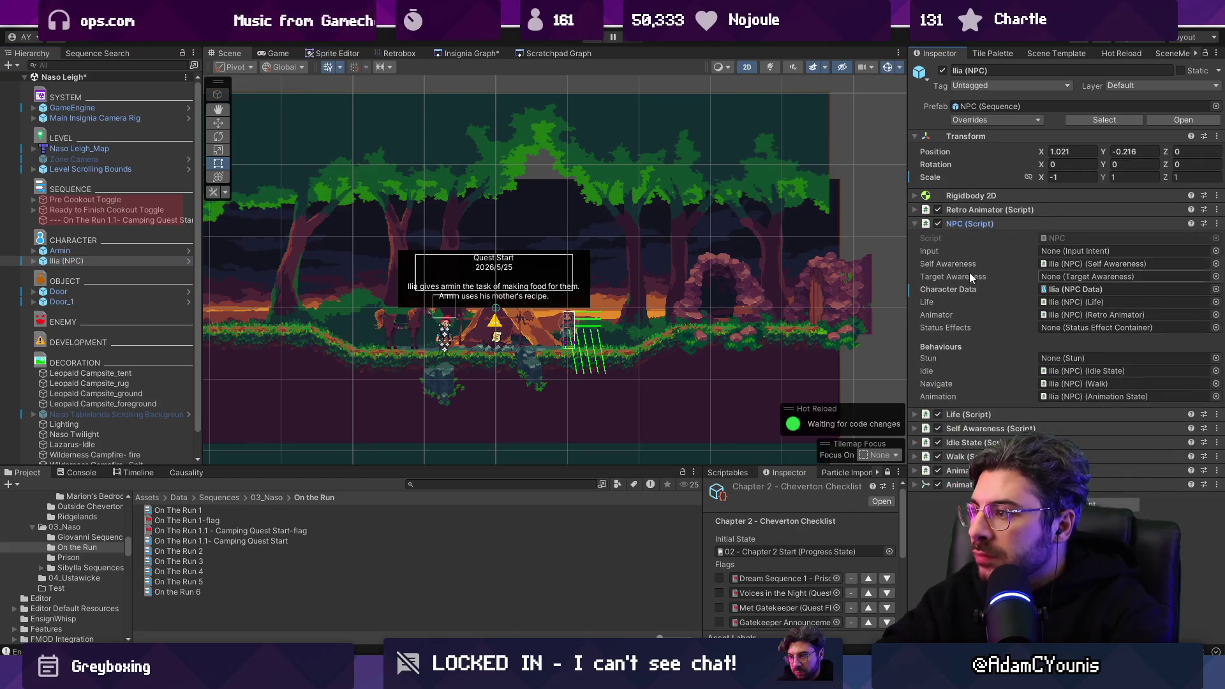
click(112, 259)
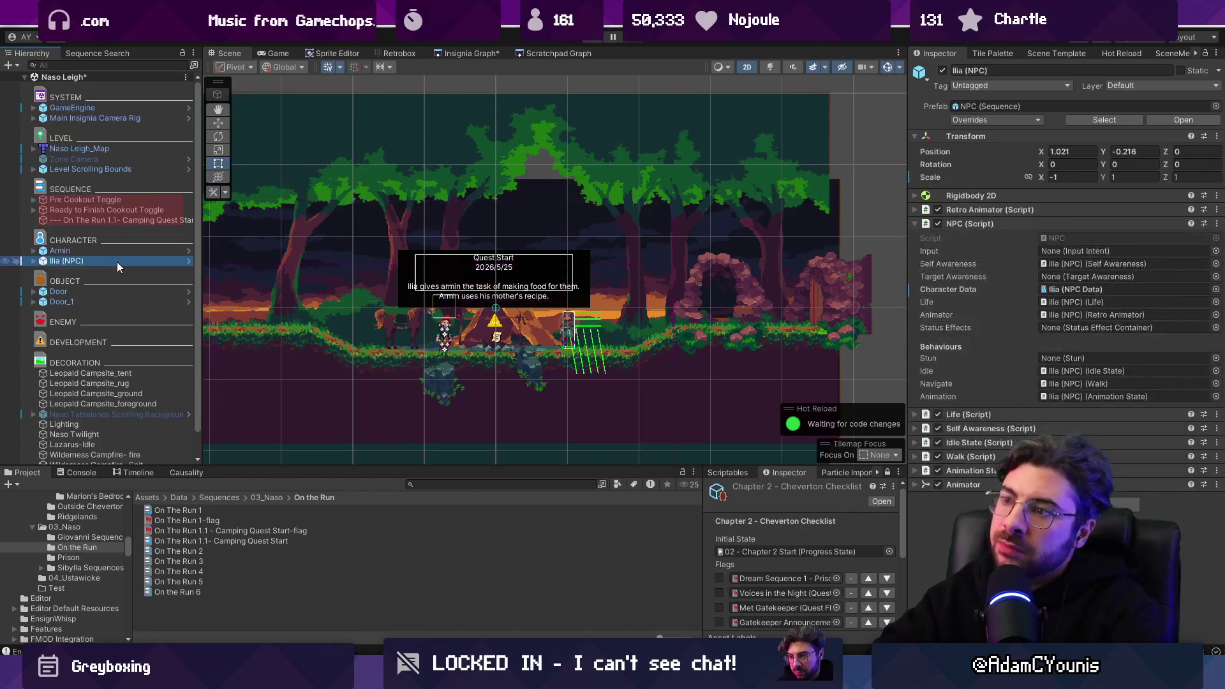
Step: Play-test, check the log, and click through the campsite dialogue to its end
click(589, 41)
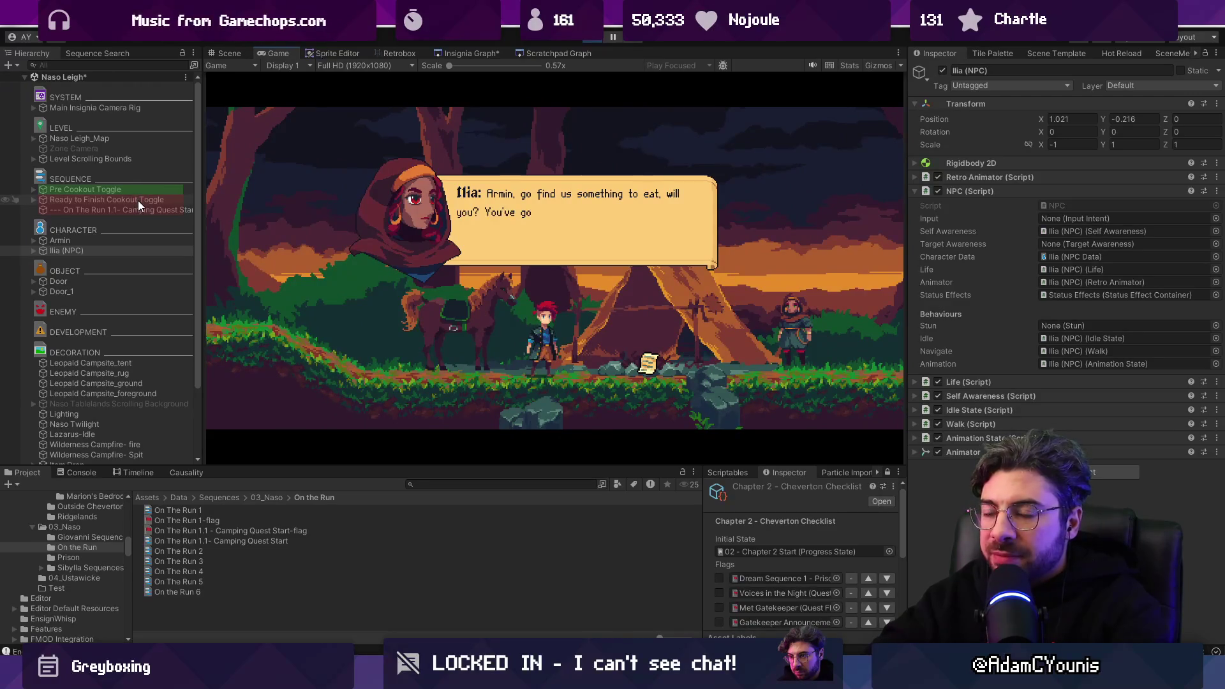
click(71, 472)
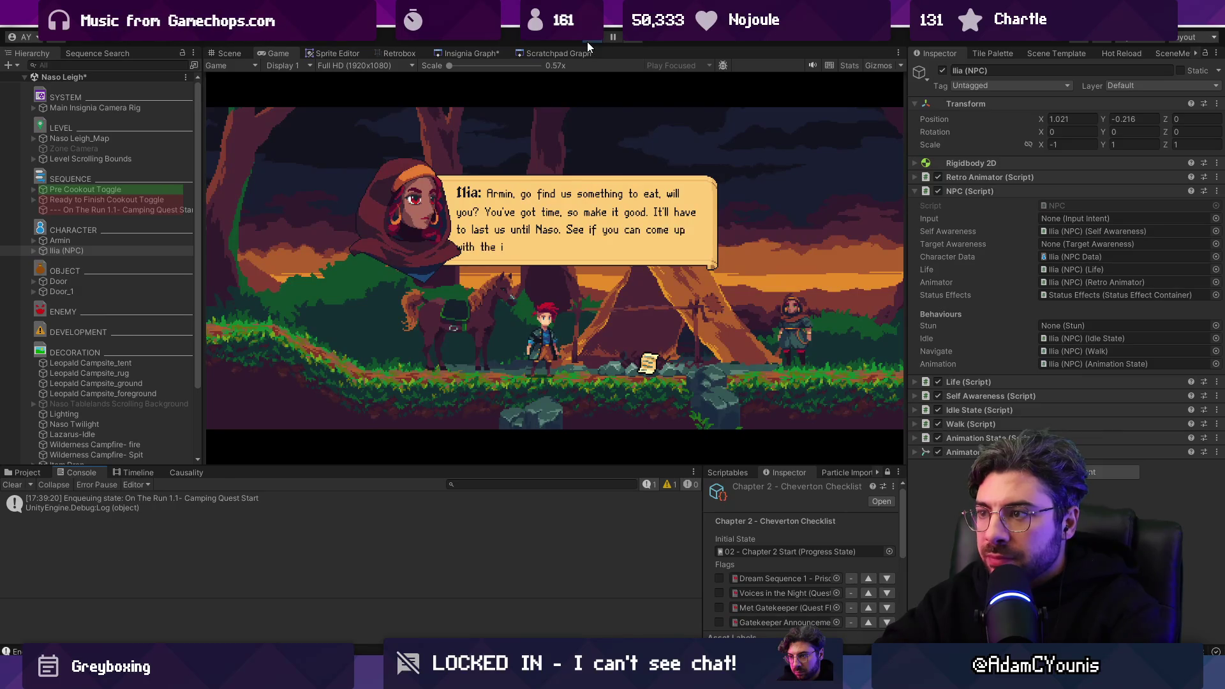
click(613, 197)
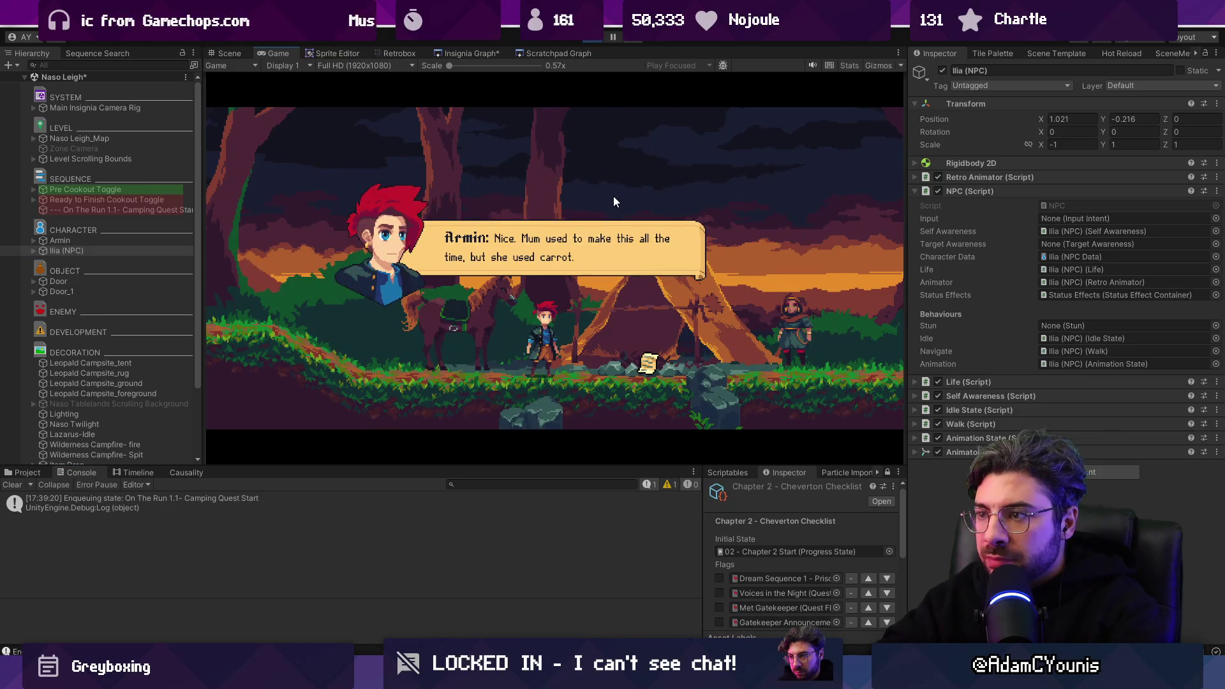
click(614, 197)
click(614, 196)
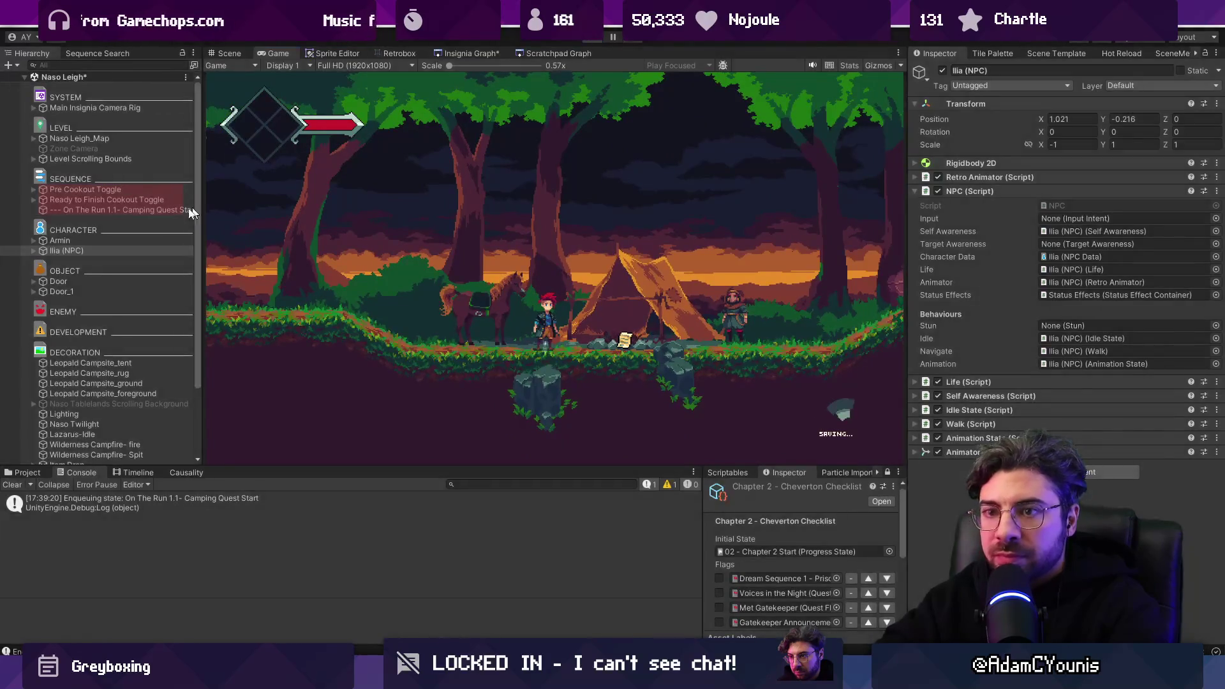
key(ctrl+p)
Step: Select the Camping Quest Start sequence, ping its Ilia binding, and expand Character Bindings
click(100, 221)
click(113, 220)
click(1062, 192)
click(1074, 190)
click(936, 255)
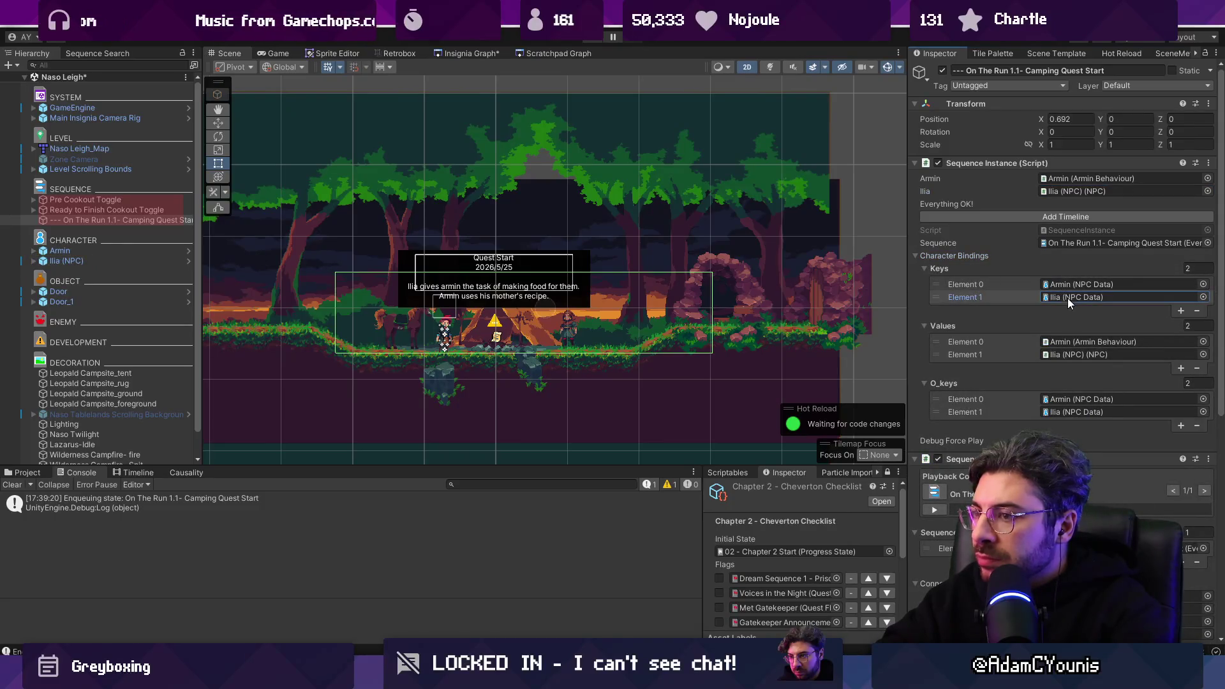
Step: Frame the Scene view on Ilia with the move tool at centers and start a play-test
click(74, 261)
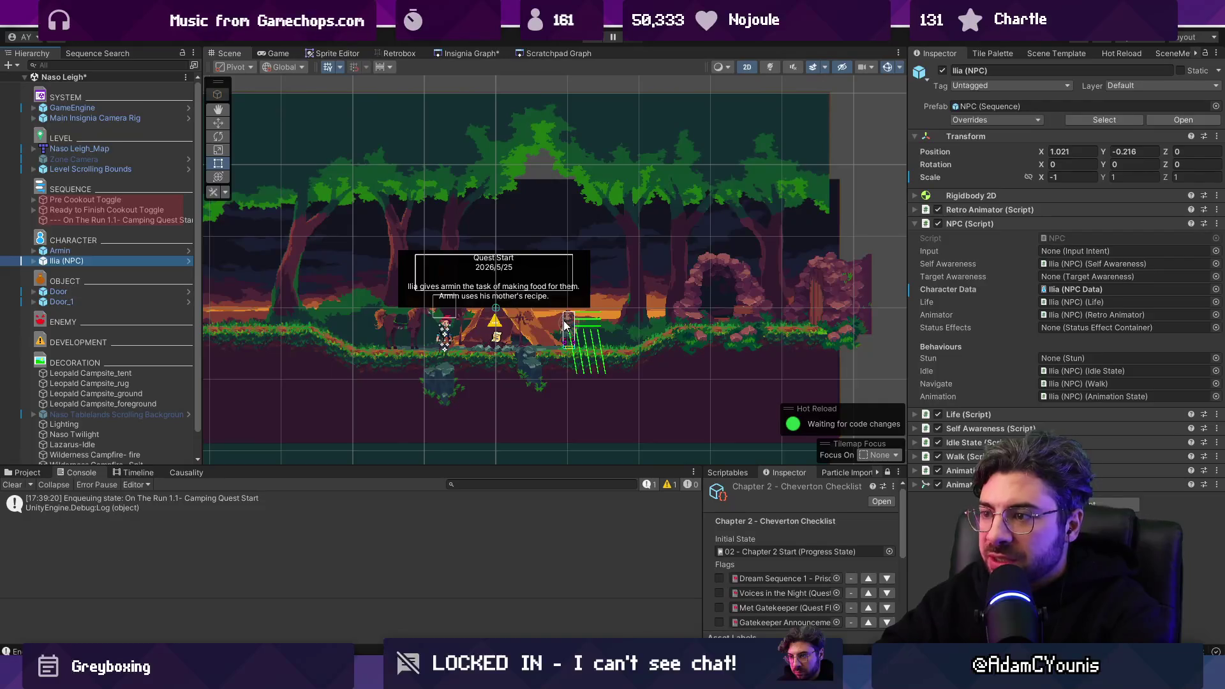
key(f)
key(w)
key(z)
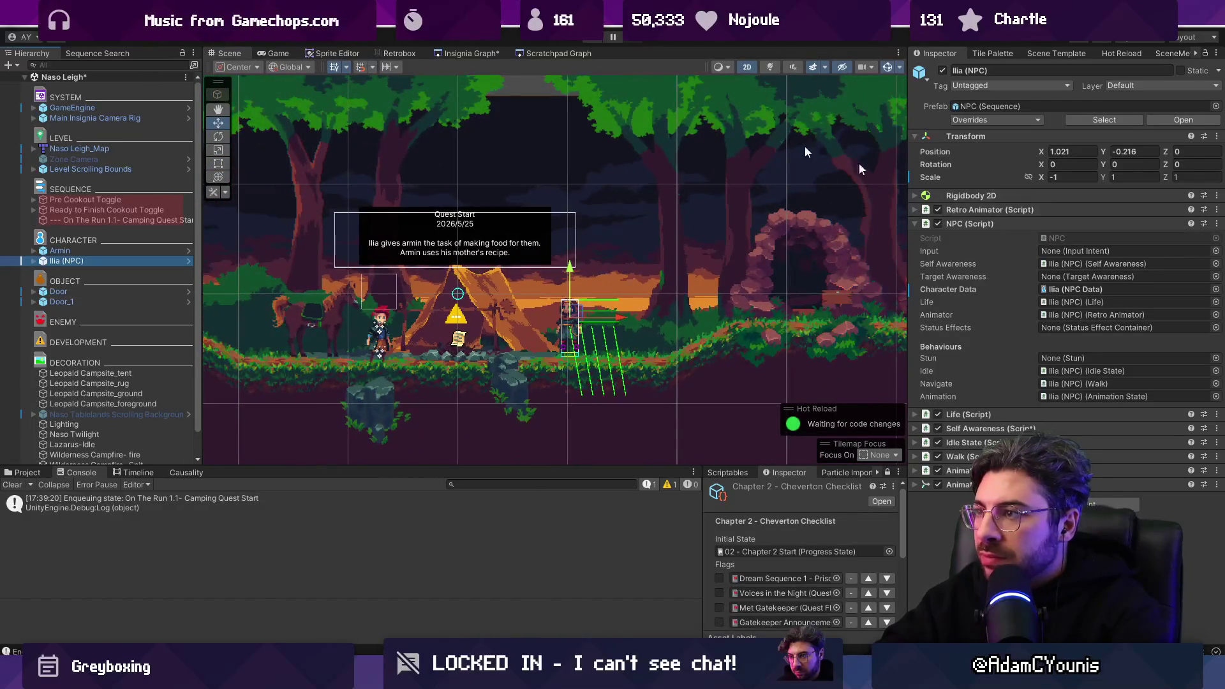
click(594, 40)
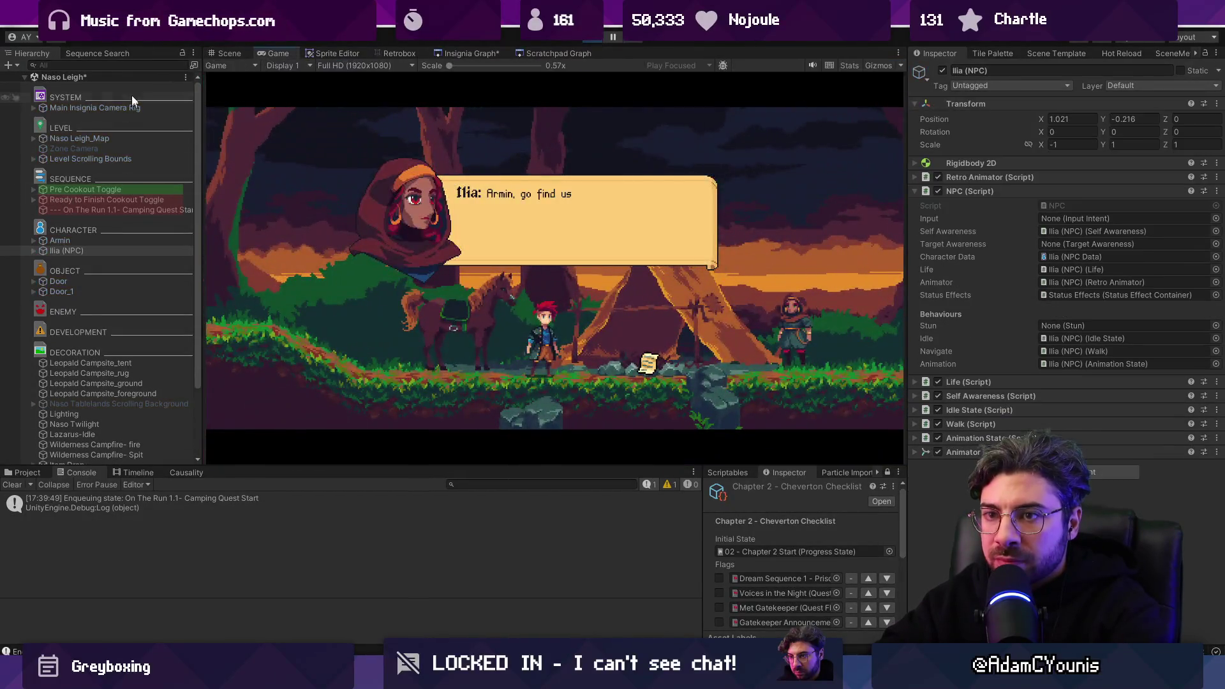
Step: Filter the Hierarchy for 'floating', frame Floating Dialogue in the Scene view, then stop Play
click(98, 52)
click(25, 53)
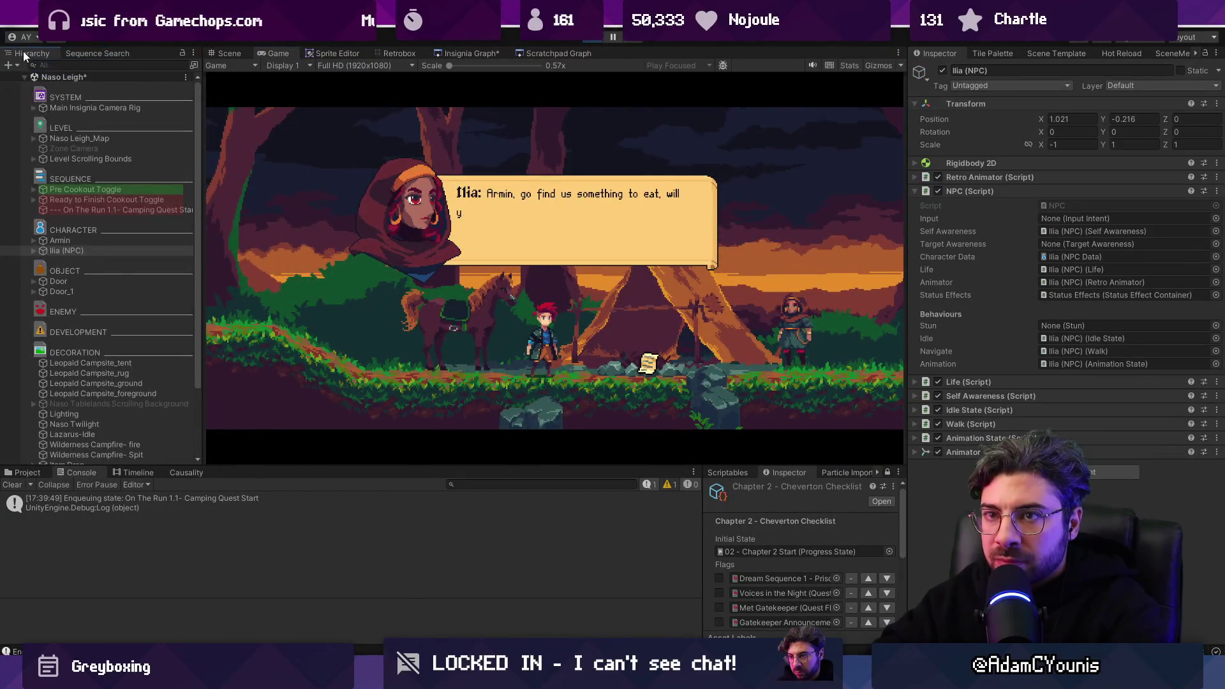
click(83, 67)
text(floating)
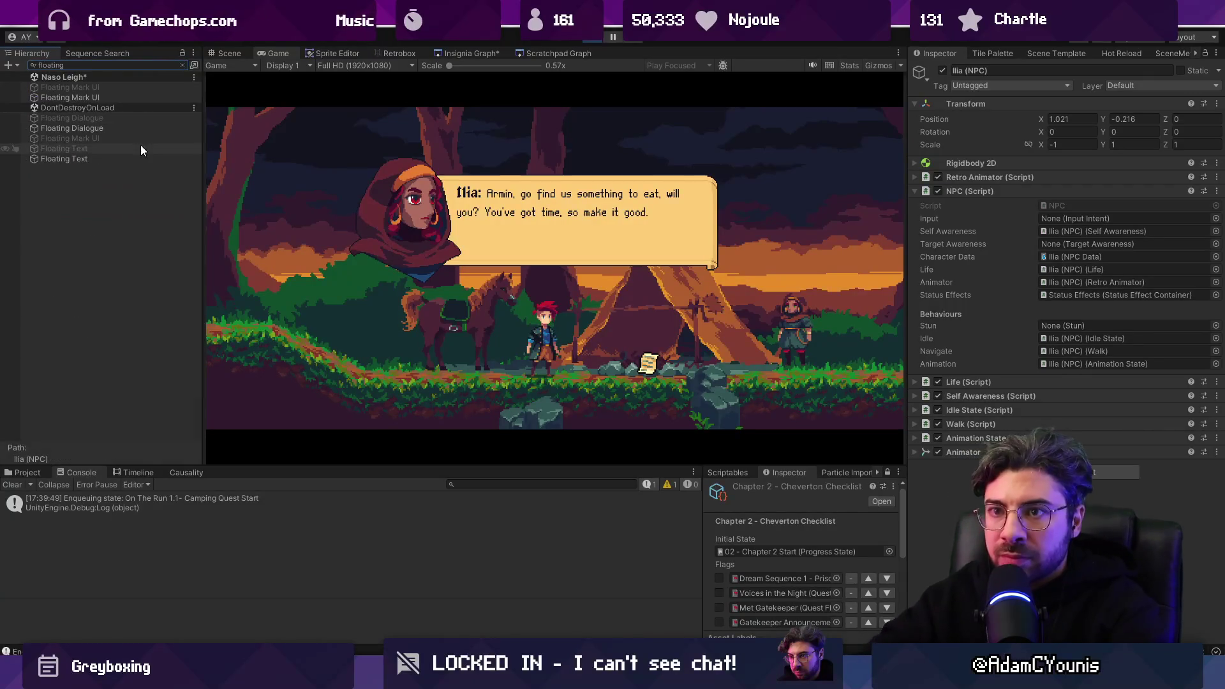
click(106, 158)
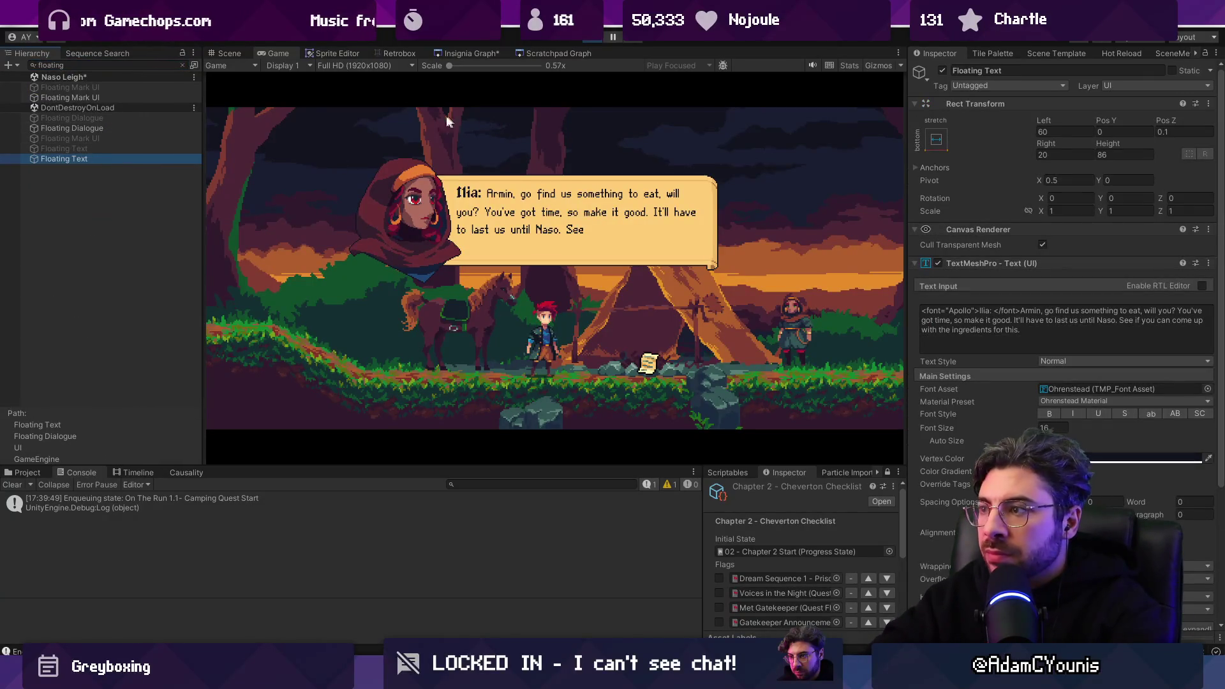
click(226, 54)
double_click(115, 128)
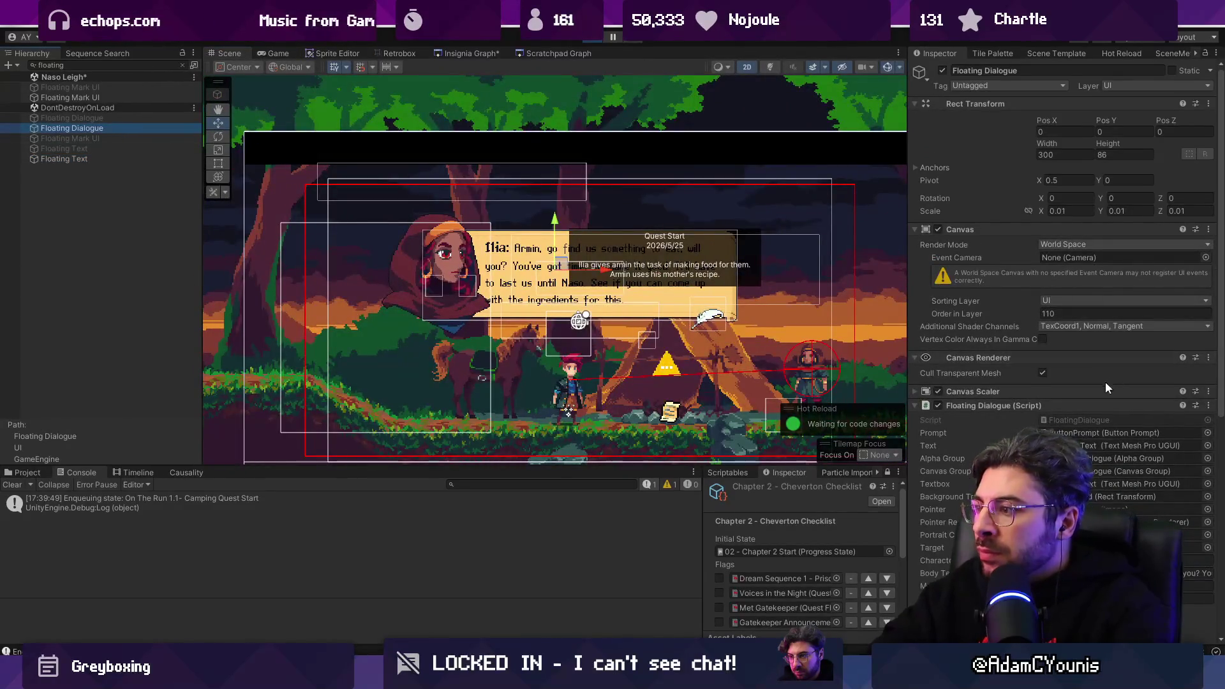
scroll(1085, 386, down, 10)
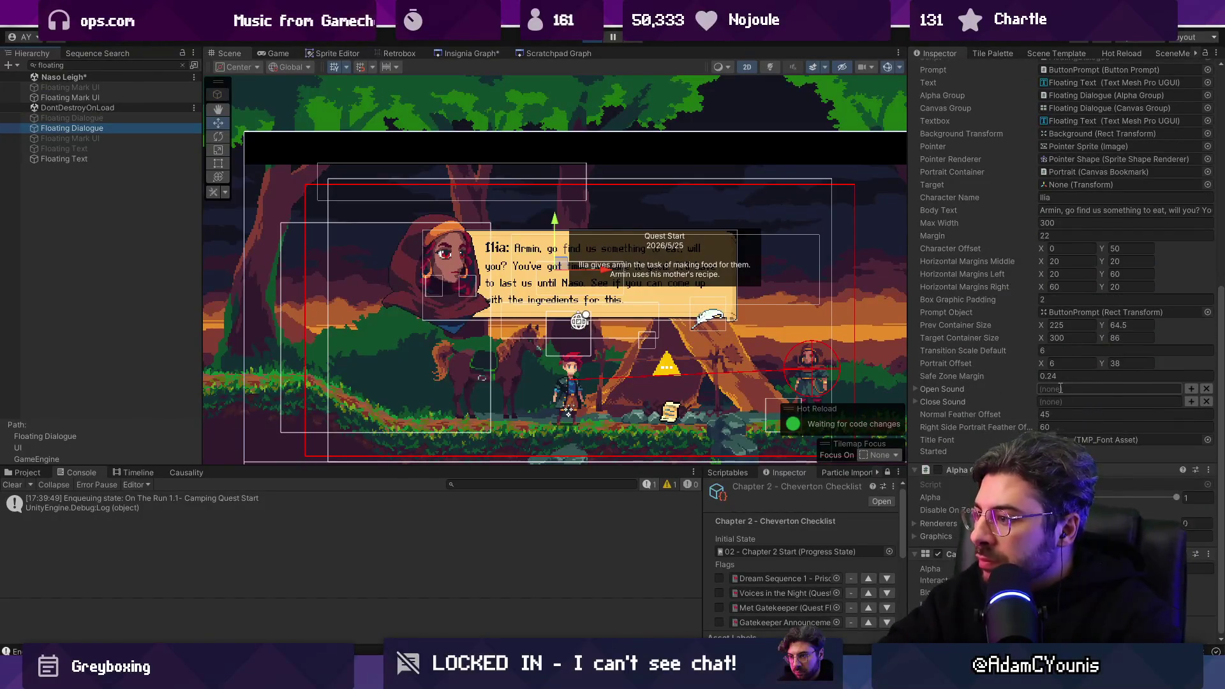
click(271, 54)
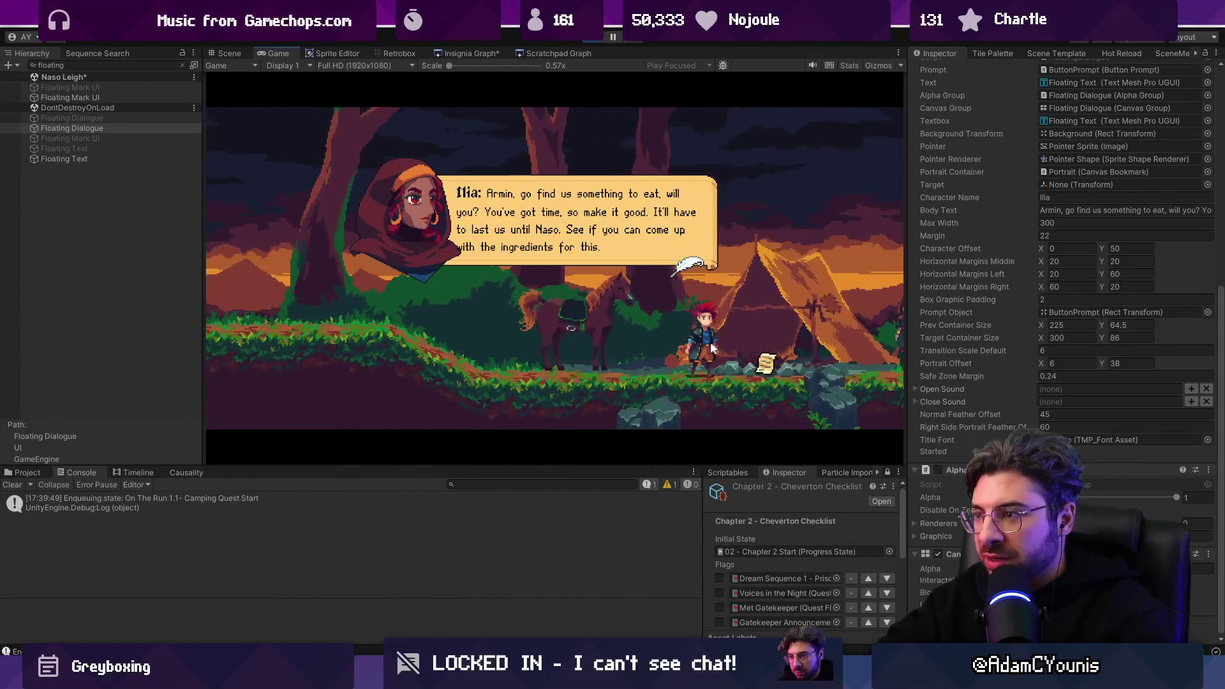
click(598, 38)
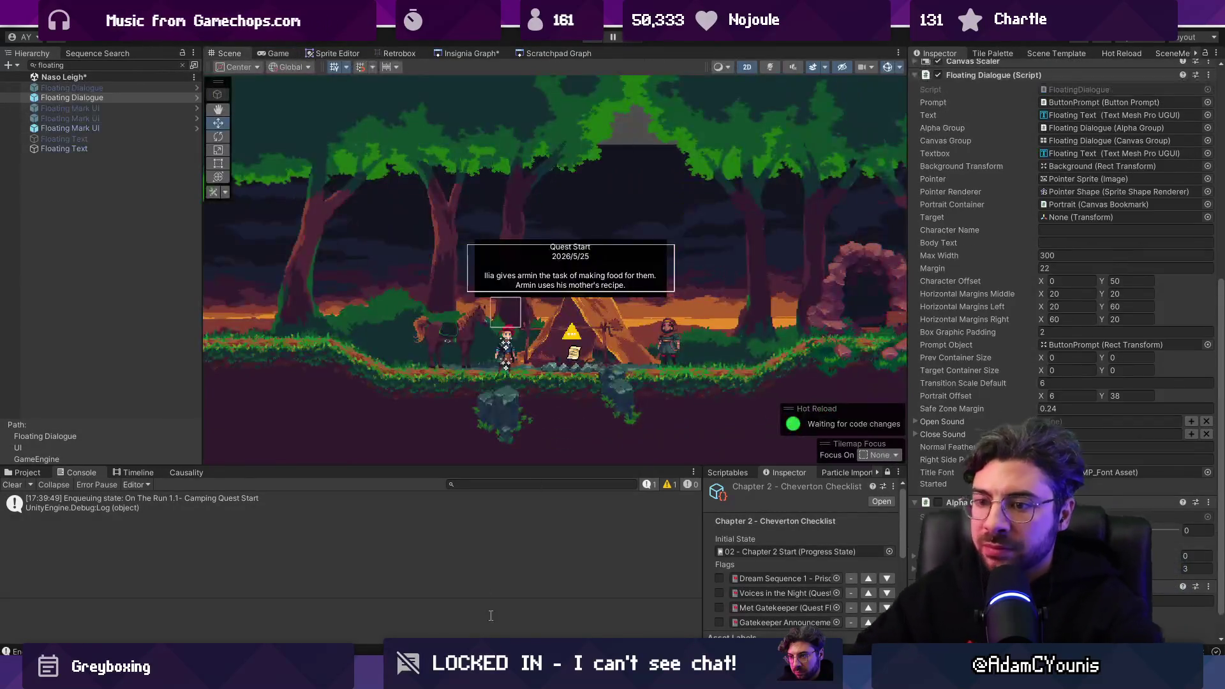
Step: Open SequencePlayer.cs and search it for 'actor' to locate the actor setup code
key(alt+Tab)
click(459, 380)
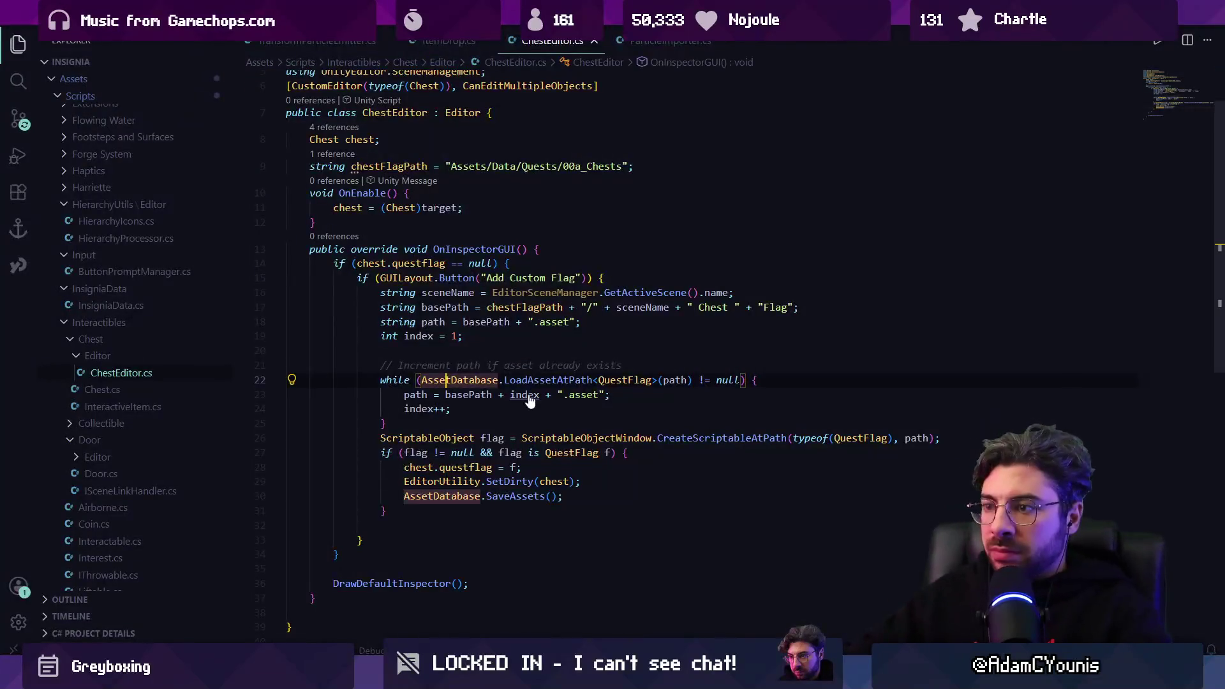
key(ctrl+t)
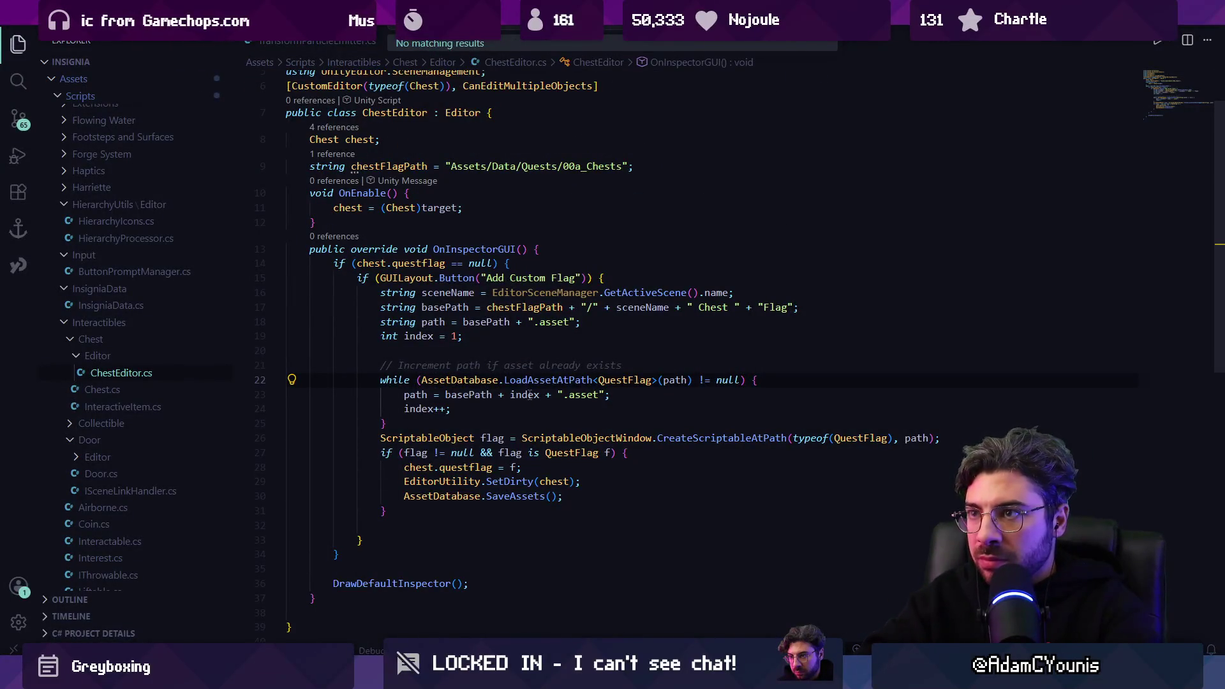
text(SequencePlayer)
key(Return)
key(ctrl+f)
text(actor)
key(Return)
key(Return)
key(Return)
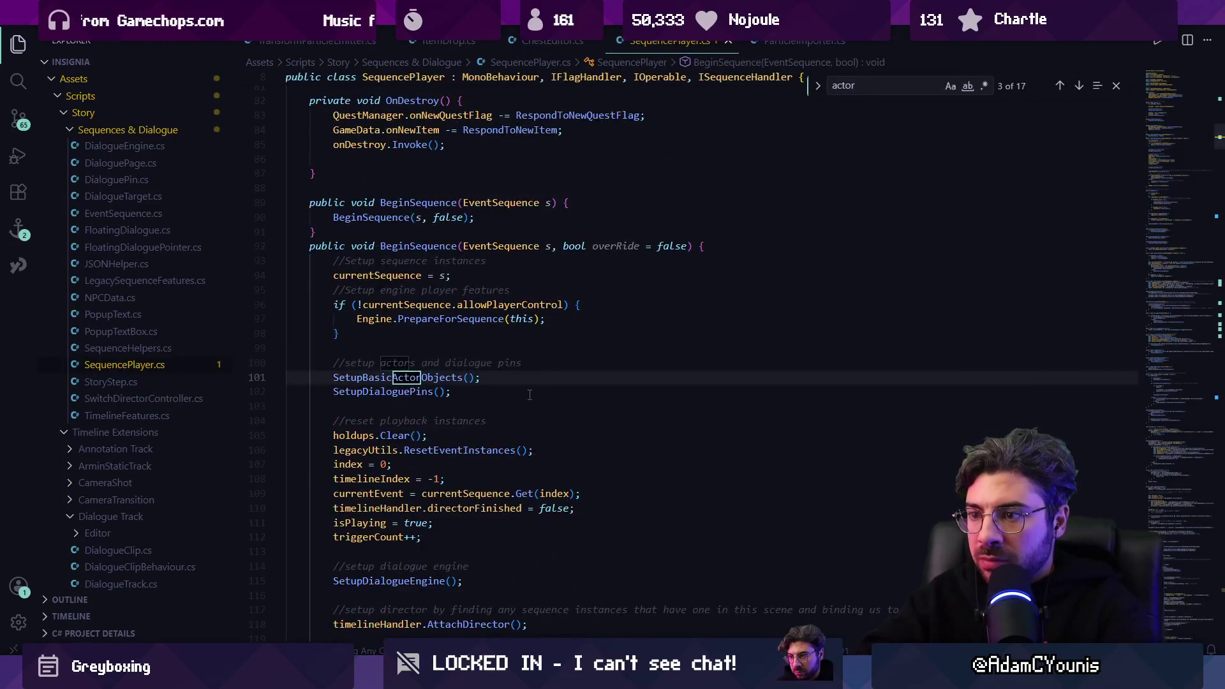
key(ctrl+a)
text(se)
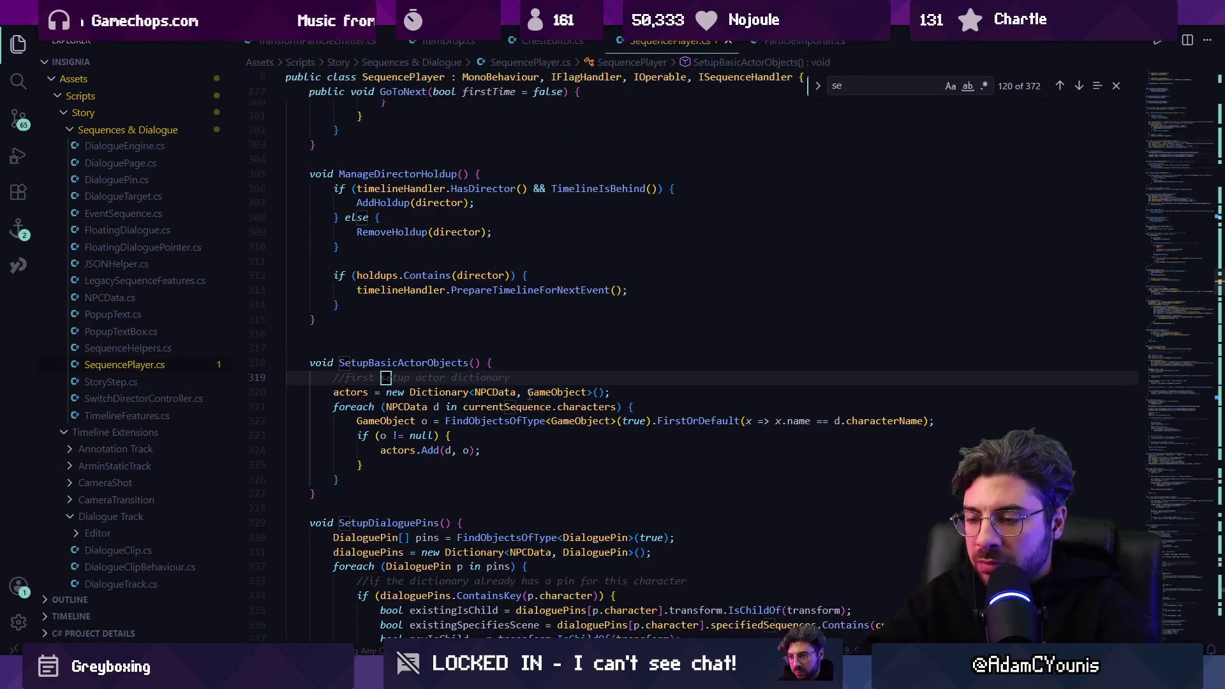
Step: Step back and forth through the 'dialoguepins.' matches in SequencePlayer.cs
key(BackSpace)
key(BackSpace)
text(pin)
key(ctrl+a)
text(dialoghuie)
key(BackSpace)
key(BackSpace)
key(BackSpace)
text(ins)
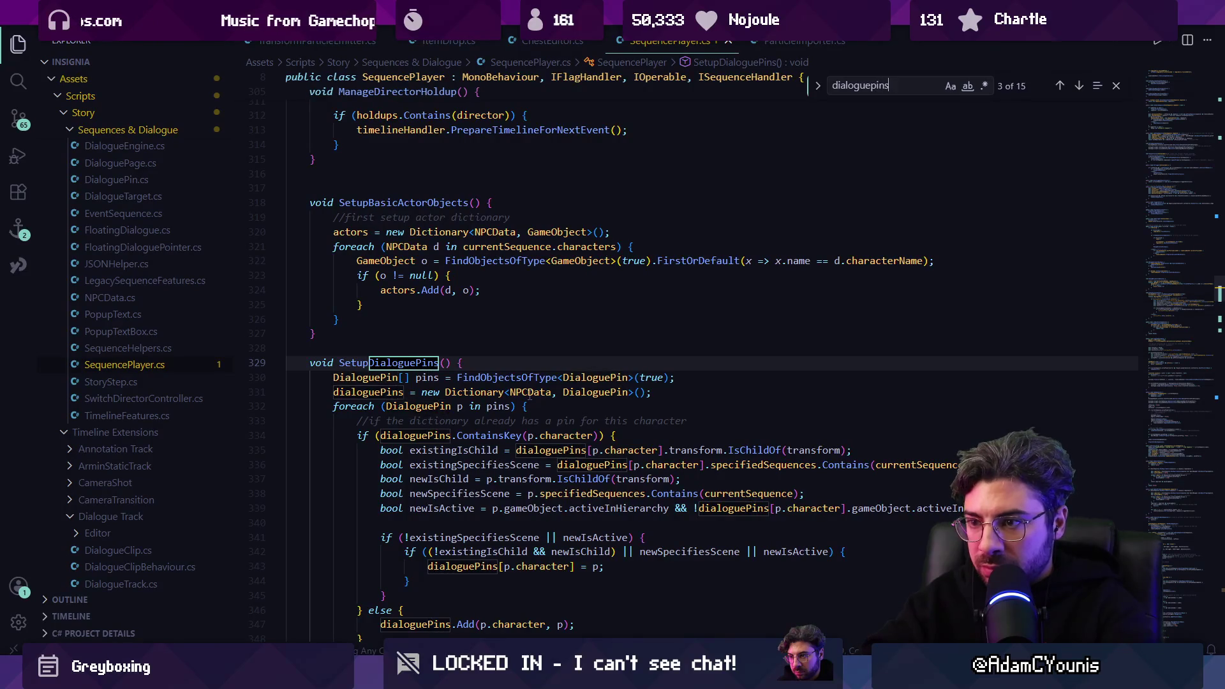
key(Return)
key(Return)
key(Return)
text(.)
key(Return)
key(shift+Return)
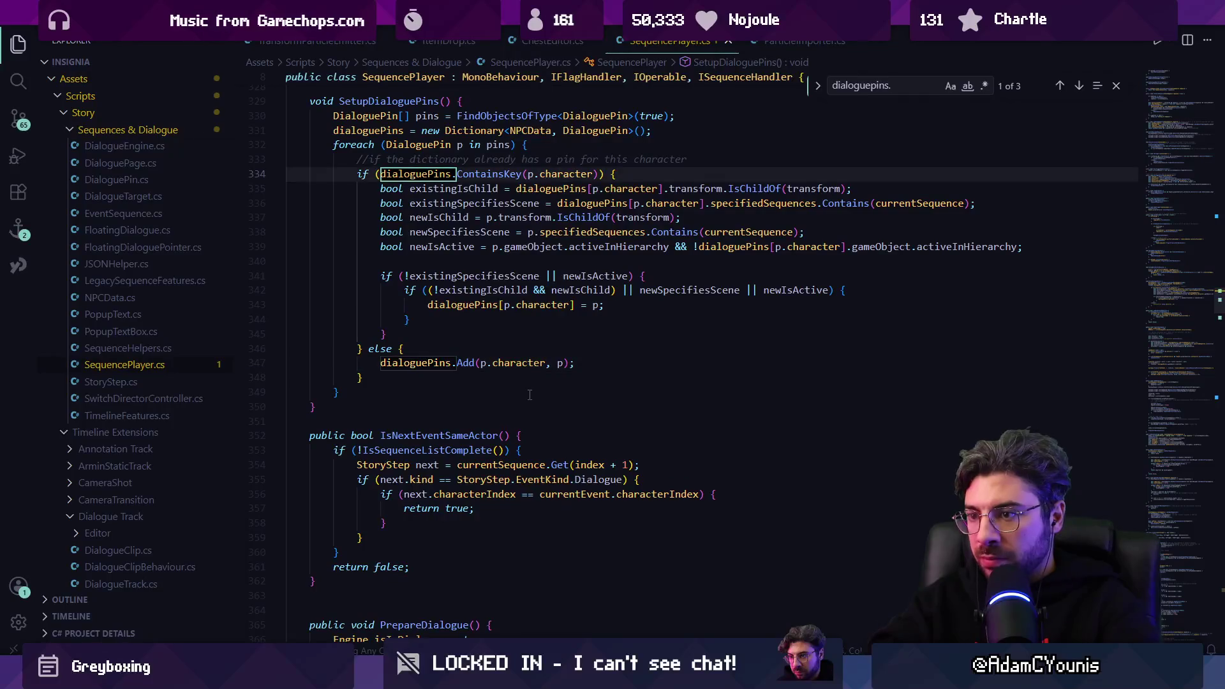
key(Return)
key(Return)
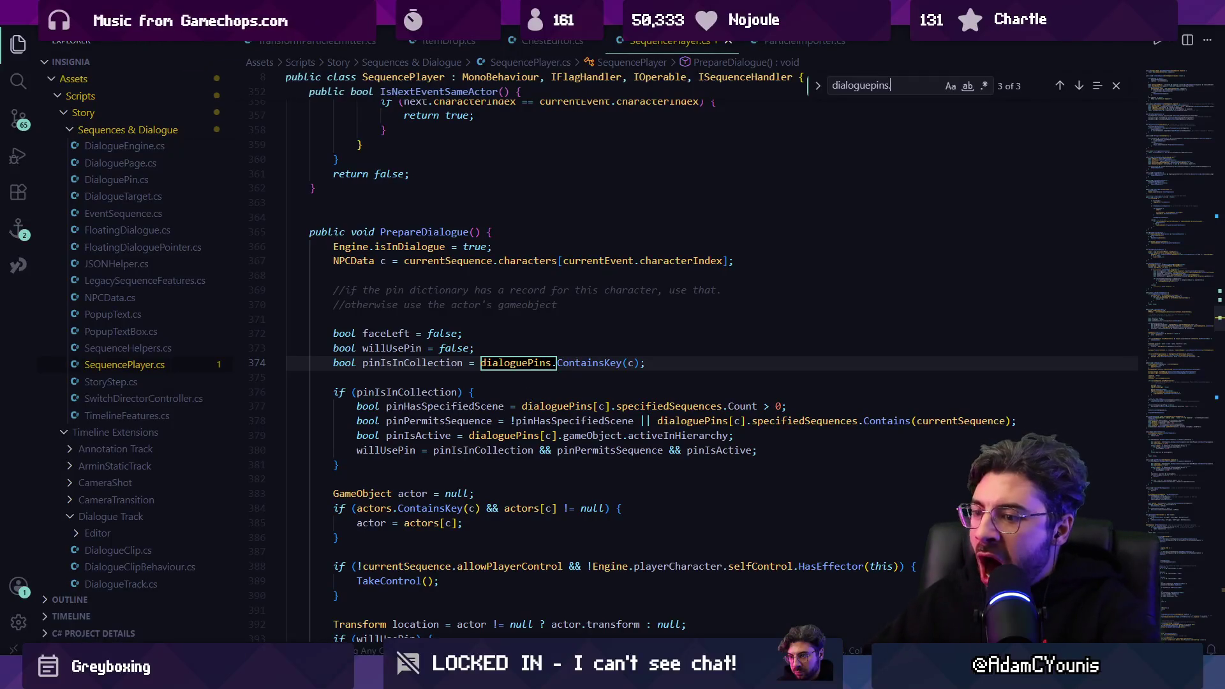
key(alt+Tab)
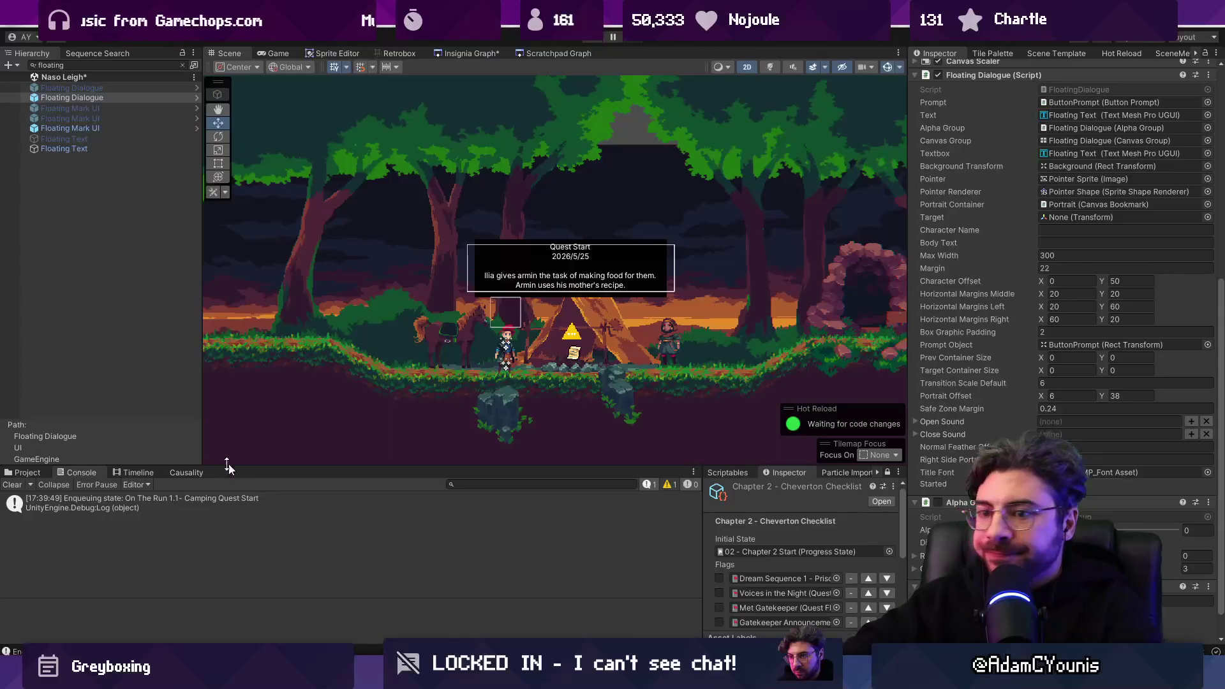
Step: Clear the Hierarchy filter, select Camping Quest Start, and scroll through its Ilia and Armin dialogue entries
click(45, 472)
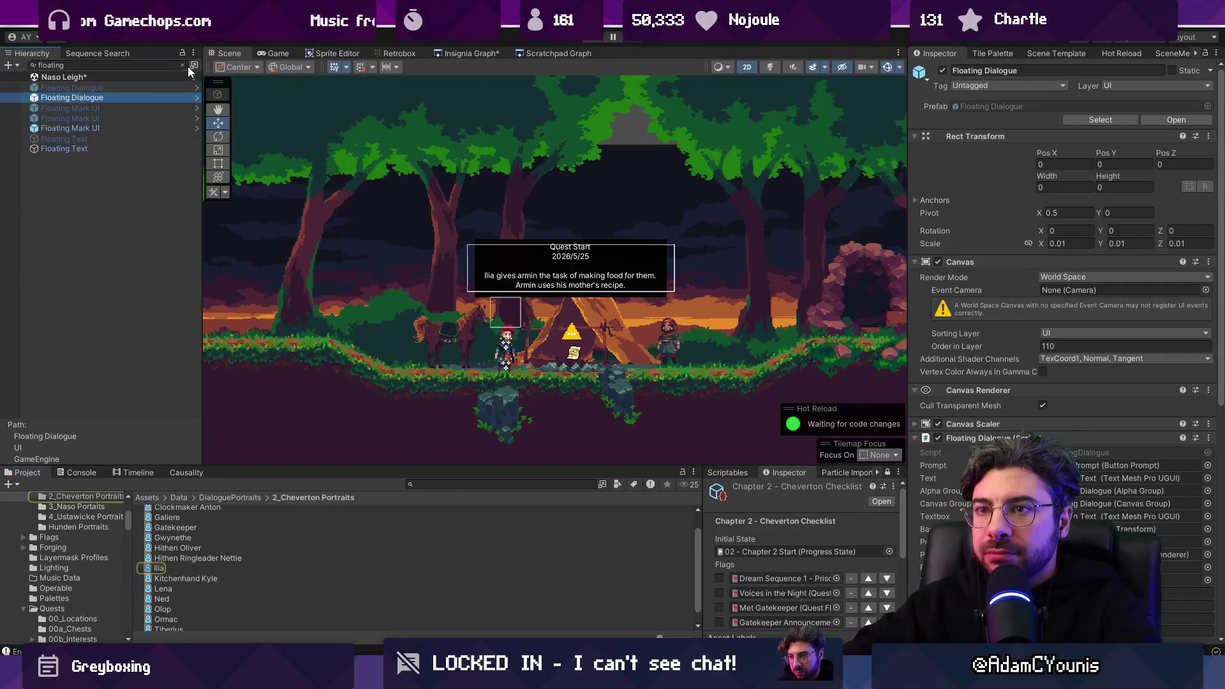
click(183, 65)
click(32, 109)
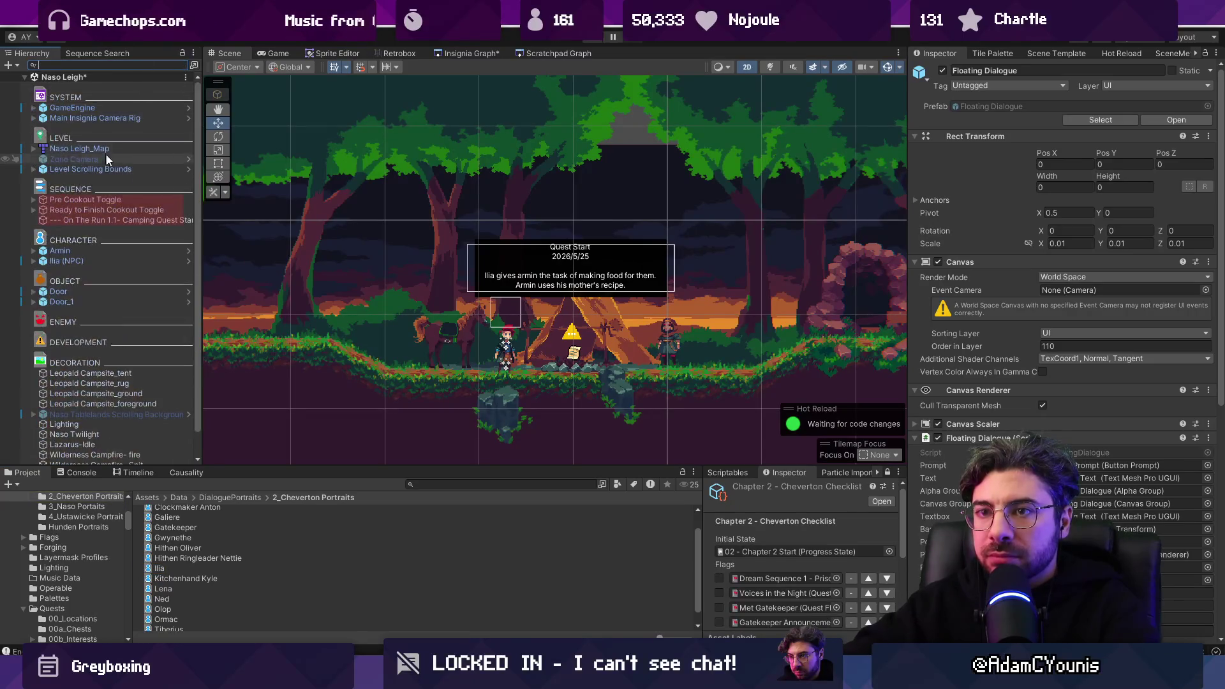
click(125, 220)
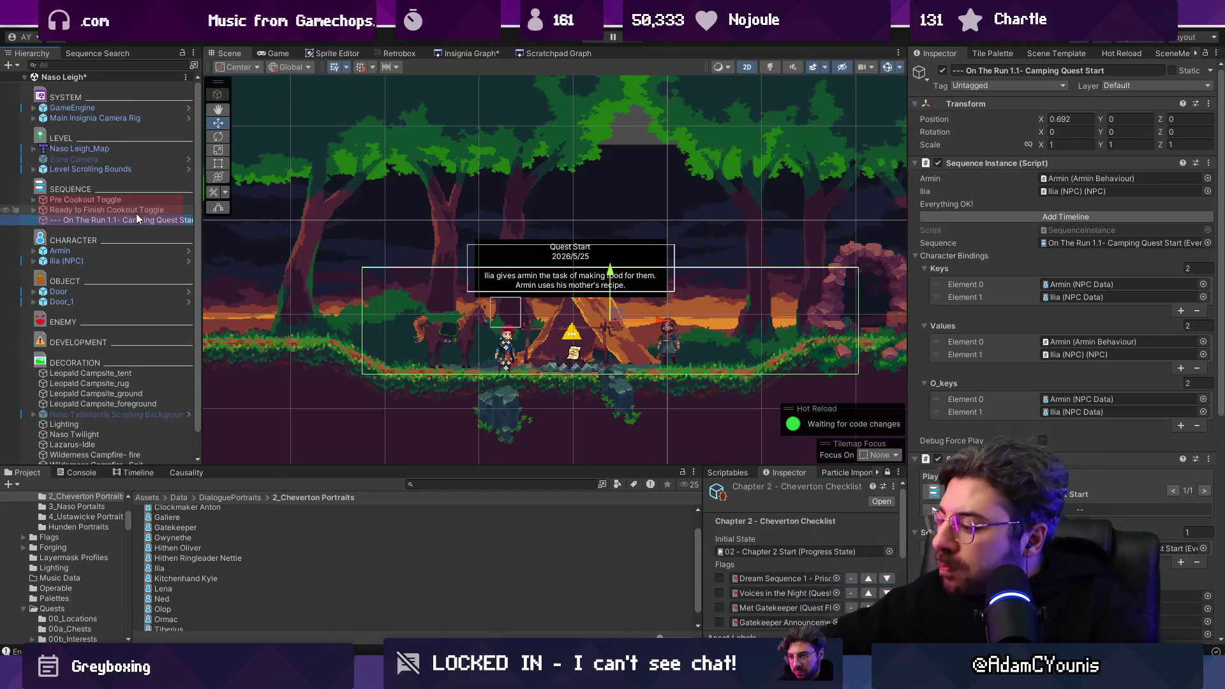
click(141, 224)
double_click(1082, 243)
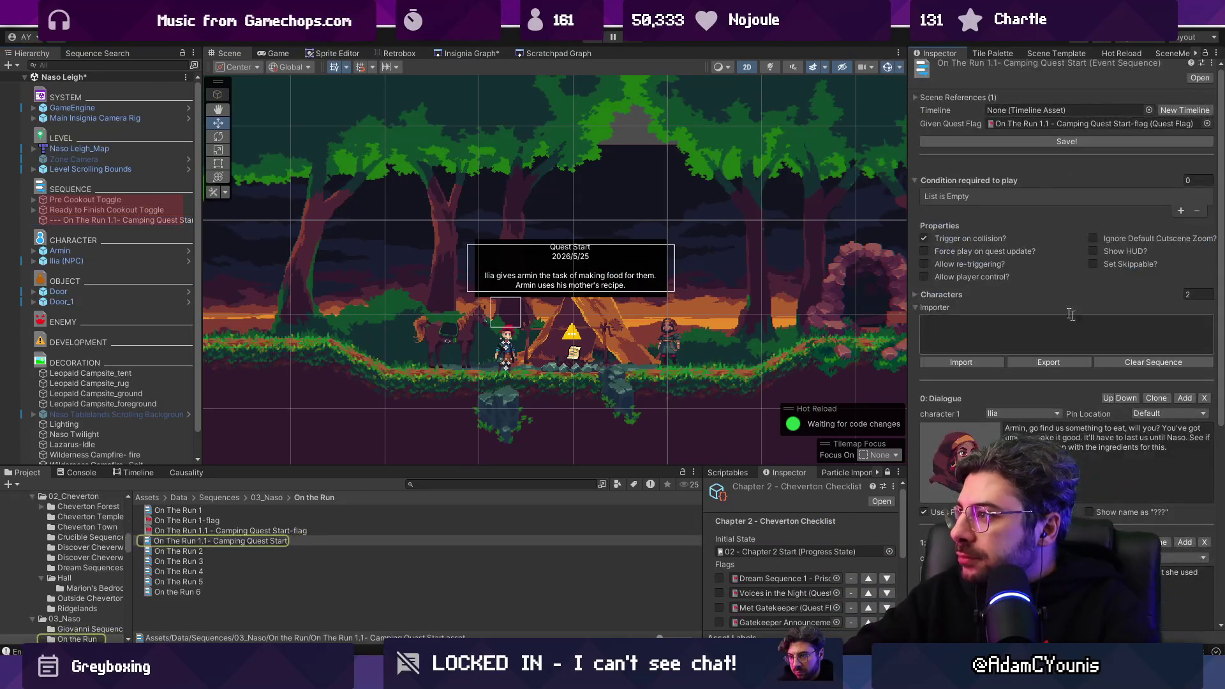
scroll(1092, 304, down, 5)
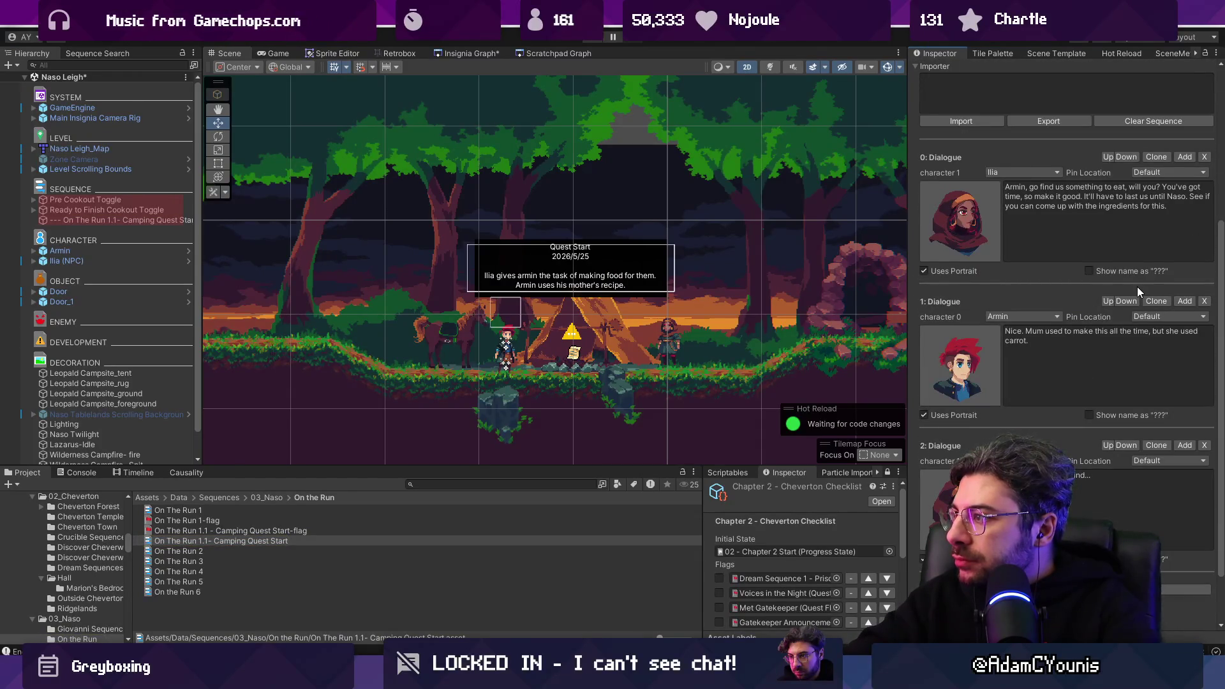
scroll(1137, 286, down, 1)
scroll(1136, 288, down, 1)
scroll(1135, 369, up, 6)
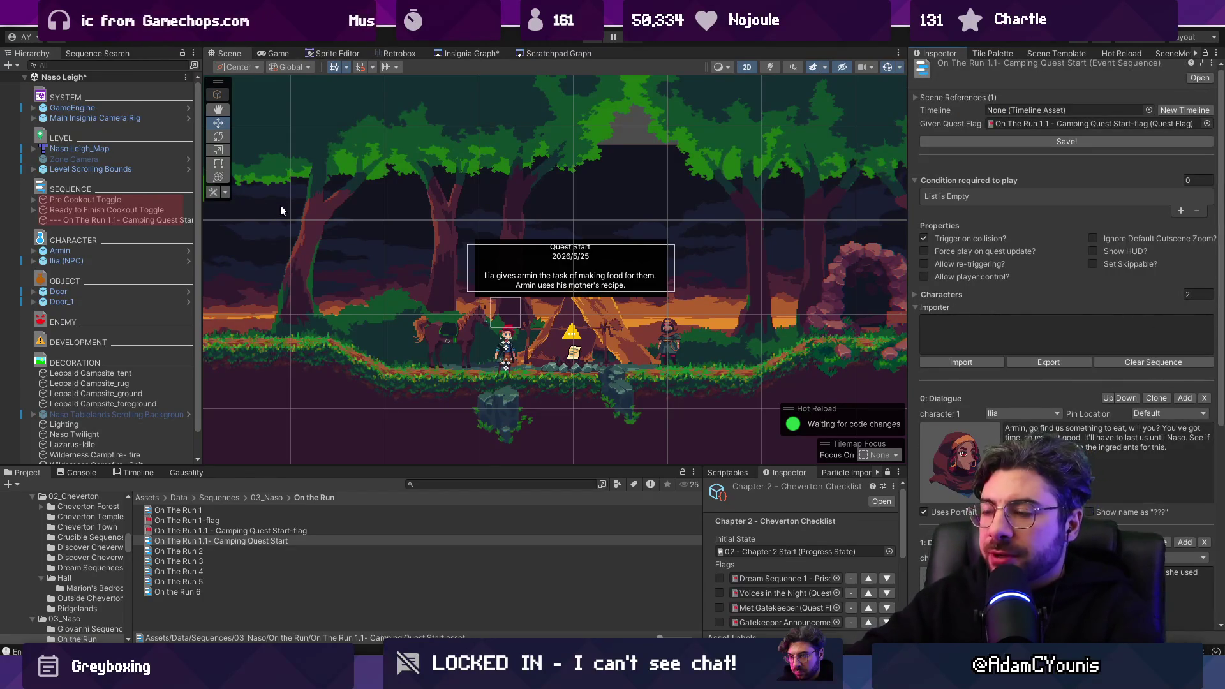
key(alt+Tab)
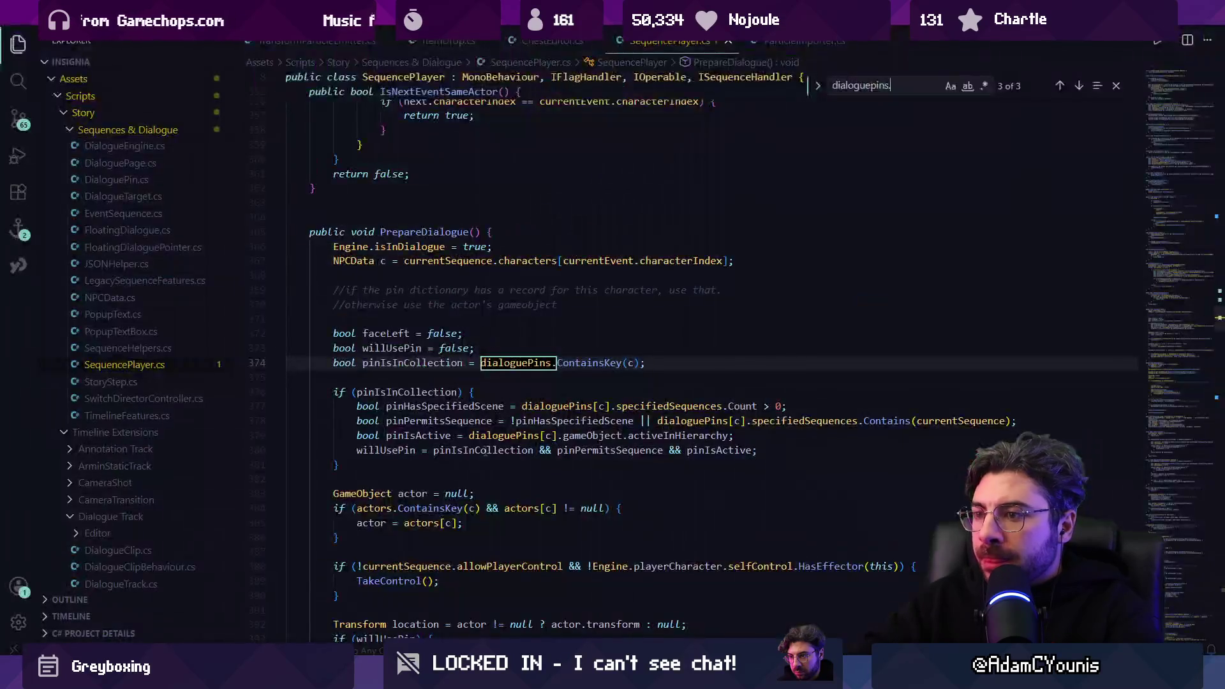
Step: Add a Debug.Log line under the pin check in PrepareDialogue, save, and play-test in Unity
click(514, 381)
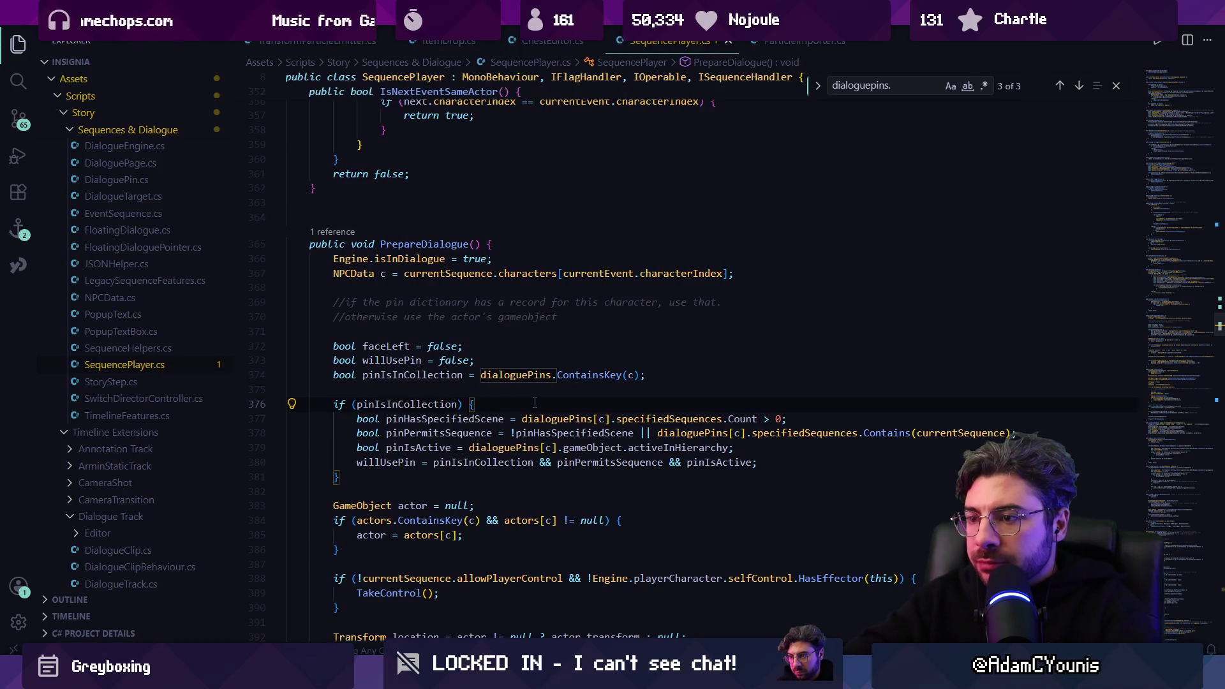
key(Return)
text(Debug.Log()
key(Tab)
key(ctrl+s)
key(alt+Tab)
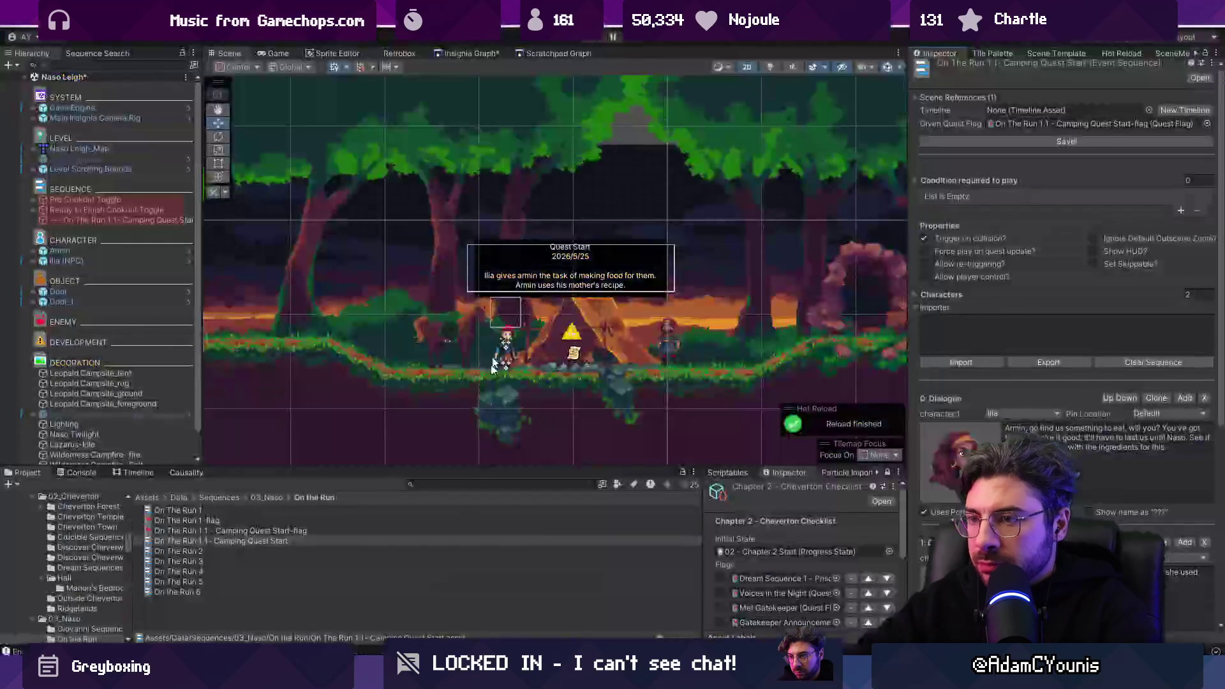
key(ctrl+p)
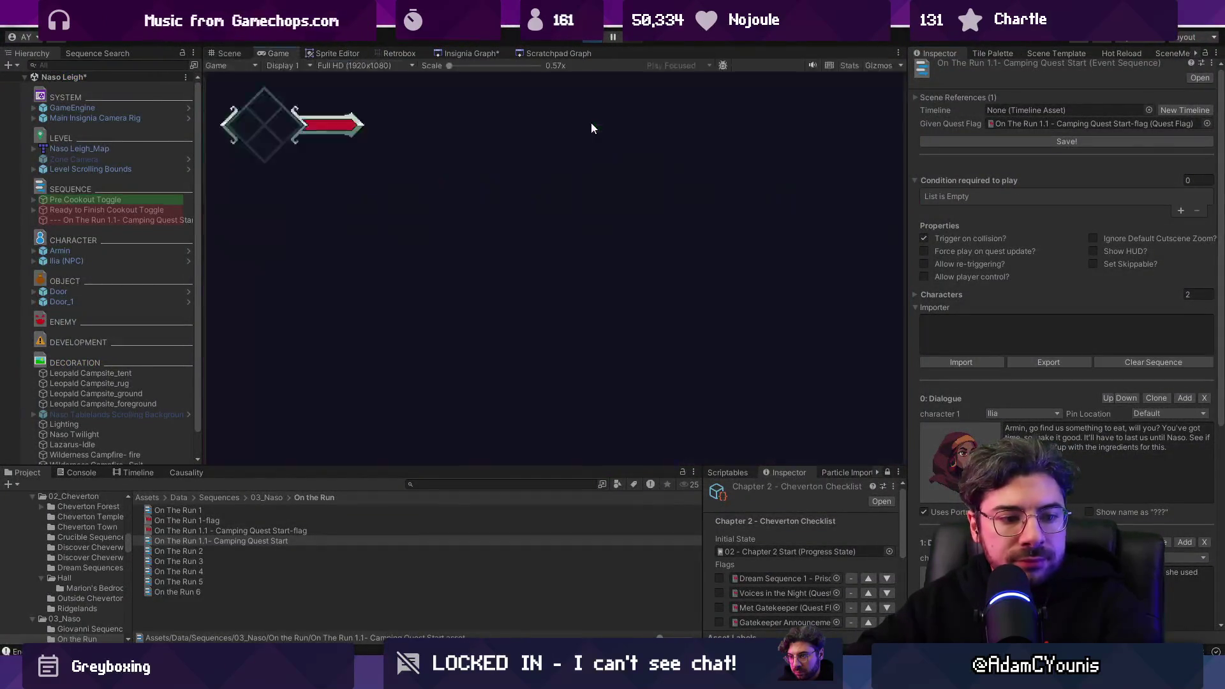
click(82, 473)
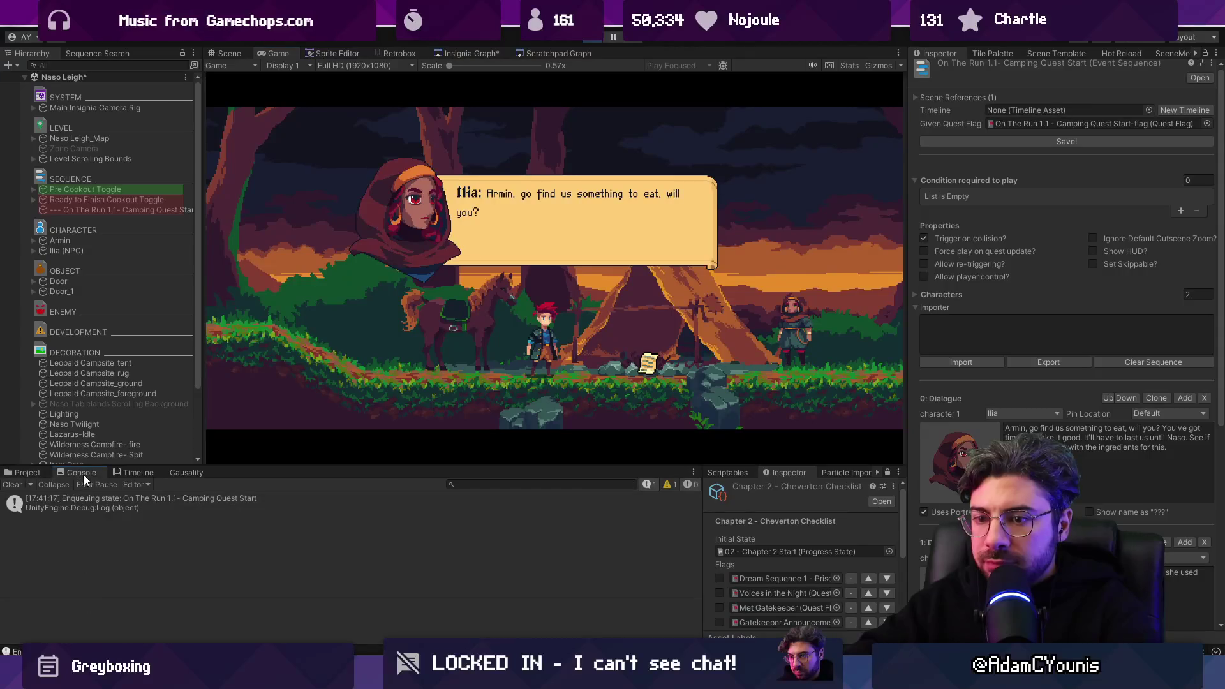
Step: Add an else branch logging the no-pin case, retest, and open Ilia's no-pin console message
key(alt+Tab)
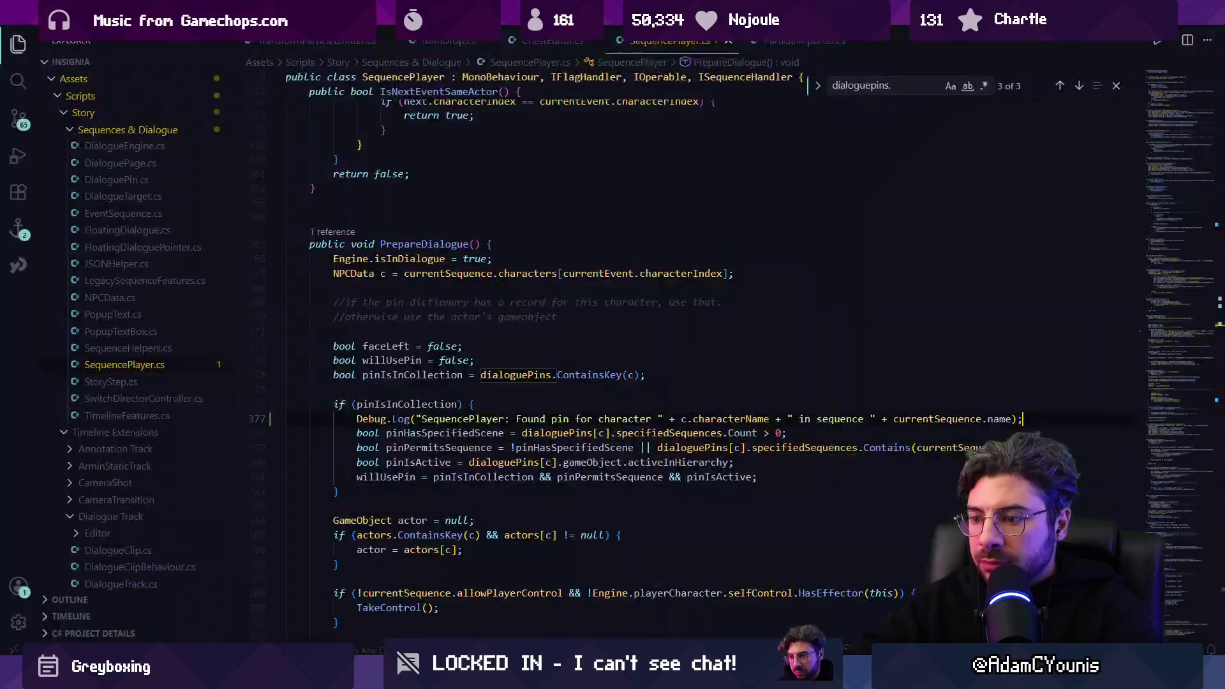
text({)
key(Return)
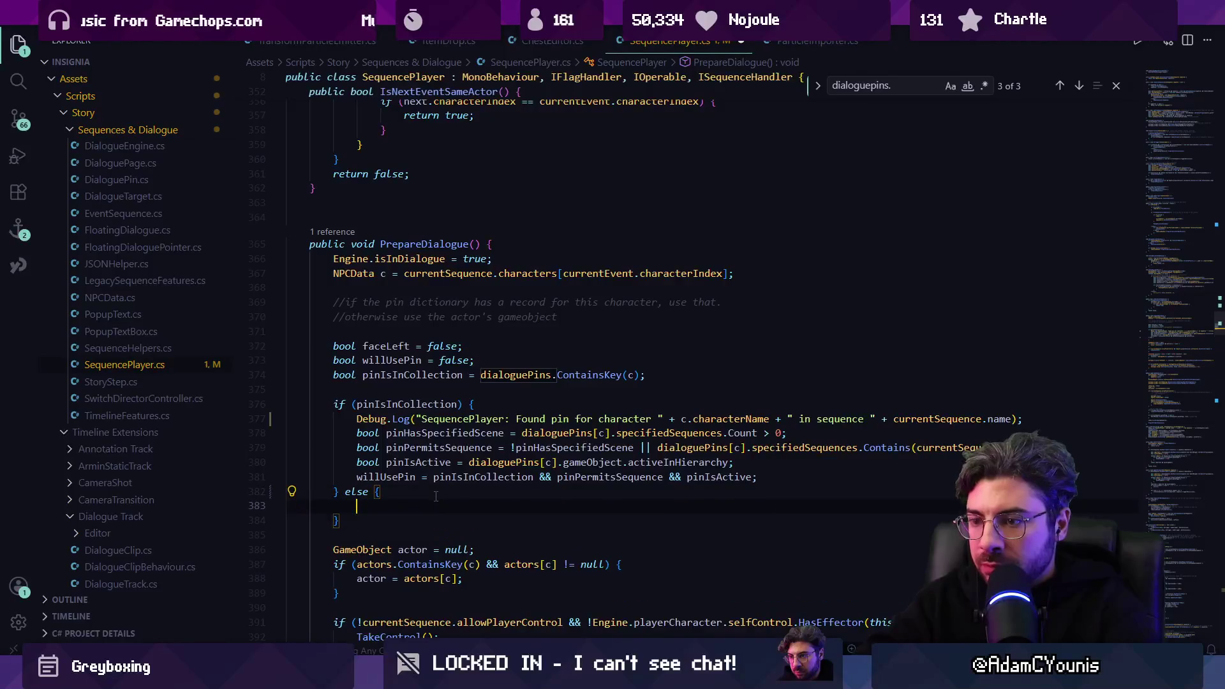
key(Tab)
key(ctrl+s)
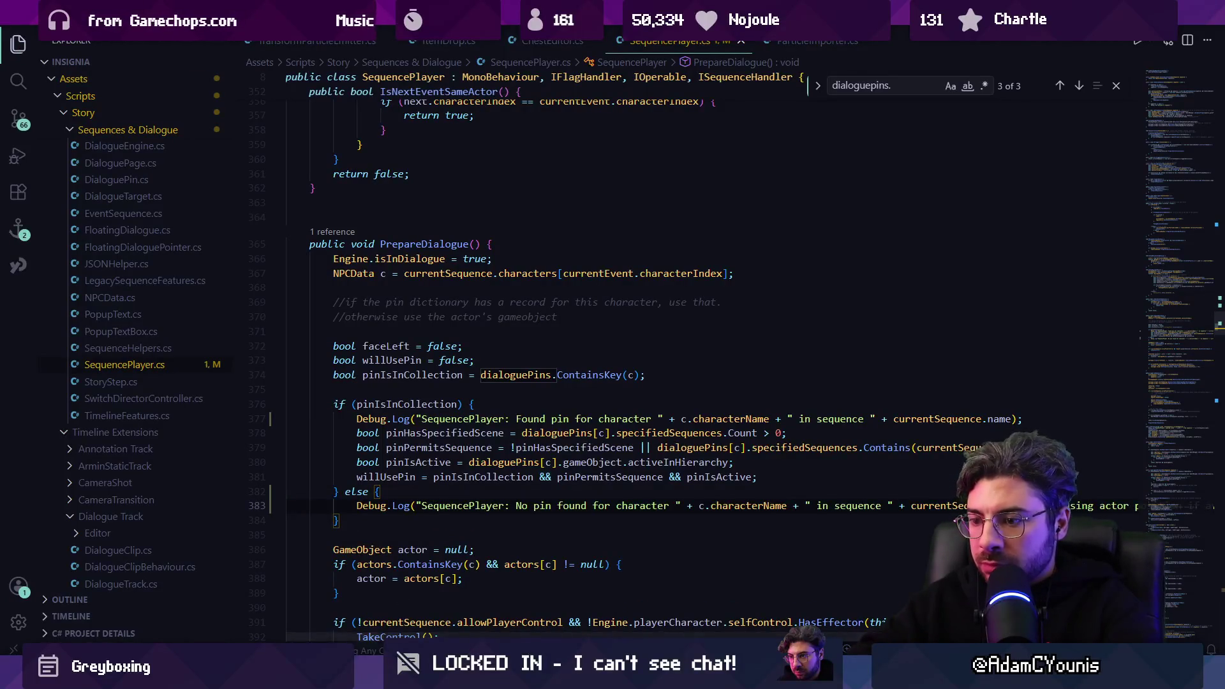
key(alt+Tab)
key(ctrl+p)
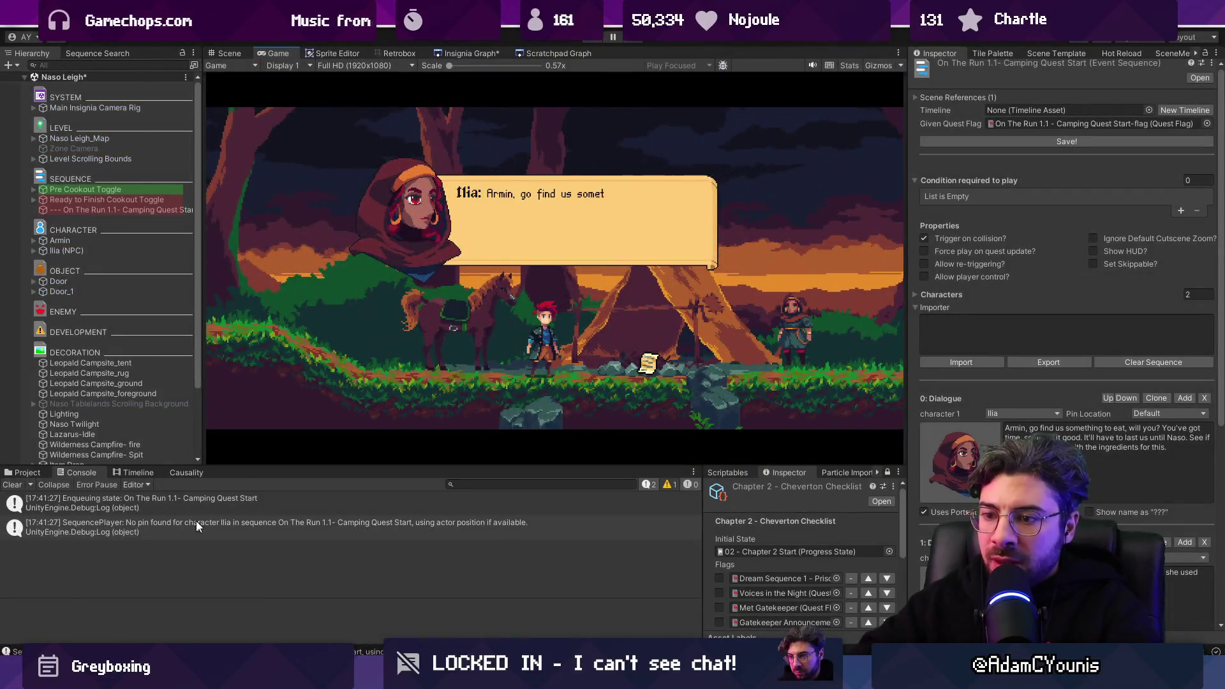
key(ctrl+p)
click(181, 527)
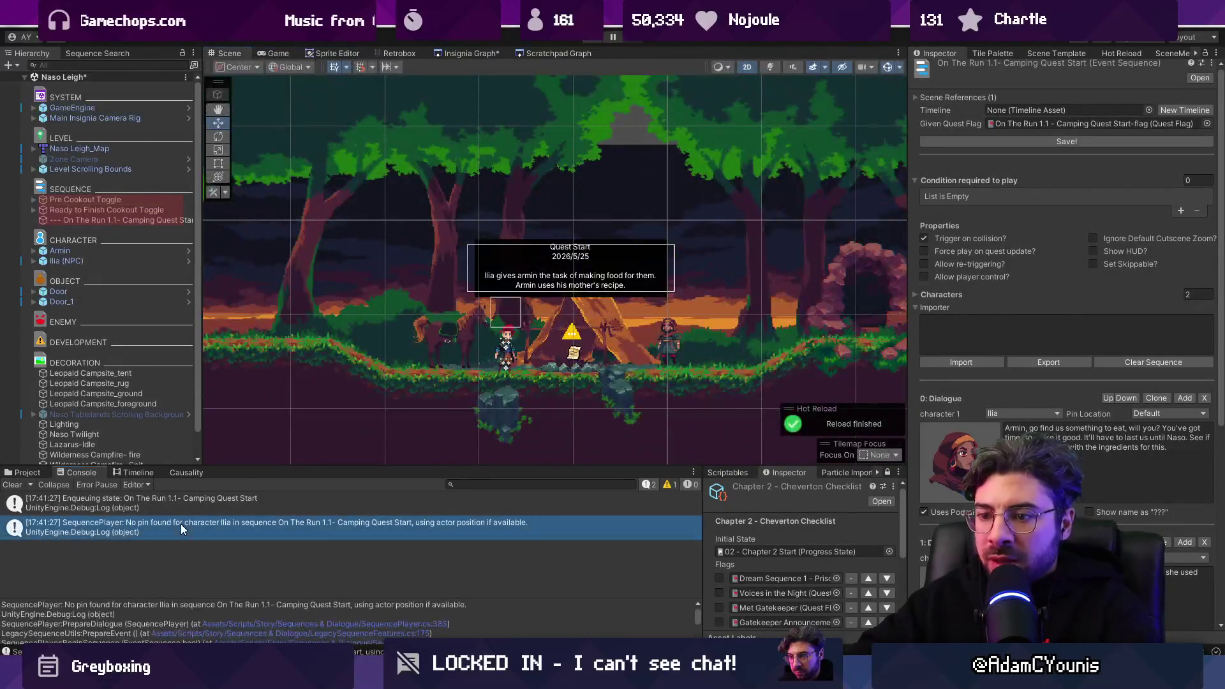
double_click(184, 523)
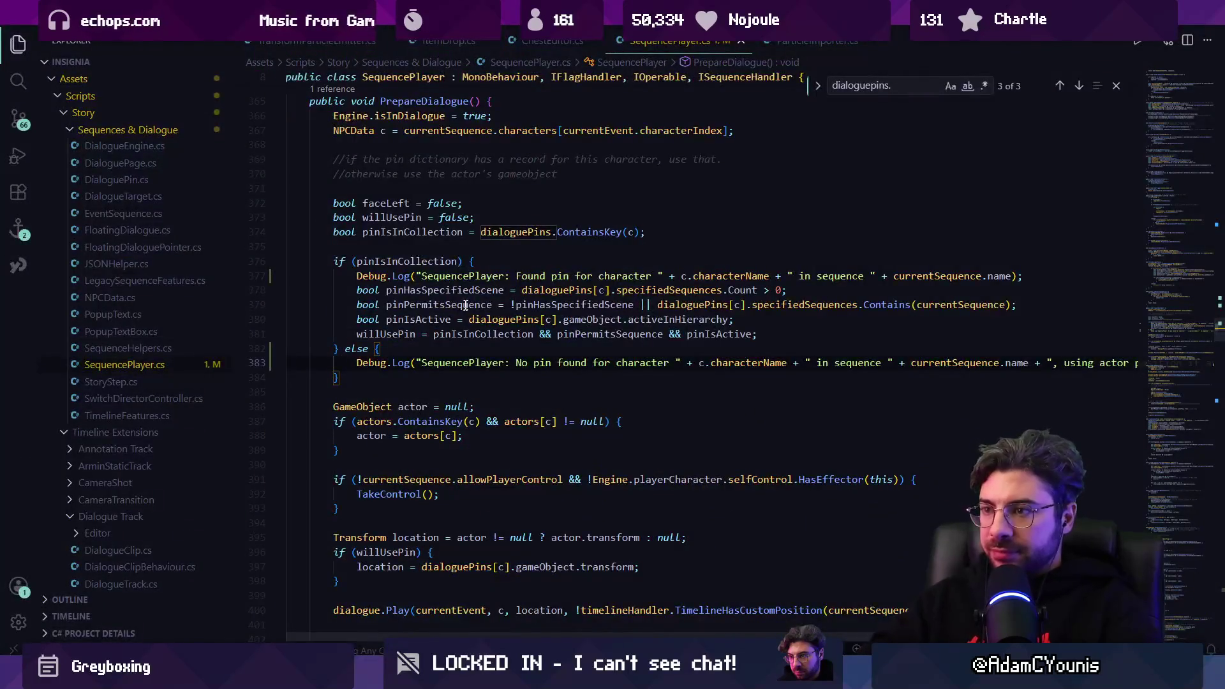
Step: Undo the empty log line and search 'dialoguepins.add' to reach line 347 in SetupDialoguePins
key(ctrl+z)
key(ctrl+z)
key(ctrl+z)
key(ctrl+z)
key(ctrl+z)
text(ialoguepins.as)
key(BackSpace)
text(dd)
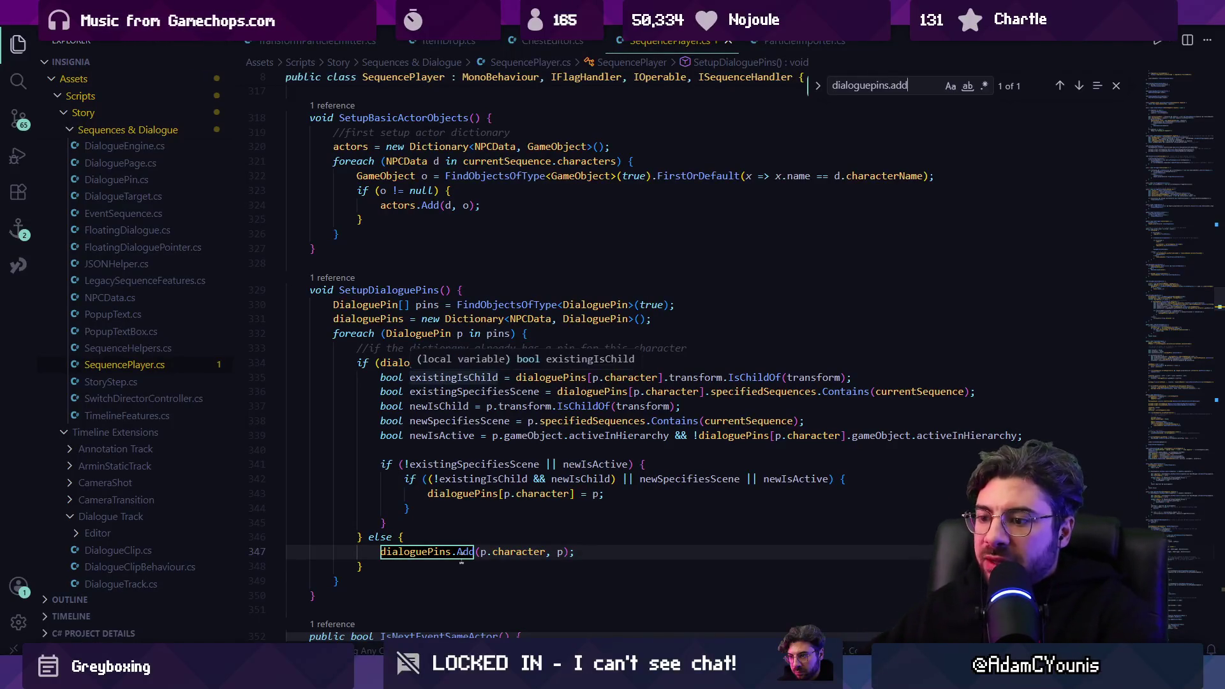
key(alt+Tab)
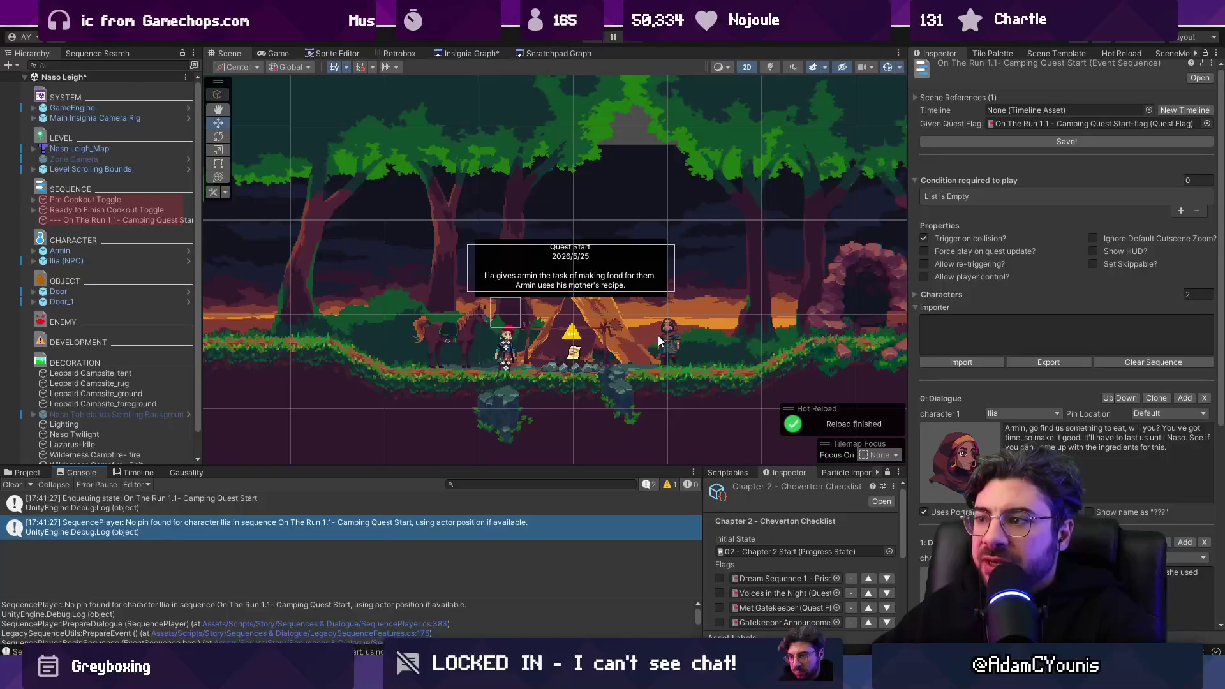
Step: Select Ilia, expand it in the Hierarchy, and open its NPC.cs script from the Inspector
click(666, 340)
click(35, 262)
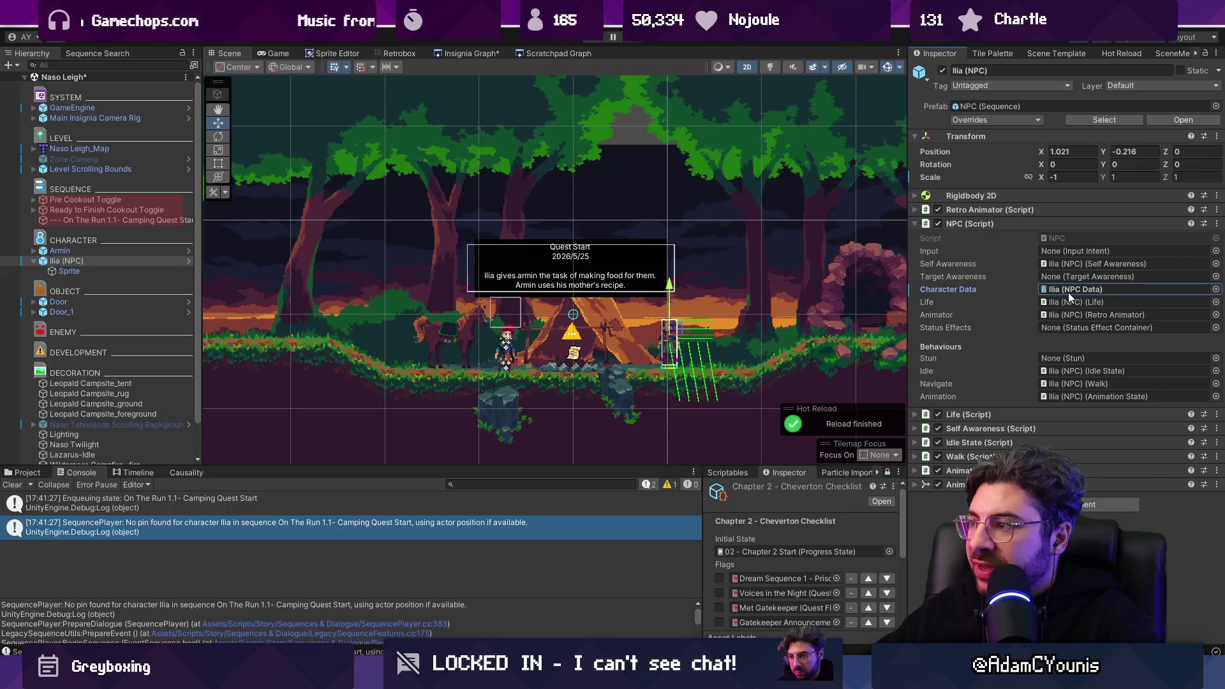
double_click(1055, 239)
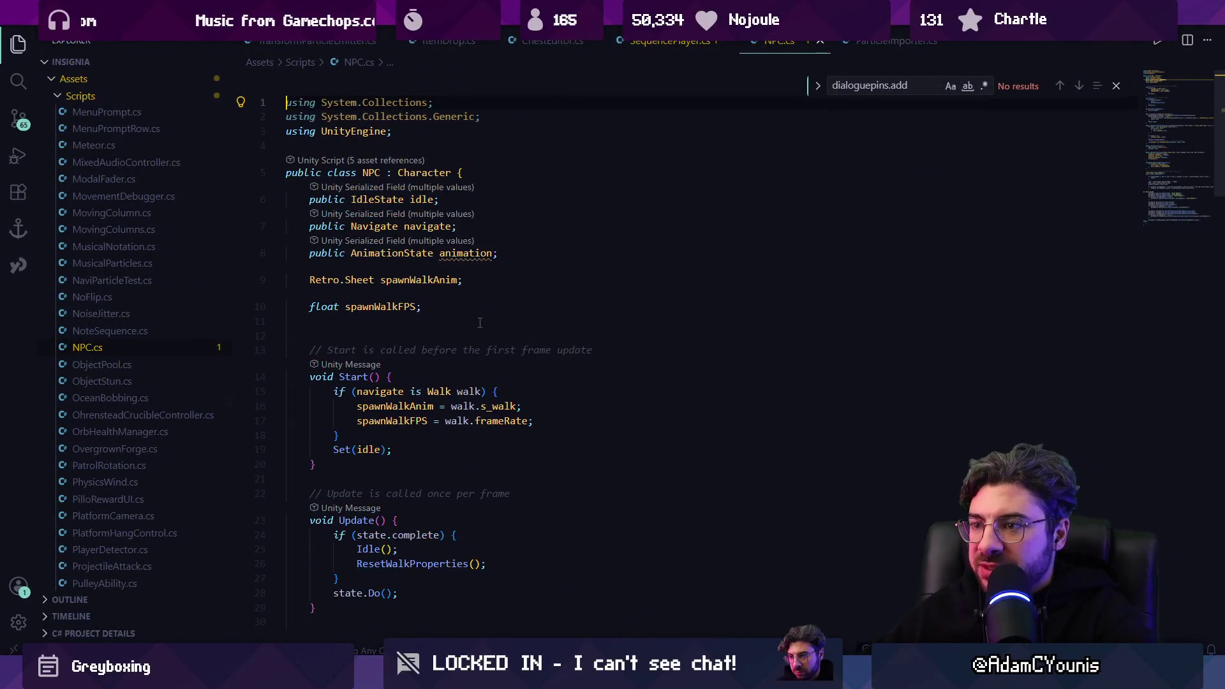
Step: Jump to the Character class from NPC.cs to confirm it holds characterData, then navigate back
mouse_move(417, 678)
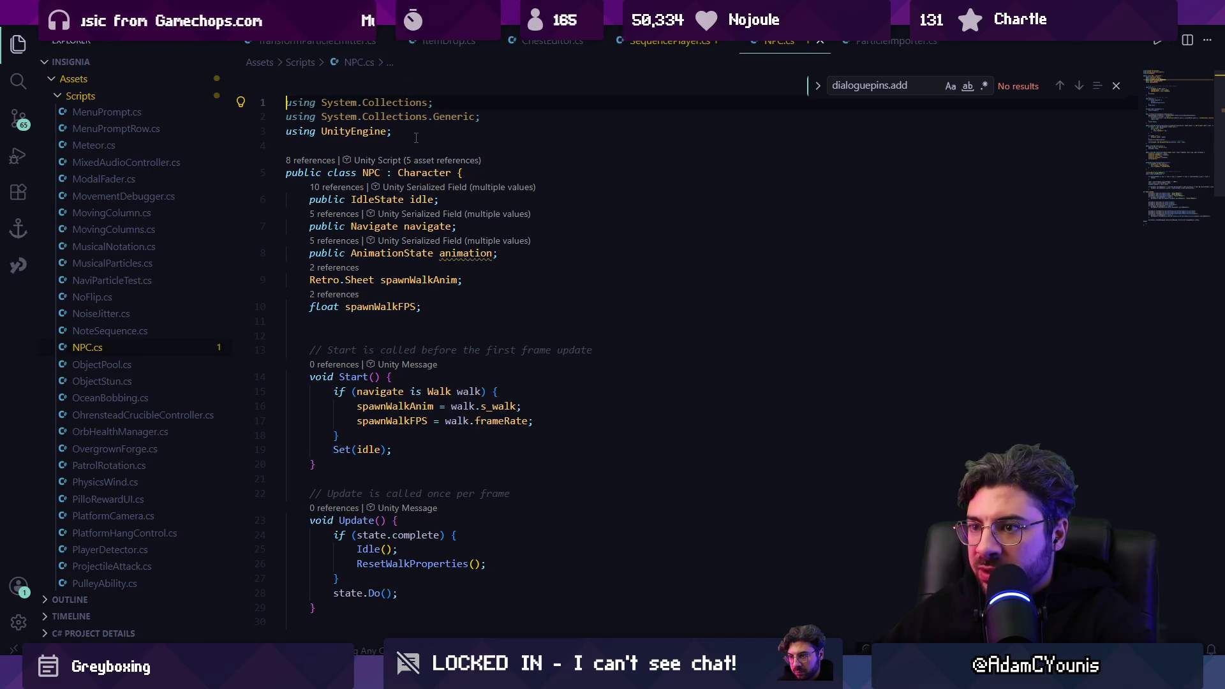
ctrl+click(431, 173)
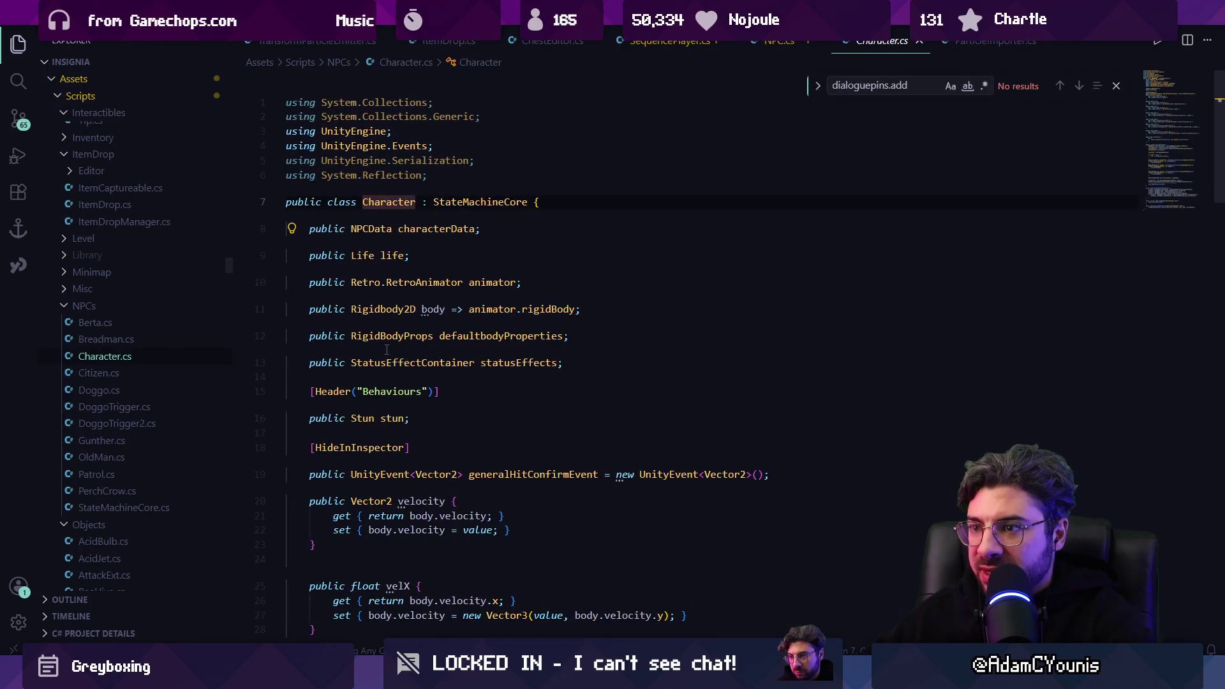
key(alt+Left)
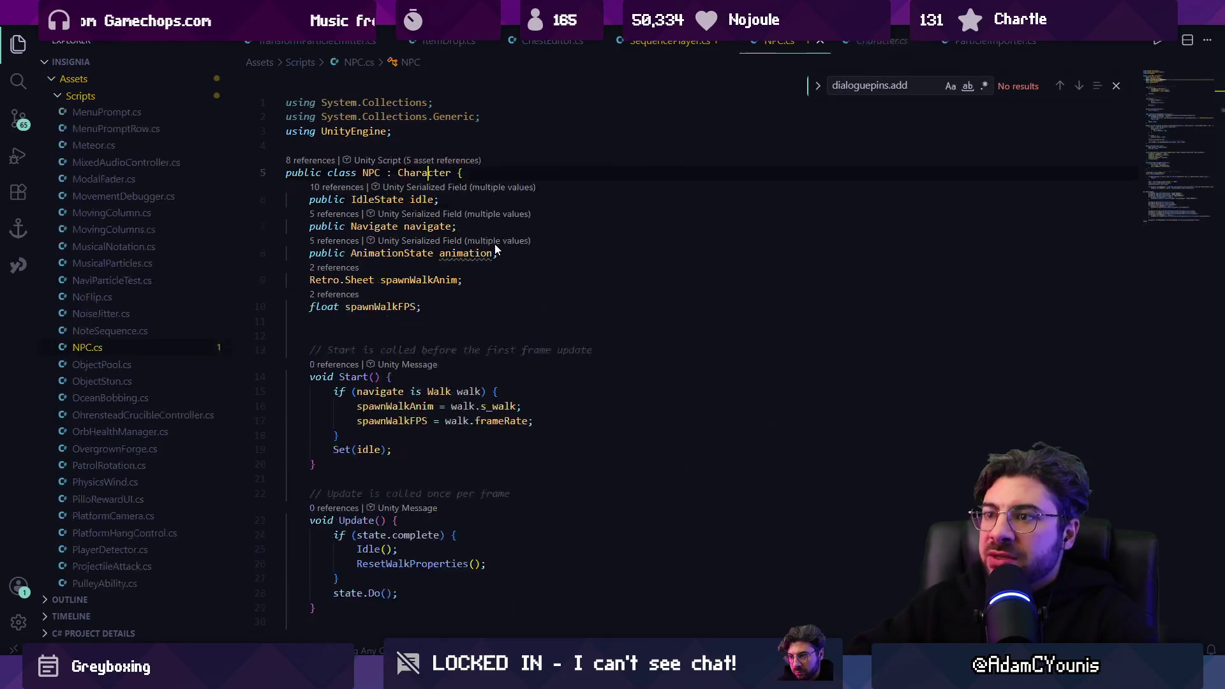
key(alt+Left)
key(alt+Left)
key(alt+Left)
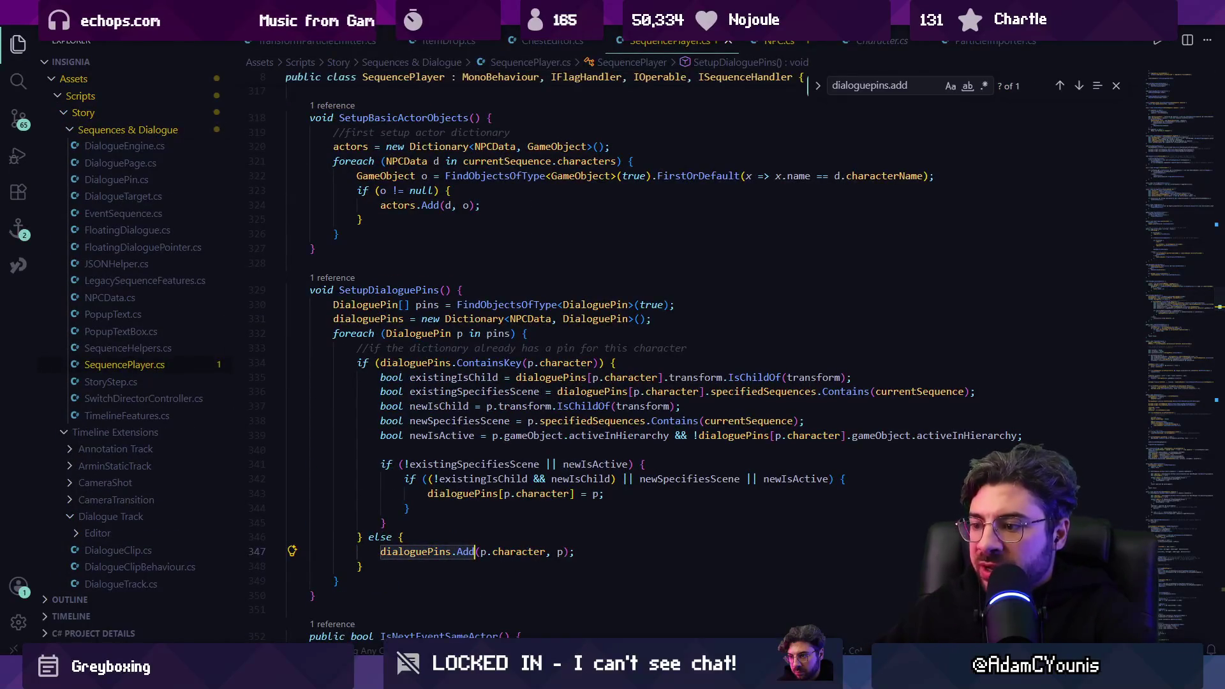
key(alt+Tab)
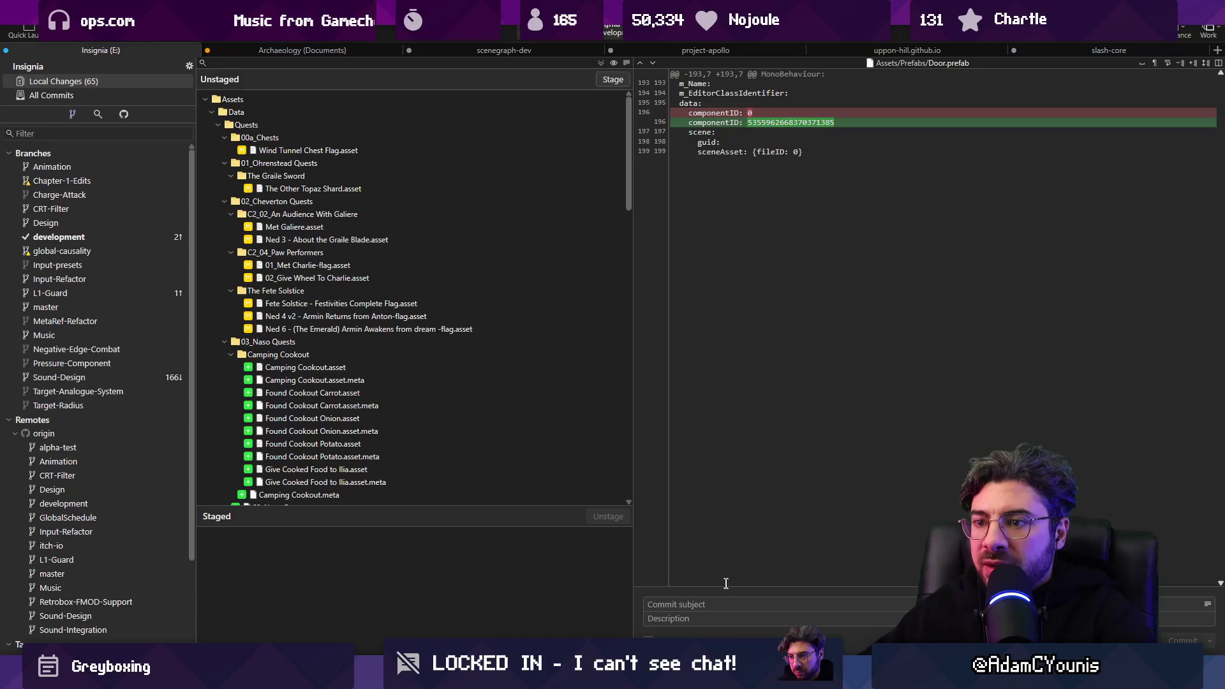
Step: Stage all 37 Camping Cookout quest files, commit them, and push to the development branch
key(ctrl+shift+s)
click(727, 600)
text(Adds Camping Cookout Quest)
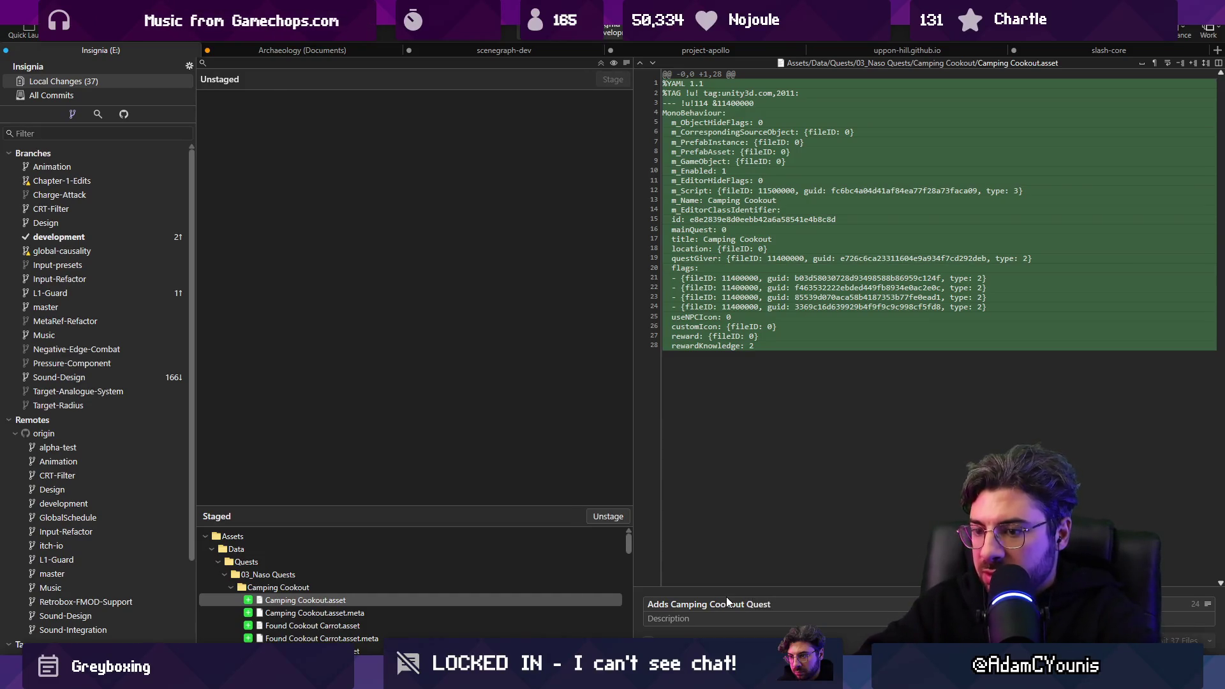
key(ctrl+Return)
key(ctrl+shift+p)
key(Return)
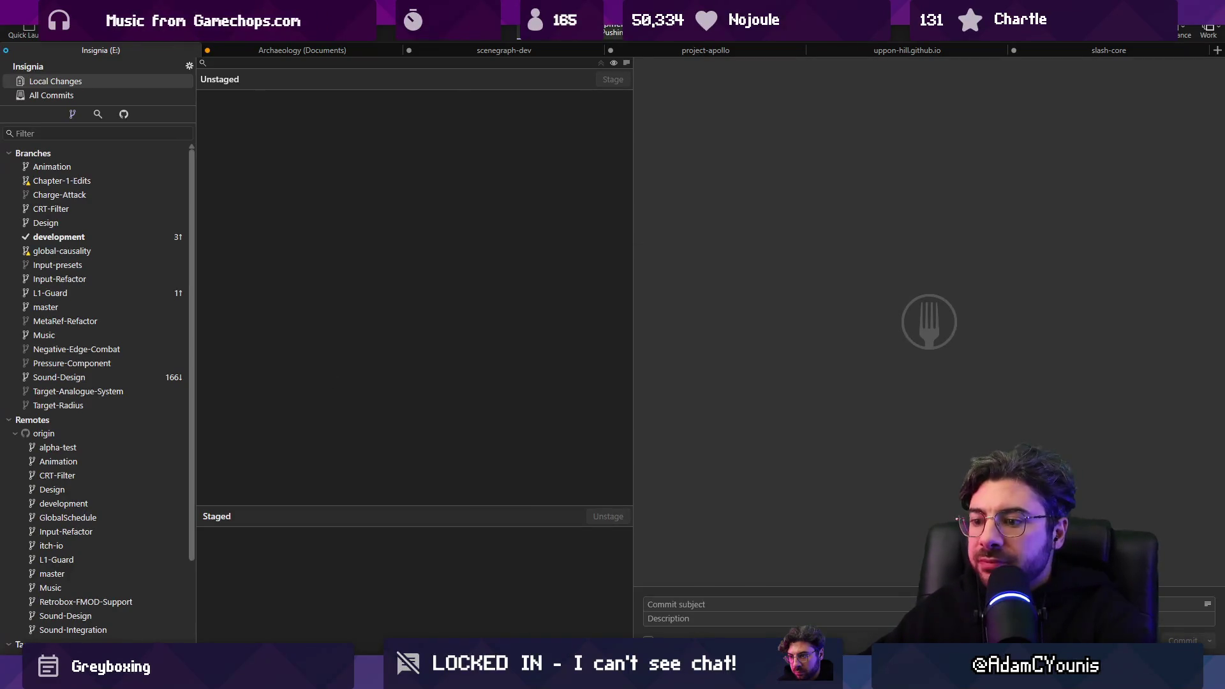
key(alt+Tab)
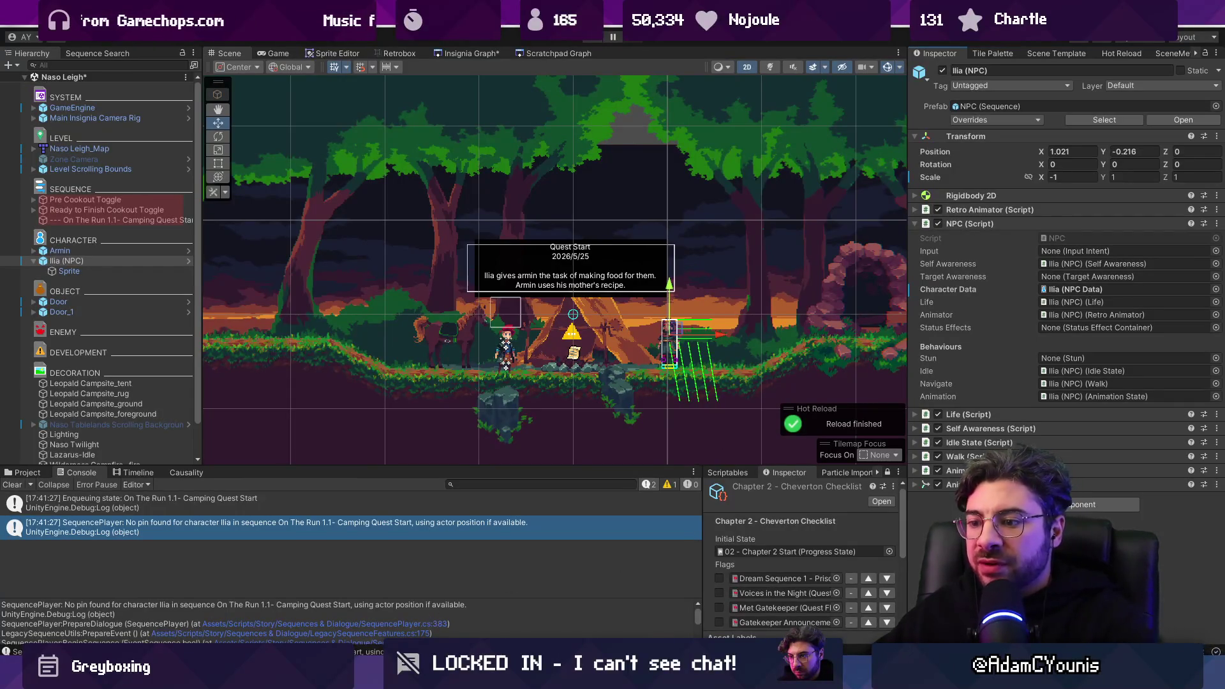
Step: Review the pins and dialoguePins uses in SetupDialoguePins, then insert blank lines after line 331
key(alt+Tab)
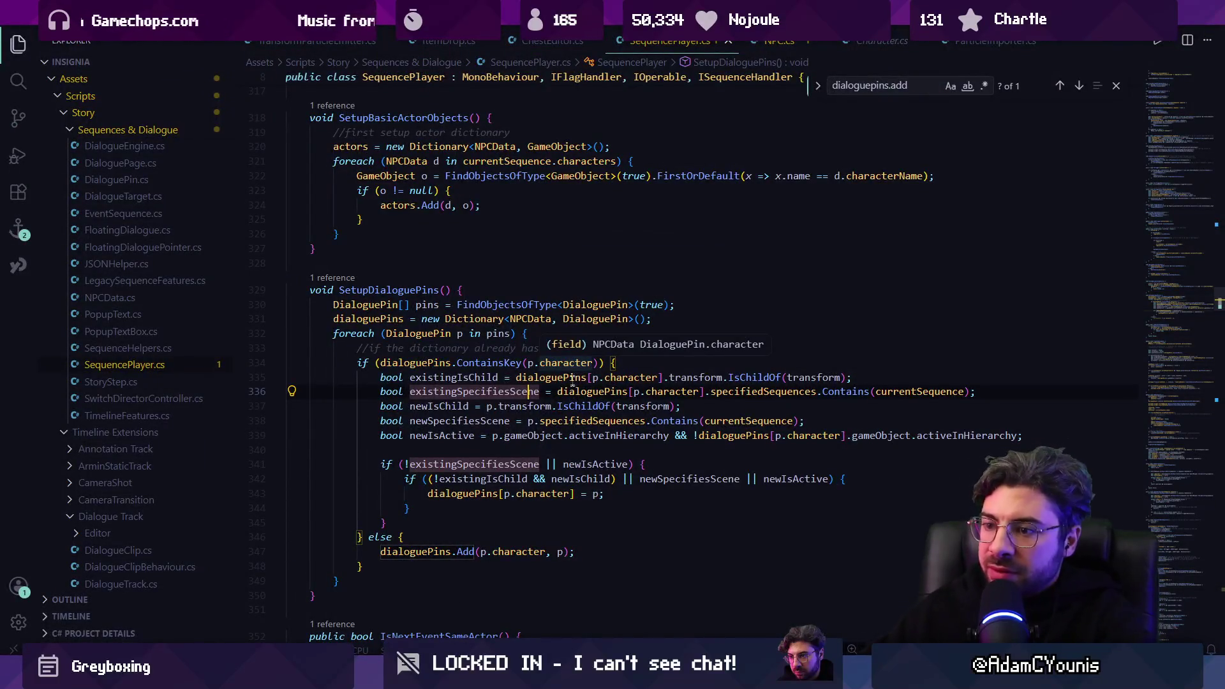
key(Escape)
click(399, 566)
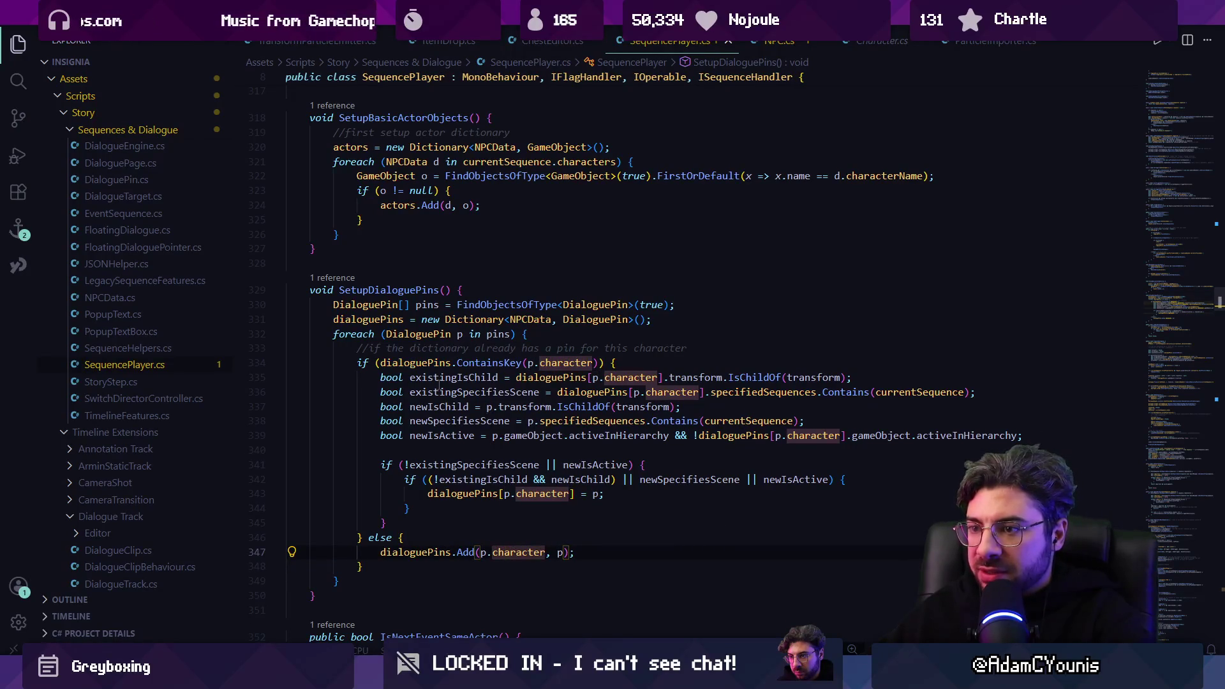
click(417, 334)
click(489, 333)
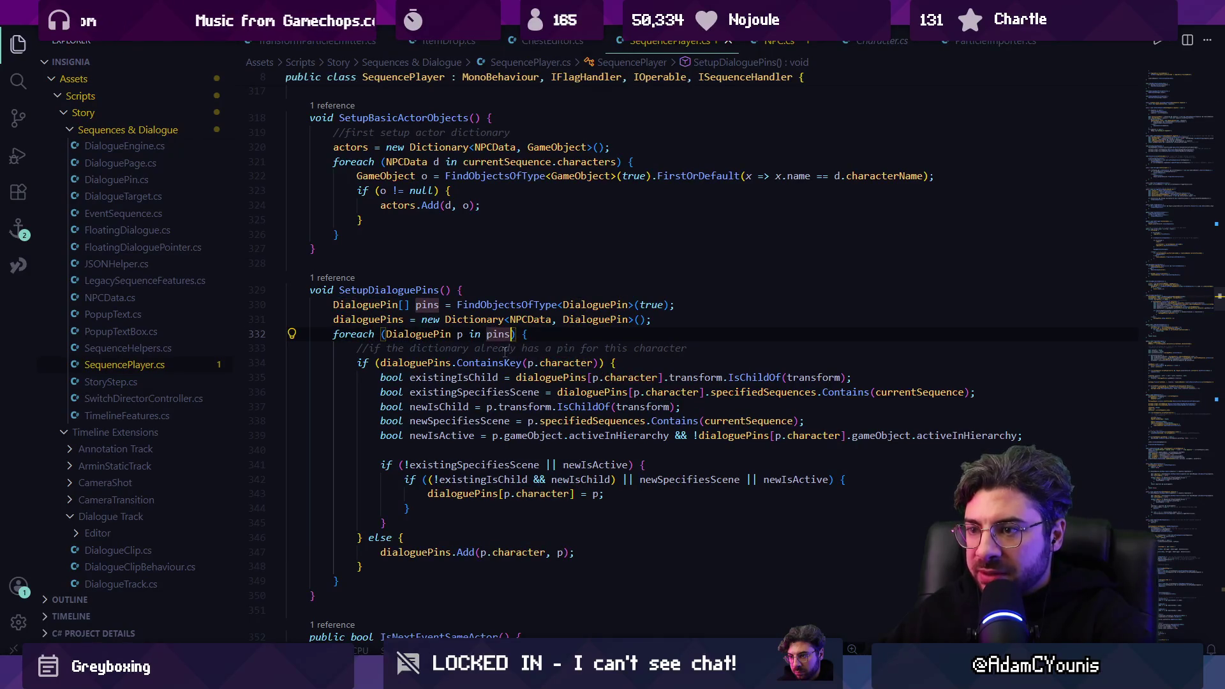
key(ctrl+f)
text(dialogue)
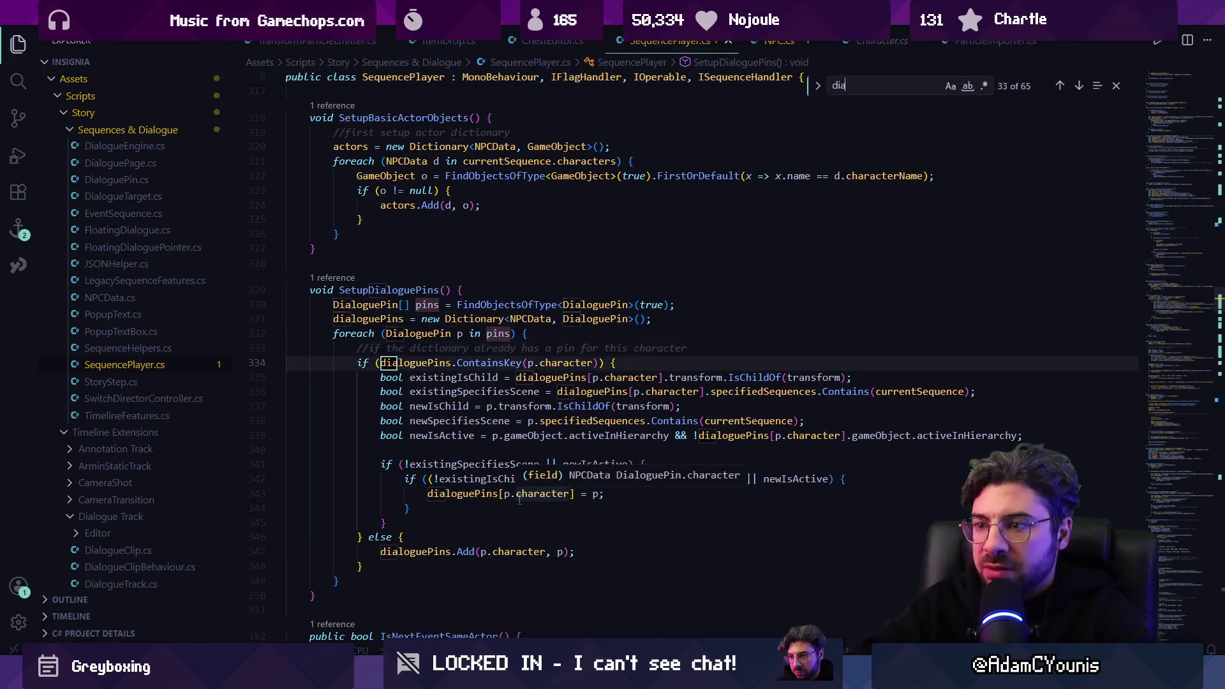
text(pinm)
key(Escape)
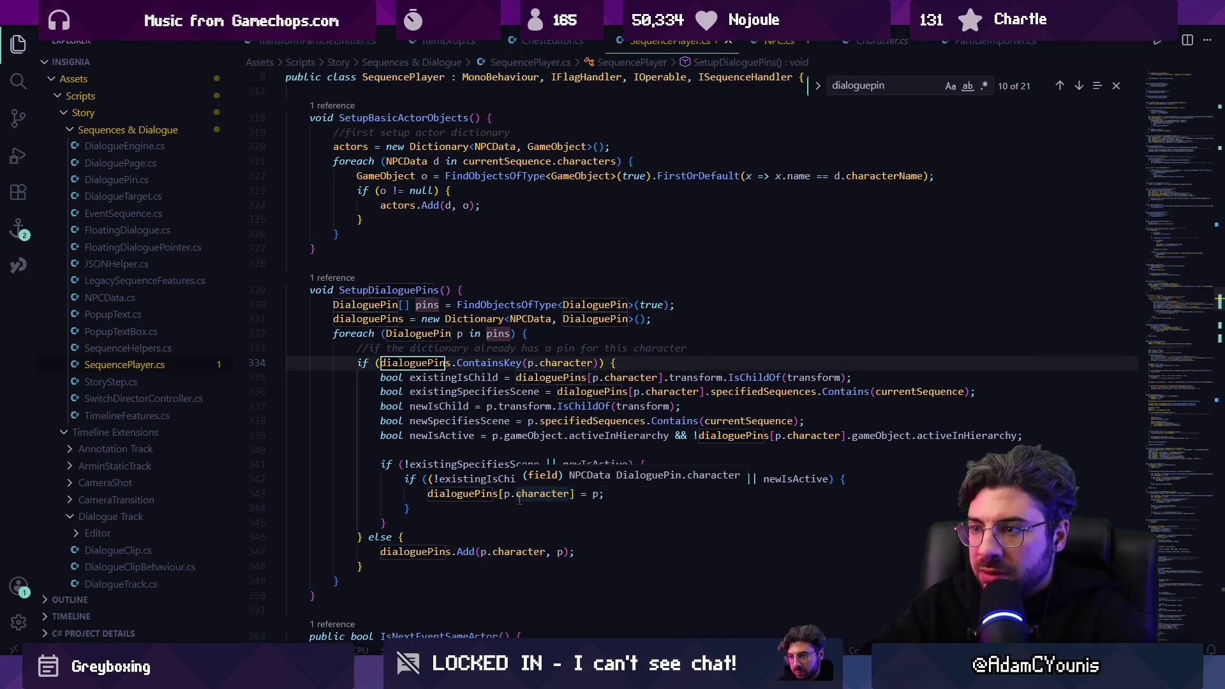
click(715, 304)
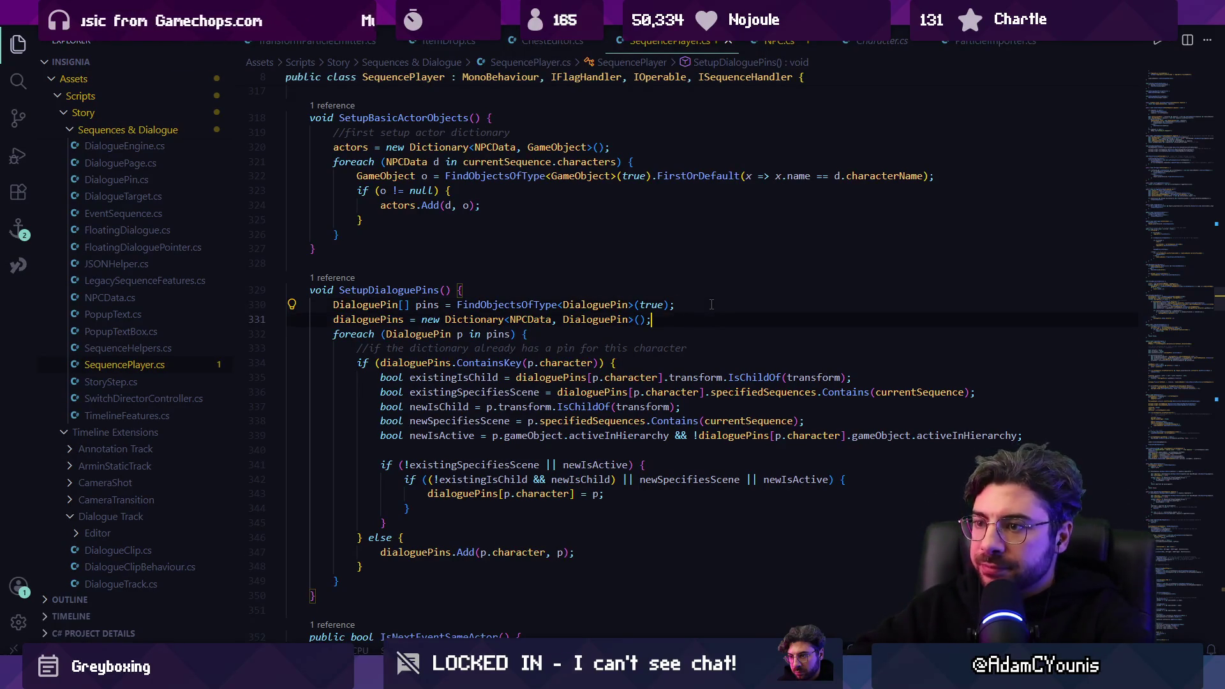
key(Return)
key(Return)
key(Return)
key(Up)
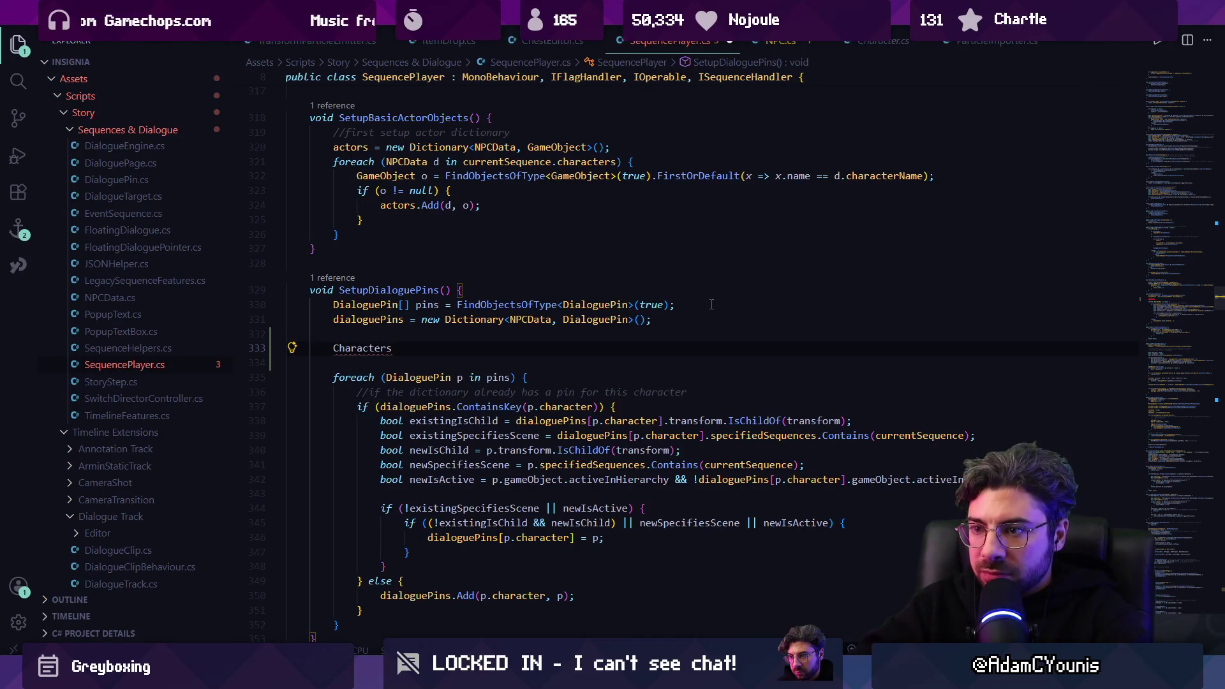
Step: Declare a Character array 'characters' filled by FindObjectsOfType<Character> and save
key(Left)
key(BackSpace)
key(End)
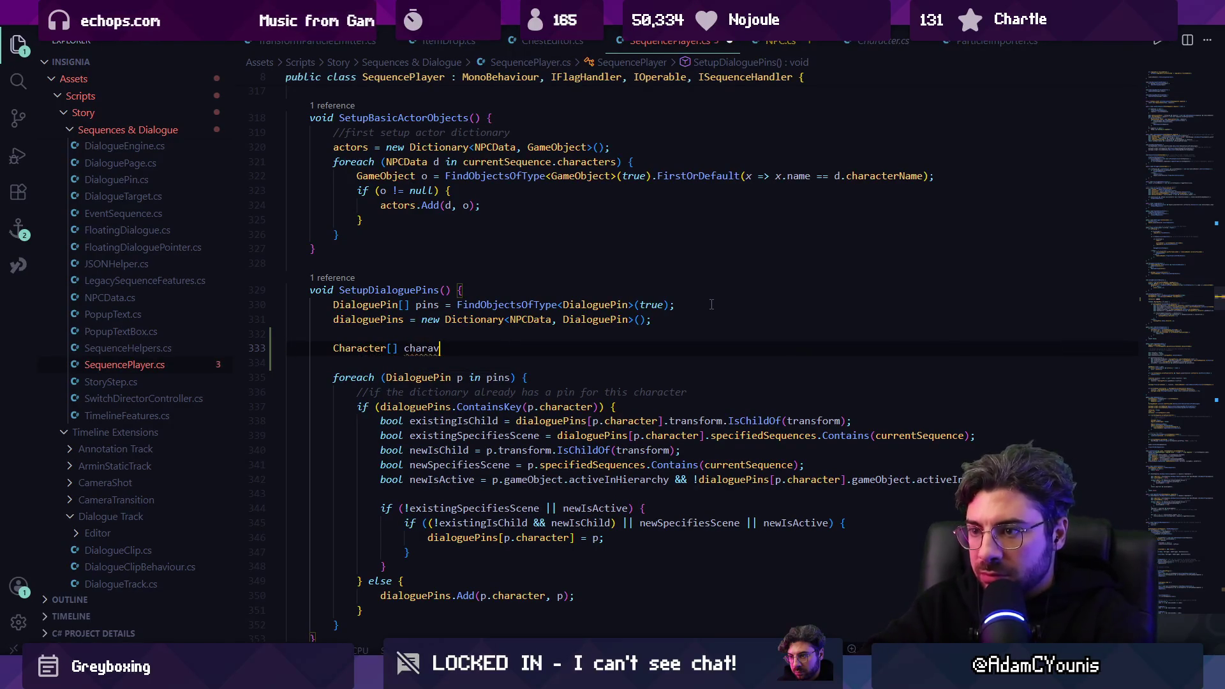
key(BackSpace)
text(cters)
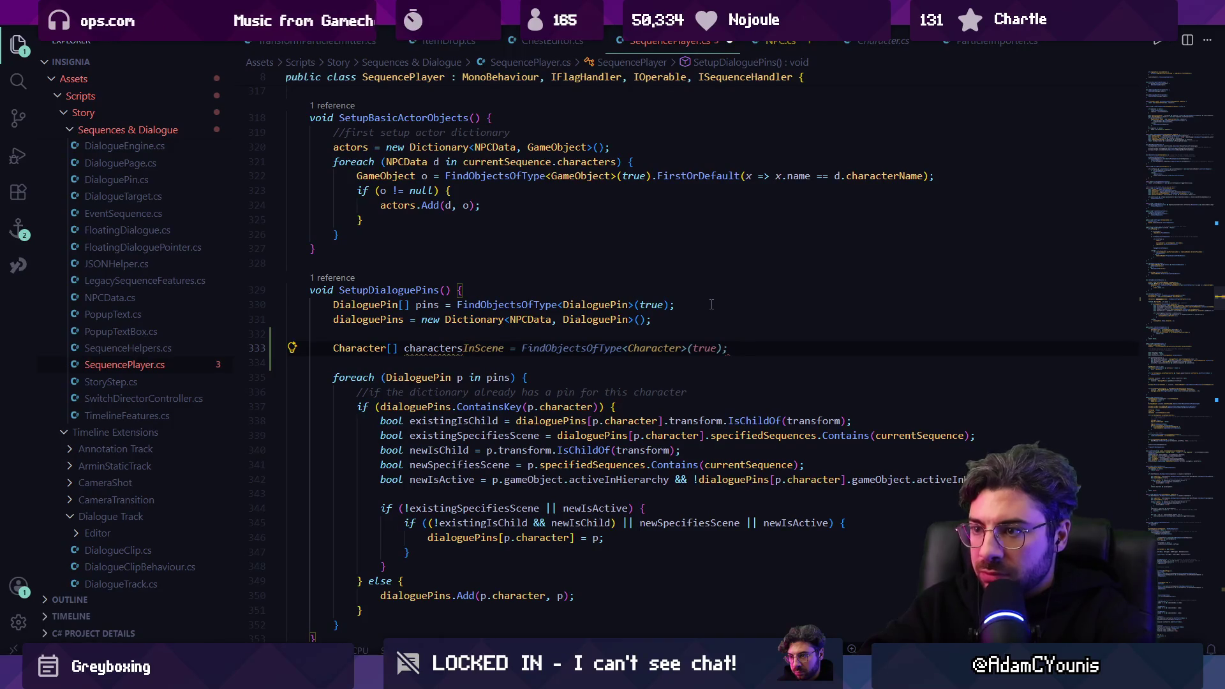
text( =)
key(Tab)
key(ctrl+s)
Step: Below the pins loop, add a foreach over sequence characters registering a null pin for each without one
click(428, 349)
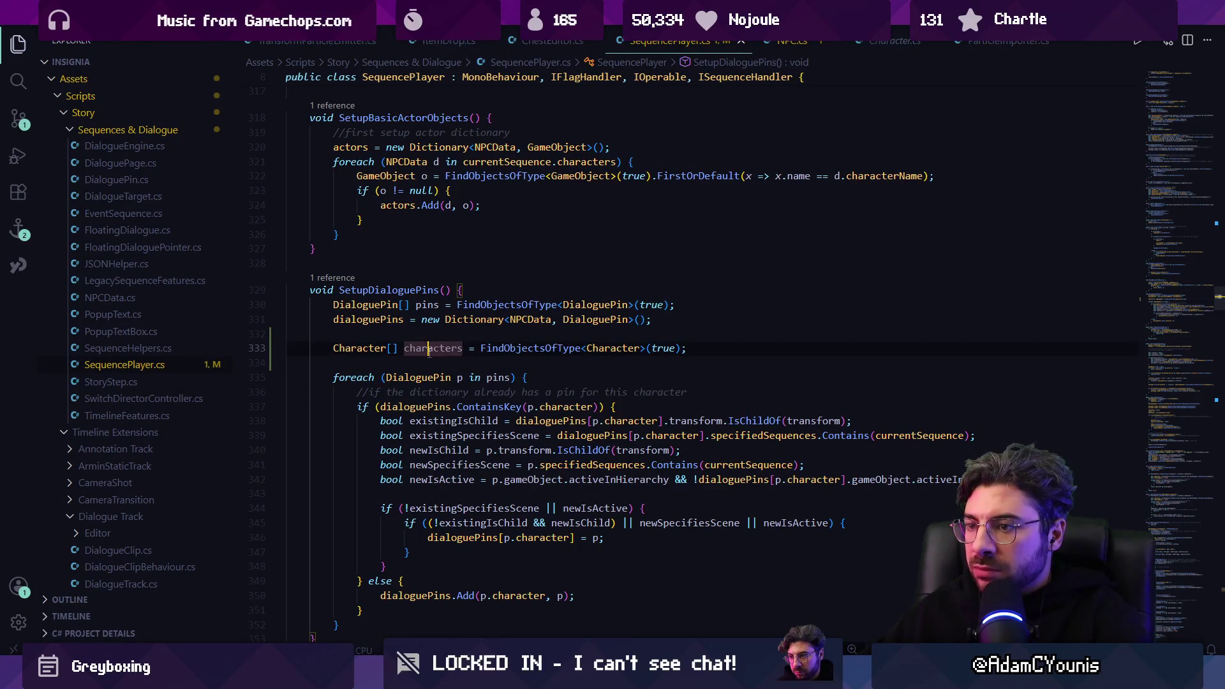
scroll(396, 514, down, 2)
click(396, 514)
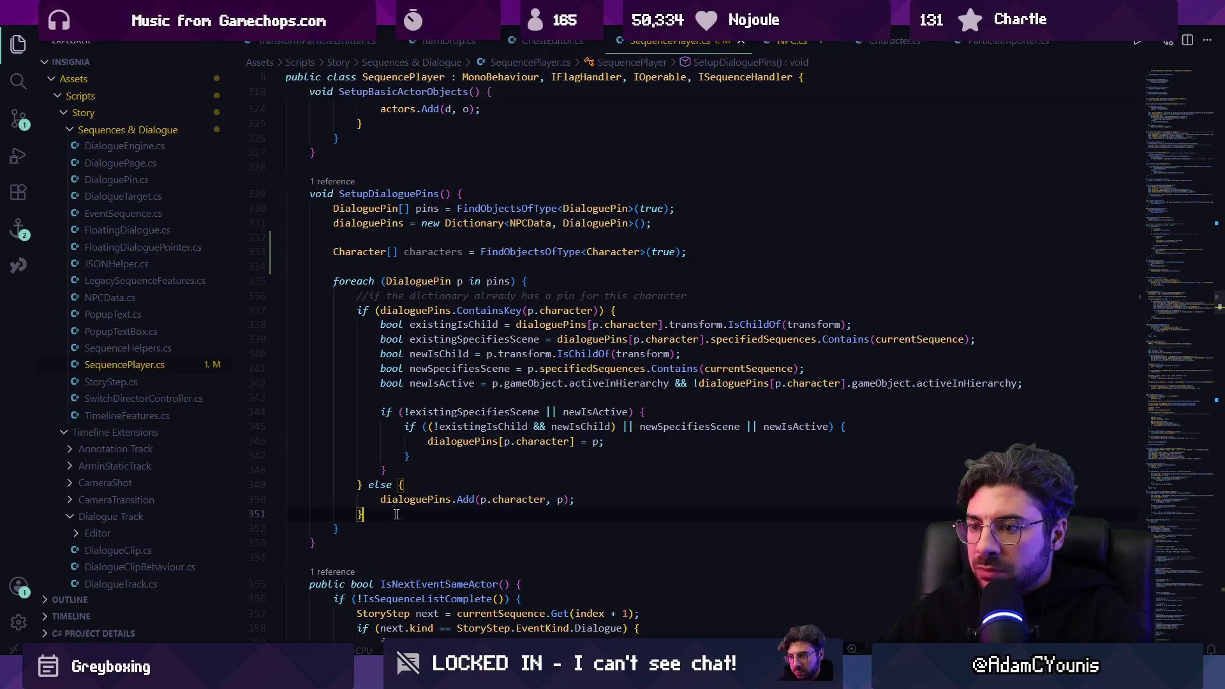
key(Down)
key(Return)
key(Return)
key(Return)
key(Up)
key(Up)
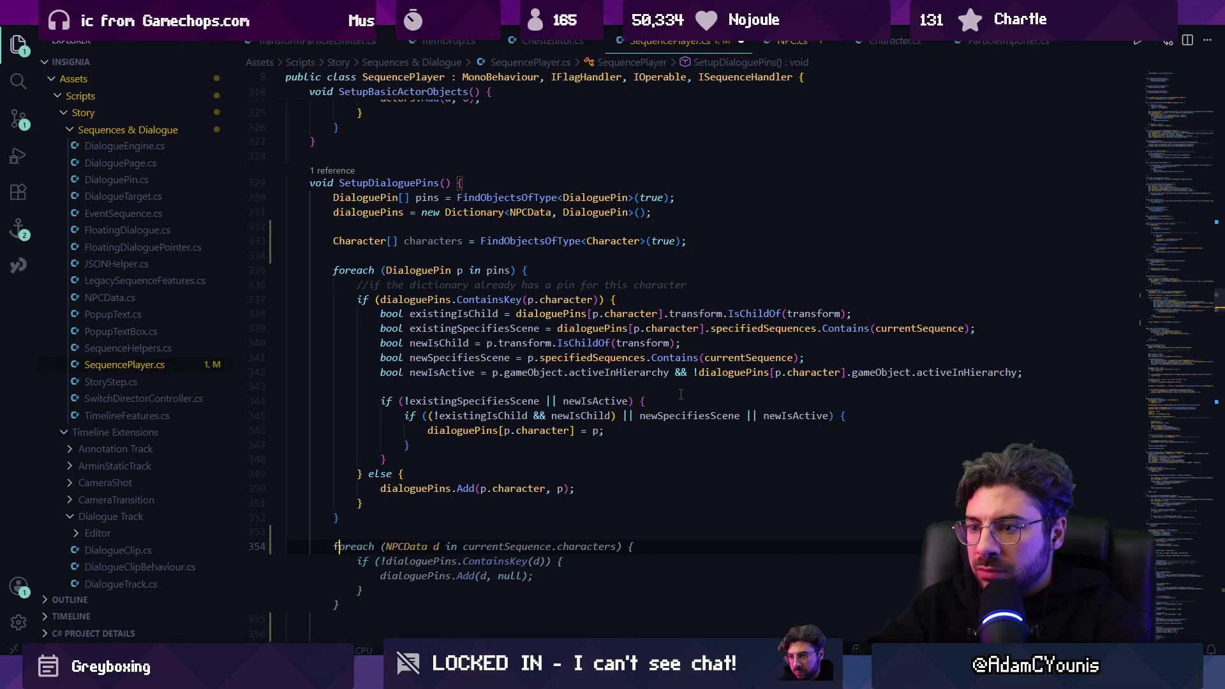
text(preac)
key(BackSpace)
key(BackSpace)
key(BackSpace)
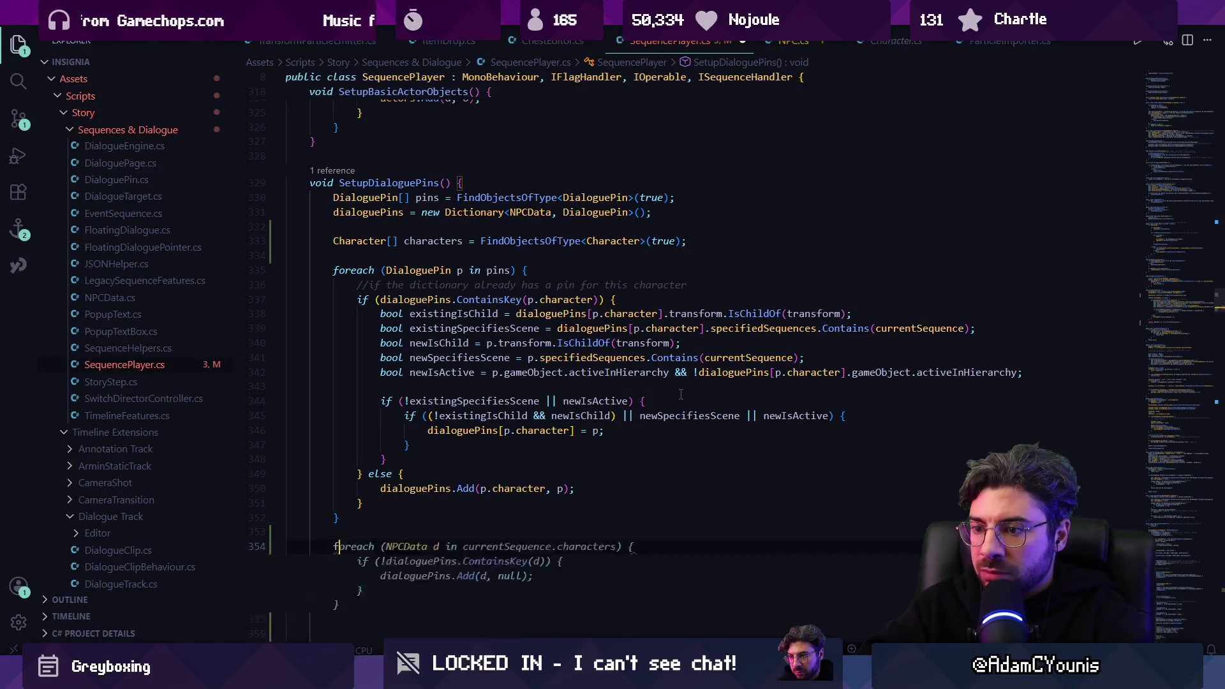
text(orach)
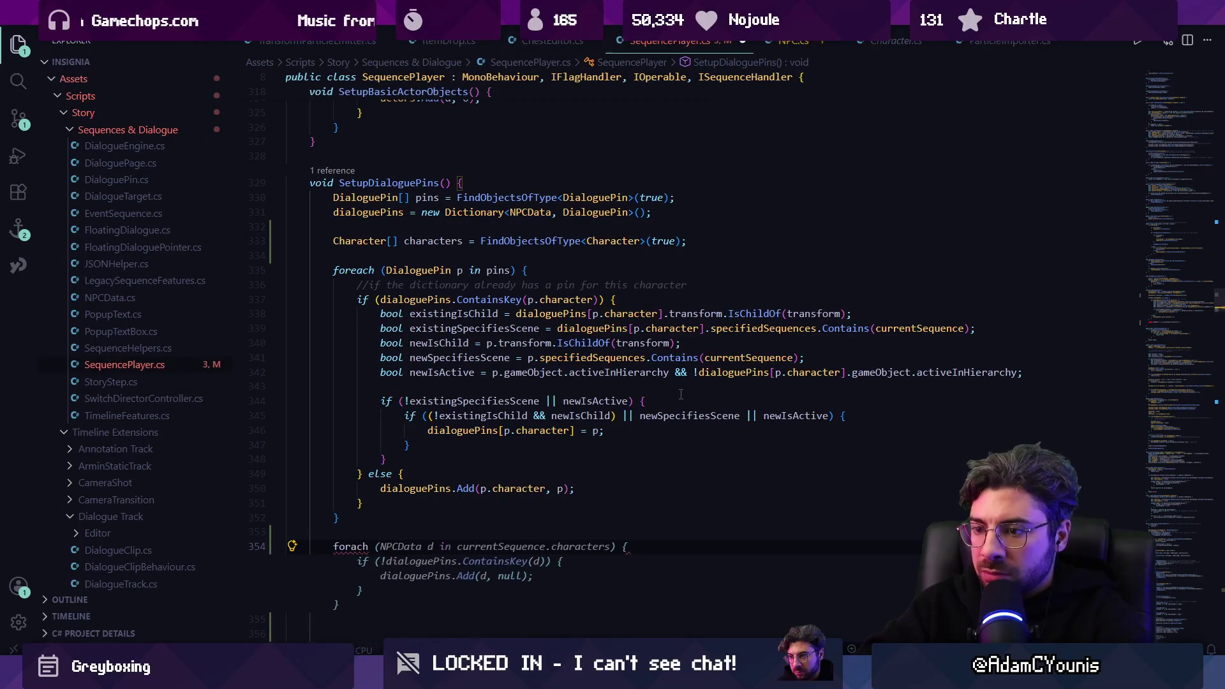
key(Tab)
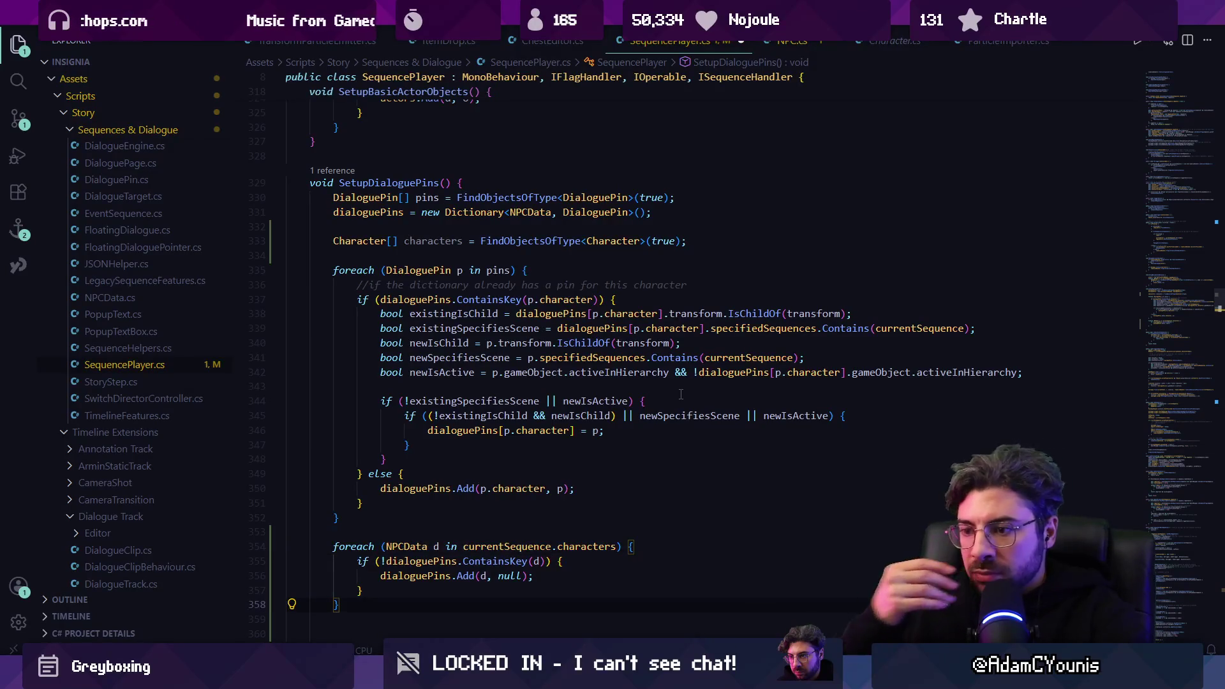
Step: Remove the null-pin line from SetupDialoguePins and accept the suggested new DialoguePin code
click(532, 576)
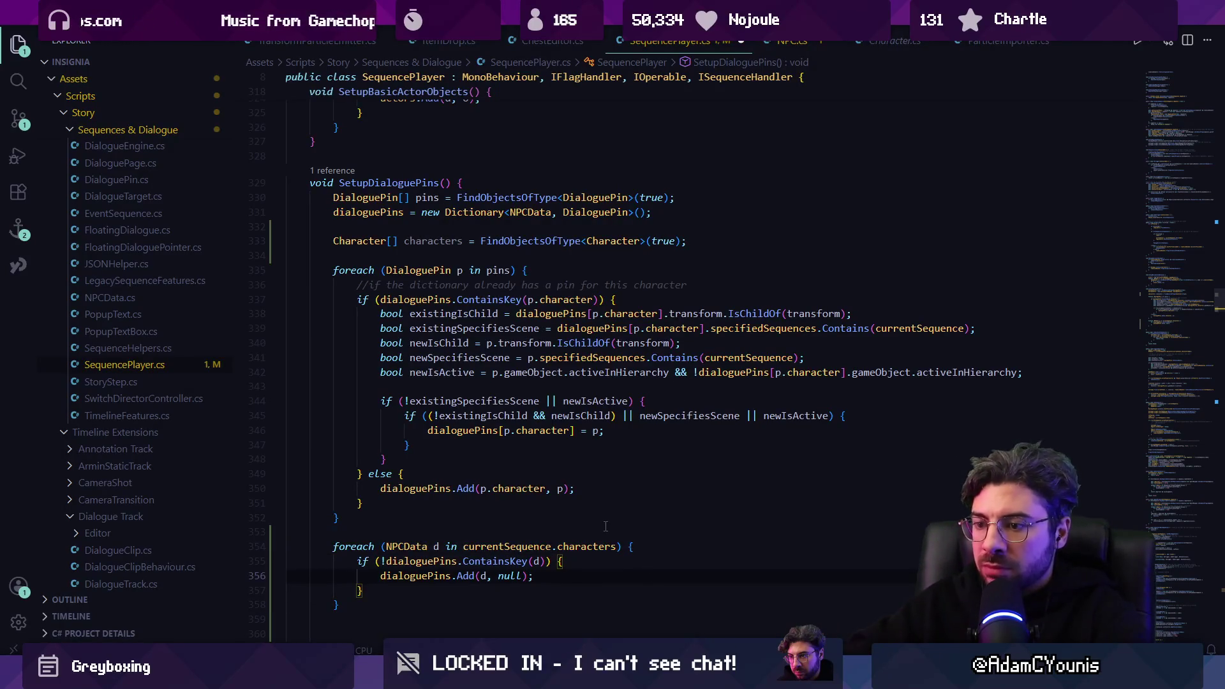
key(shift+Home)
key(BackSpace)
scroll(605, 526, down, 1)
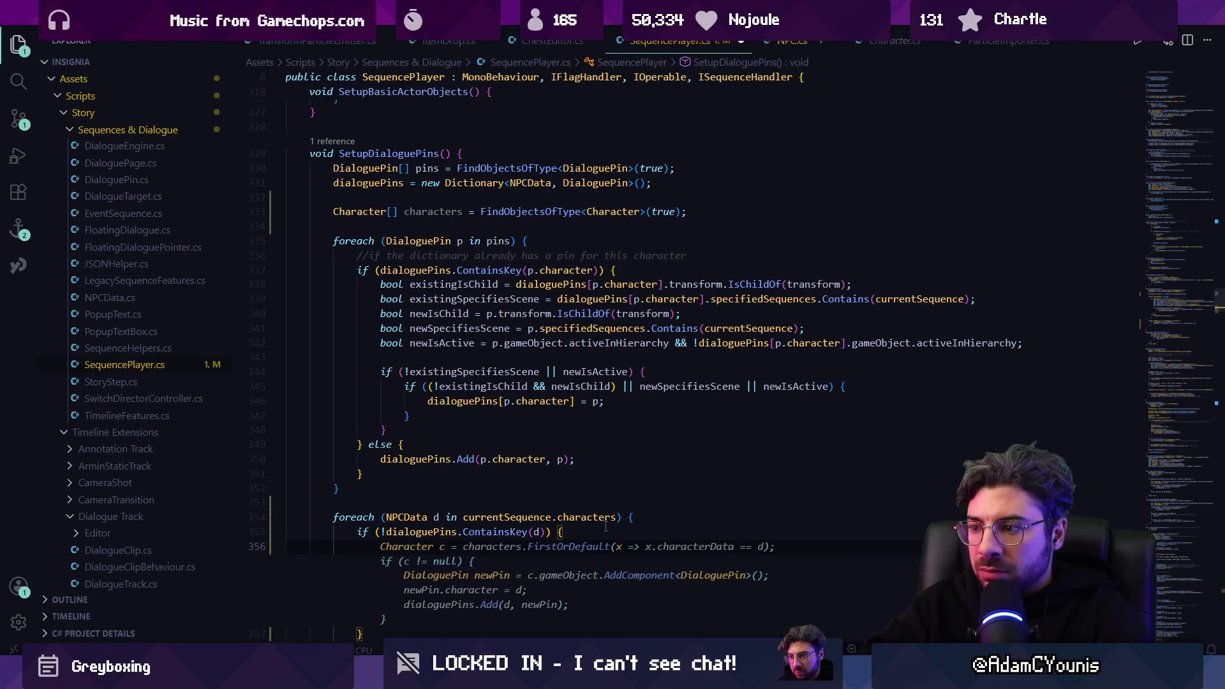
key(Tab)
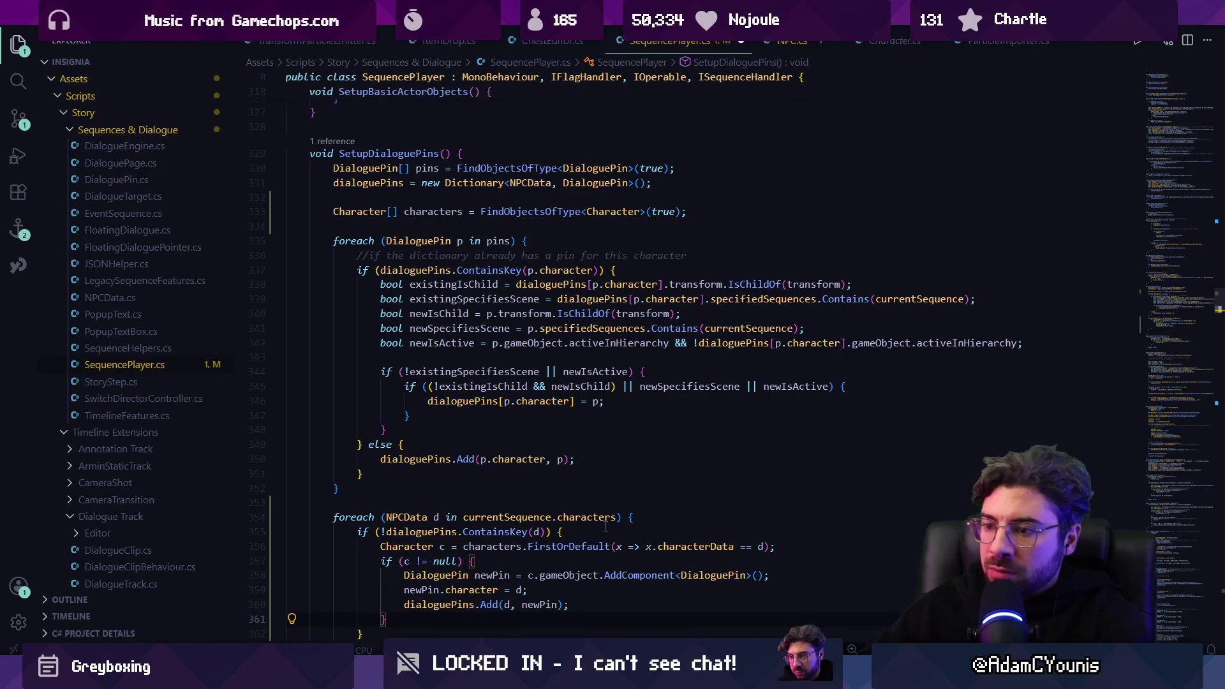
scroll(599, 523, down, 1)
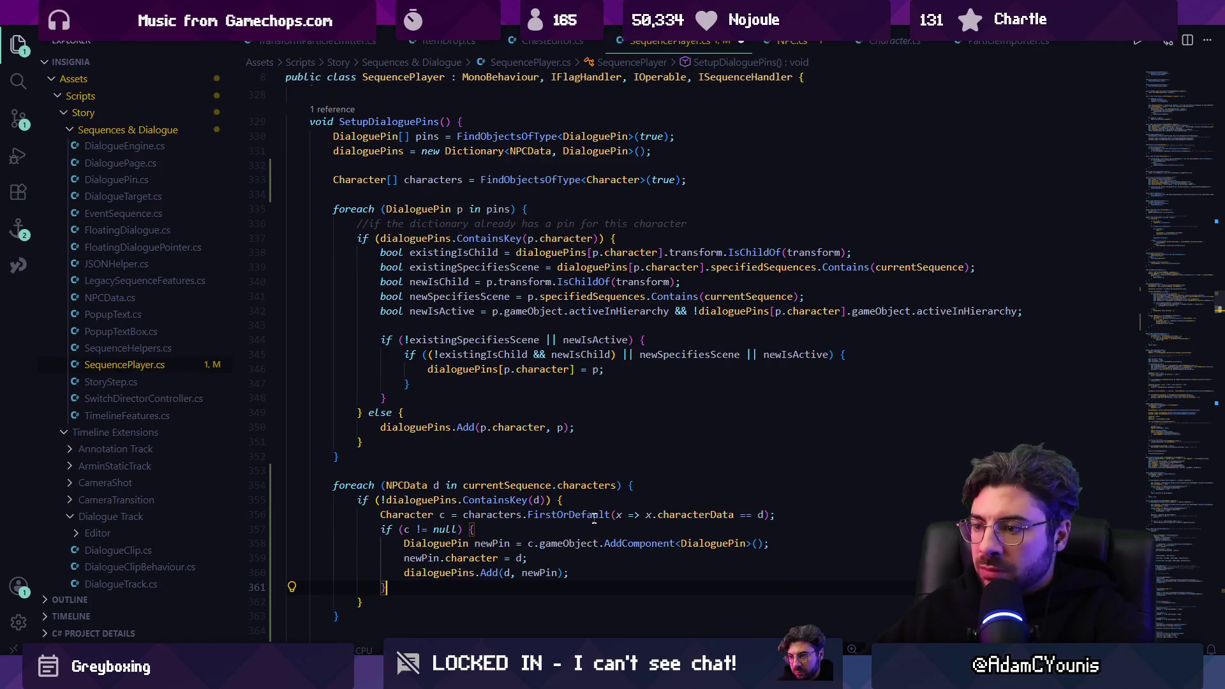
triple_click(486, 541)
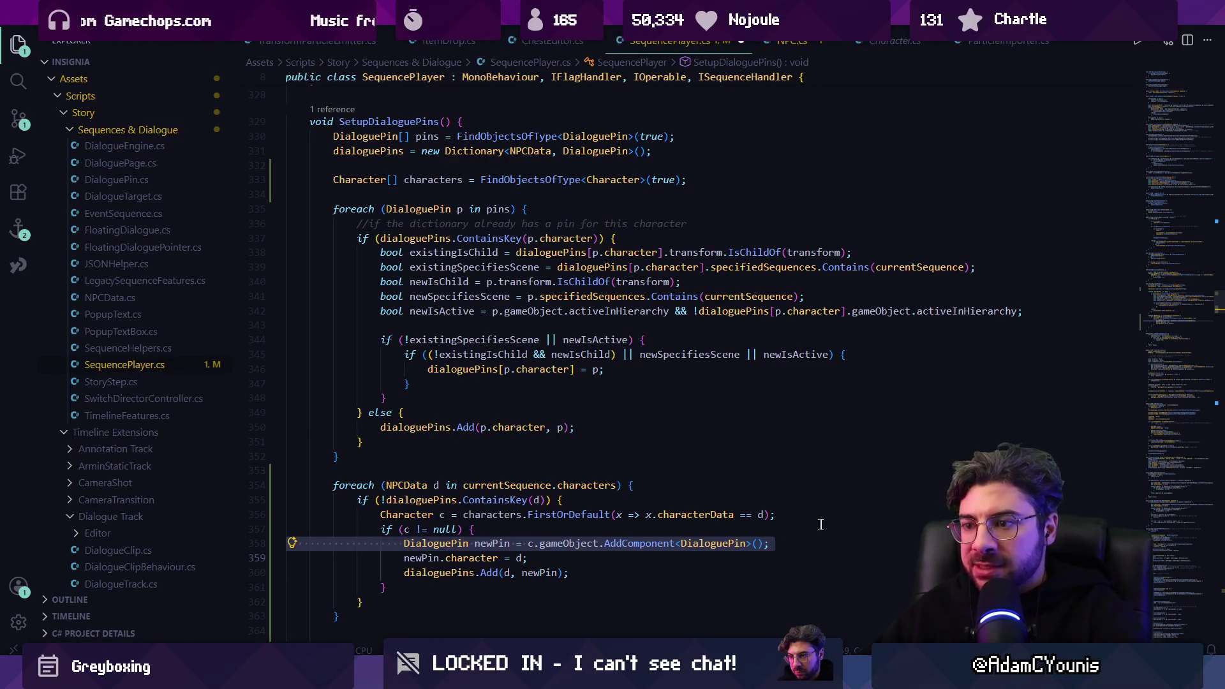
Step: Delete the foreach NPCData character loop and the Character[] characters line
ctrl+click(408, 427)
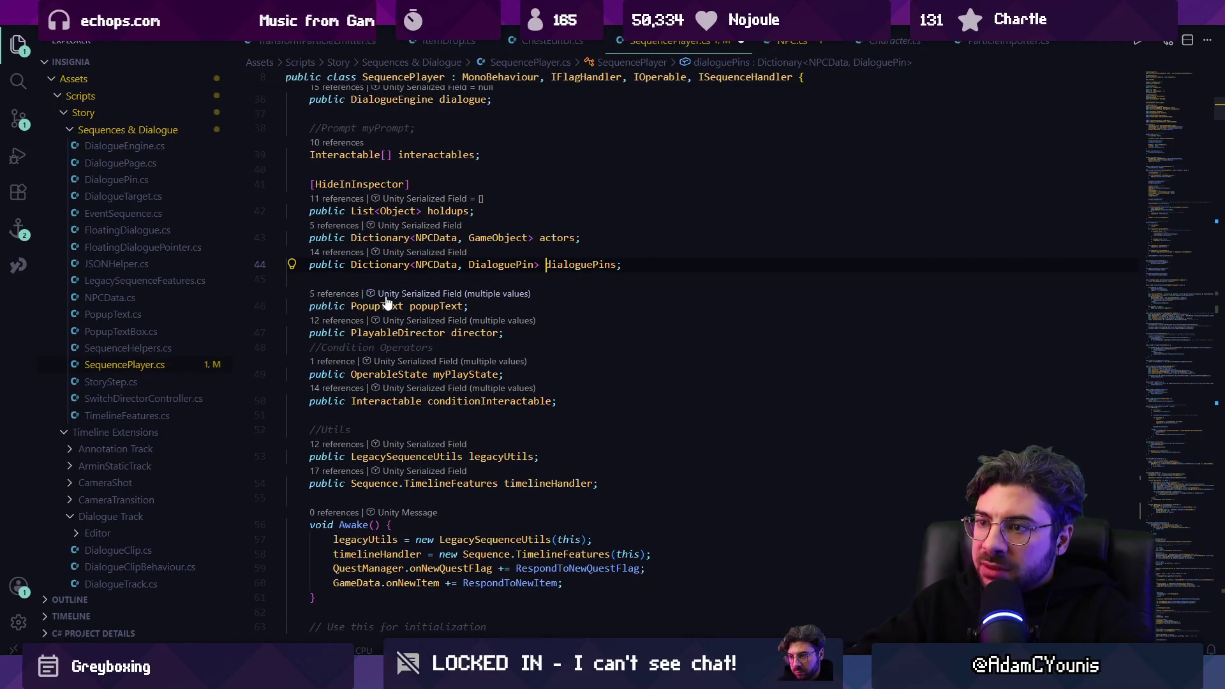
key(alt+Left)
key(shift+Down)
key(shift+Down)
key(shift+Down)
key(BackSpace)
scroll(380, 290, up, 4)
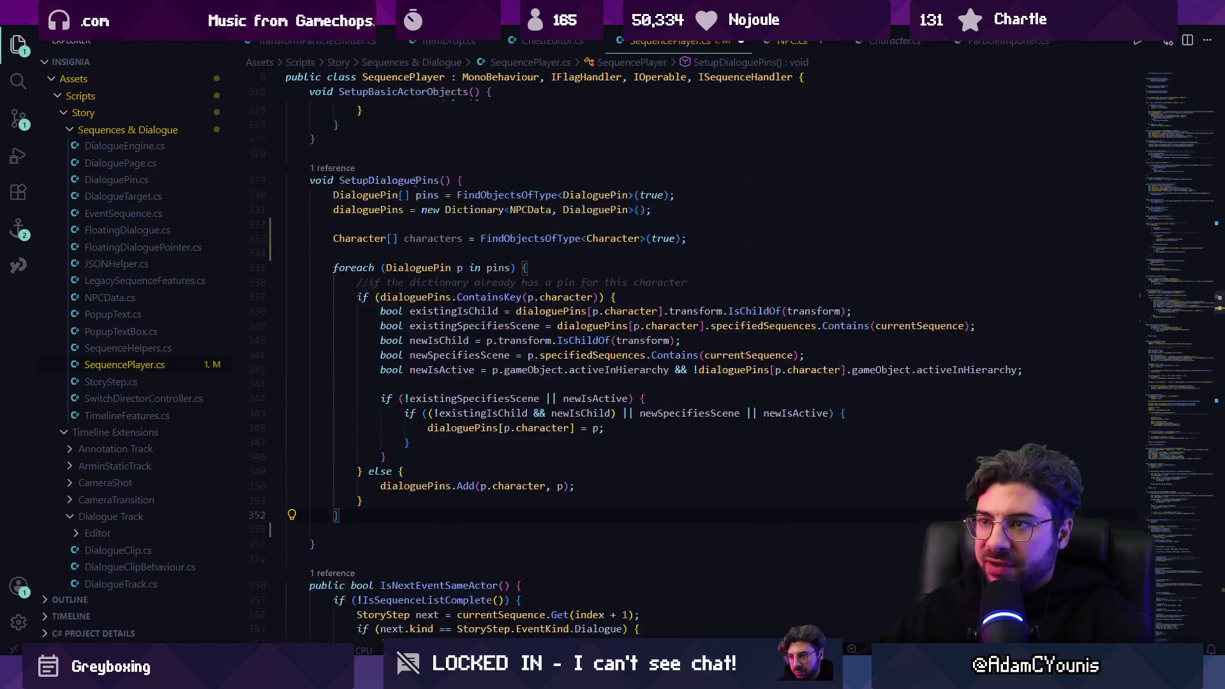
triple_click(375, 302)
key(BackSpace)
key(BackSpace)
Step: Search the file for 'dialoguepin', then find where actors is assigned in SetupBasicActorObjects
key(ctrl+f)
text(dialogh)
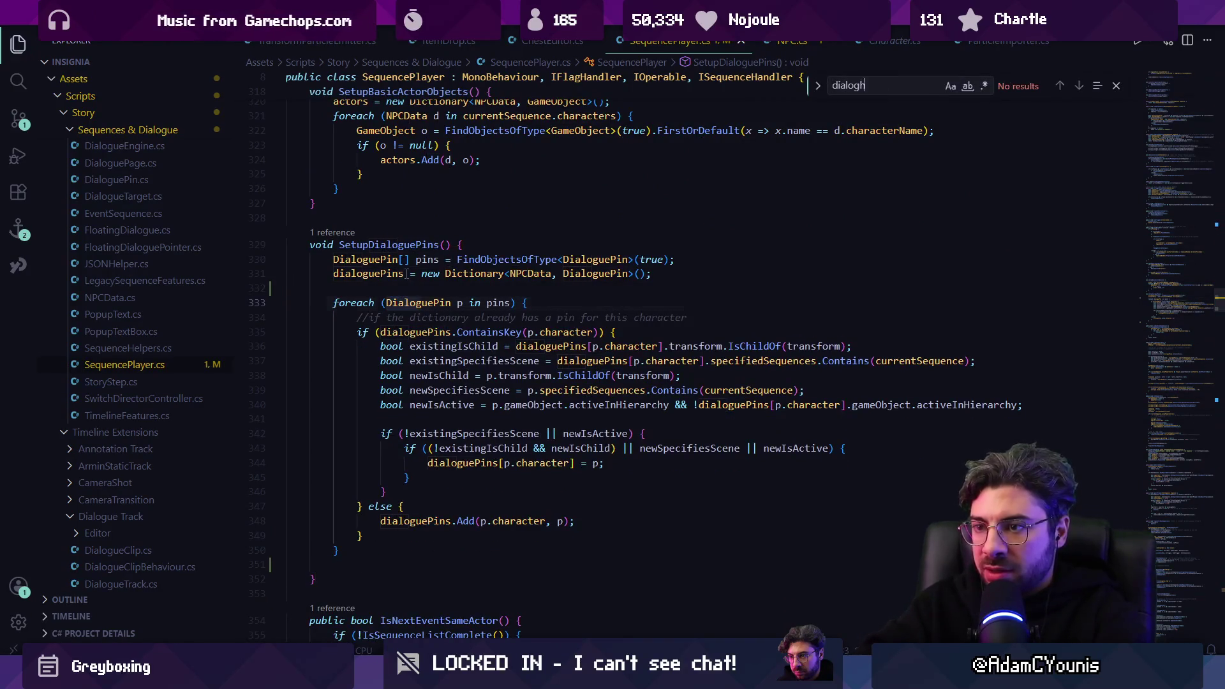
key(BackSpace)
text(uepin)
key(Escape)
scroll(382, 365, down, 15)
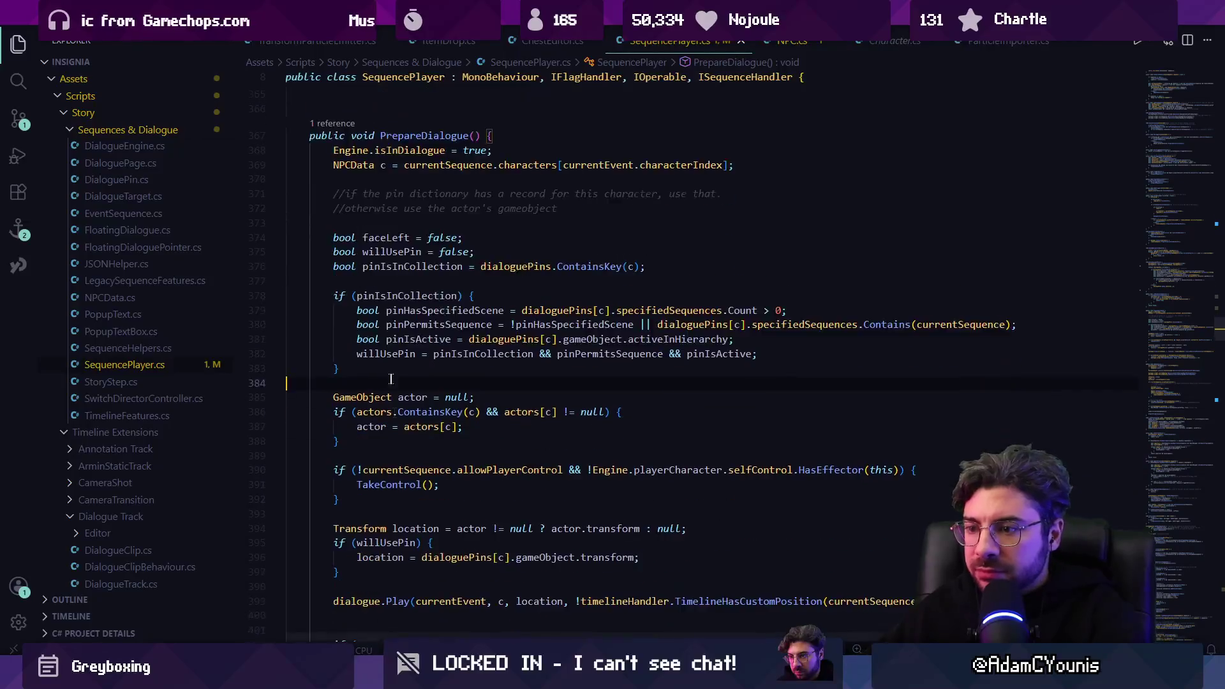
ctrl+click(381, 379)
key(ctrl+f)
text(=)
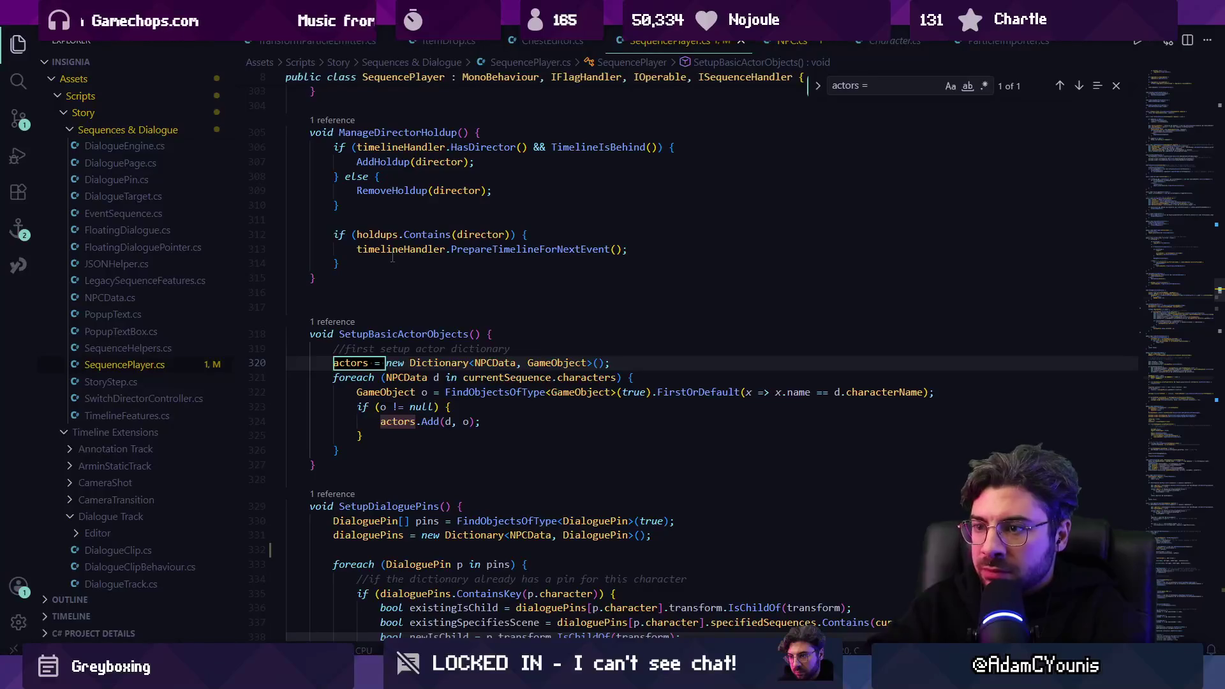
click(516, 409)
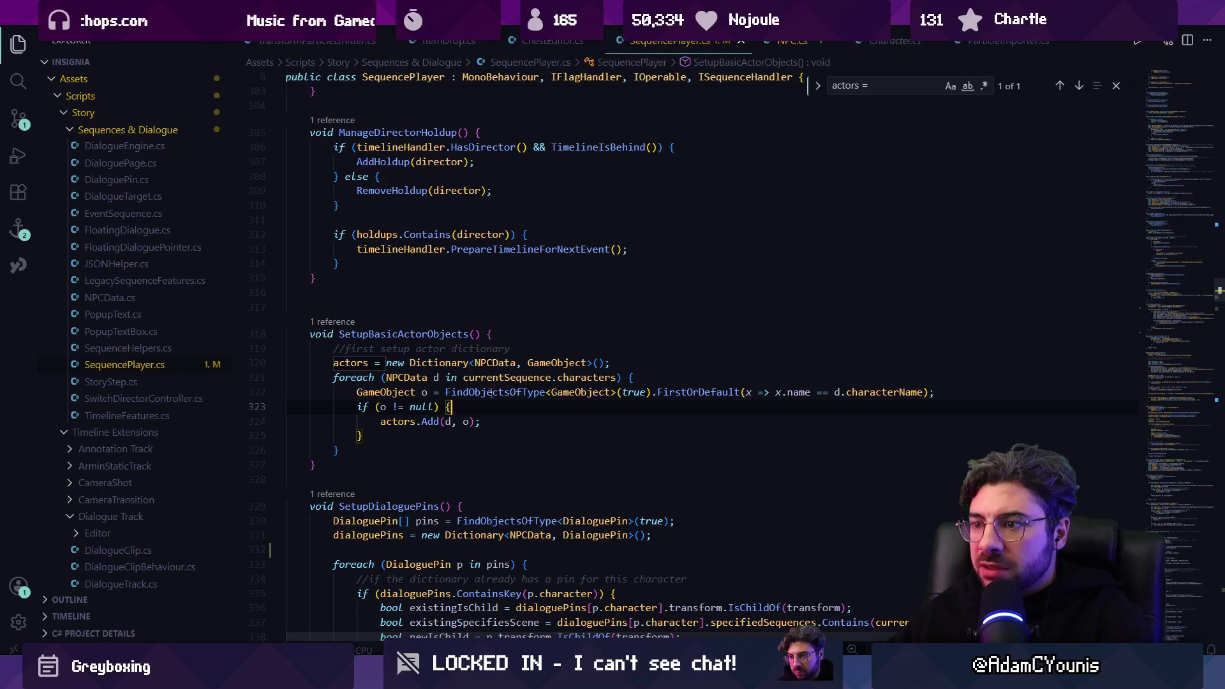
Step: Inspect the GameObject lookup on line 322 and open a blank line above it
click(486, 377)
click(581, 392)
click(497, 392)
click(588, 392)
click(953, 395)
key(Return)
key(Return)
key(Return)
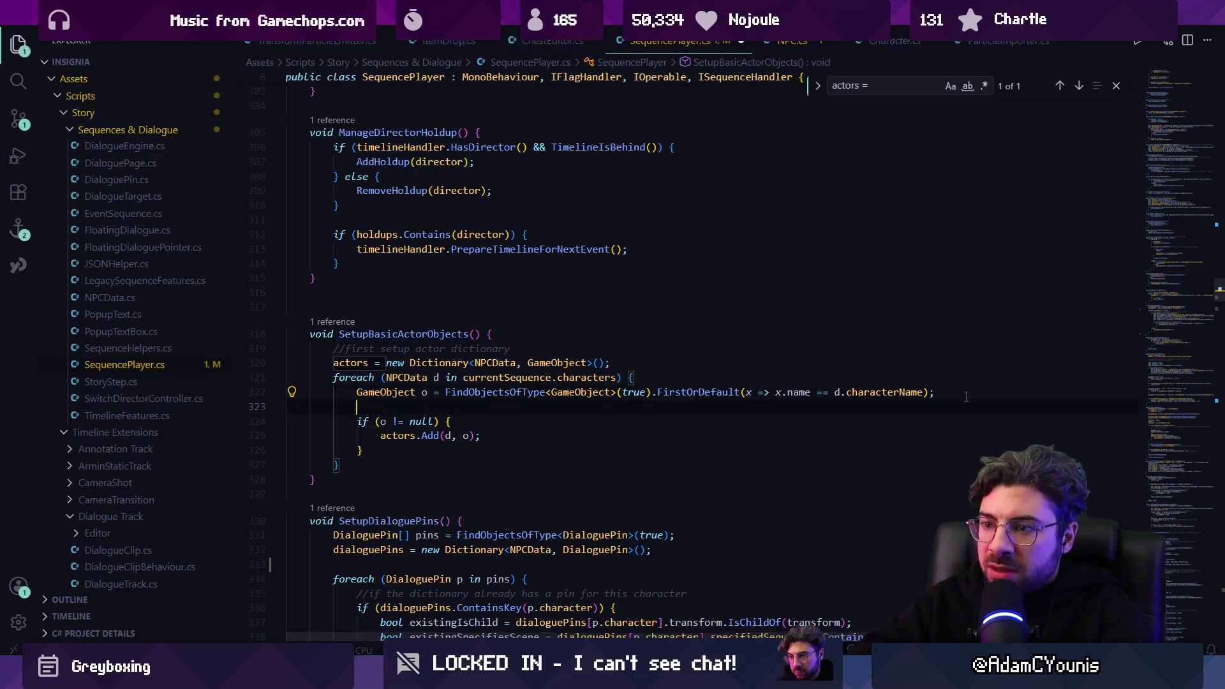
key(Up)
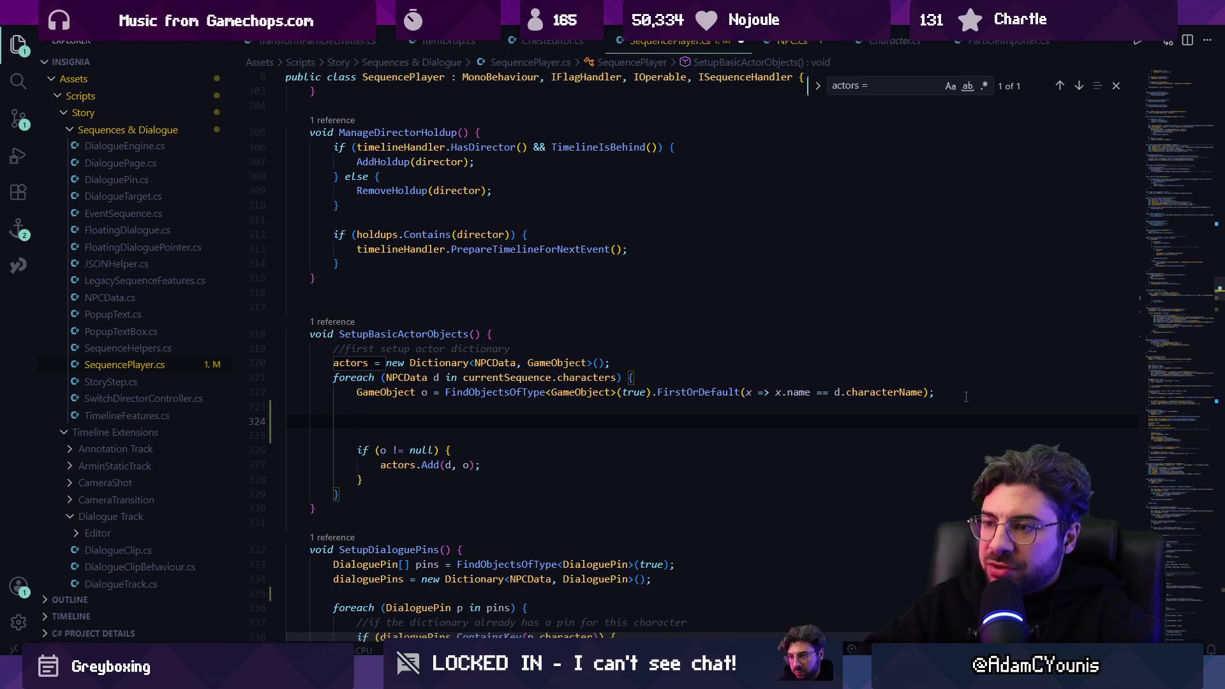
key(BackSpace)
key(BackSpace)
key(BackSpace)
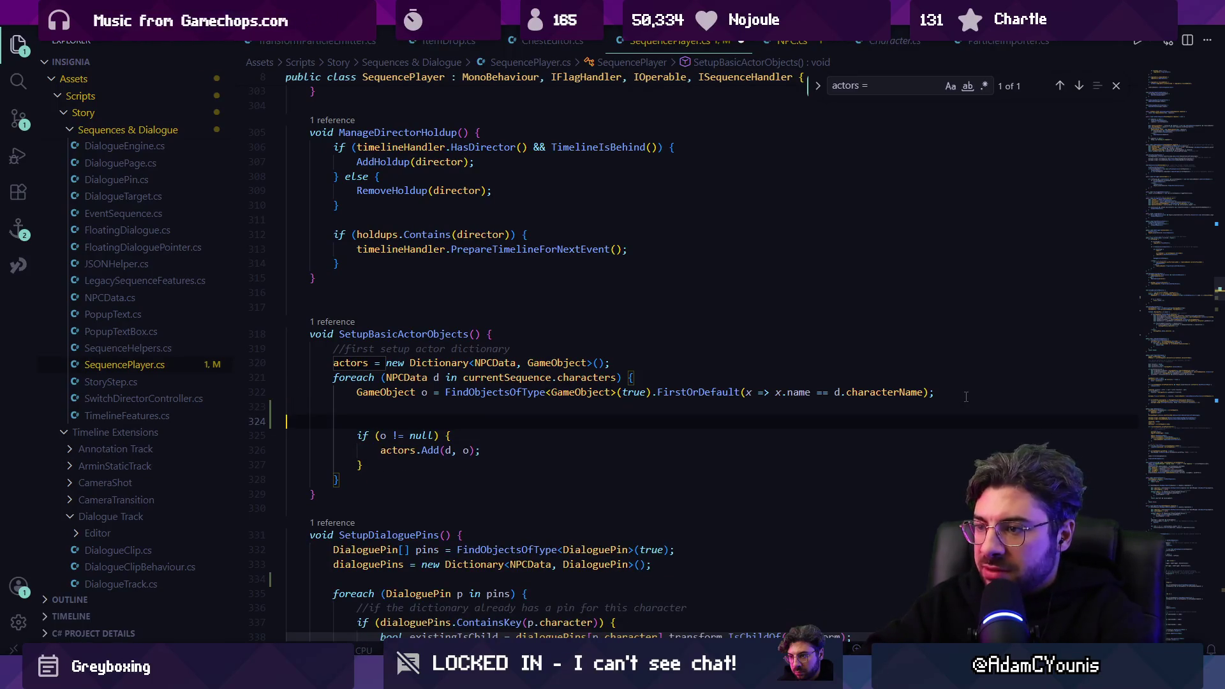
key(BackSpace)
key(Return)
key(Return)
key(Up)
Step: Add a Character lookup by characterData, an if block adding c.gameObject to actors, and an else block
text(Character c = )
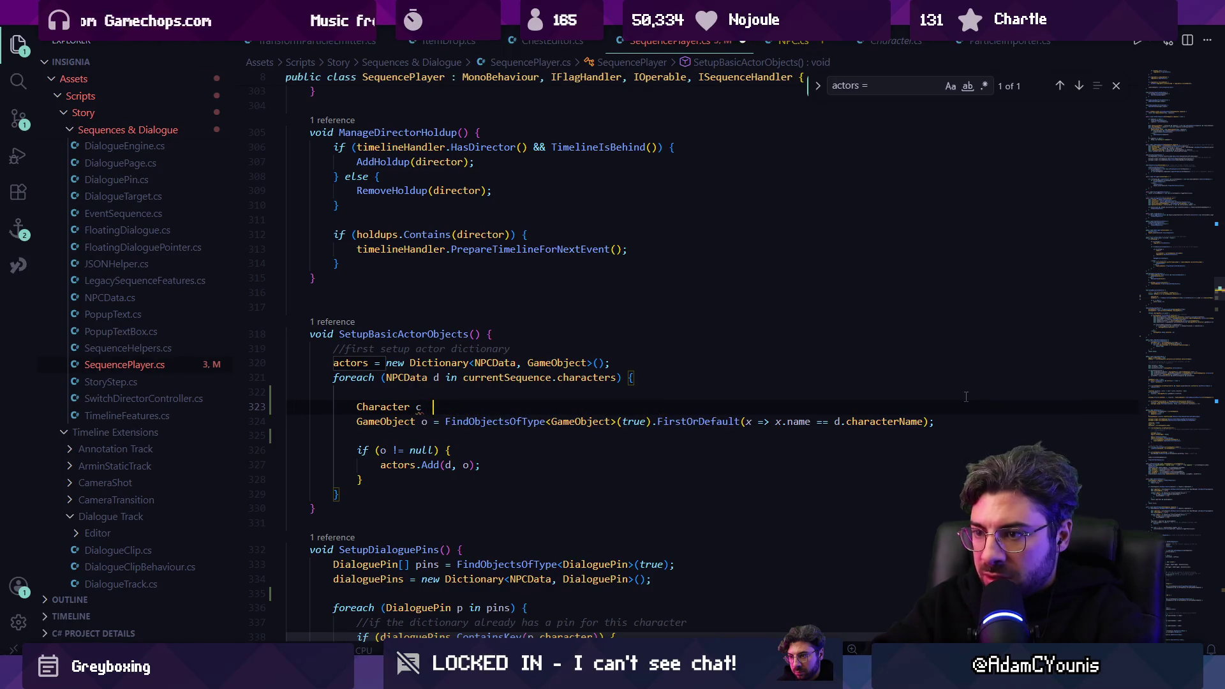
text(FindOb)
key(Tab)
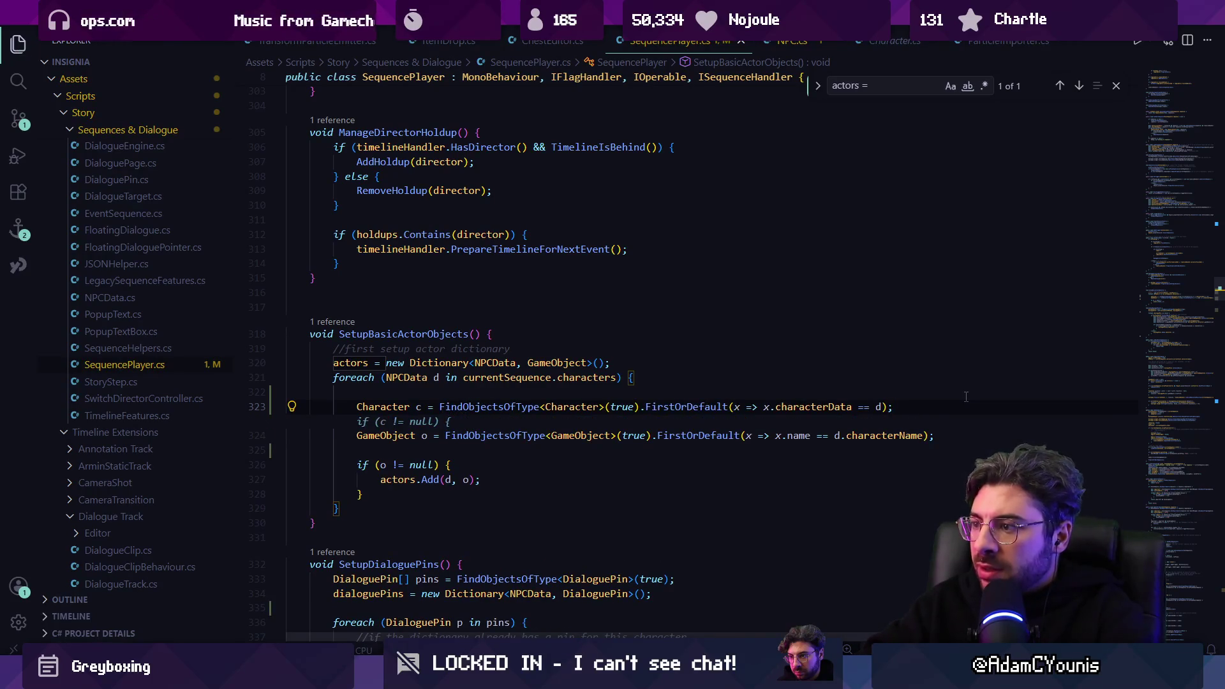
key(Escape)
key(Return)
key(Return)
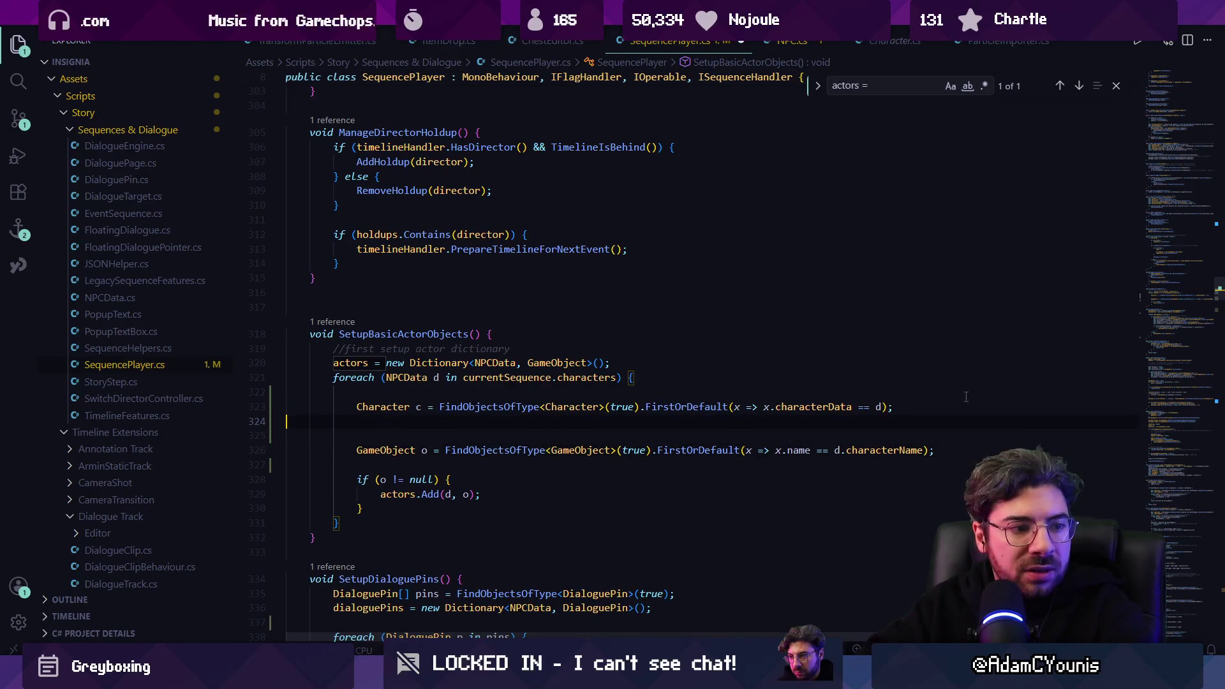
key(Down)
text(if)
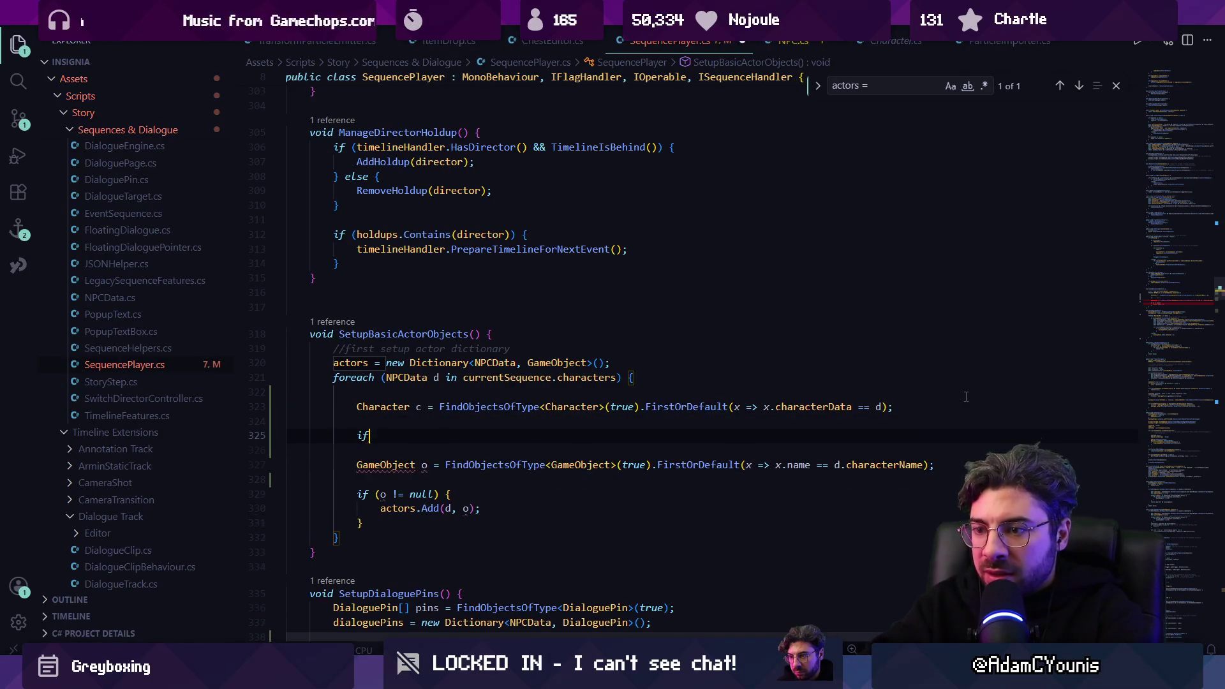
key(Tab)
key(Down)
key(Down)
key(Up)
key(Up)
text(else {)
key(Return)
key(Down)
key(Down)
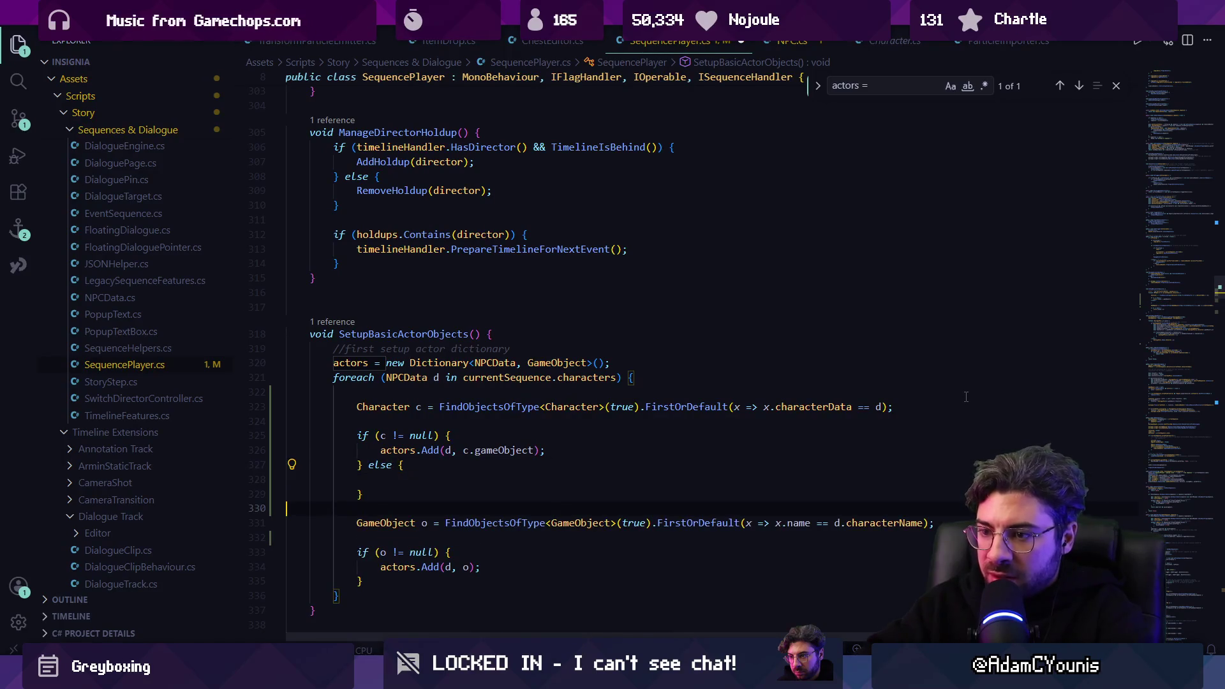
Step: Move the name-based GameObject lookup into the else block and remove the surrounding blank lines
key(shift+Down)
key(shift+Down)
key(shift+Down)
key(alt+Up)
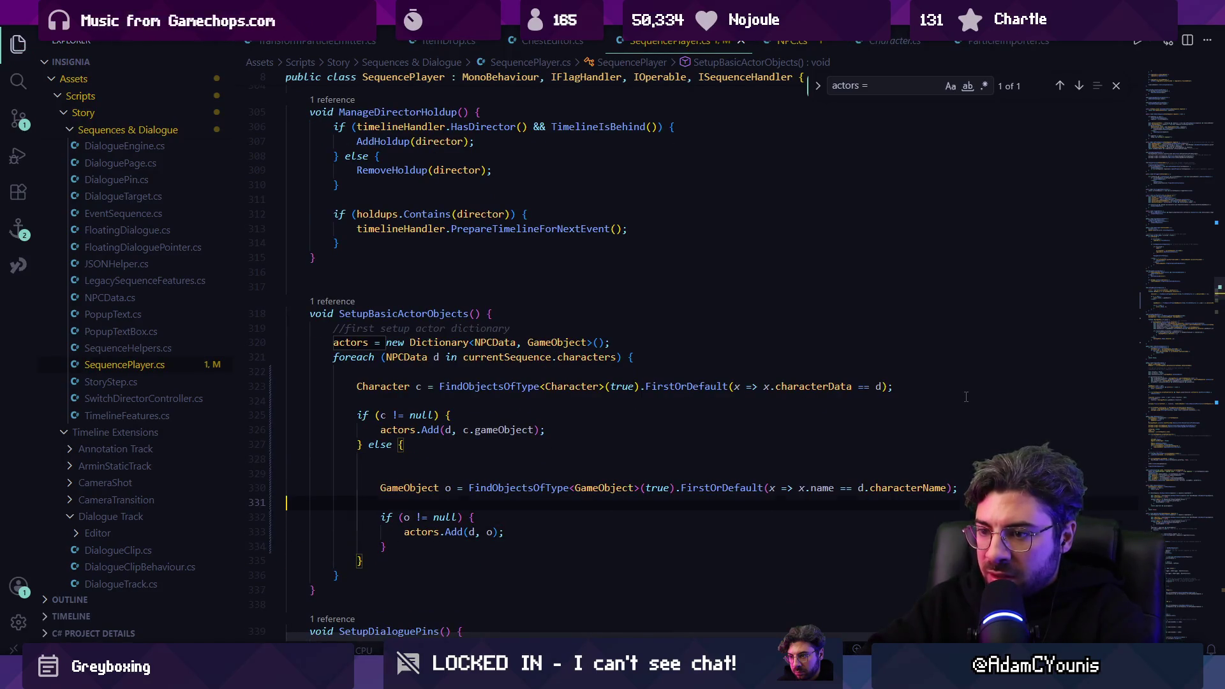
key(BackSpace)
key(Down)
key(End)
key(Delete)
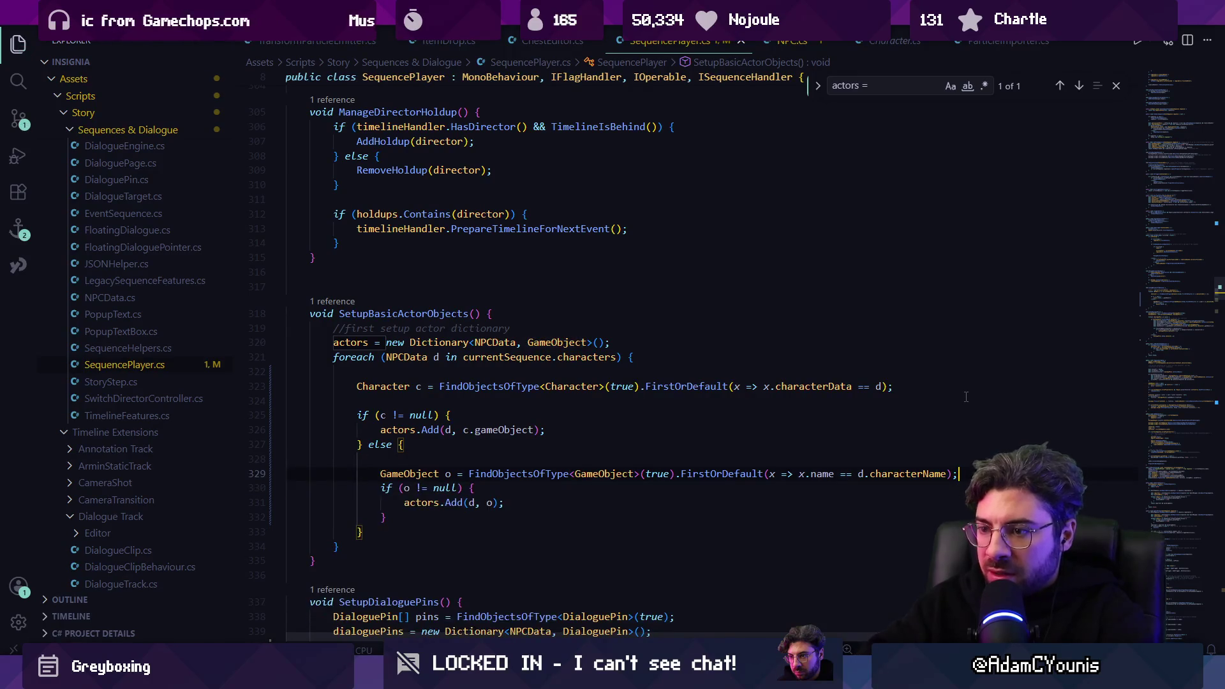
key(Up)
key(Up)
key(Escape)
key(Up)
key(Up)
key(Up)
key(BackSpace)
key(Up)
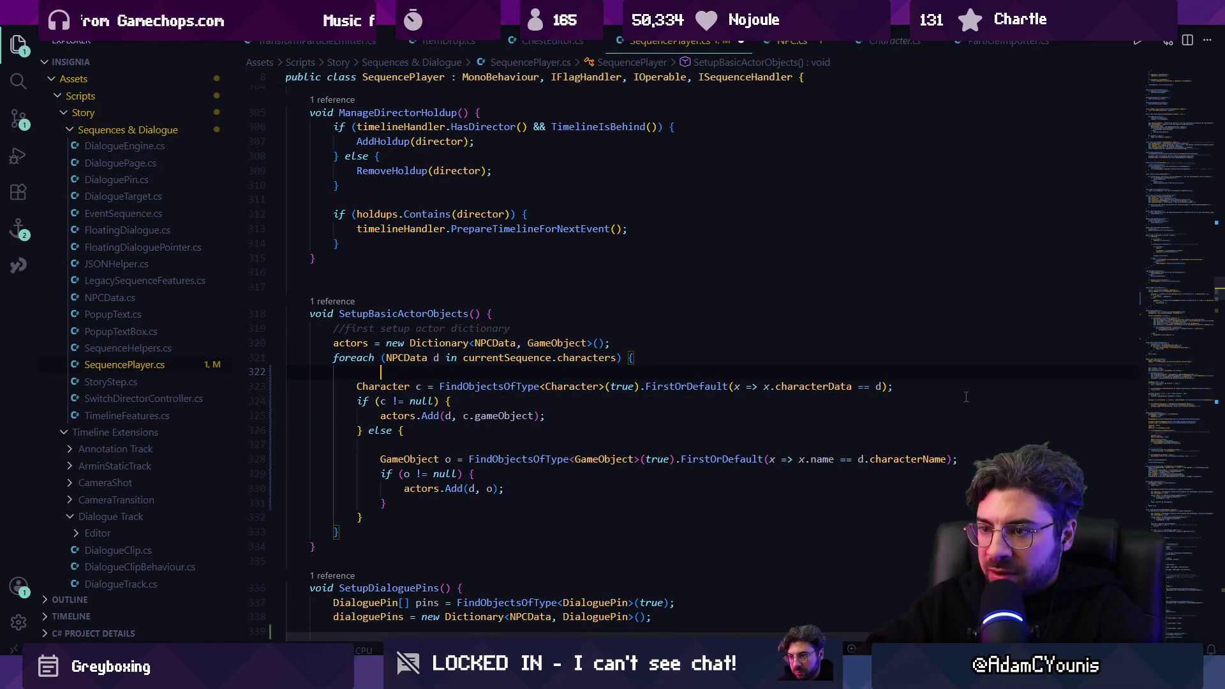
Step: Add comments for the preferred Character lookup and the name fallback, and save SequencePlayer.cs
key(Return)
text(//primar)
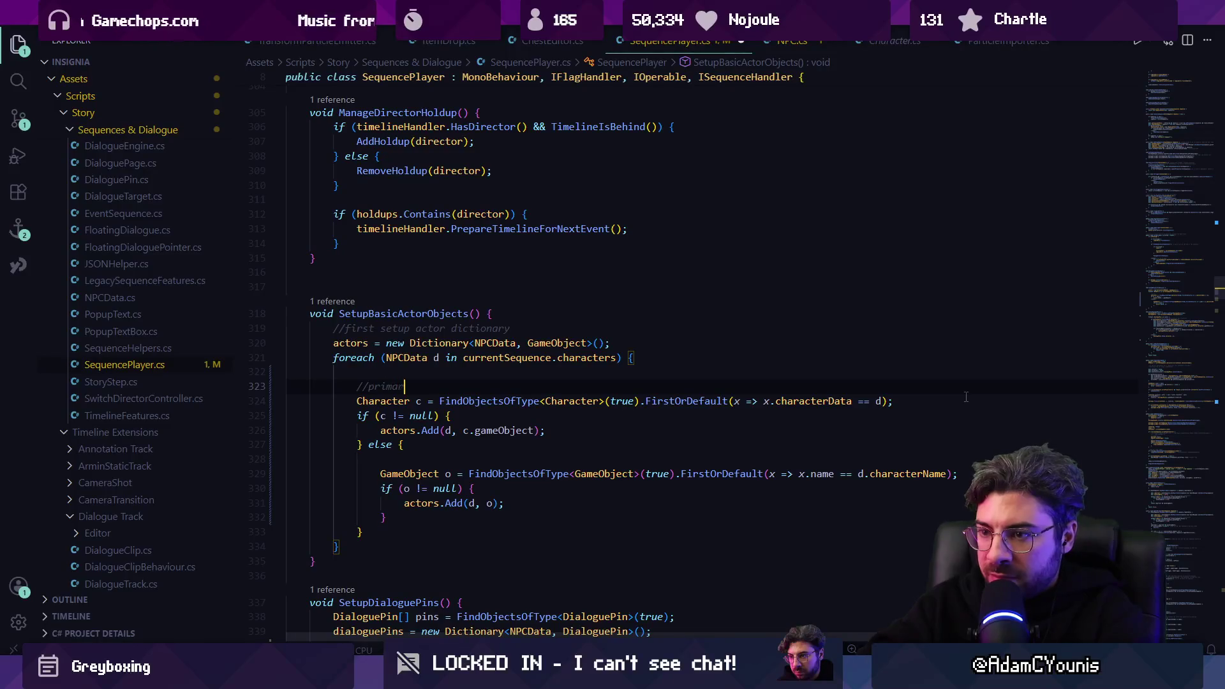
text(er from NPCDa)
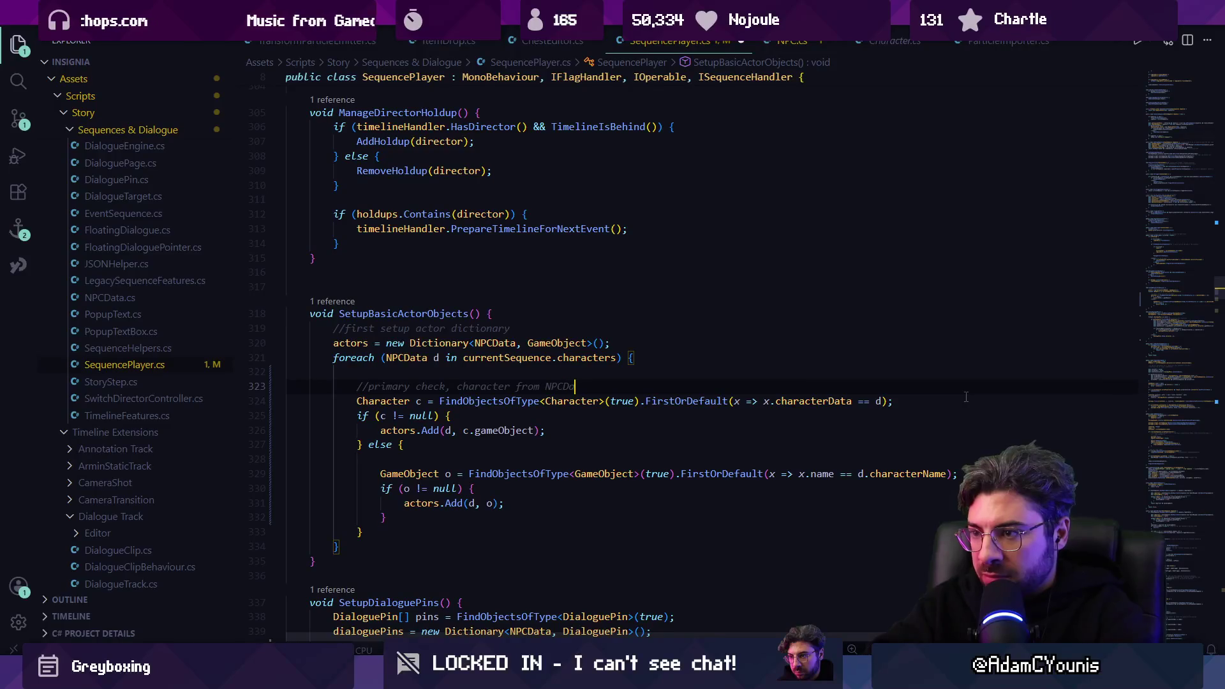
key(Down)
key(Down)
key(Down)
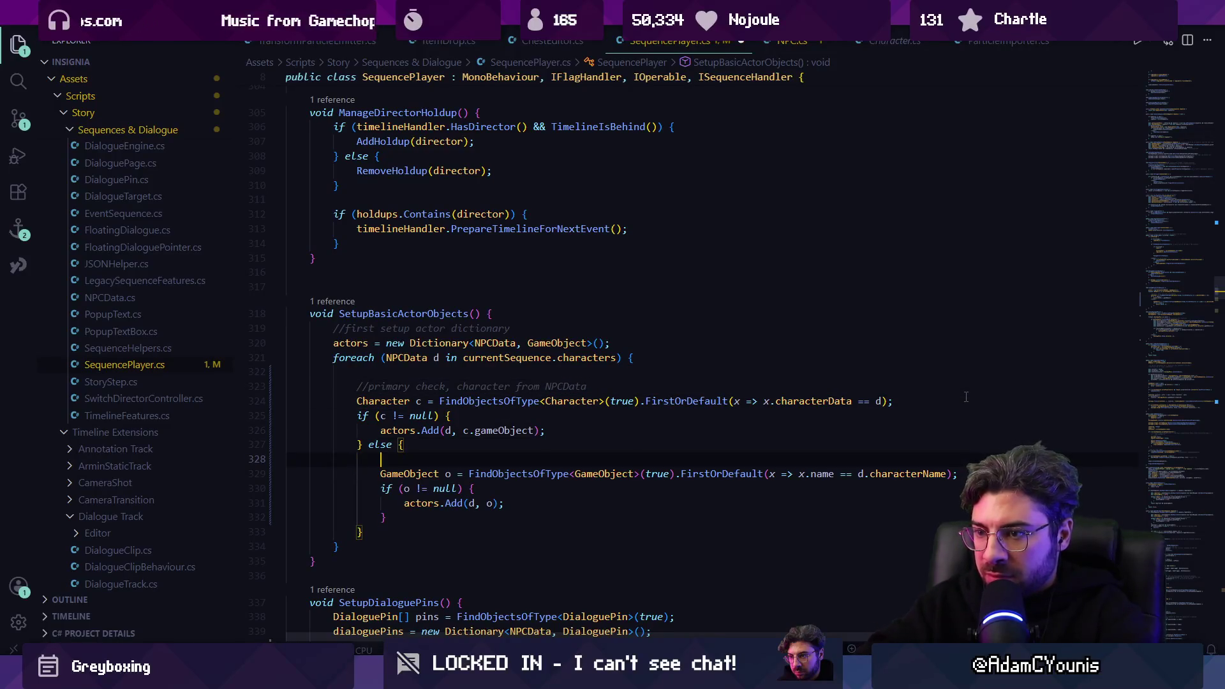
key(Return)
text(//fall)
text(back, gameobjec)
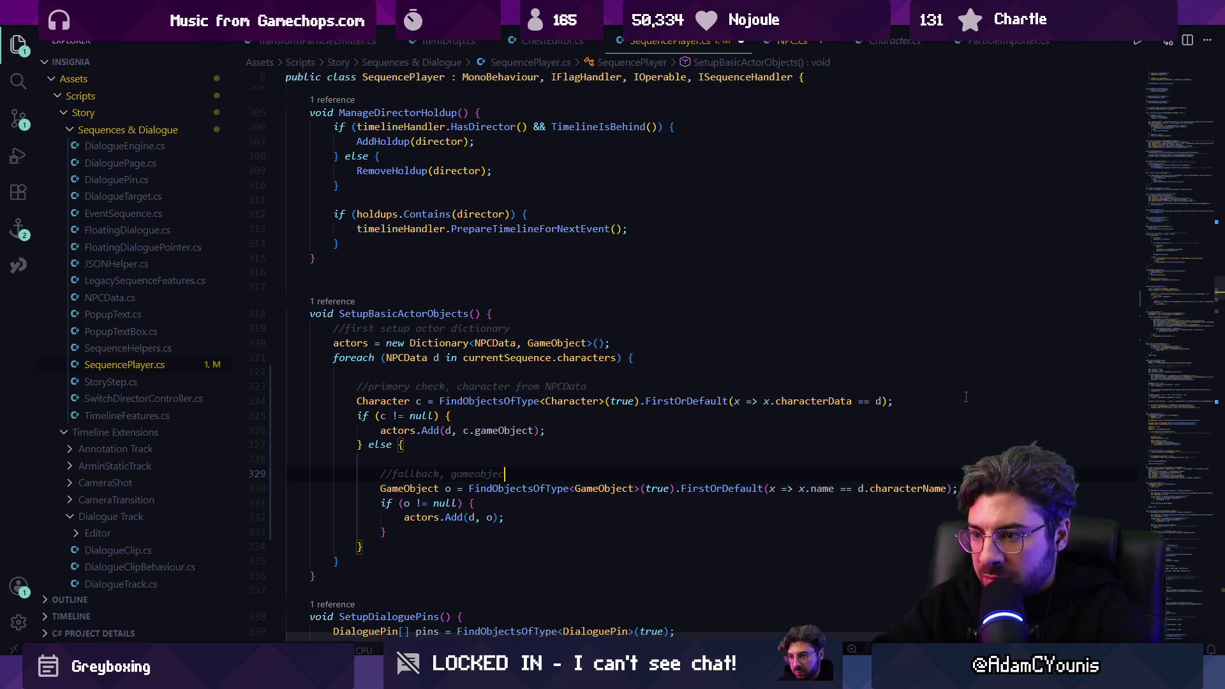
text(named after the character)
key(ctrl+s)
key(alt+Tab)
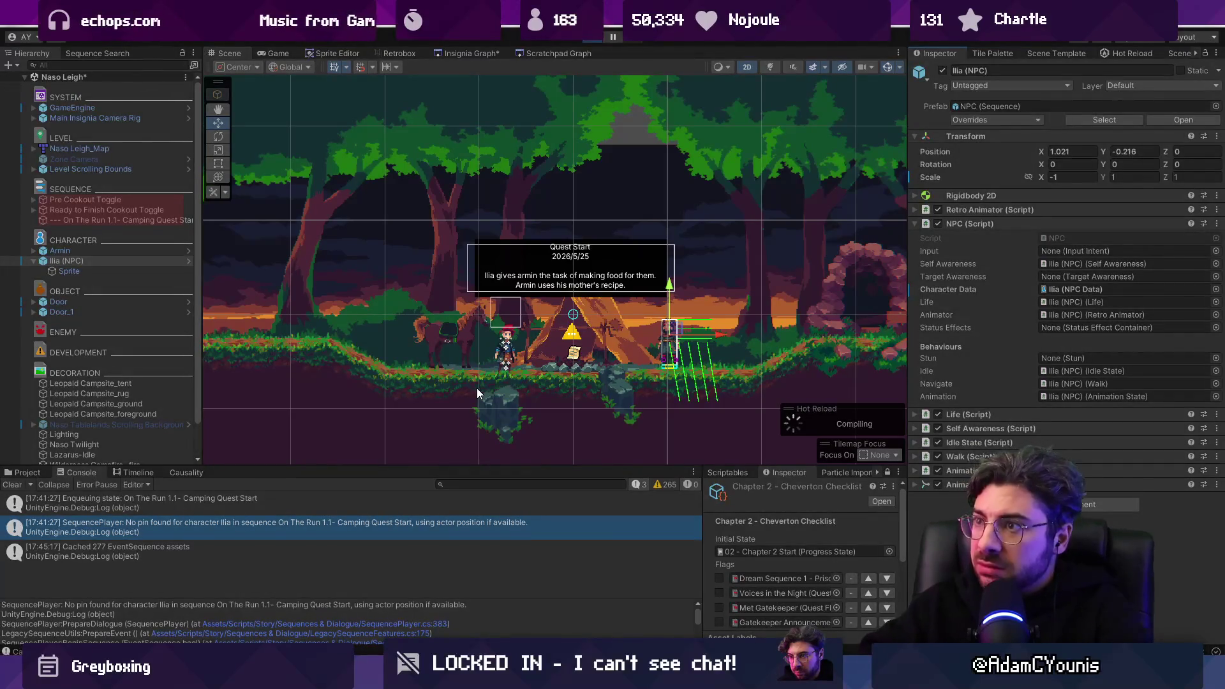
Step: Skip Ilia's dialogue and the Pot of Carrot Stew popup, then run between Armin, the cave and the tent
key(space)
key(space)
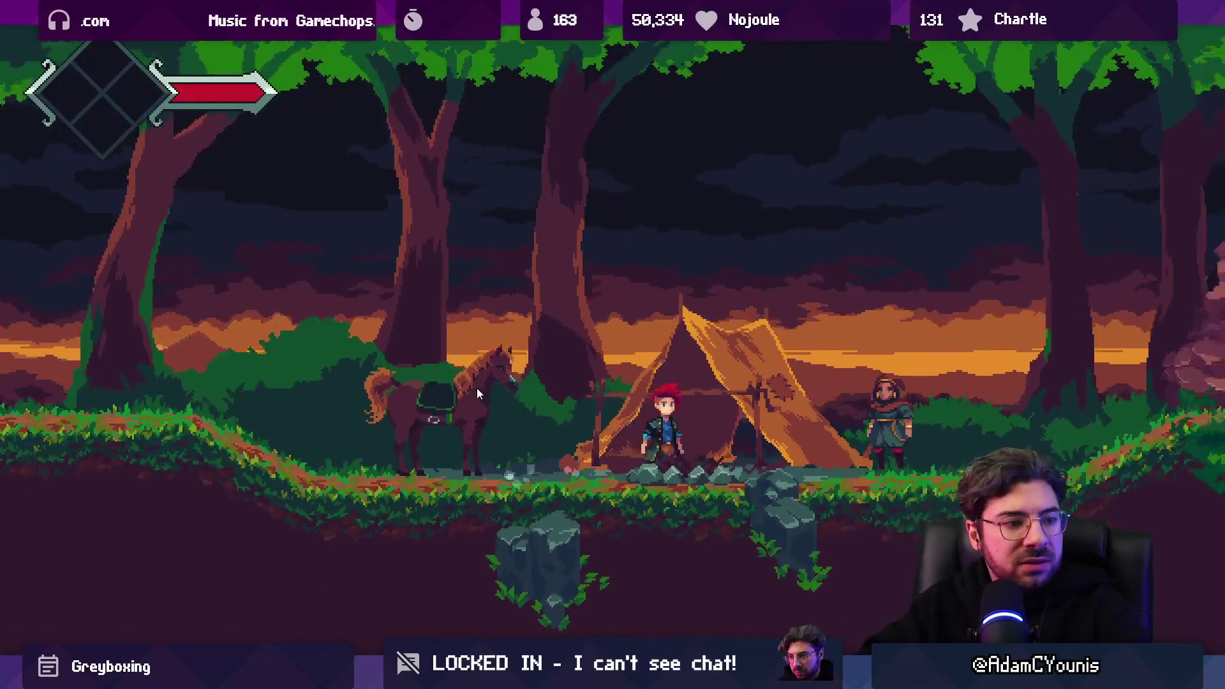
key(space)
key(Right)
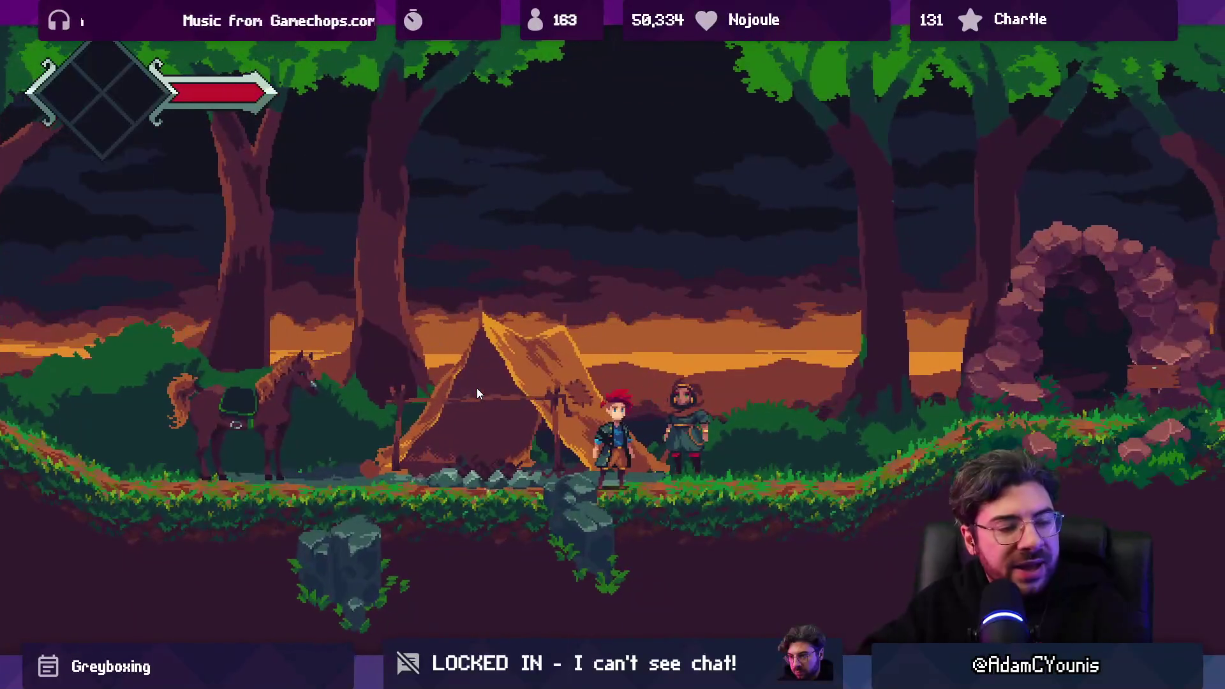
key(Right)
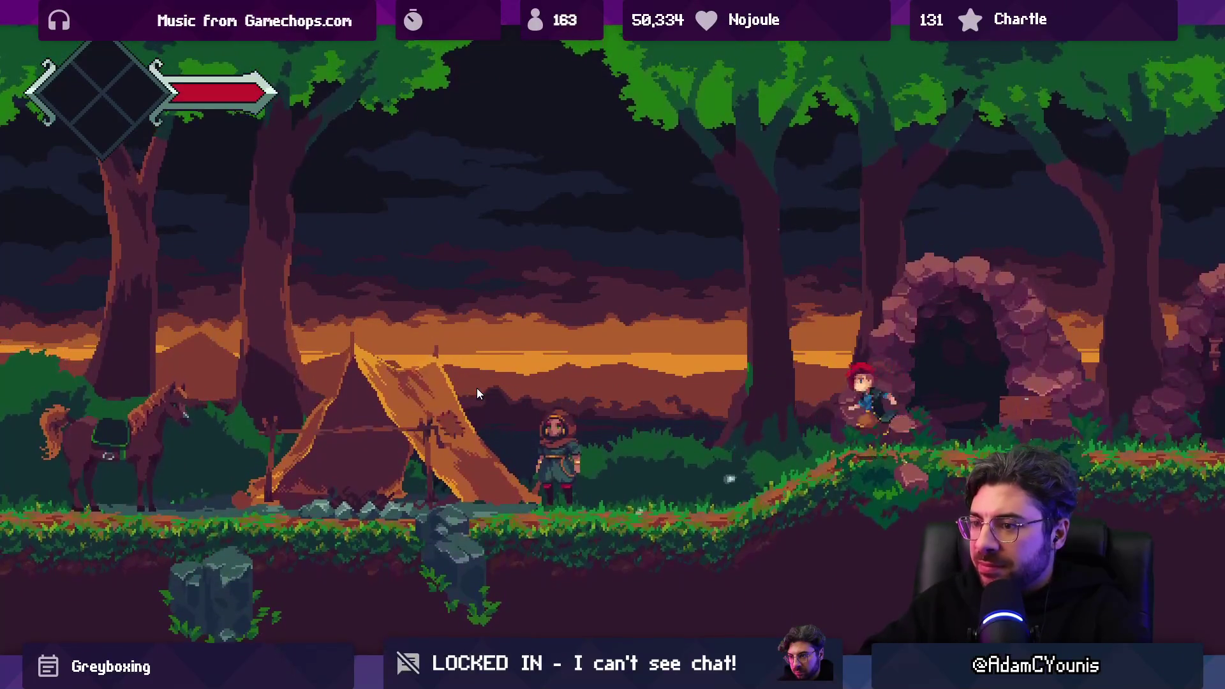
key(Left)
key(Right)
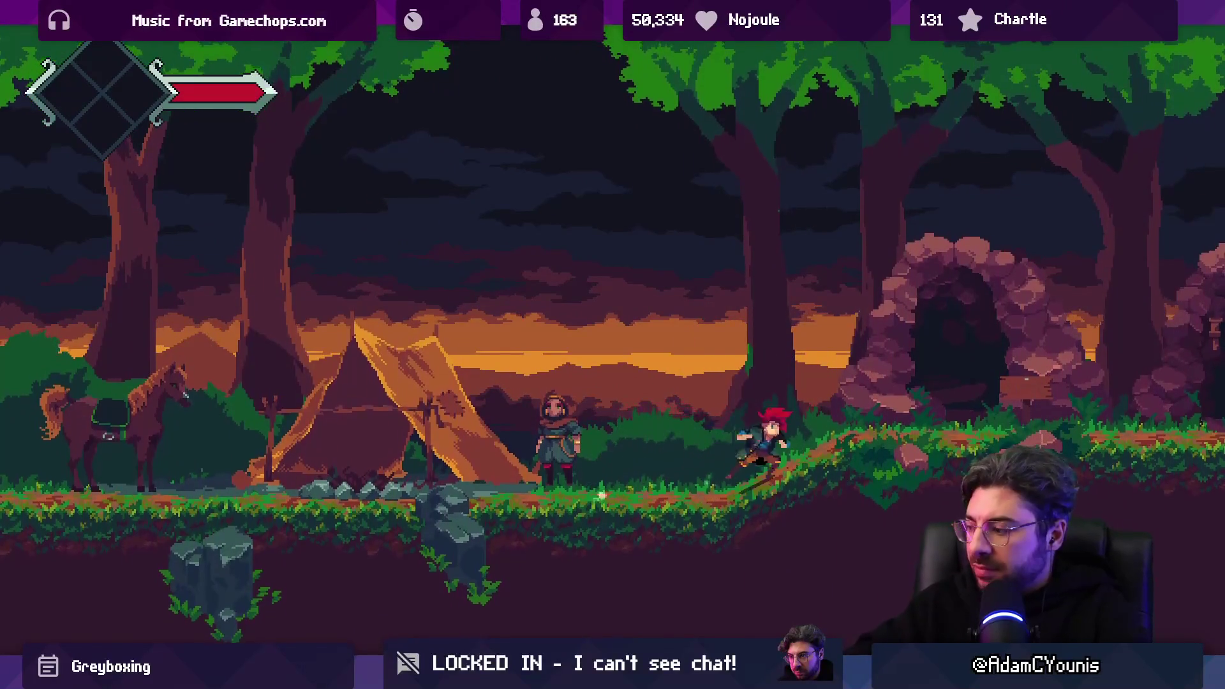
key(Right)
key(Right)
key(Left)
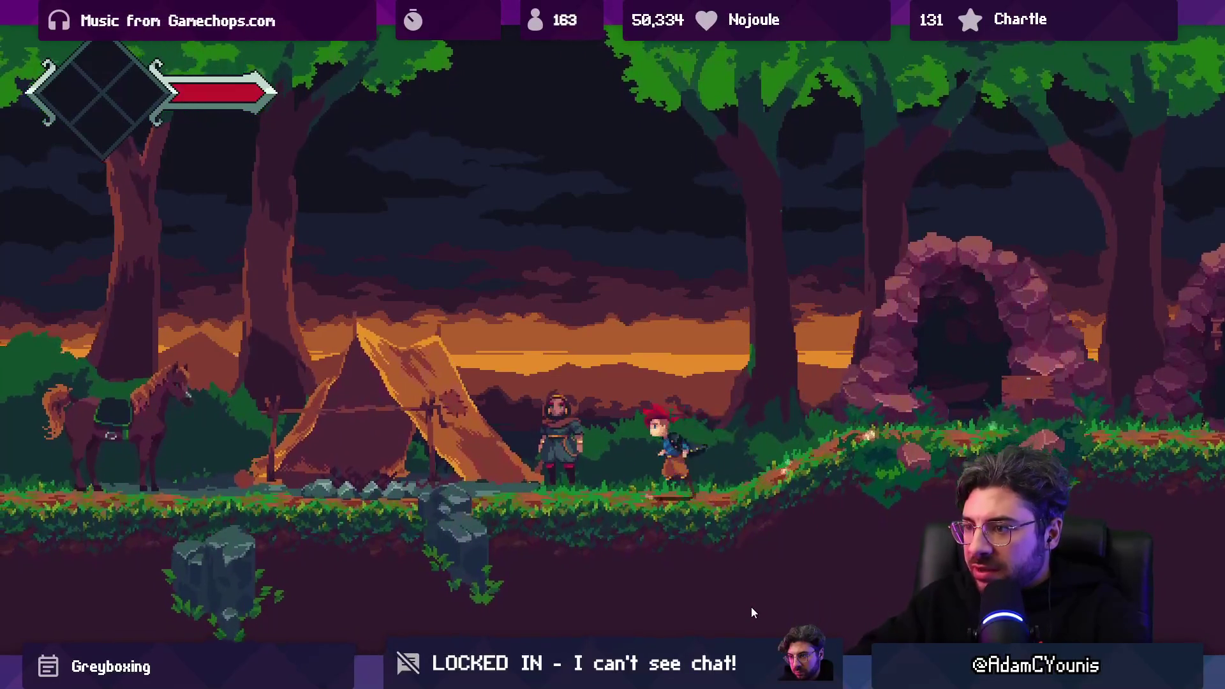
key(Left)
key(Right)
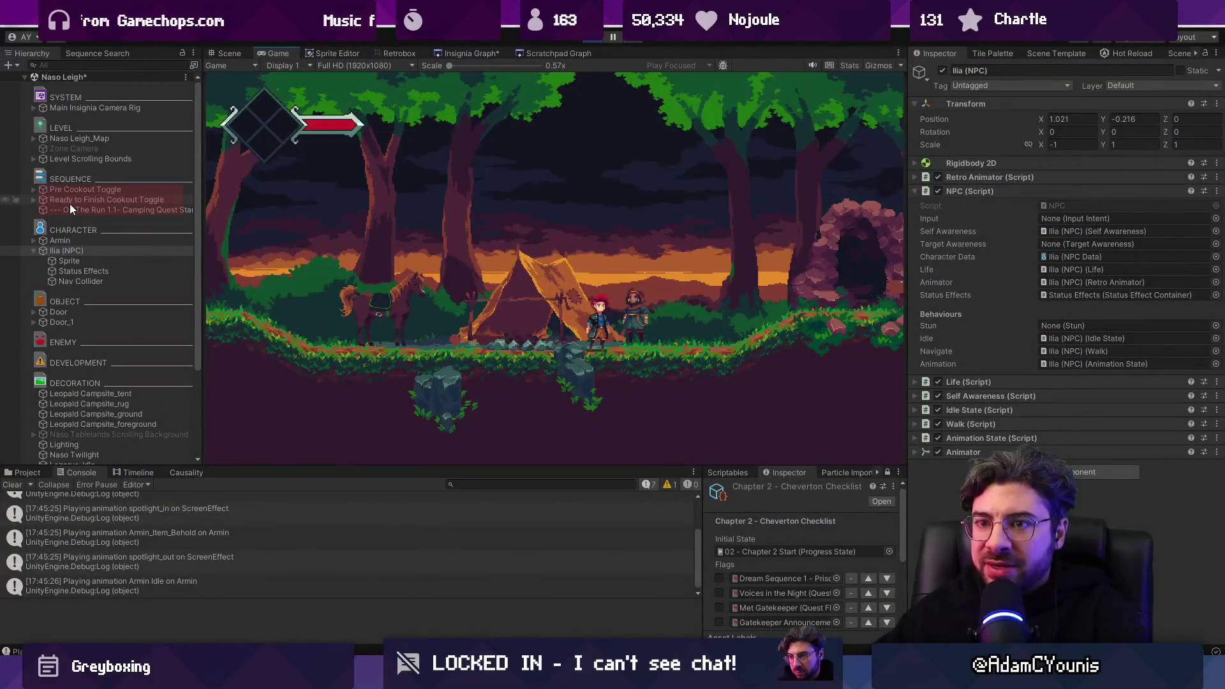
Step: Stop the playtest and move Annotation - Quest Start out of the cookout toggle into DEVELOPMENT
click(70, 204)
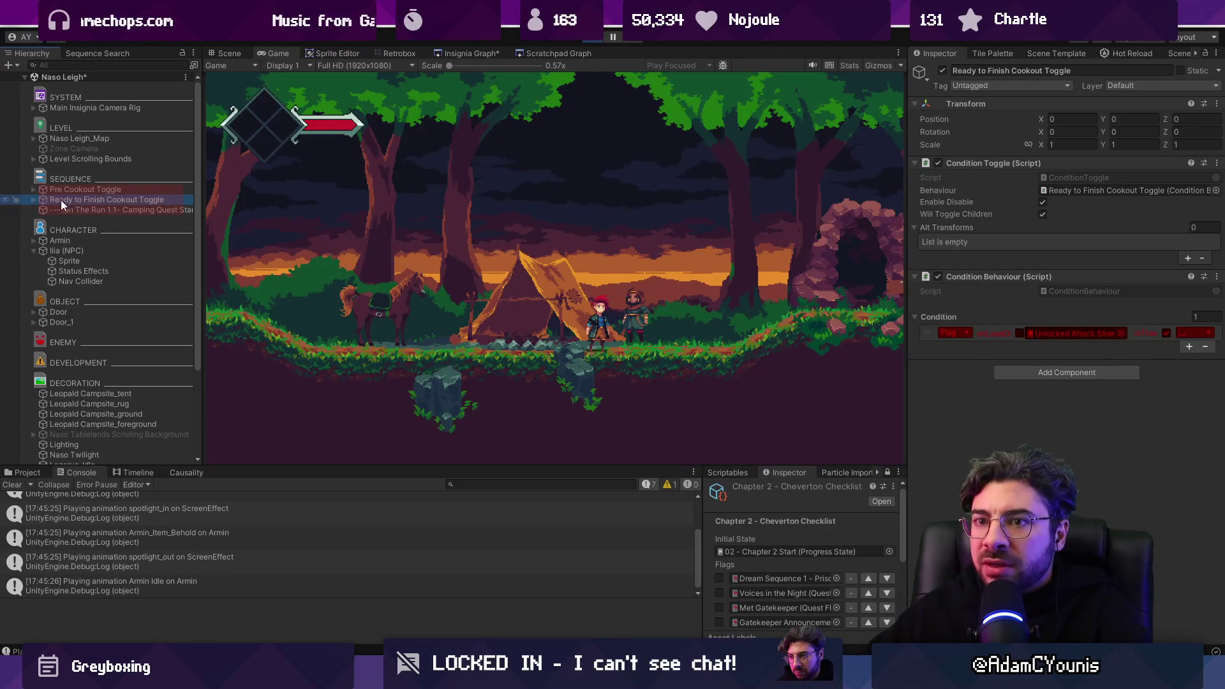
click(82, 207)
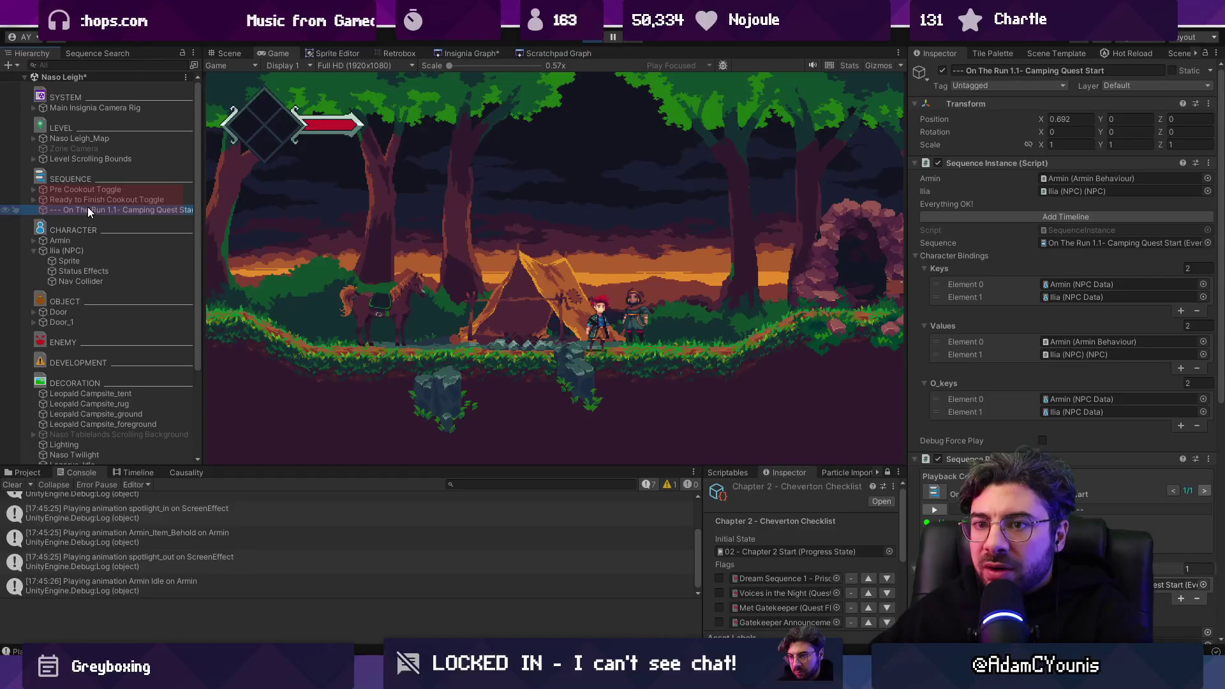
click(588, 38)
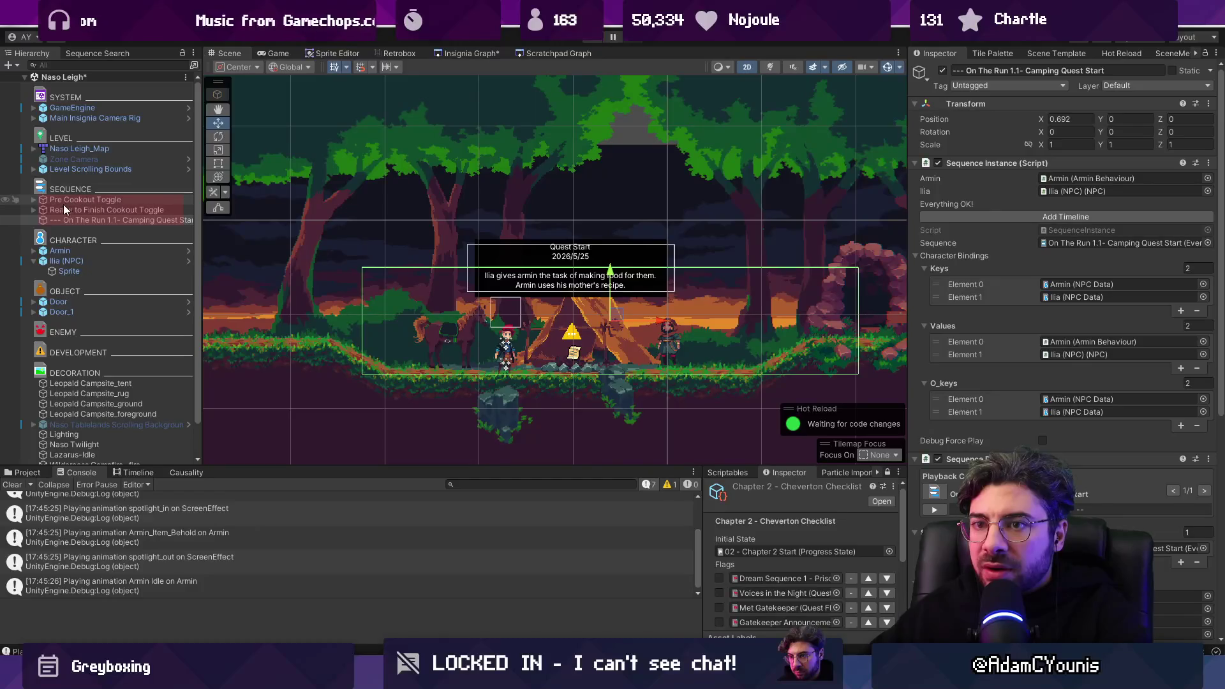
click(59, 220)
click(42, 220)
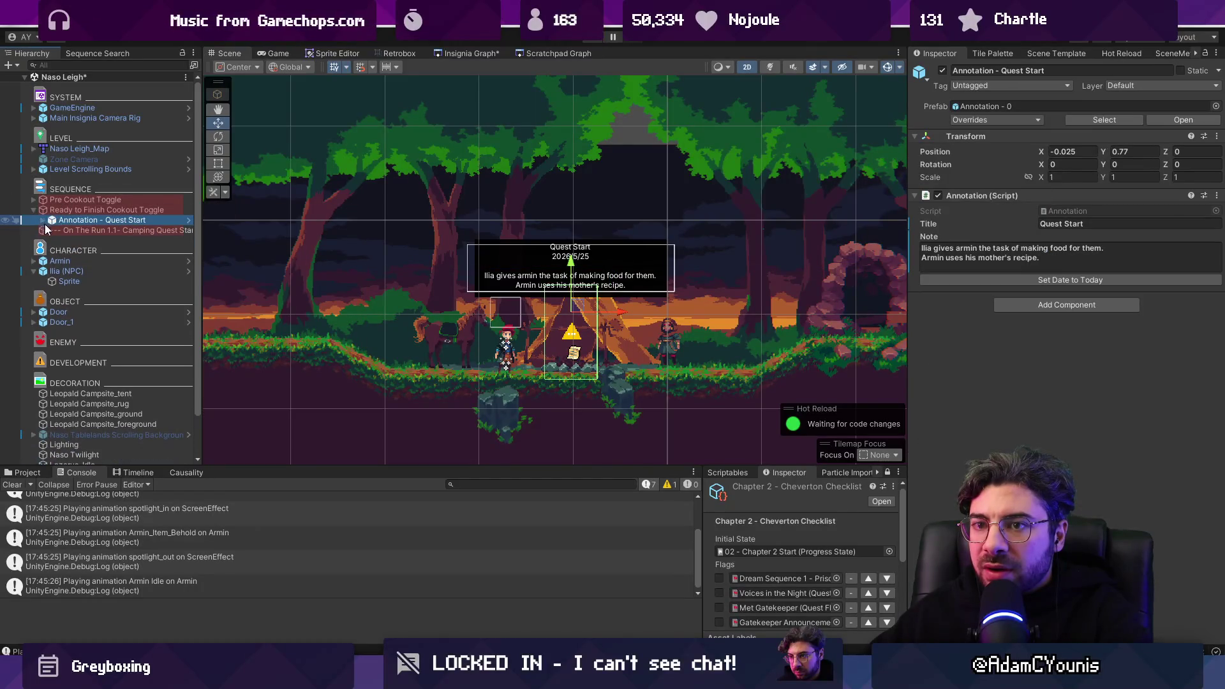
mouse_move(56, 219)
mouse_down()
mouse_move(57, 240)
mouse_move(39, 242)
mouse_move(57, 238)
mouse_up()
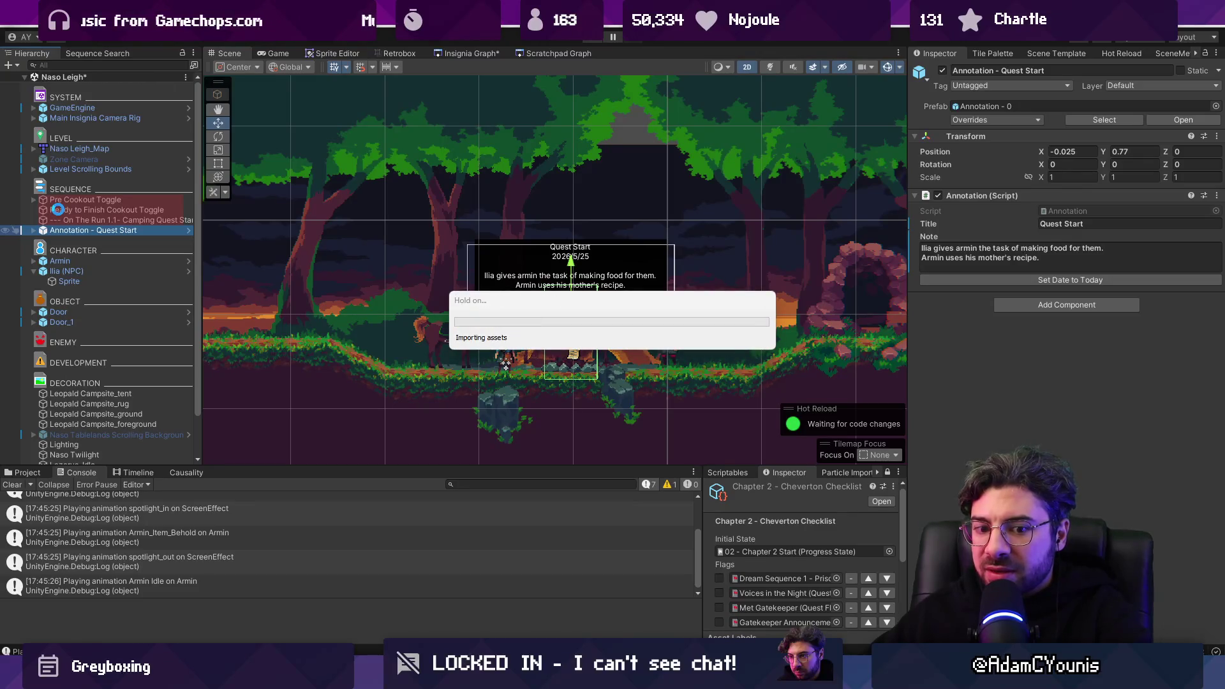
Step: Add Annotation - Quest Start as Element 0 of the cookout toggle's Alt Transforms and start Play
click(59, 213)
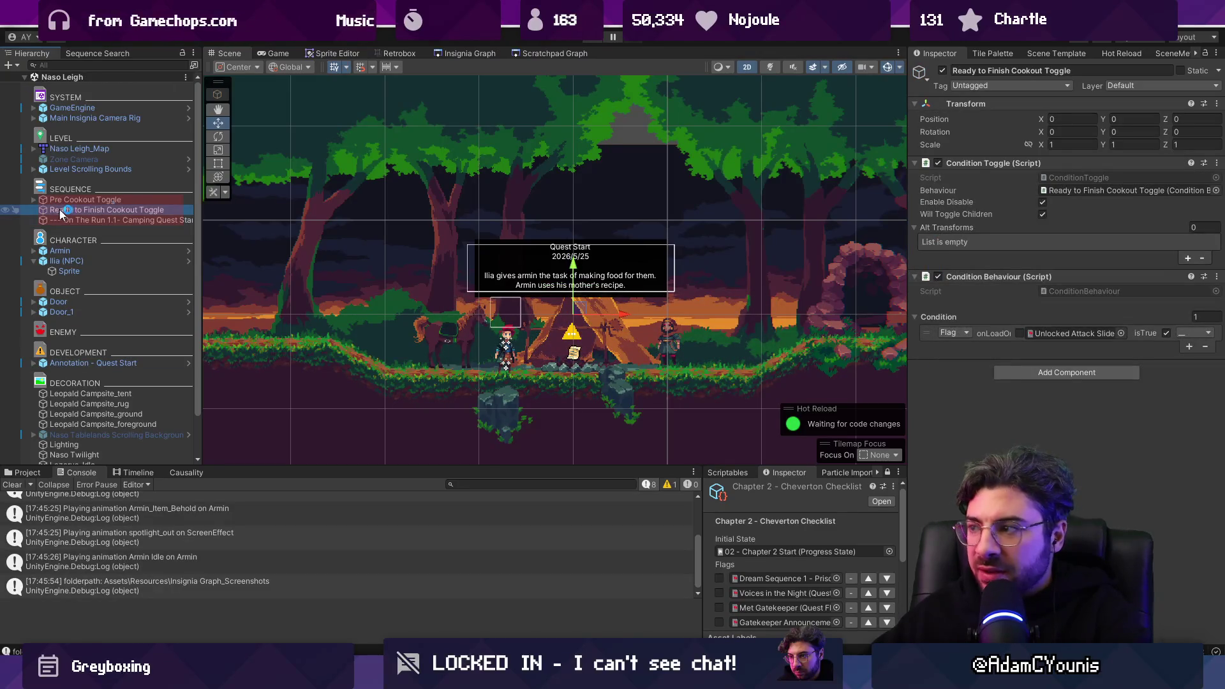
click(1188, 258)
click(1214, 242)
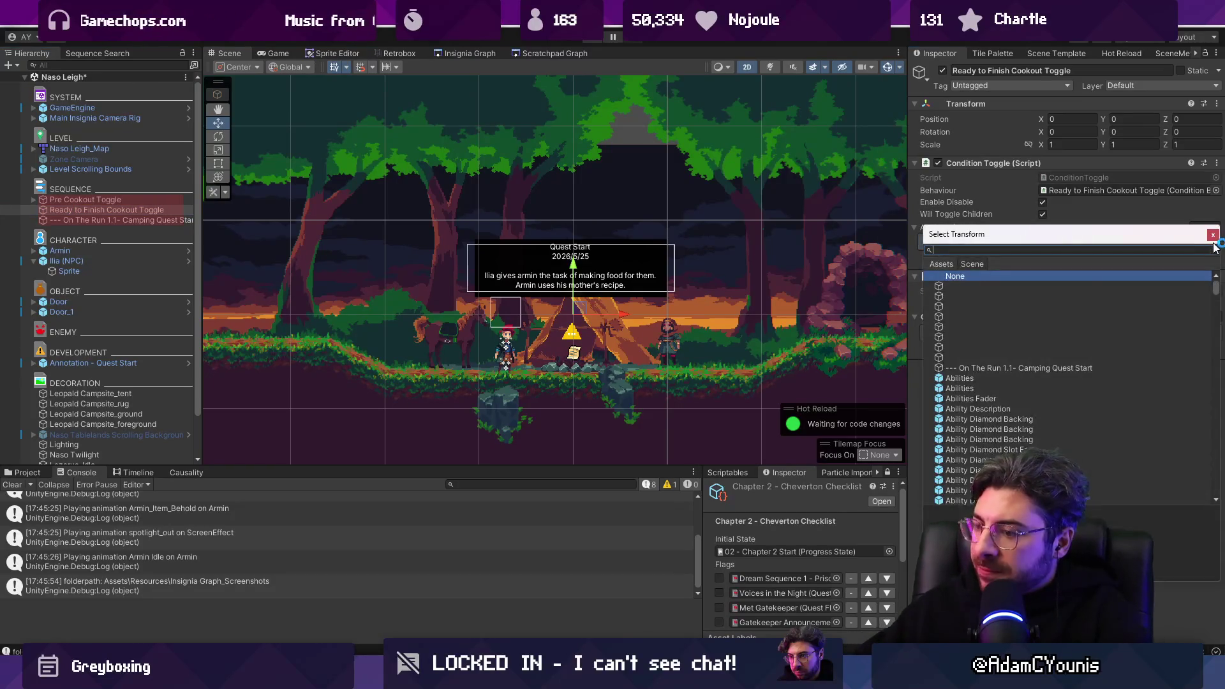
text(annotation)
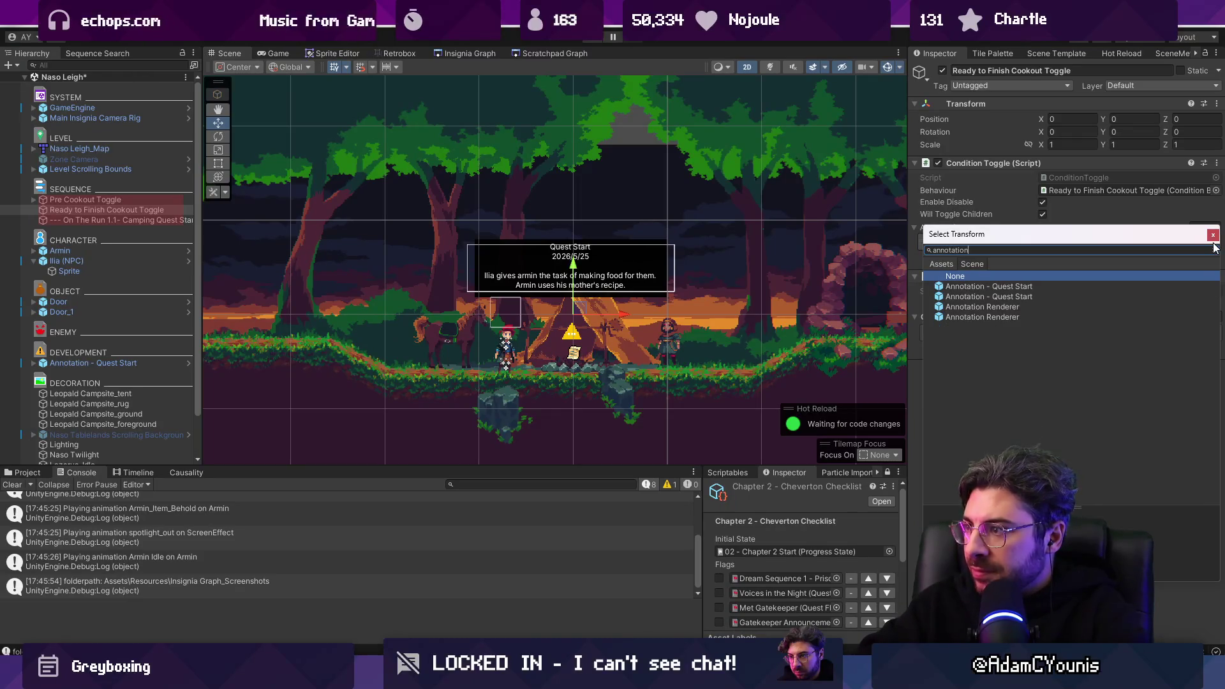
key(Down)
key(Down)
key(Down)
key(Up)
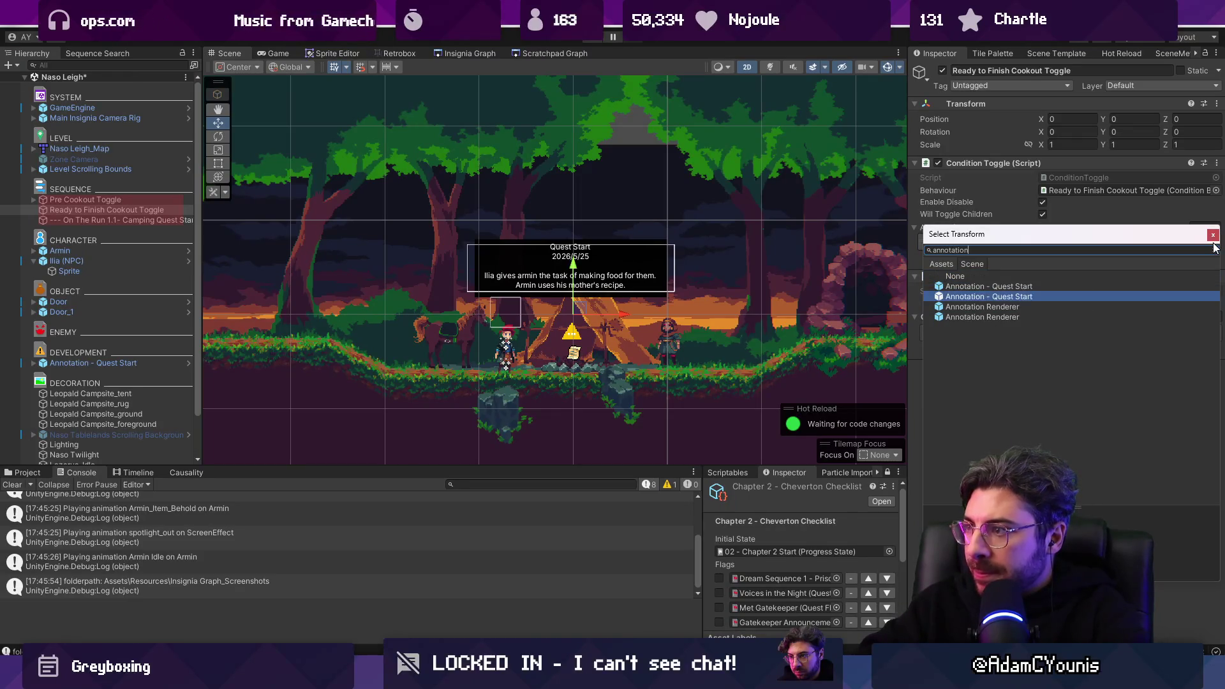
key(Escape)
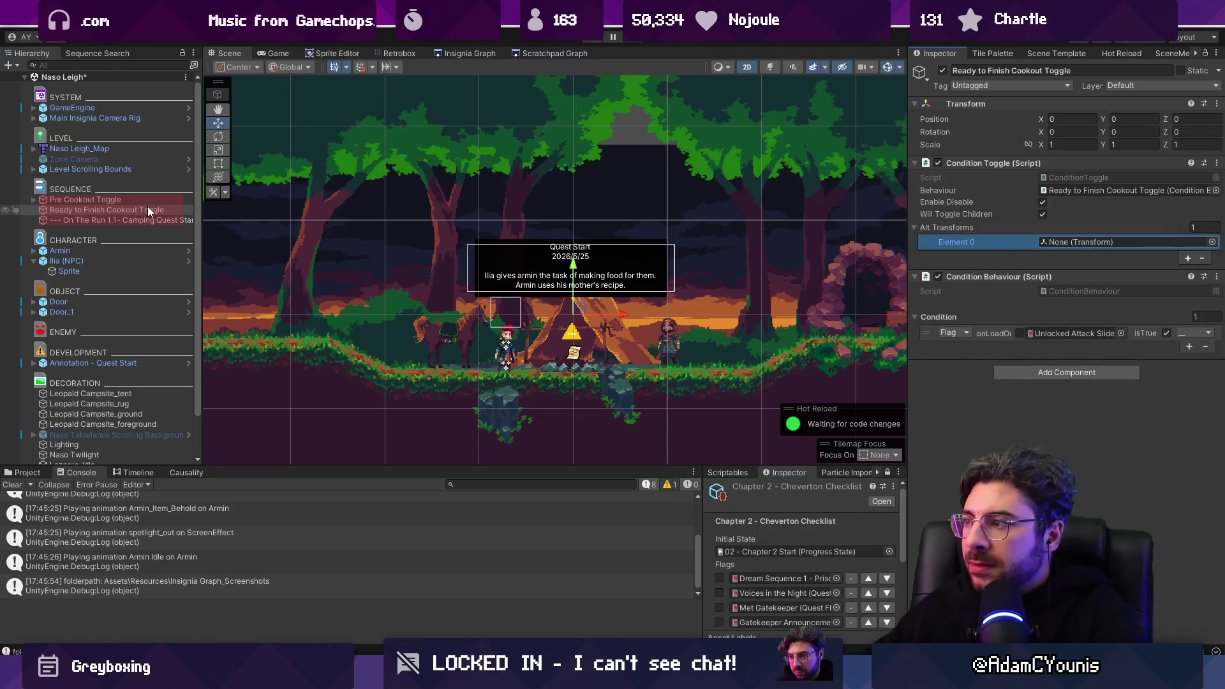
mouse_move(146, 364)
mouse_down()
mouse_move(1039, 306)
mouse_move(1078, 242)
mouse_up()
click(597, 38)
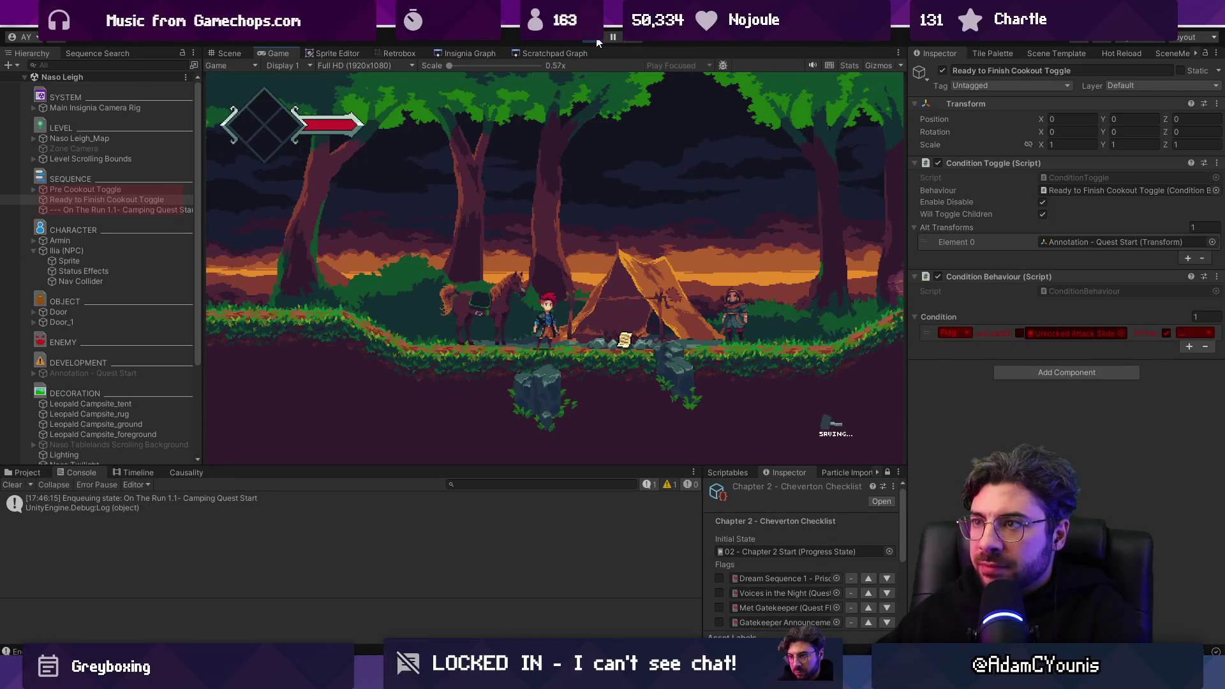
Step: Stop the playtest and insert 'Pre' into the annotation's name, making 'Annotation 1 - Pre Quest Start'
click(597, 38)
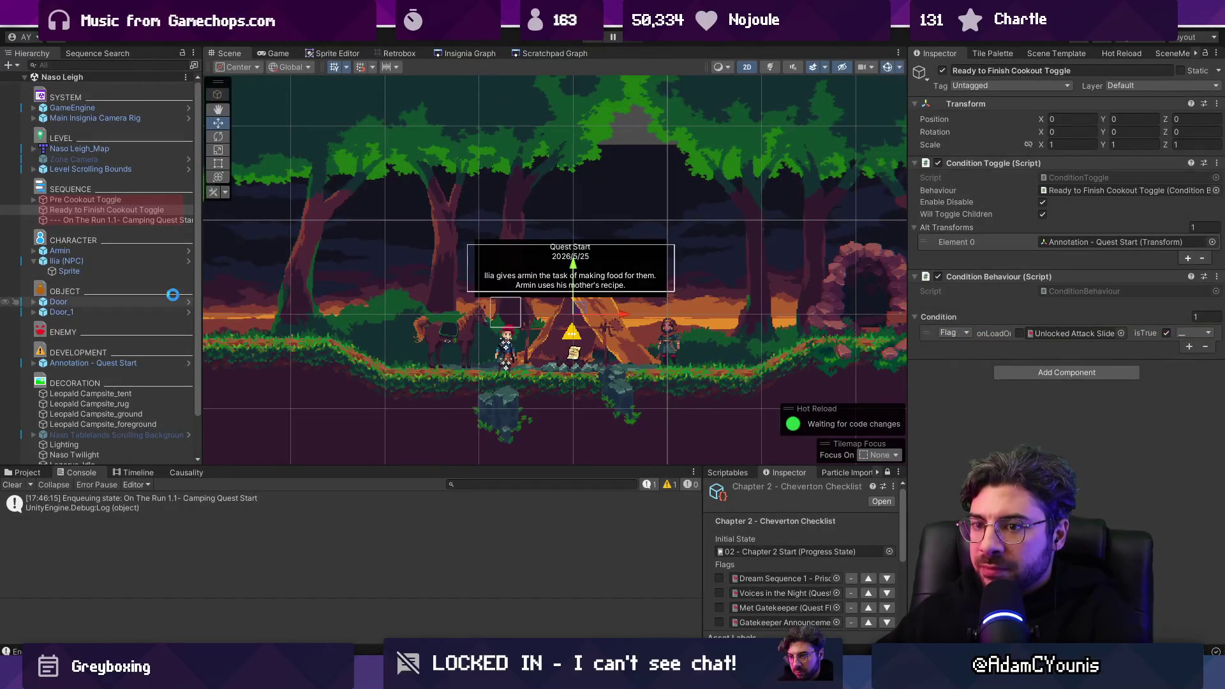
click(128, 363)
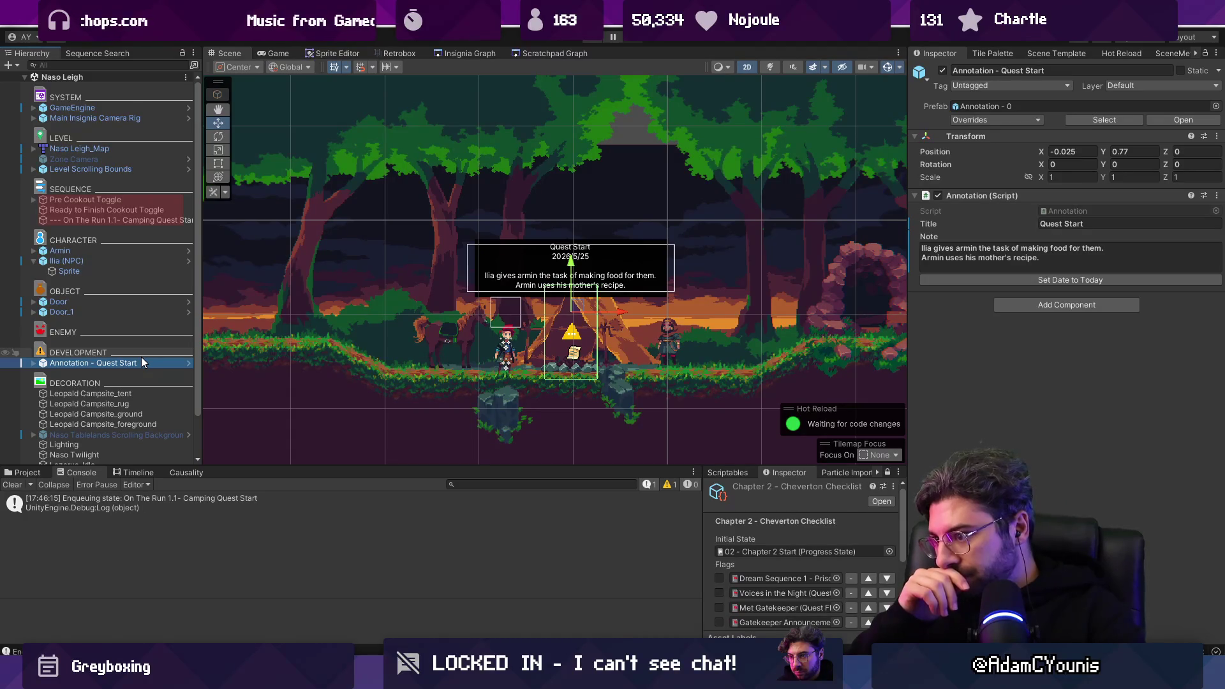
click(89, 352)
click(89, 364)
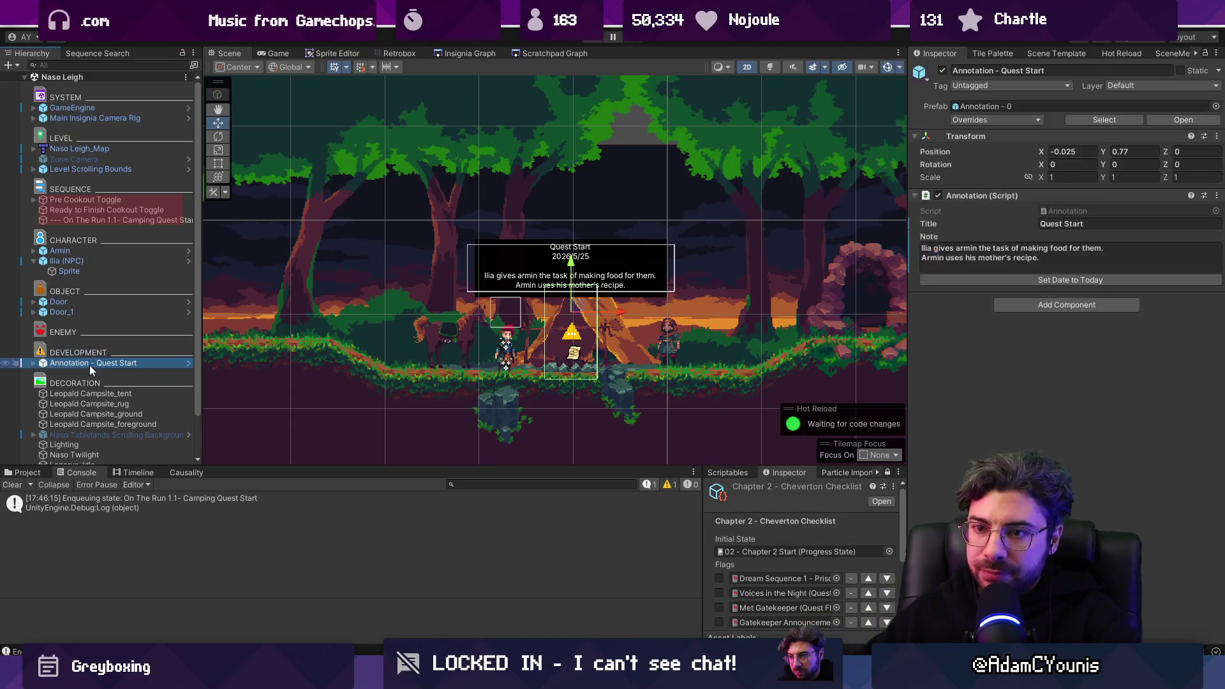
click(139, 362)
key(Left)
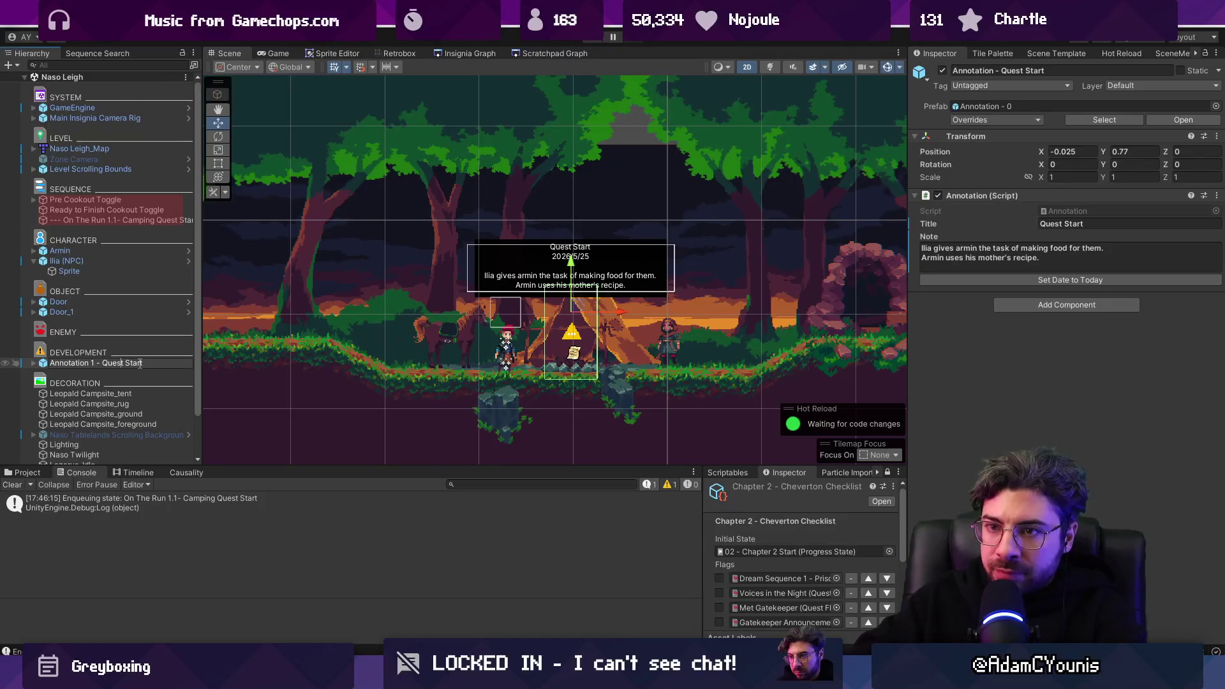
text(Pre)
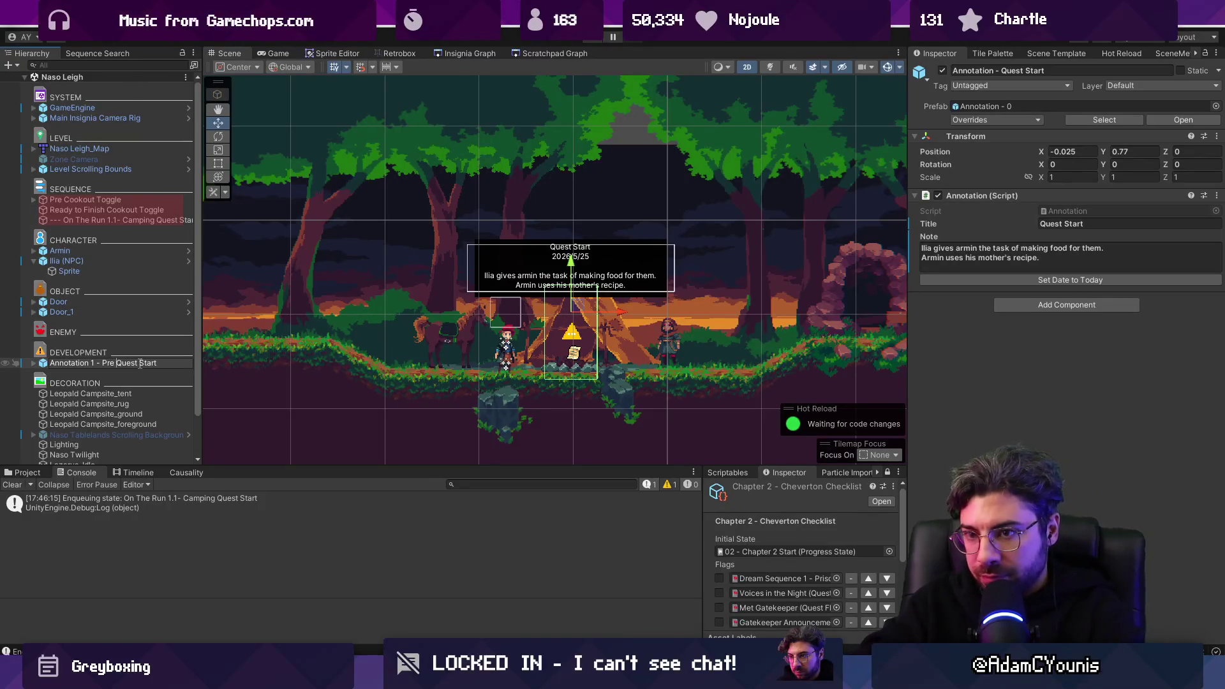
key(Return)
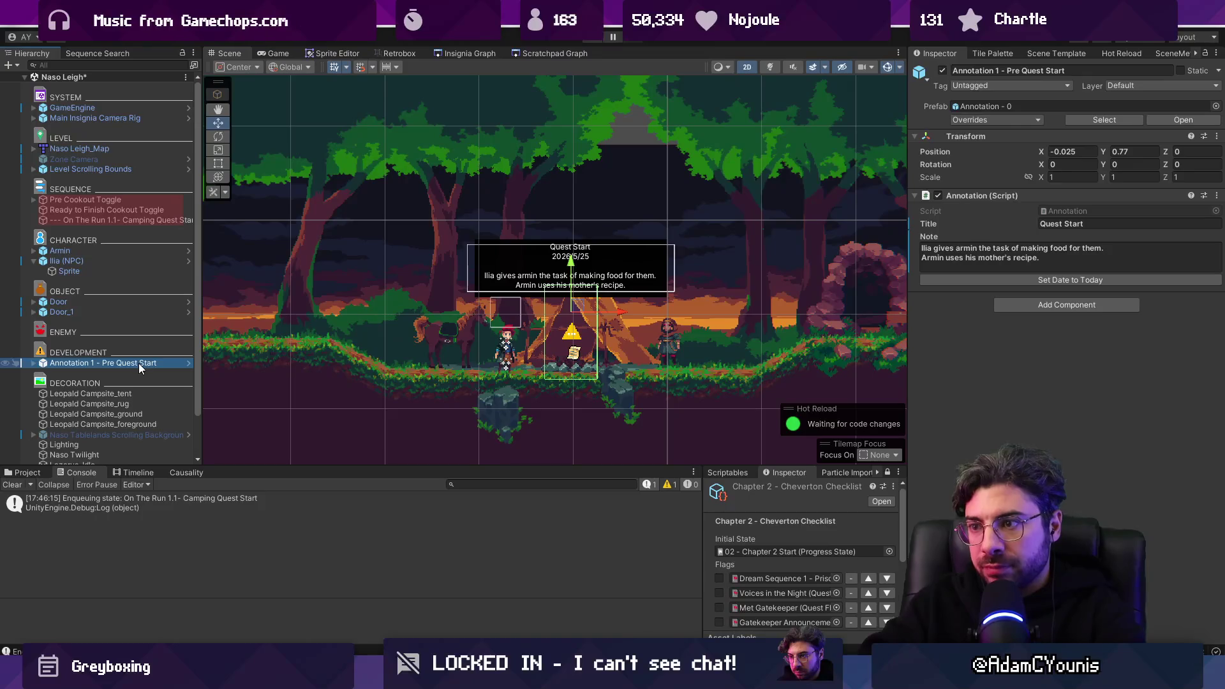
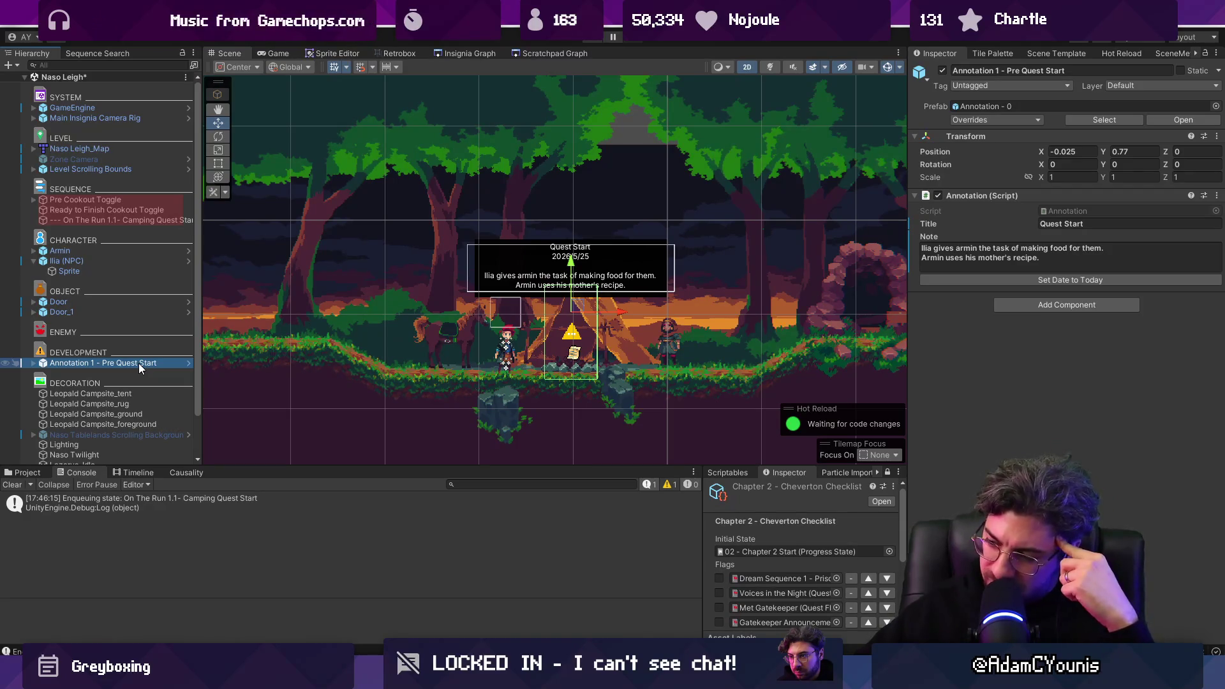
Step: Frame the quest-start annotation, save the Naso Leigh scene and enter Play mode
double_click(139, 362)
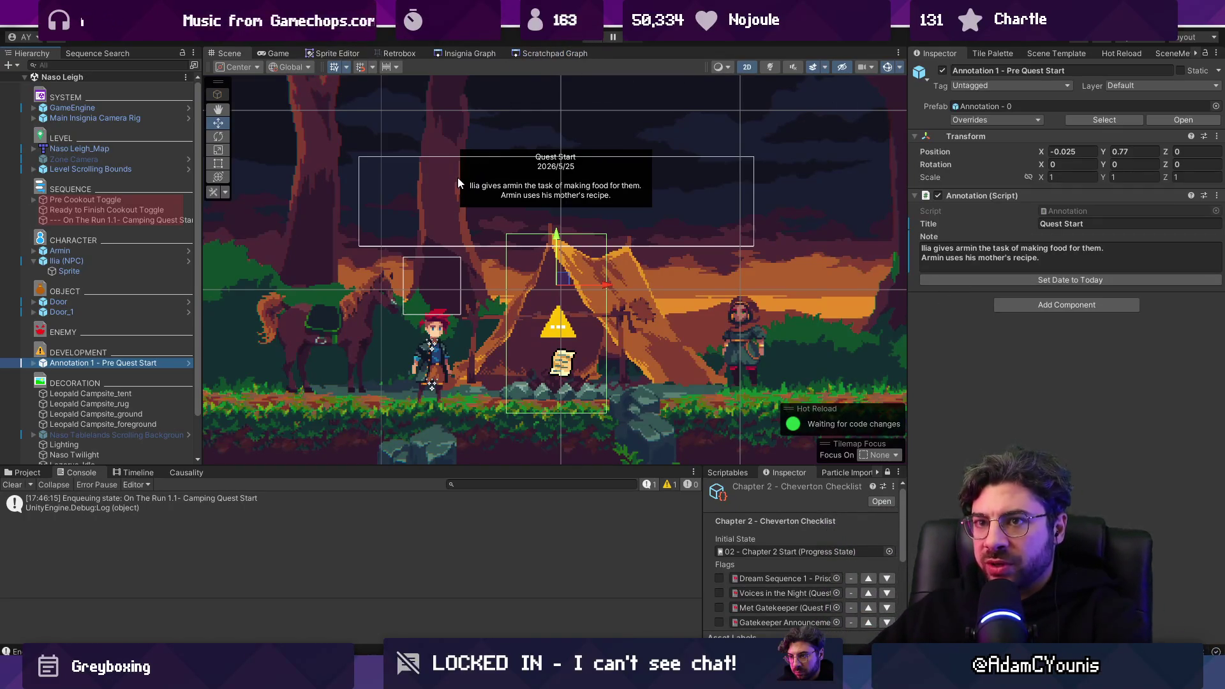
scroll(457, 177, down, 2)
key(ctrl+s)
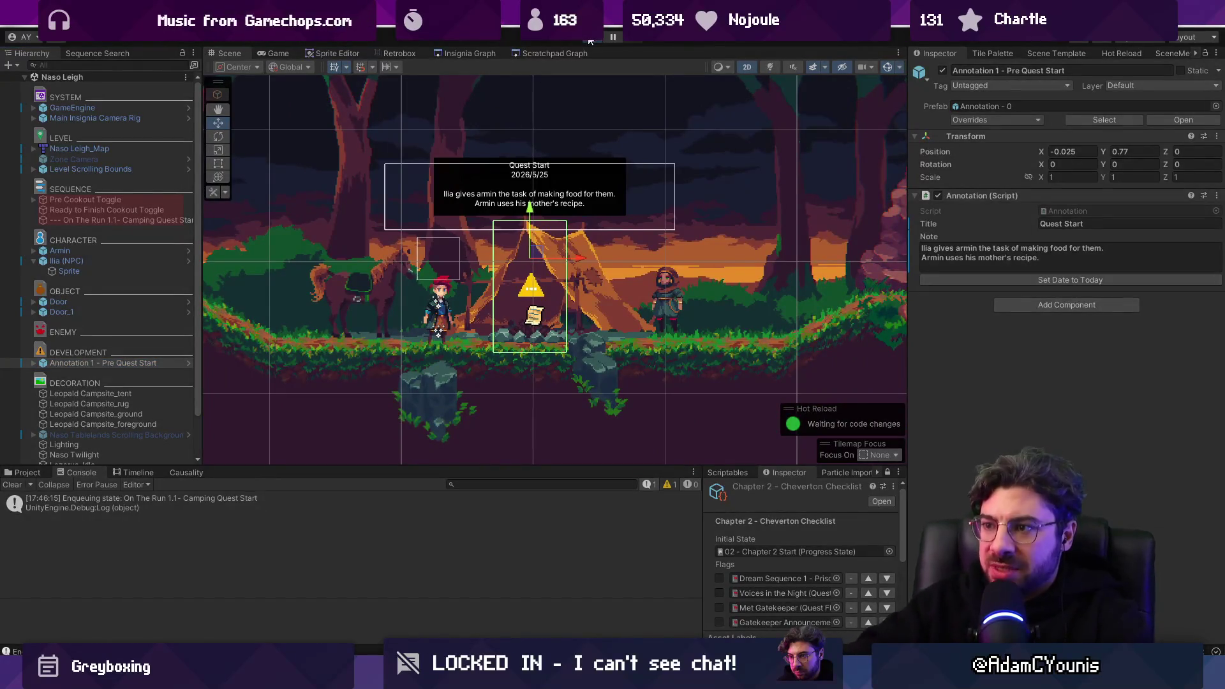
click(590, 39)
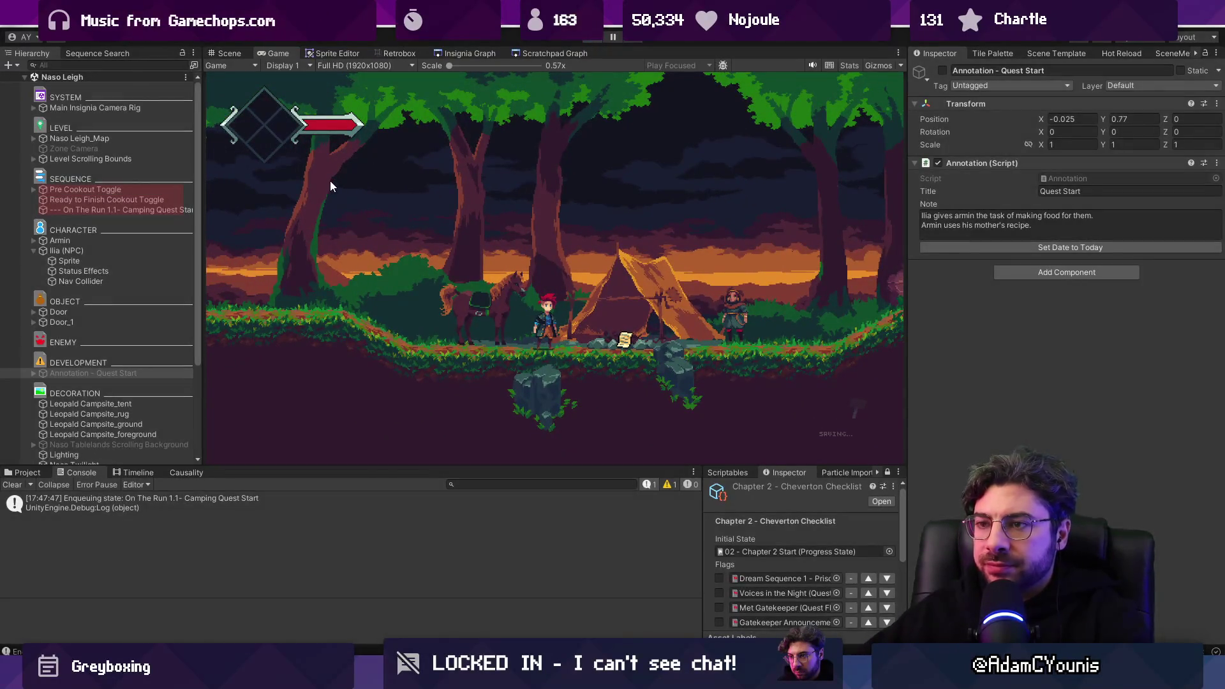
Step: Move Ilia left beside the tent to Position X 0.44
key(ctrl+1)
click(599, 299)
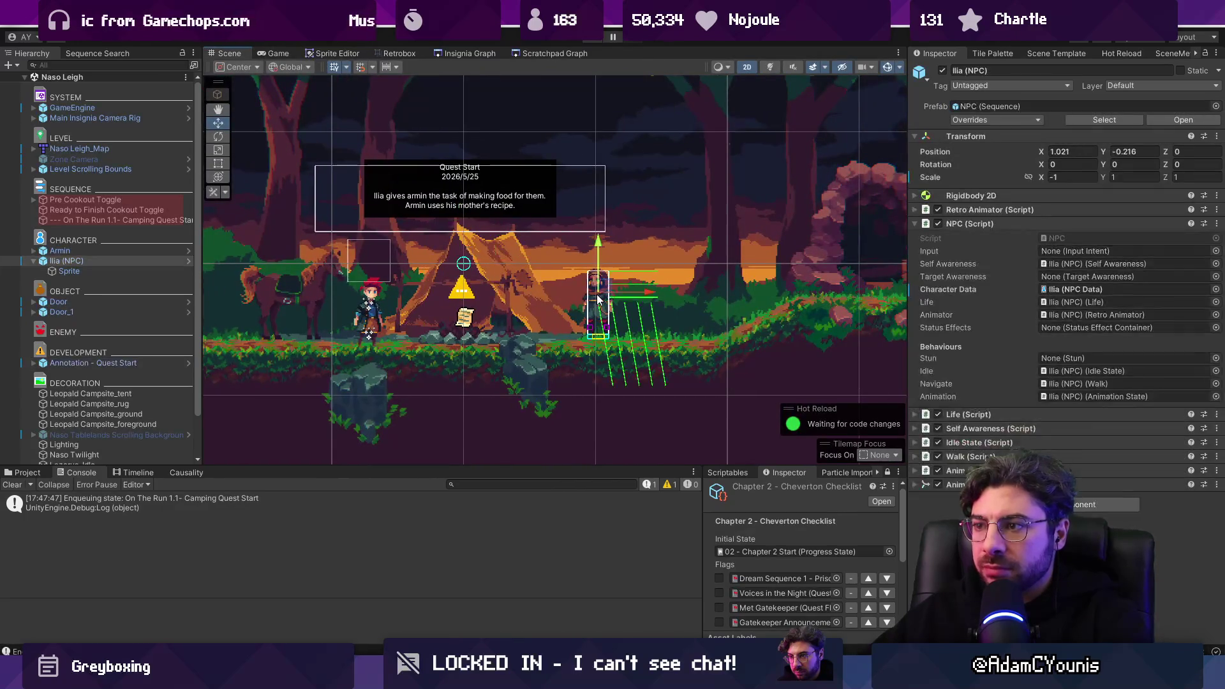
drag(648, 299, 572, 297)
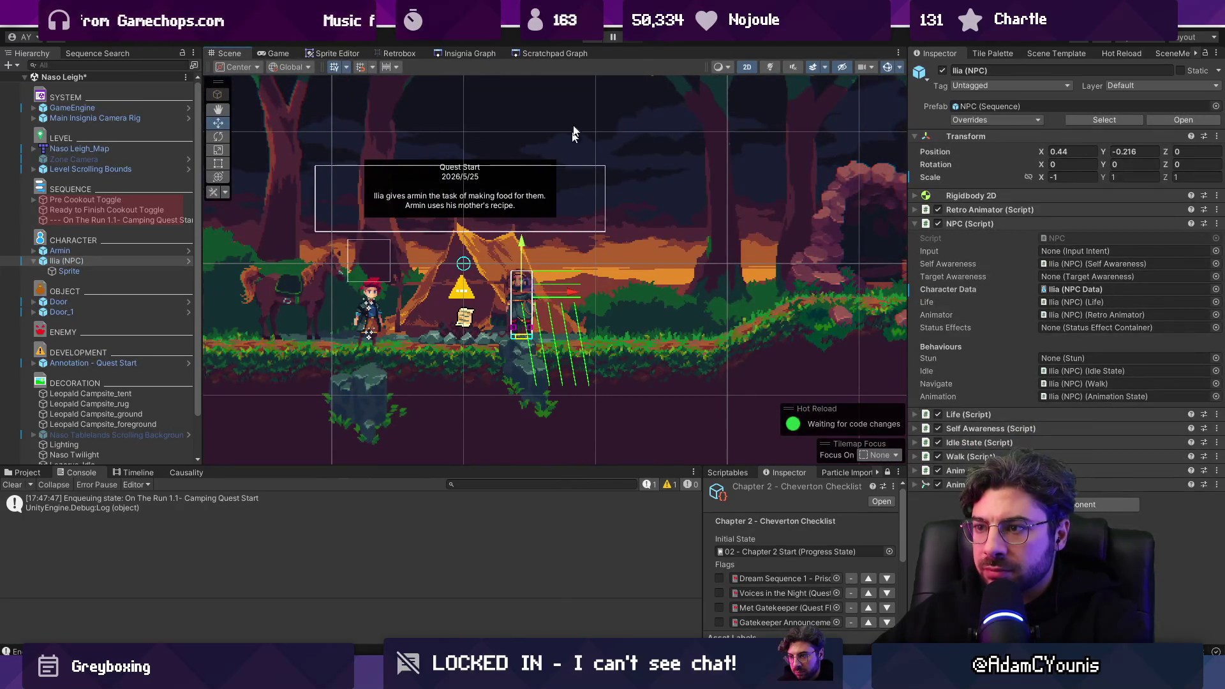
Step: Replay the opening dialogue, running Armin right toward the cave and back left
key(ctrl+2)
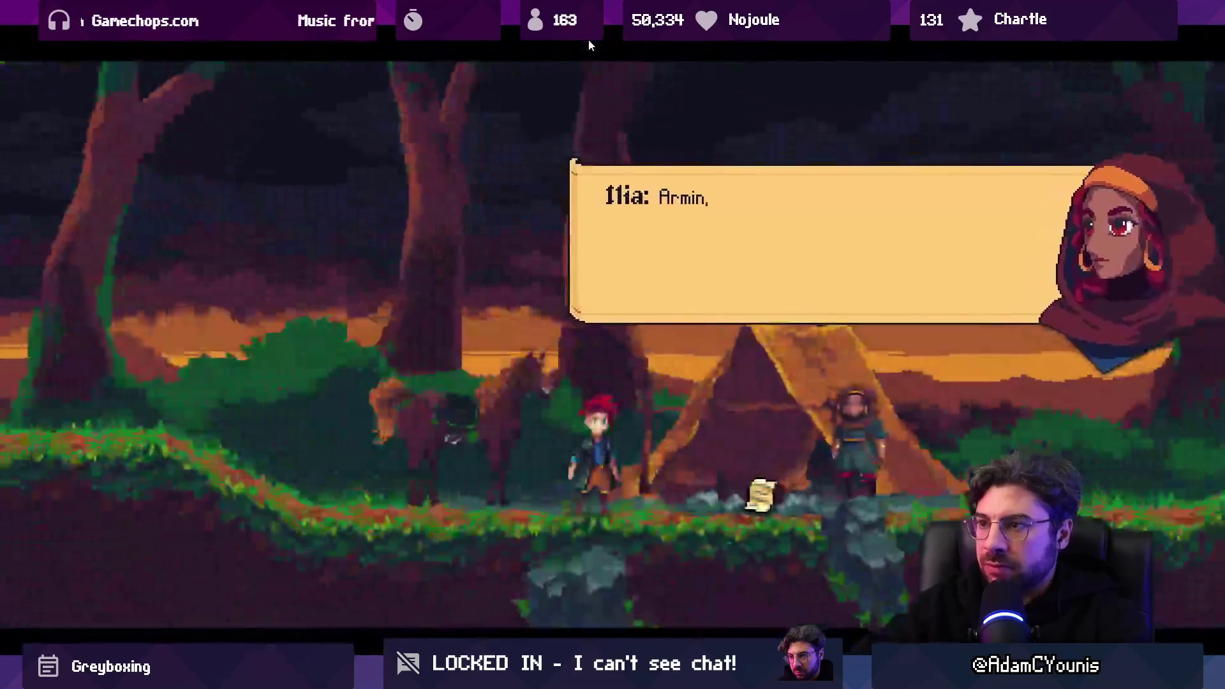
key(shift+space)
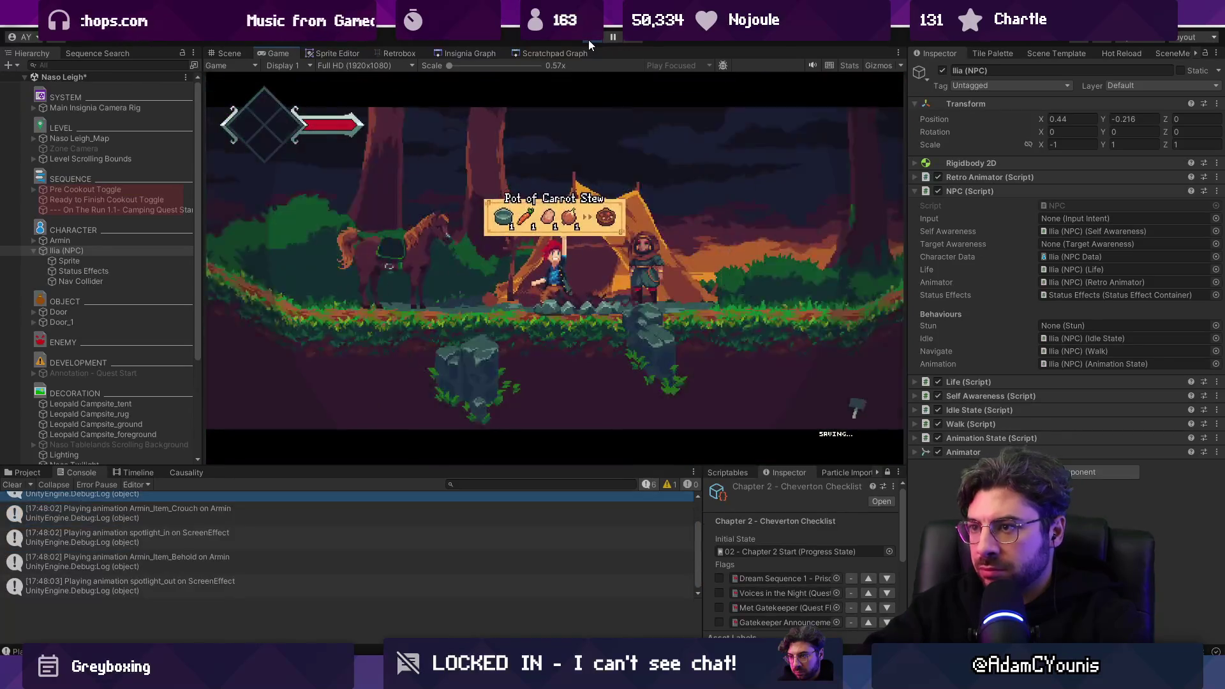
key(d)
key(space)
key(d)
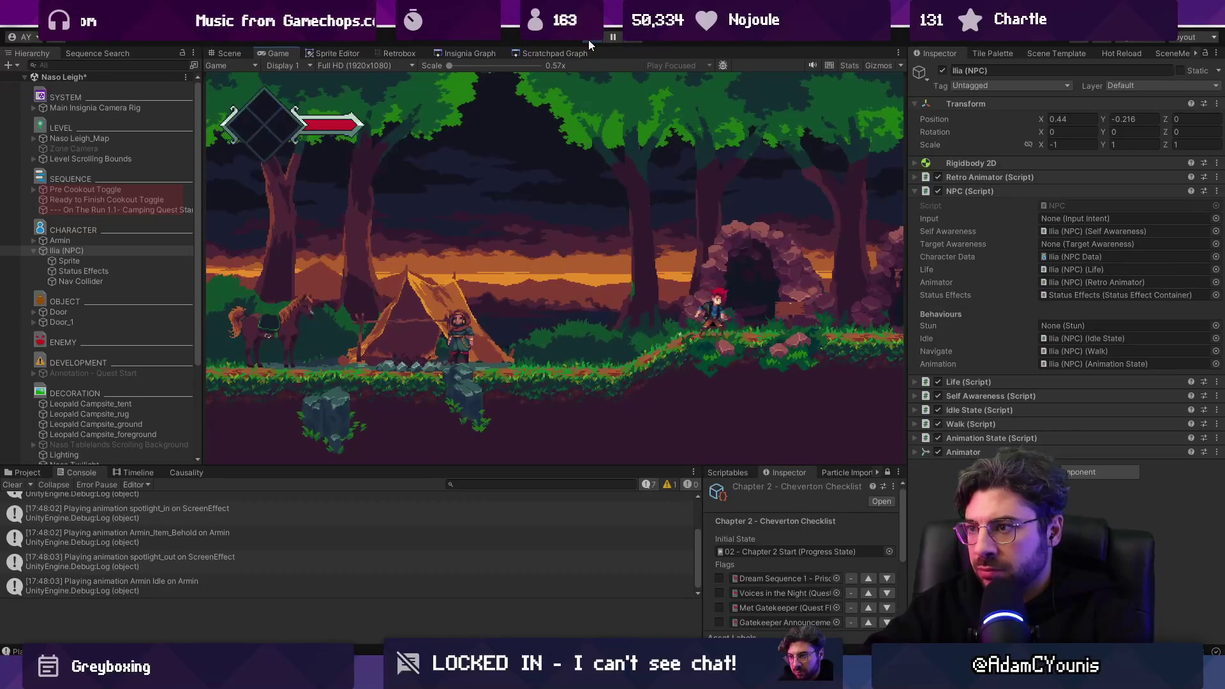
key(a)
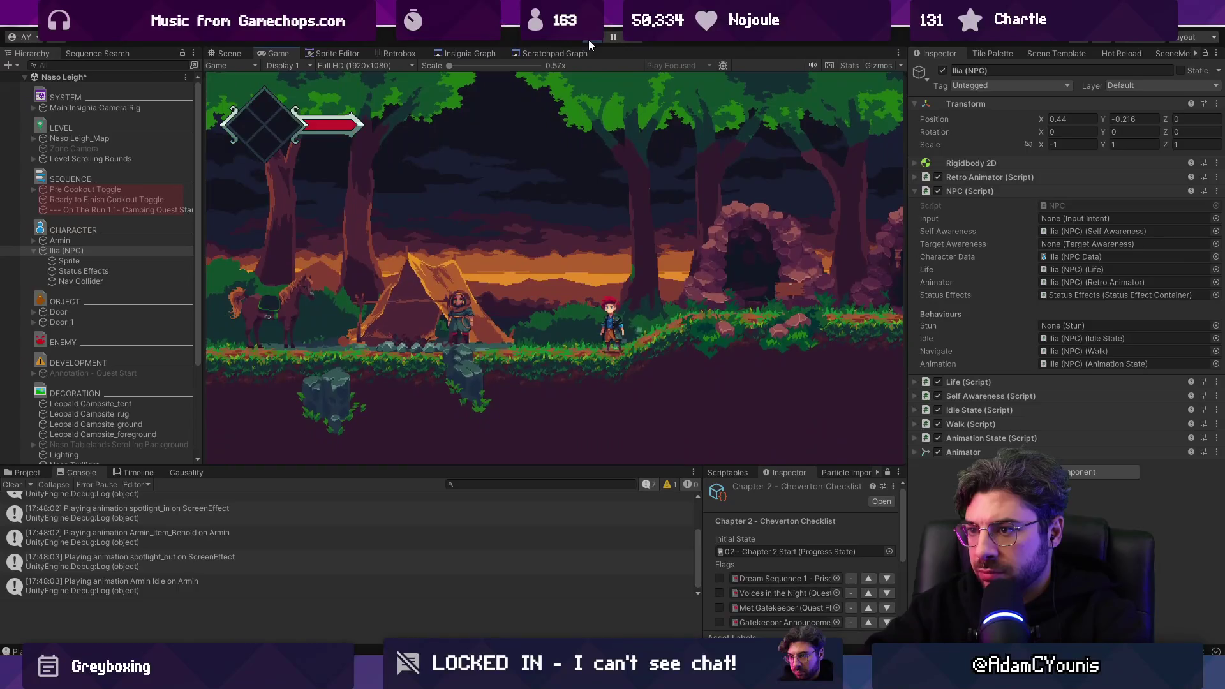
key(grave)
Step: Filter the debug console's Set commands and run 'Give Cooked Food to Ilia Boolean'
text(set )
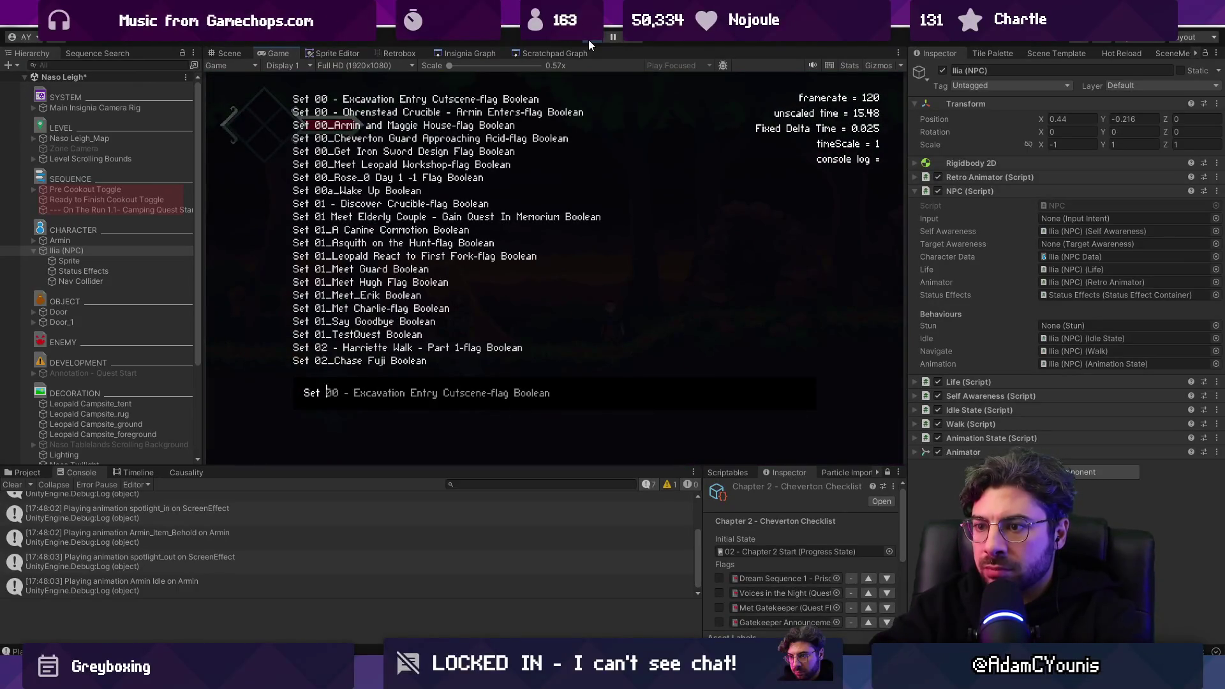
text(Return)
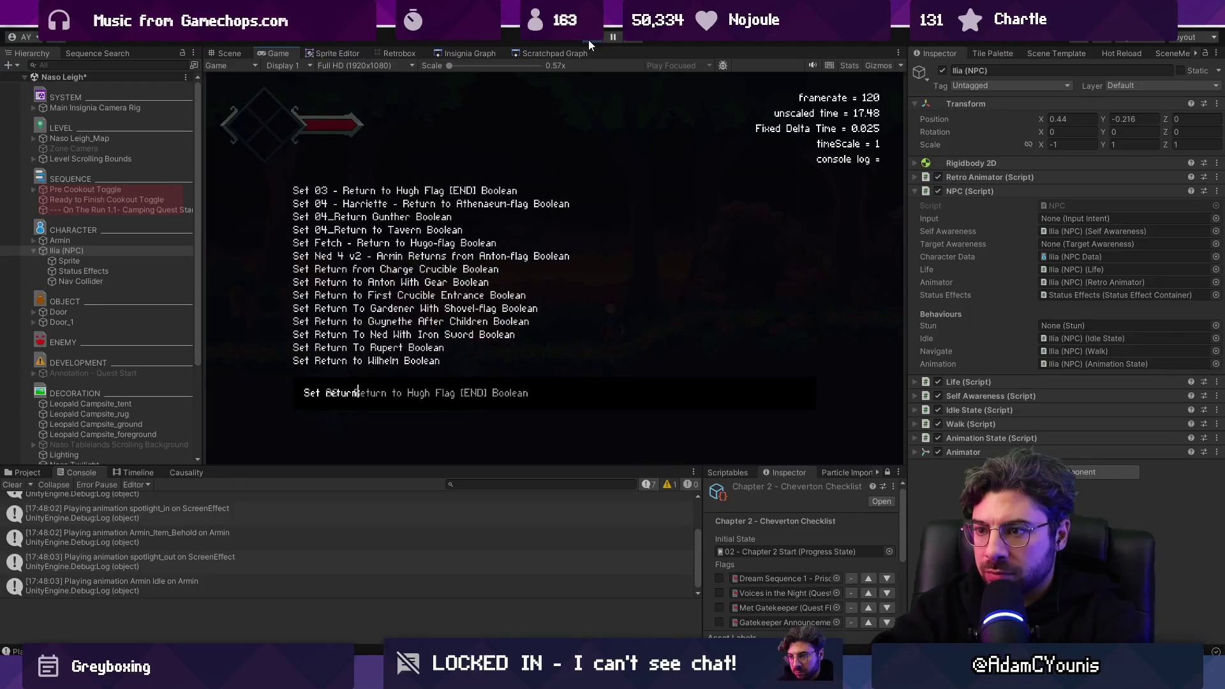
text( to)
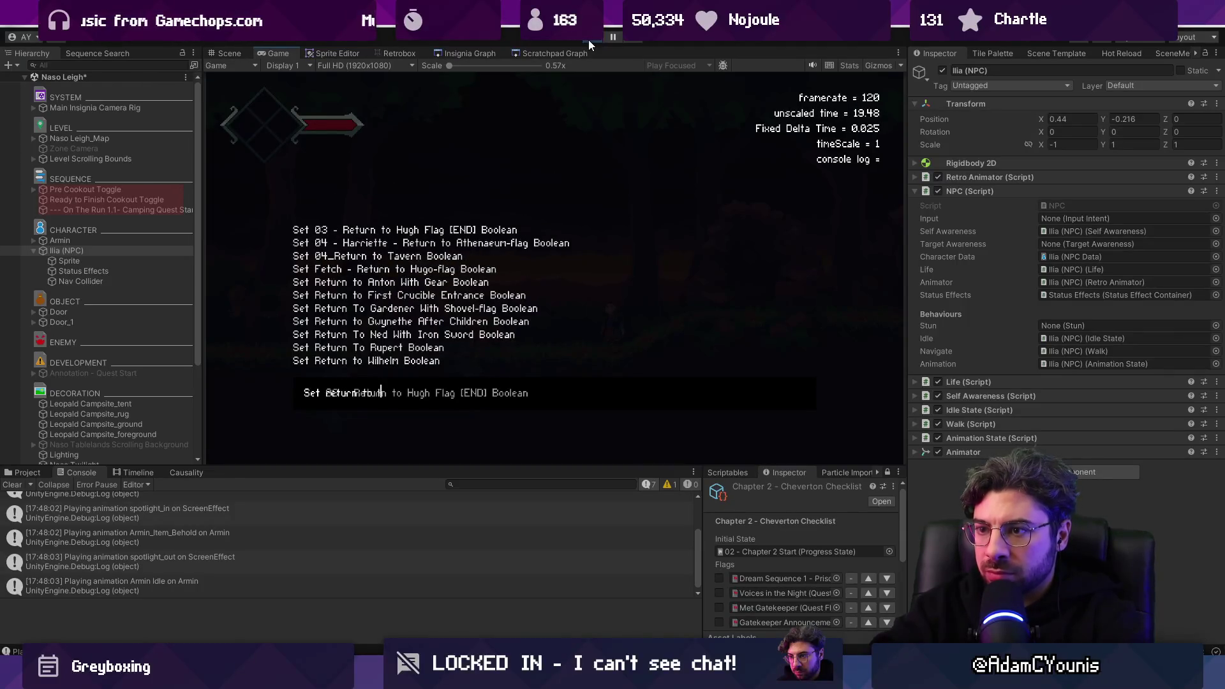
key(shift+Left)
key(shift+Left)
key(shift+Left)
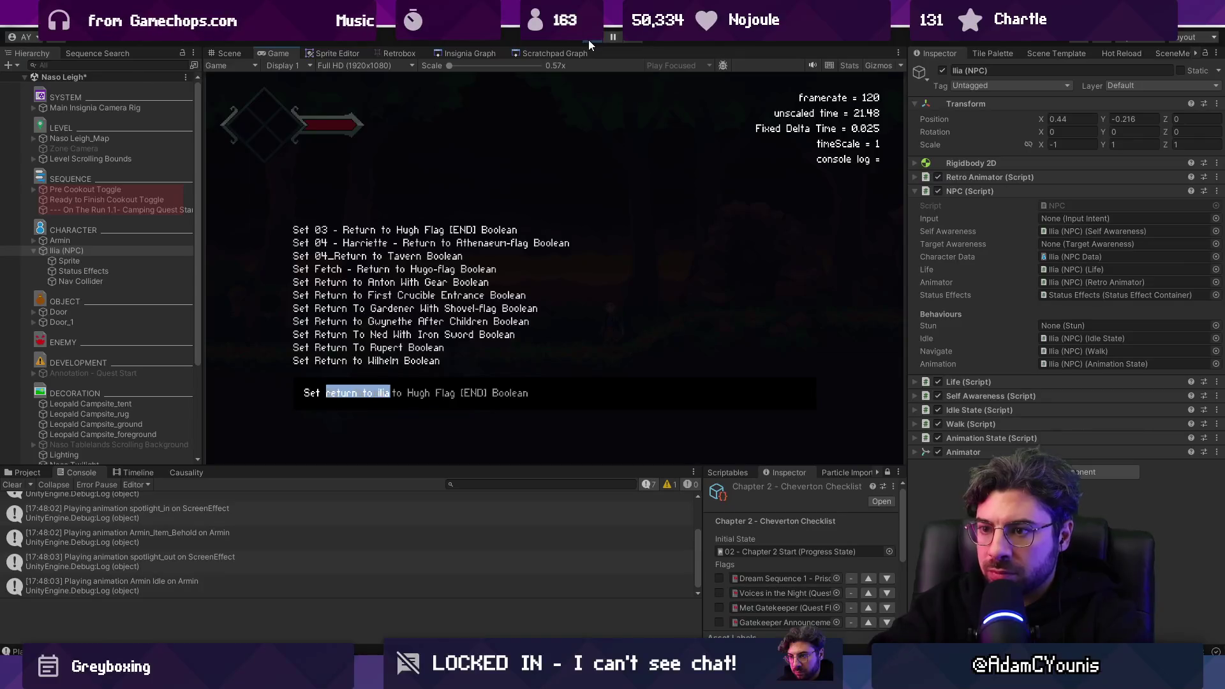
text(Ilia)
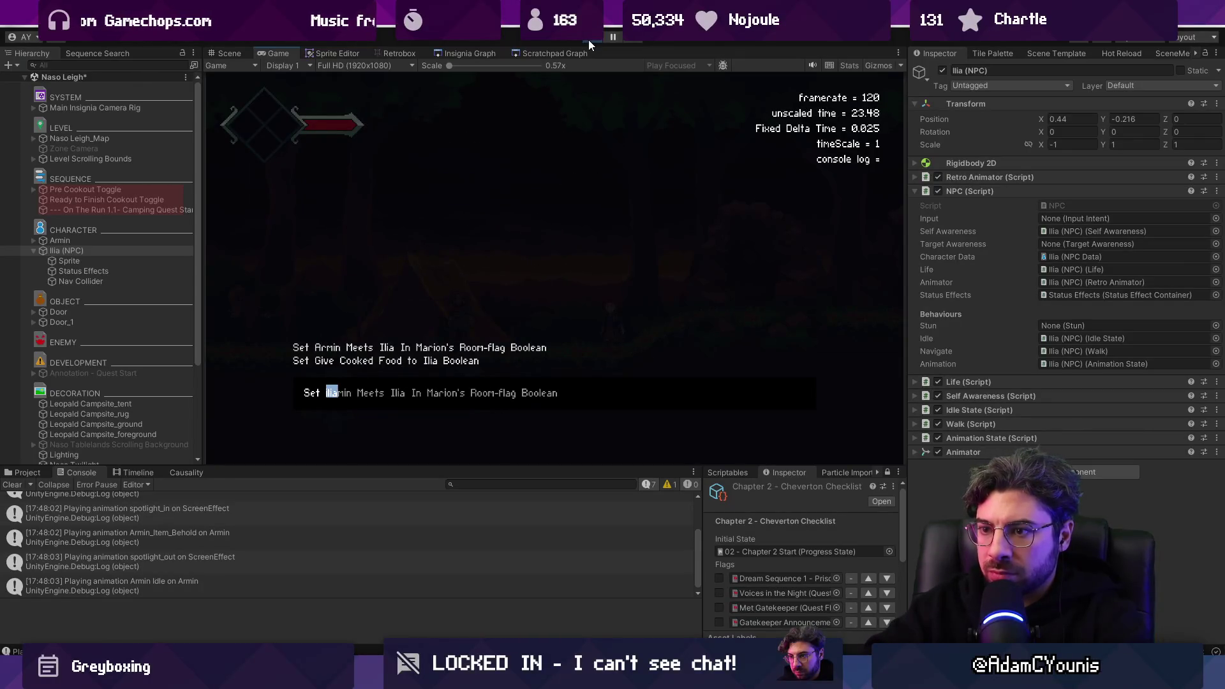
key(BackSpace)
key(BackSpace)
key(BackSpace)
text(gve)
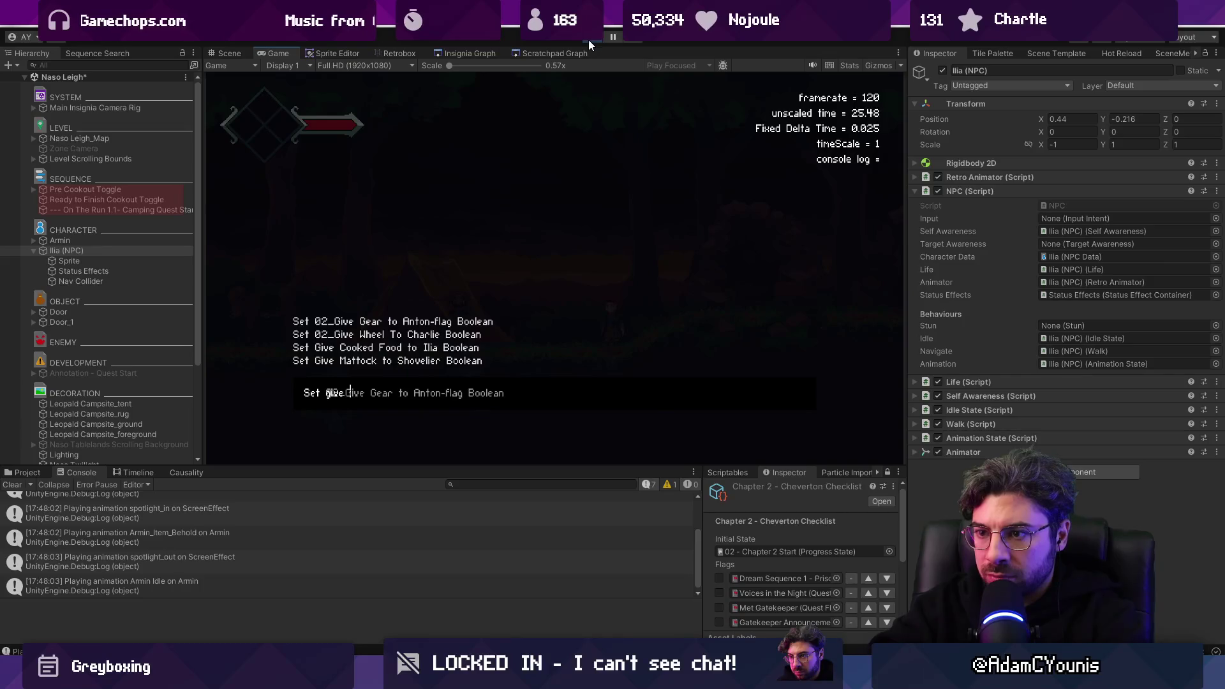
key(BackSpace)
key(BackSpace)
key(BackSpace)
text(g)
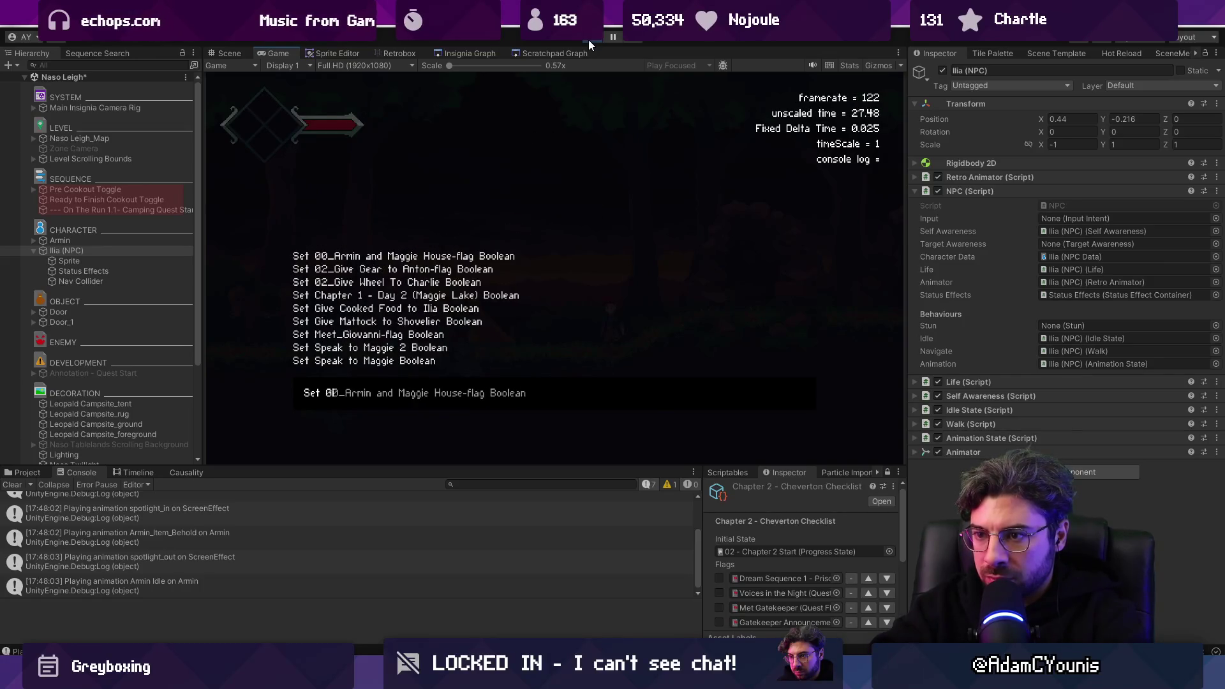
key(BackSpace)
text(cook)
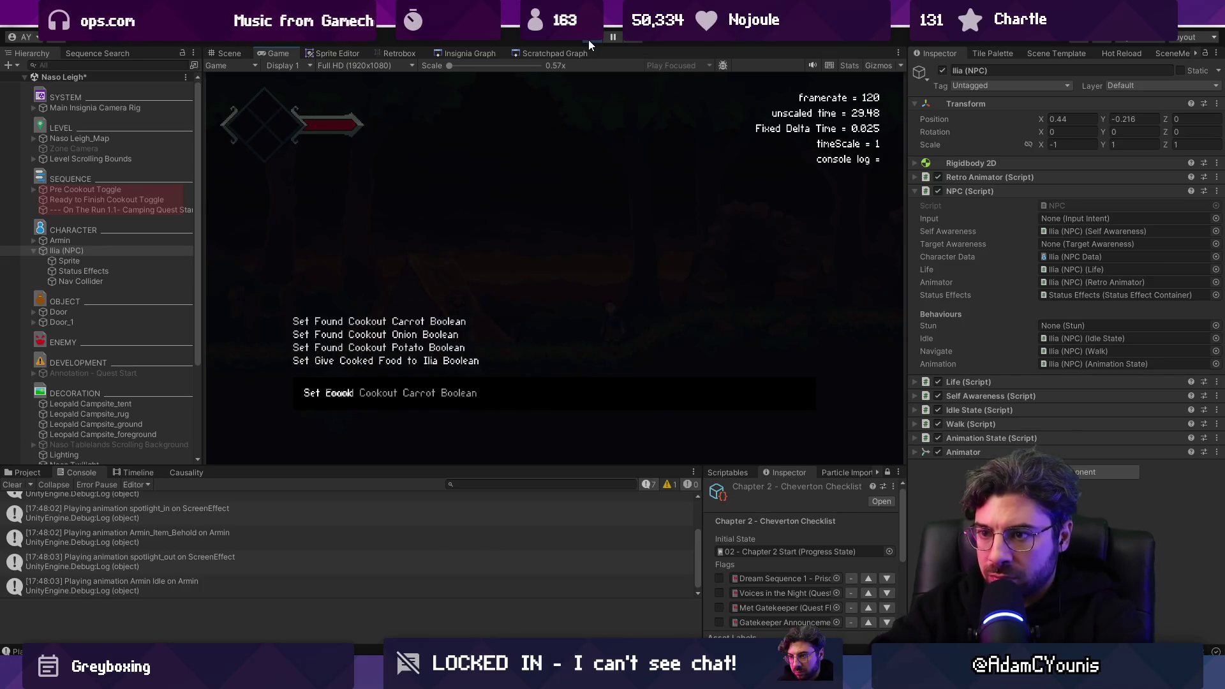
key(BackSpace)
key(BackSpace)
key(BackSpace)
text(gve)
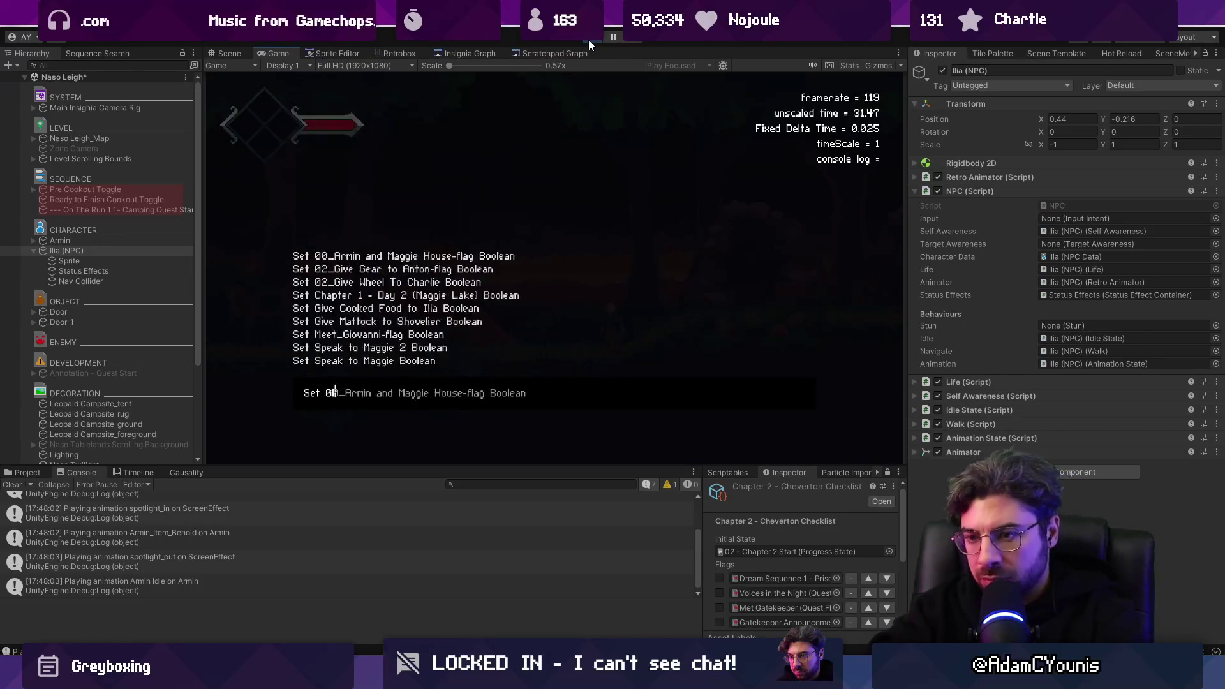
text(c)
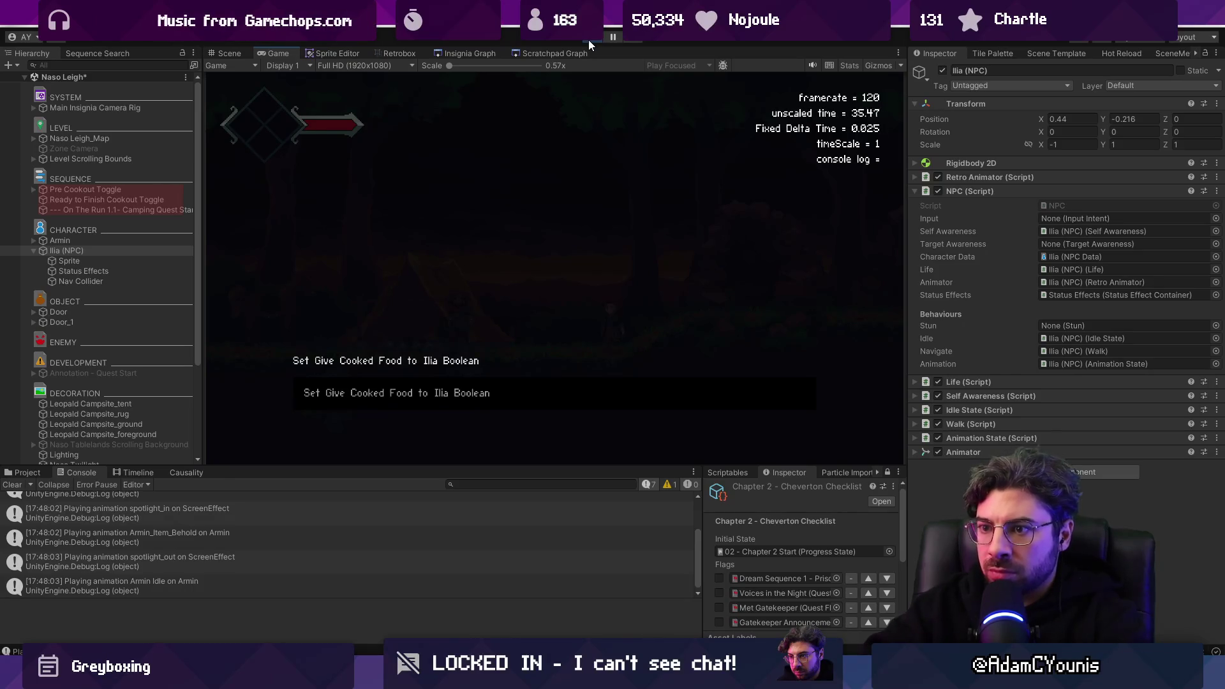
key(Return)
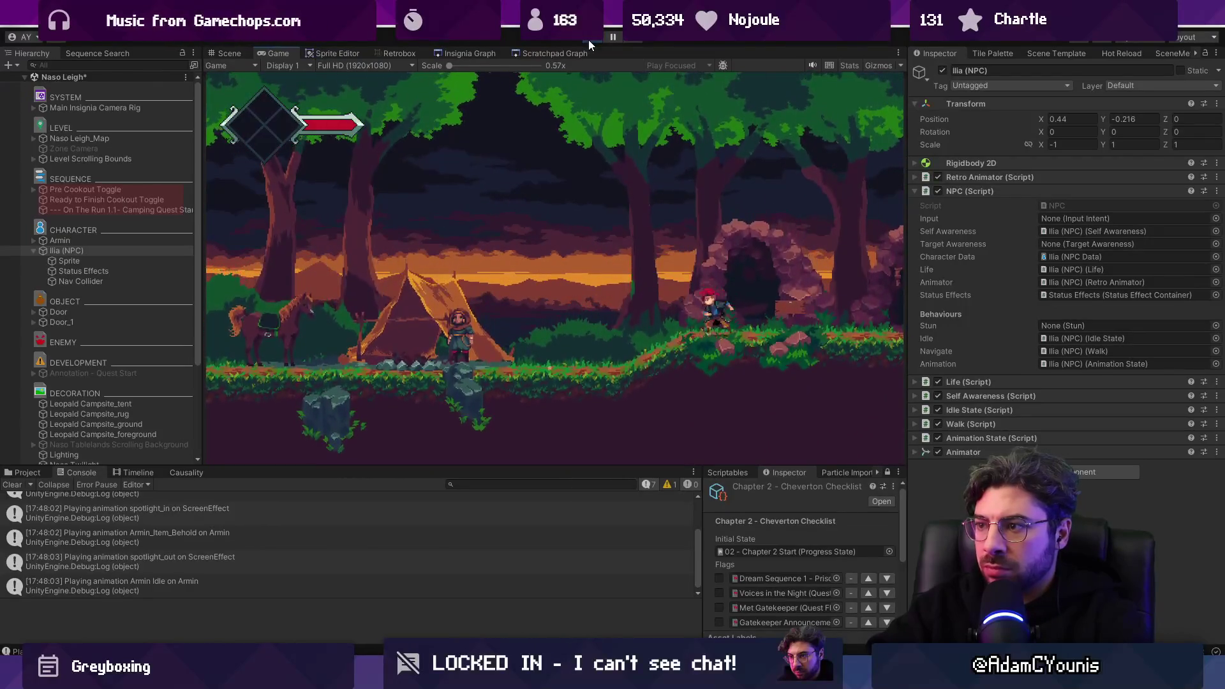
key(grave)
key(grave)
key(grave)
Step: Check the Set flag list, run Armin from the cave back to the tent, then stop play
text(Set)
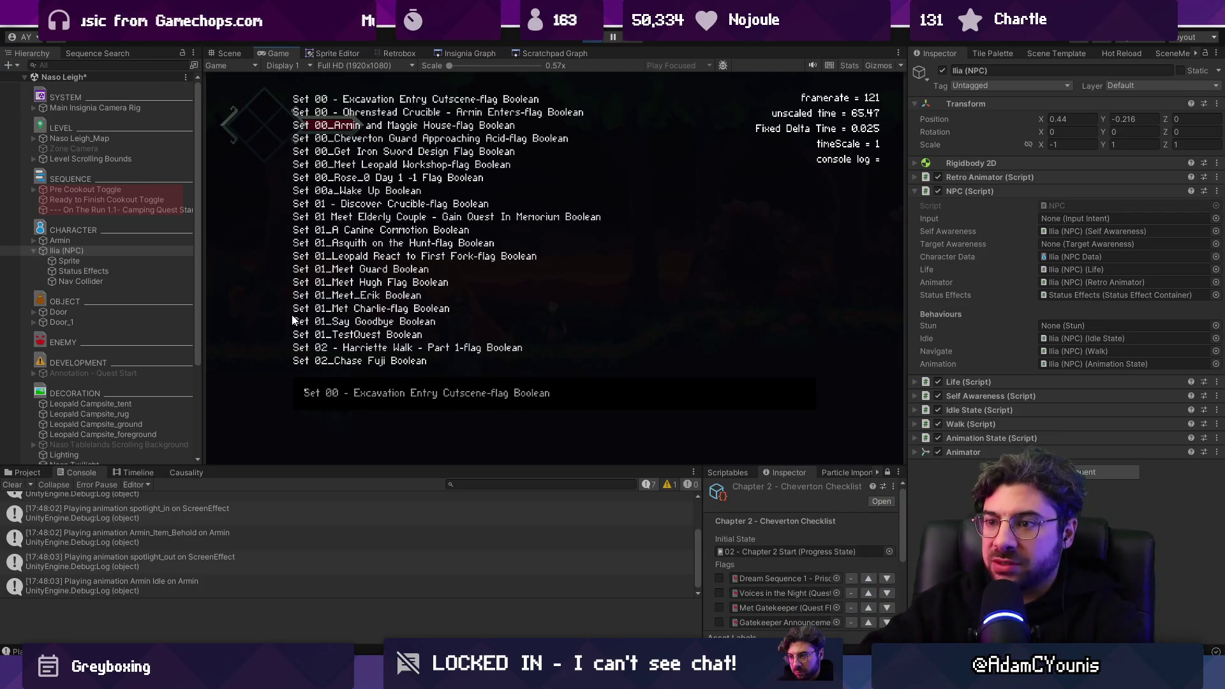
key(Escape)
key(Right)
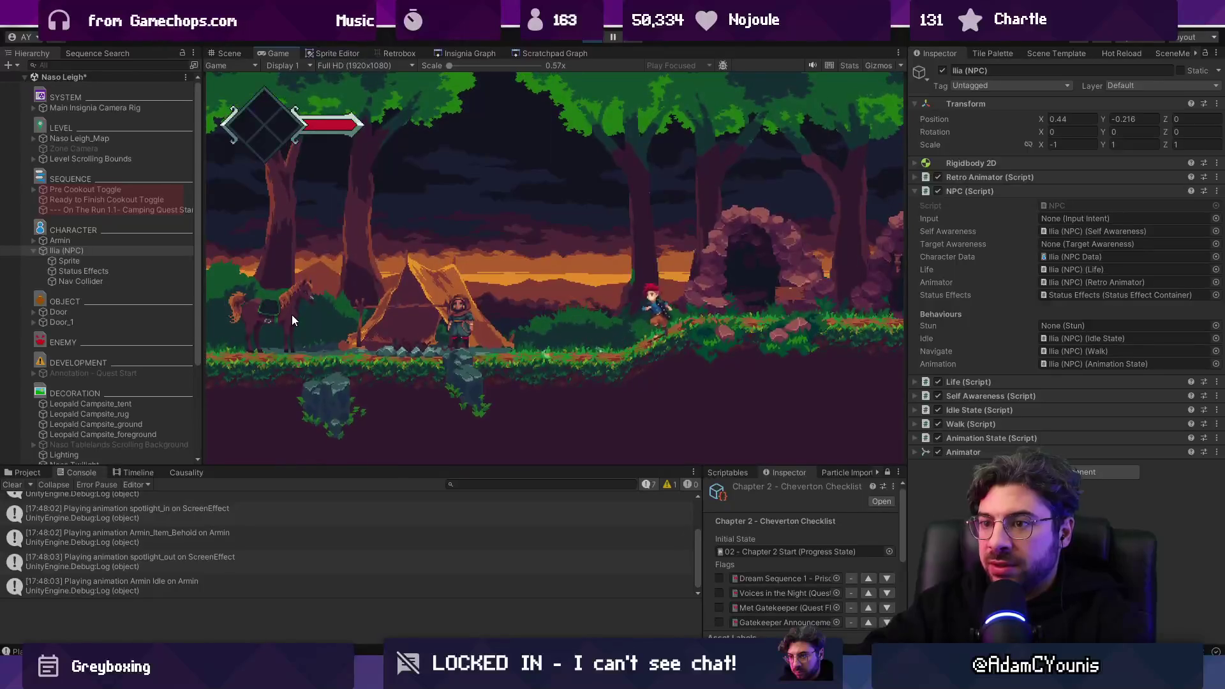
key(space)
key(Right)
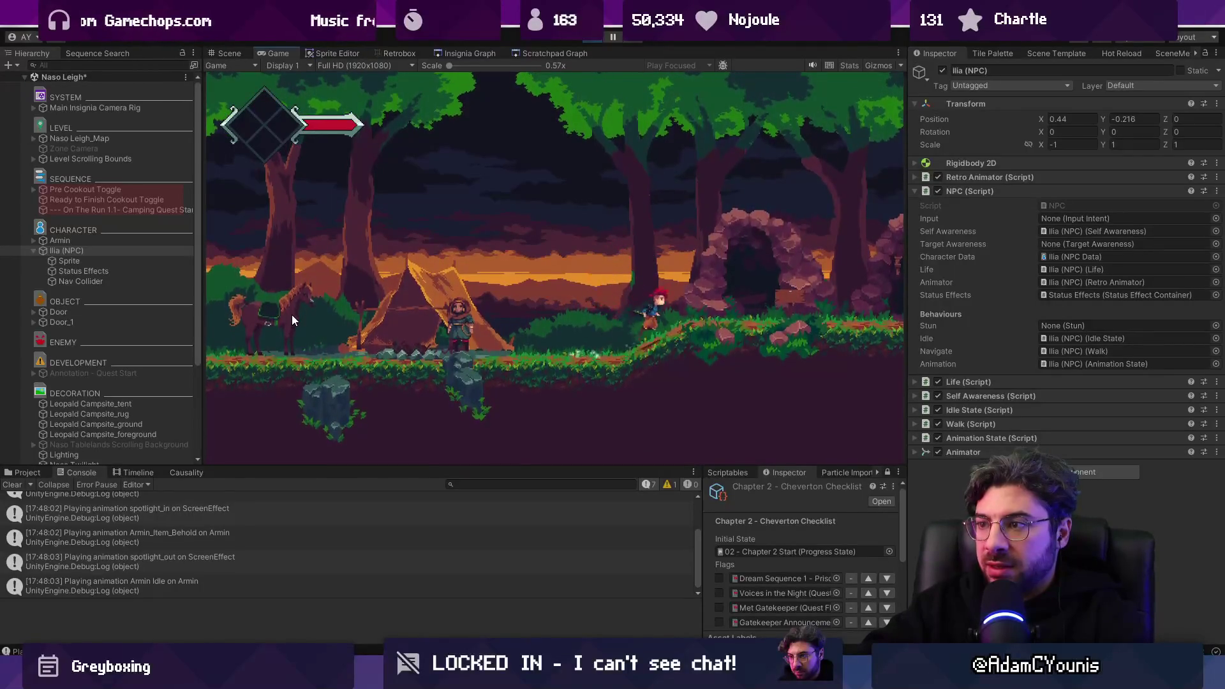
key(Left)
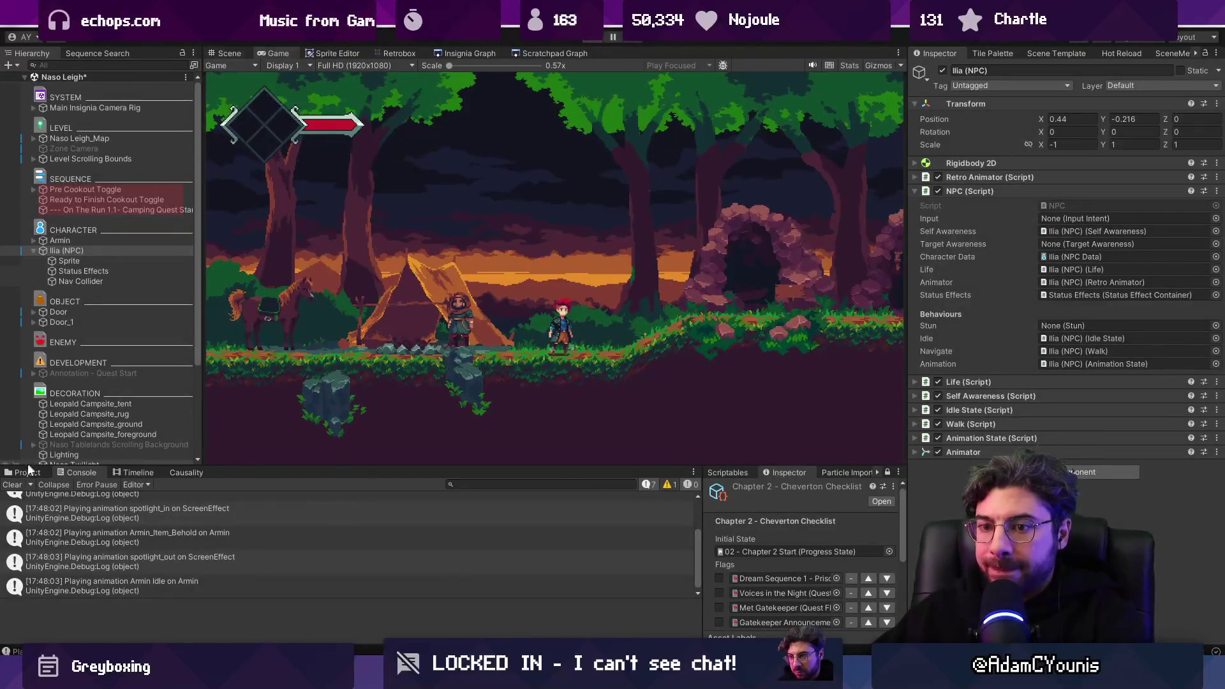
key(ctrl+p)
click(26, 472)
Step: Find and select the Camping Cookout quest asset with a 'co' Project search
click(460, 483)
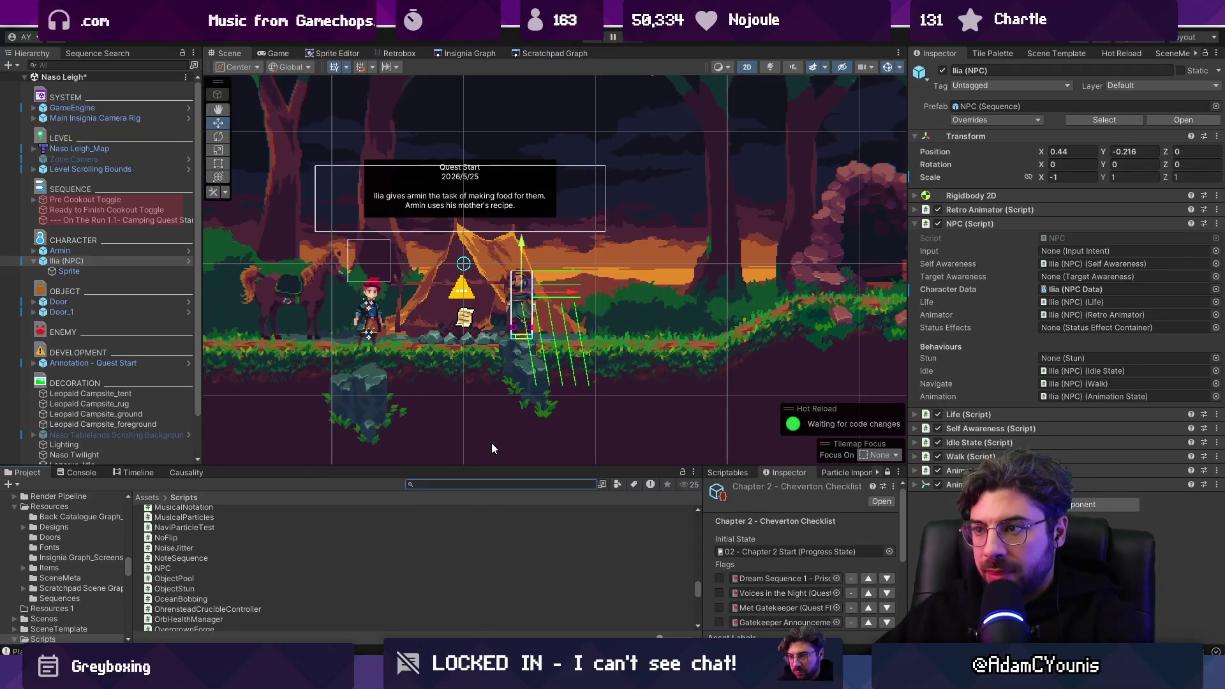
text(cookout)
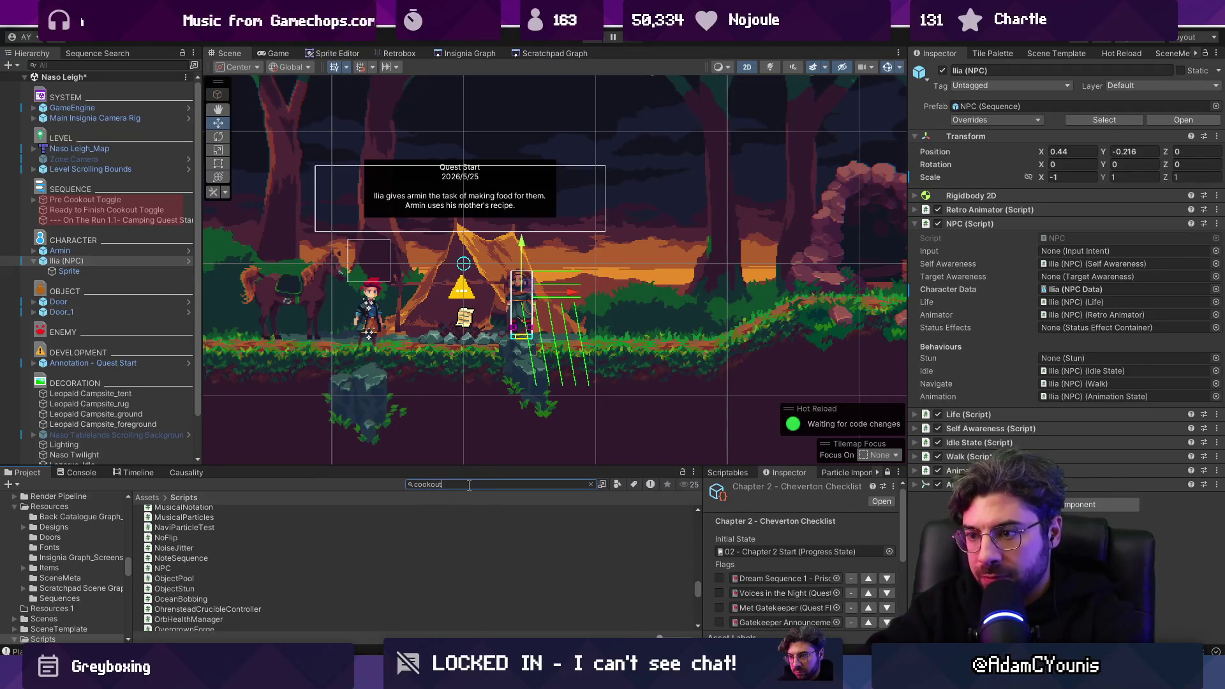
click(402, 520)
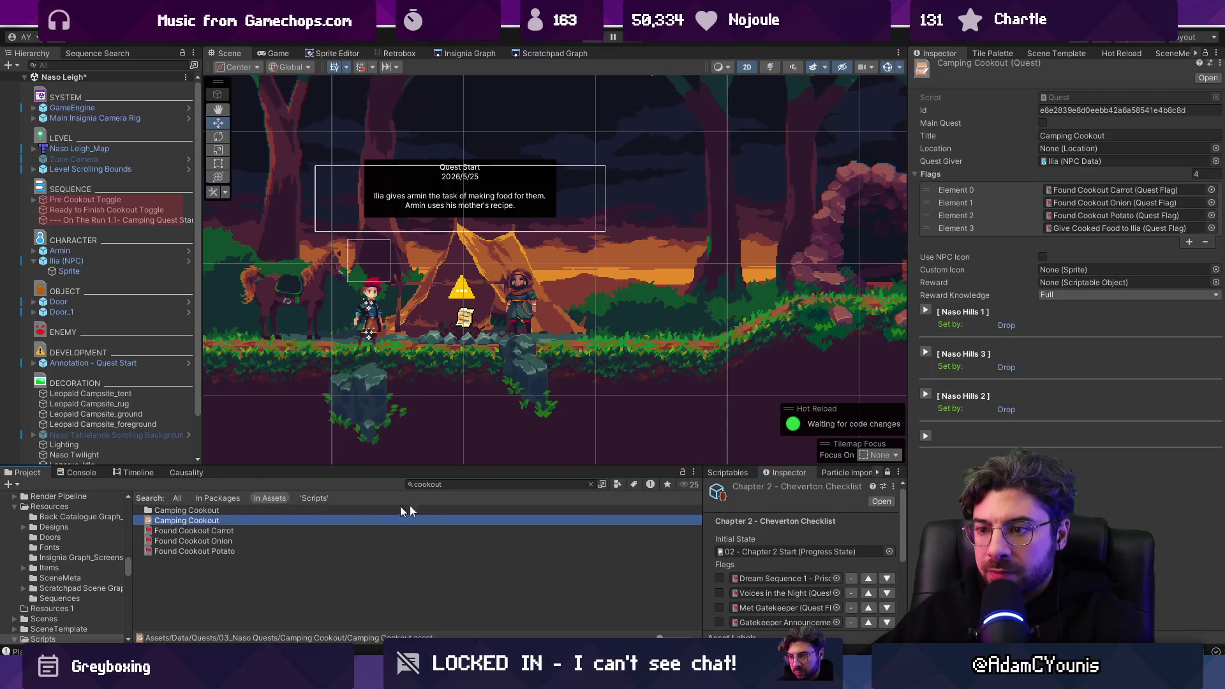
Step: Add a new top flag entry set to On The Run 1.1 - Camping Quest Start-flag
click(1189, 242)
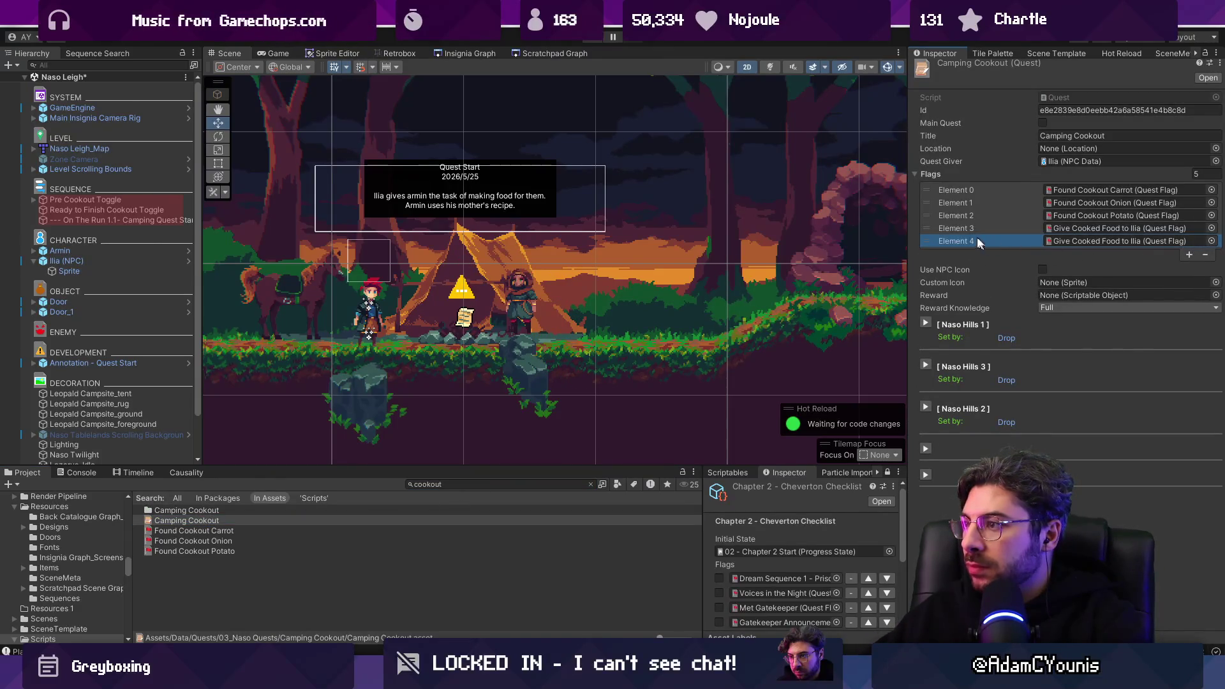
drag(933, 244, 933, 190)
click(1210, 190)
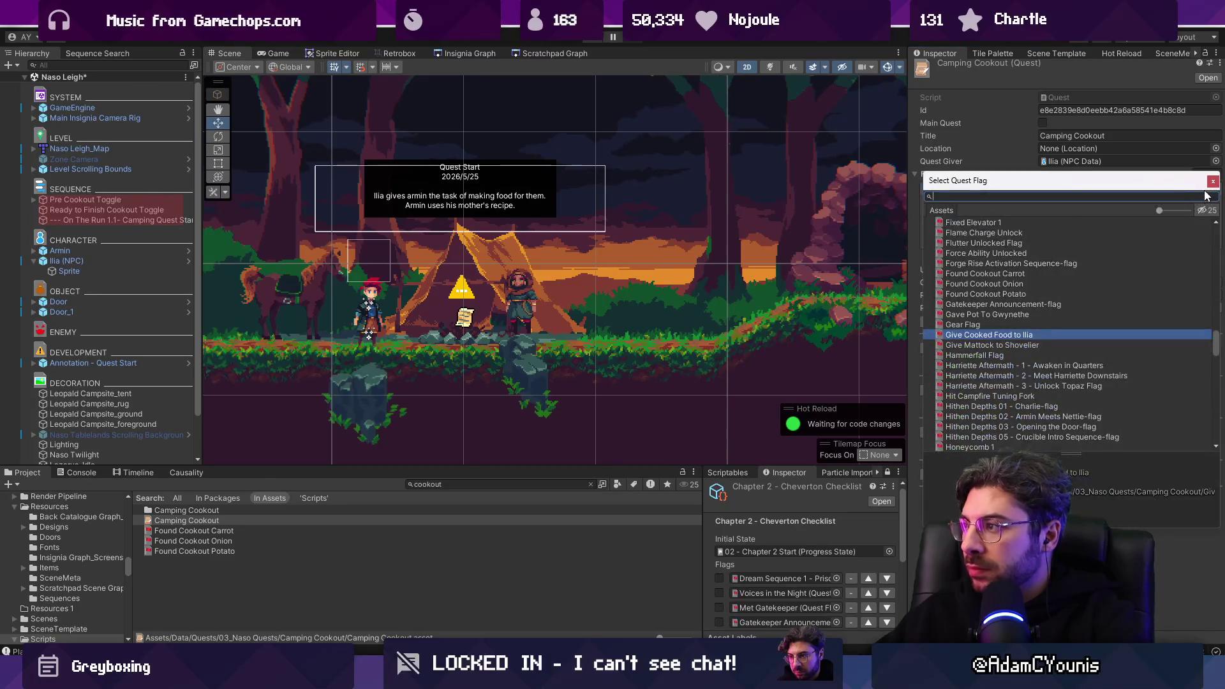
text(on the run)
key(Down)
key(Return)
key(ctrl+p)
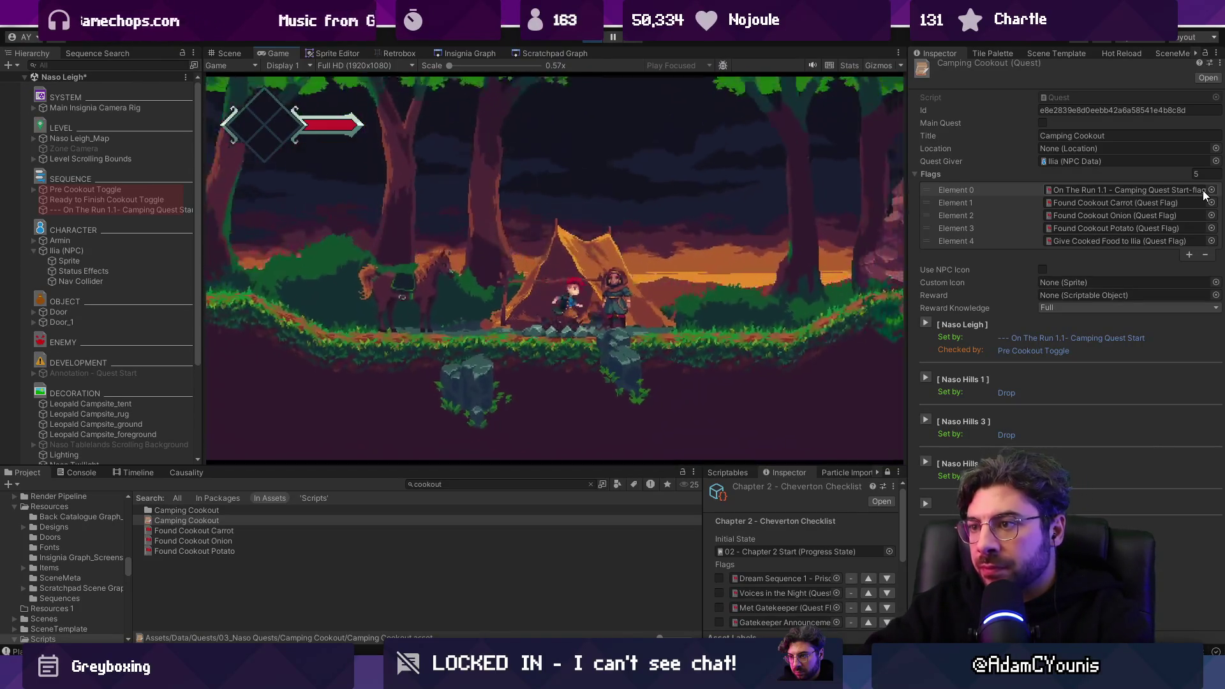
Step: Run the character right from the campsite through the canyon, skip the warning screen, and stop playing
key(Right)
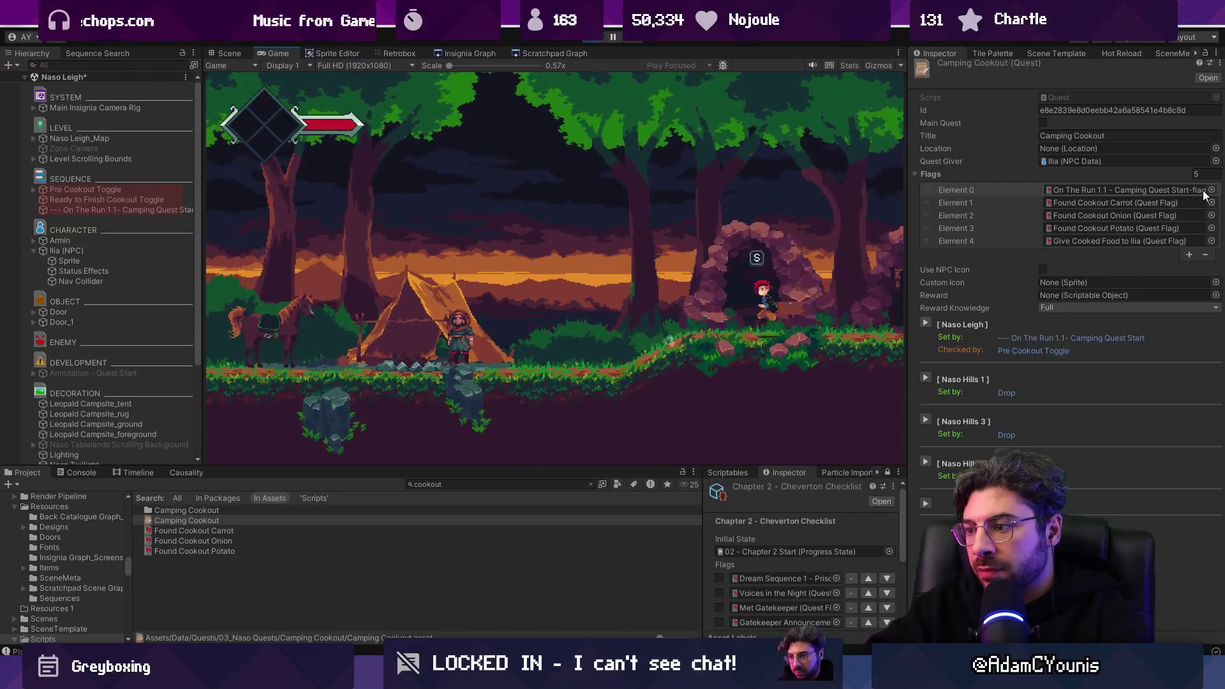
key(Right)
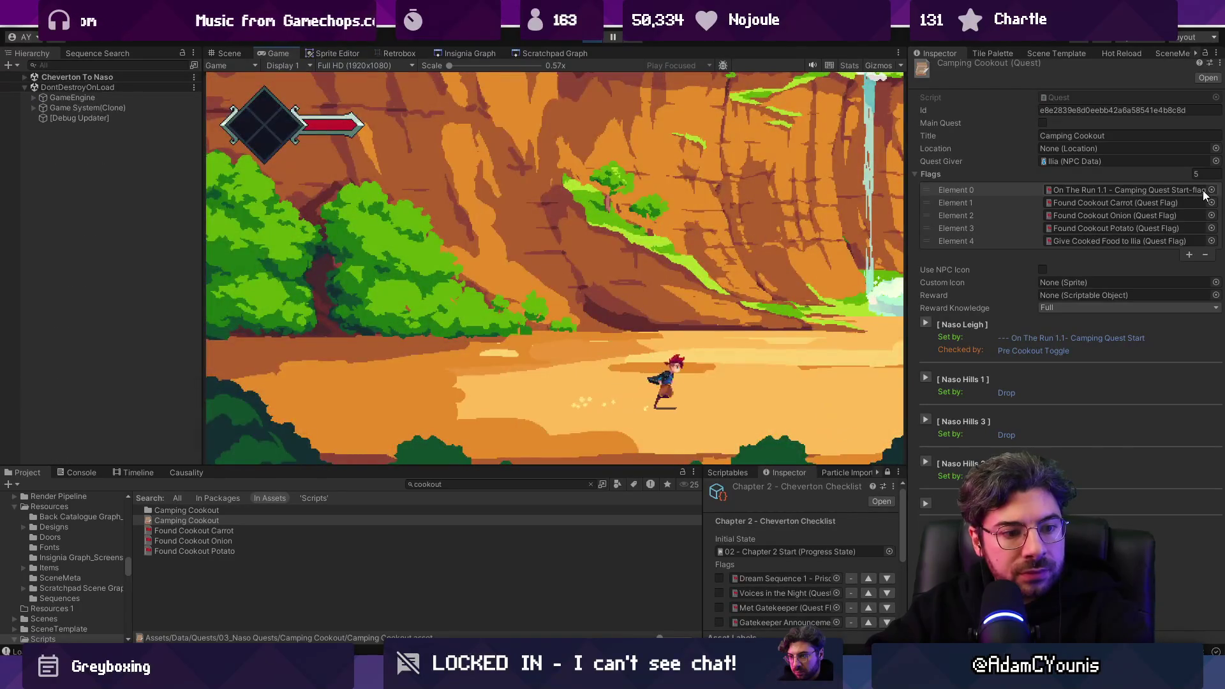
key(Right)
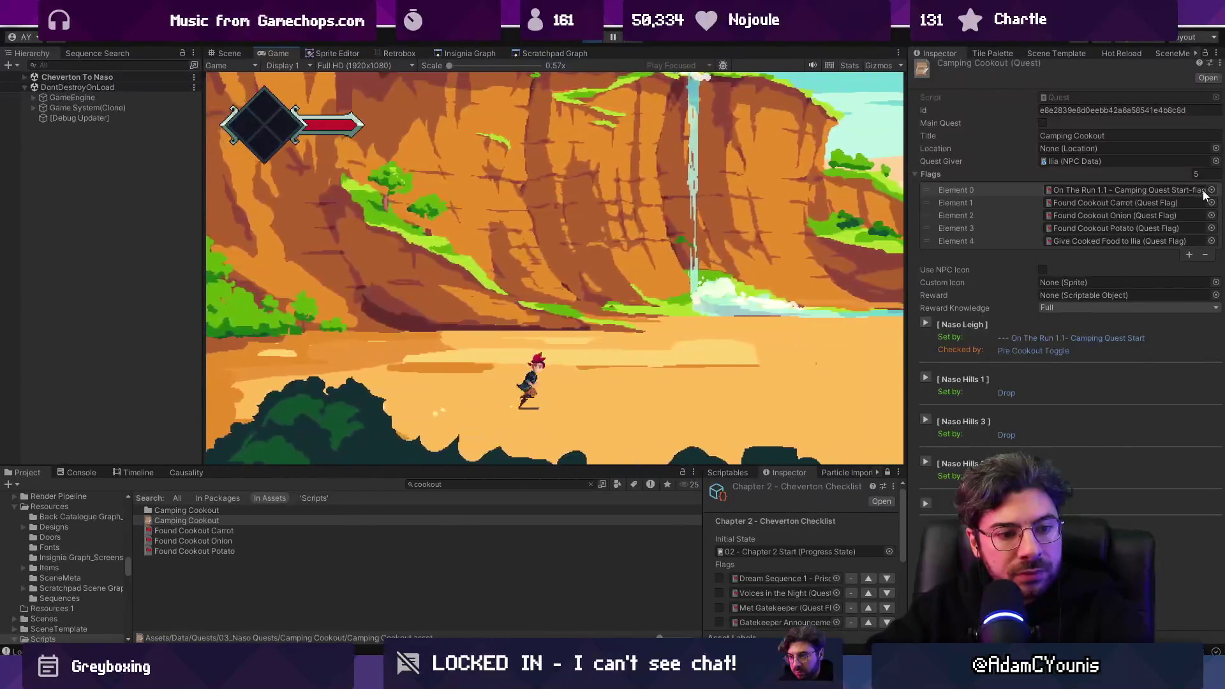
key(Right)
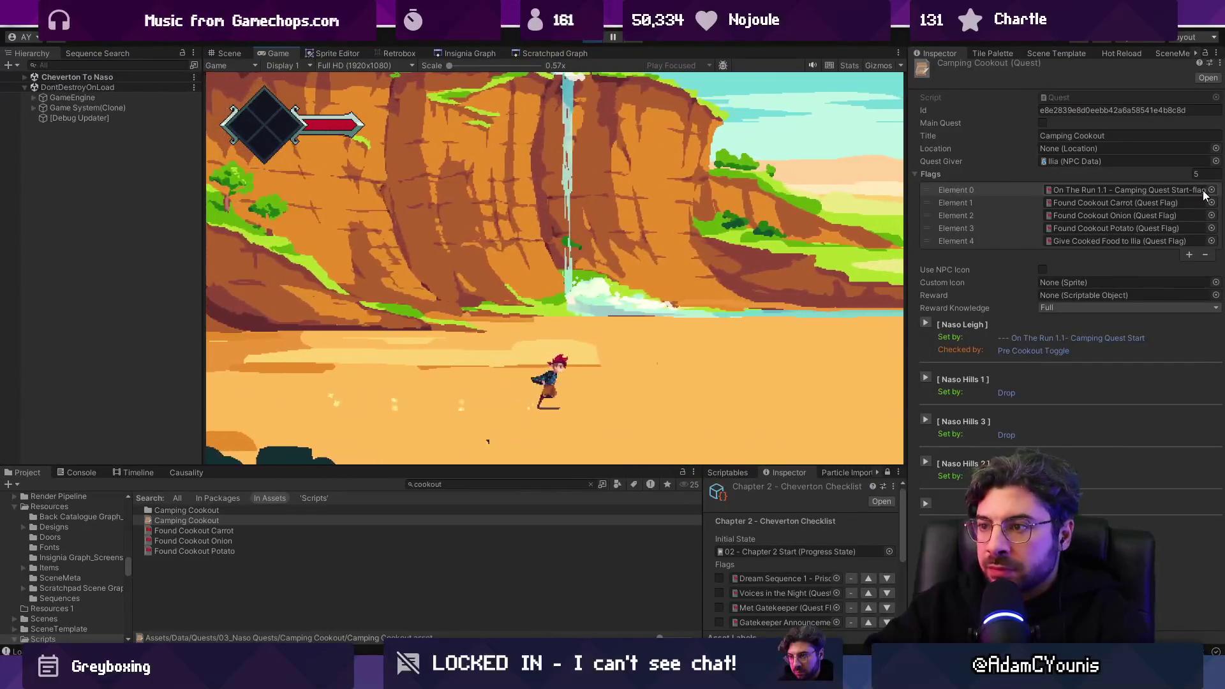
key(Right)
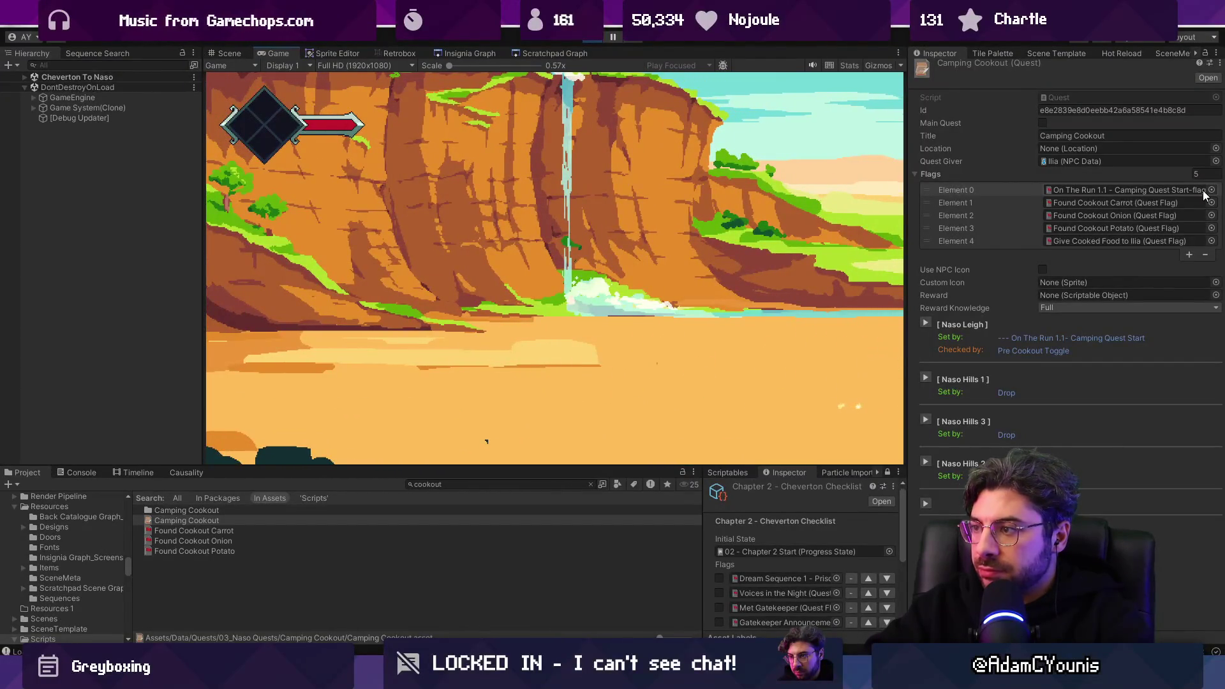
key(z)
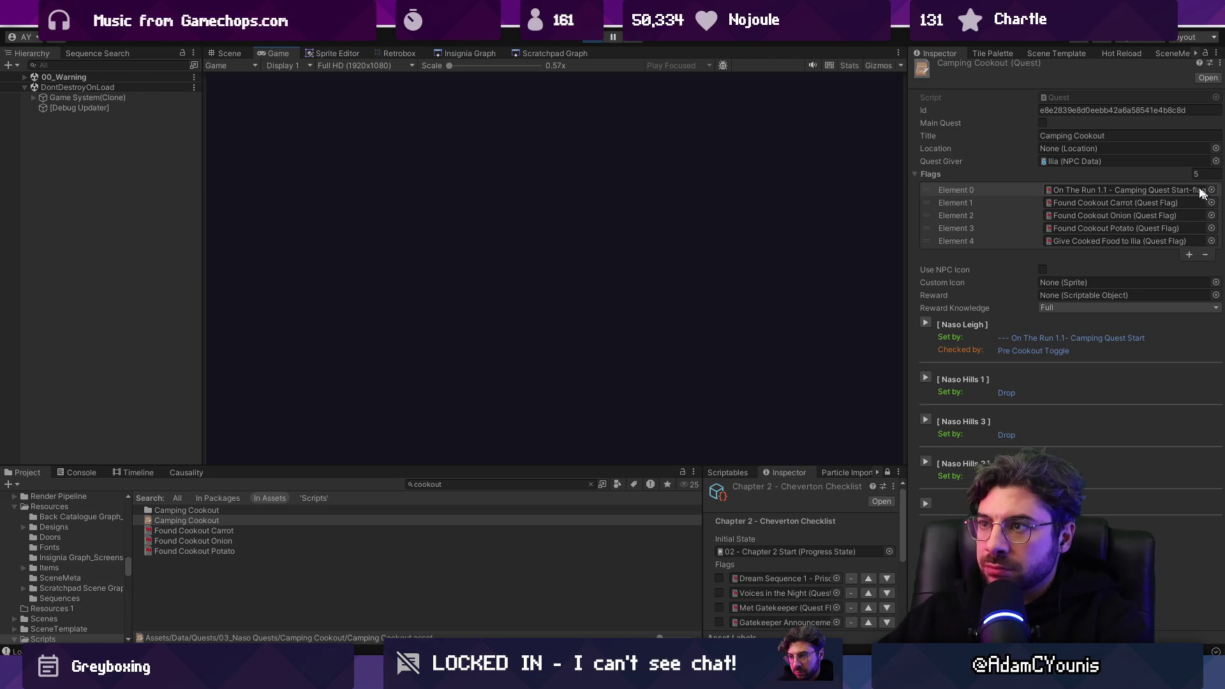
key(ctrl+p)
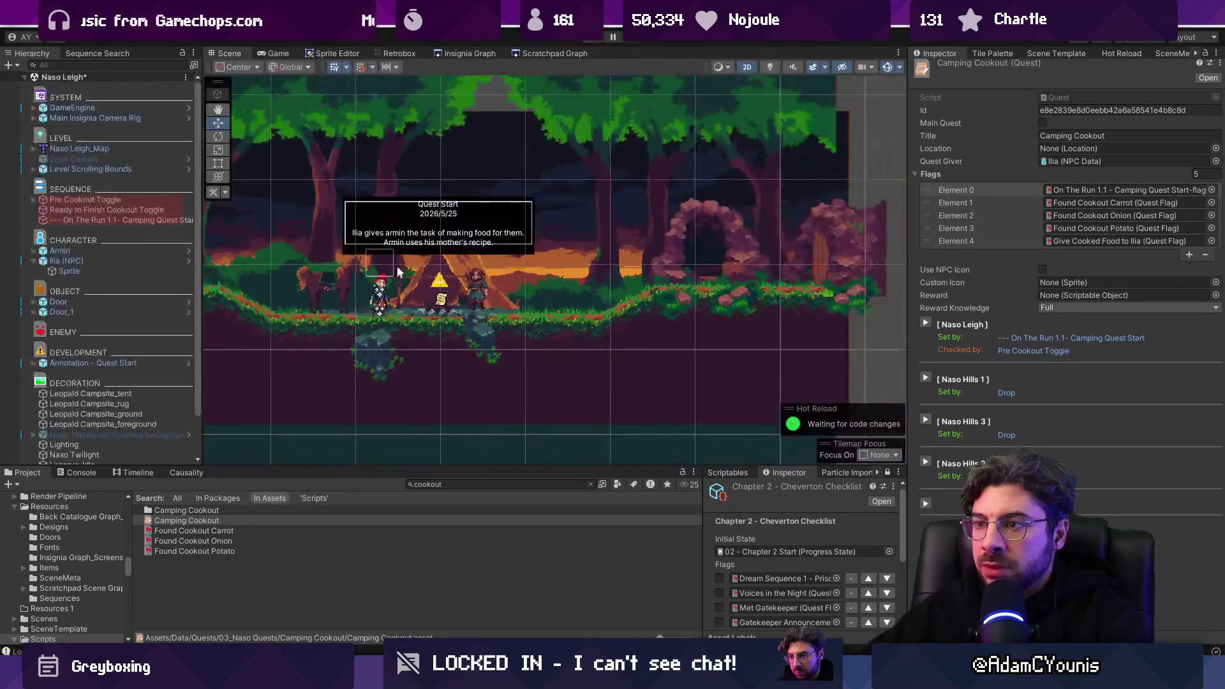
Step: In the Insignia Graph, move the Cheverton To Naso node up and left
click(470, 53)
scroll(459, 233, down, 5)
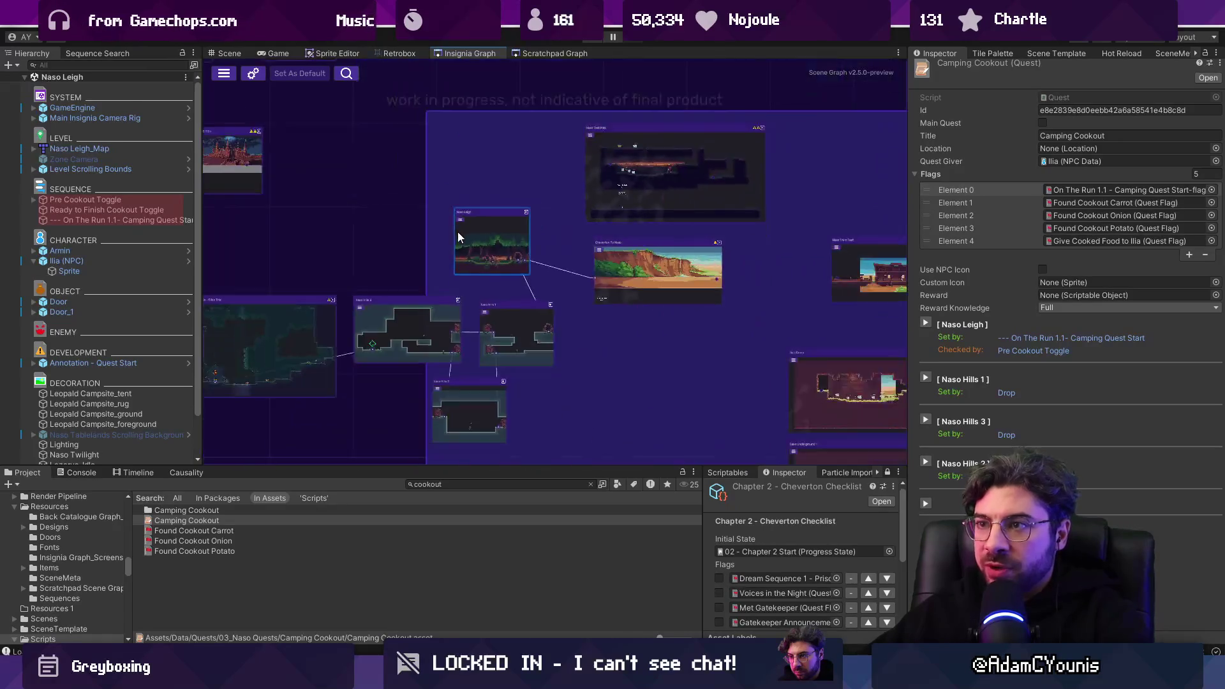
scroll(420, 238, up, 8)
drag(420, 238, 403, 232)
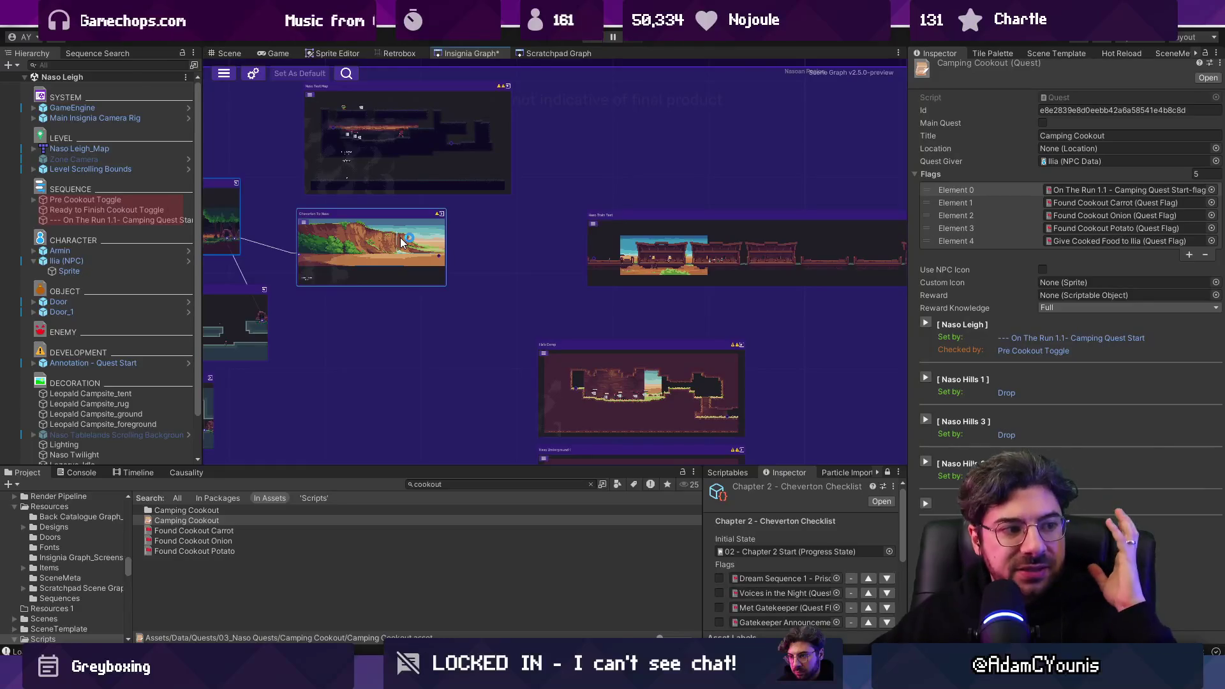
drag(403, 241, 469, 368)
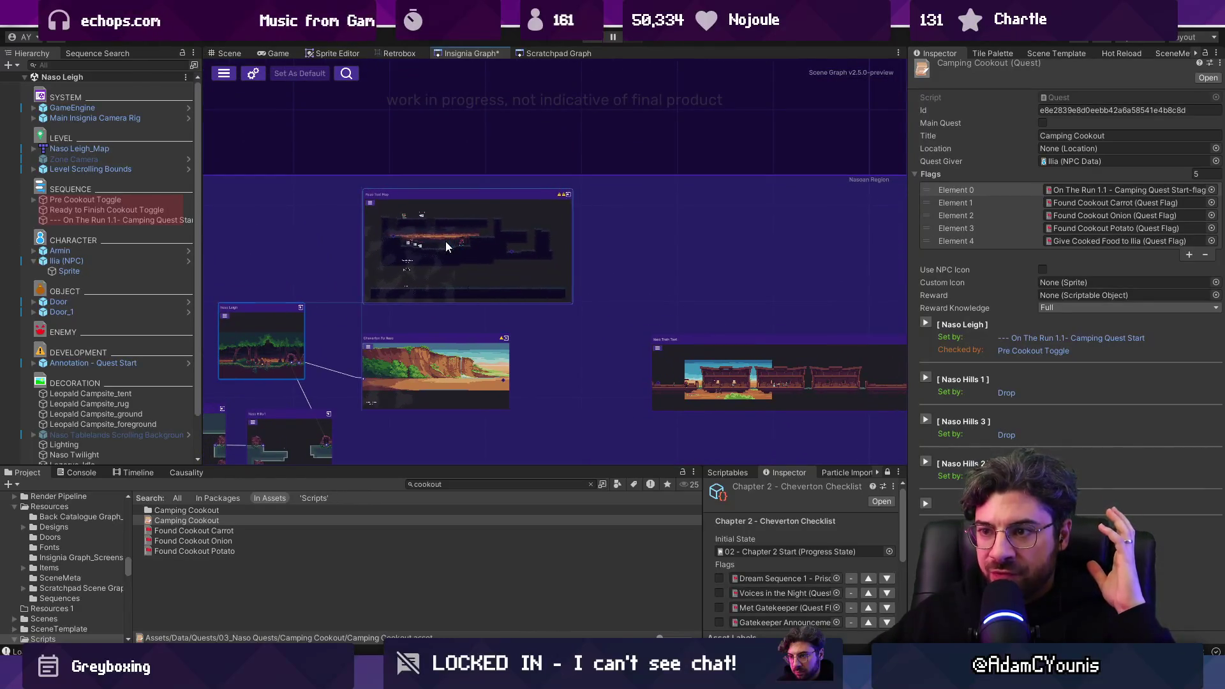
drag(461, 263, 384, 208)
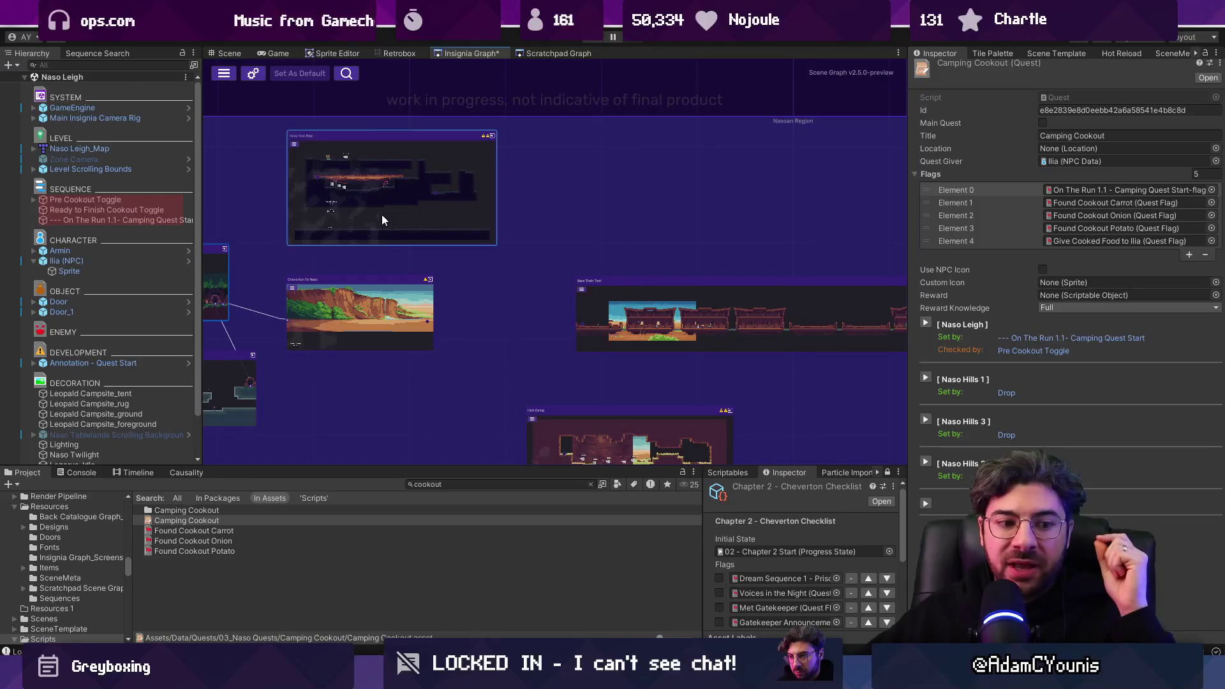
Step: Spread out the Nasoan Region nodes by shifting selected groups right and down
scroll(367, 243, down, 3)
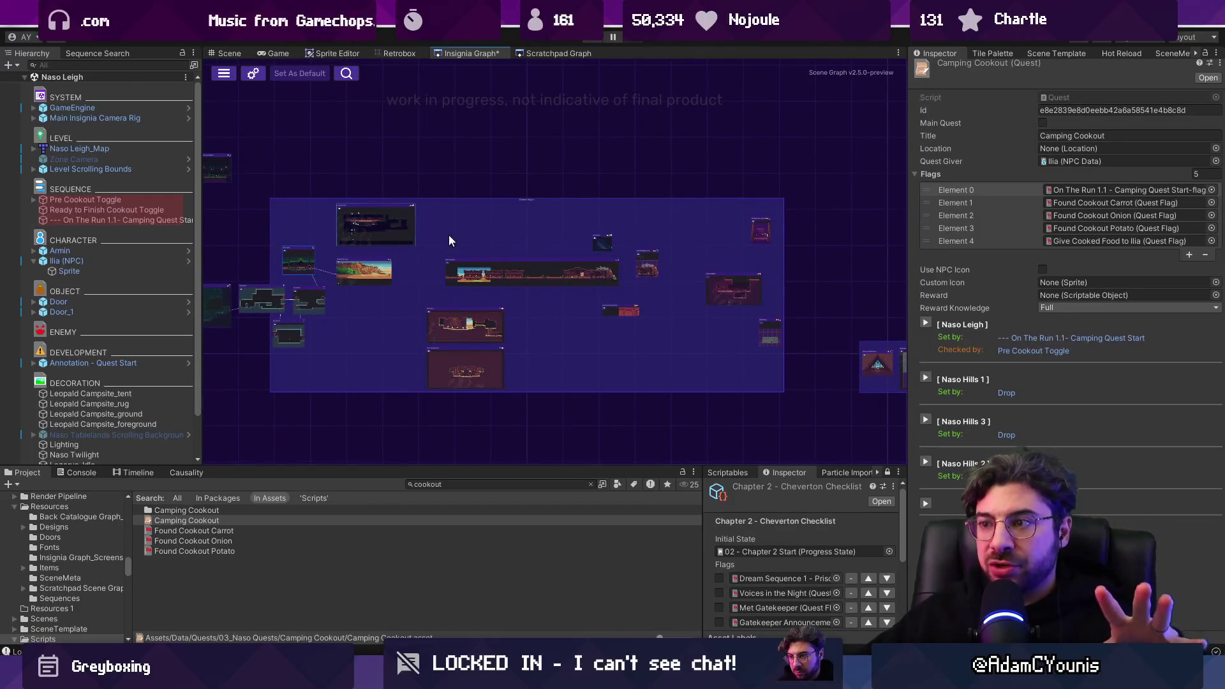
scroll(611, 350, down, 4)
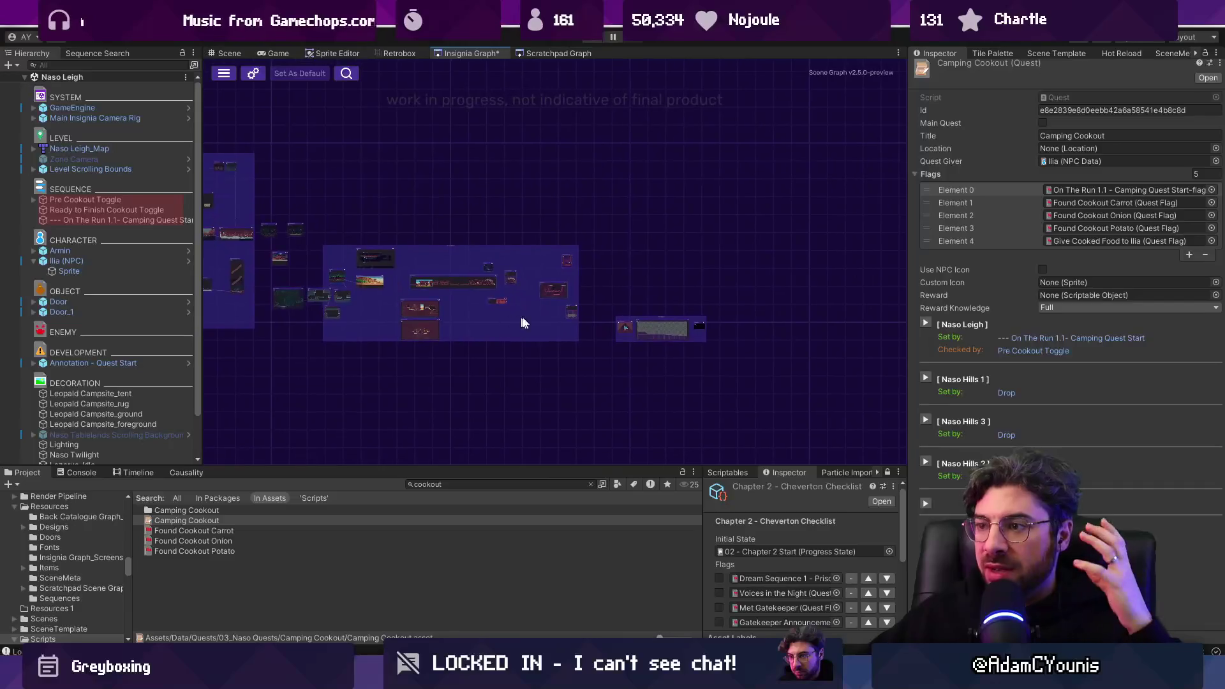
drag(424, 313, 447, 315)
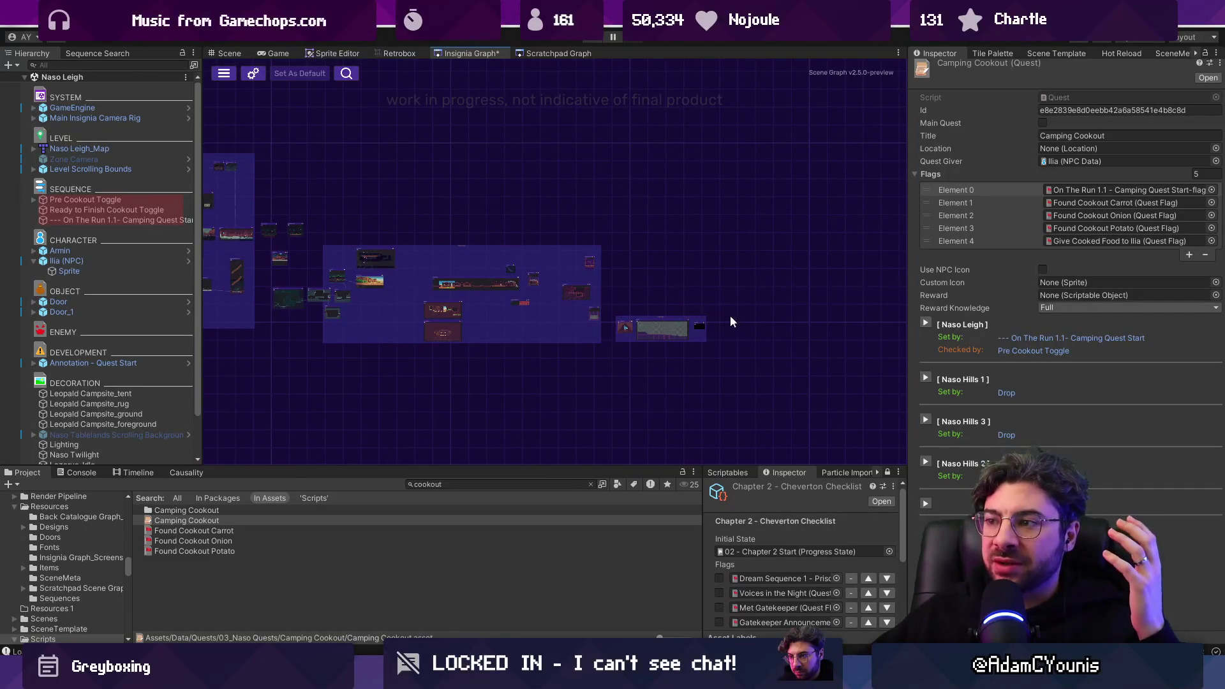
scroll(634, 328, up, 5)
scroll(757, 281, down, 5)
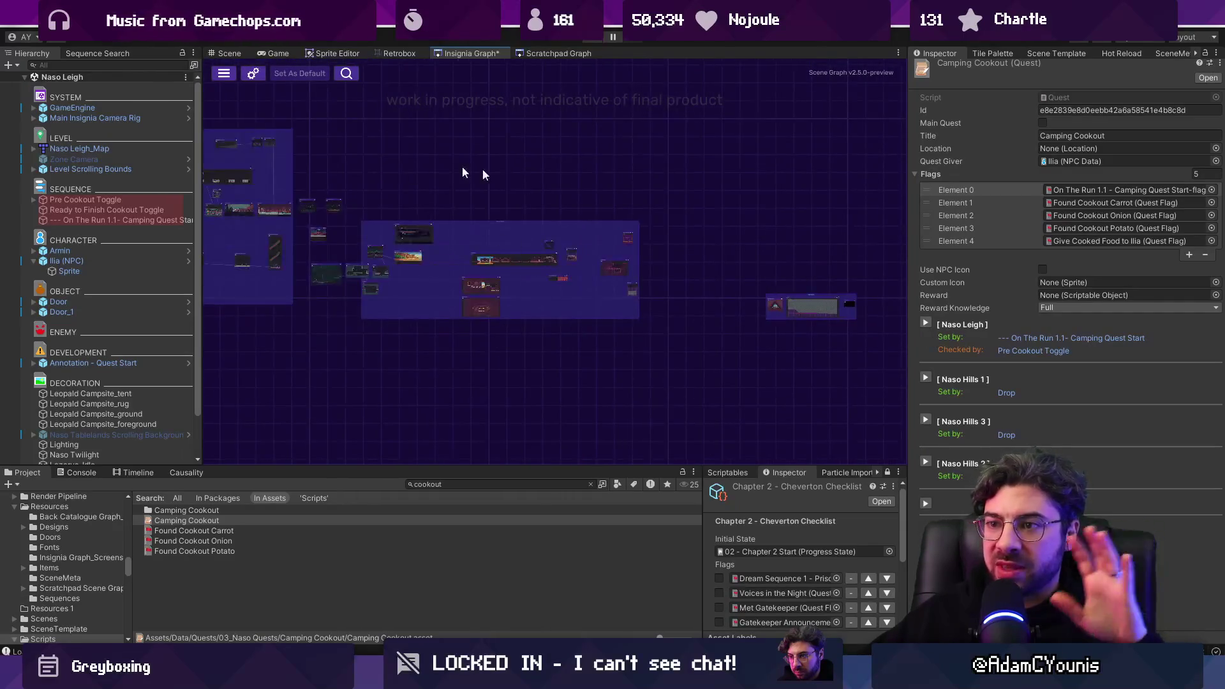
scroll(494, 246, up, 4)
drag(448, 216, 697, 370)
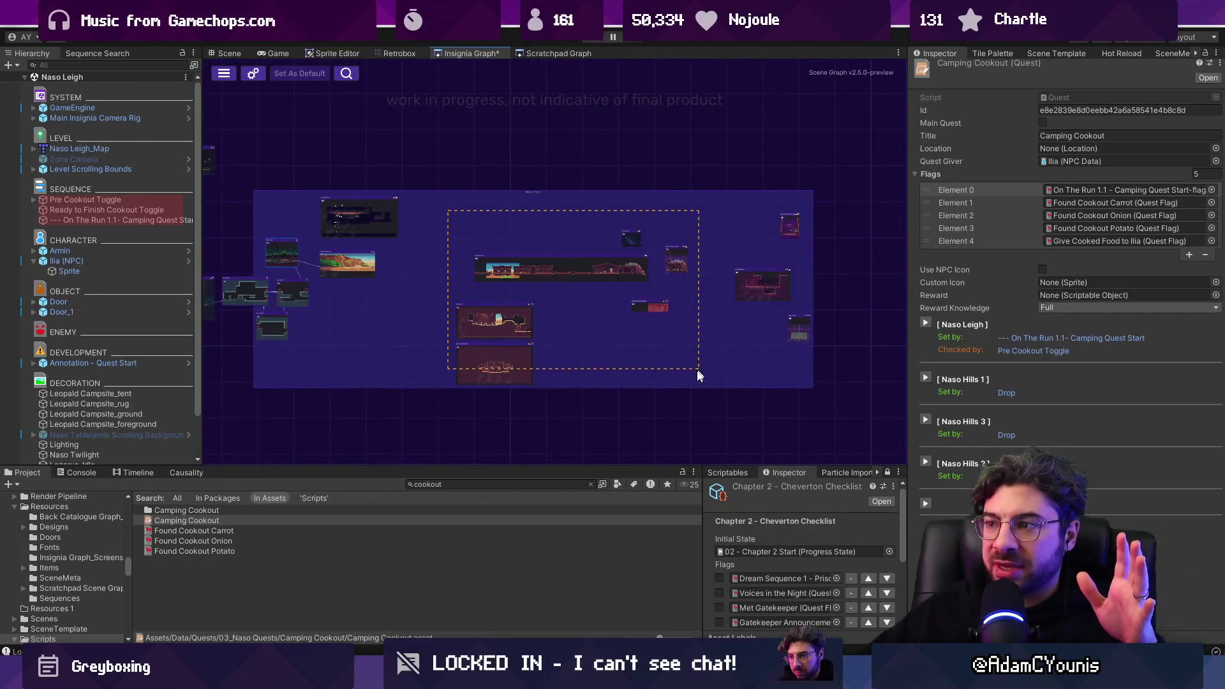
drag(514, 363, 523, 411)
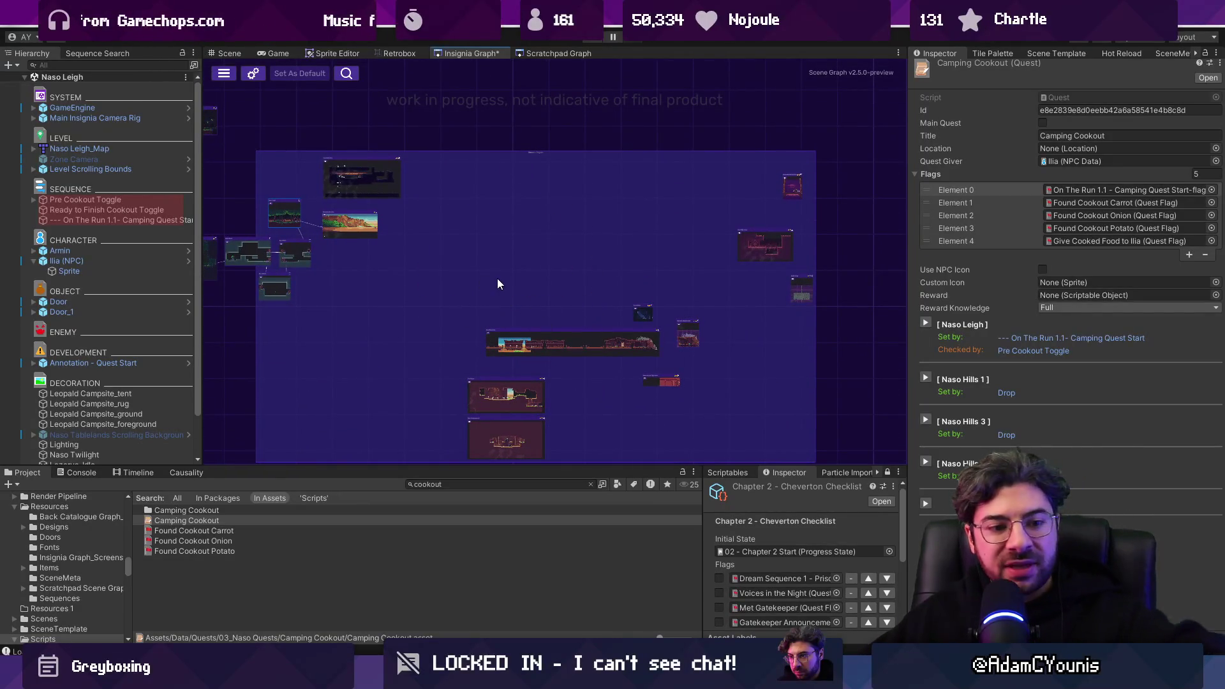
scroll(421, 220, up, 4)
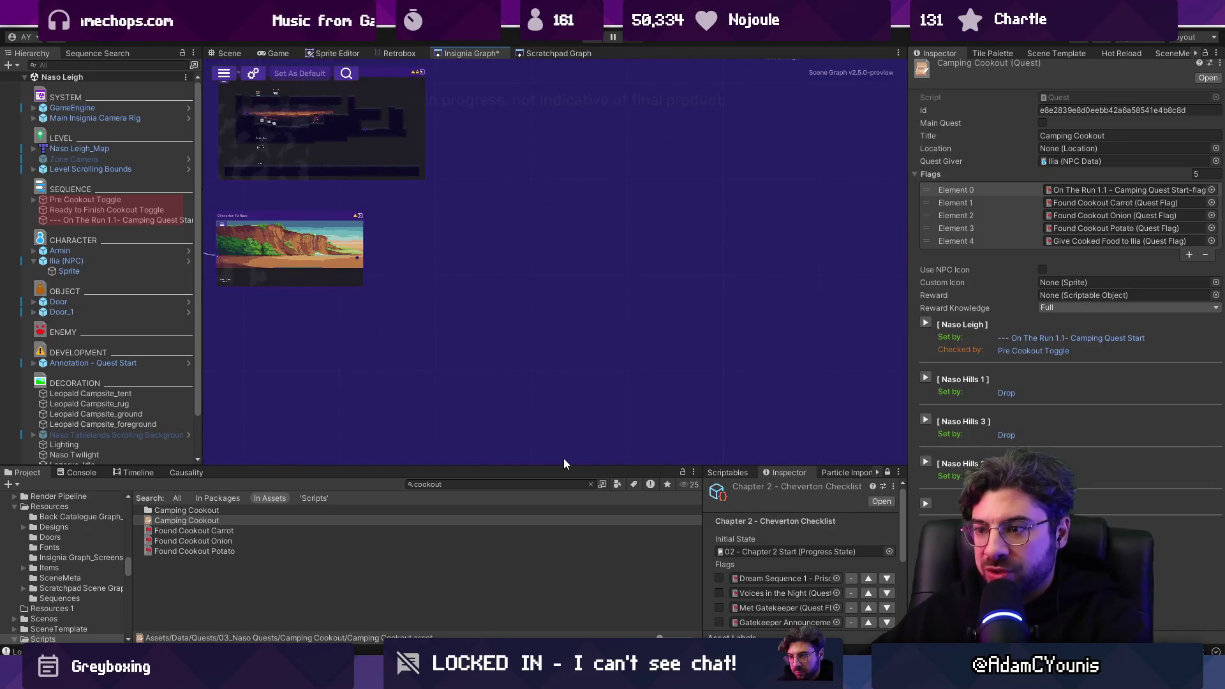
Step: Clear the Project search, restore the Chapter 2 - Cheverton Checklist details and enlarge the bottom panels
click(591, 484)
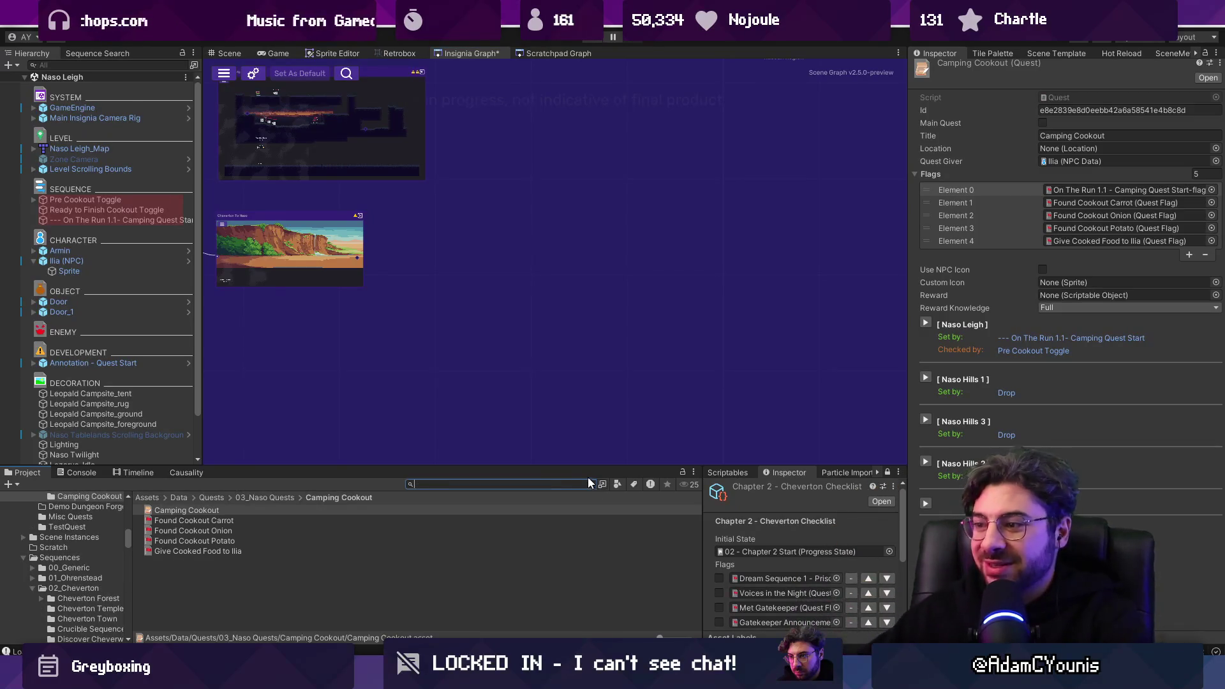
click(743, 472)
click(779, 477)
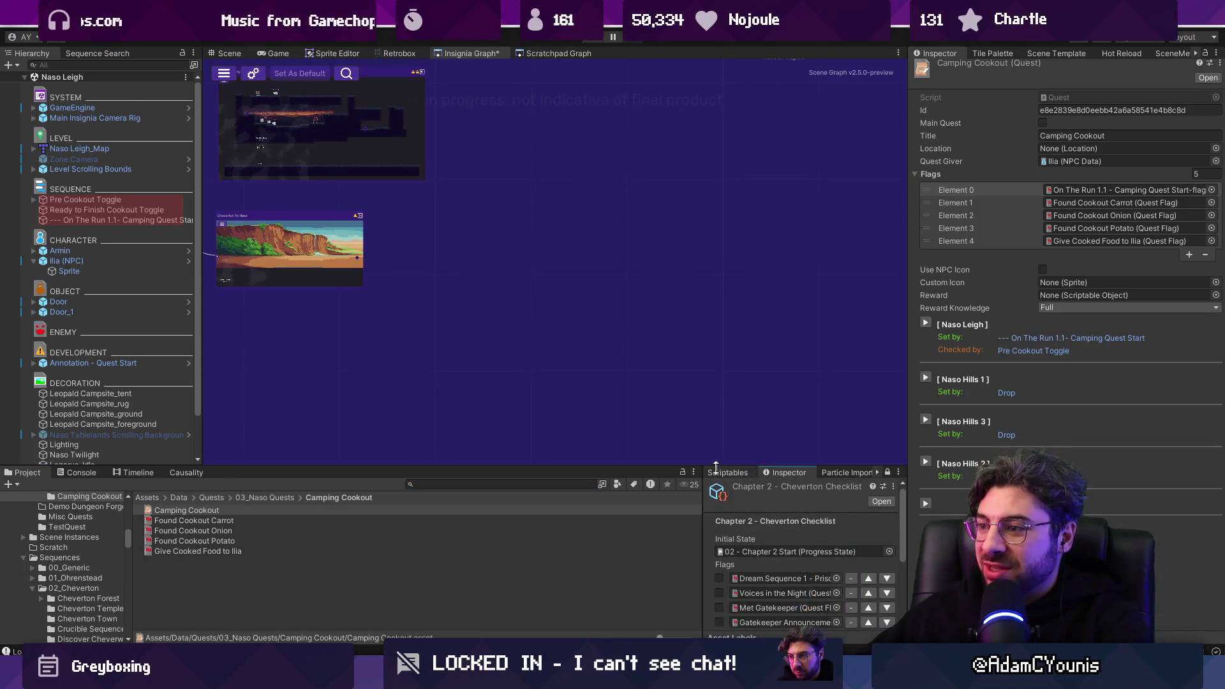
drag(630, 468, 657, 426)
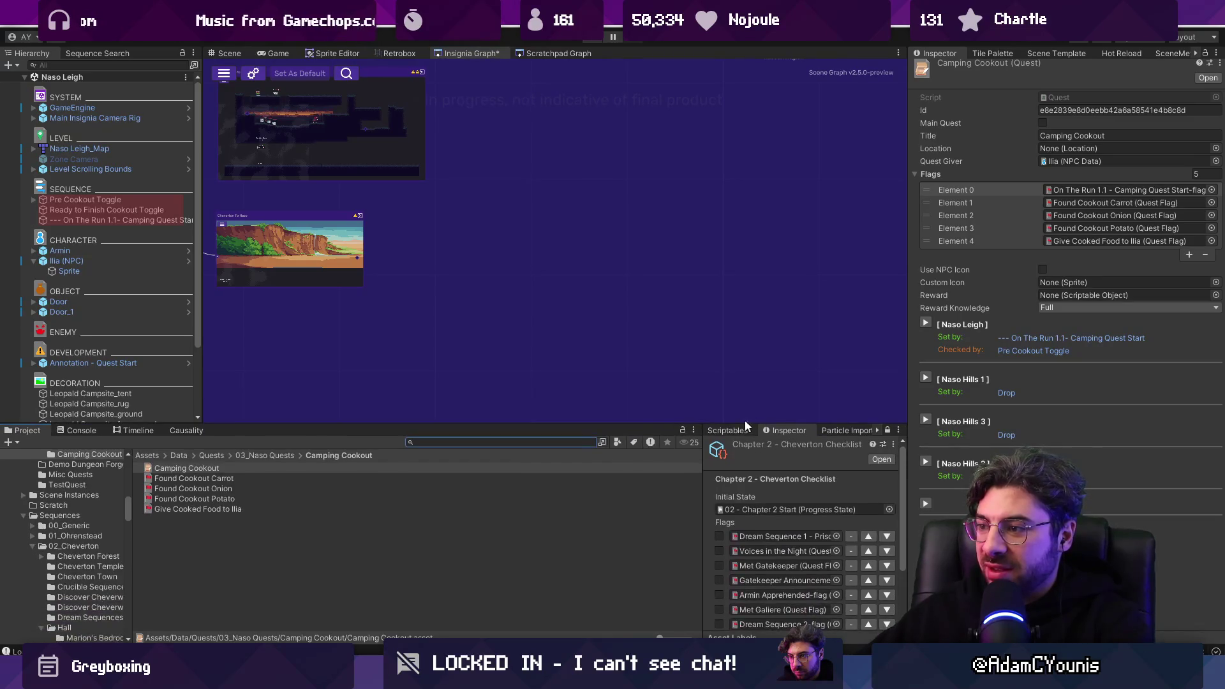
click(743, 430)
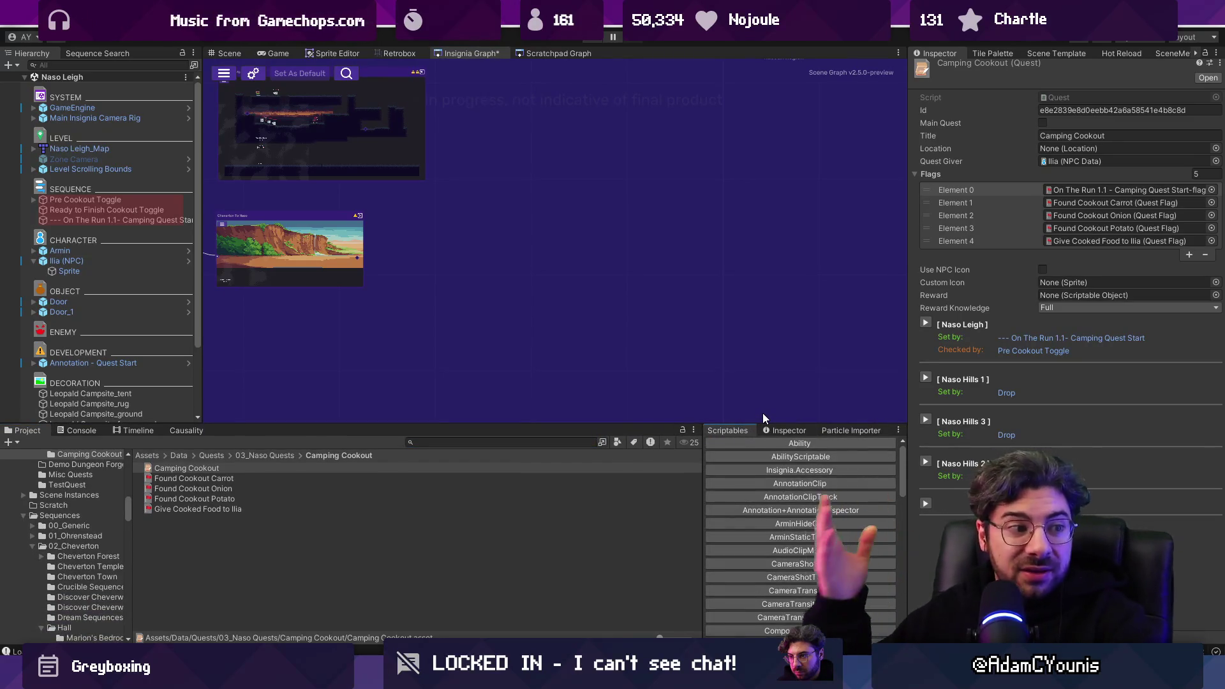
scroll(779, 400, down, 3)
scroll(697, 336, up, 3)
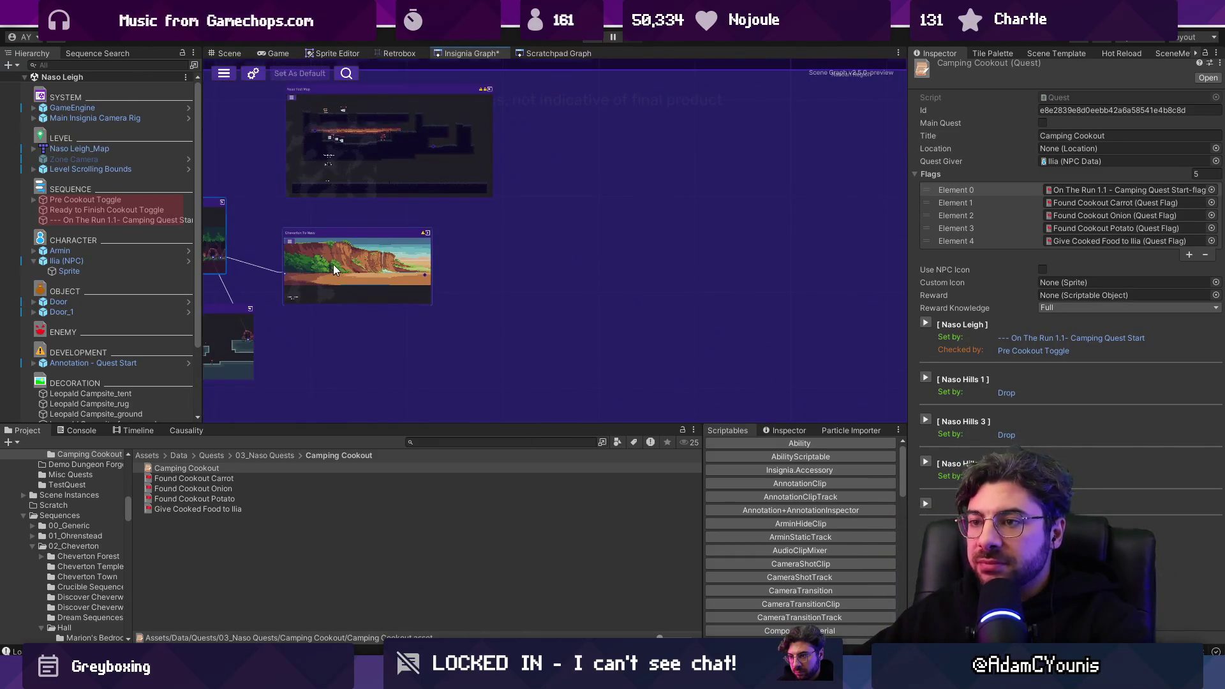
scroll(333, 269, up, 4)
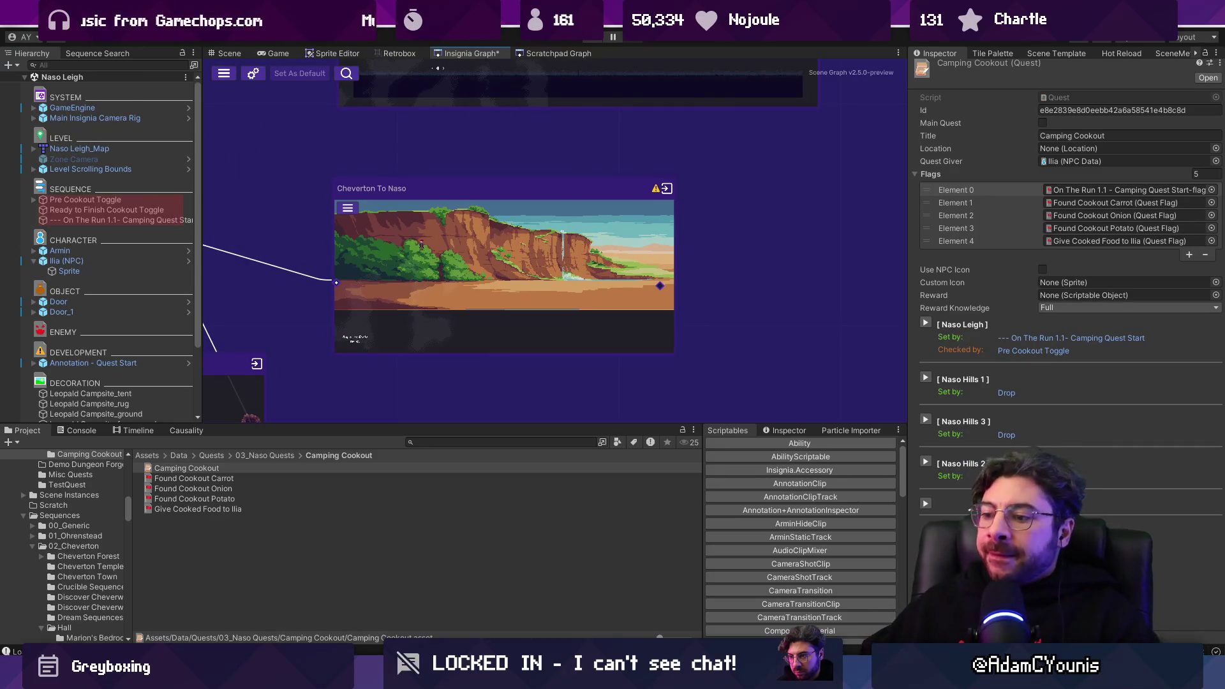
key(alt+Tab)
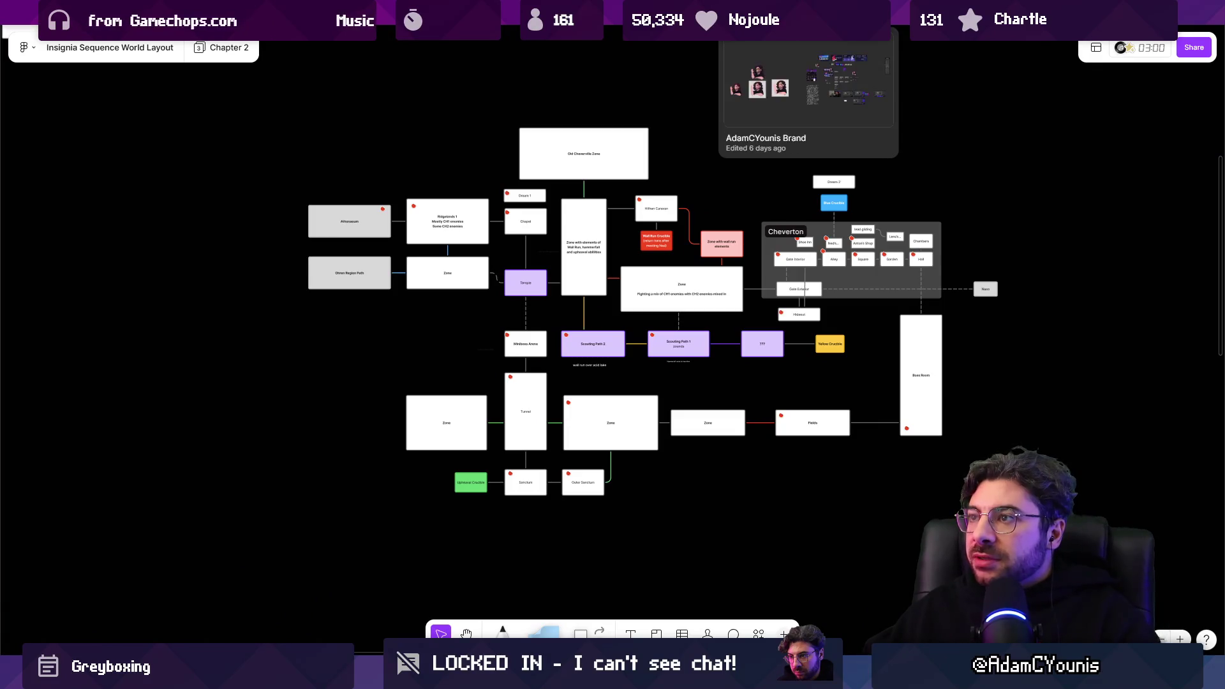
Step: Read through the Insignia Story Map's Chapter 3 - Naso campfire dialogue page
click(600, 13)
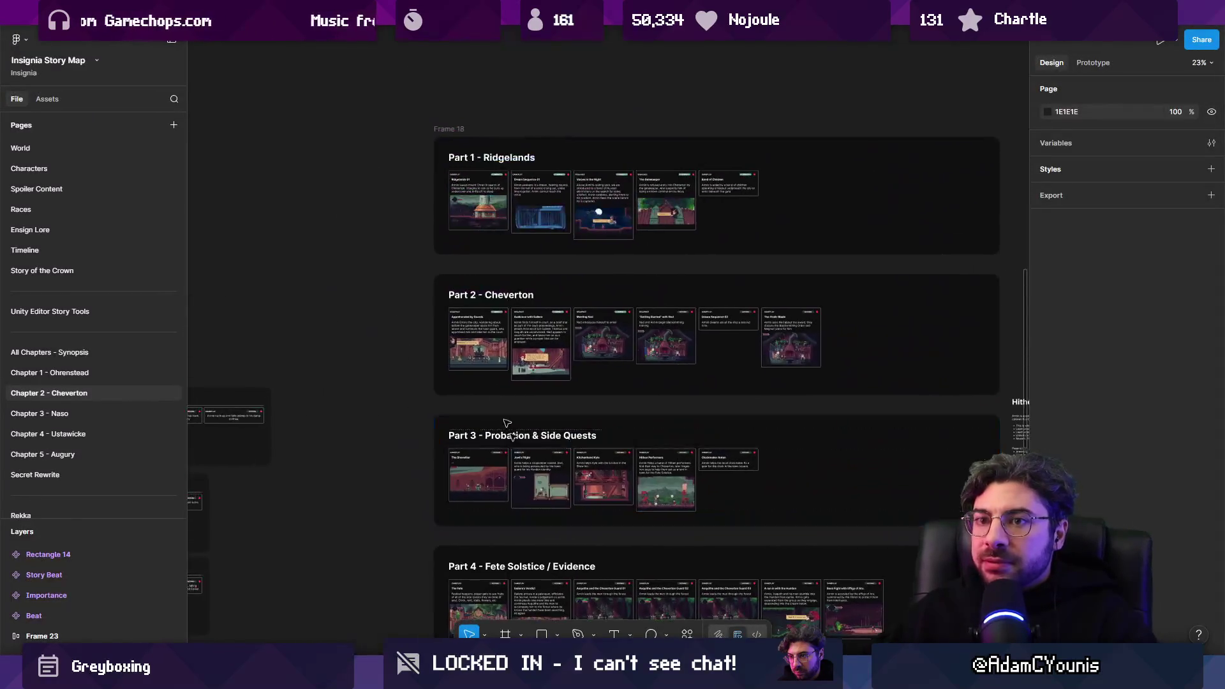
click(153, 412)
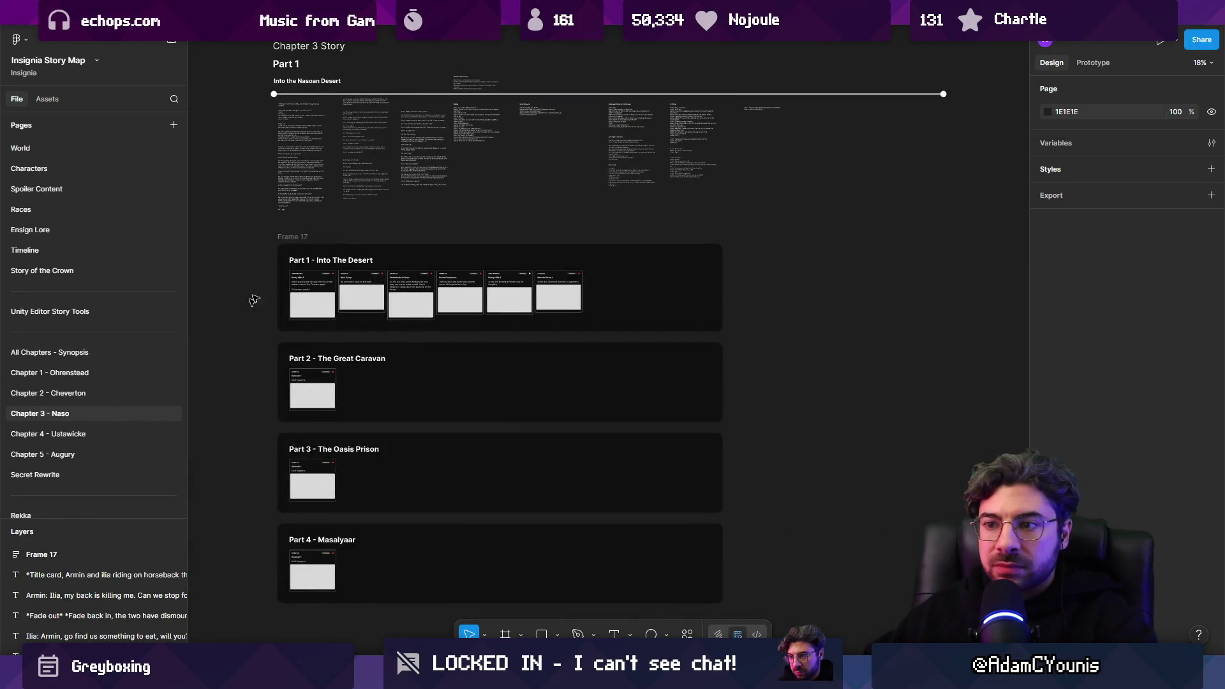
ctrl+scroll(397, 419, up, 10)
ctrl+scroll(397, 419, down, 5)
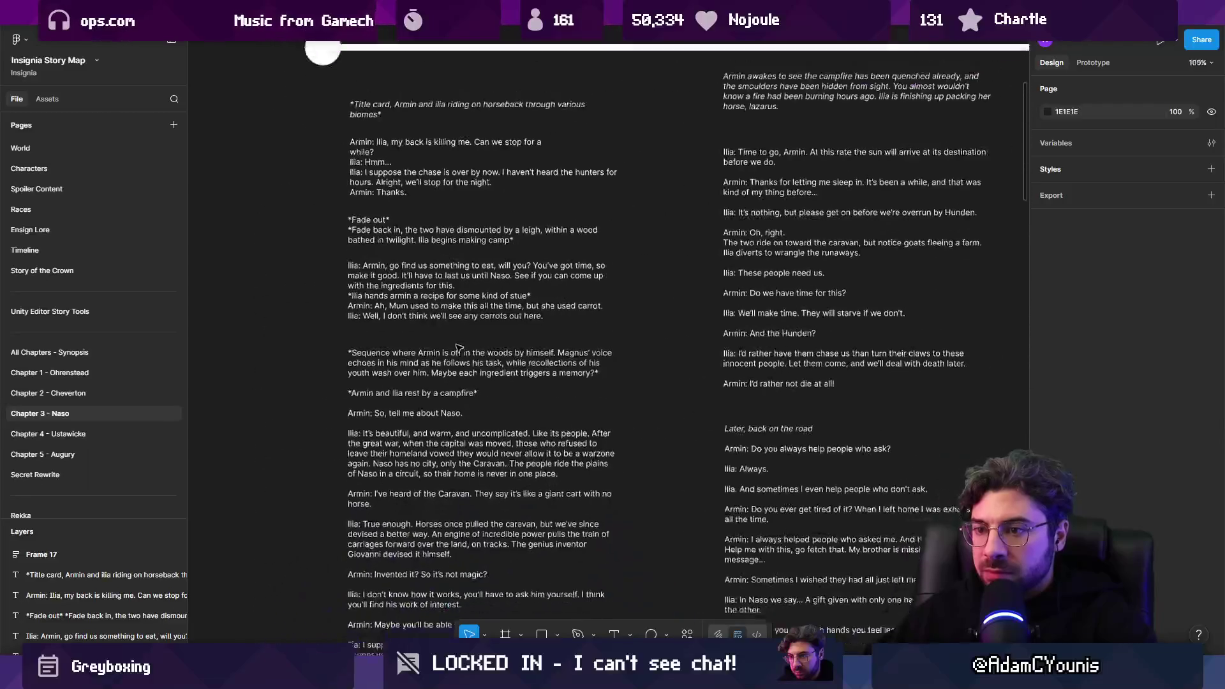
ctrl+scroll(416, 297, down, 1)
scroll(316, 418, down, 4)
ctrl+scroll(316, 417, up, 1)
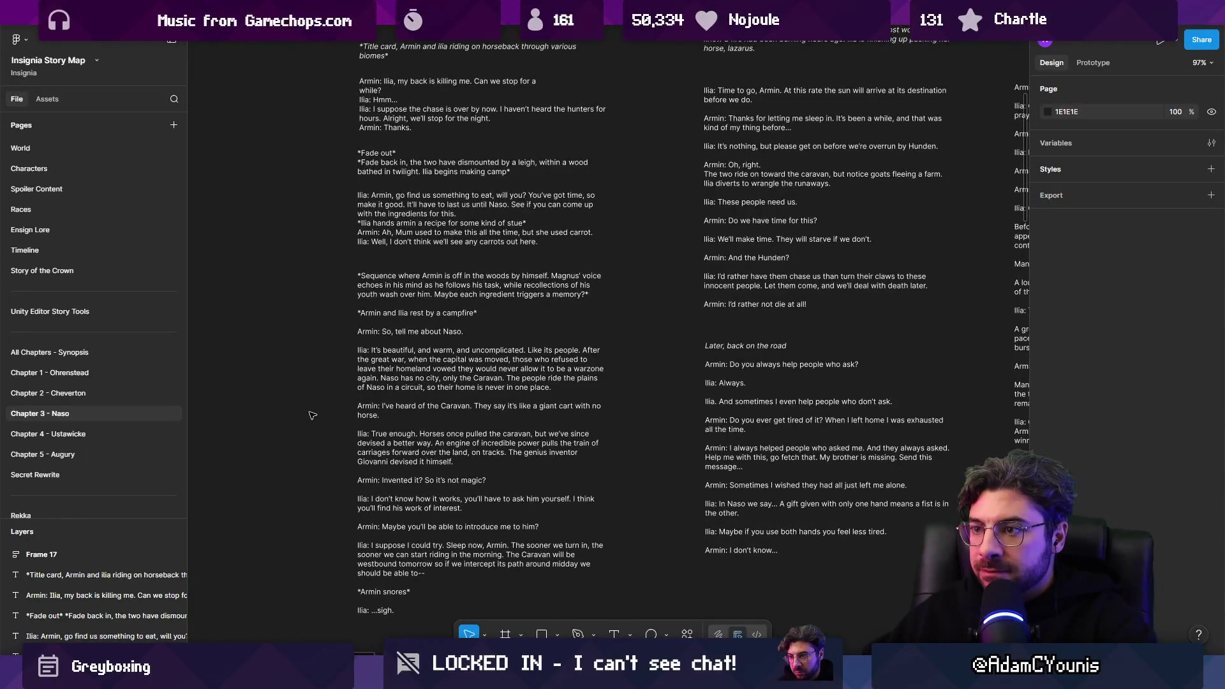
ctrl+scroll(366, 288, up, 4)
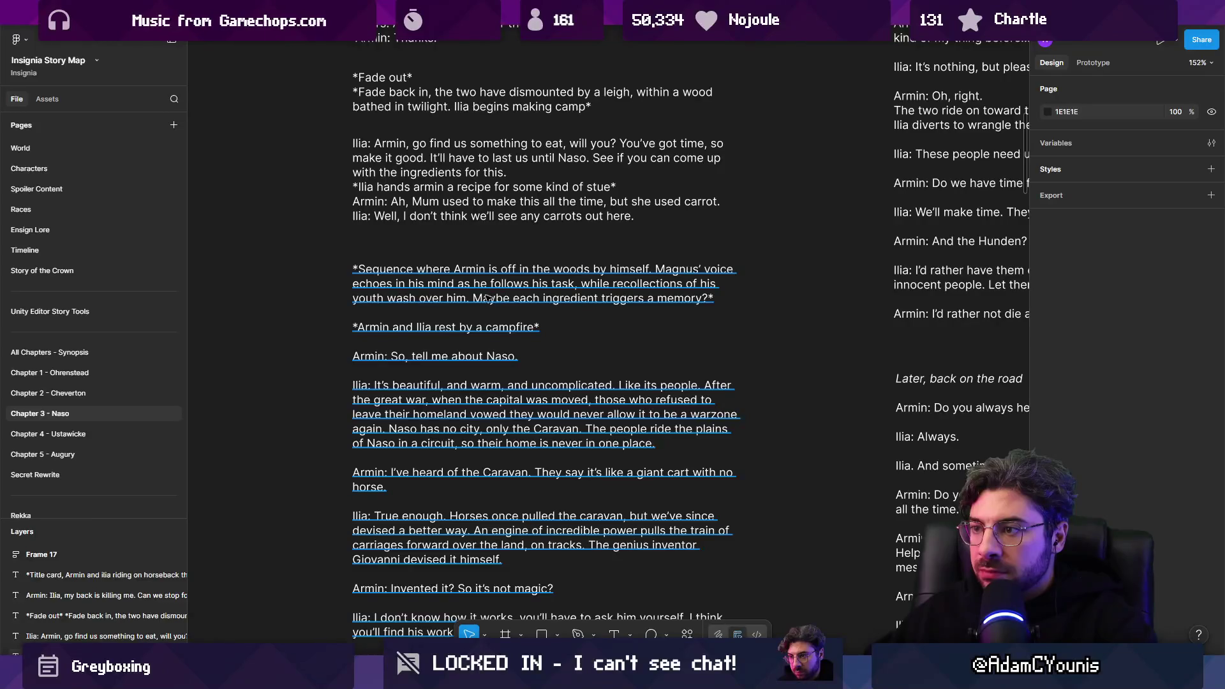
scroll(475, 363, down, 4)
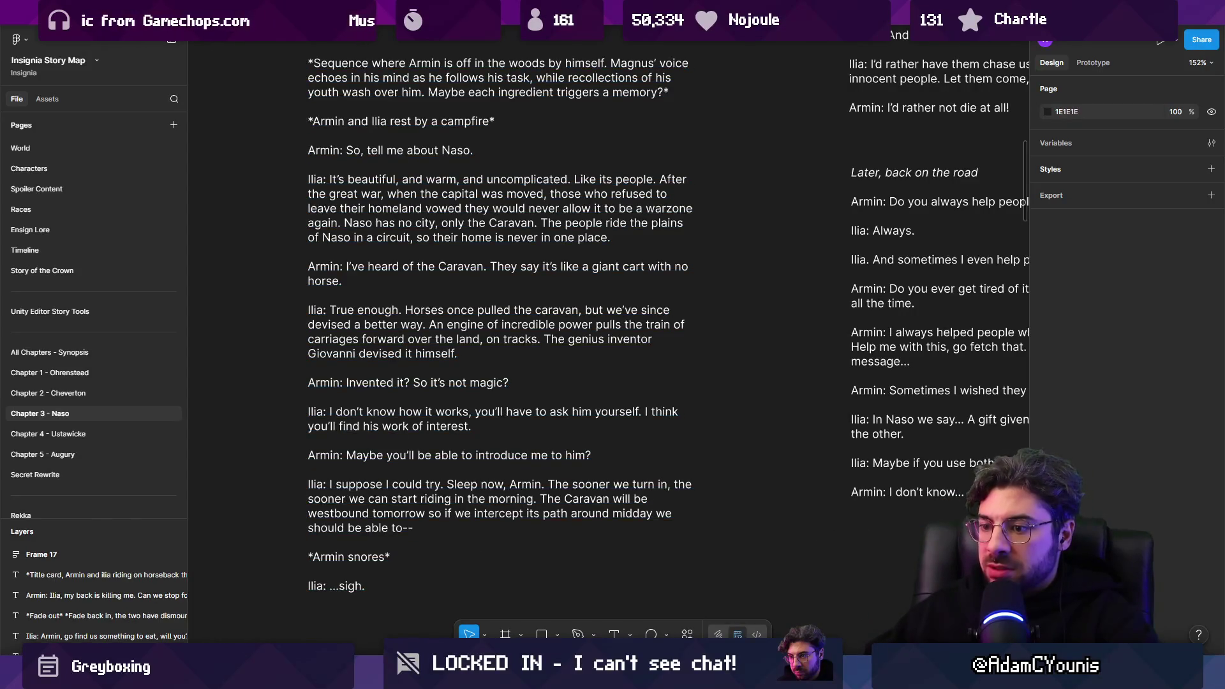
key(alt+Tab)
double_click(531, 350)
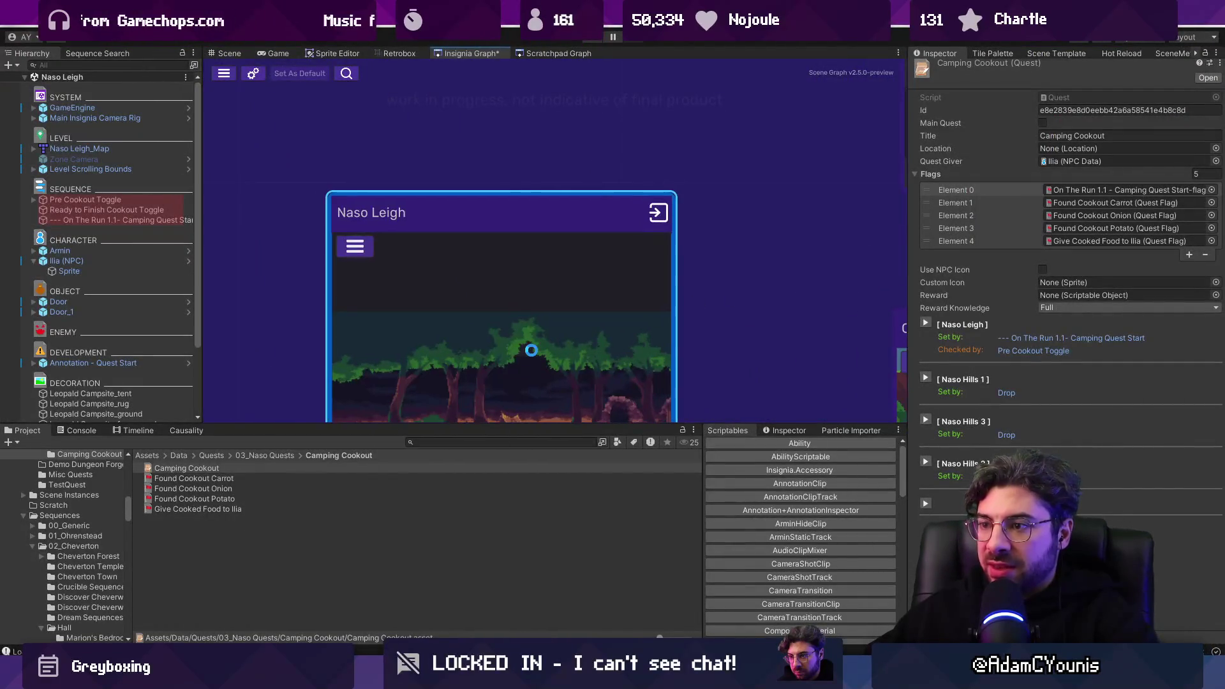
Step: Open the Naso Leigh scene, enlarge the scene view, and select On The Run 2 via an 'on the run' search
double_click(534, 331)
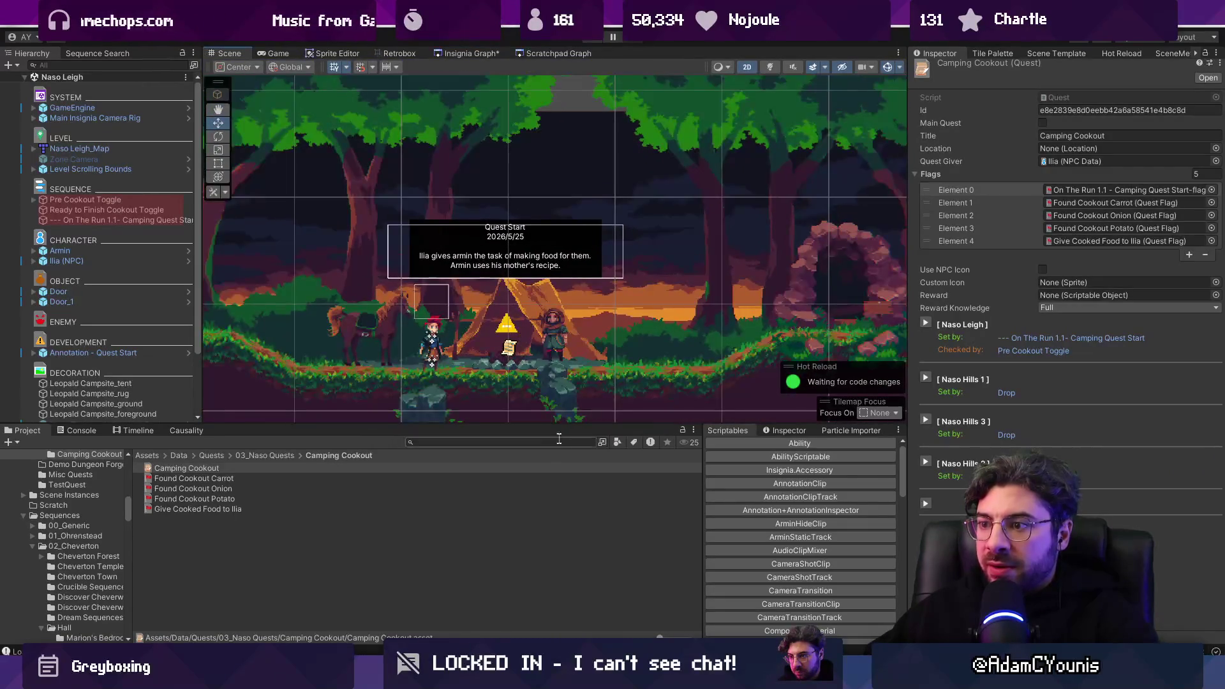
drag(558, 425, 558, 495)
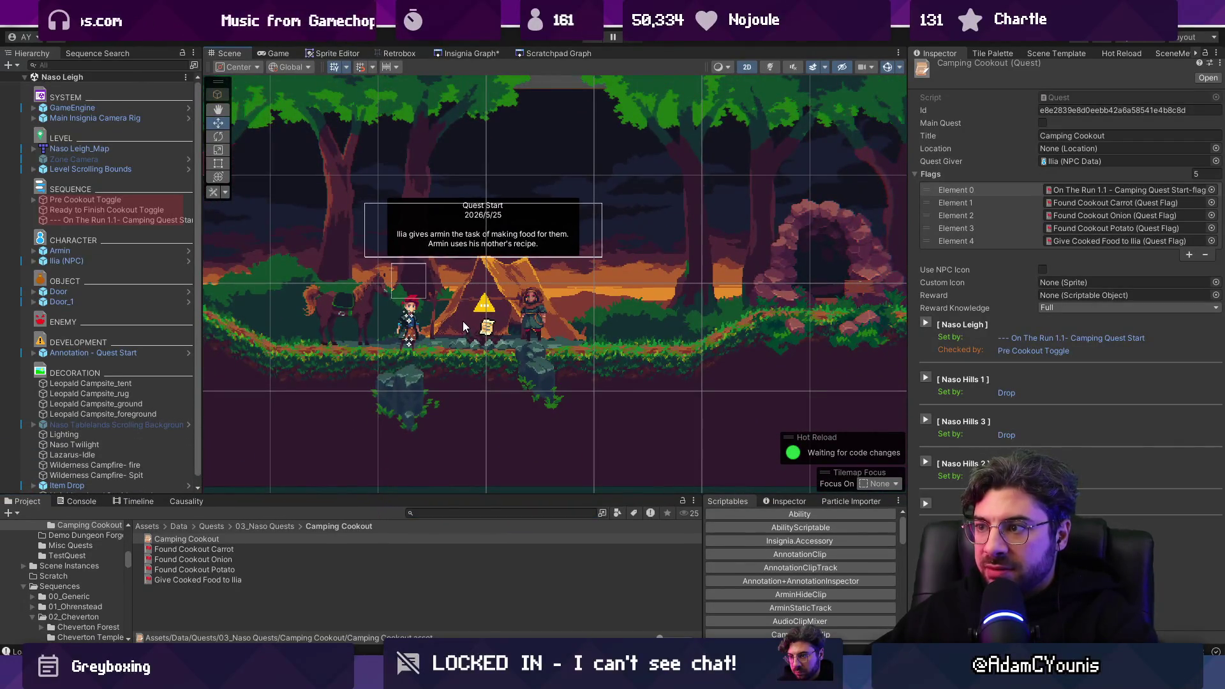
click(123, 221)
click(440, 513)
text(on the un)
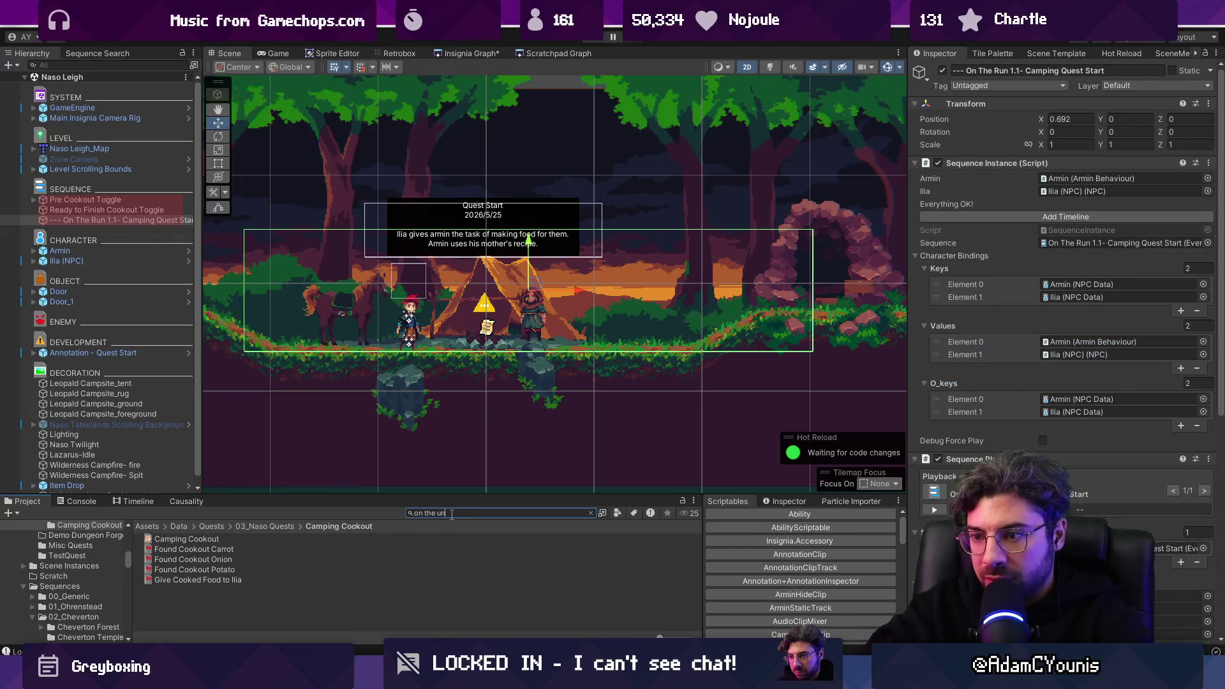
key(BackSpace)
key(BackSpace)
text(run)
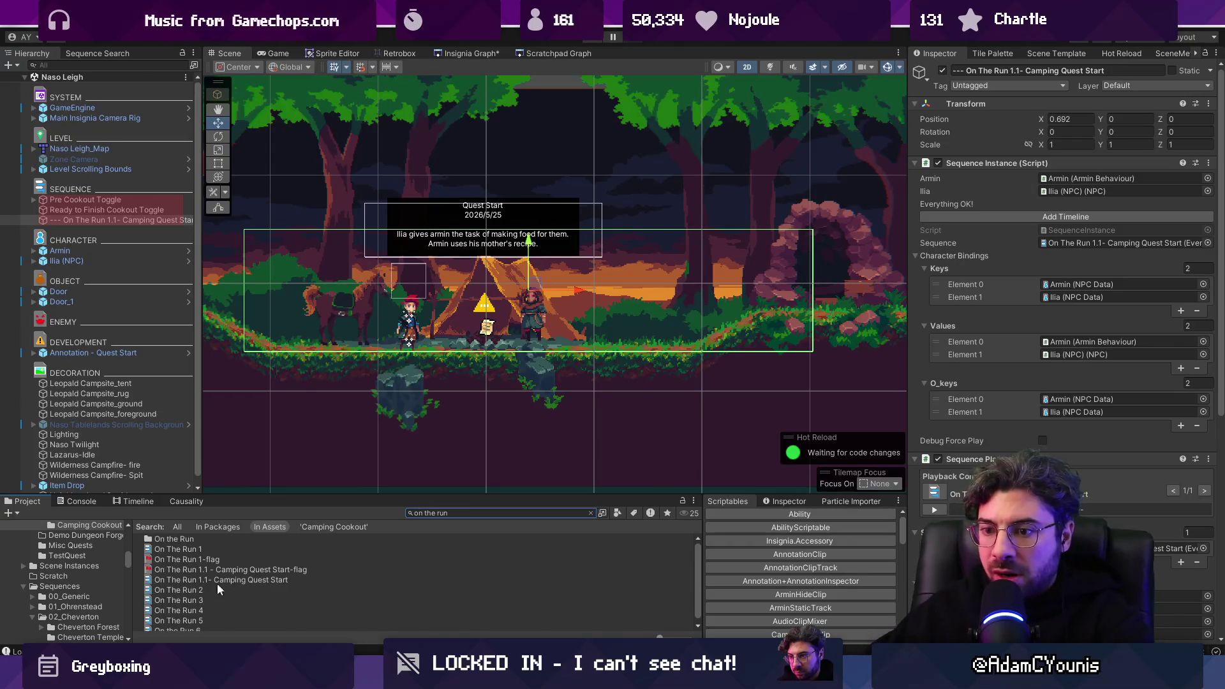
click(179, 590)
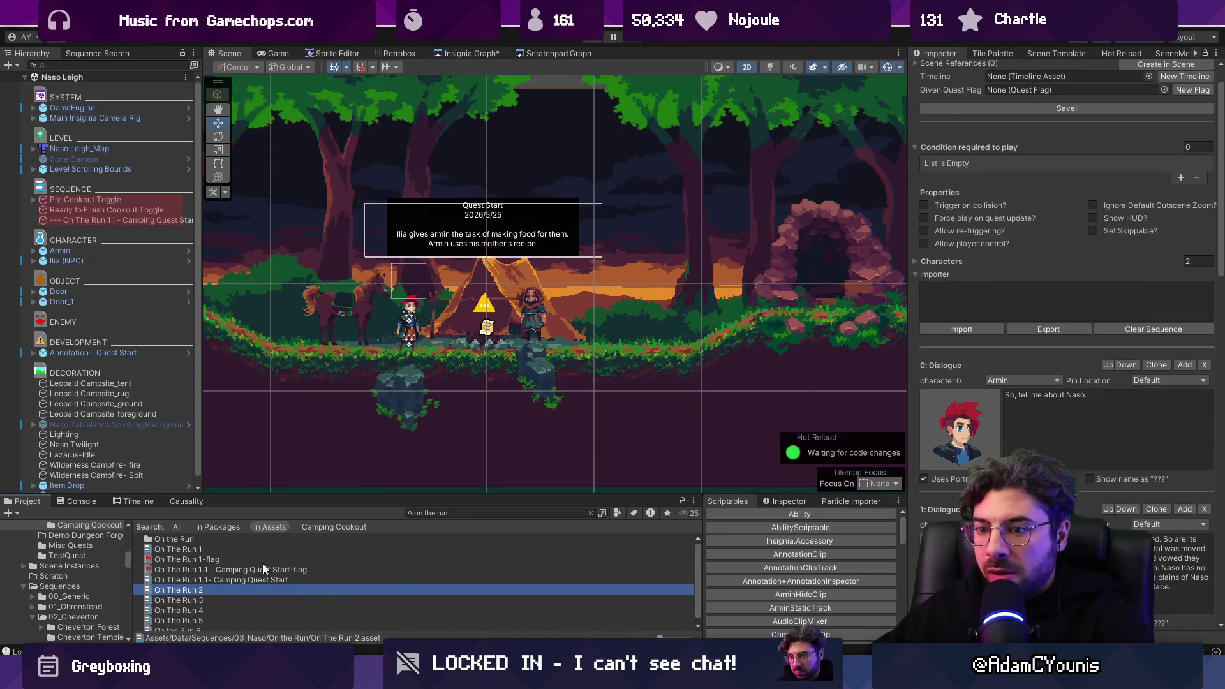
scroll(1054, 316, up, 2)
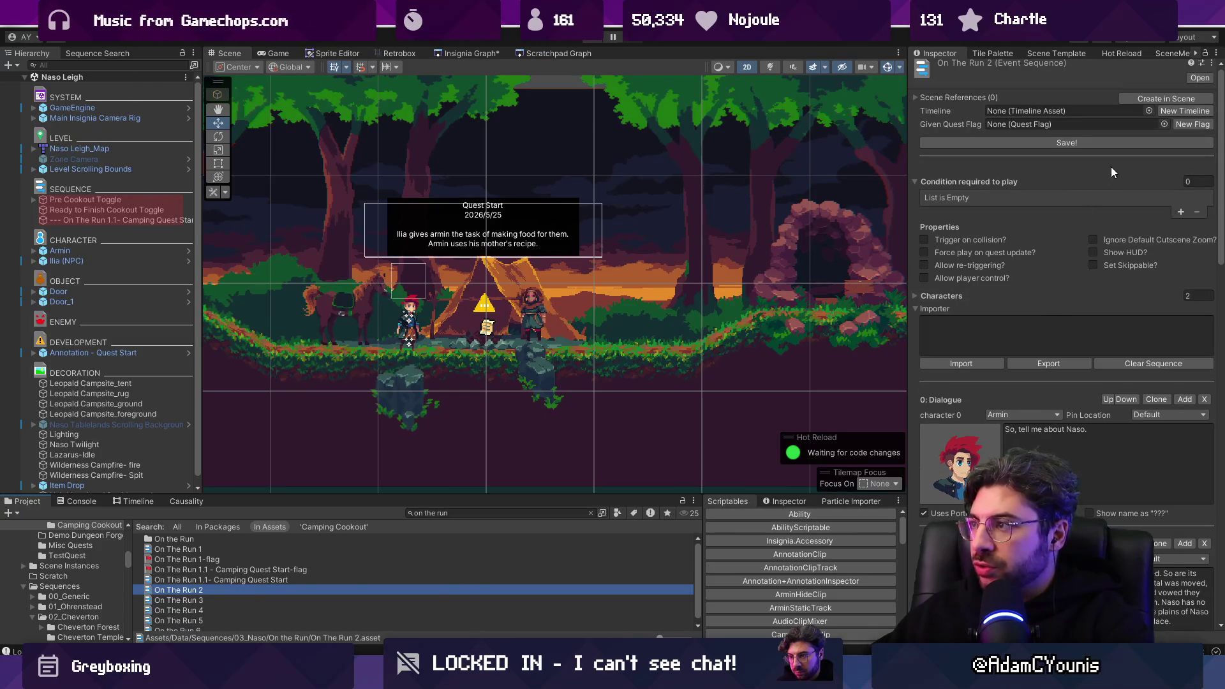
Step: Create and save On The Run 2-flag, then add a condition requiring Give Cooked Food to Ilia
click(1186, 126)
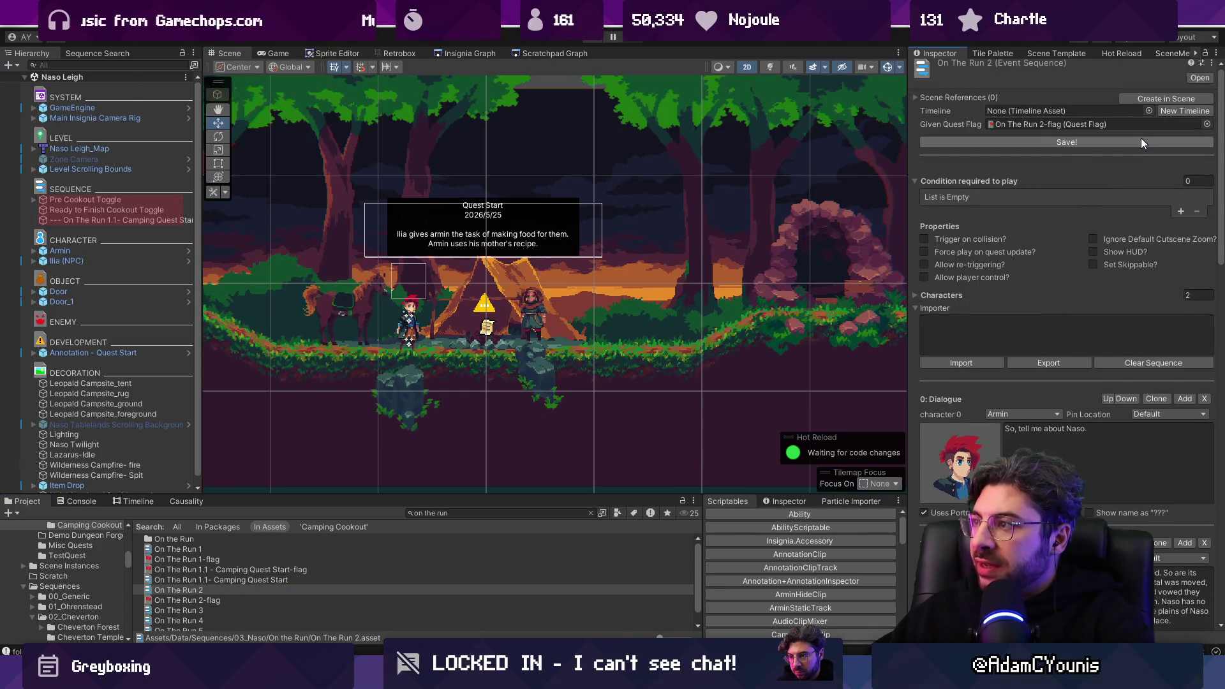
click(1134, 146)
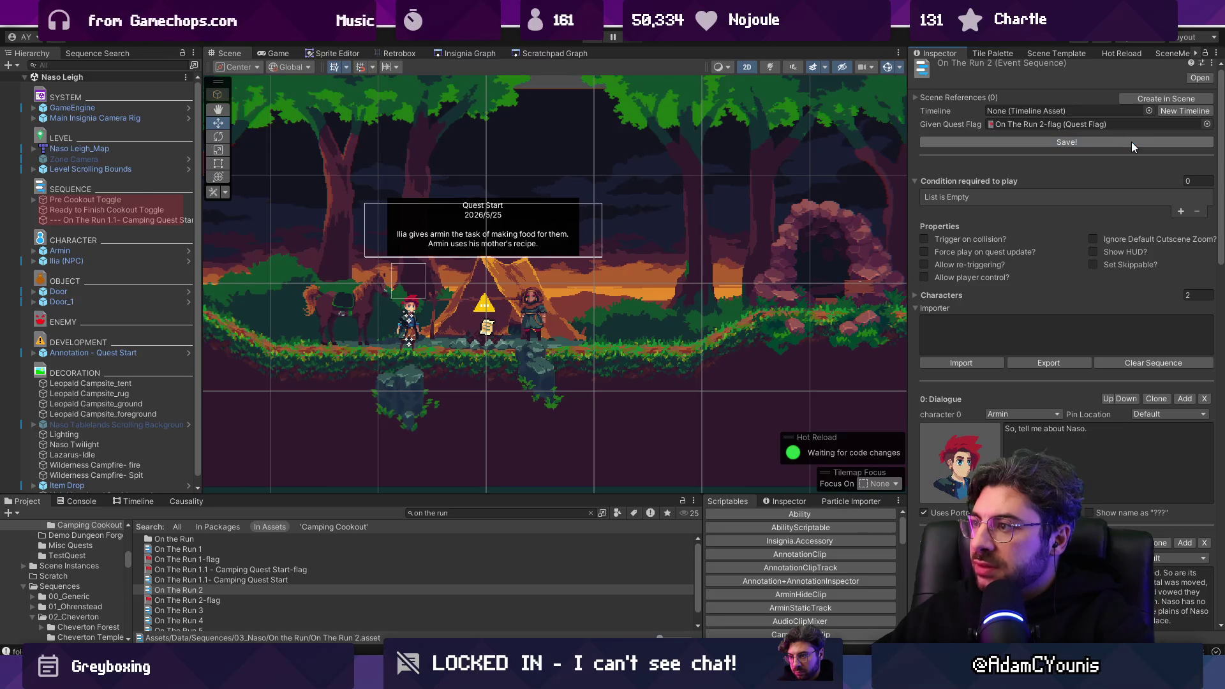
click(1181, 211)
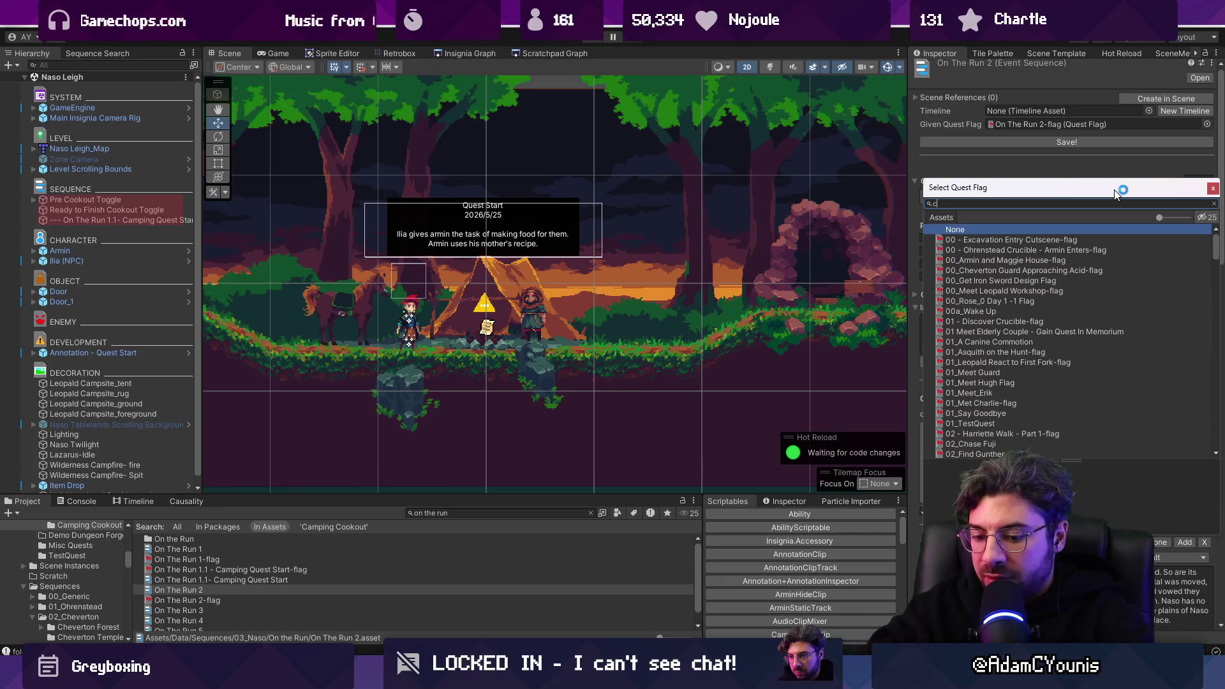
text(ookout)
key(BackSpace)
text(cook)
key(Down)
key(Down)
key(Down)
key(Down)
key(Return)
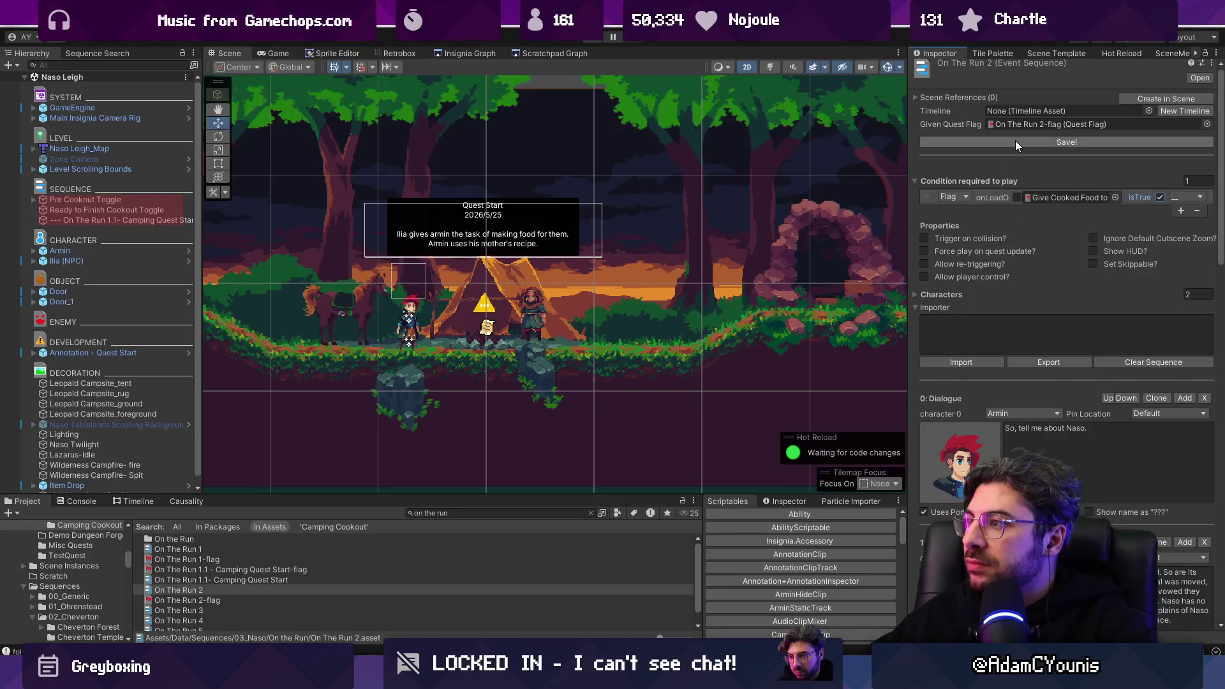
click(1139, 97)
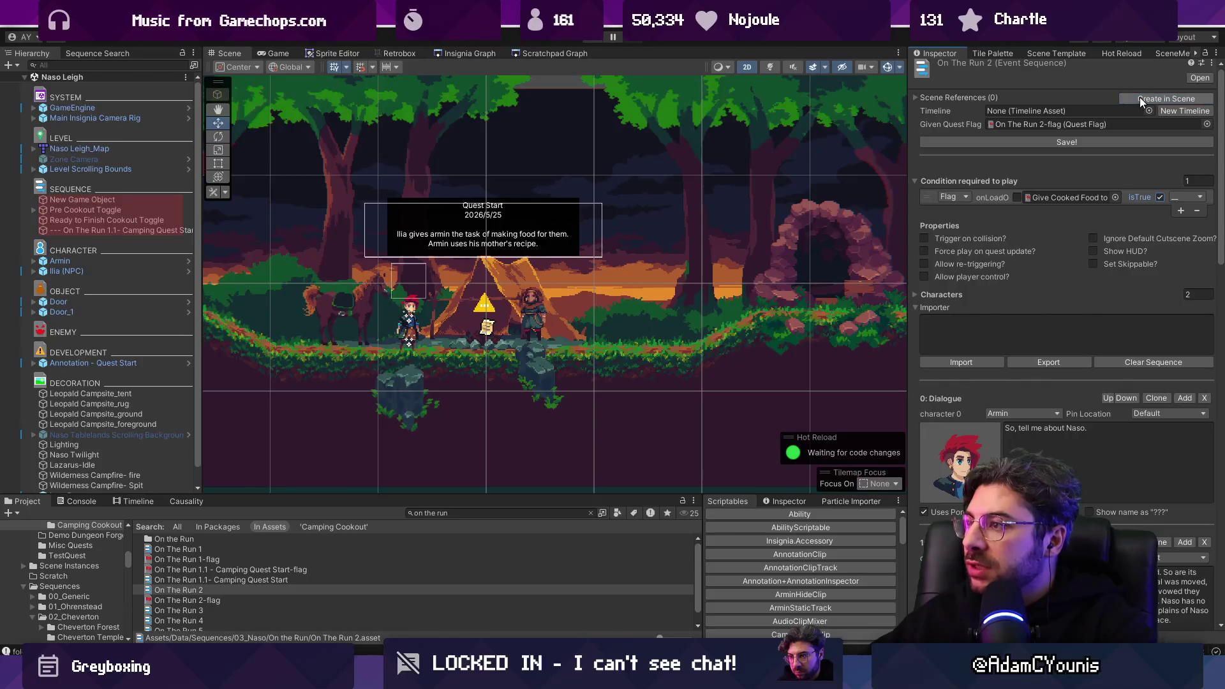
Step: Validate the new object's timeline data, assign On The Run 2 as its sequence, and test-play it
click(141, 209)
click(135, 199)
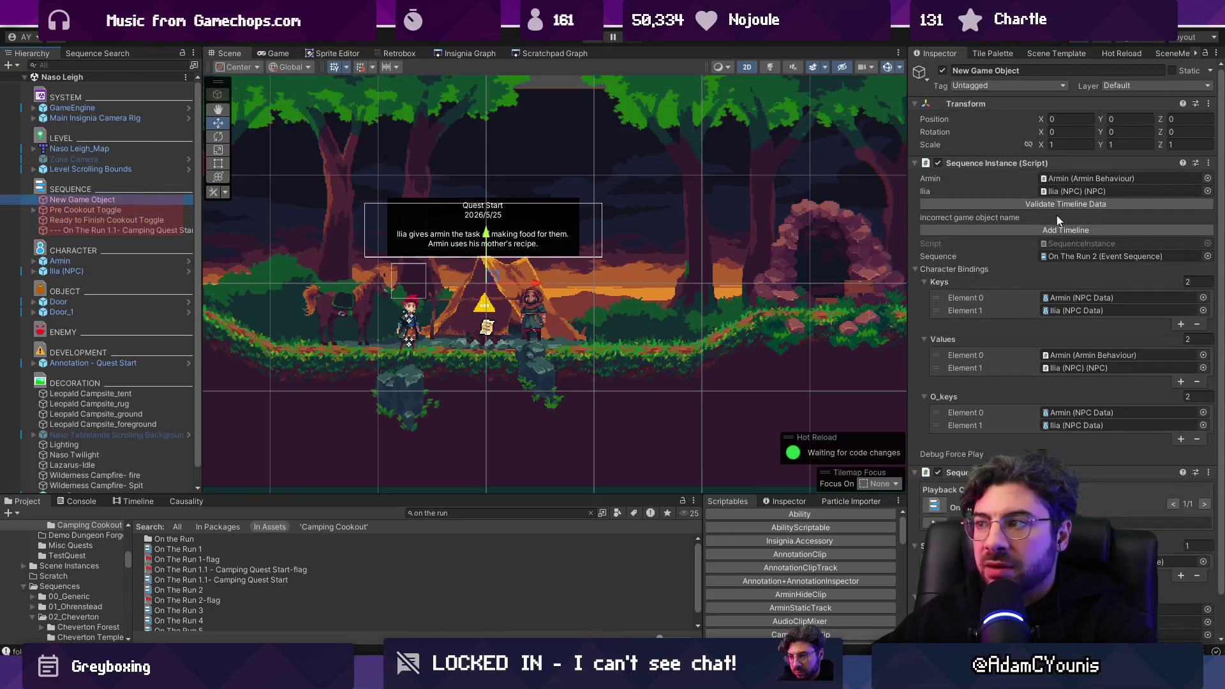
click(1054, 206)
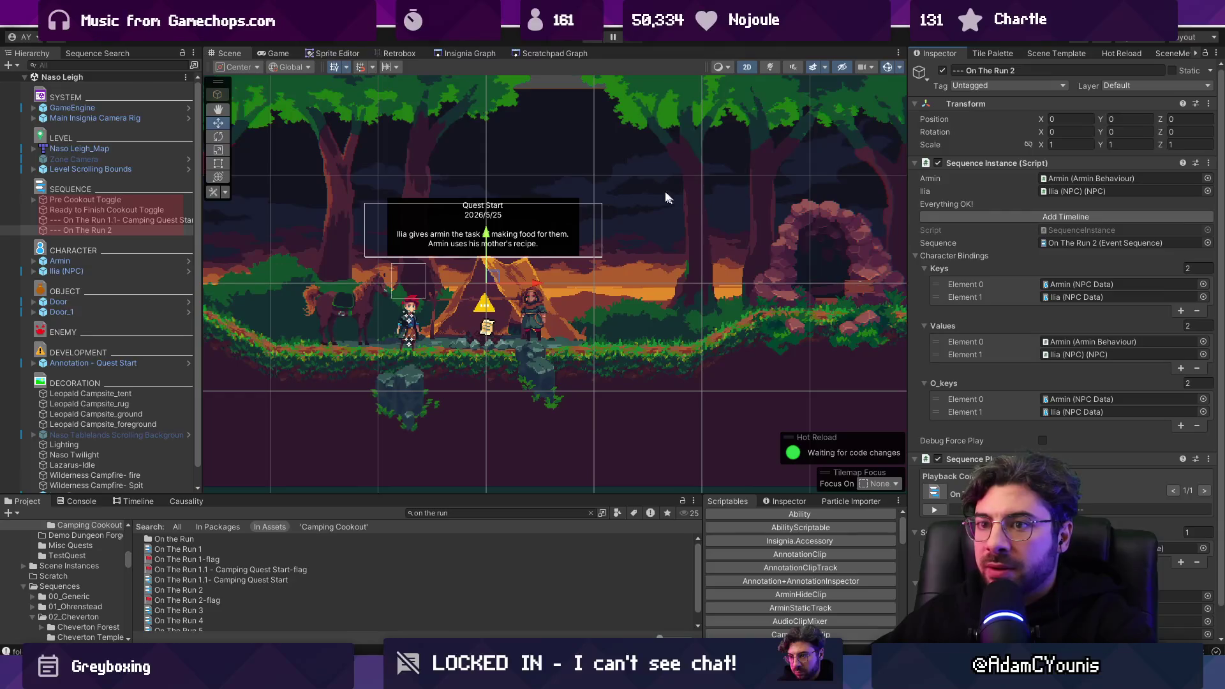
scroll(974, 415, down, 1)
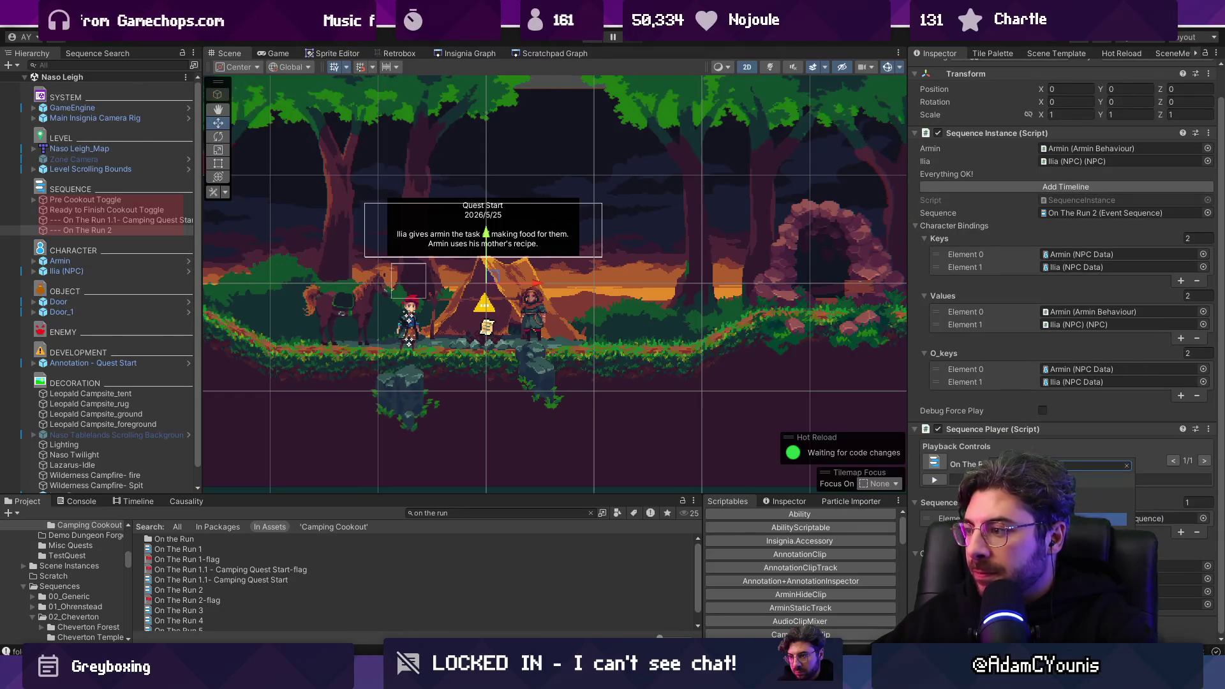
key(Return)
scroll(1065, 344, down, 5)
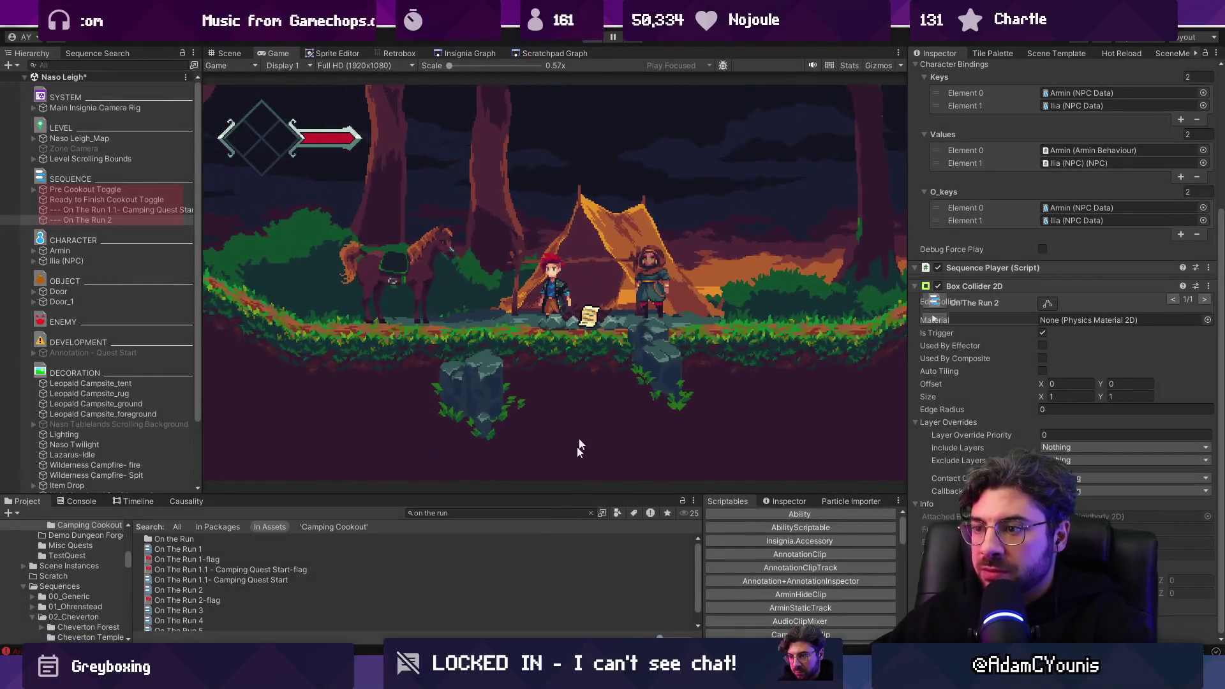
key(ctrl+p)
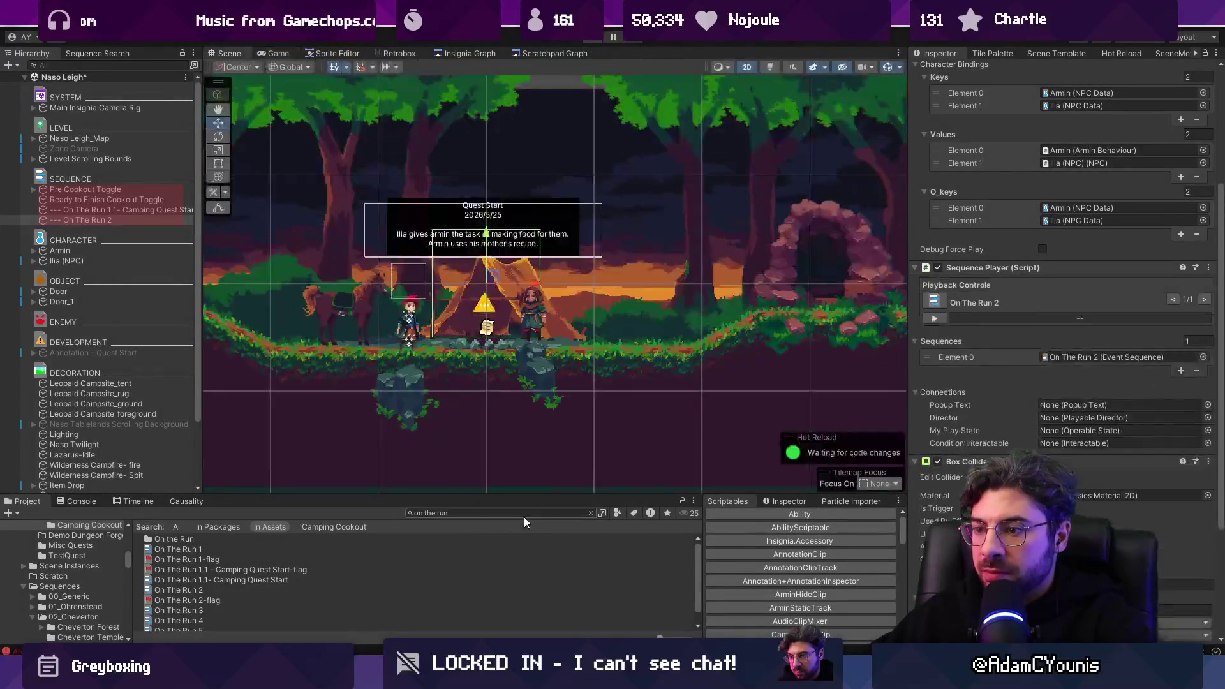
Step: Search the Project for 'library', open the DataLibrary asset and update its data dictionary GUIDs
click(523, 514)
key(ctrl+a)
key(BackSpace)
text(library)
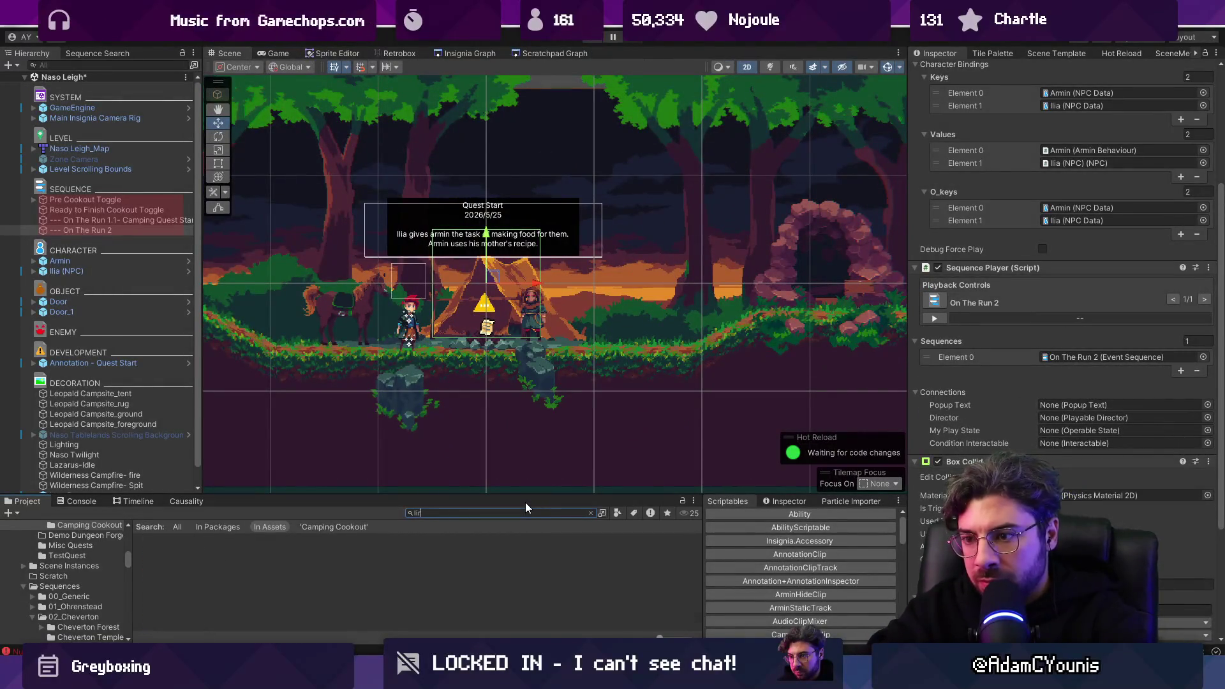
click(175, 559)
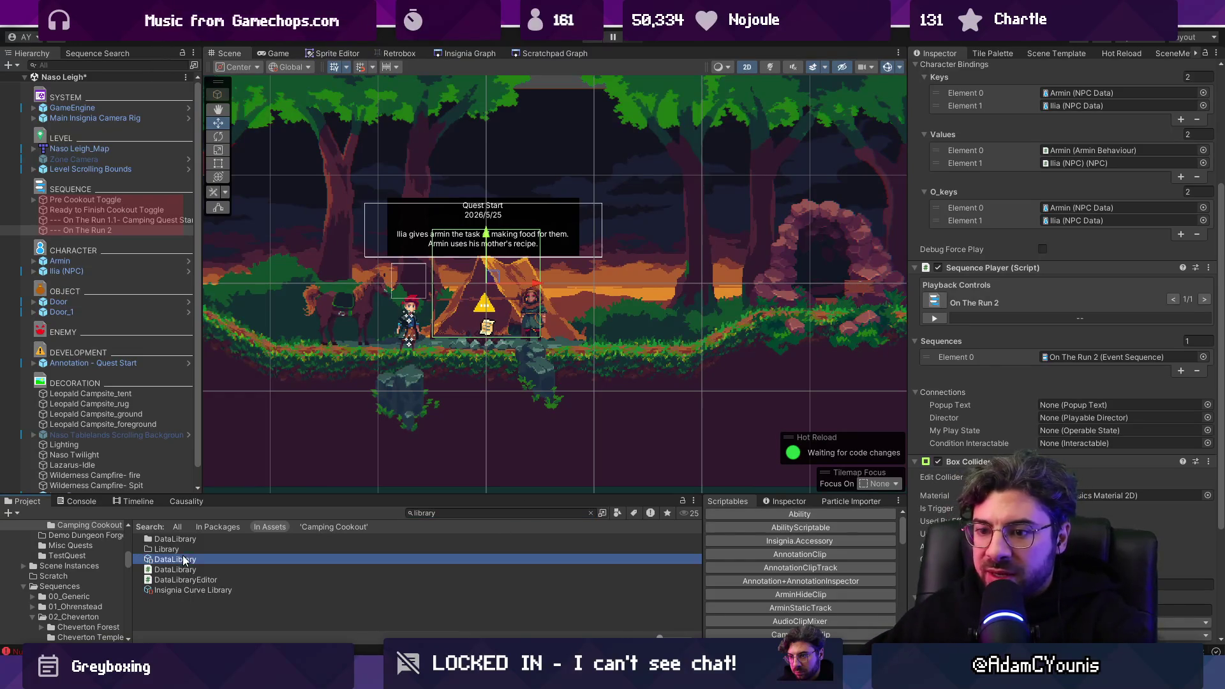
click(1005, 97)
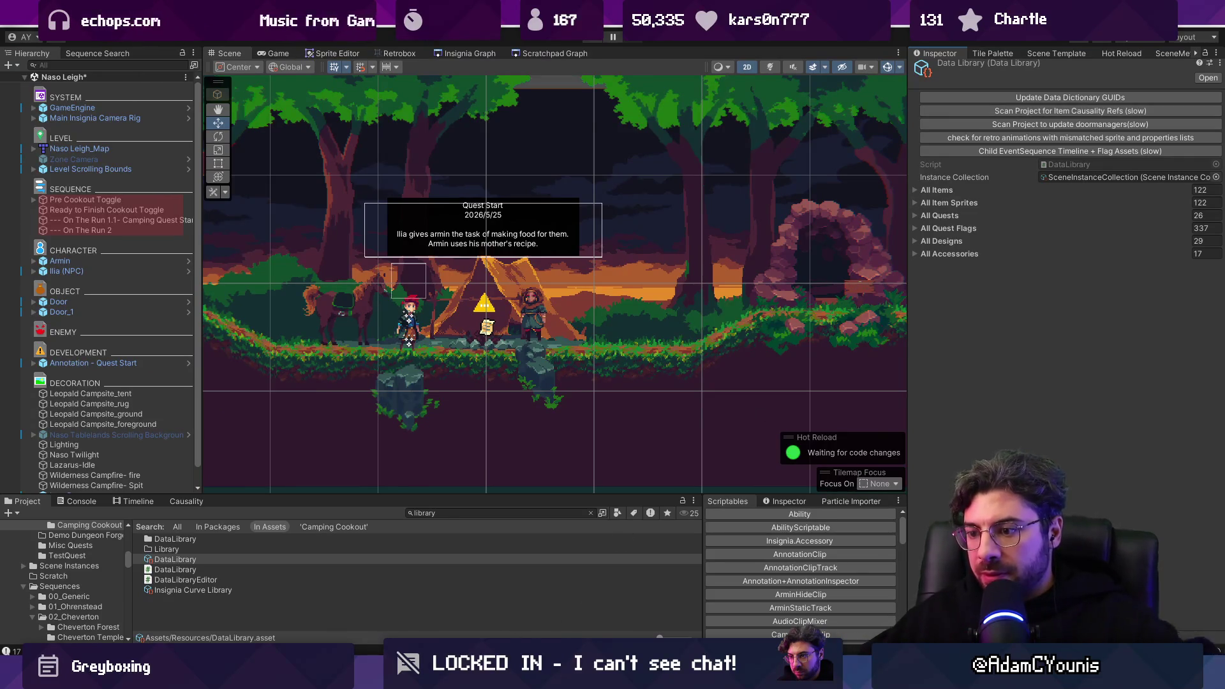
Step: Glance at the code editor, return to Unity, enlarge the Project panel and begin a 't:questflag' search
key(alt+Tab)
key(super+r)
key(Escape)
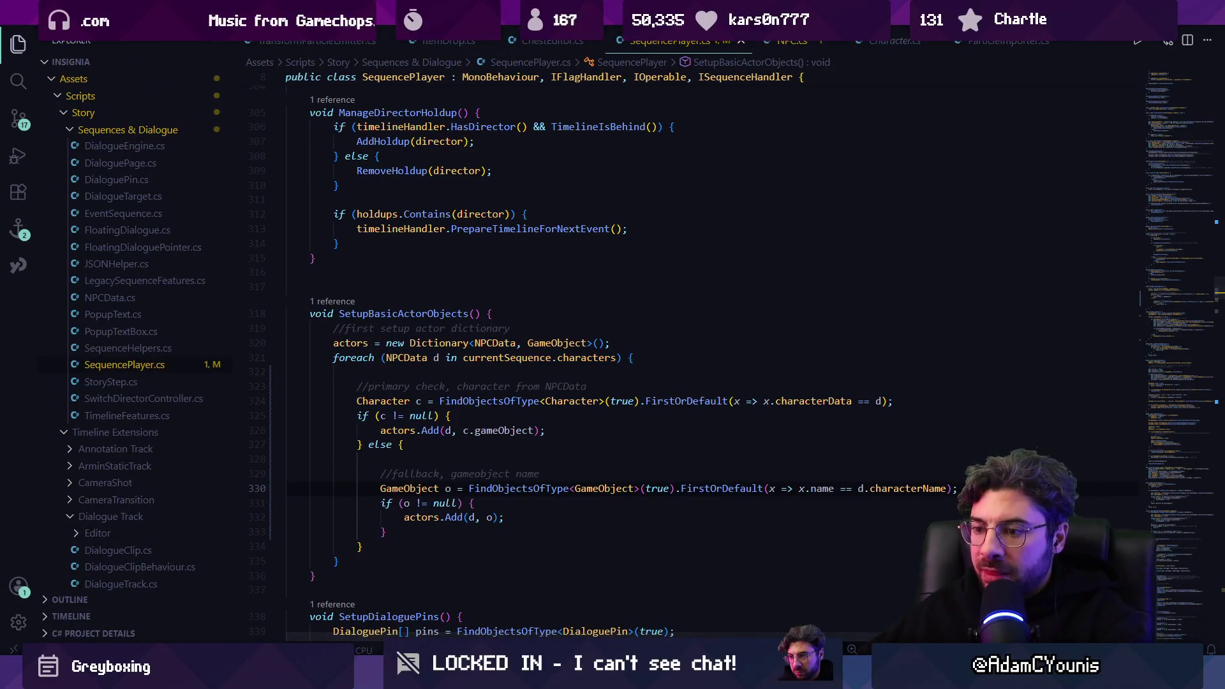
key(alt+Tab)
drag(459, 497, 462, 428)
click(472, 445)
text(:questflag)
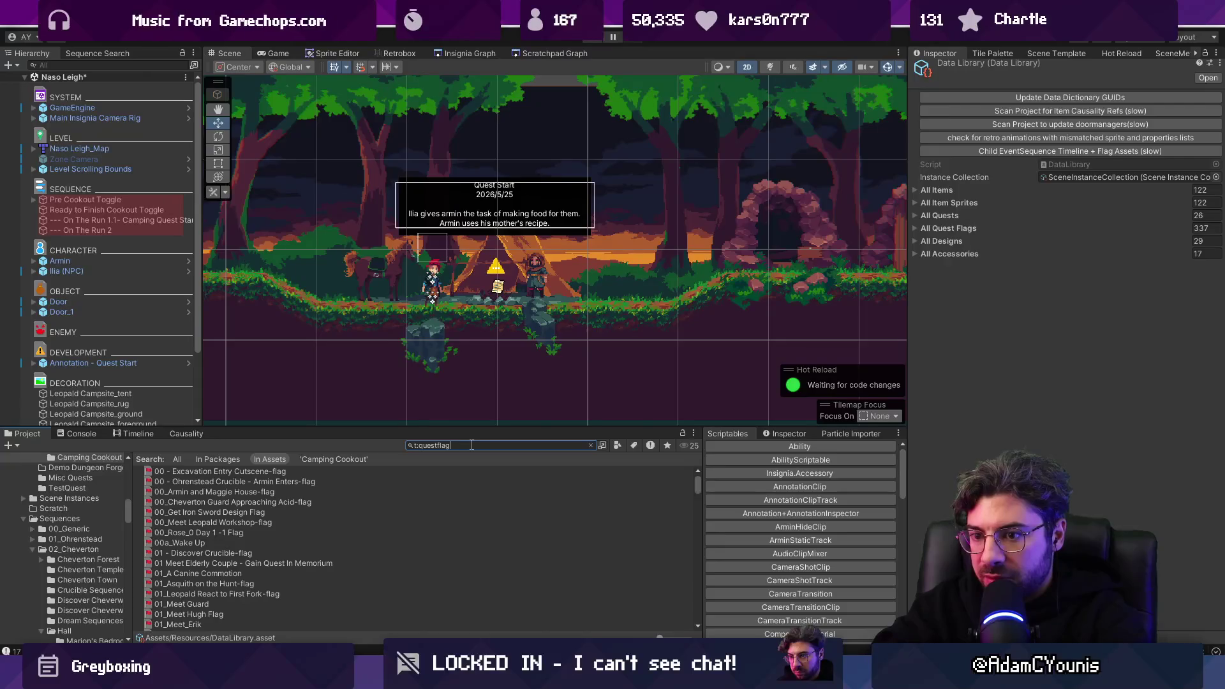
Step: Select the first quest-flag result and clear the search to reveal its folder
key(Down)
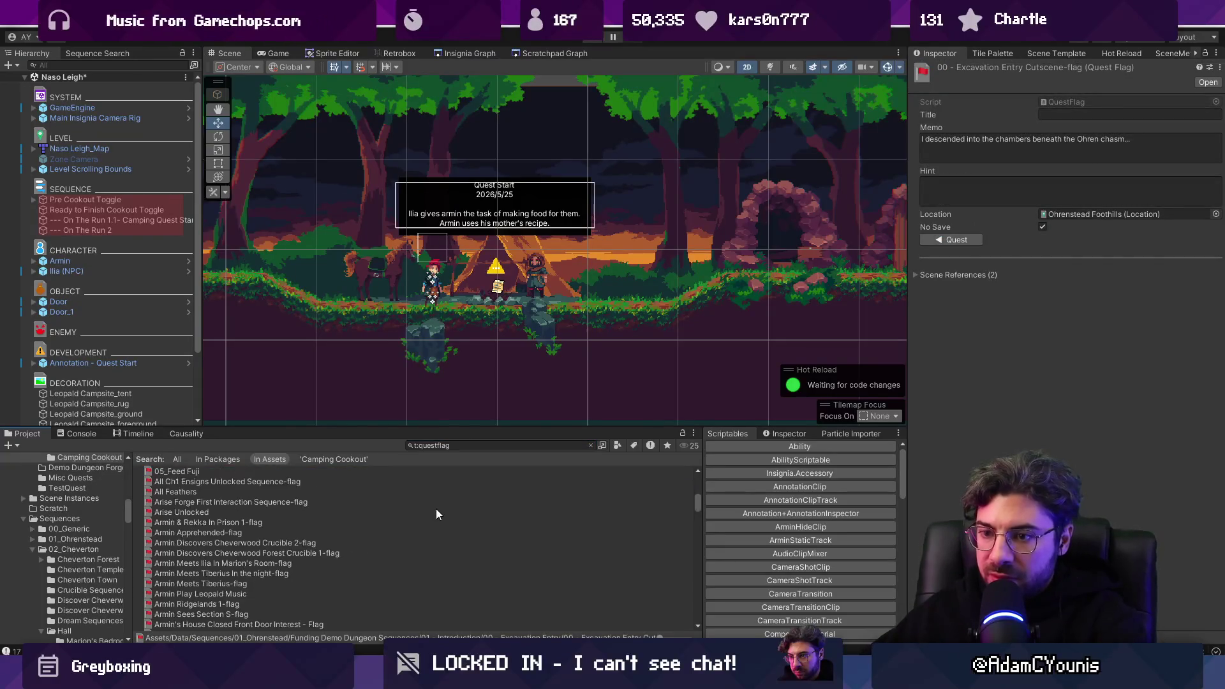
drag(466, 427, 466, 473)
click(590, 491)
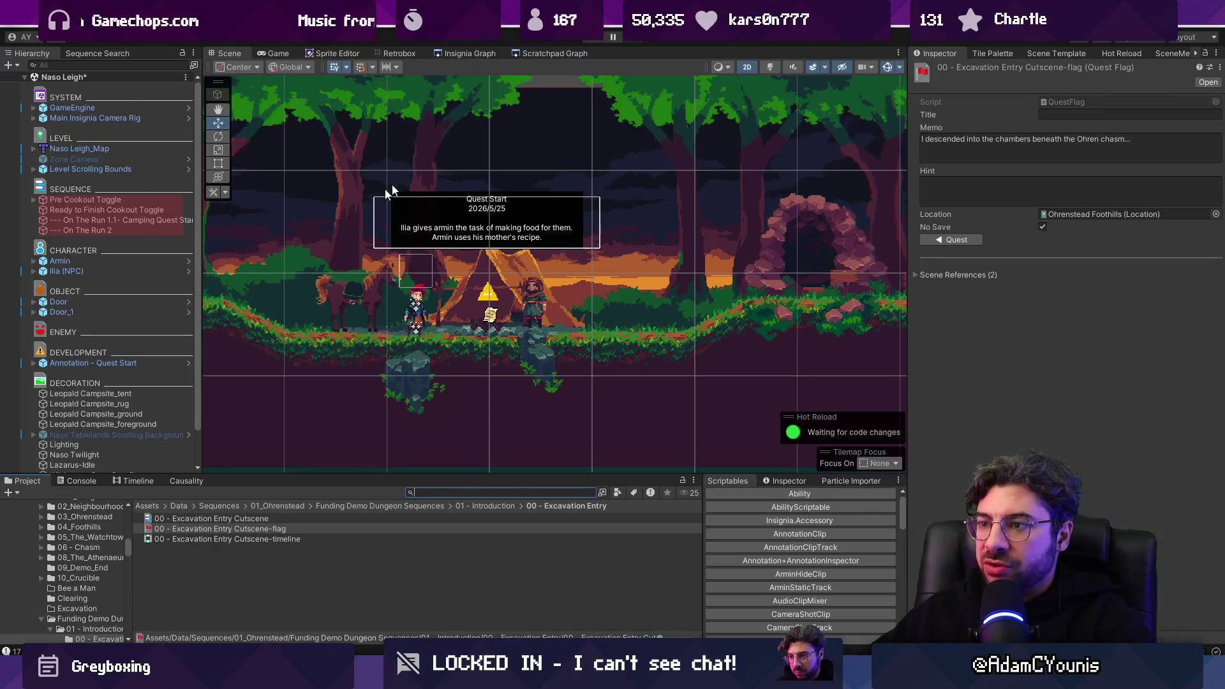
scroll(476, 241, up, 2)
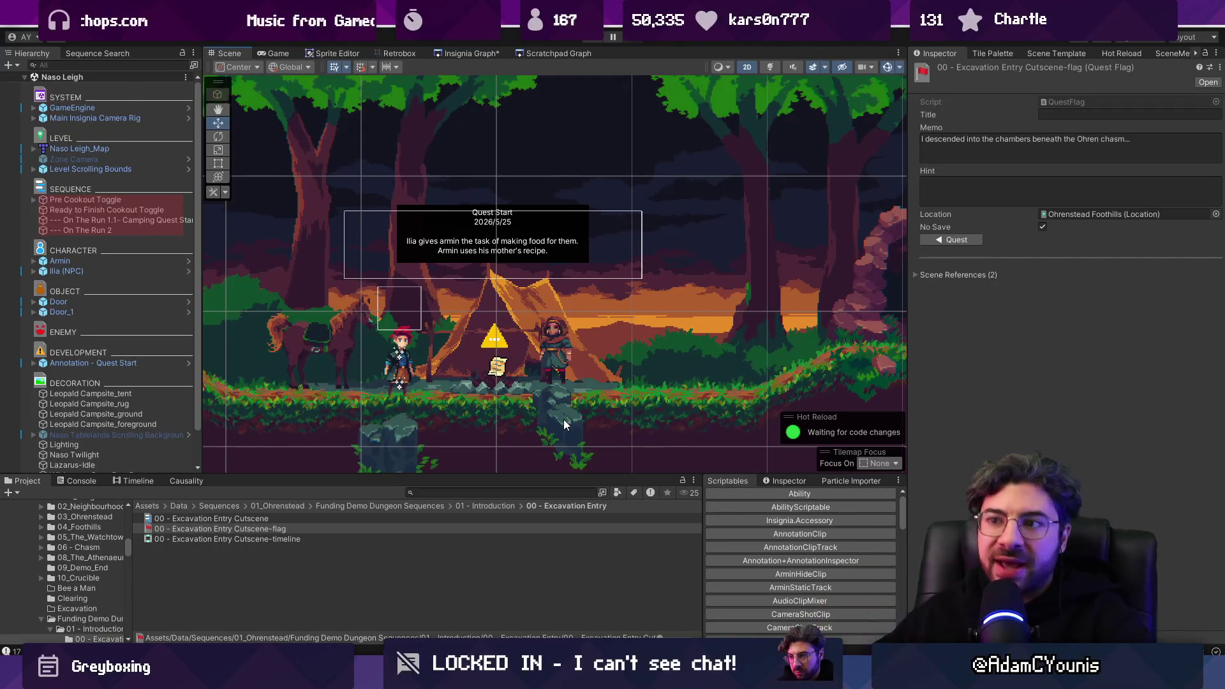
Step: Test-play the scene with the Inspector enlarged in the lower panel, then stop the game
click(589, 40)
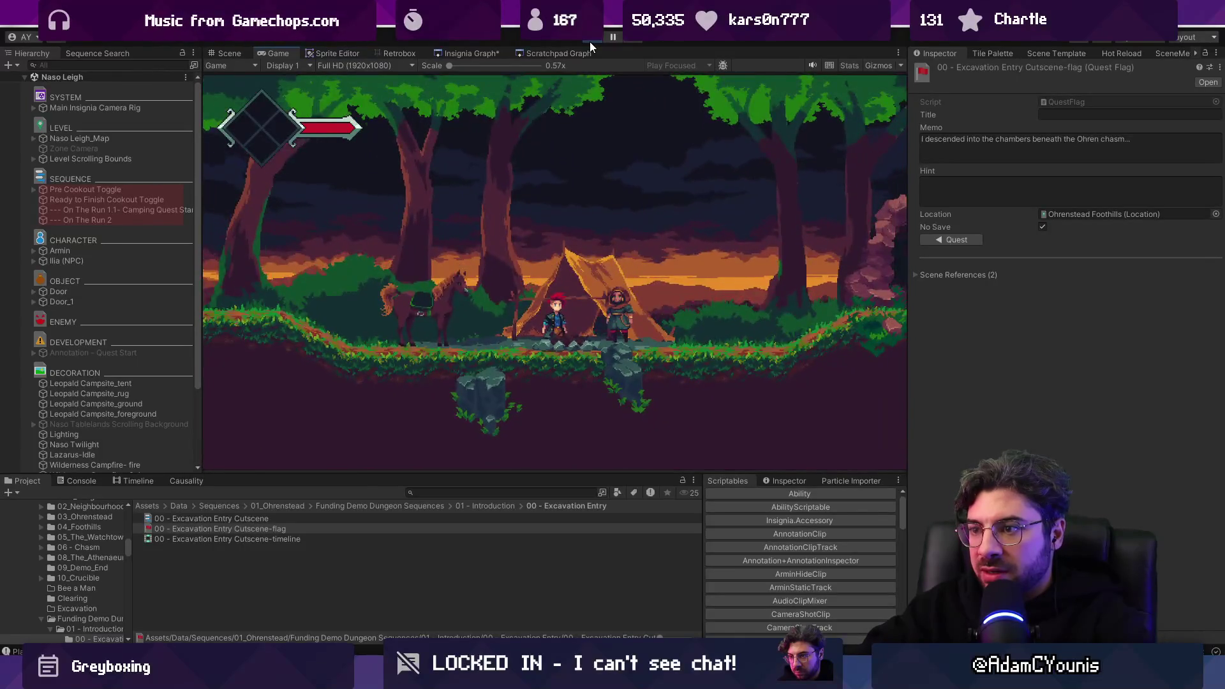
click(796, 482)
drag(652, 475, 645, 364)
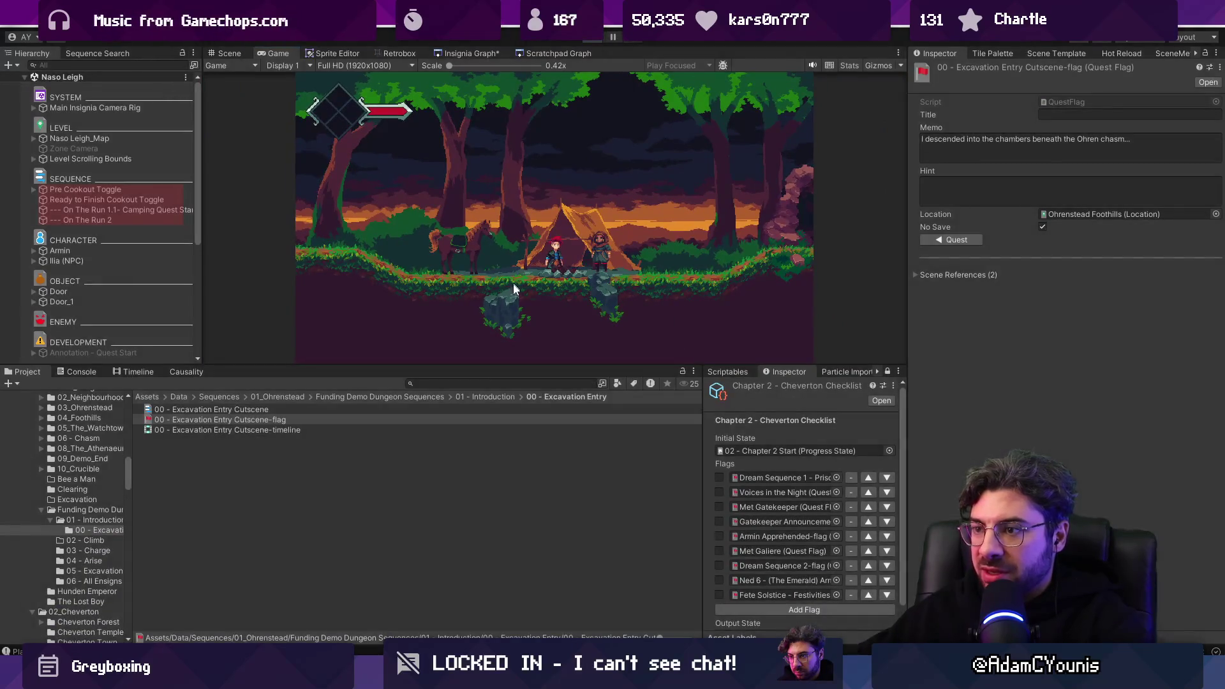
key(ctrl+p)
click(491, 384)
Step: Search the Project for 'chapter 2 checklist', then clear the search
text(chapter 3)
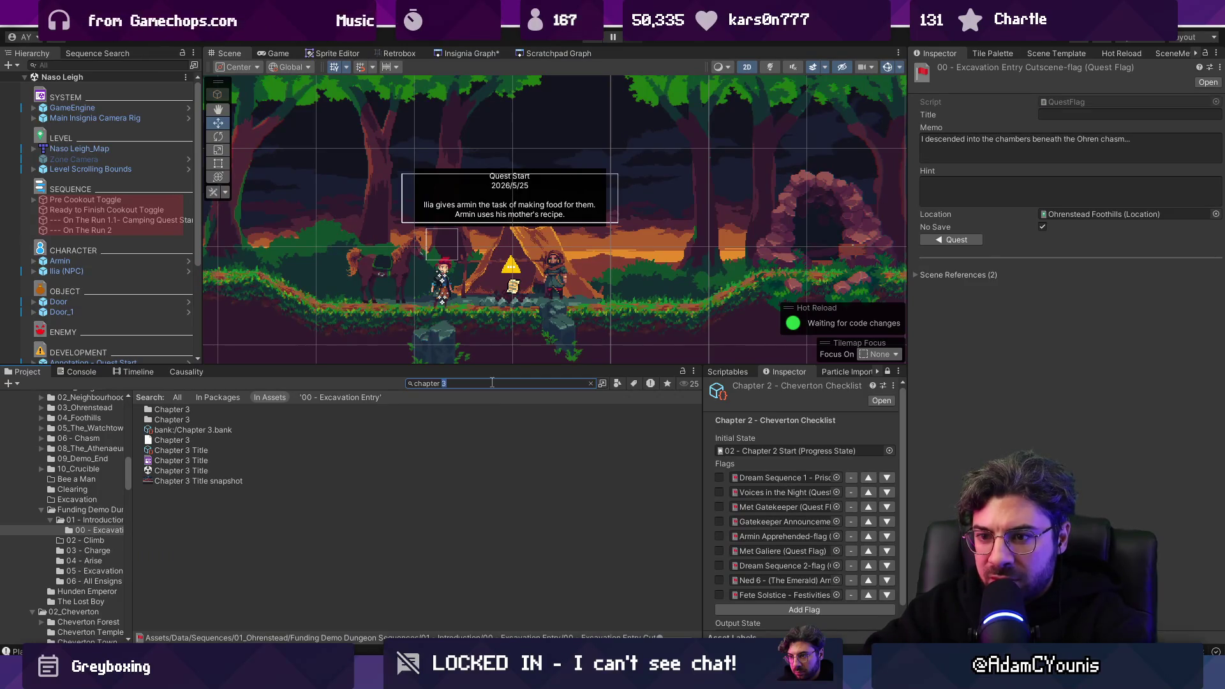
text(ned)
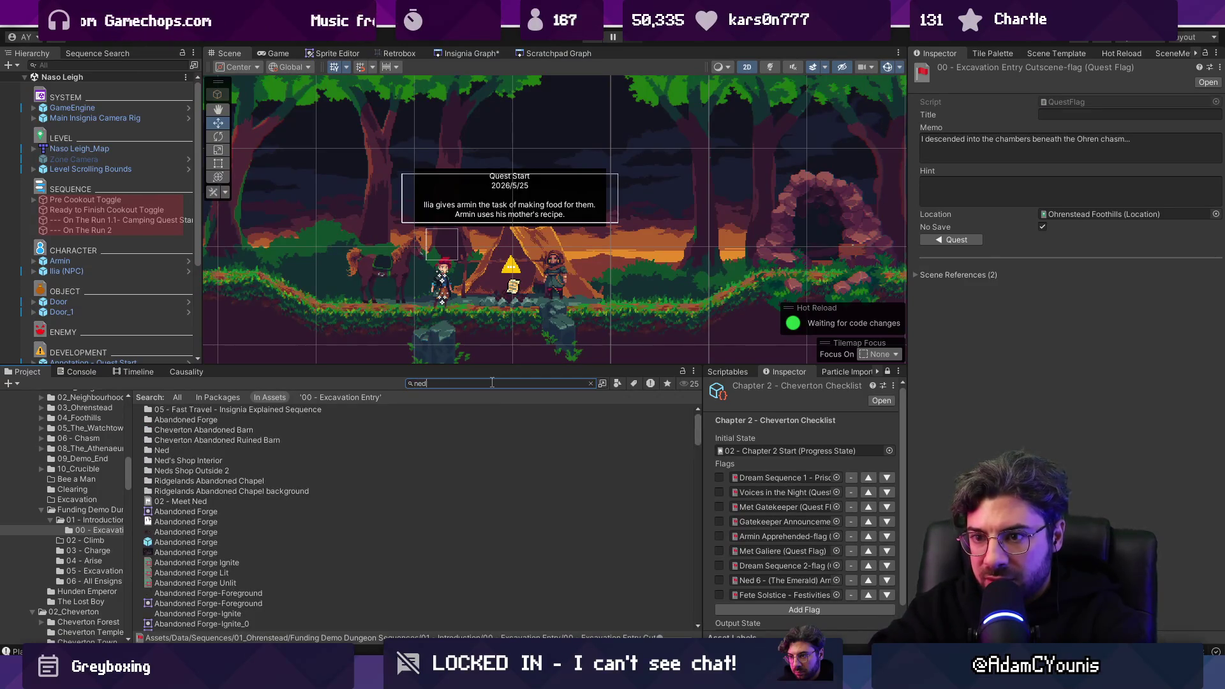
text('s)
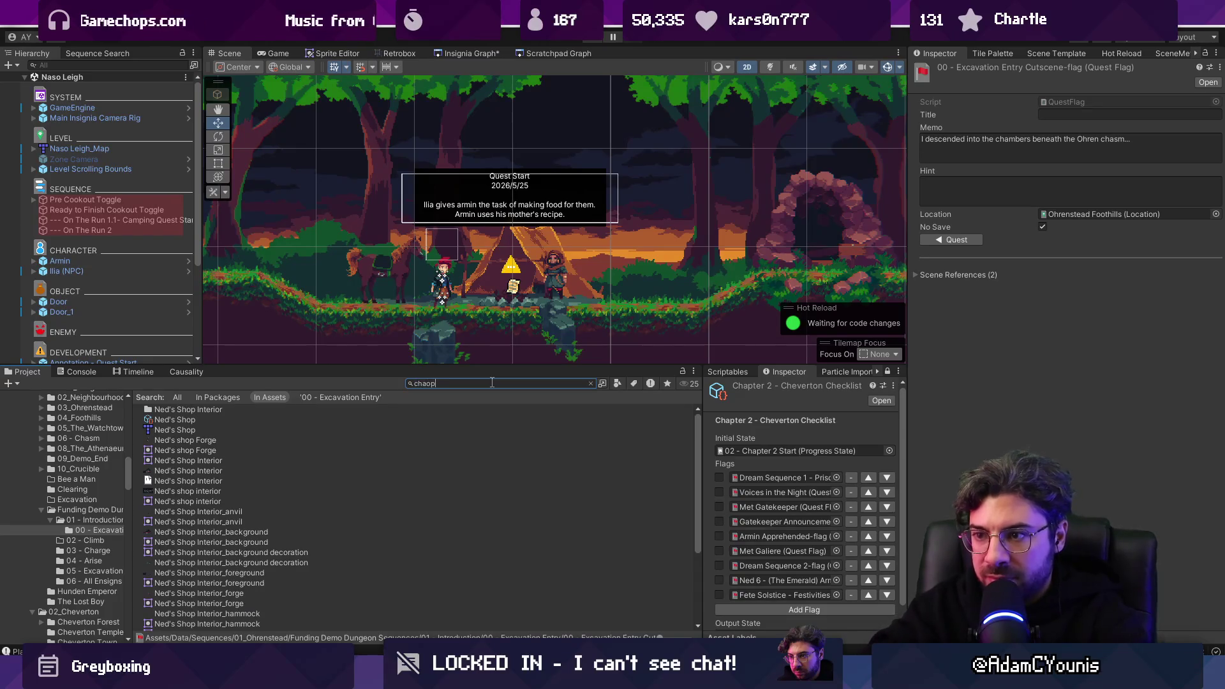
key(BackSpace)
key(BackSpace)
text(pter 2 comple)
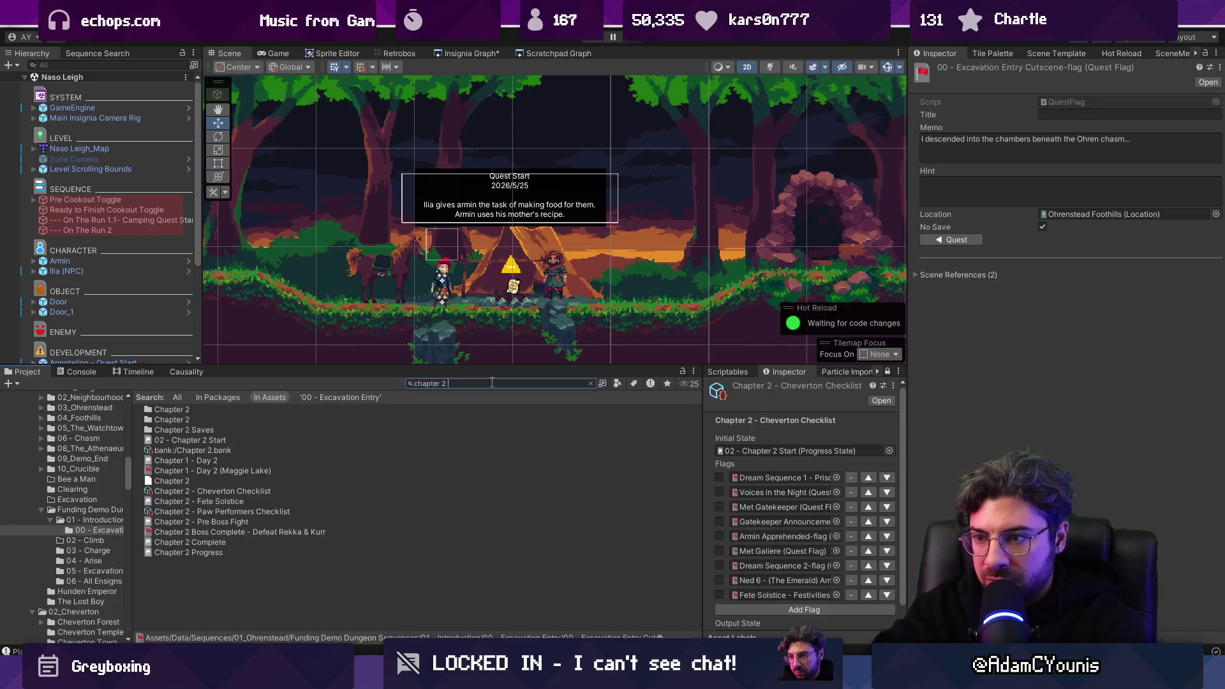
text(t)
key(BackSpace)
key(BackSpace)
key(BackSpace)
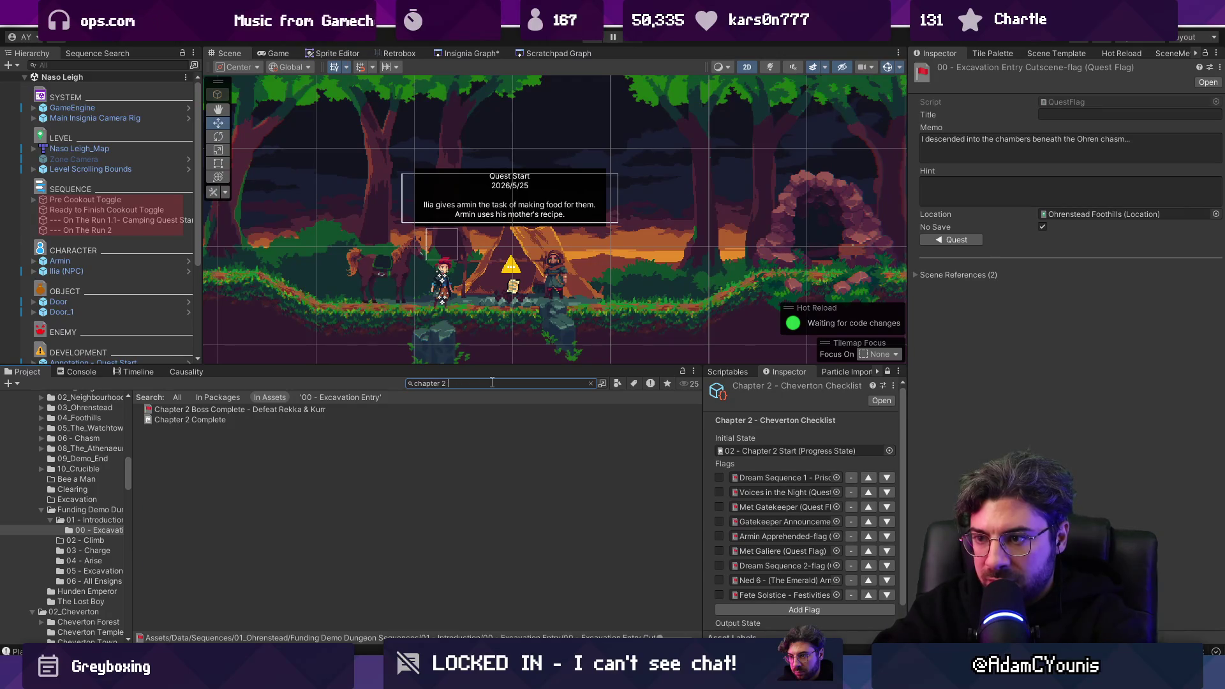
text(checklist)
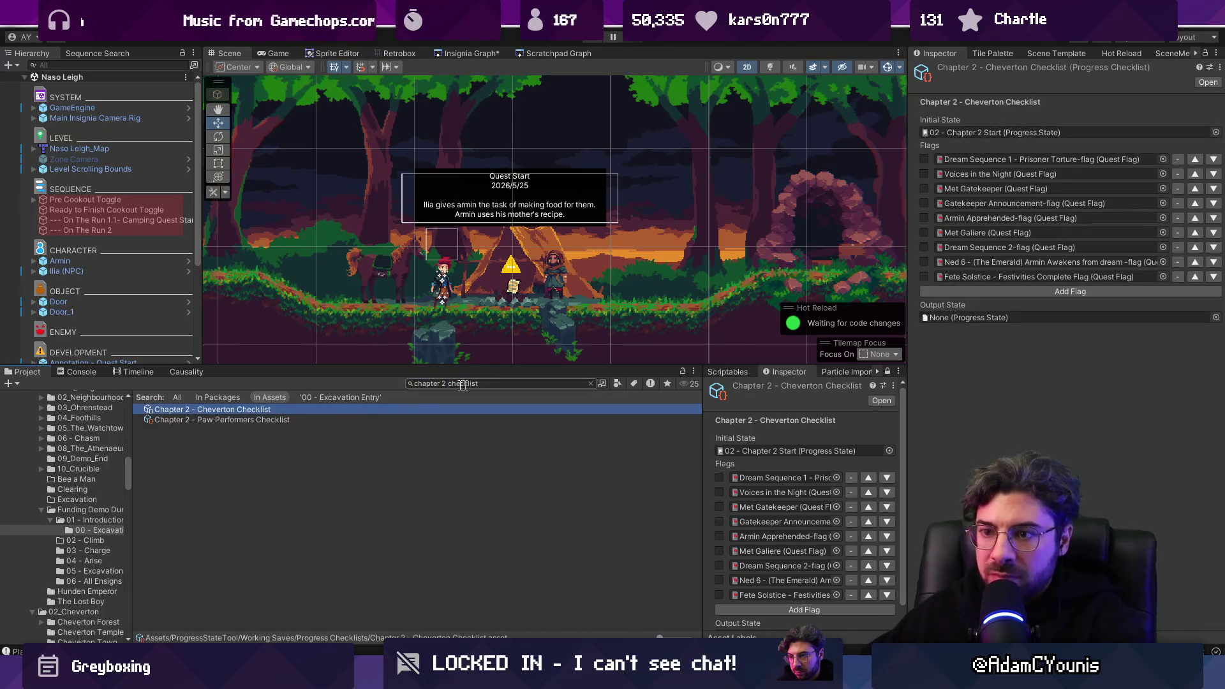
click(591, 384)
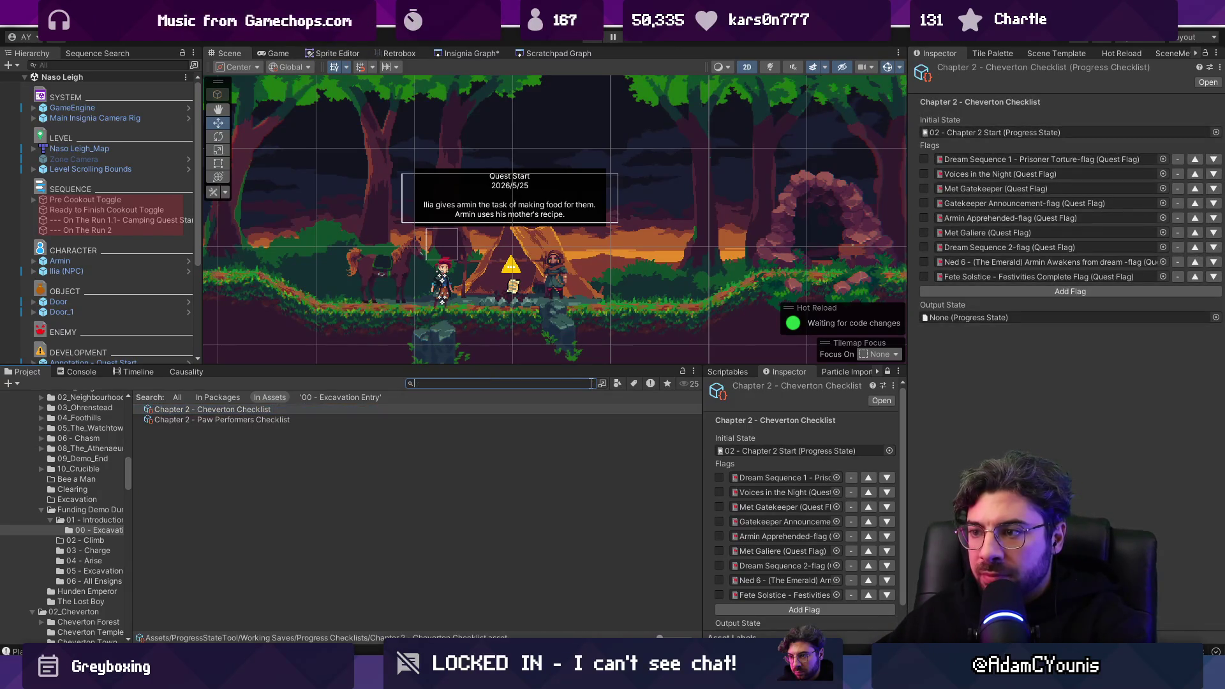
Step: Open Cheverton - Main Checklist, widen its details panel, and duplicate it
click(255, 430)
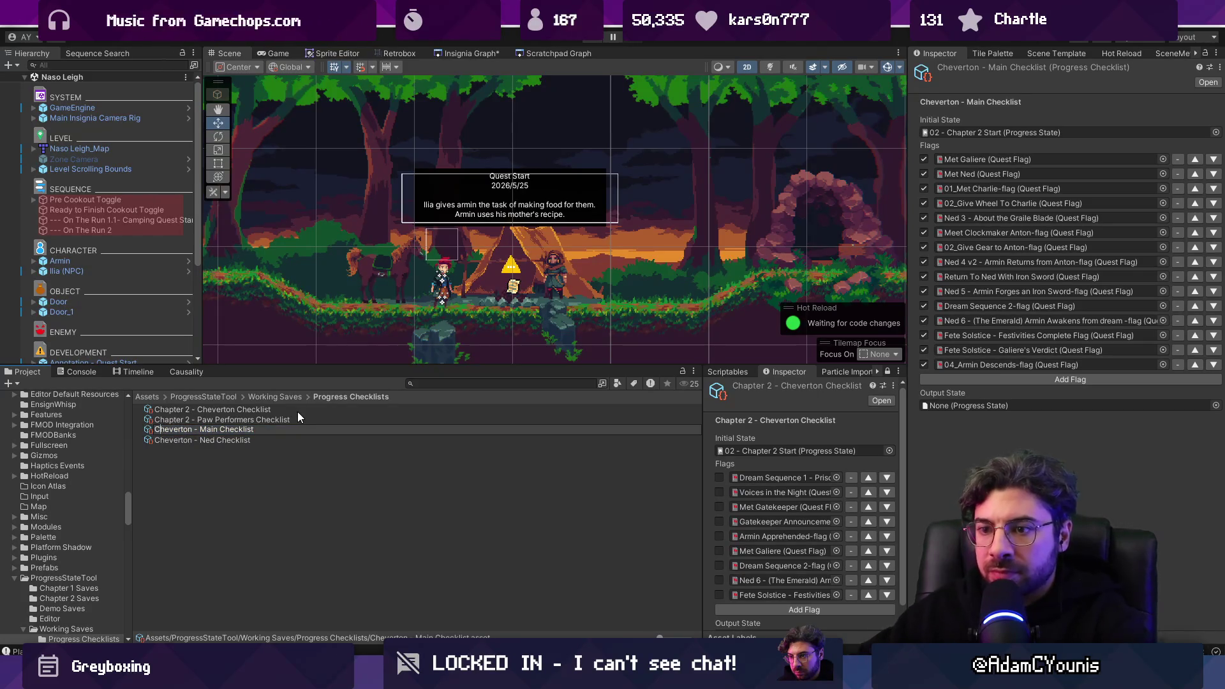
scroll(749, 476, down, 1)
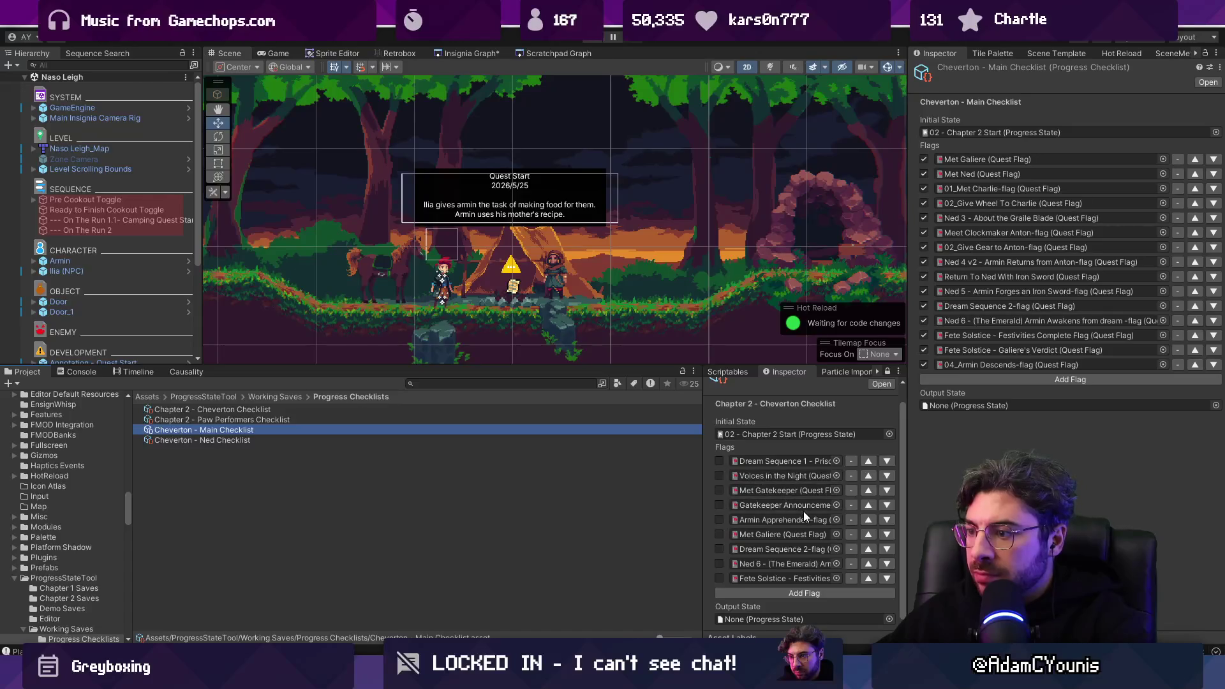
mouse_move(703, 495)
mouse_down()
mouse_move(529, 484)
mouse_move(665, 484)
mouse_up()
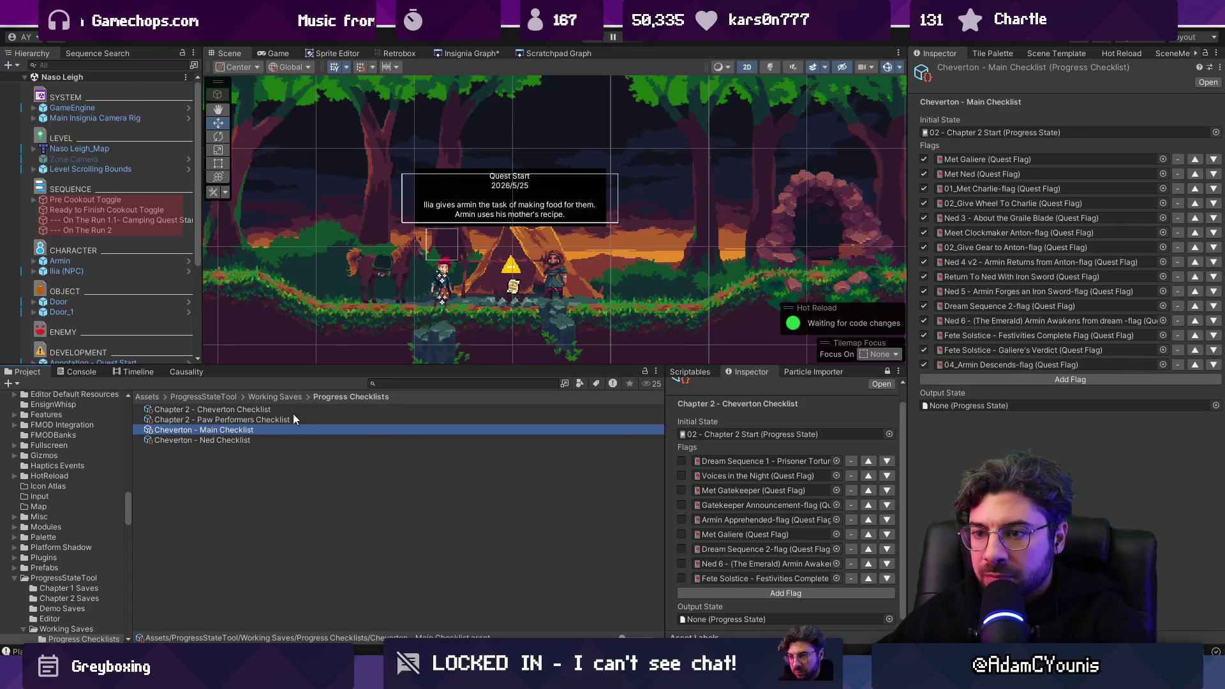
key(ctrl+d)
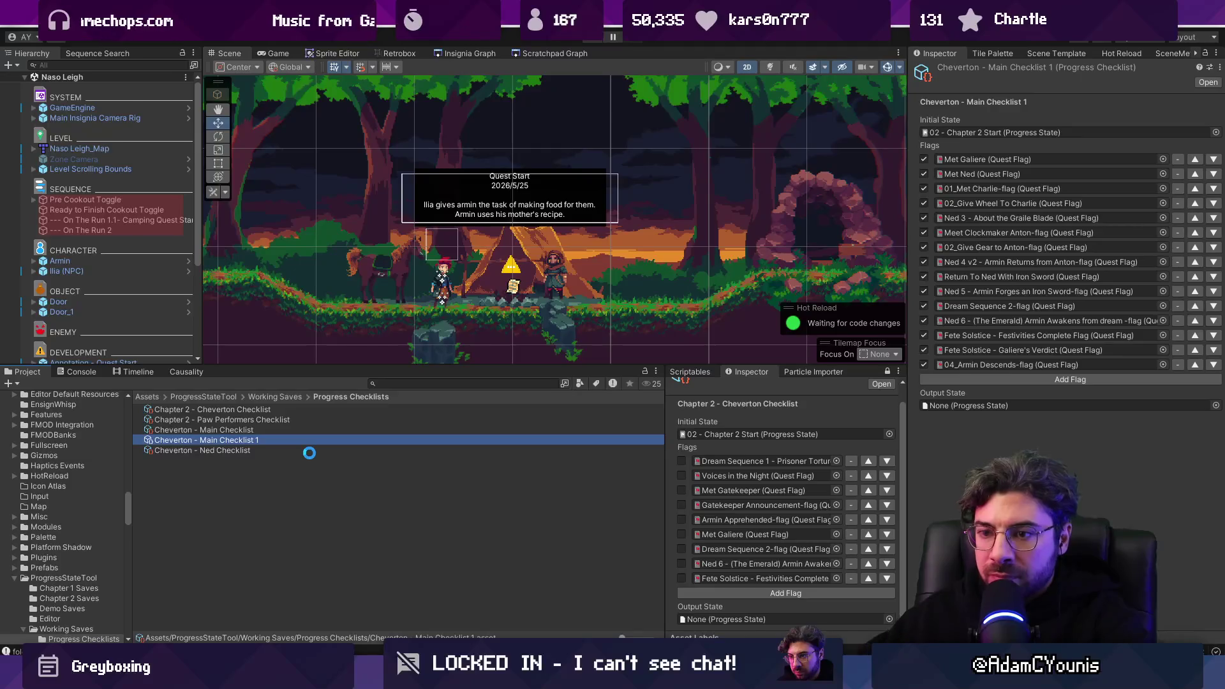
Step: Rename 'Cheverton - Main Checklist 1' to 'Chapter 3 - Main Quest Checklist'
key(F2)
key(Home)
key(ctrl+Delete)
text(Chapter 3)
key(End)
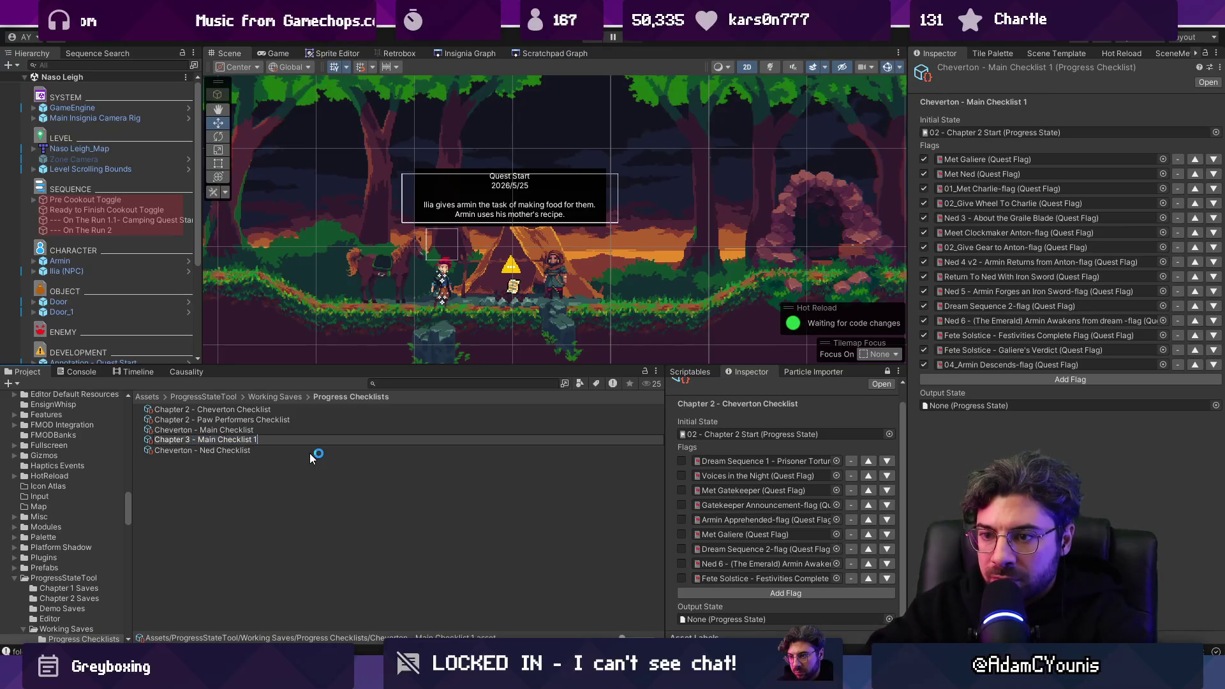
key(ctrl+BackSpace)
key(ctrl+BackSpace)
text(Ques)
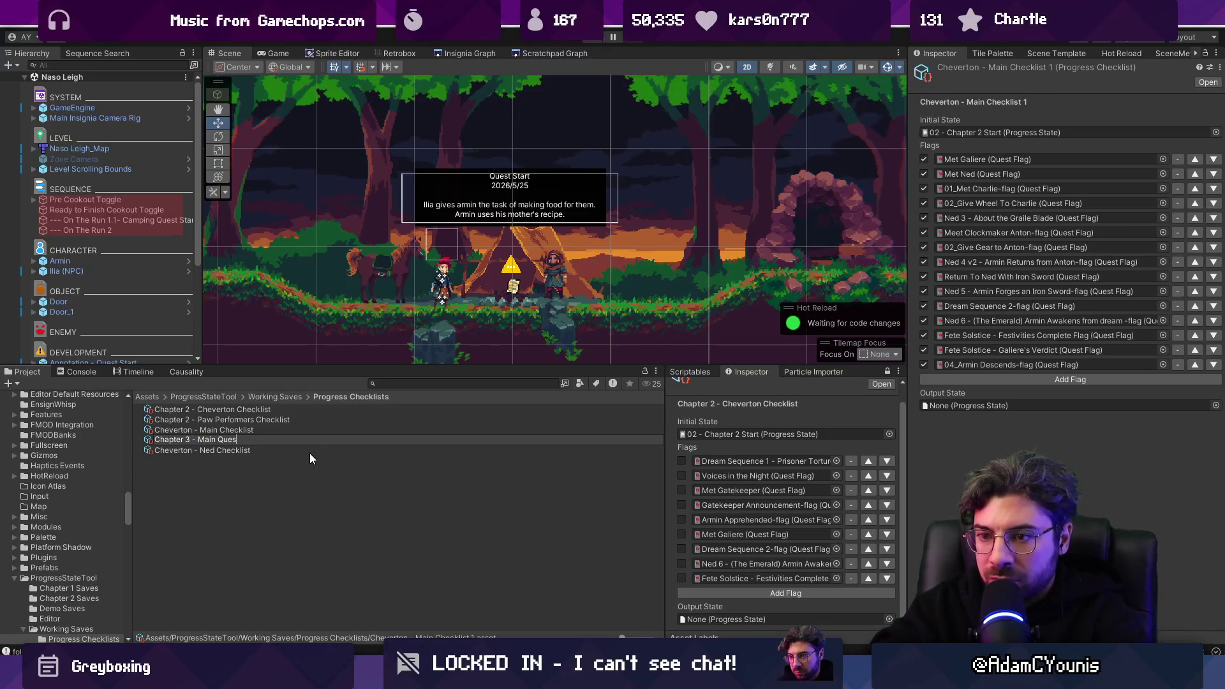
text(t Checklist)
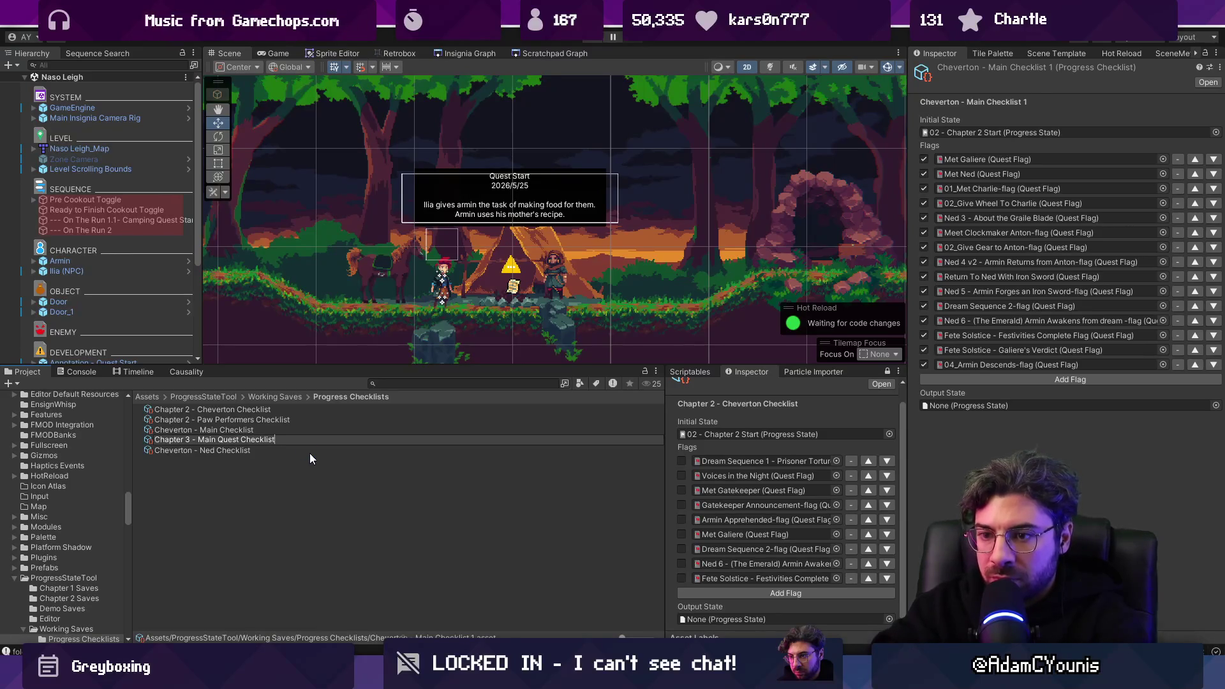
key(Return)
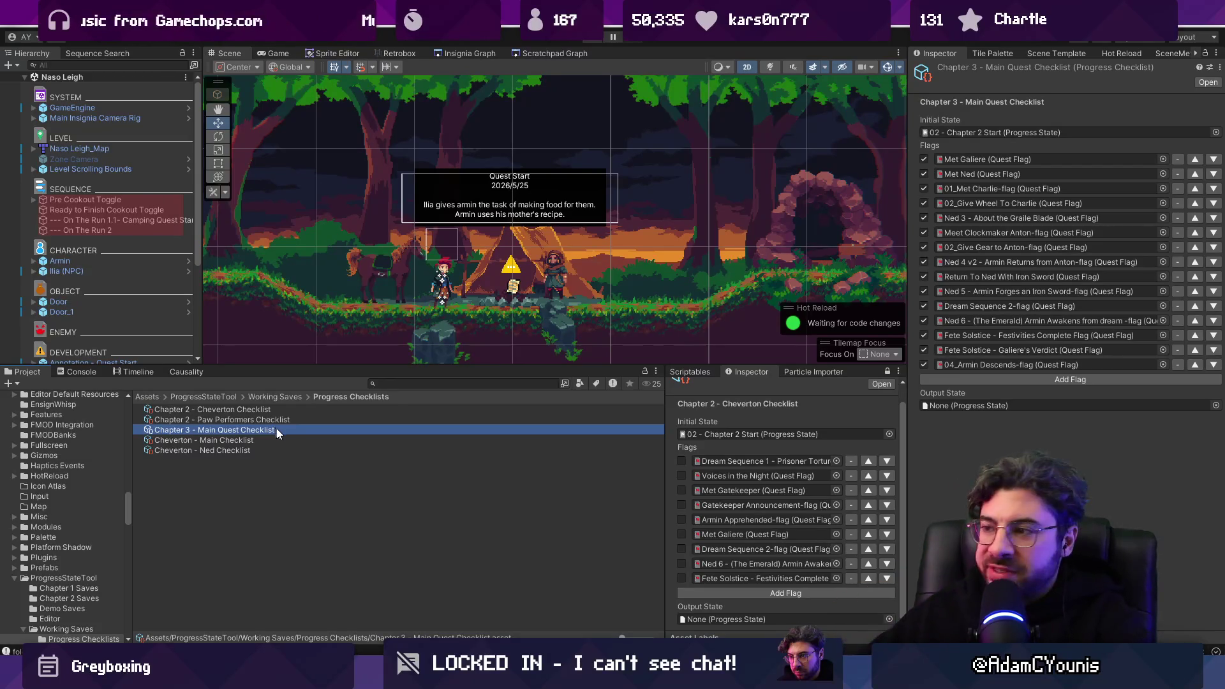
Step: Load the Chapter 3 checklist and set its initial state to Chapter 2 Complete
click(886, 373)
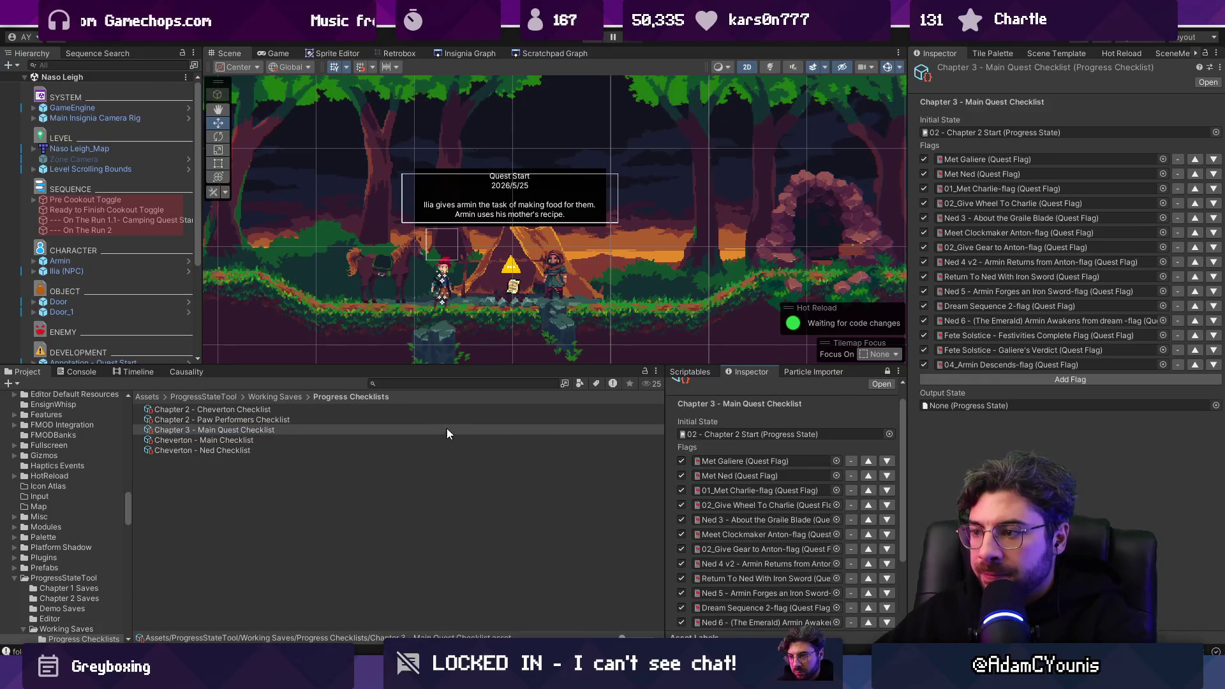
scroll(797, 485, up, 2)
click(889, 450)
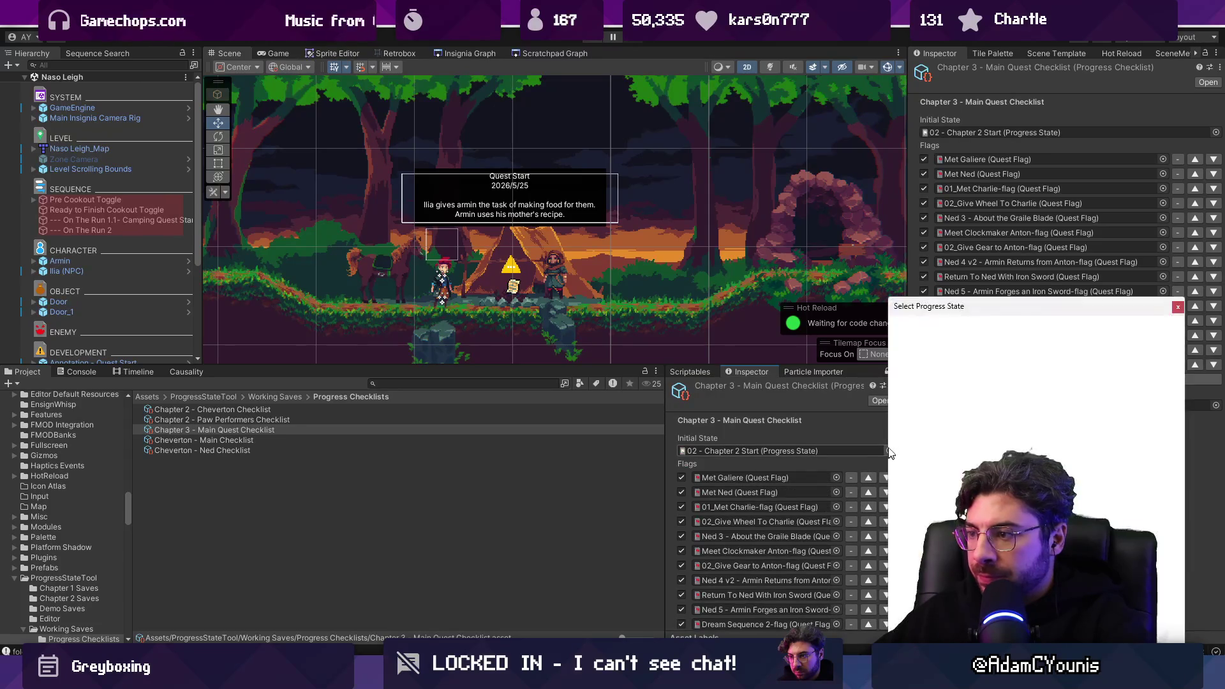
text(chapter 2 comp)
key(Down)
key(Return)
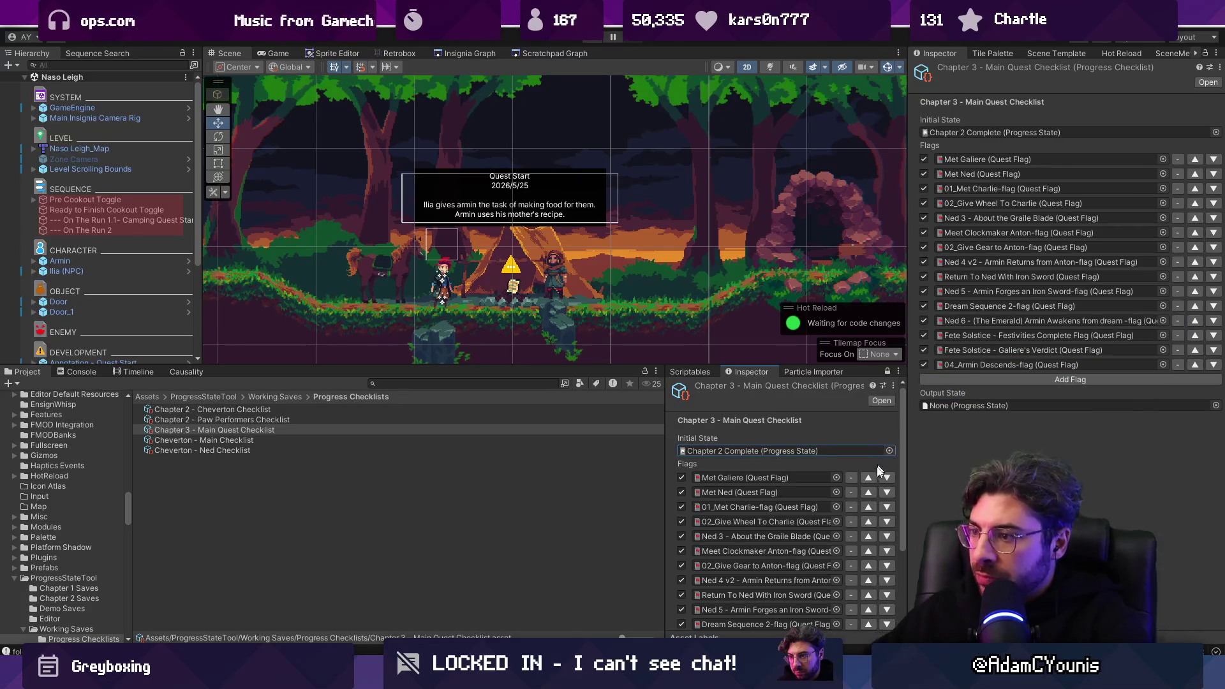
Step: Remove the leftover copied flags, including Fete Solstice, from the checklist
click(852, 477)
click(851, 477)
click(851, 477)
click(852, 477)
click(851, 477)
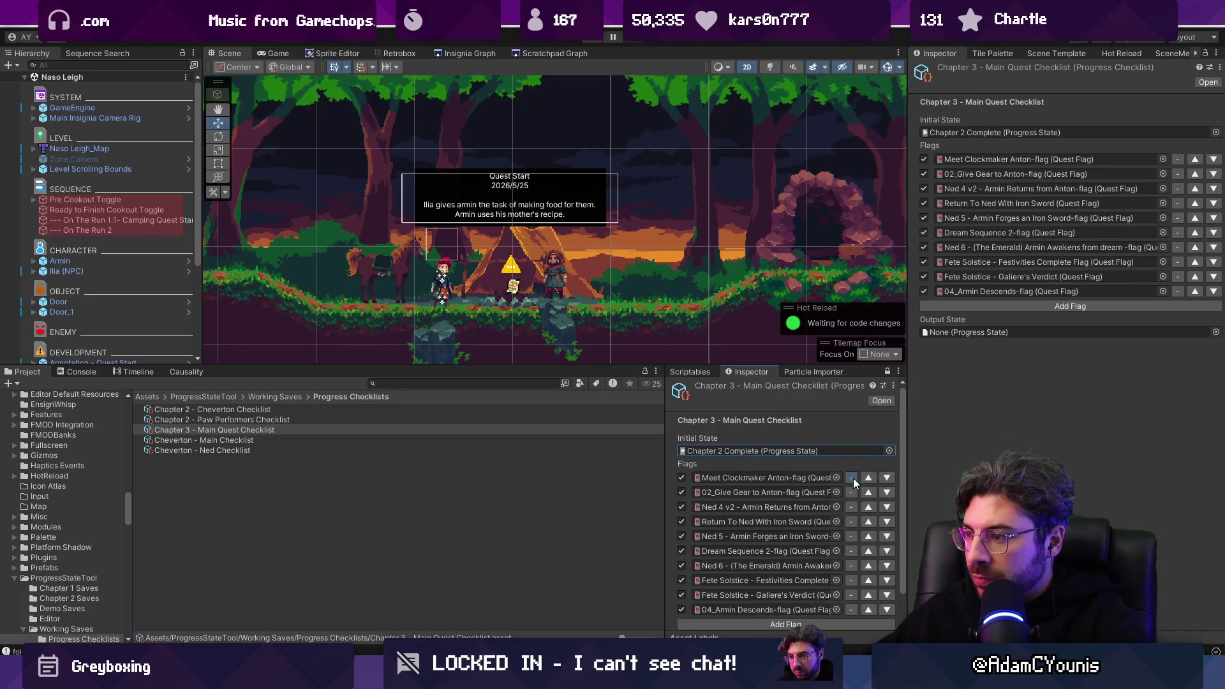
click(852, 478)
click(852, 477)
click(852, 477)
click(855, 477)
click(856, 476)
click(858, 476)
click(859, 476)
click(858, 477)
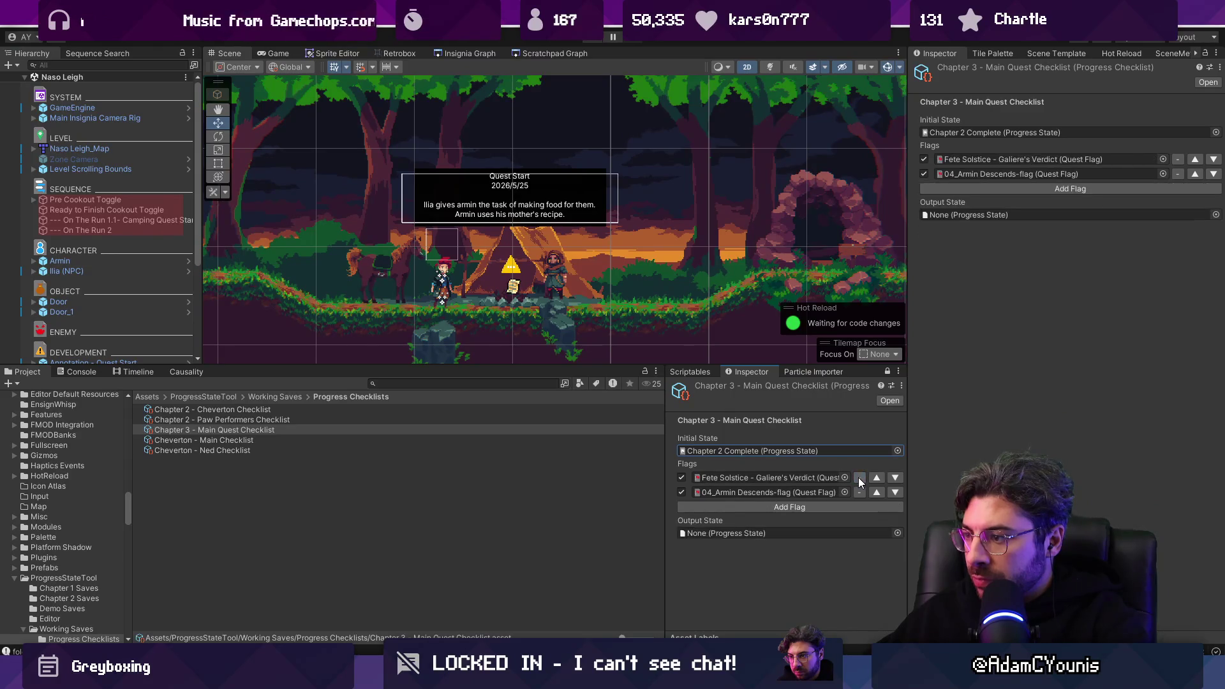
click(859, 477)
Step: Set the remaining flag row to Give Cooked Food to Ilia
click(844, 477)
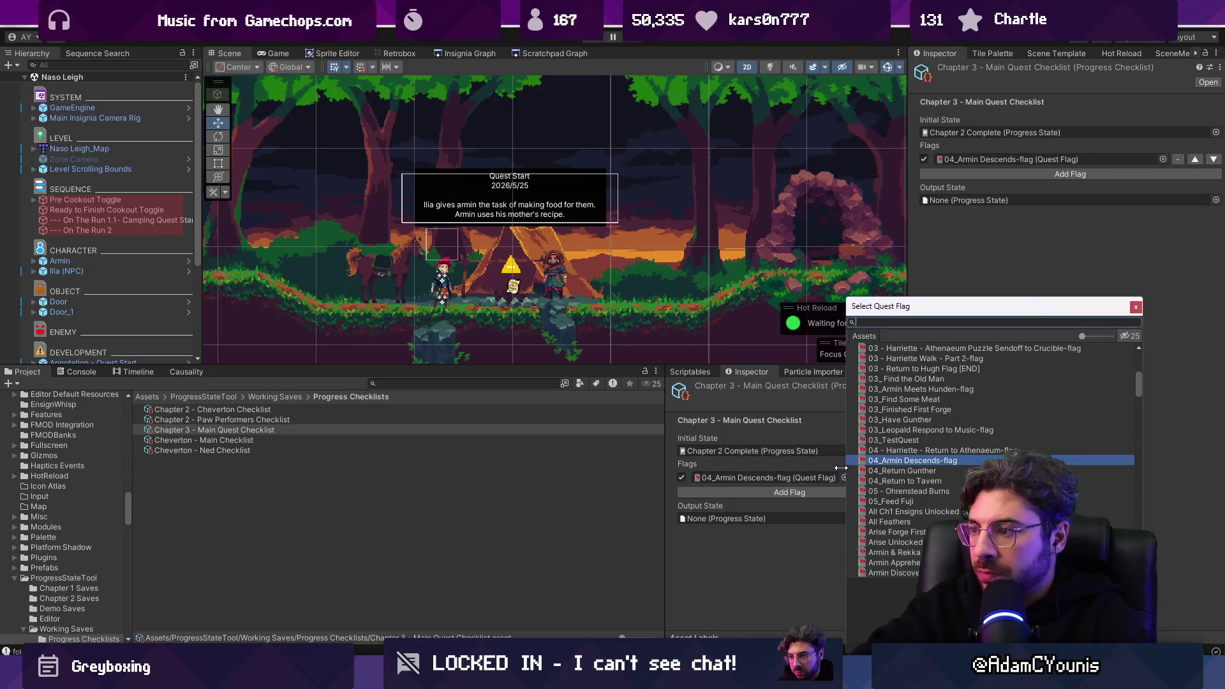
text(cook)
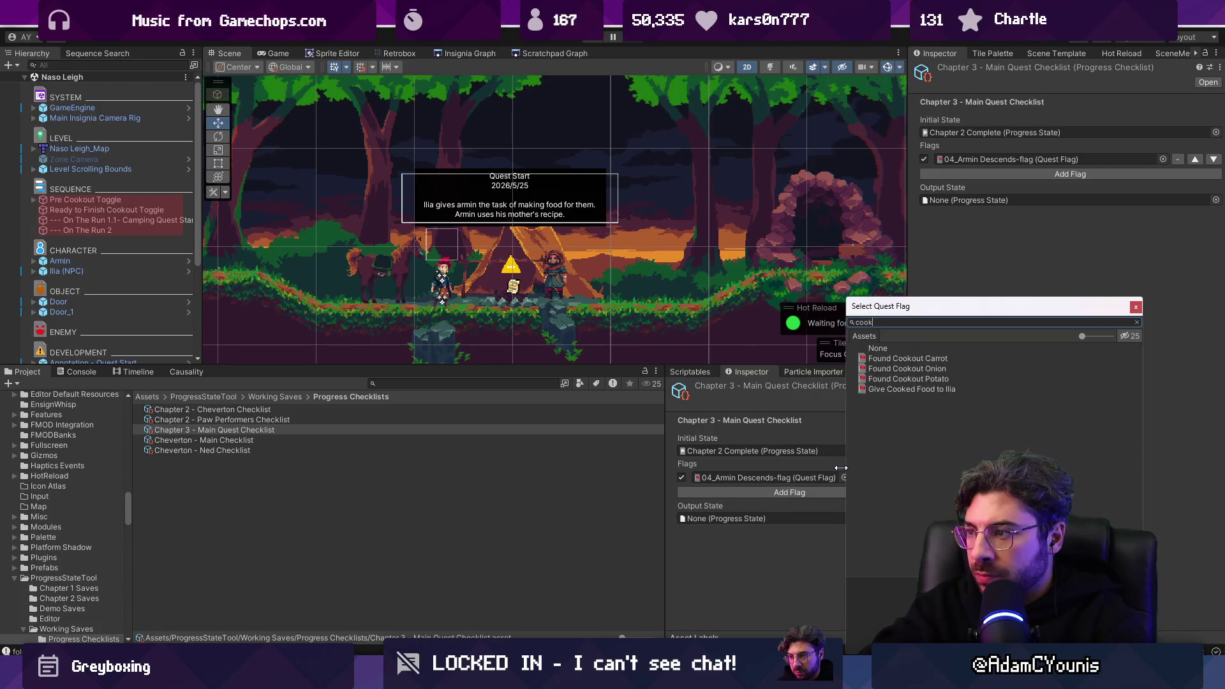
key(BackSpace)
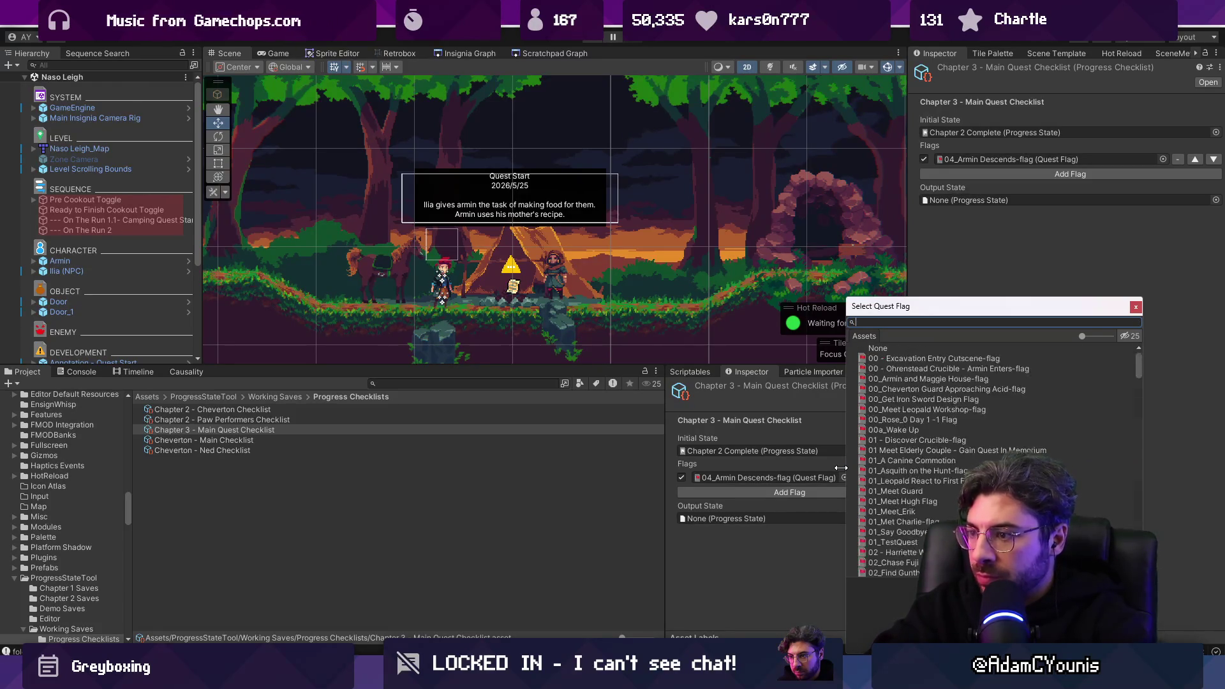
text(ilia)
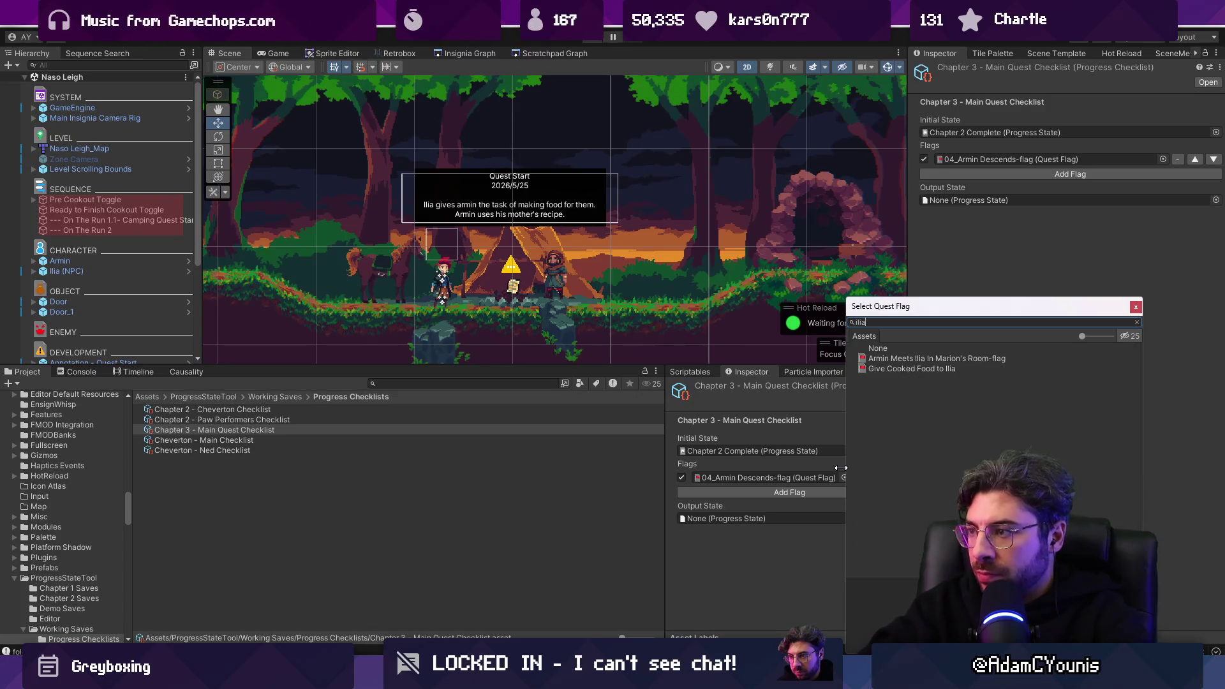
key(Down)
key(Down)
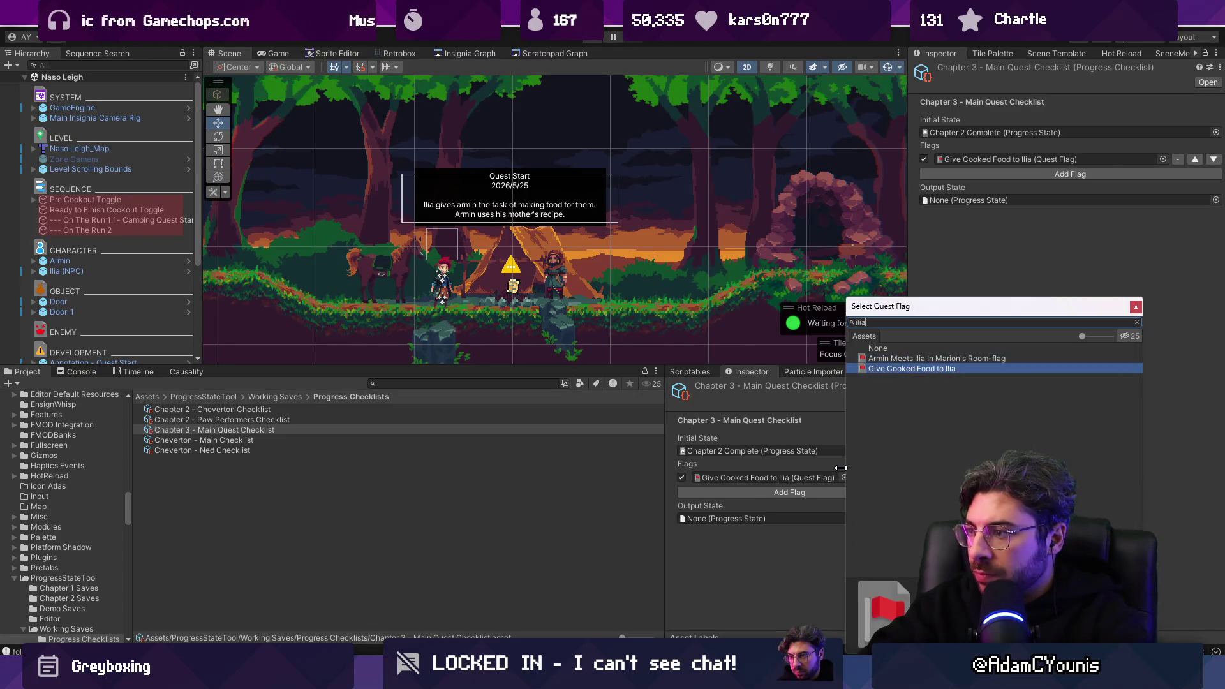
key(Return)
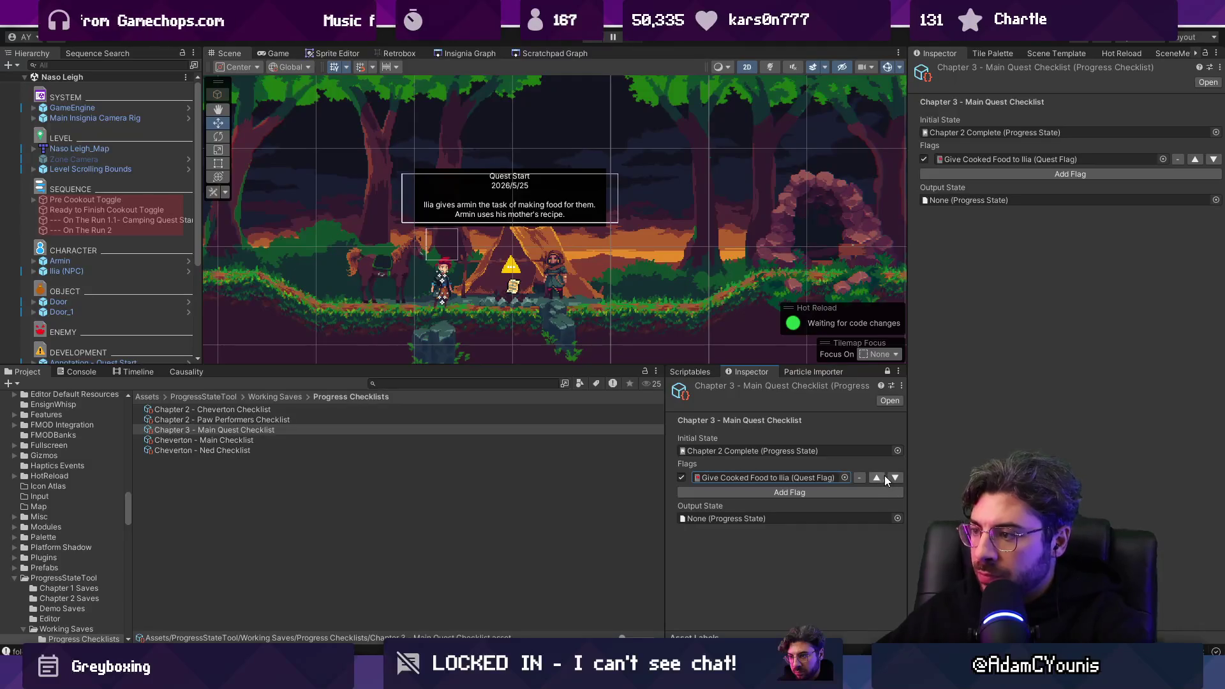
Step: Add a new top flag row assigned to the On The Run 1 flag
click(851, 493)
click(876, 491)
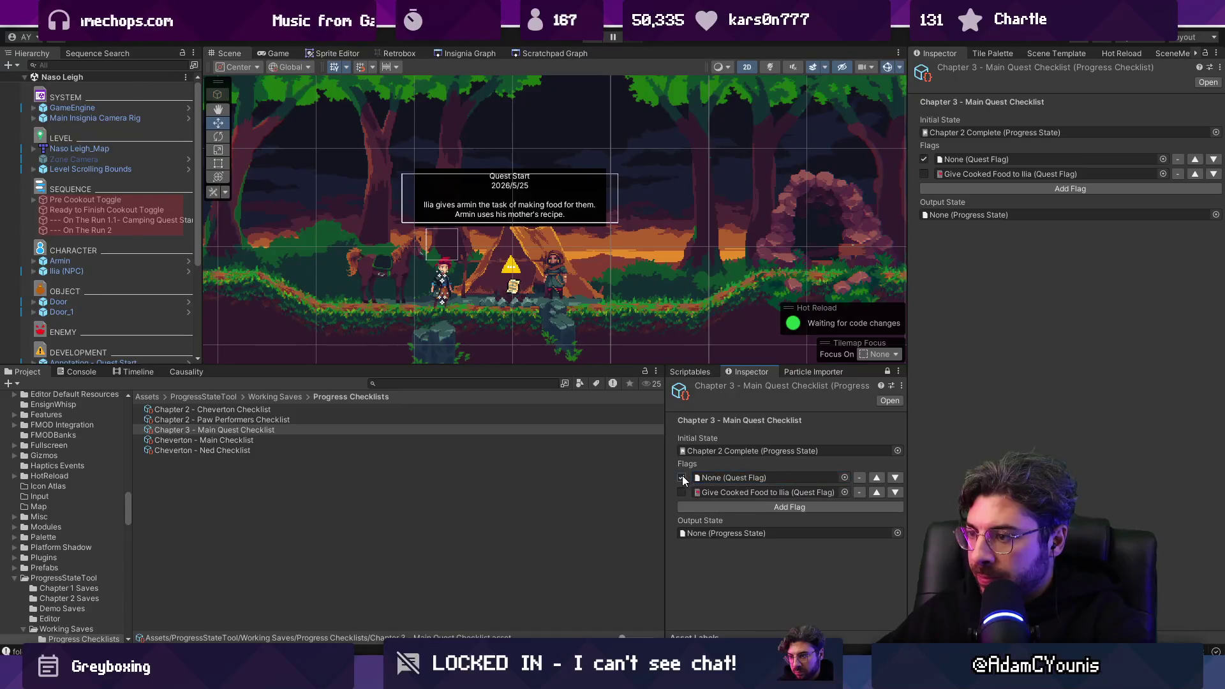
click(845, 477)
text(on th)
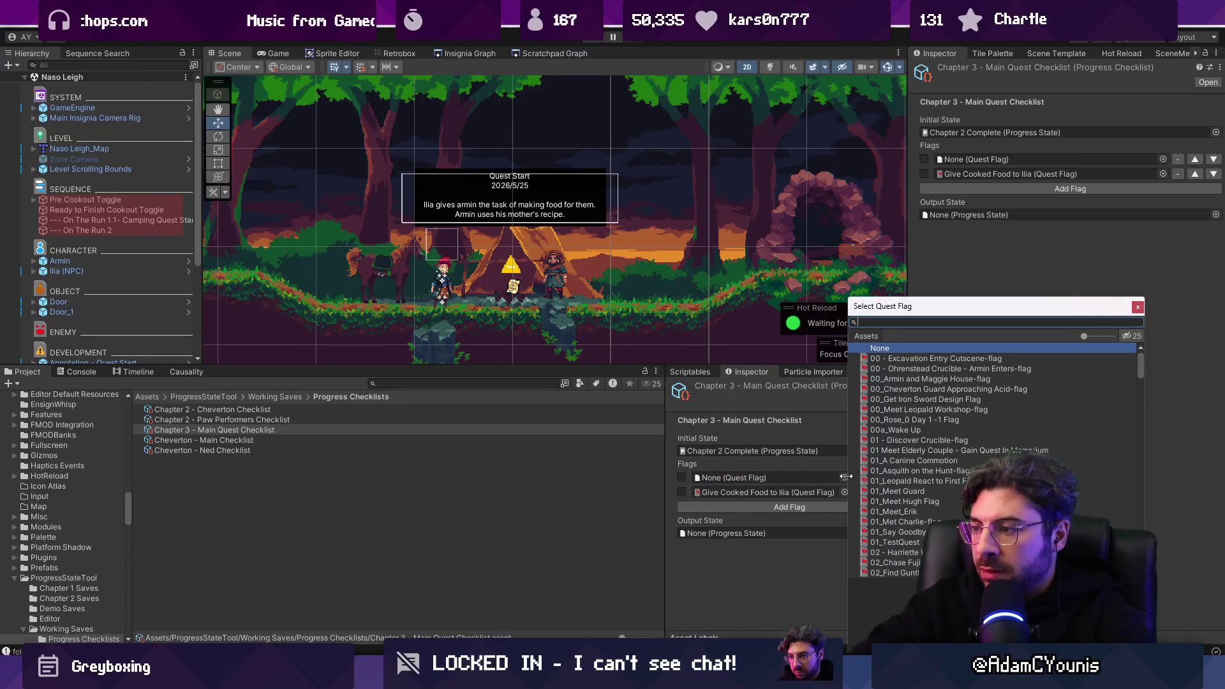
text(e)
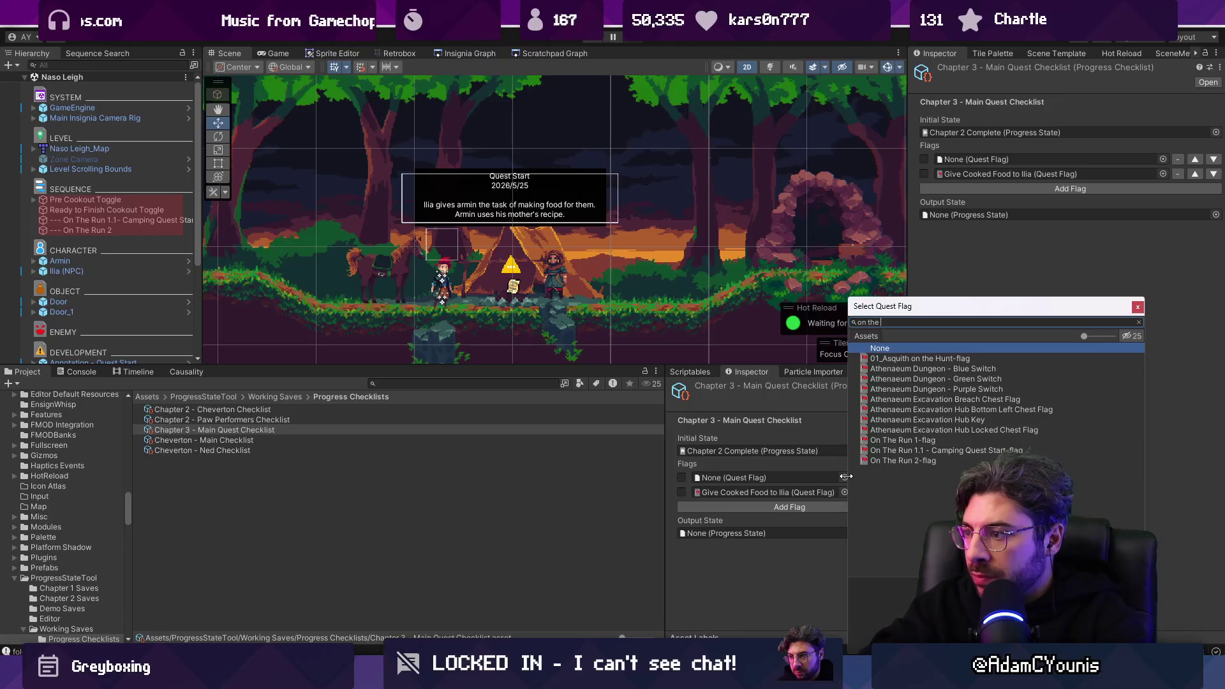
text( run)
key(Down)
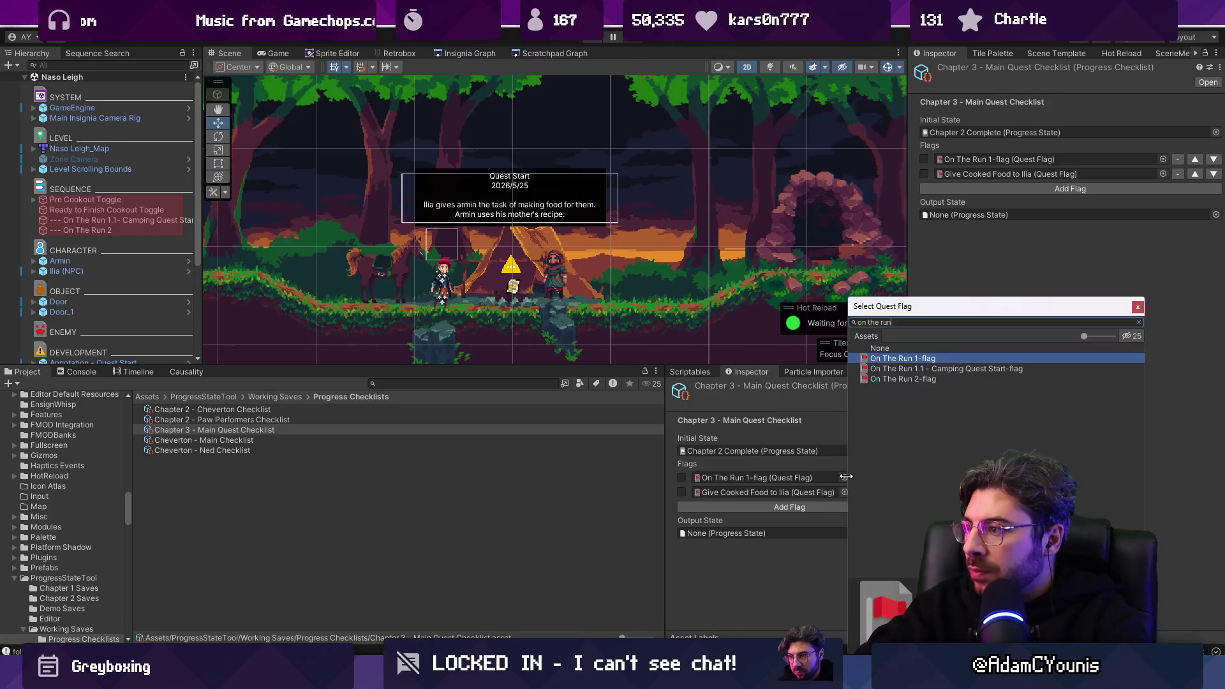
key(Return)
Step: Add a third row with the On The Run 1.1 camping flag and reorder the flags
click(857, 506)
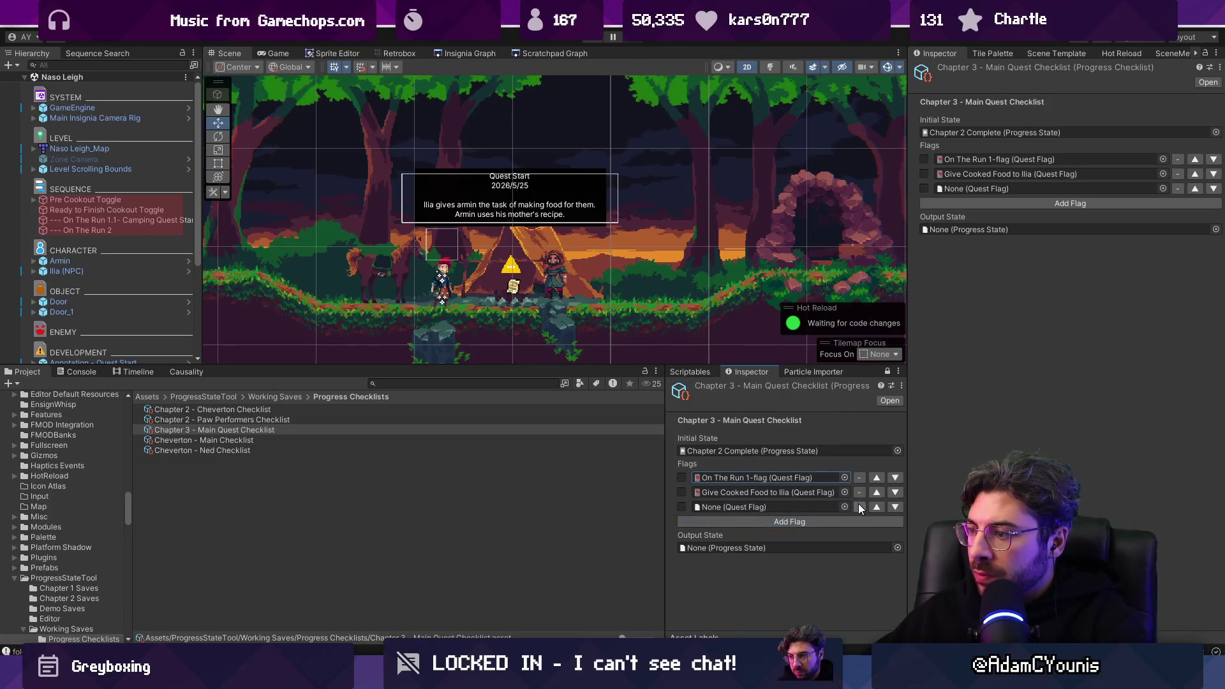
click(845, 506)
text(e run)
key(Down)
key(Down)
key(Return)
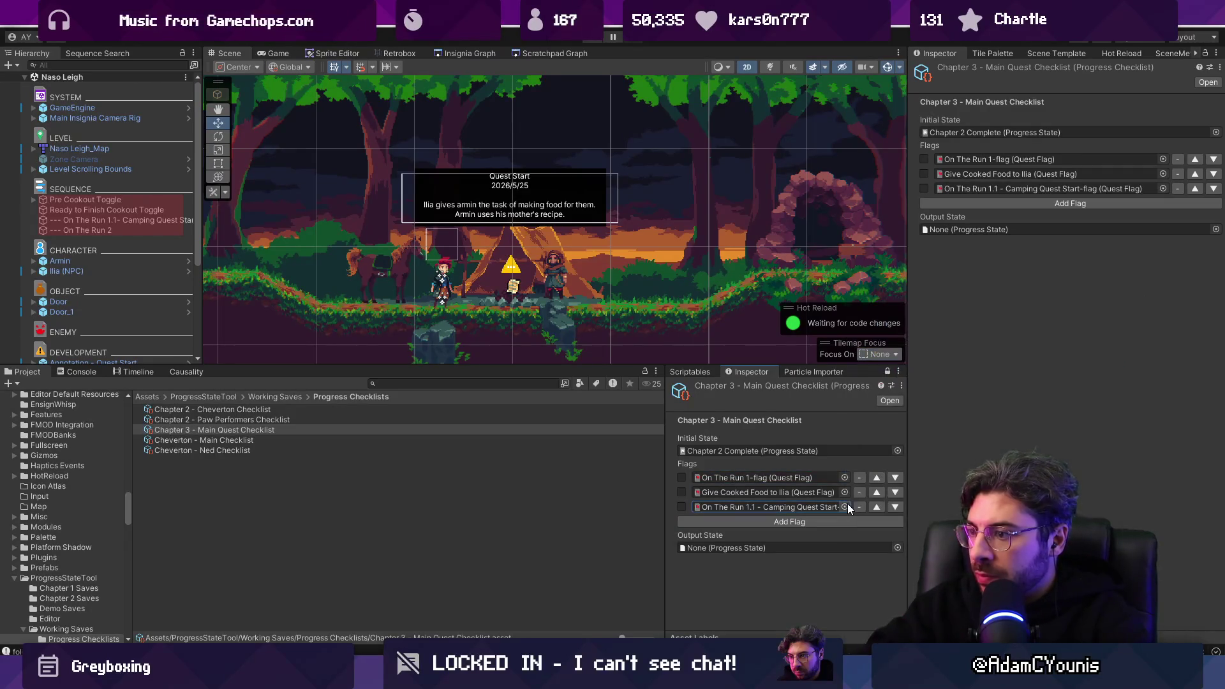
click(876, 506)
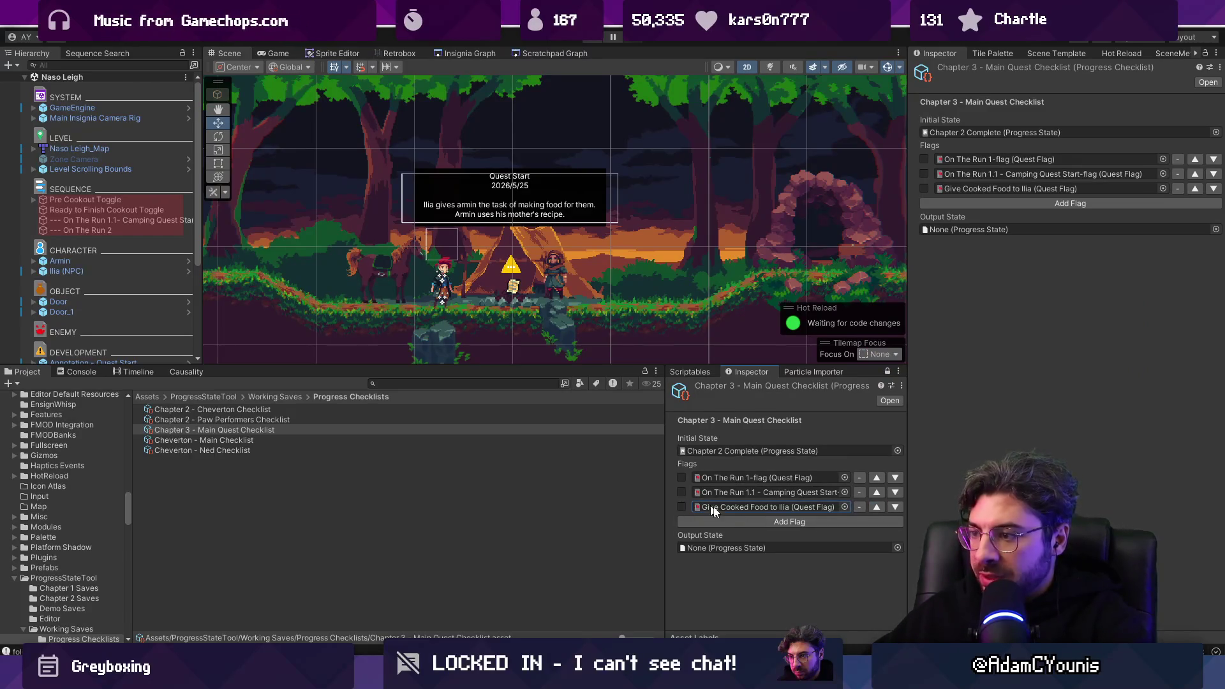
Step: Set the output state to Test Progress, assign it to output and engine, and save the scene
click(897, 548)
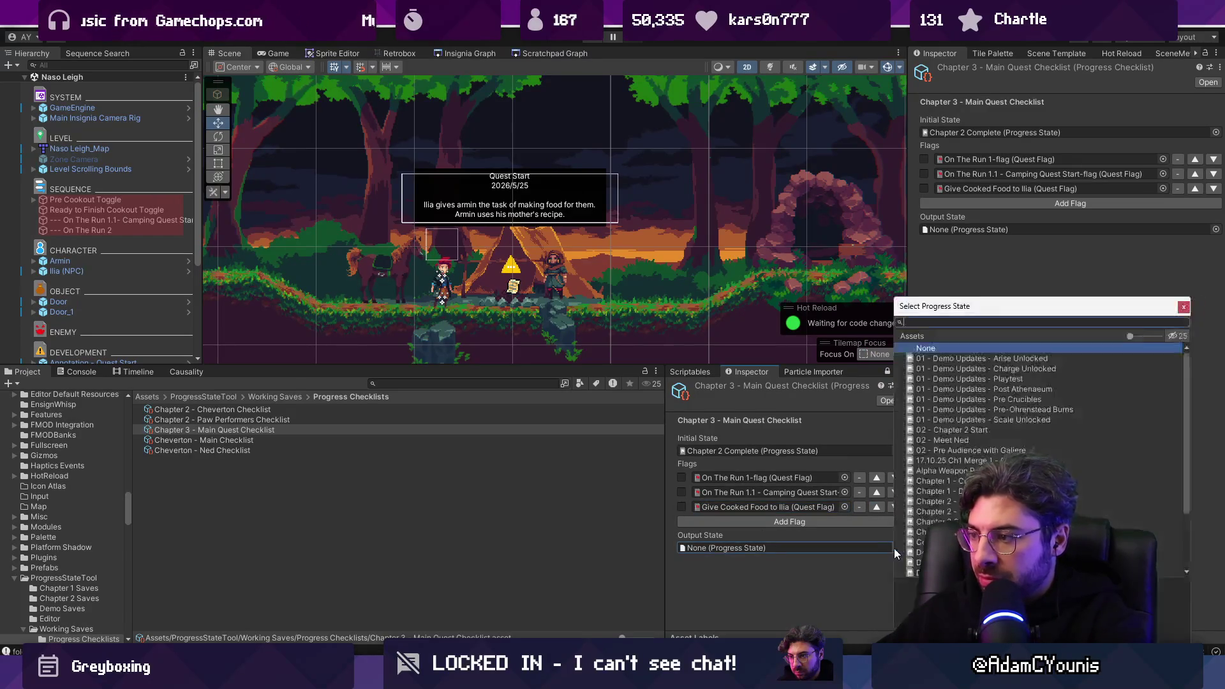
text(test)
key(Down)
key(Return)
click(881, 561)
key(ctrl+s)
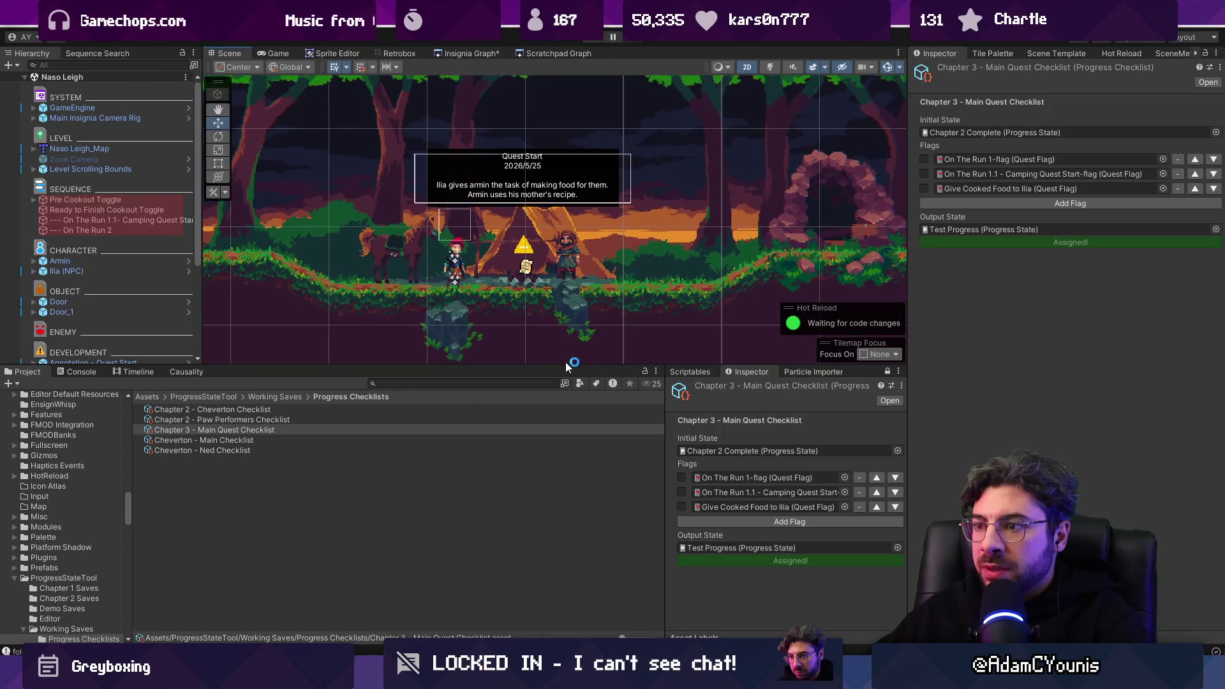
drag(571, 364, 577, 441)
Step: Sync the checklist's progress into the running game, then stop Play mode
scroll(586, 322, down, 2)
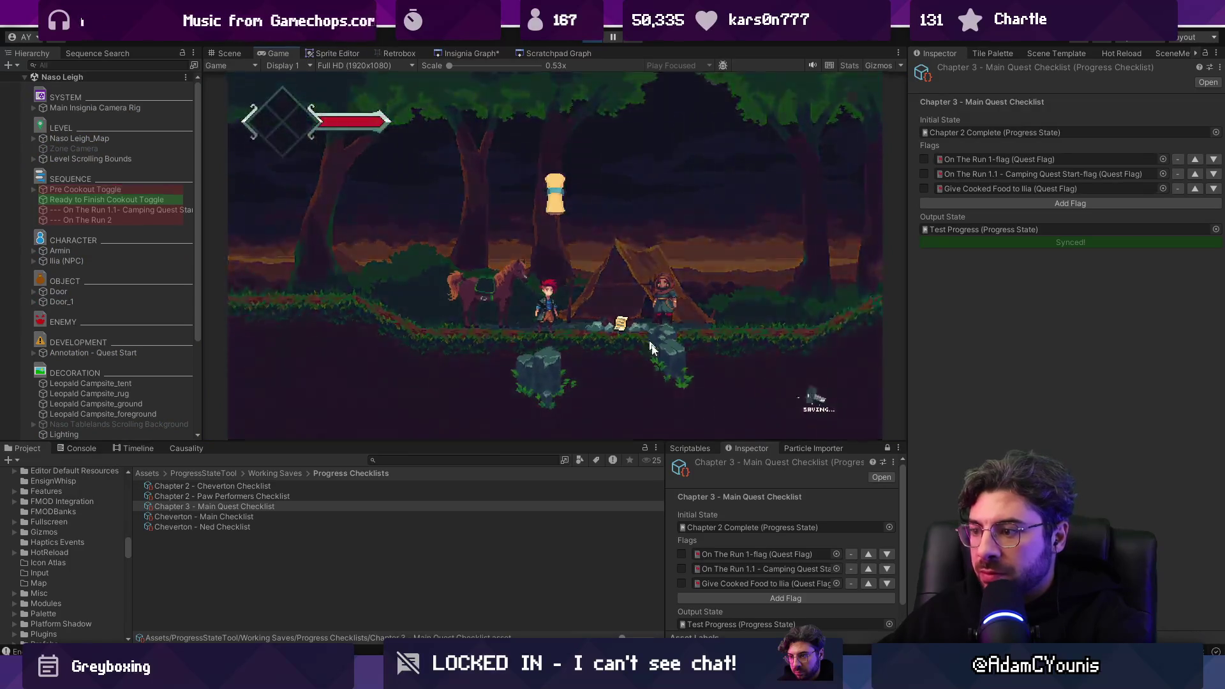
scroll(751, 546, down, 1)
click(763, 618)
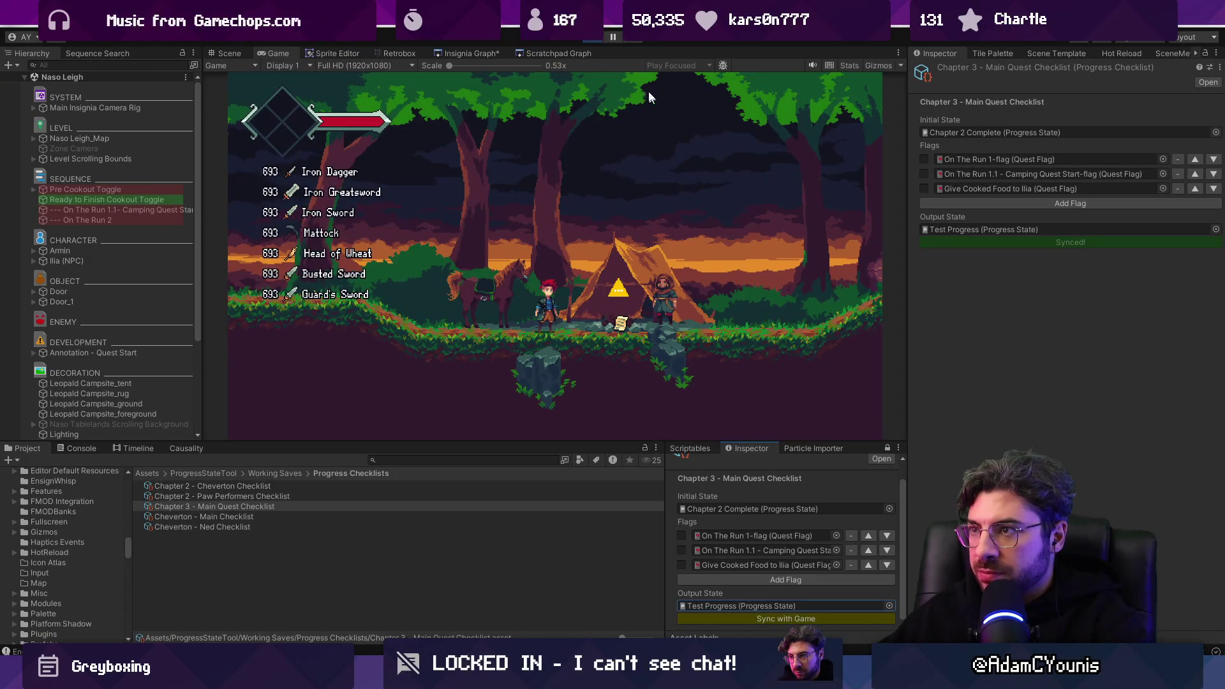
click(597, 41)
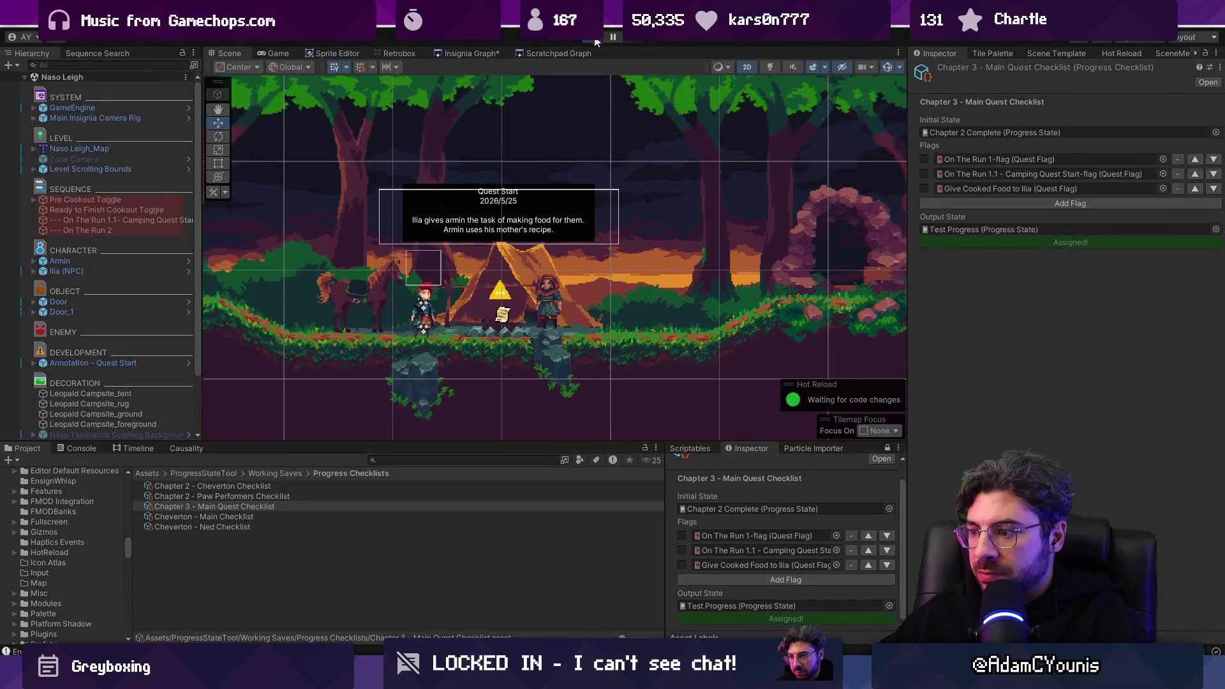
Step: Replay, locate the Camping Quest Start flag, sync again and review the console's Enqueuing messages
key(ctrl+p)
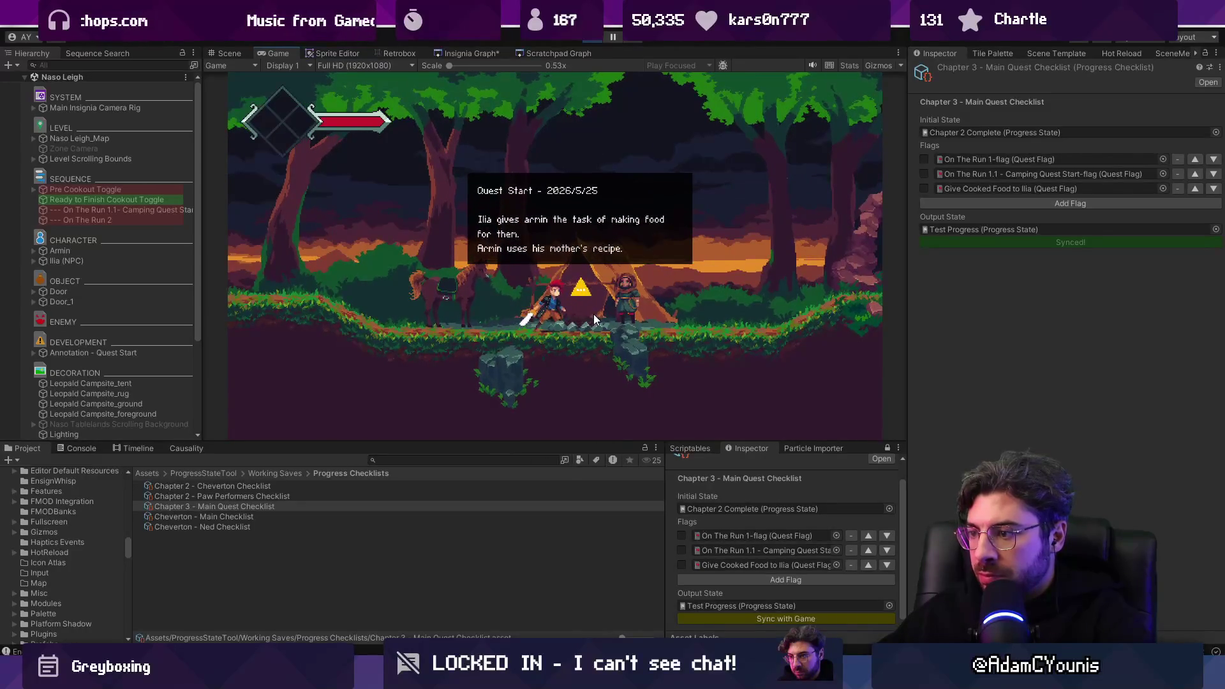
click(767, 551)
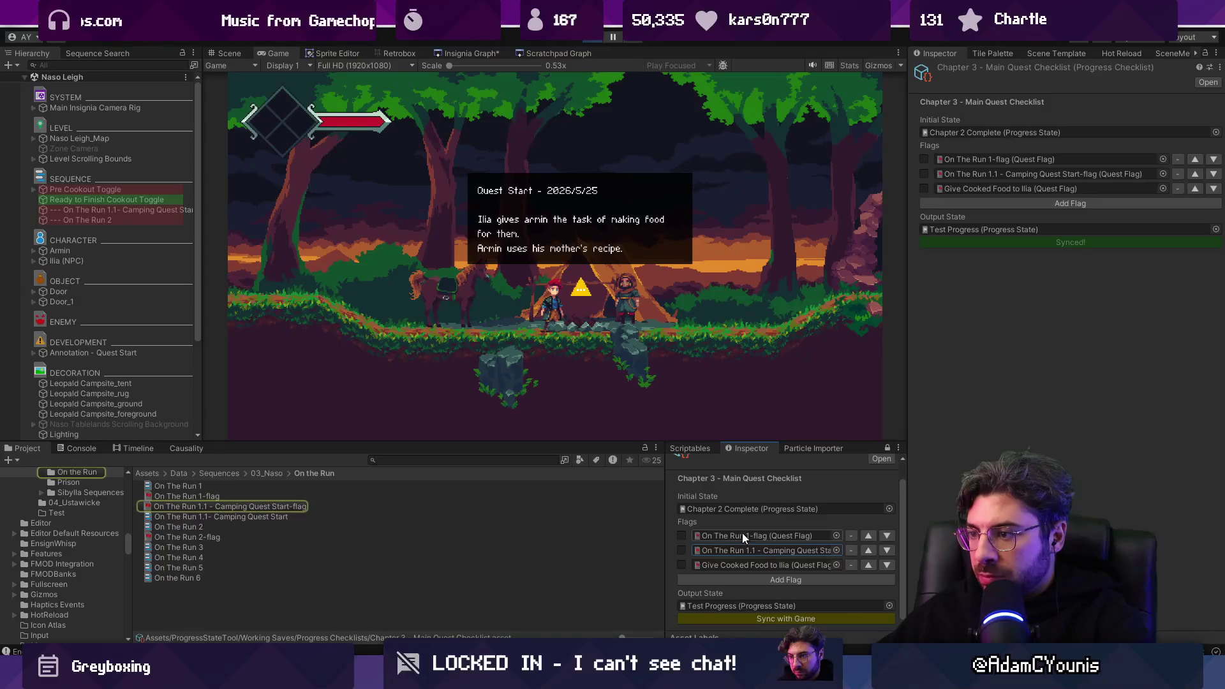
click(789, 618)
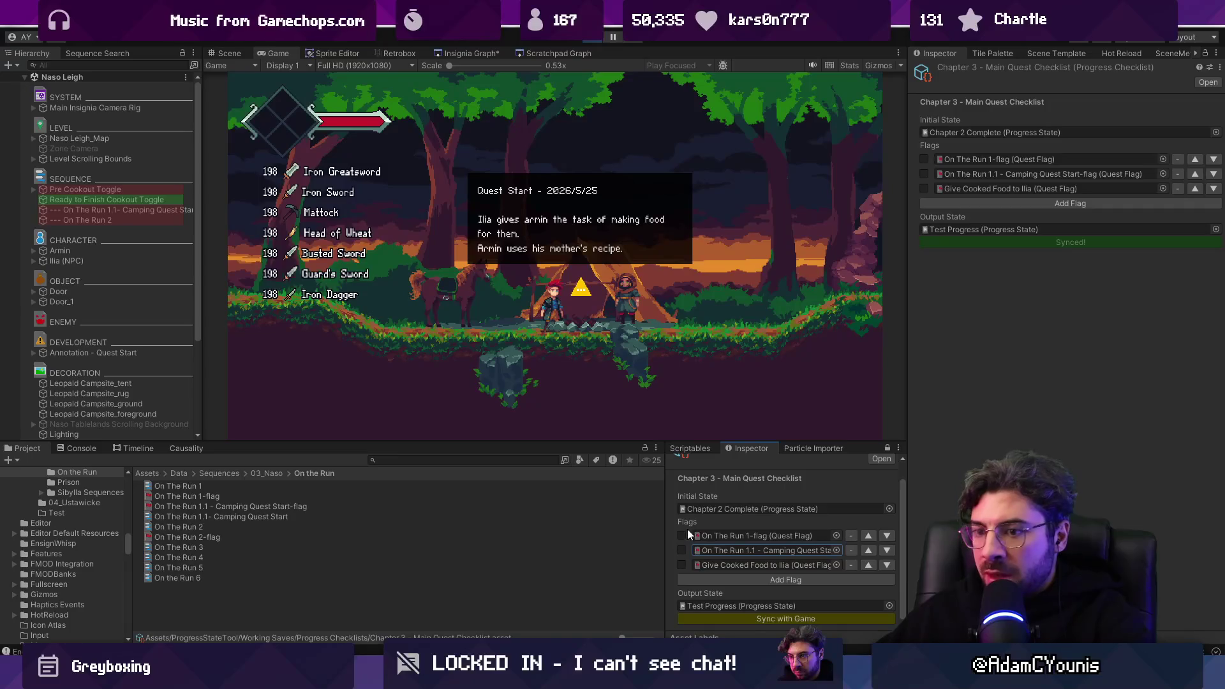
click(90, 449)
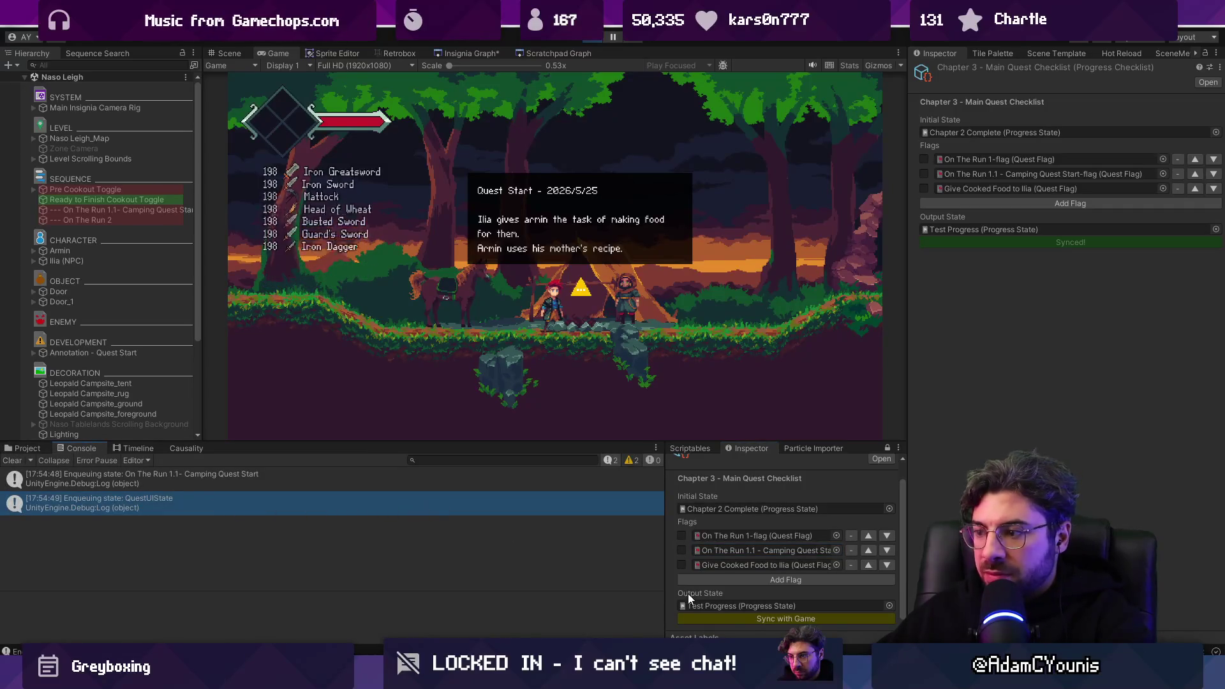
key(ctrl+p)
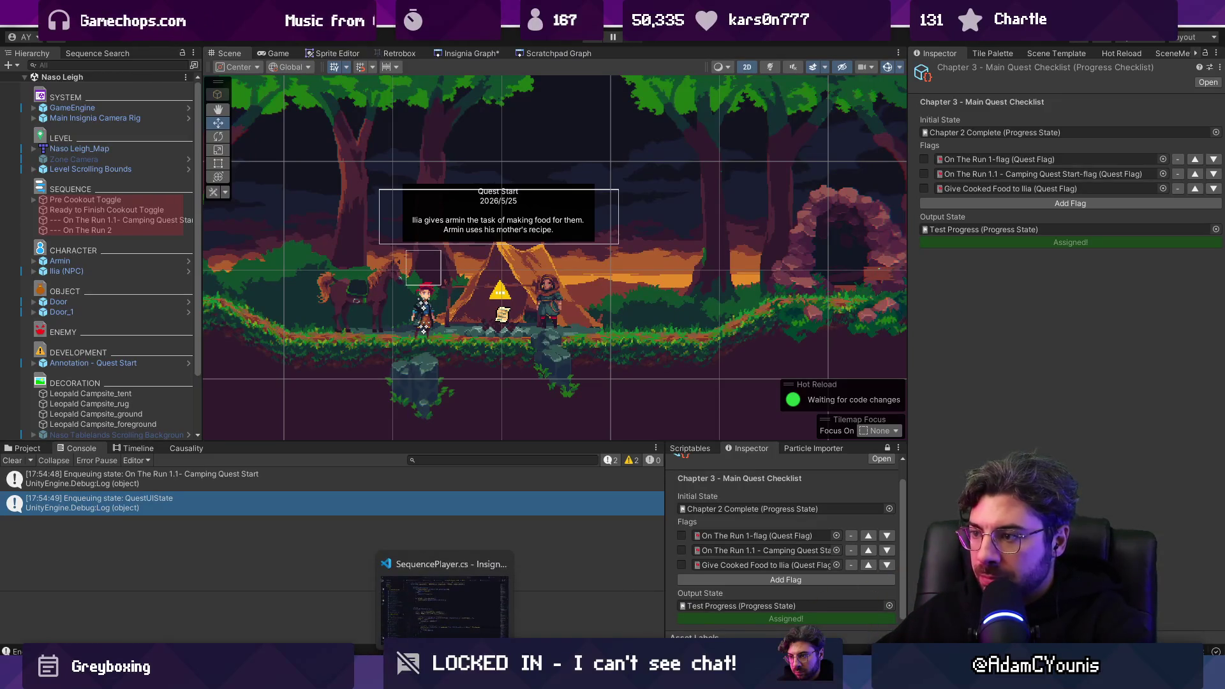
Step: Stage all changed files in Fork after a quick look at the code editor
key(alt+Tab)
key(ctrl+p)
key(Escape)
key(alt+Tab)
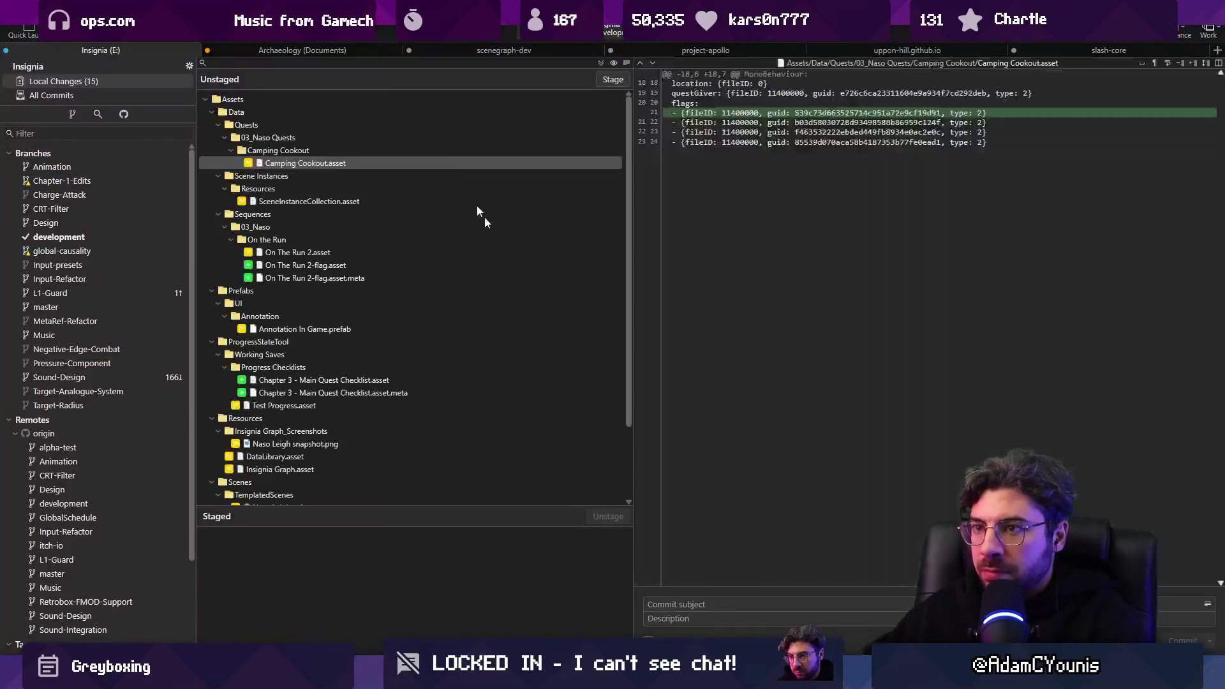
click(609, 79)
scroll(530, 574, down, 5)
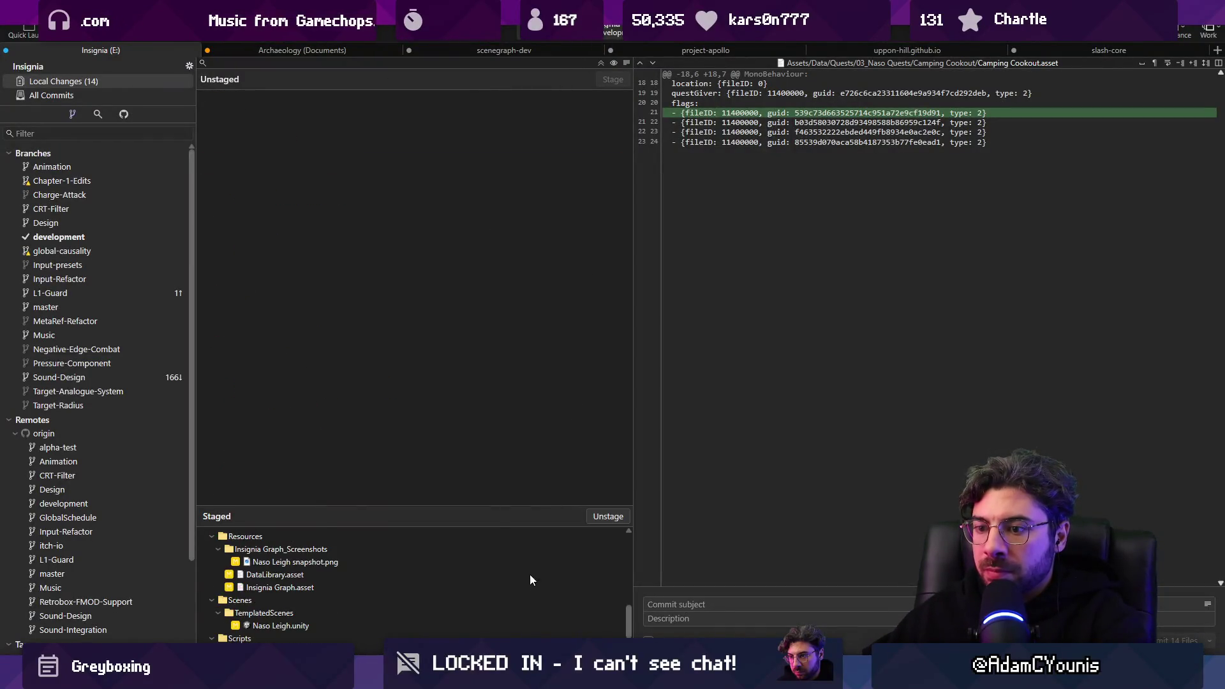
drag(504, 509, 504, 457)
scroll(491, 525, up, 5)
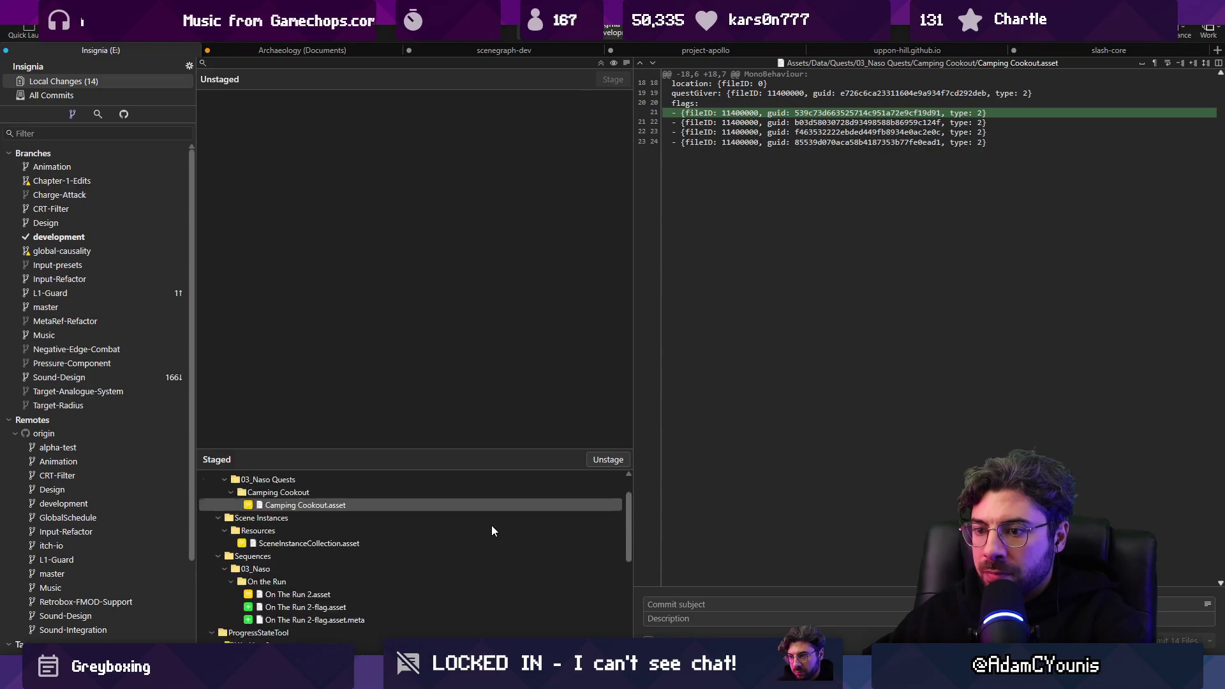
click(150, 95)
click(147, 79)
Step: Commit with 'Adds check for Characters with NPCData in SequencePlayer…' and push to the remote
click(702, 604)
text(Adds check for )
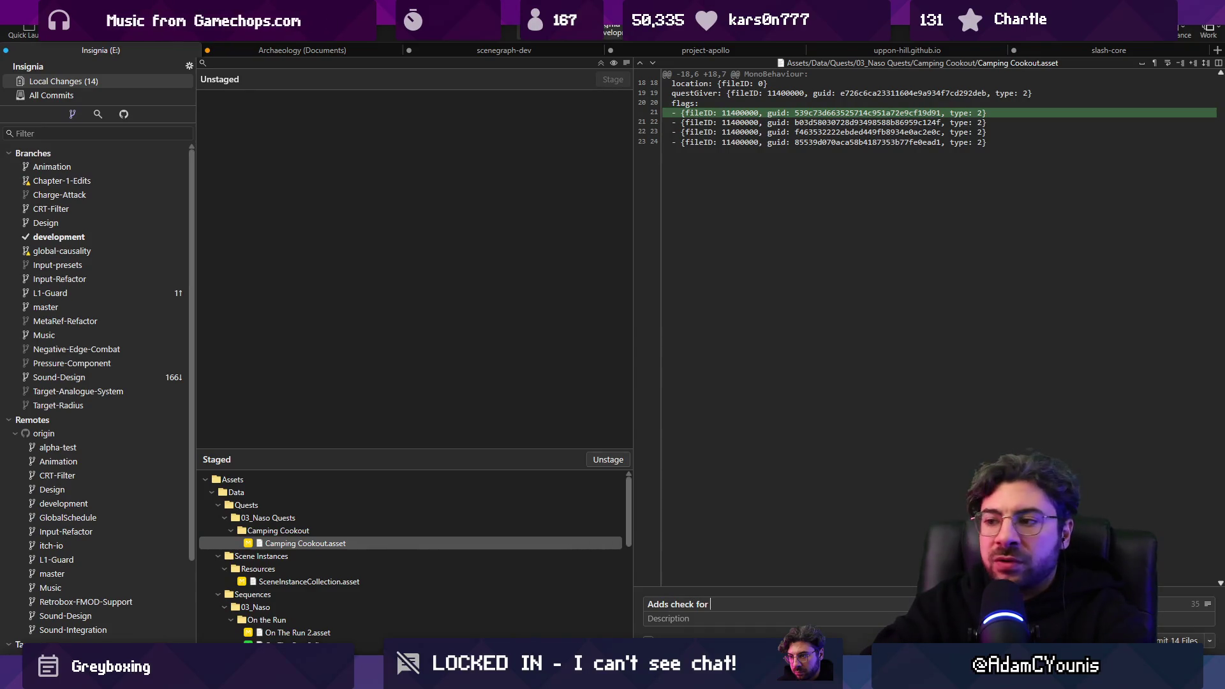
text(Characters with)
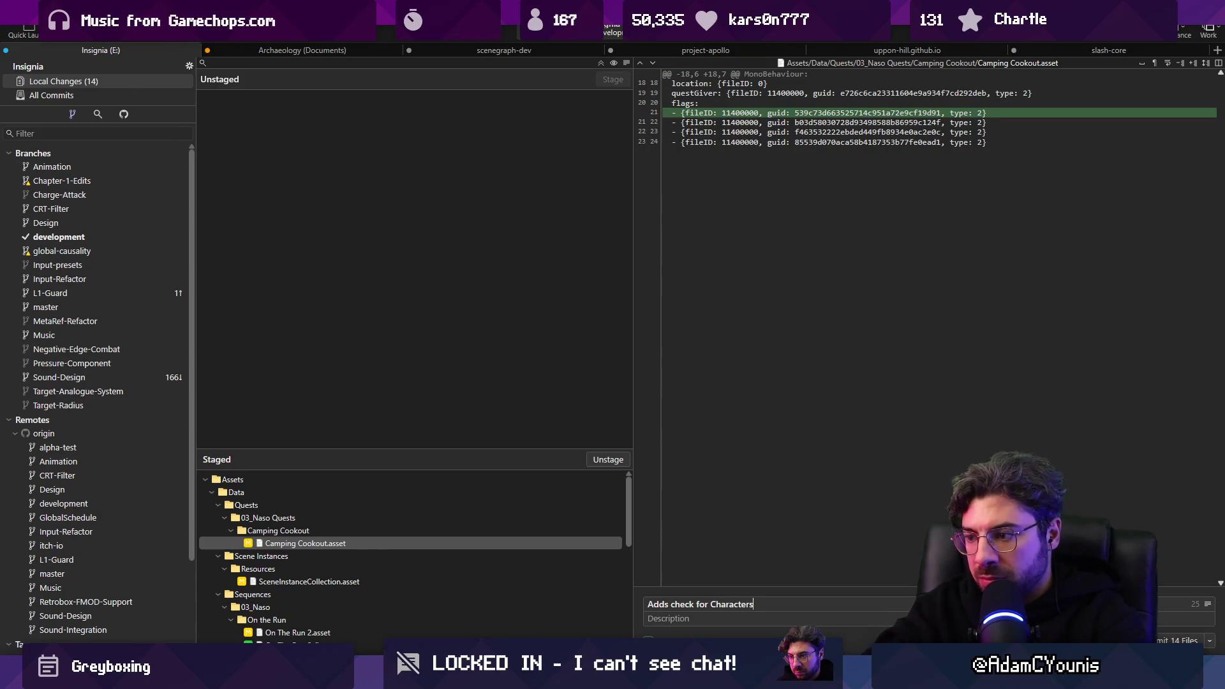
text( NPCData in)
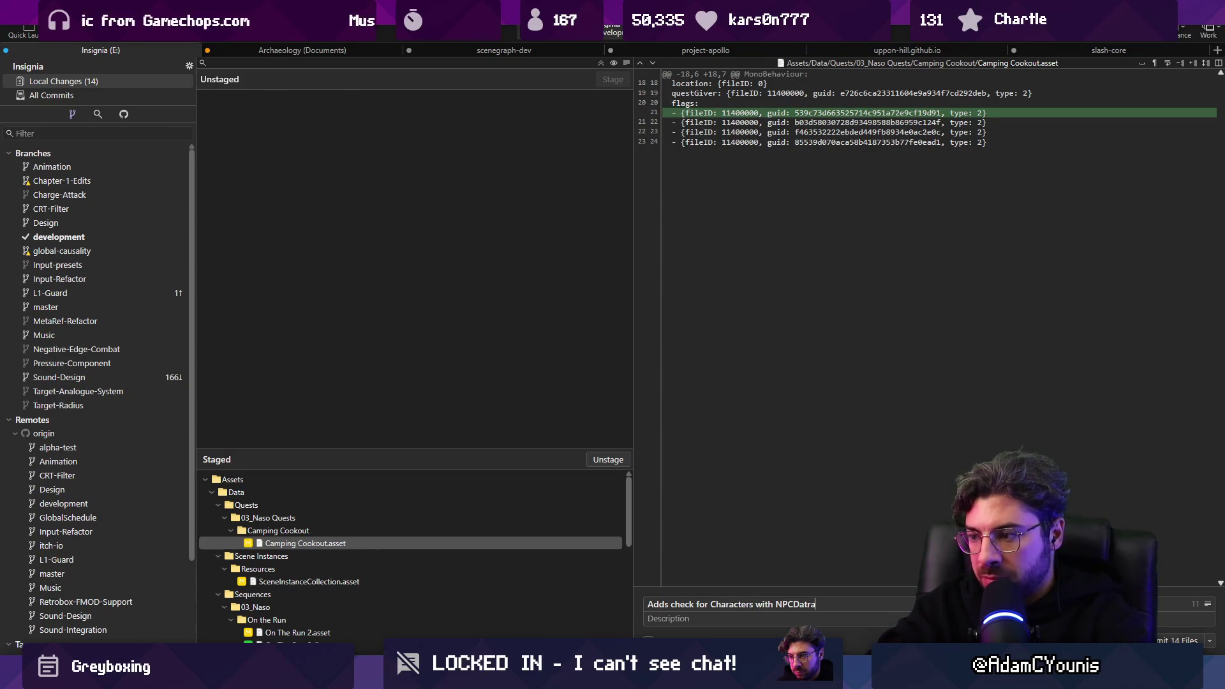
text( Sequence)
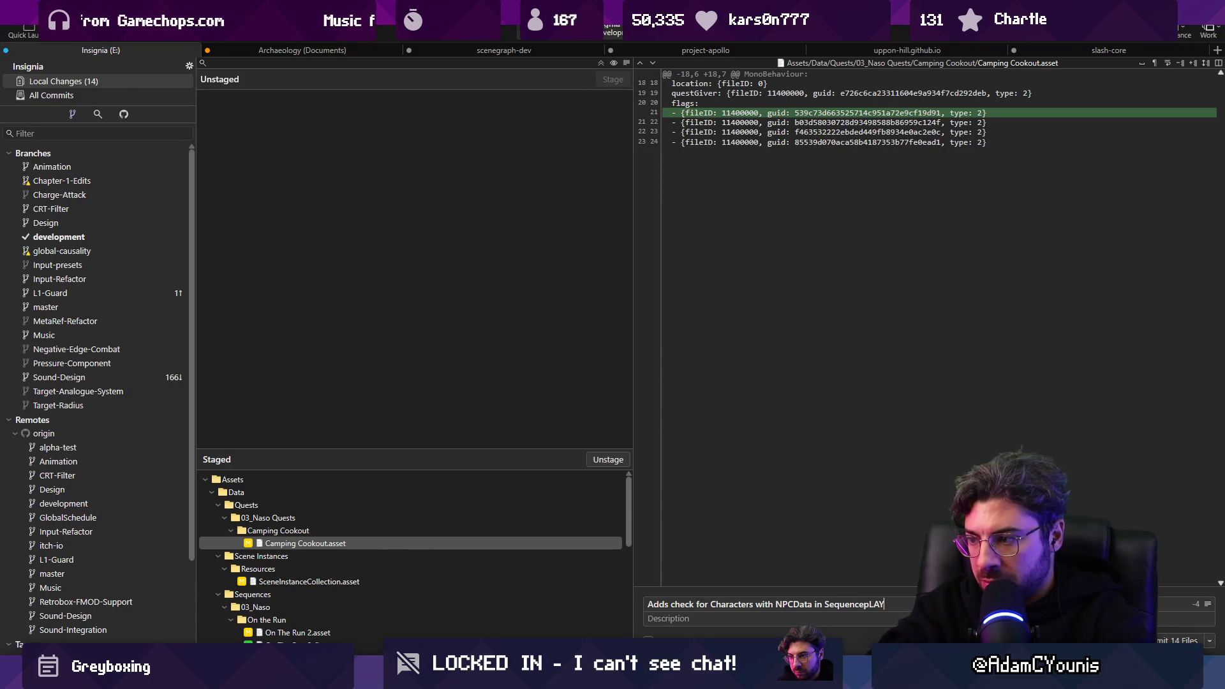
text(Player instea)
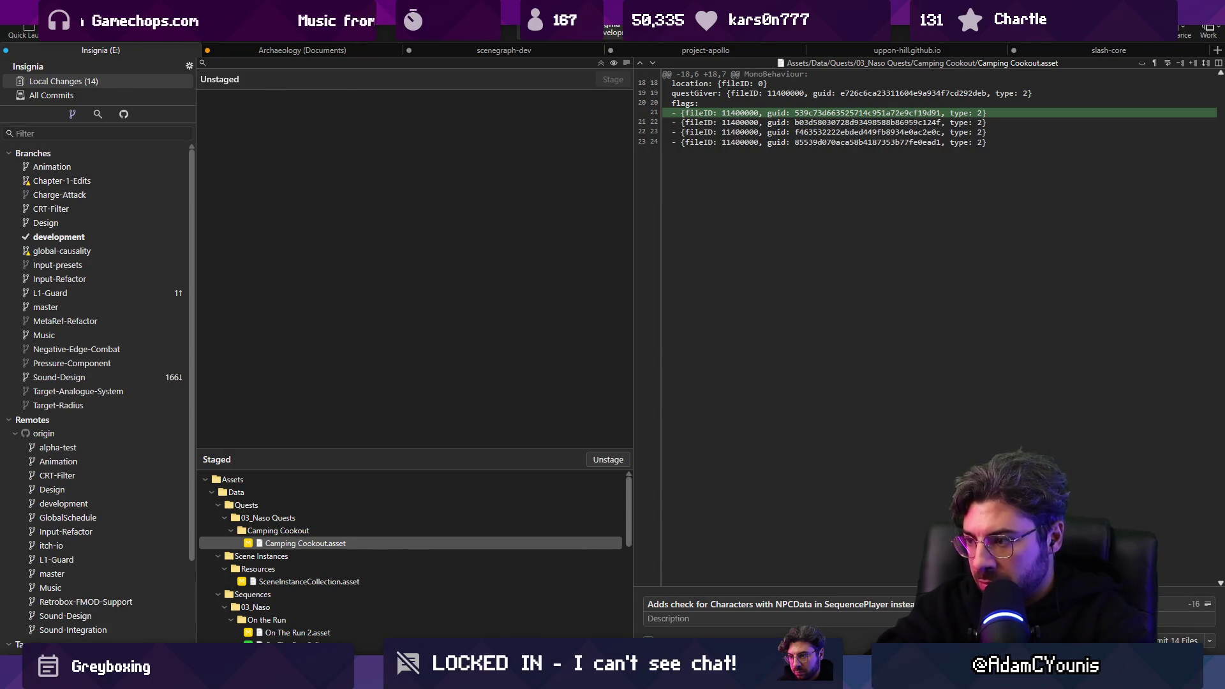
text(d of only checking Player)
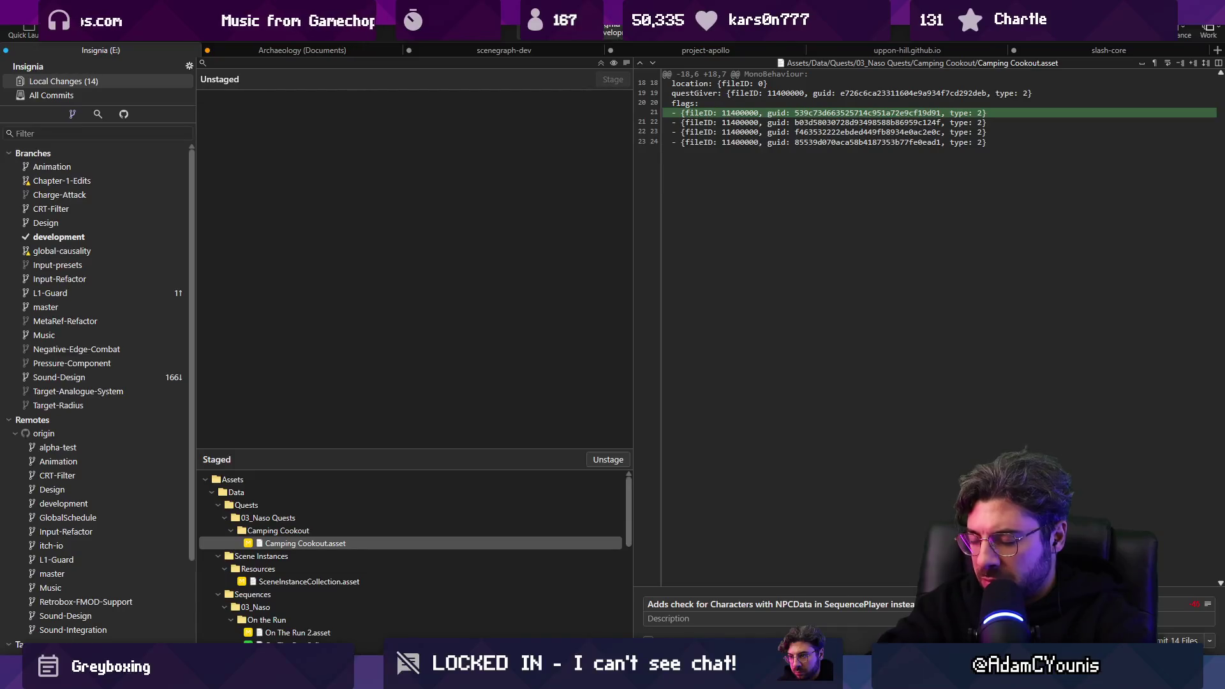
key(ctrl+Return)
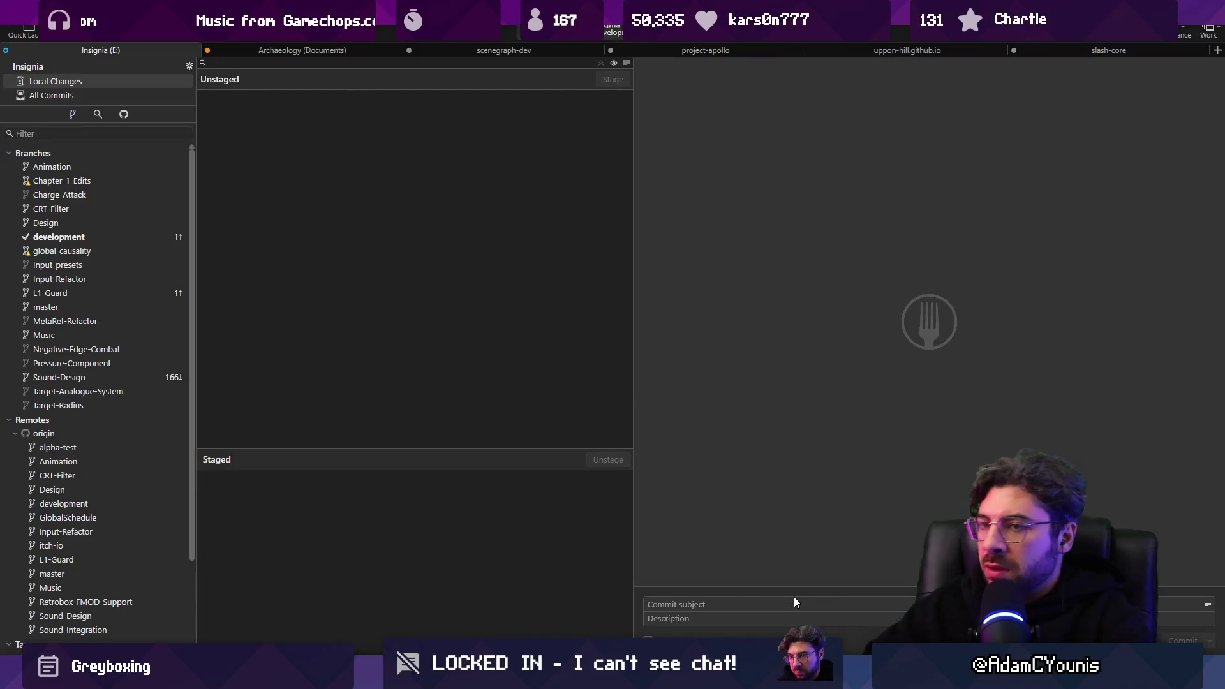
click(148, 40)
key(Return)
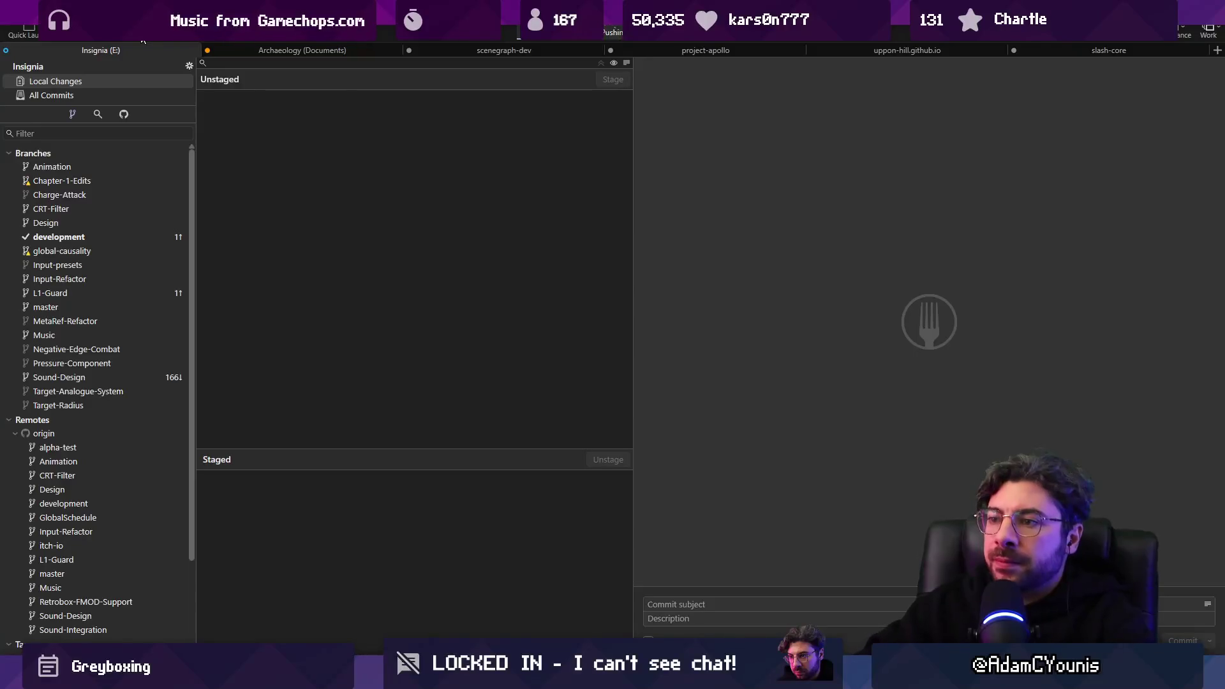
Step: Enlarge Unity's console and inspector panels and clear the console log
key(alt+Tab)
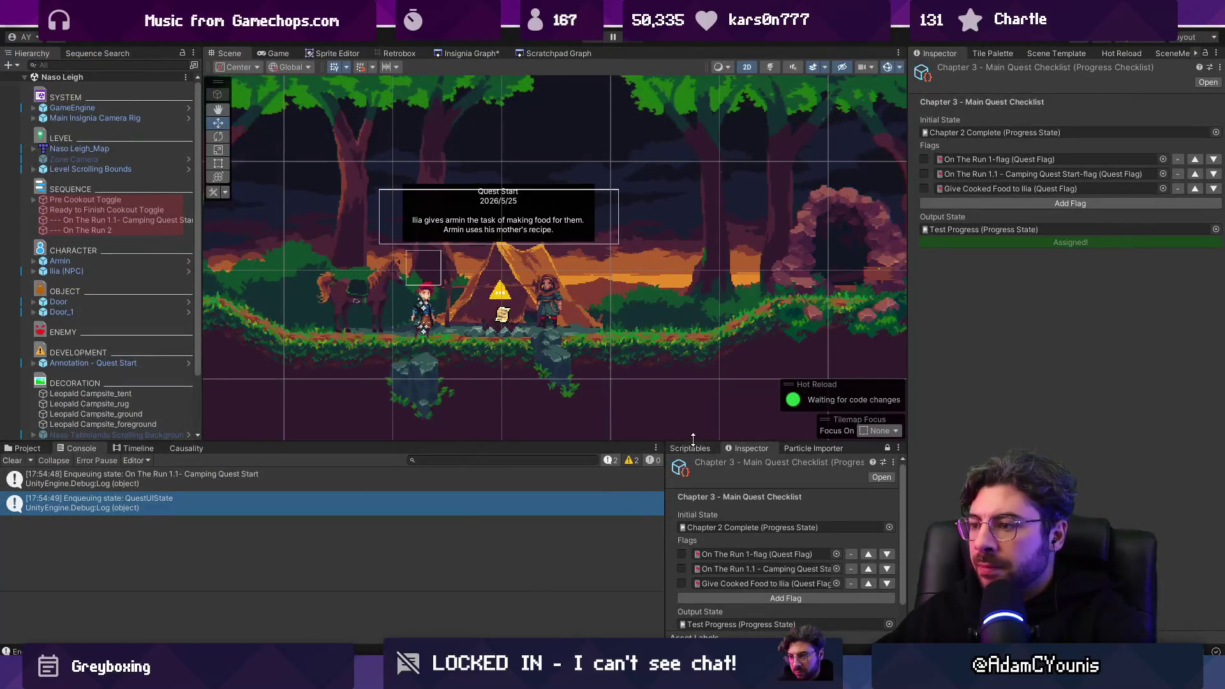
drag(639, 442, 635, 411)
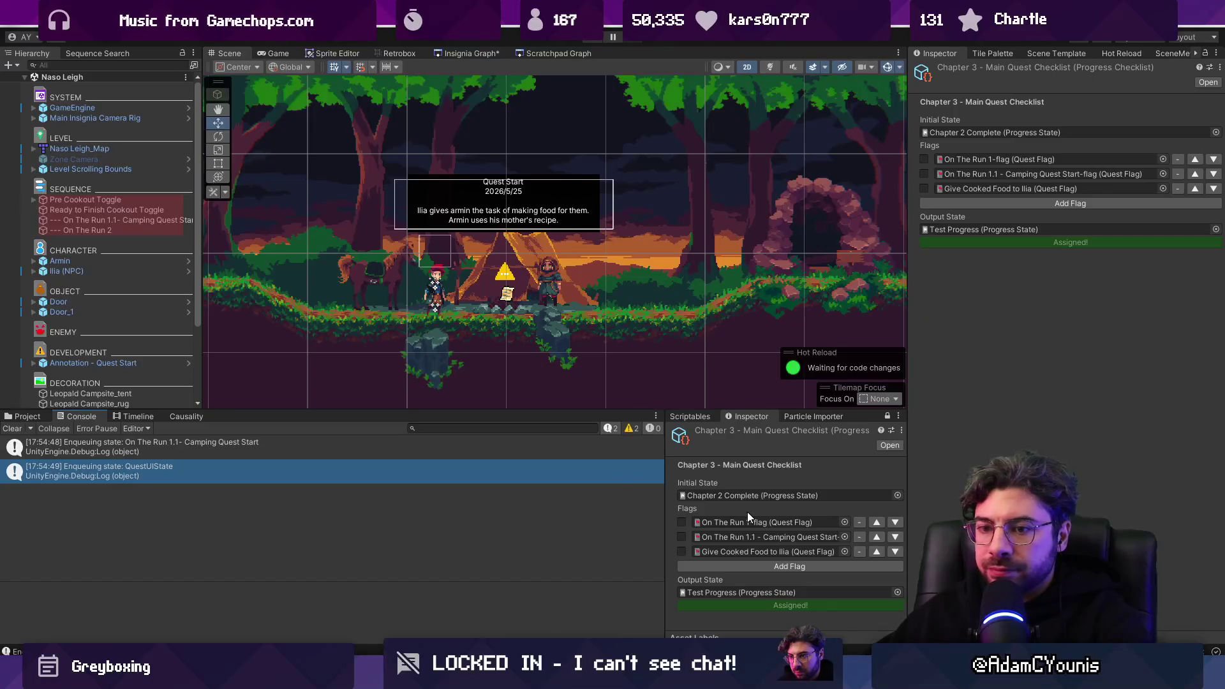
click(12, 429)
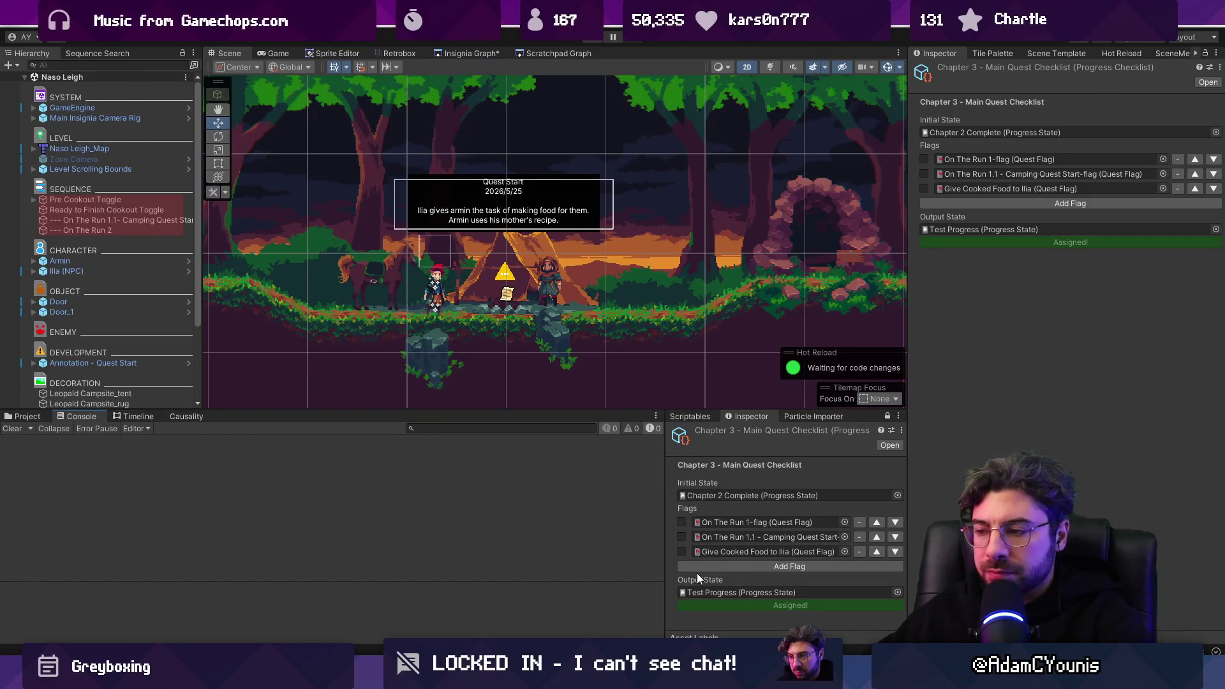
Step: Open ProgressChecklist.cs in VS Code via Quick Open
key(alt+Tab)
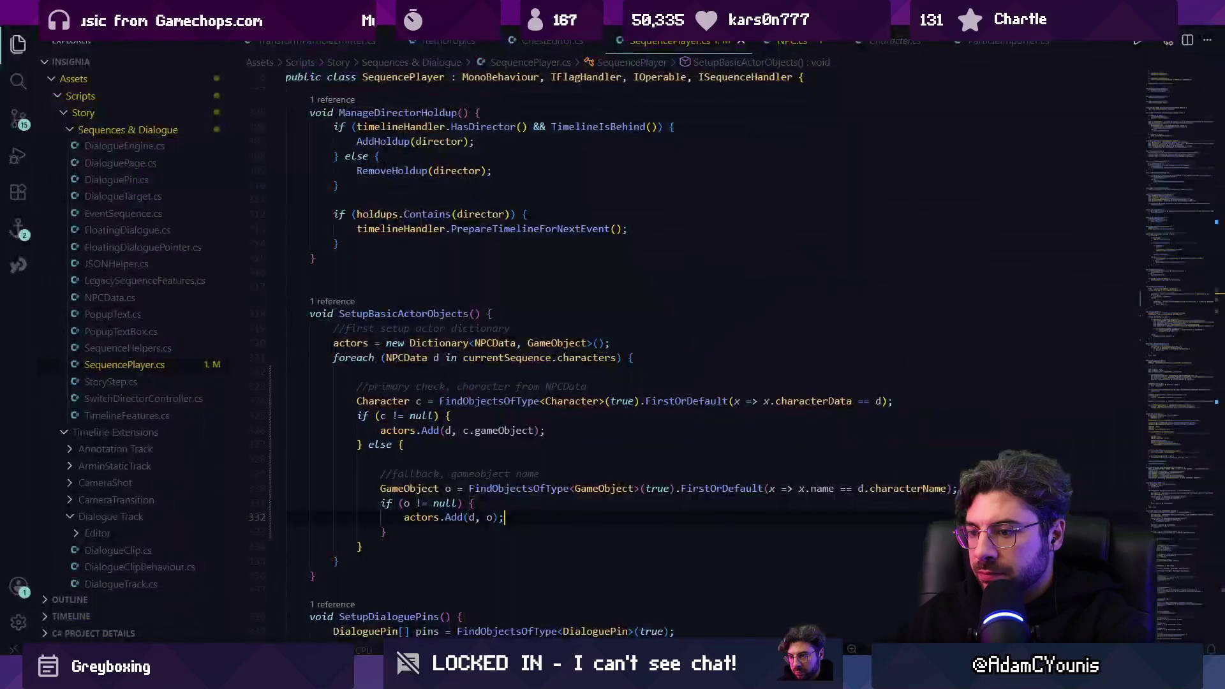
key(ctrl+p)
text(checklist)
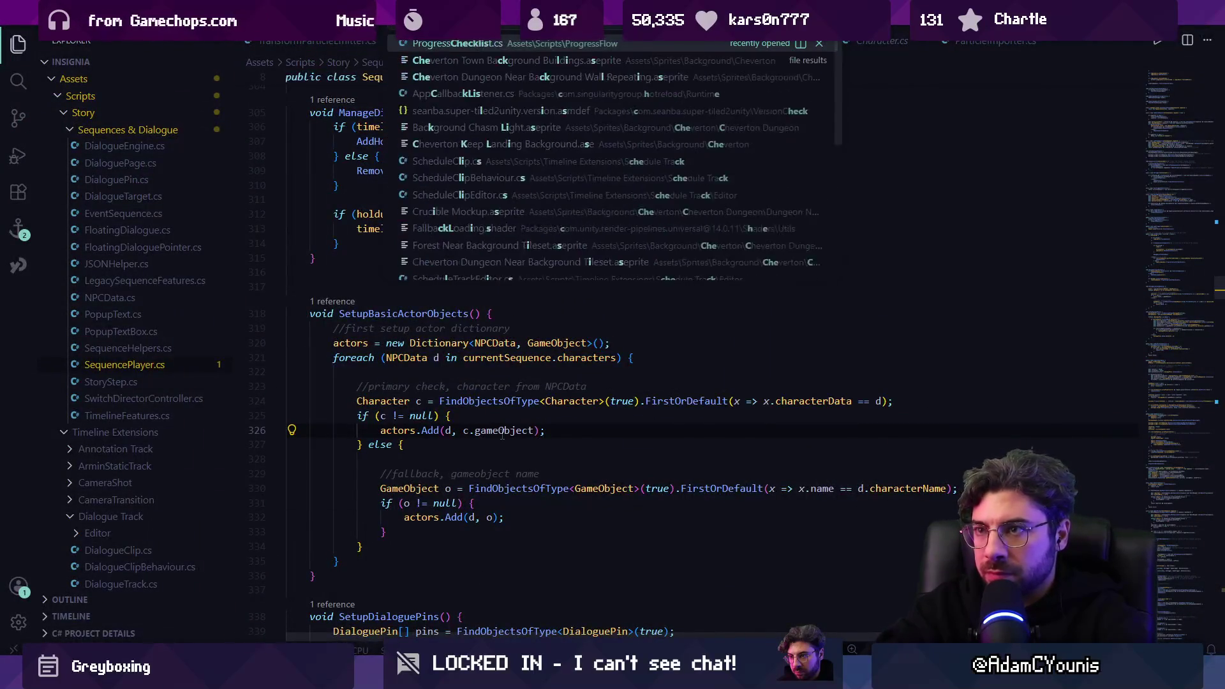
key(Return)
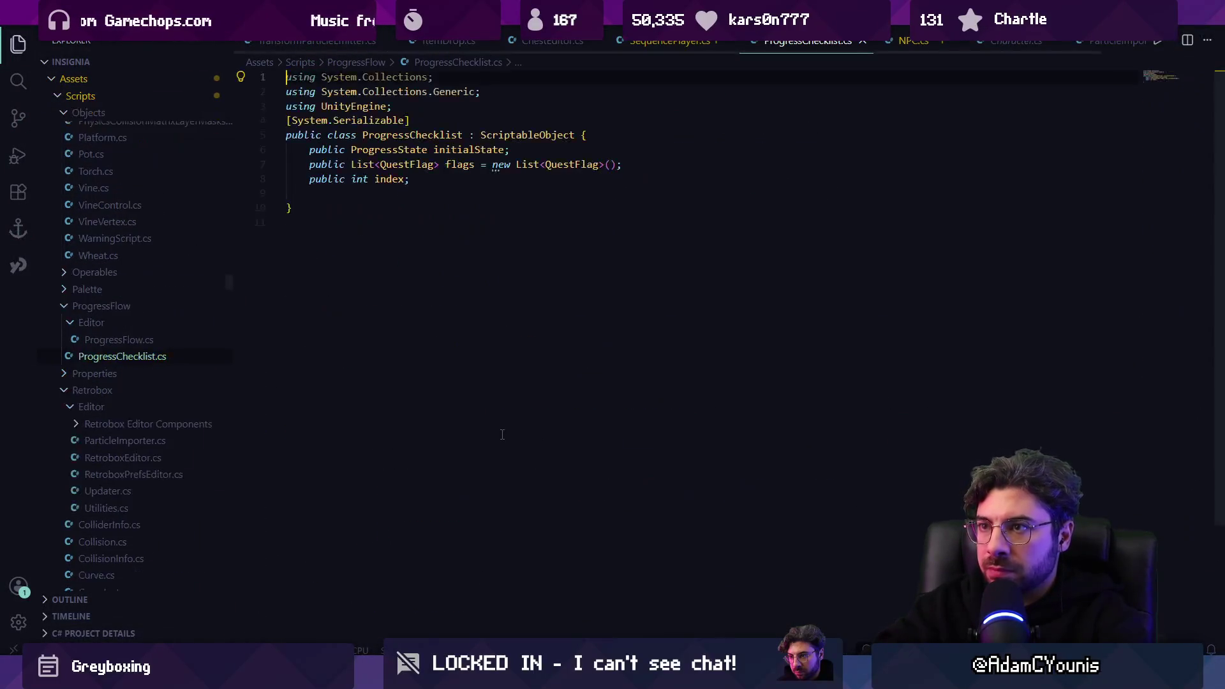
key(ctrl+p)
text(check)
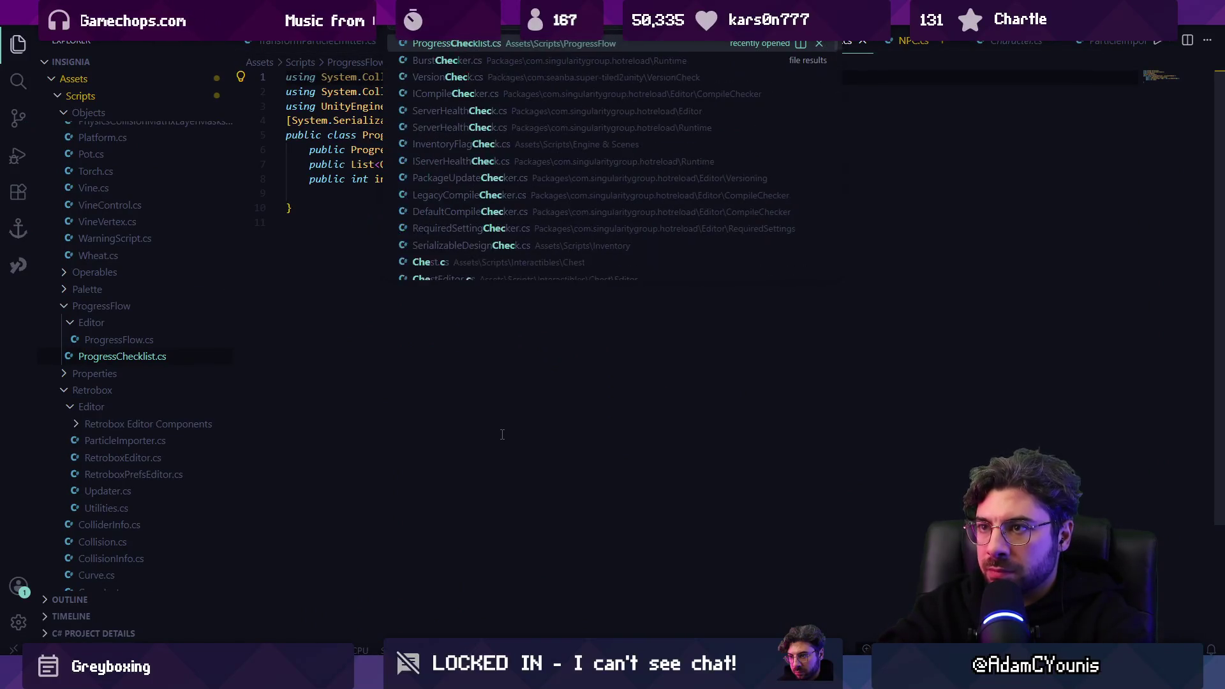
text(lis)
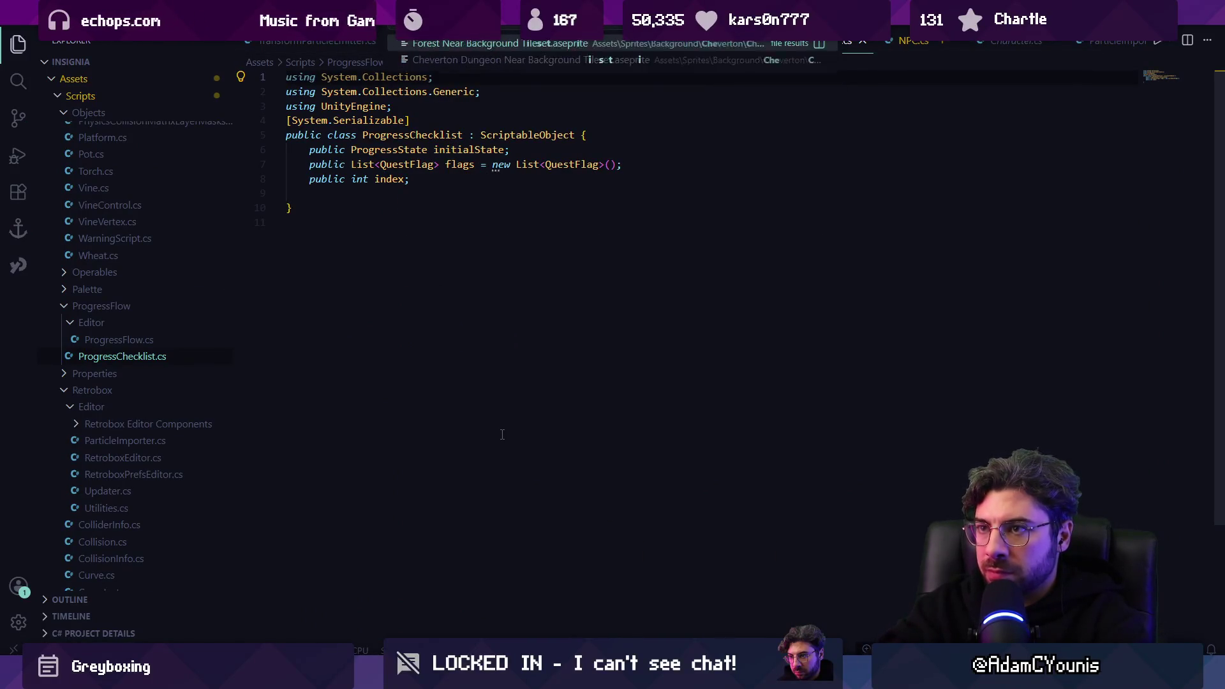
key(ctrl+a)
text(progress)
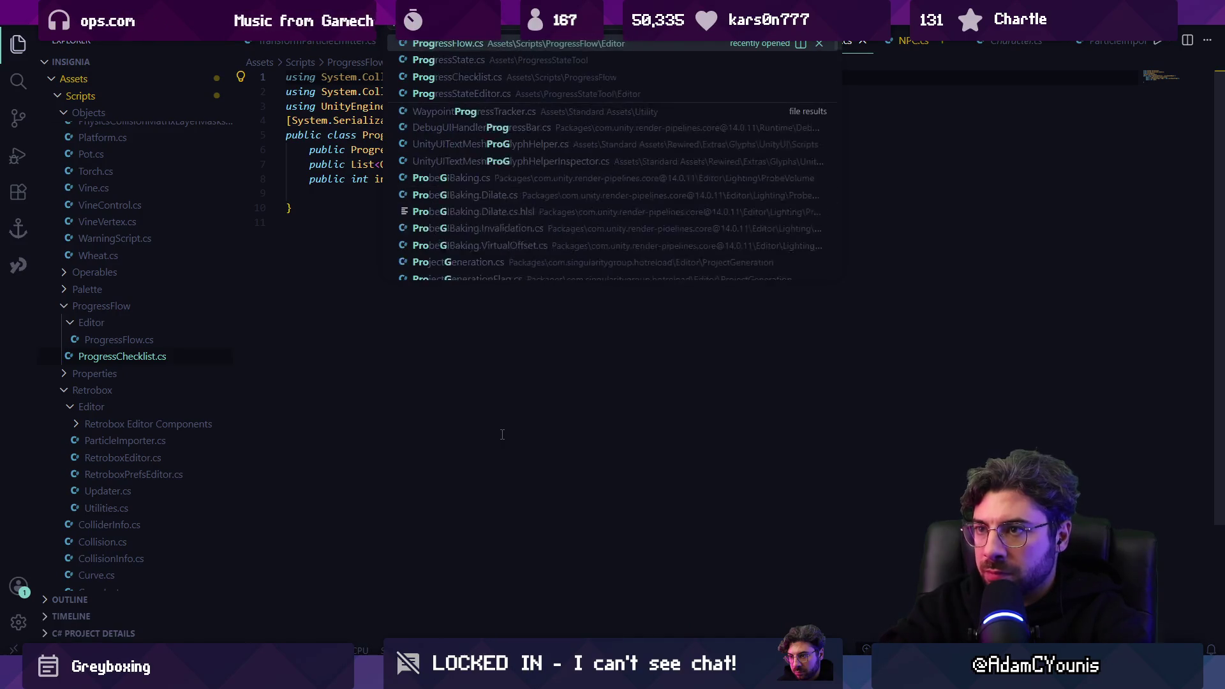
key(Down)
key(Down)
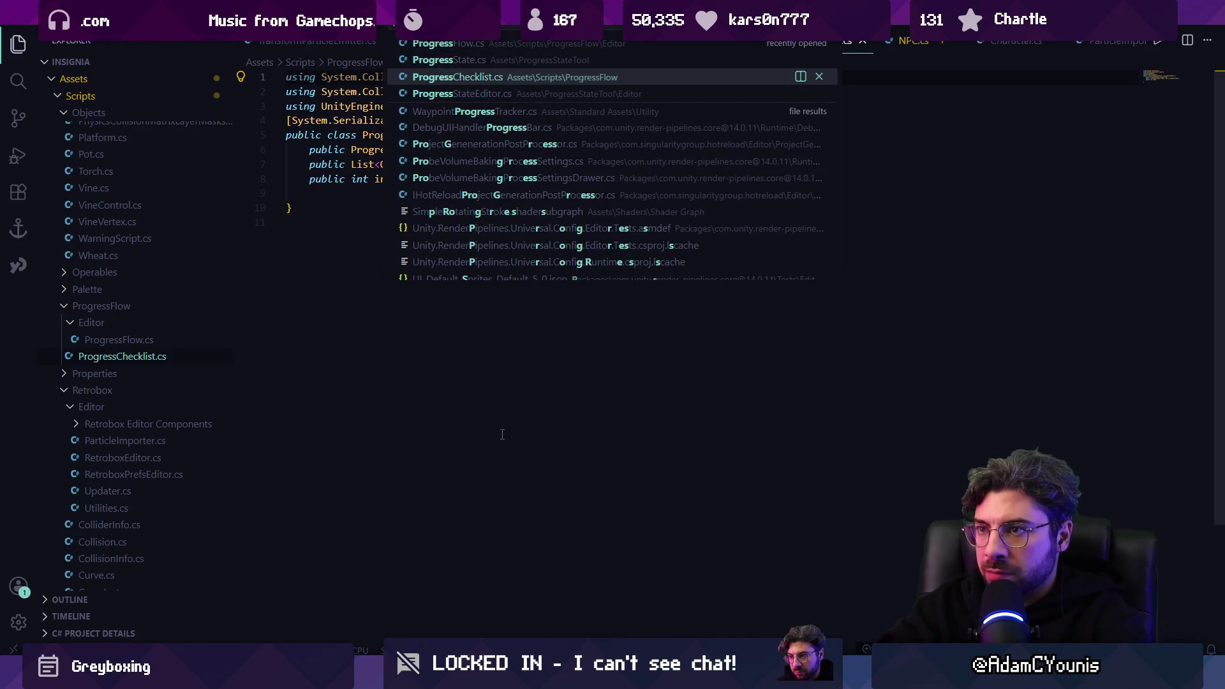
key(Return)
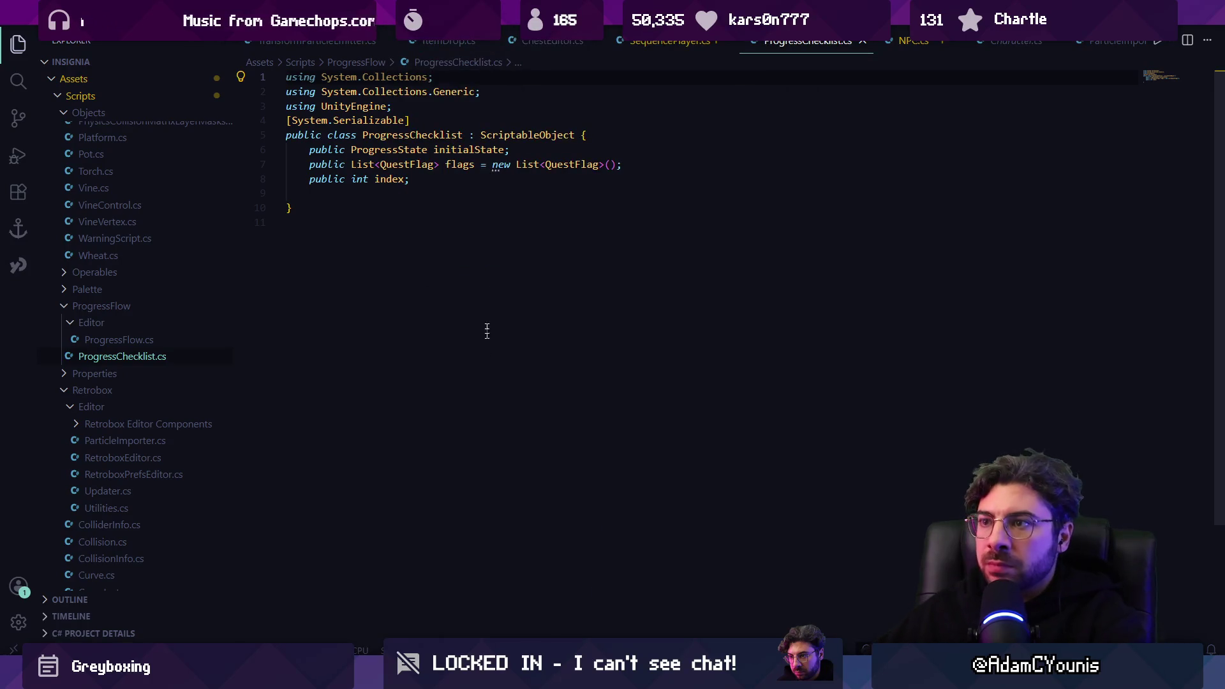
Step: Open ProgressFlow.cs by searching 'progre' in Quick Open
key(ctrl+p)
text(ch)
key(BackSpace)
key(BackSpace)
text(progre)
key(Return)
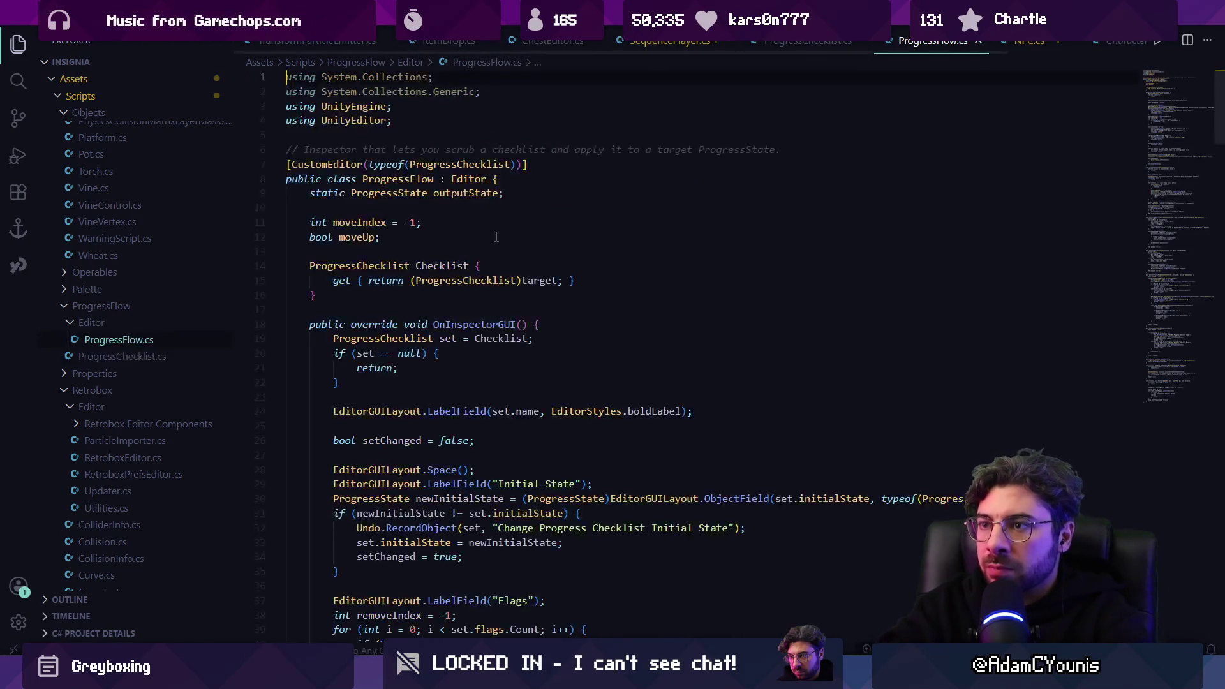
Step: Find the DrawSyncButton definition in ProgressFlow.cs and inspect its syncedWithGame parameter
scroll(523, 318, down, 5)
key(ctrl+f)
text(sync)
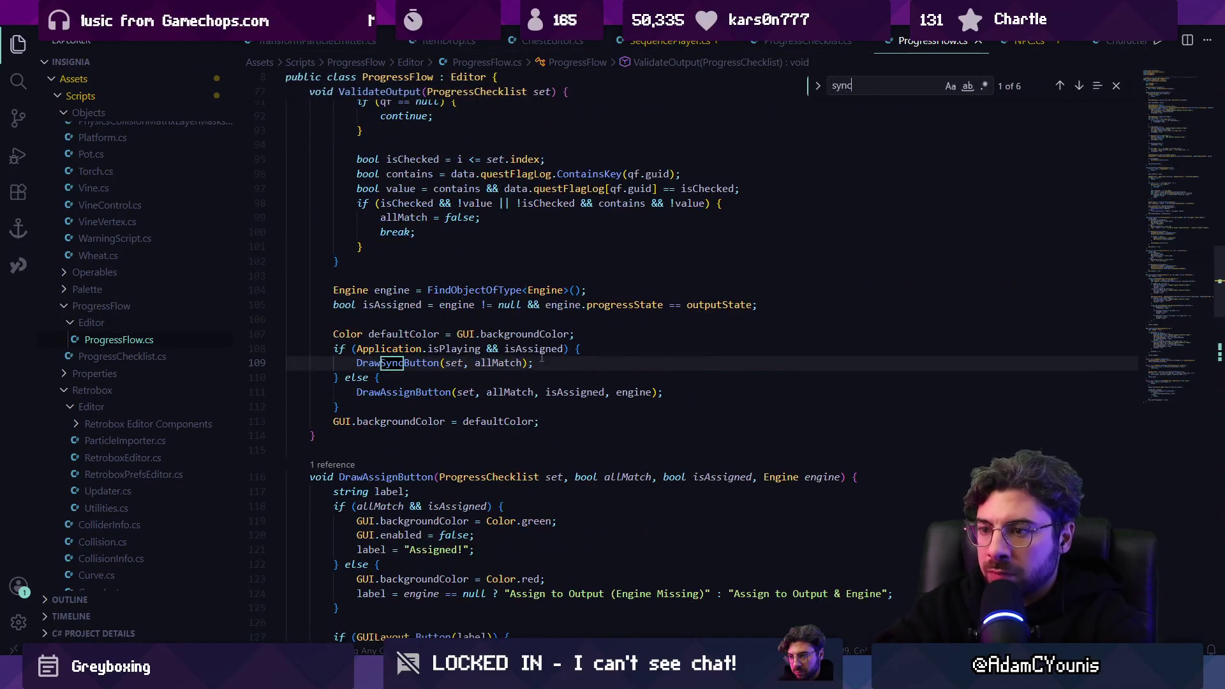
key(Return)
key(Escape)
scroll(544, 368, down, 3)
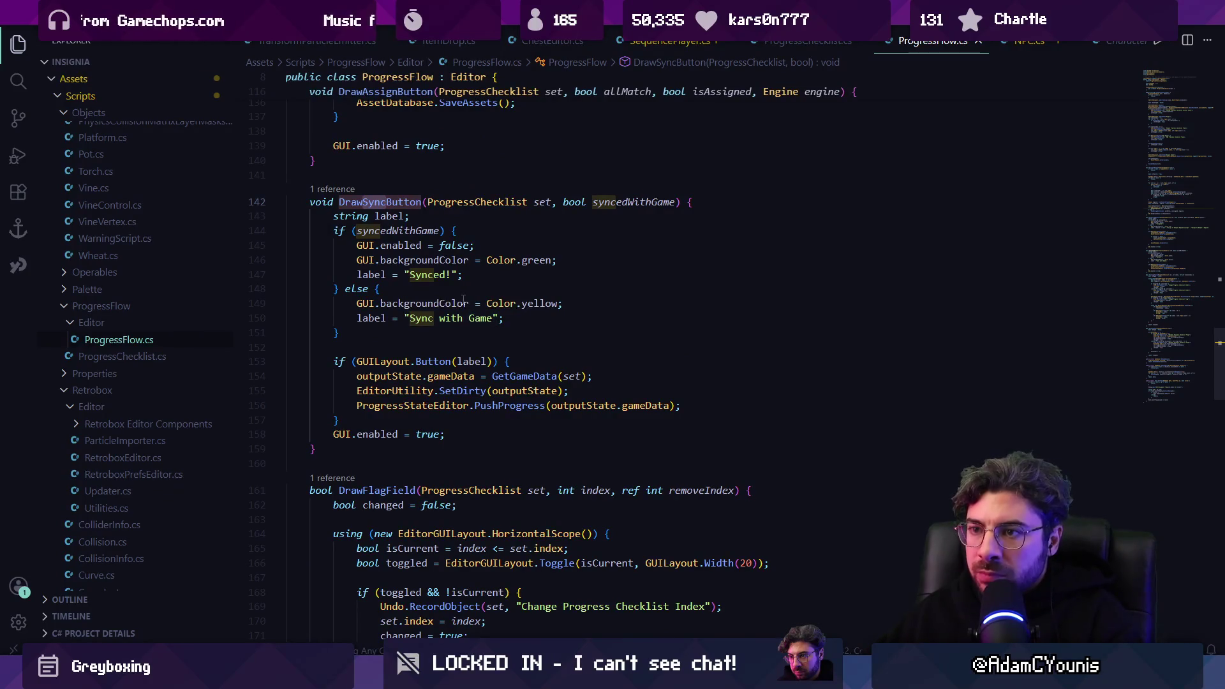
click(418, 231)
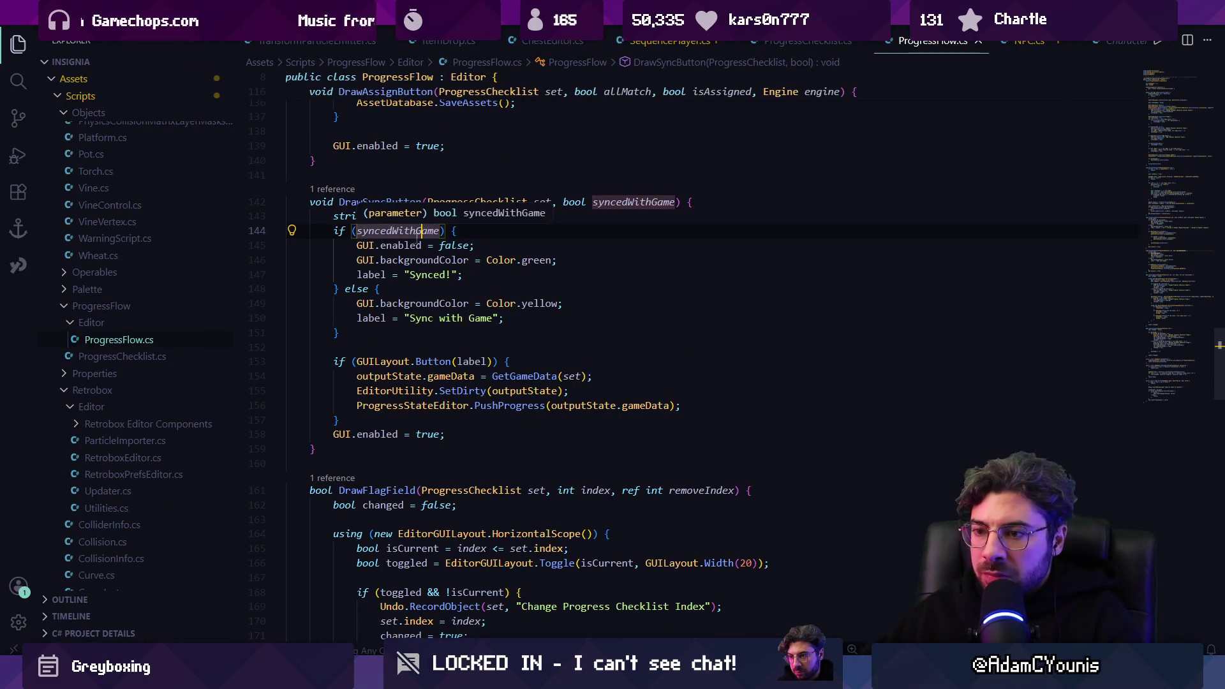
Step: Locate the 'Sync with Game' Button call on line 153 and highlight every use of label
key(alt+Tab)
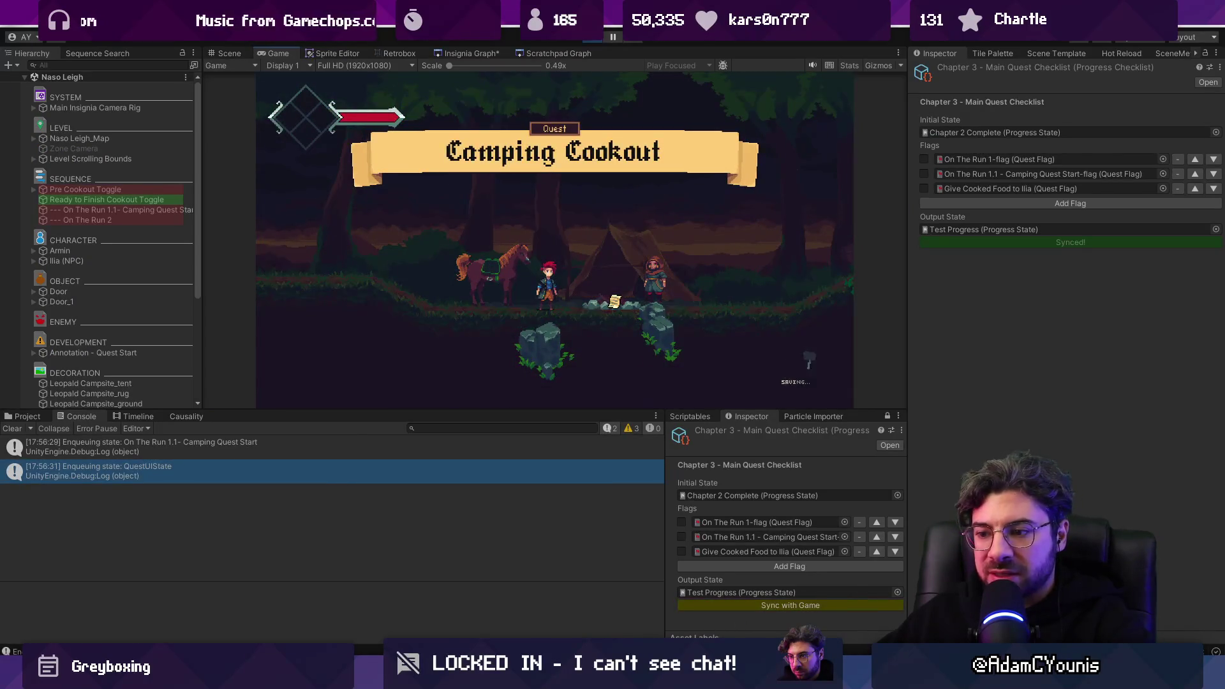
key(alt+Tab)
key(ctrl+f)
text(sync with game)
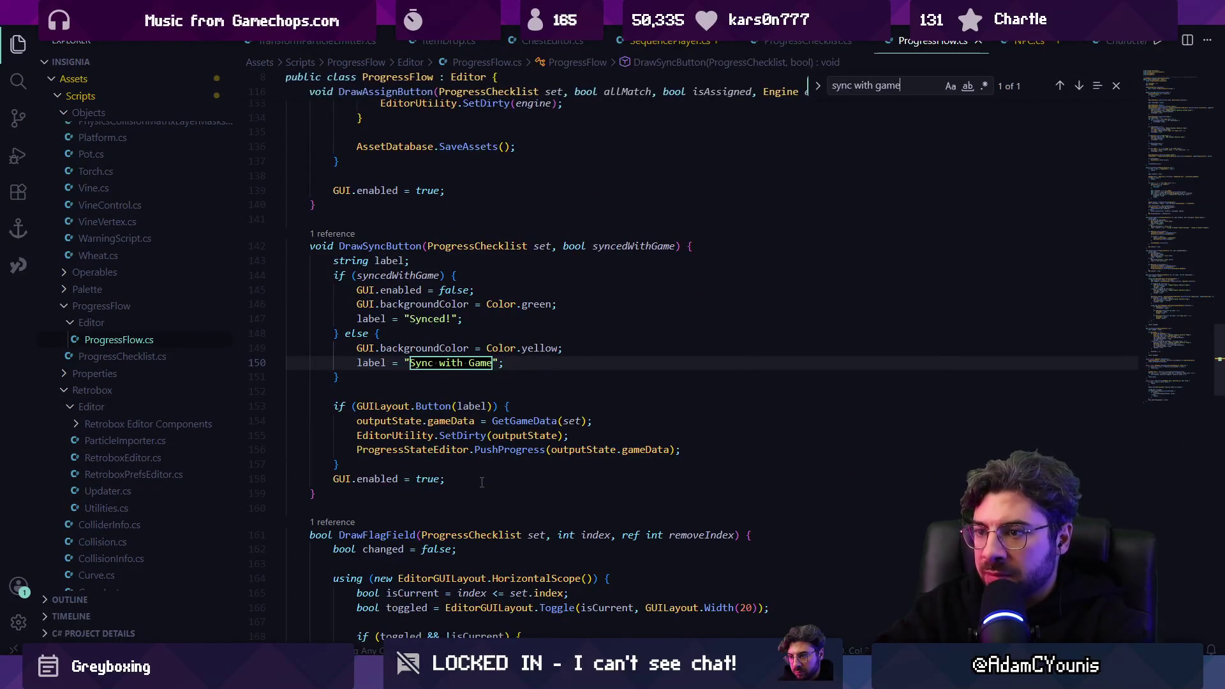
key(Escape)
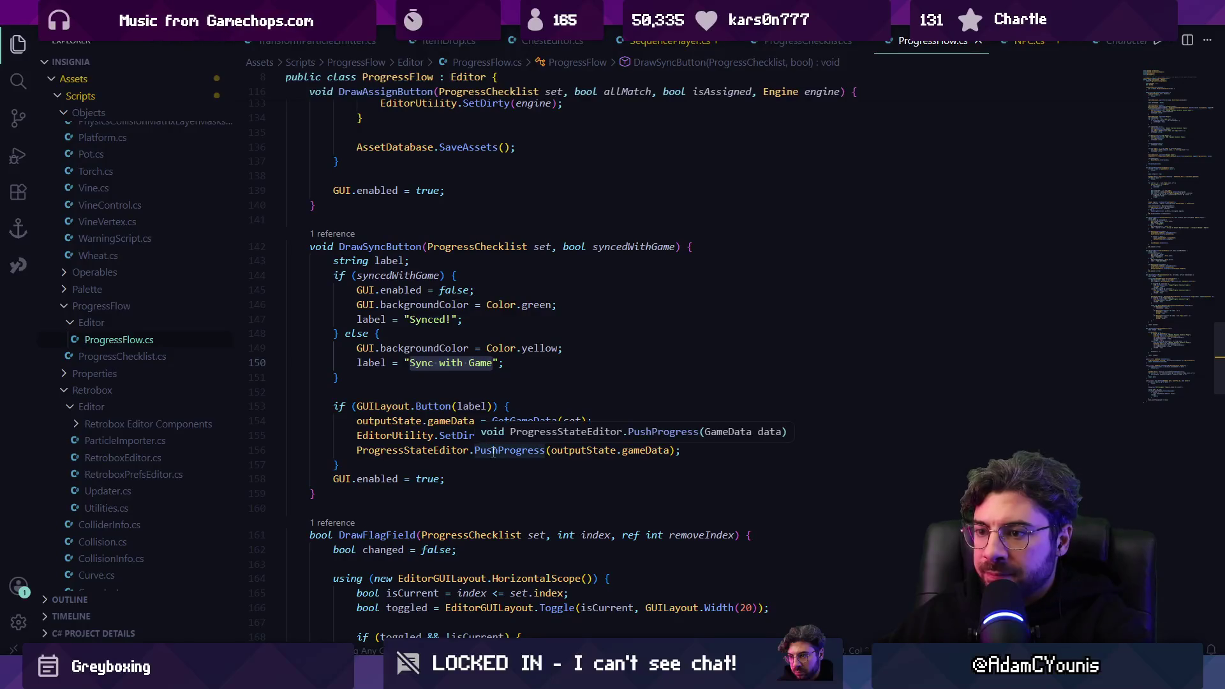
click(494, 437)
click(494, 469)
click(472, 405)
click(450, 406)
click(457, 406)
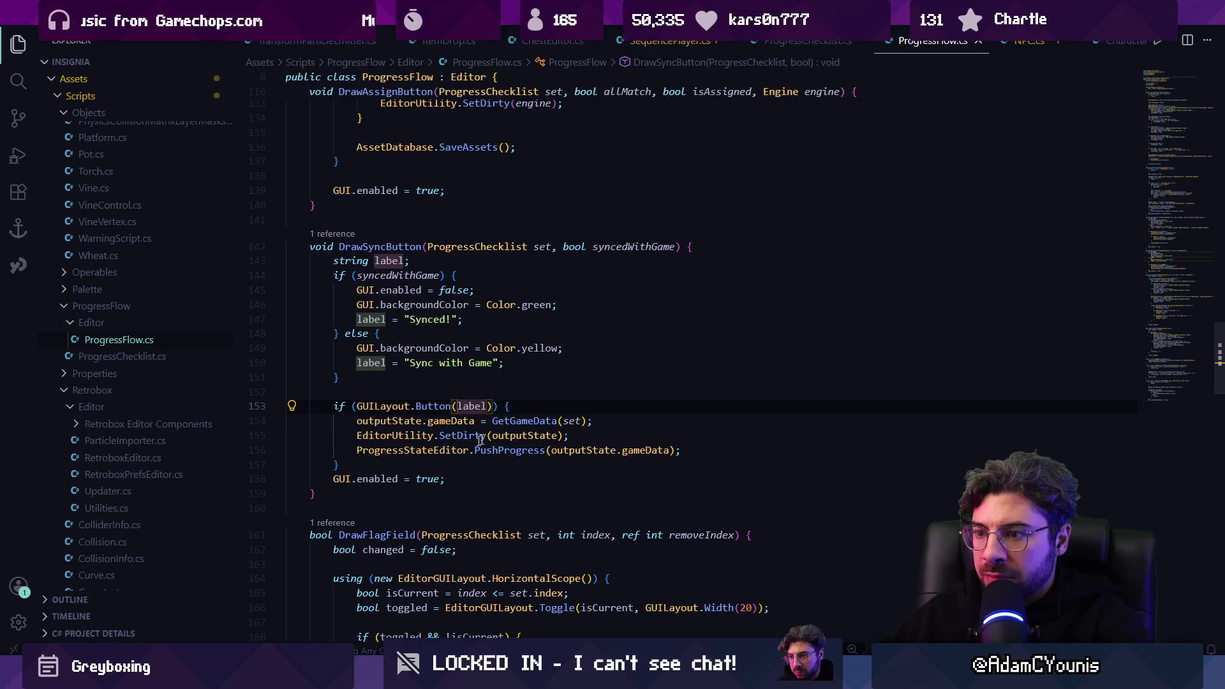
Step: Read the PushProgress and GetGameData definitions, returning to the sync code each time
ctrl+click(515, 450)
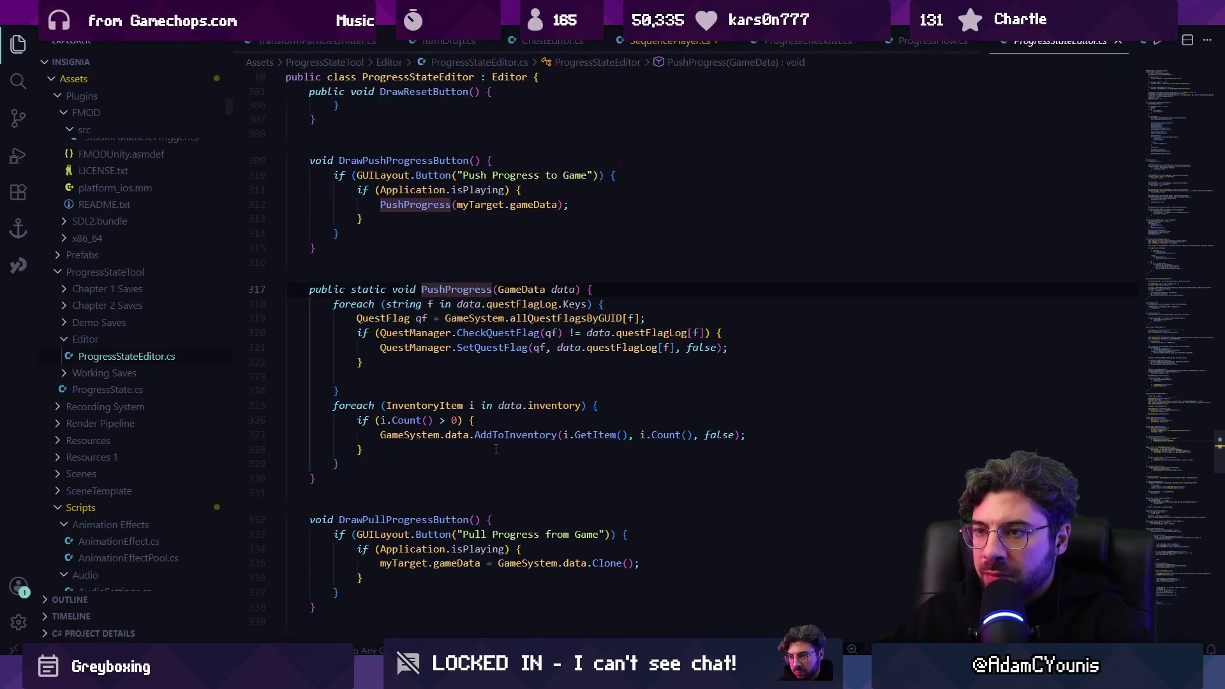
key(alt+Left)
ctrl+click(509, 421)
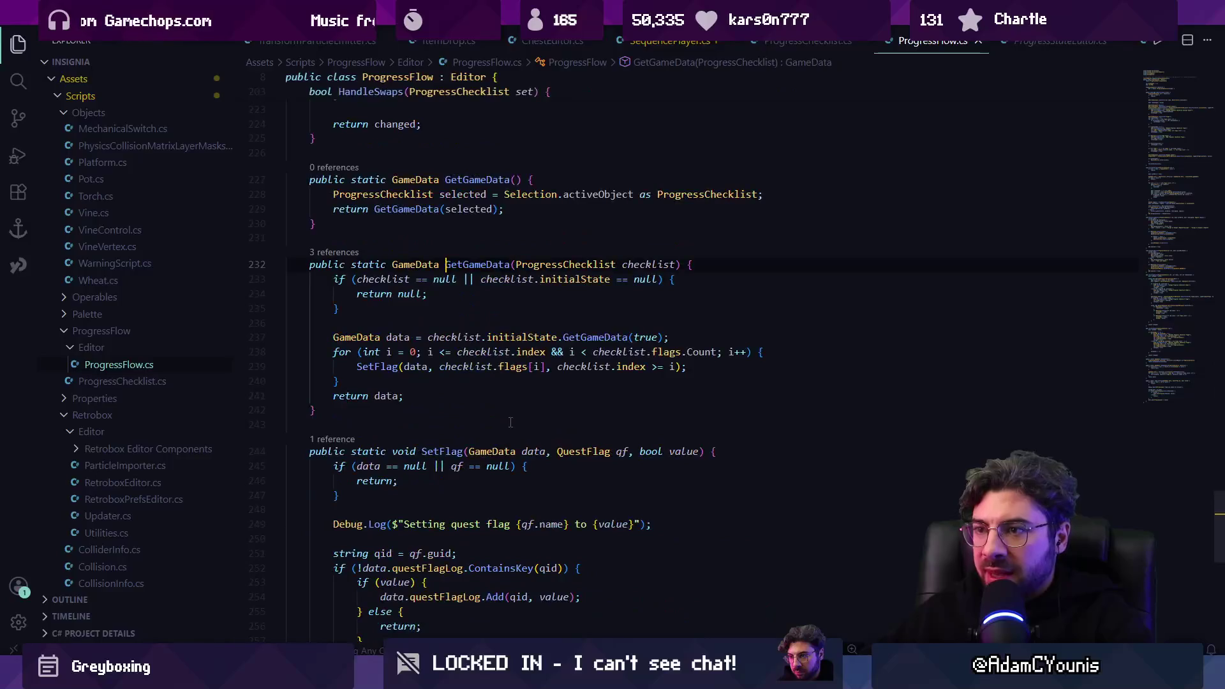
key(alt+Left)
Step: In Unity, push the Chapter 3 checklist into the running game with Sync with Game, then stop playing
key(alt+Tab)
click(778, 606)
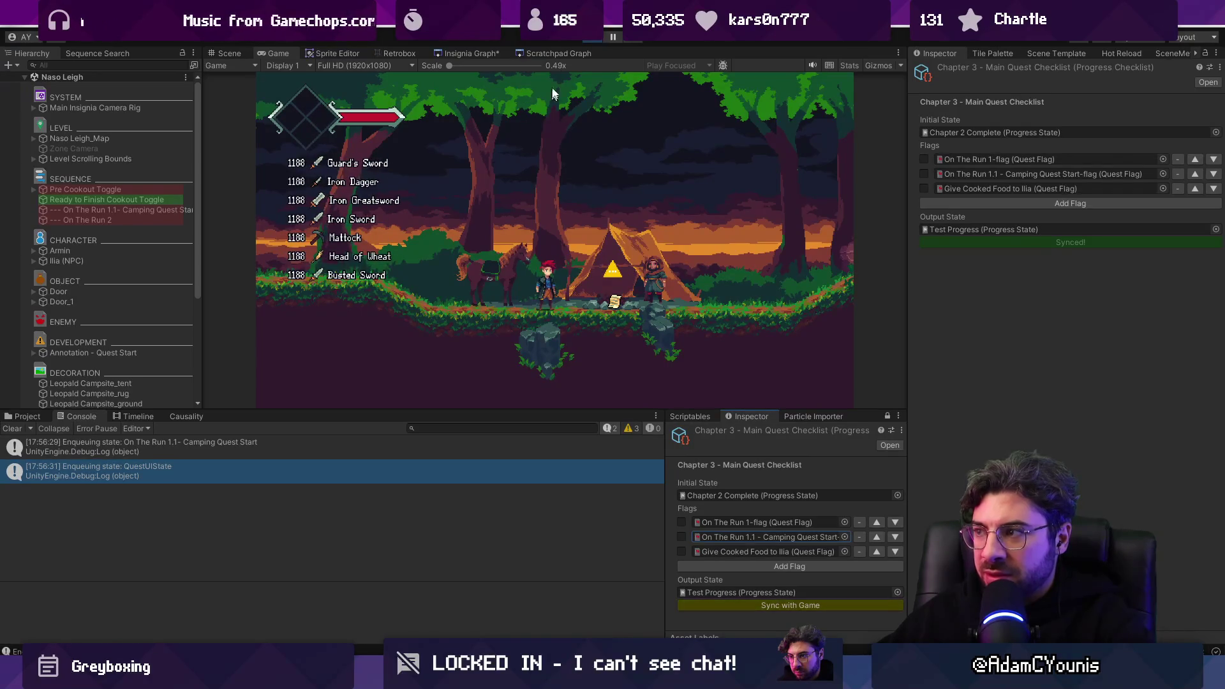
click(643, 333)
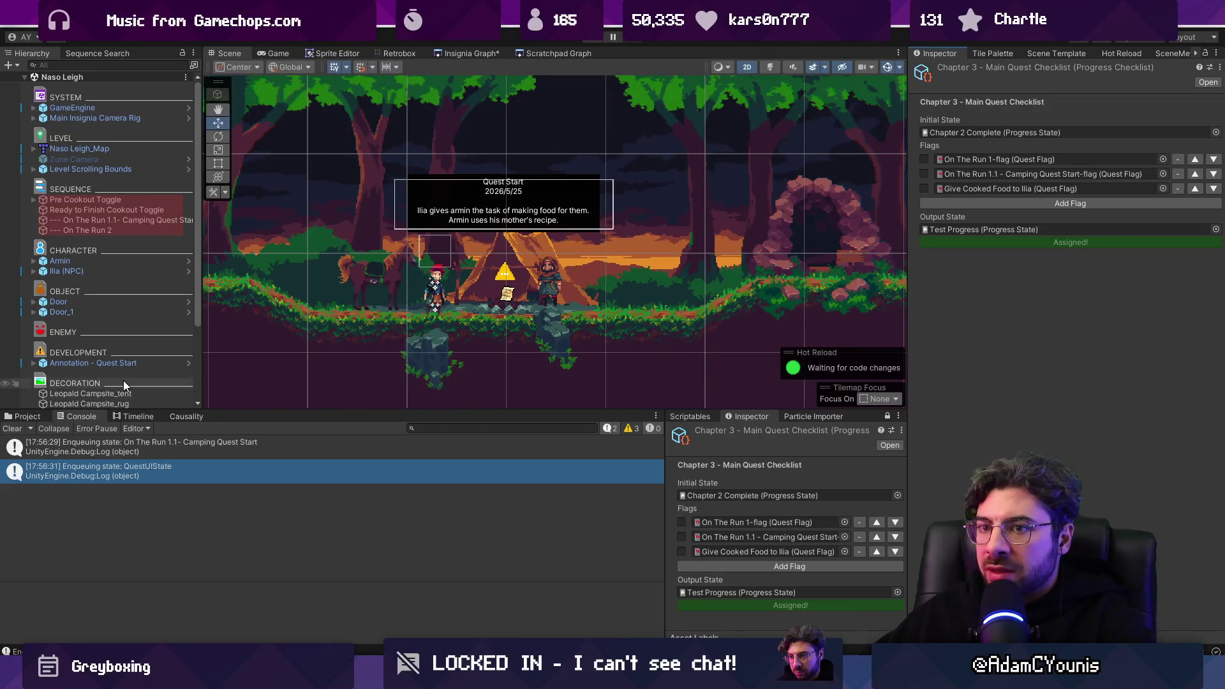
Step: Open the Test Progress output state and reset it, clearing all quests
click(27, 416)
click(72, 107)
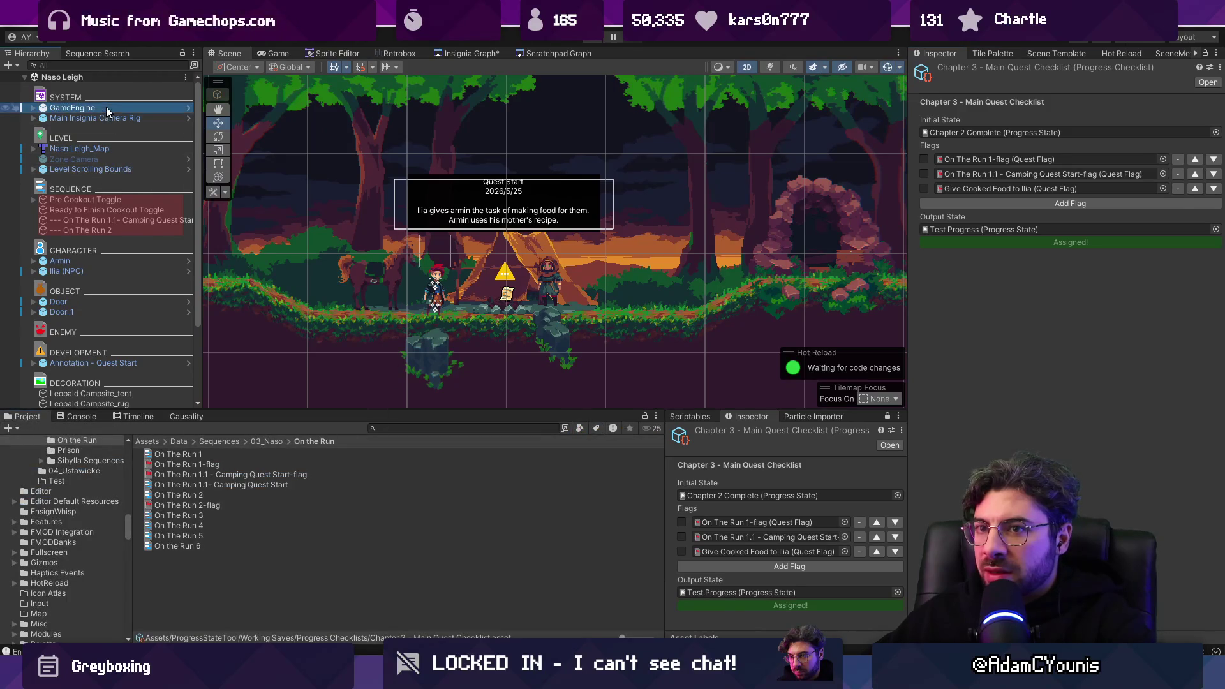
double_click(1109, 222)
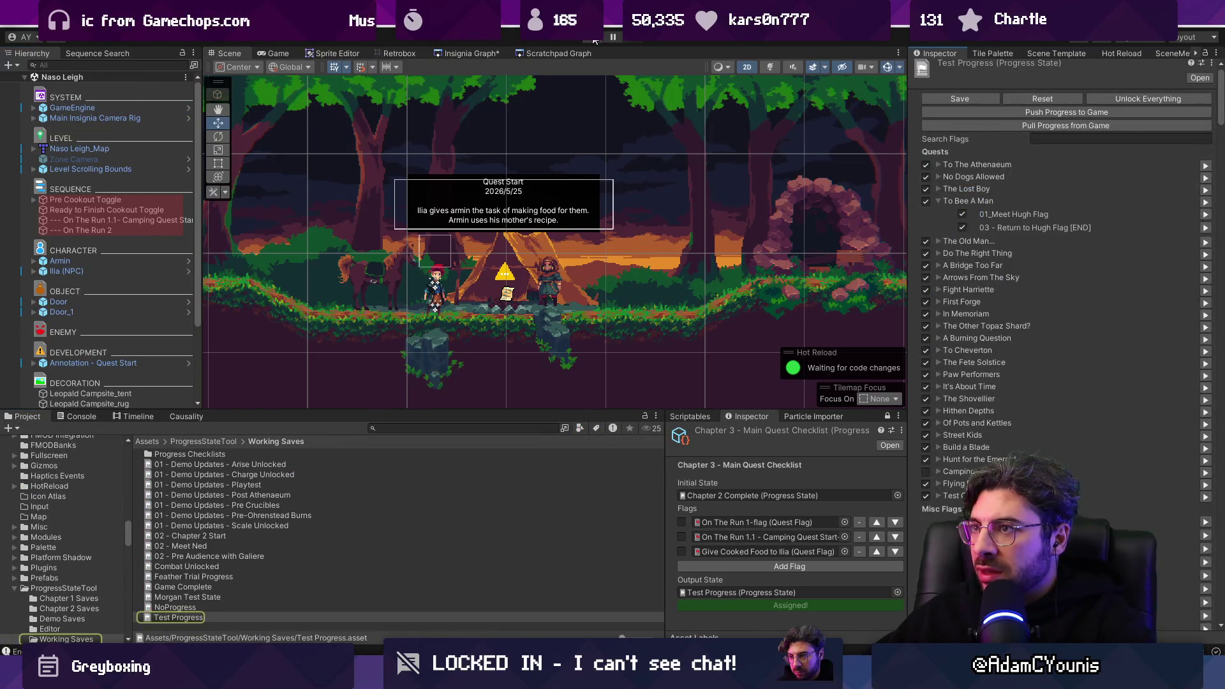
mouse_move(1219, 96)
mouse_down()
mouse_move(1219, 599)
mouse_move(1220, 71)
mouse_up()
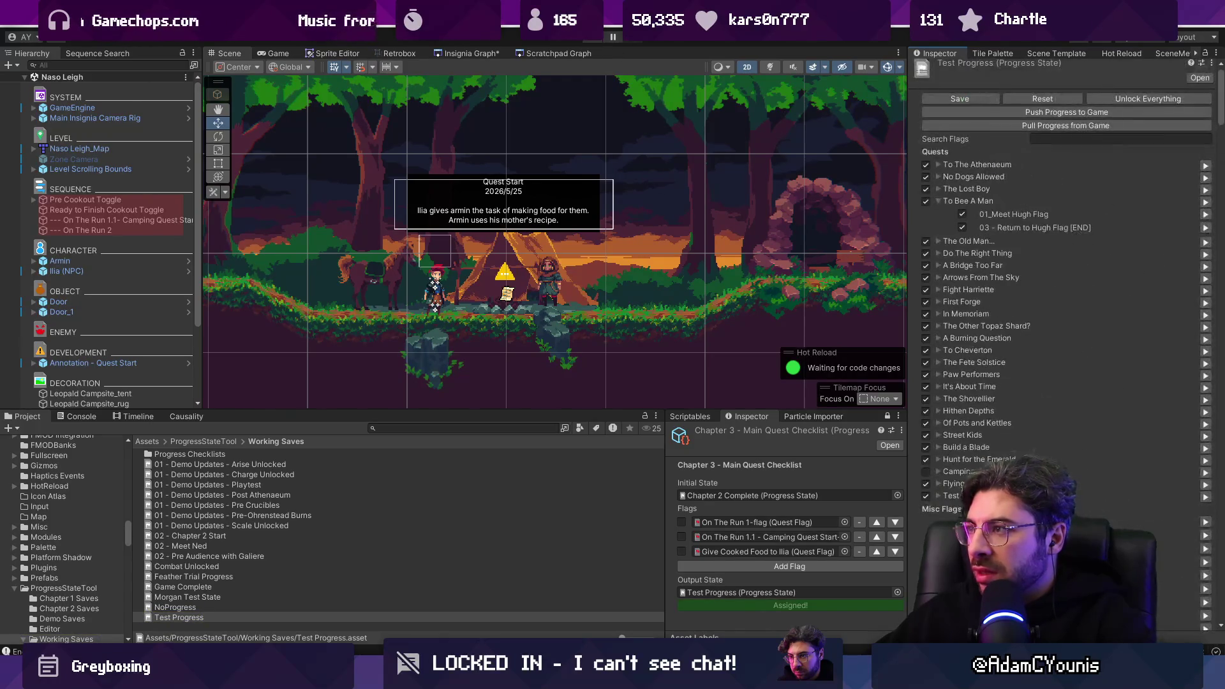
click(1059, 96)
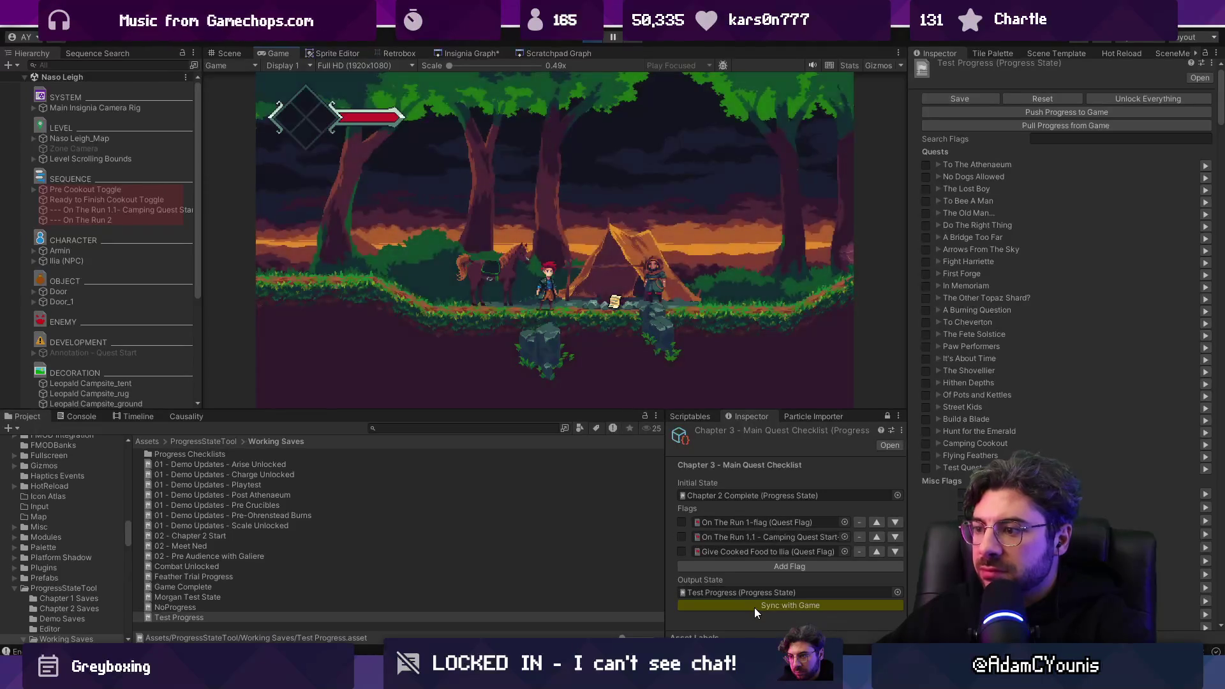
Step: Sync the checklist into the running game, stop playing, and open the Chapter 2 Complete initial state
click(754, 606)
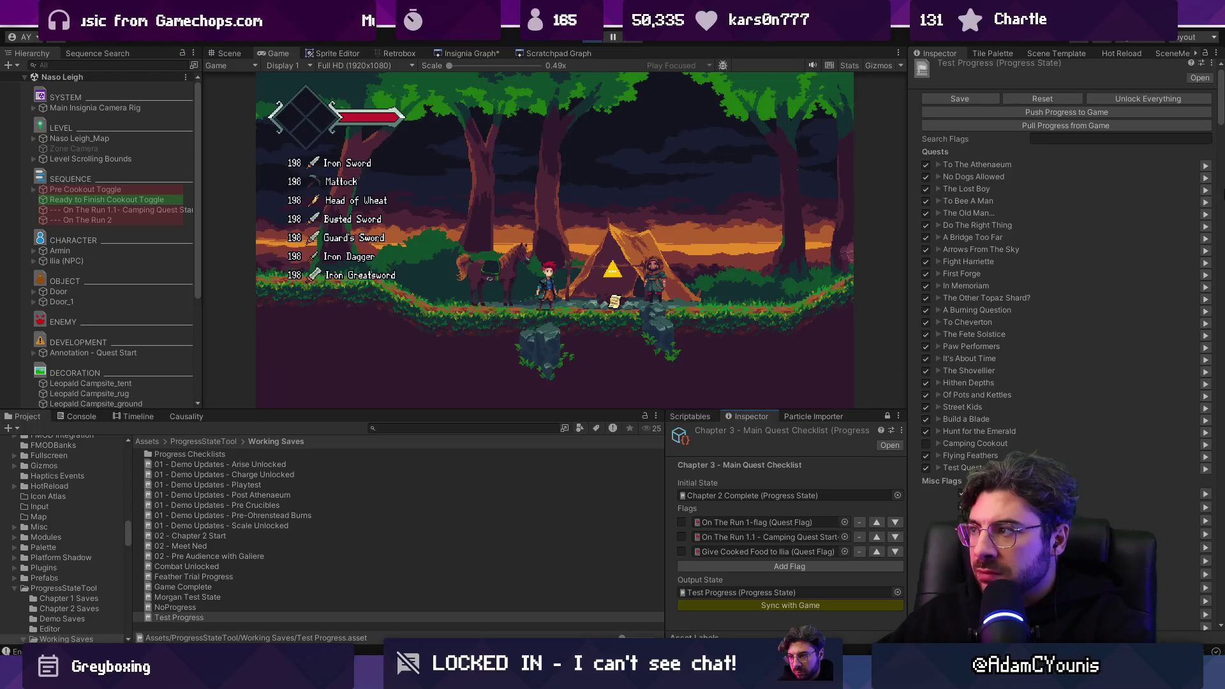
mouse_move(1220, 115)
mouse_down()
mouse_move(1201, 609)
mouse_move(1205, 419)
mouse_move(1185, 88)
mouse_up()
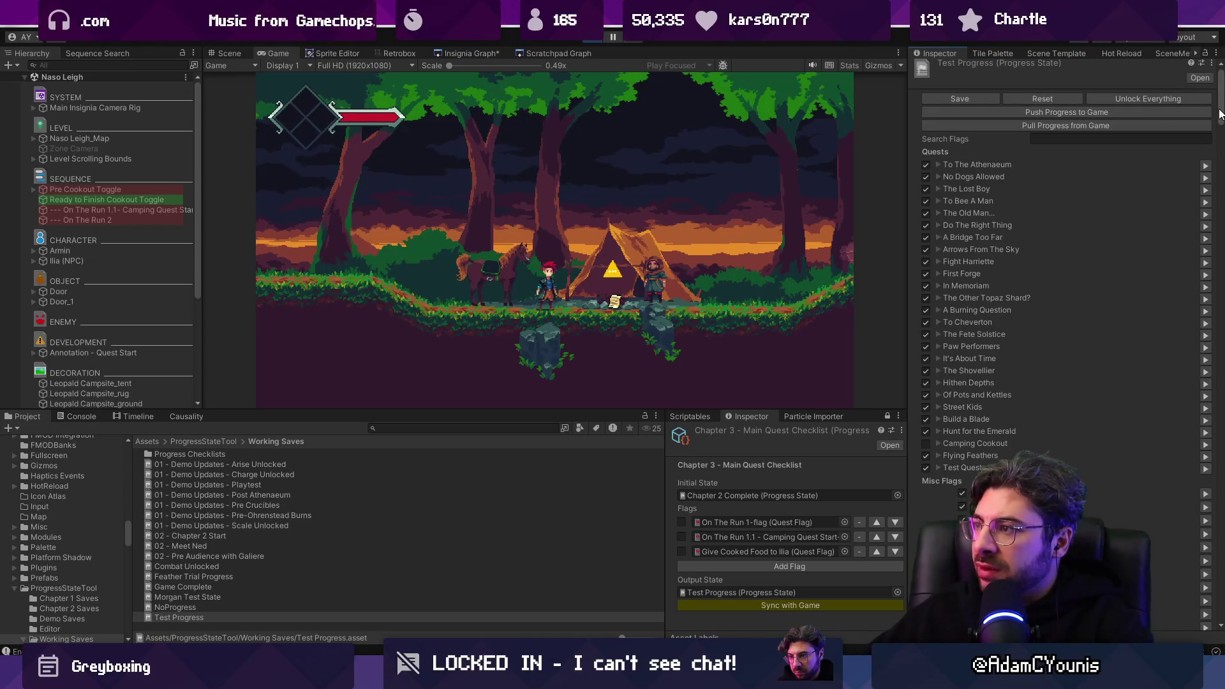
mouse_move(1219, 114)
mouse_down()
mouse_move(1219, 631)
mouse_move(1199, 383)
mouse_move(957, 96)
mouse_up()
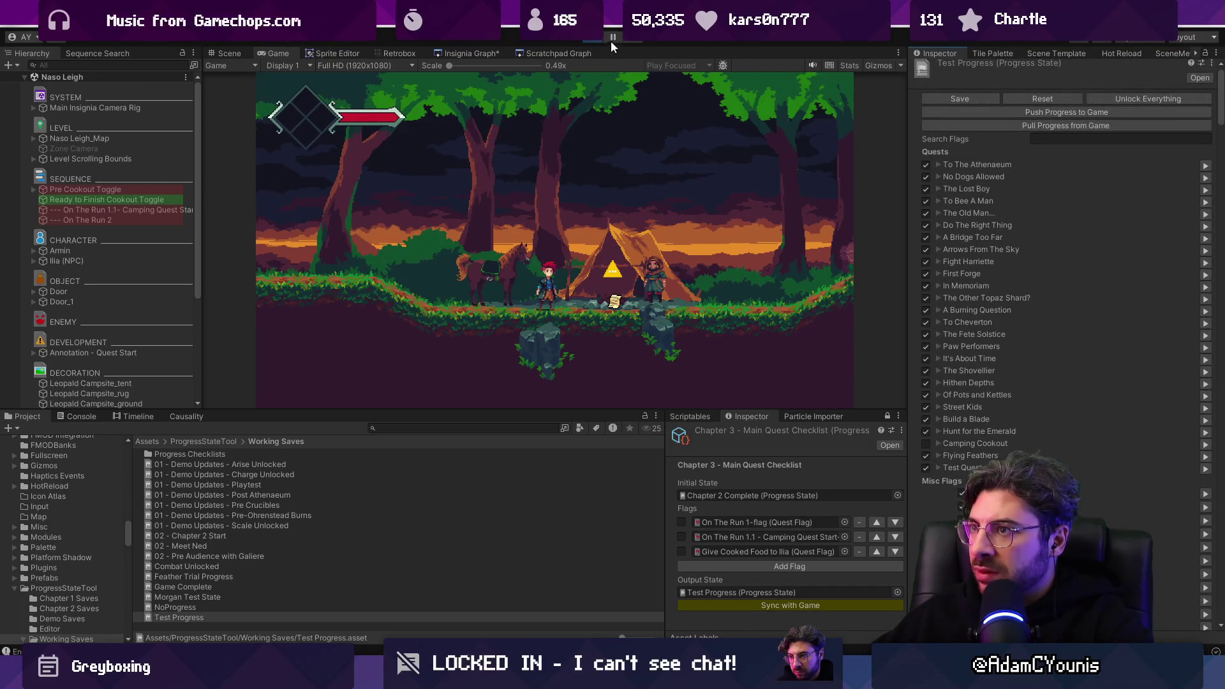
click(611, 43)
double_click(777, 494)
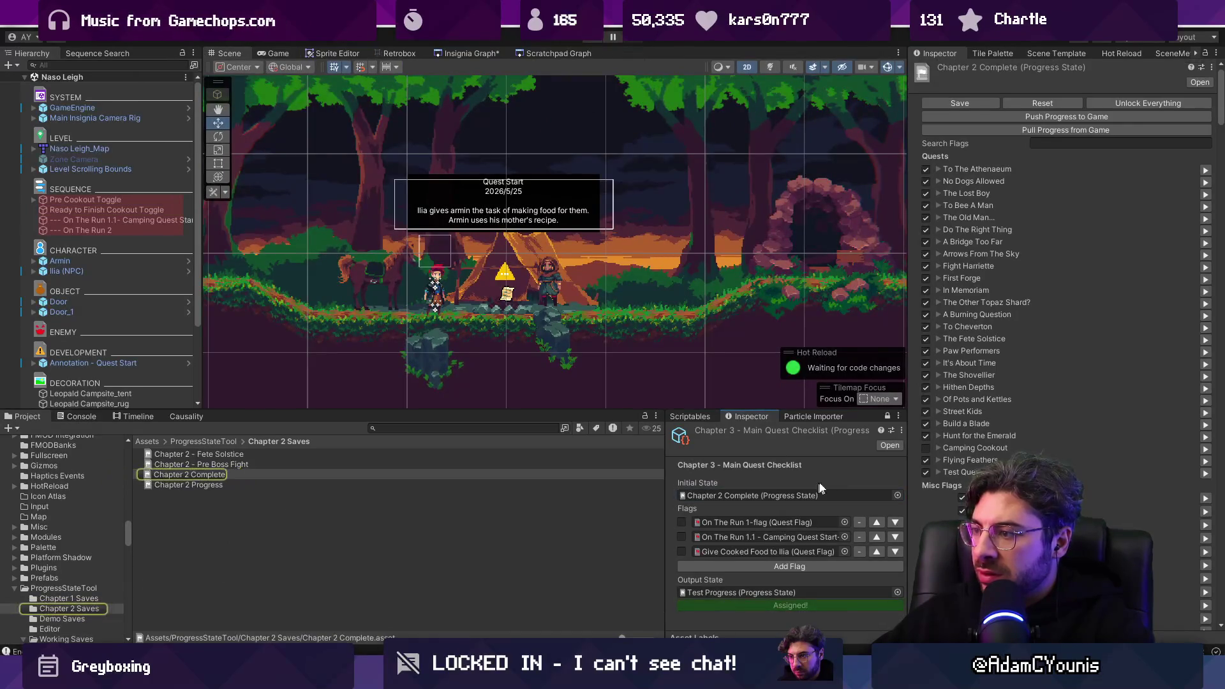
Step: Set the Carrot and Sandwich ration counts in Chapter 2 Complete to 99
scroll(1038, 439, down, 15)
scroll(1036, 439, down, 15)
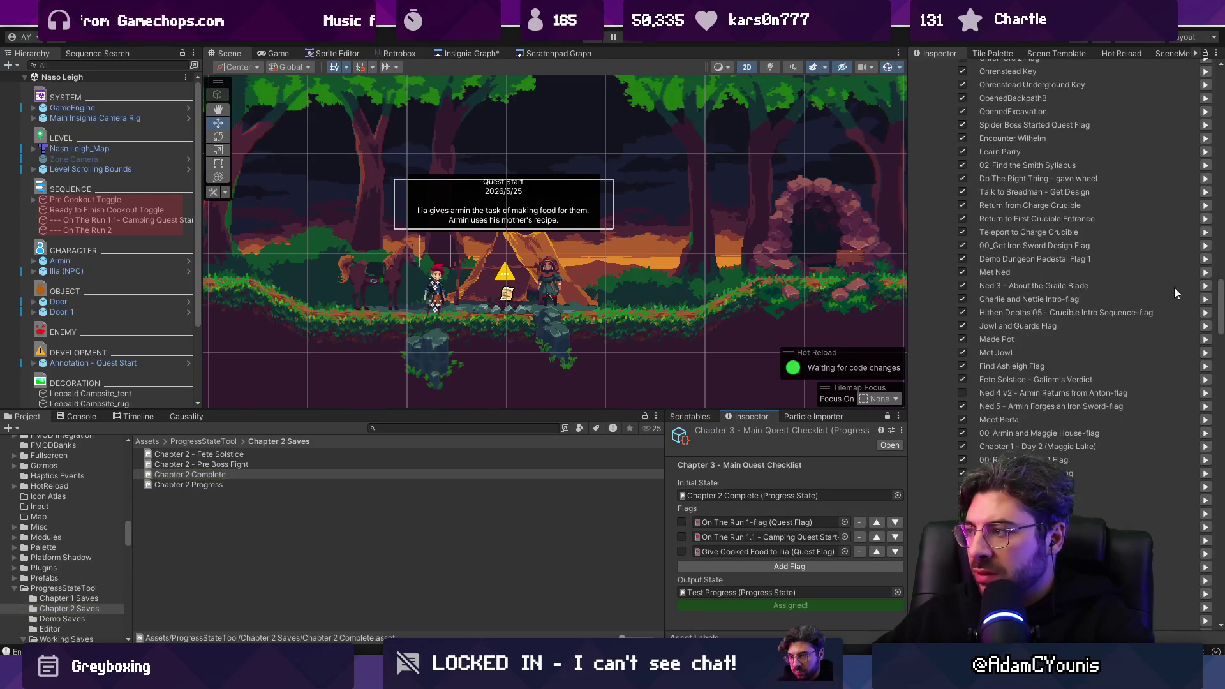
drag(1219, 310, 1219, 504)
click(944, 202)
text(0)
text(99)
key(Tab)
key(Tab)
key(Tab)
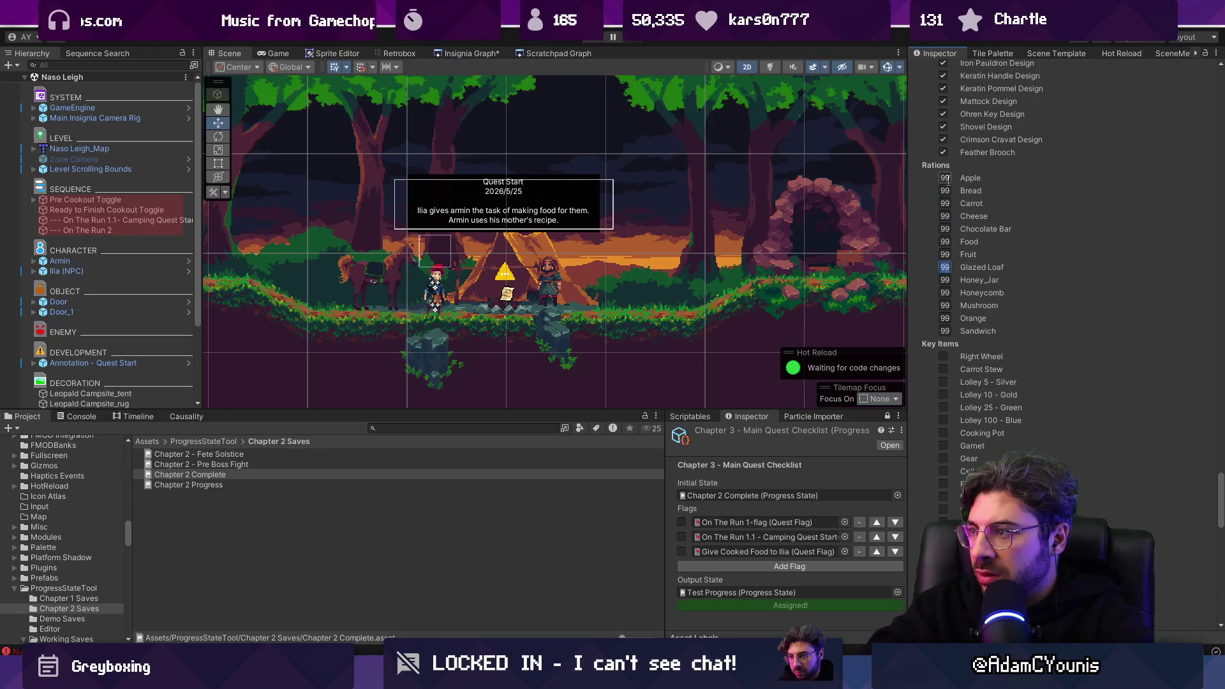
text(99)
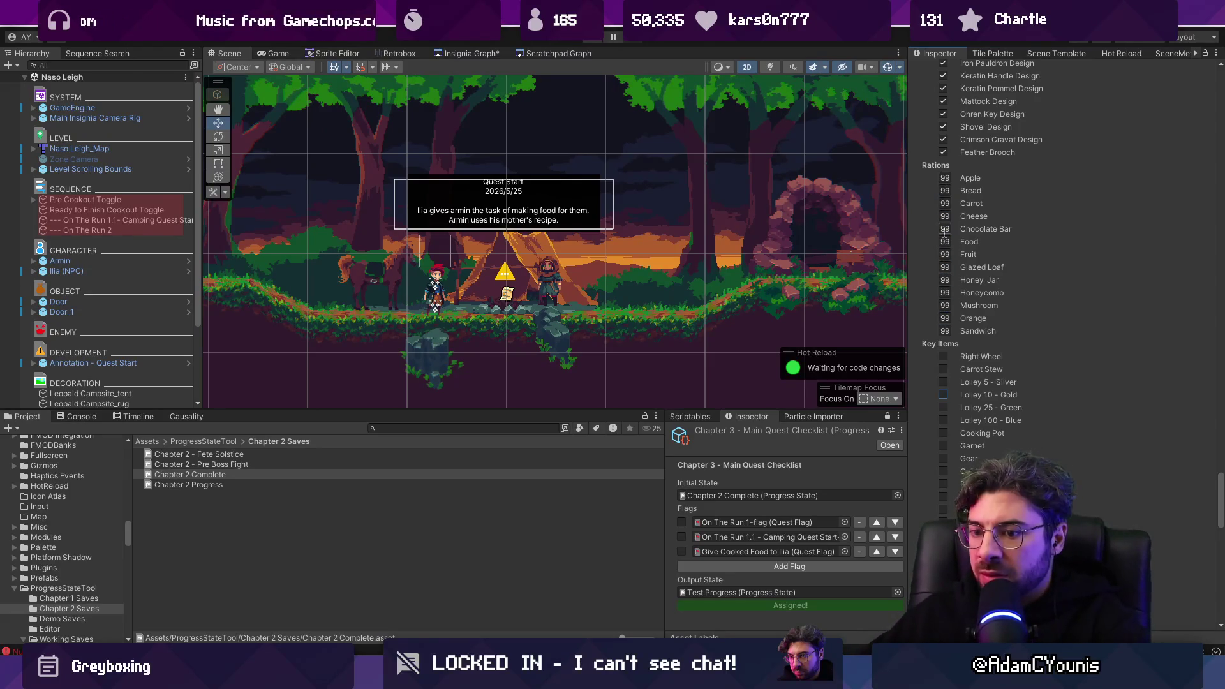
click(79, 417)
Step: Clear the console, edit the Apple ration, and trace the NullReferenceException to GameData.cs
click(12, 428)
click(944, 178)
text(0)
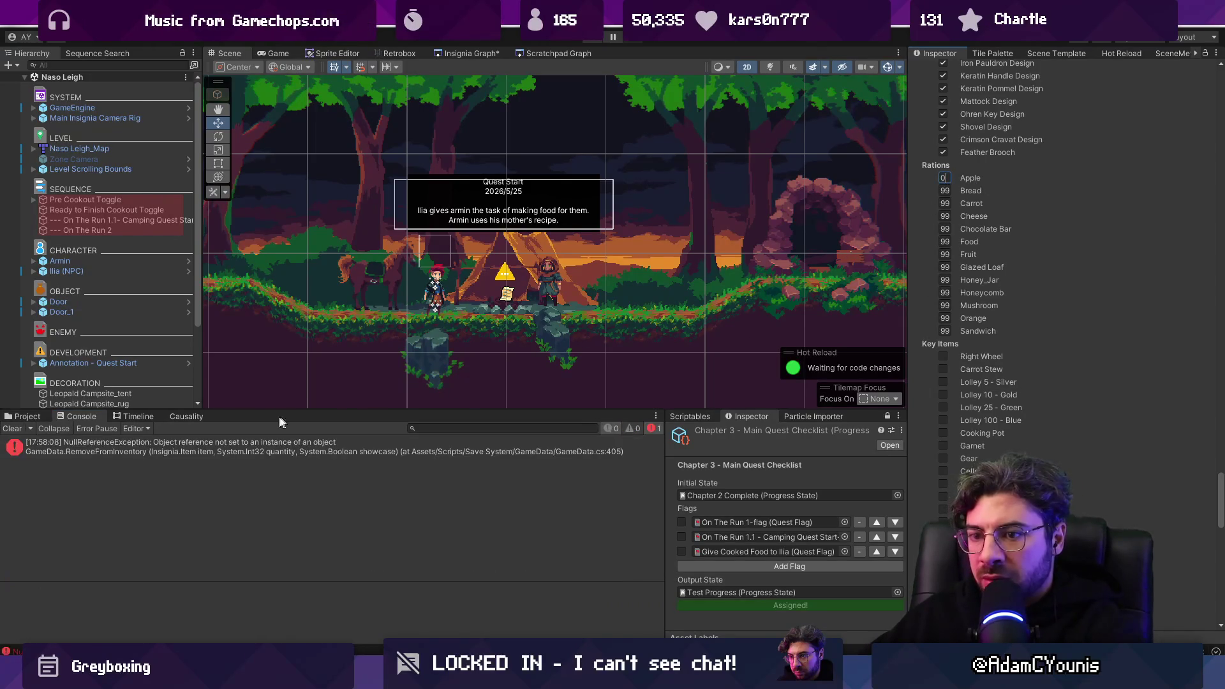
click(263, 448)
click(430, 599)
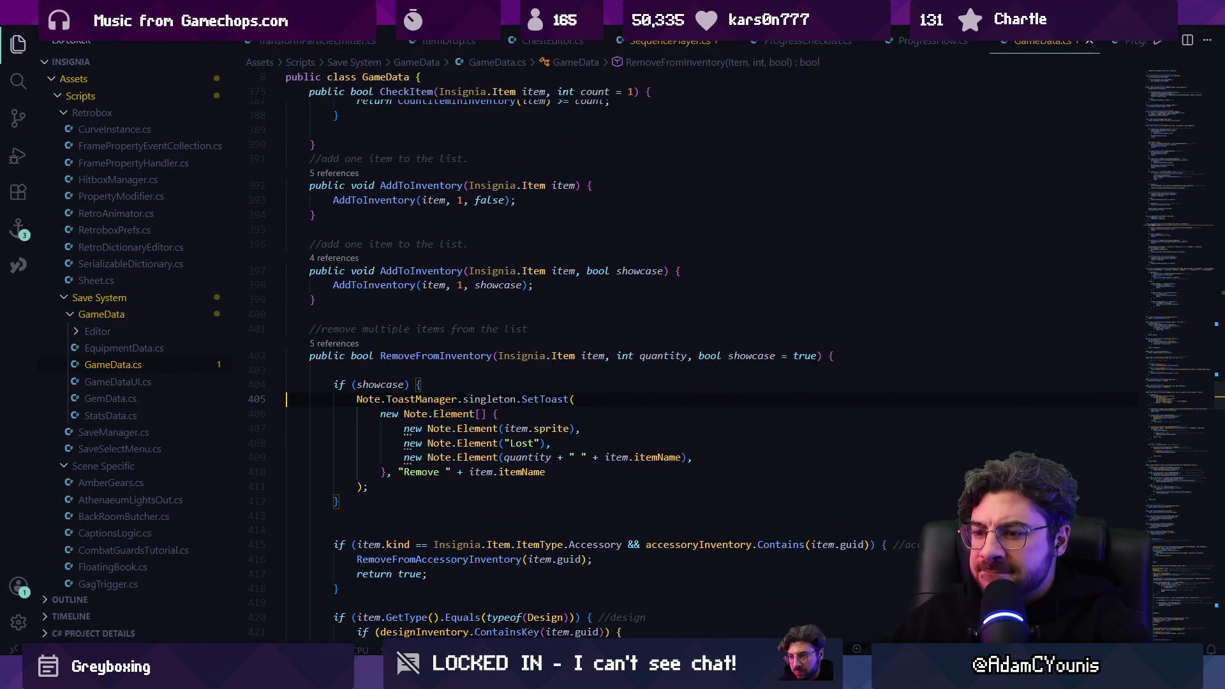
Step: List references to RemoveFromInventory and open the call on line 169 of ProgressStateEditor.cs
click(407, 384)
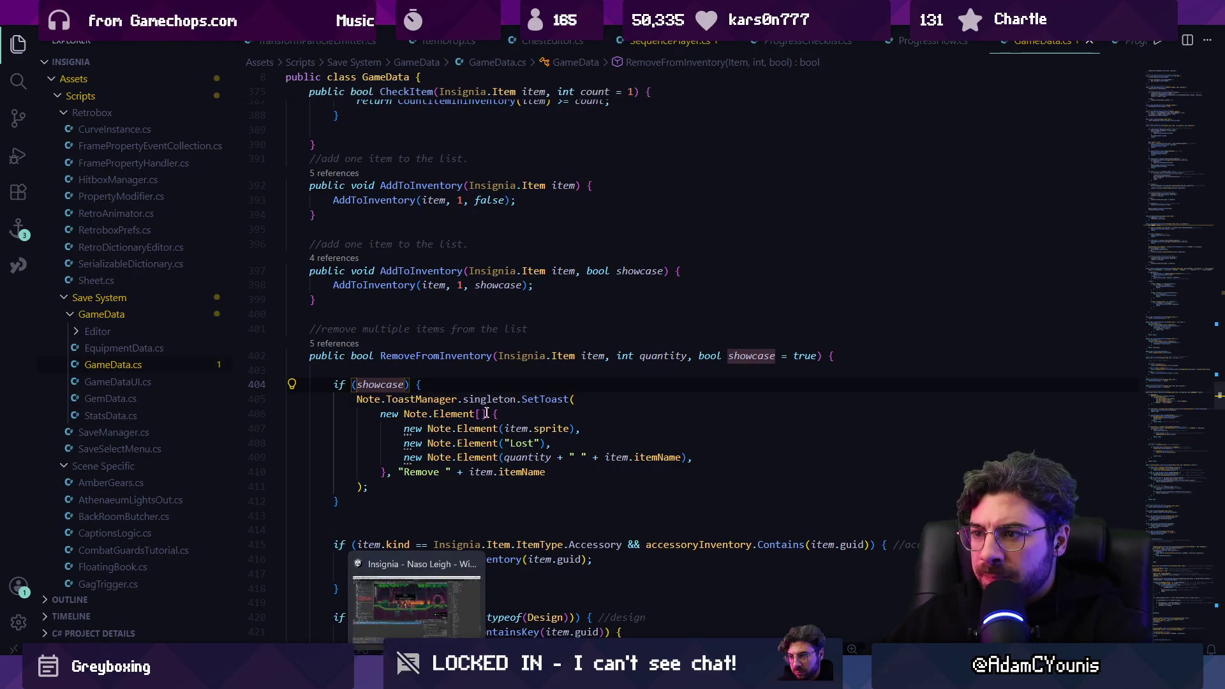
click(348, 345)
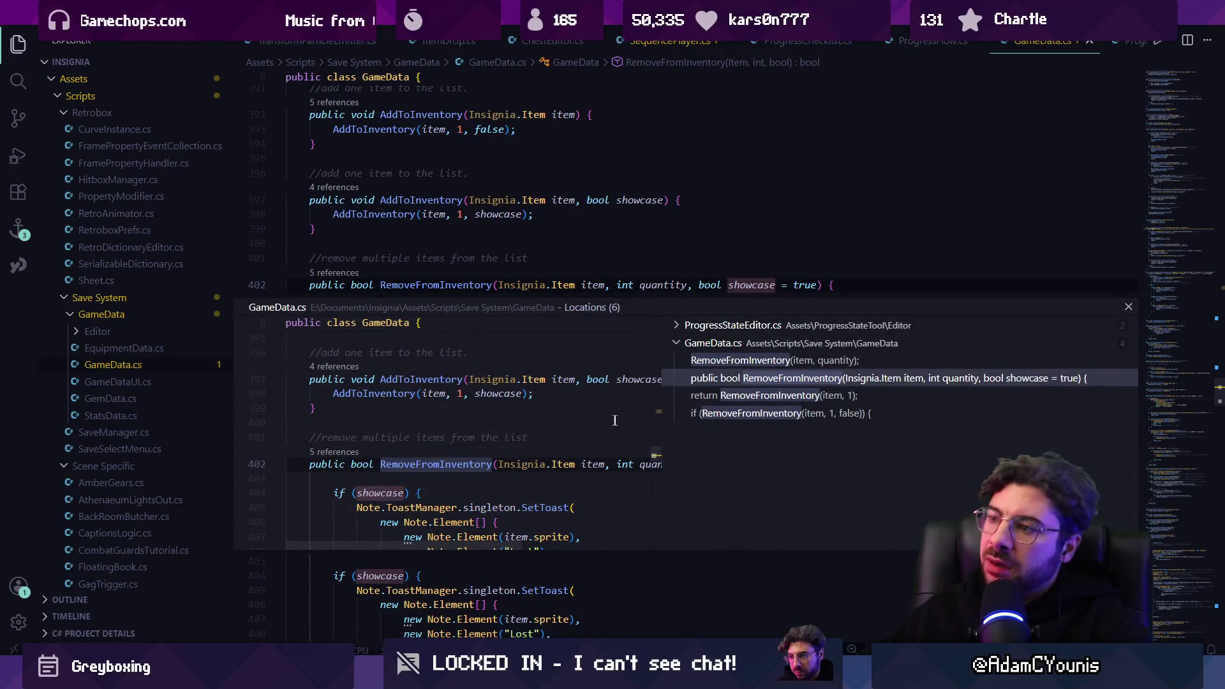
click(730, 326)
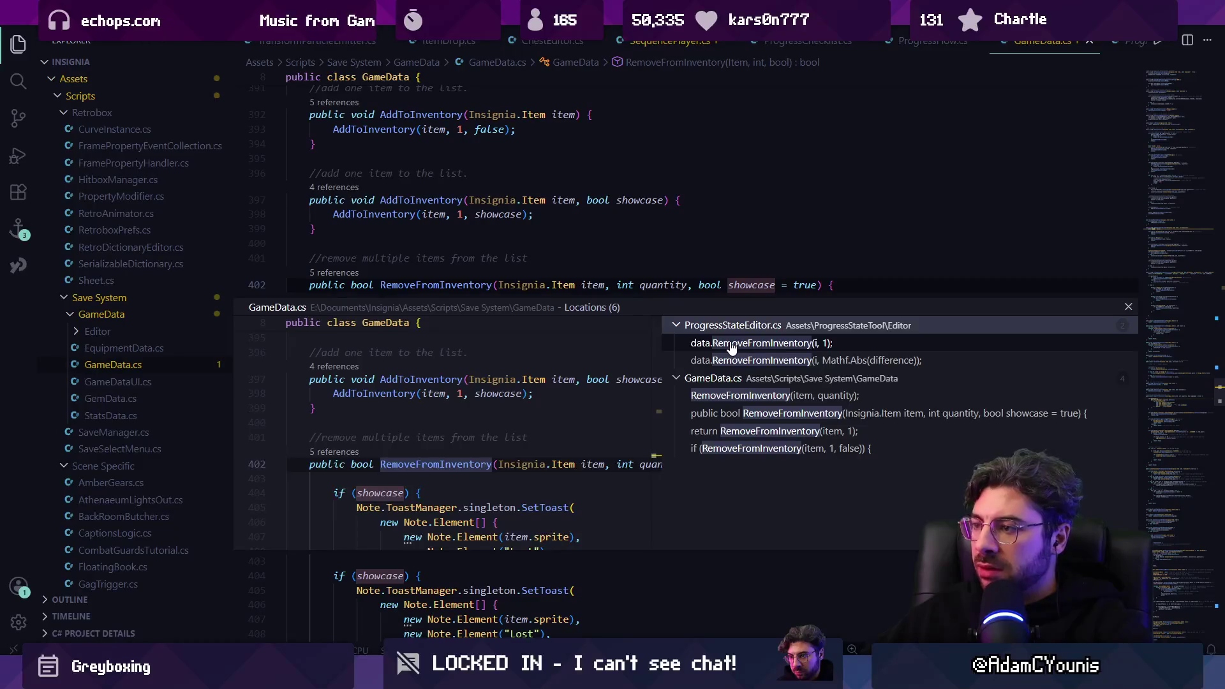
click(731, 346)
double_click(519, 438)
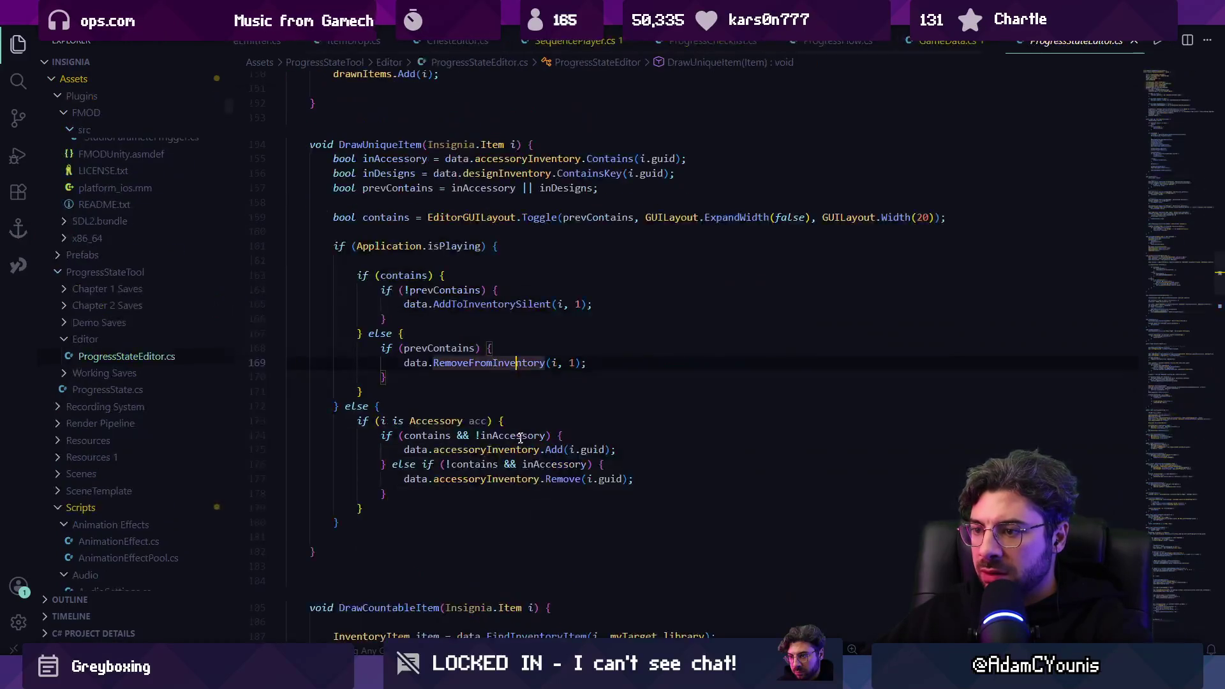
Step: Append ', false' to the RemoveFromInventory call so it passes false for showcase
text(Silent)
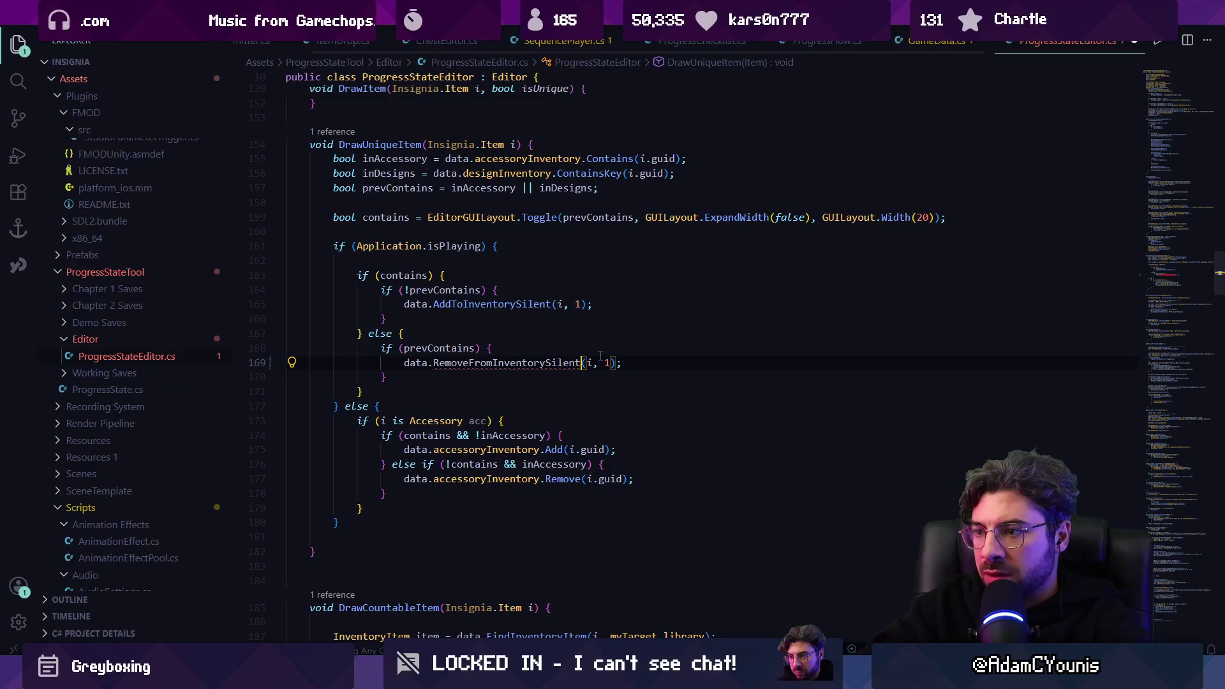
key(ctrl+z)
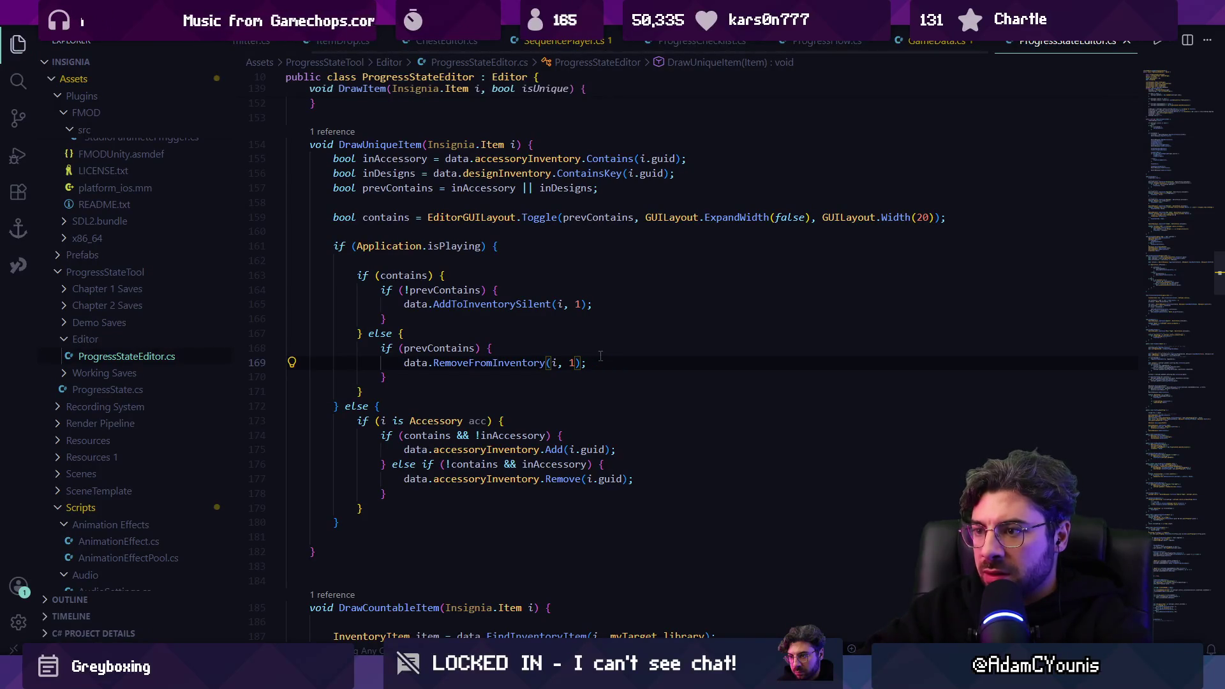
ctrl+click(530, 362)
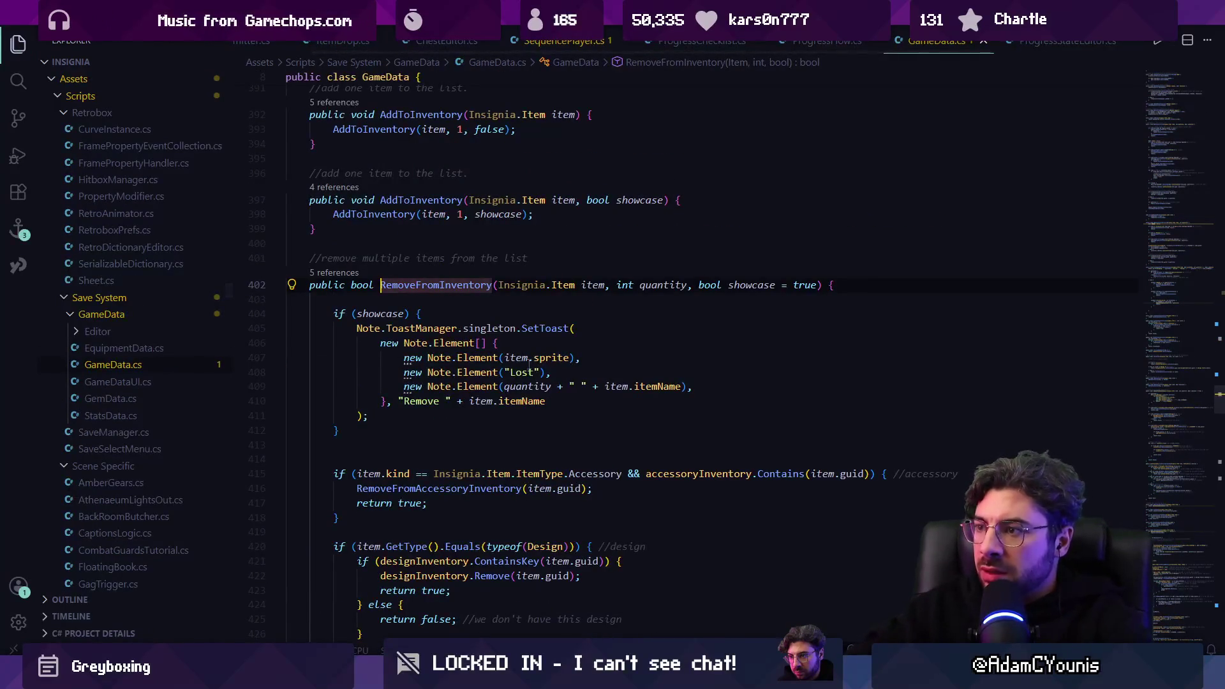
key(alt+Left)
text(, false)
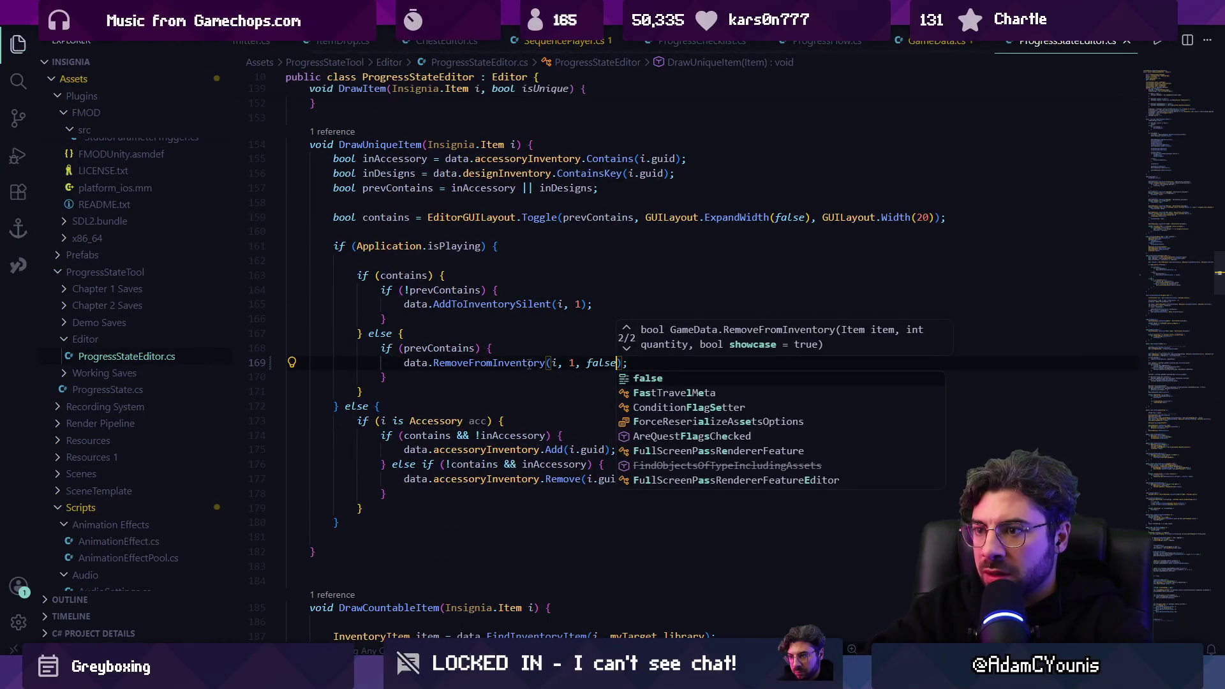
key(ctrl+shift+Left)
key(ctrl+shift+Left)
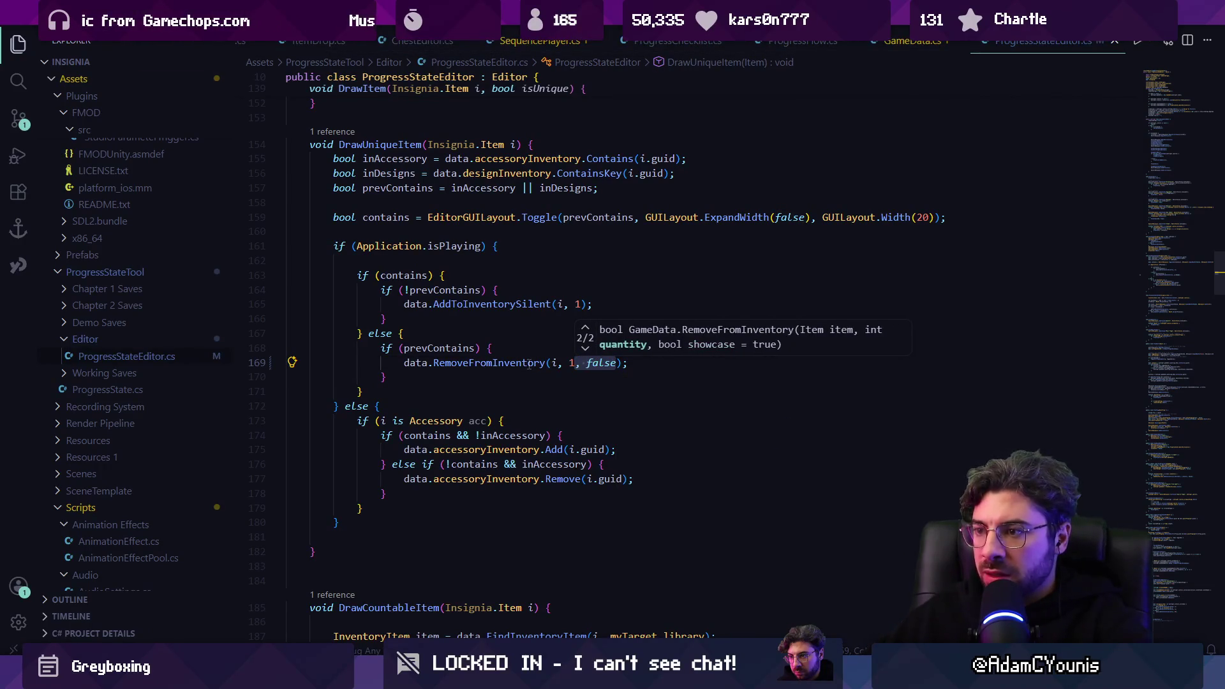
key(Down)
key(Down)
key(alt+Tab)
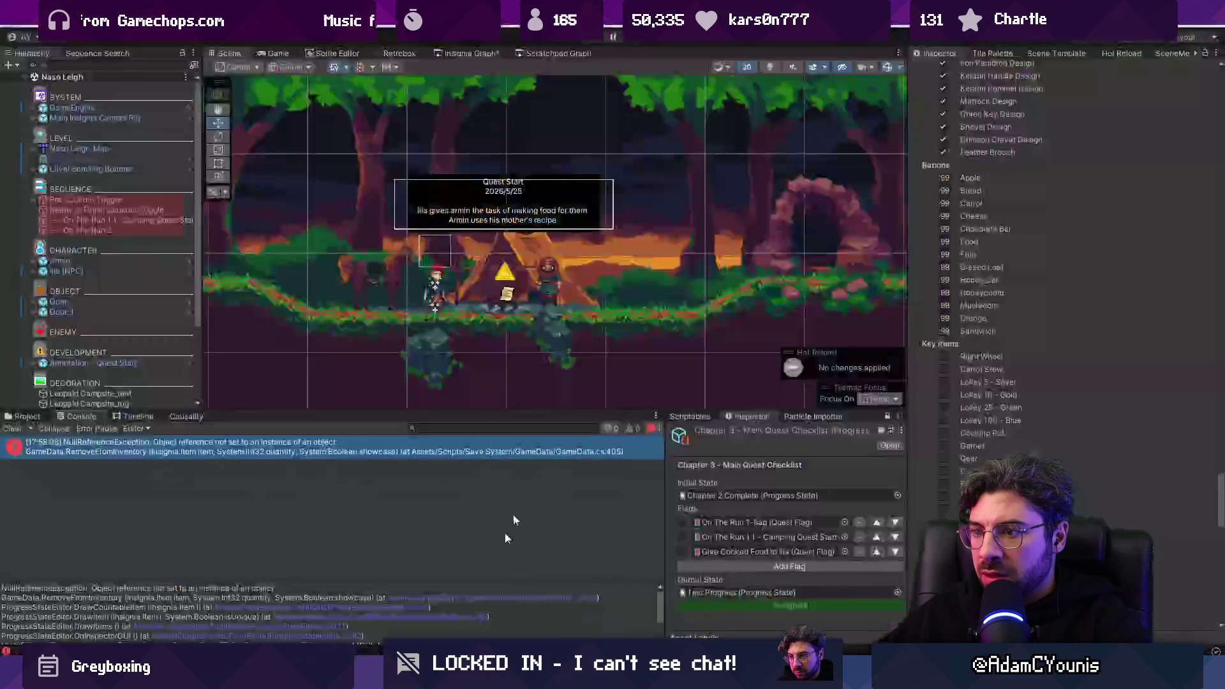
Step: Follow the console's NullReferenceException to the showcase check in GameData.cs RemoveFromInventory
key(Tab)
key(Tab)
key(Tab)
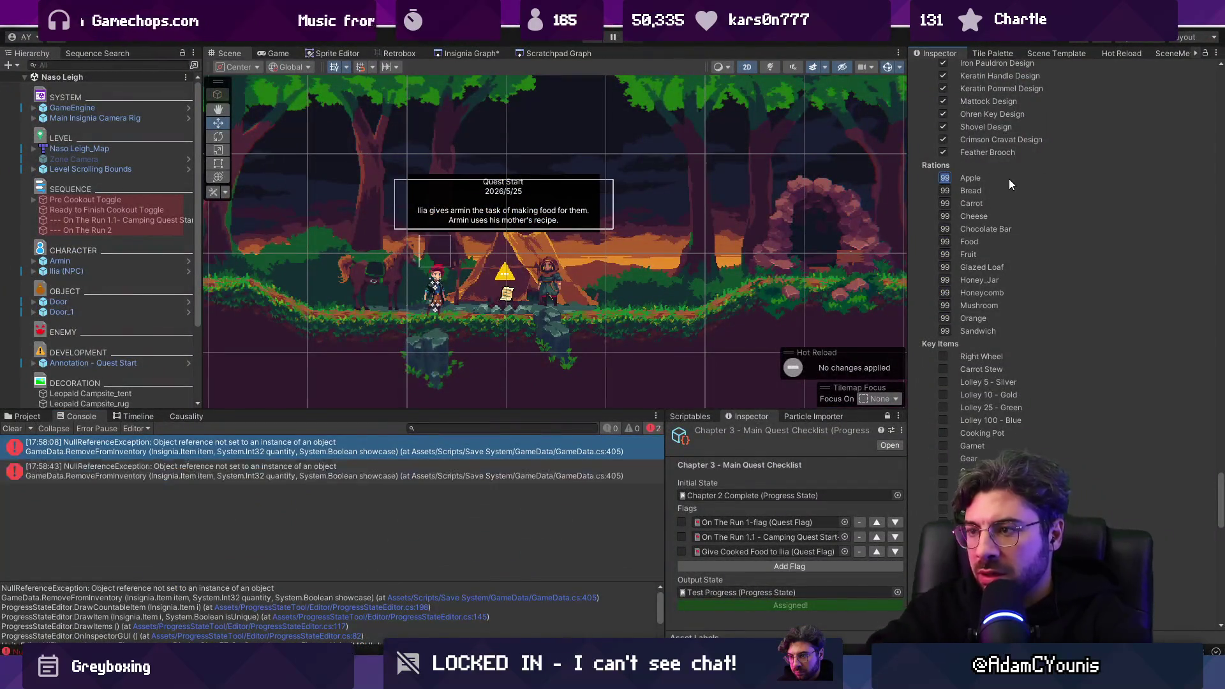
click(268, 447)
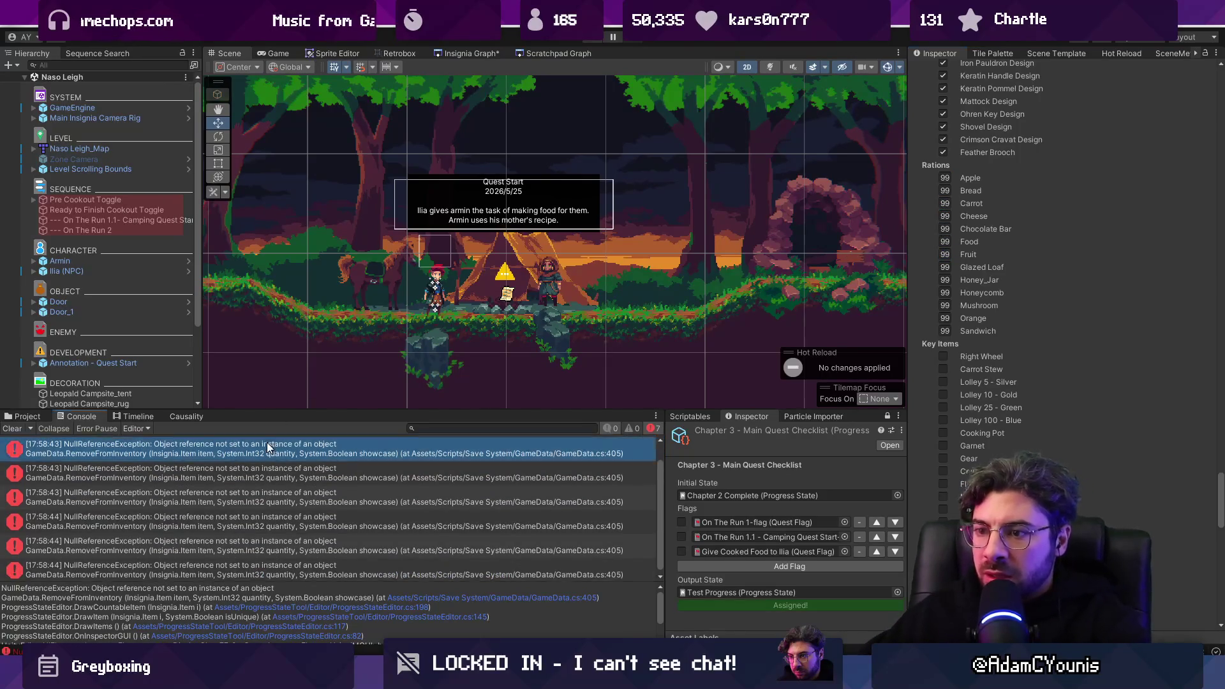
click(470, 597)
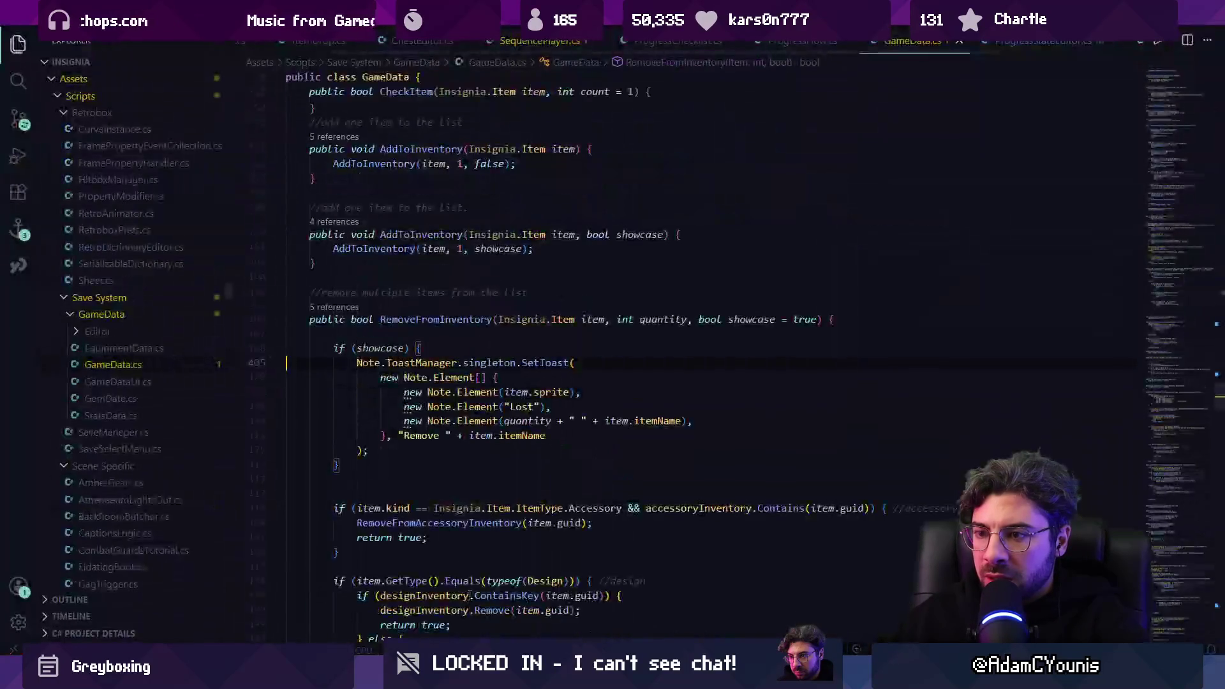
click(465, 343)
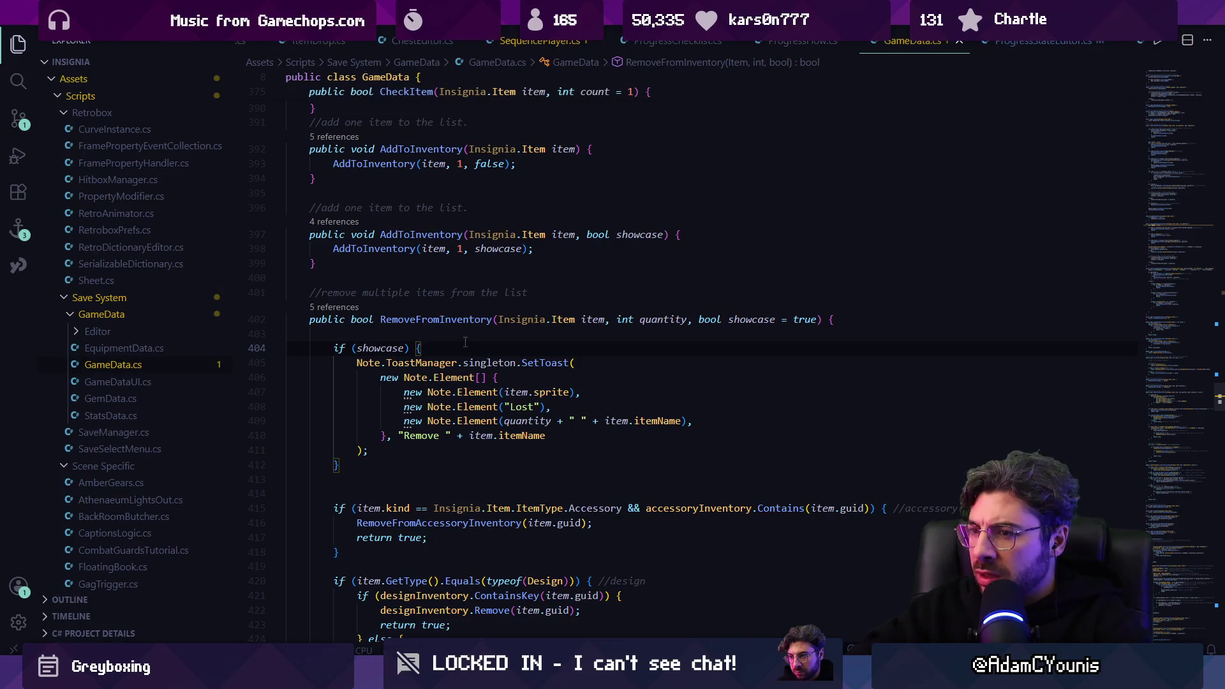
Step: Add ', false' to the line 198 RemoveFromInventory call, save, and clear Unity's console
key(ctrl+Tab)
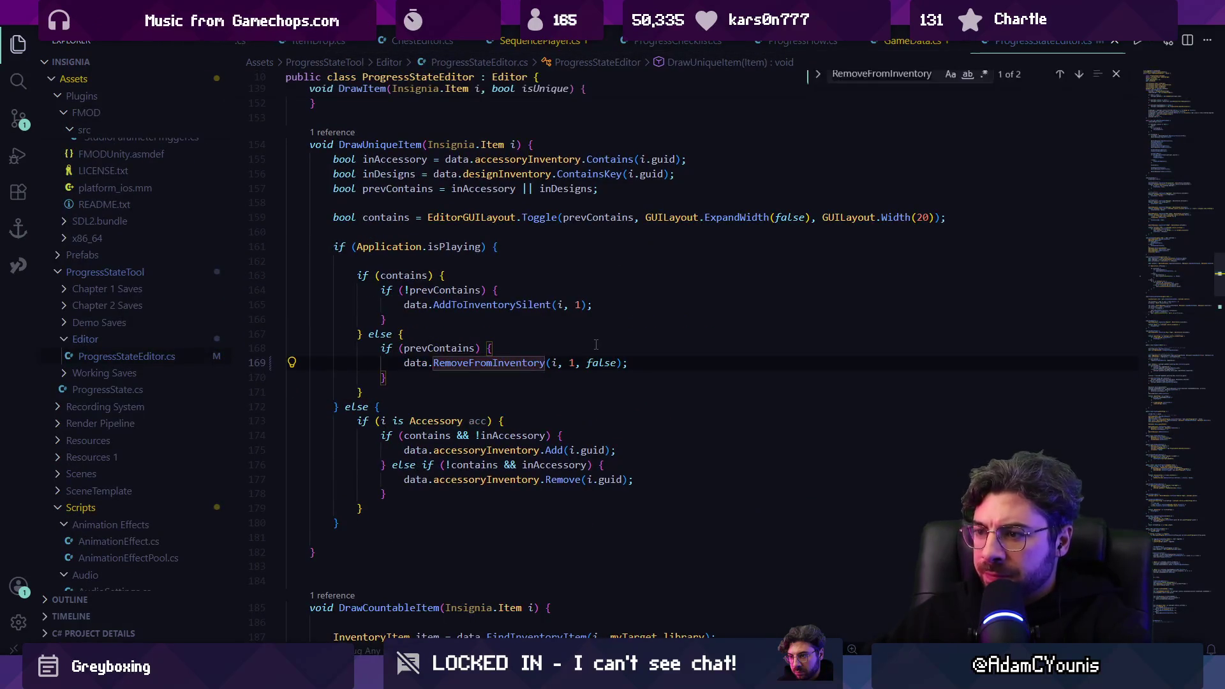
key(ctrl+f)
text(removefromin)
key(Return)
key(Return)
key(Escape)
key(ctrl+Right)
key(ctrl+Right)
key(ctrl+Right)
key(ctrl+shift+Right)
key(ctrl+shift+Right)
key(ctrl+shift+Right)
key(Right)
text(, false)
key(ctrl+s)
key(alt+Tab)
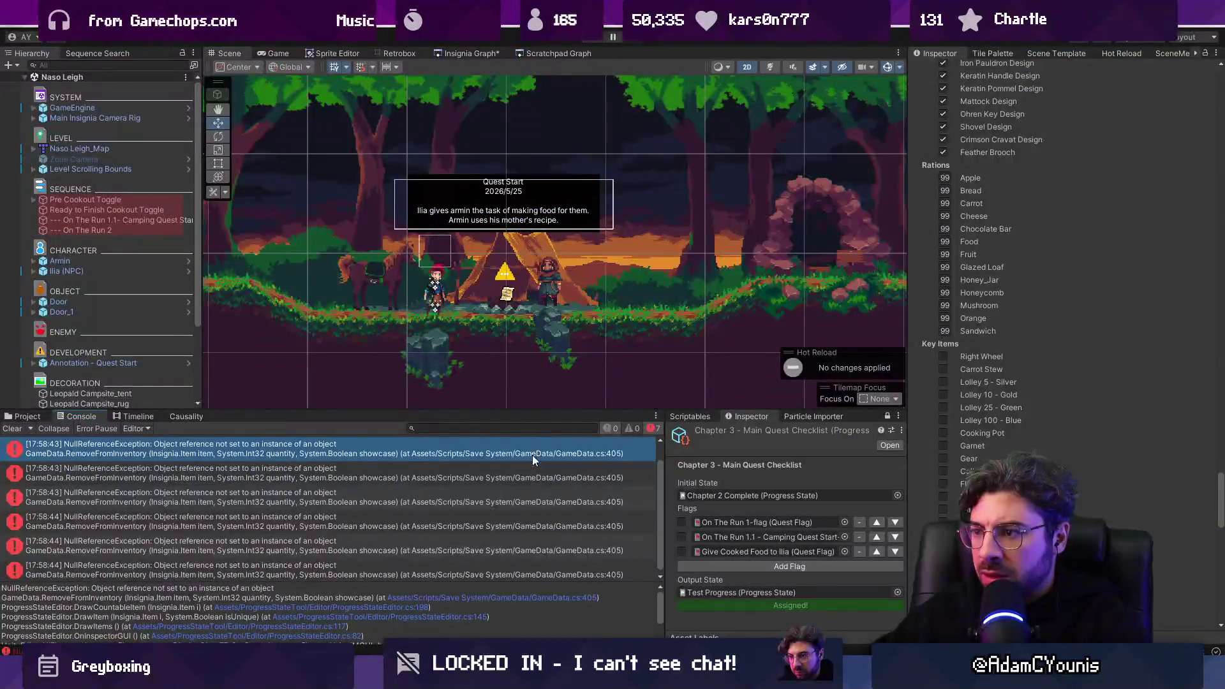
click(12, 428)
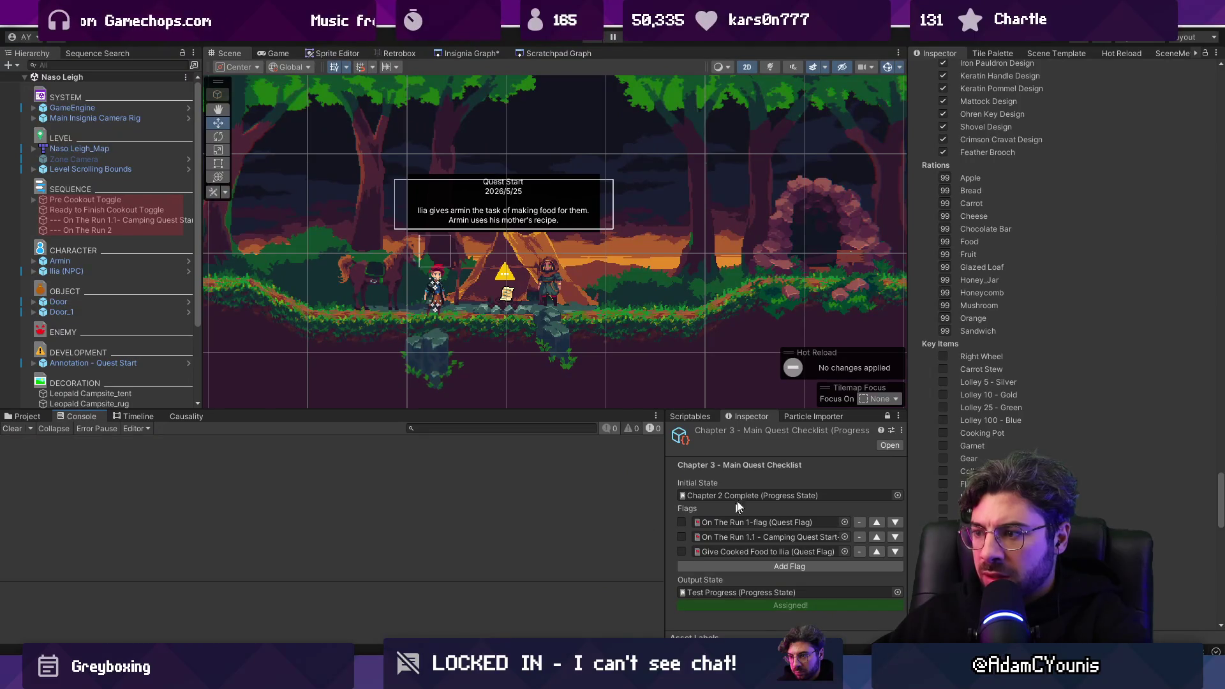
Step: Set the ration count fields from 99 to 0 in the Inspector
text(0)
key(Tab)
text(0)
key(Tab)
text(0	0	0	0	0	0	0	0	0)
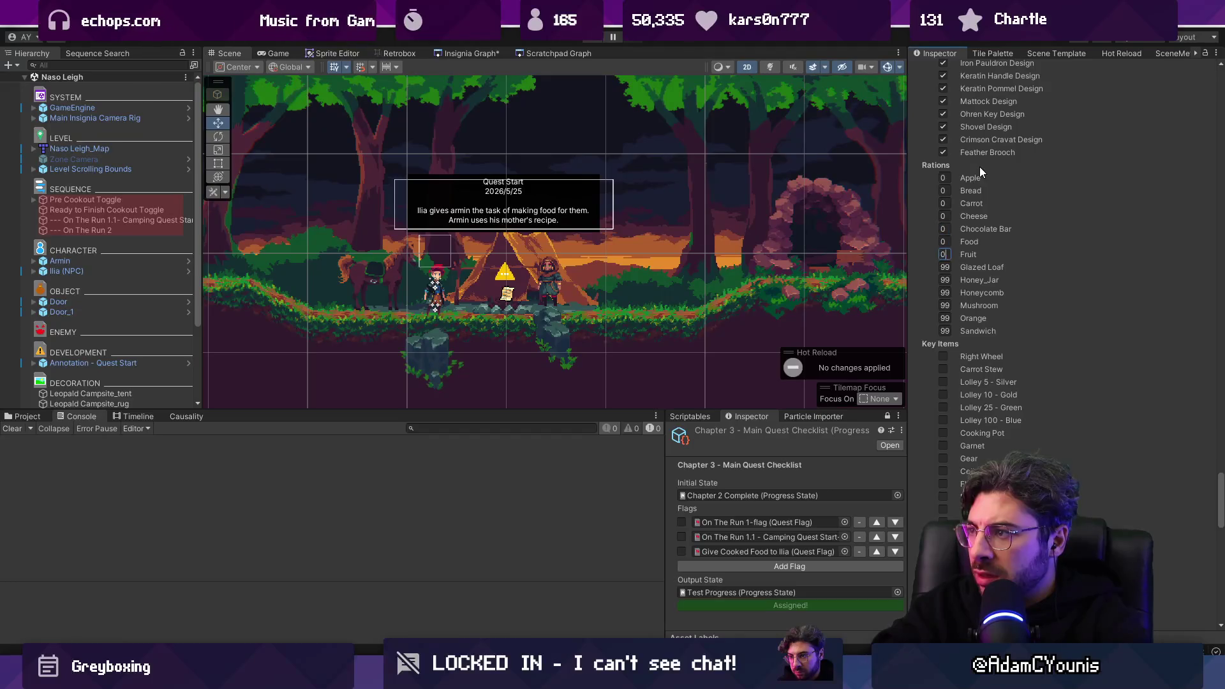
text(	0	0)
key(Tab)
key(Tab)
key(Tab)
scroll(946, 432, down, 5)
scroll(945, 431, down, 1)
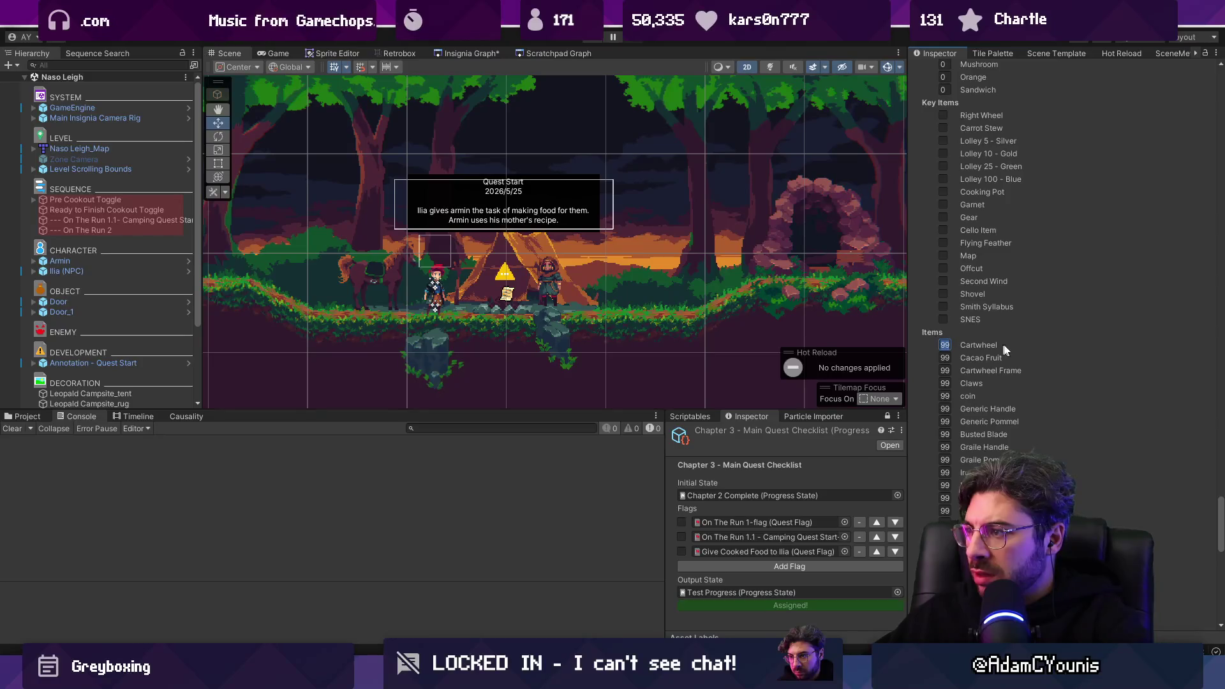
text(0	0	0	0	0	0	0	0	0	0	0	0)
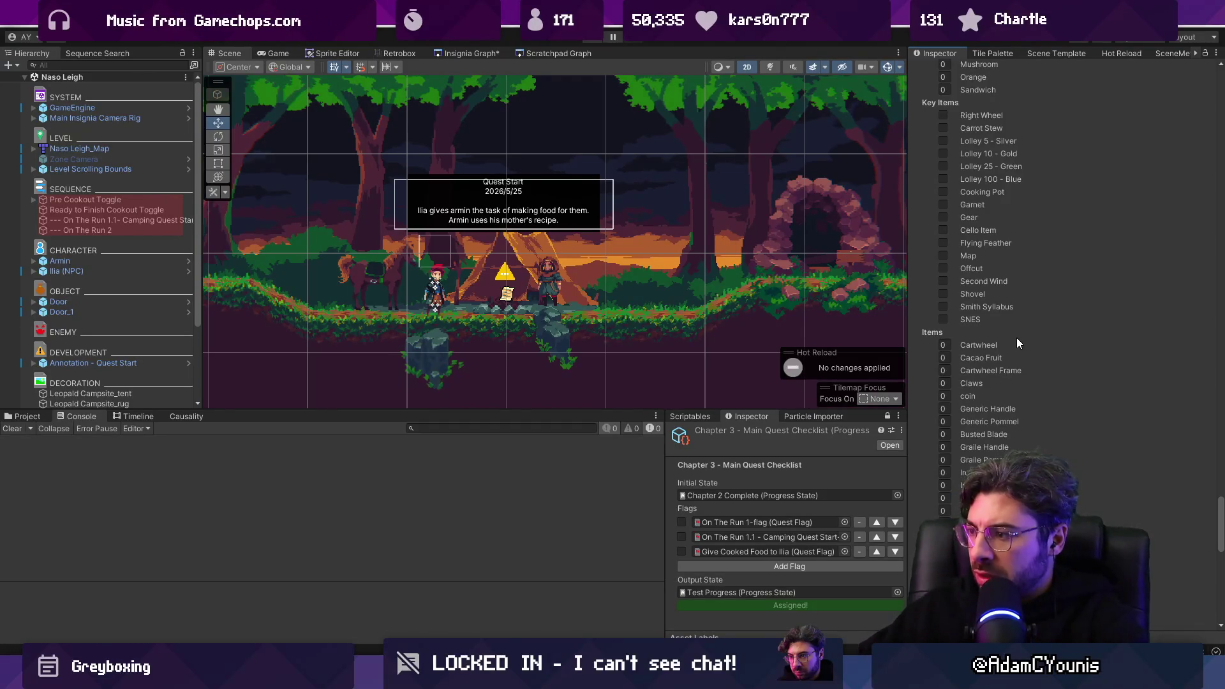
scroll(1221, 553, up, 3)
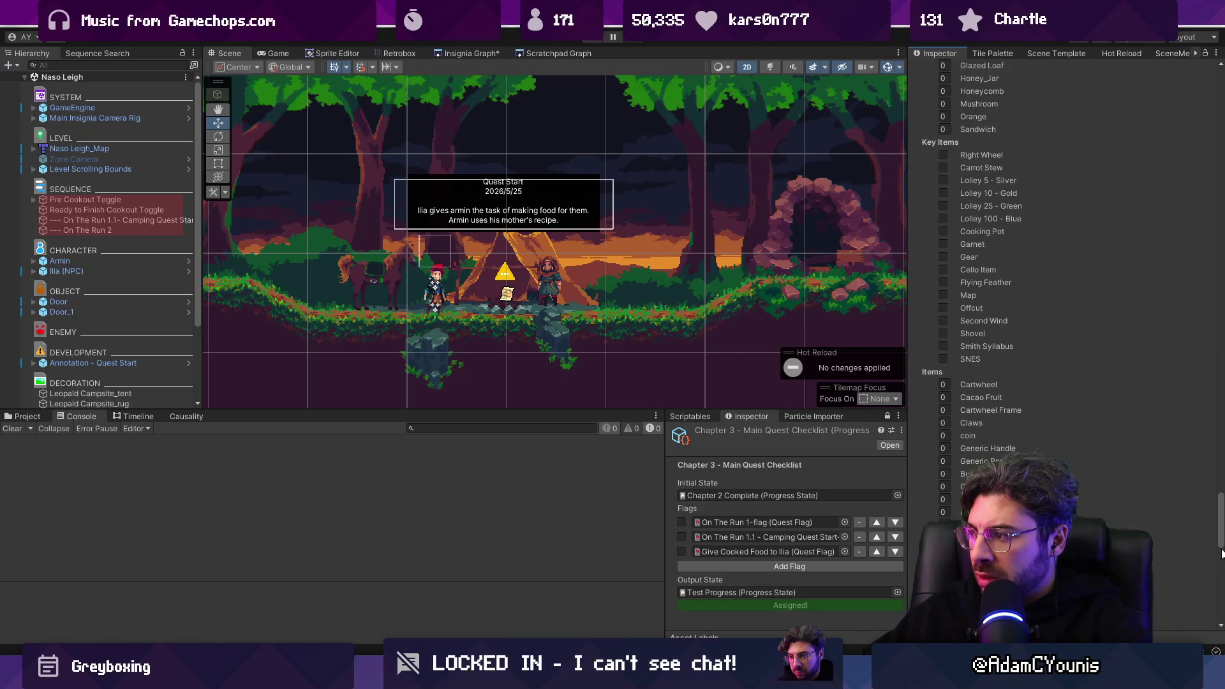
scroll(1221, 600, down, 10)
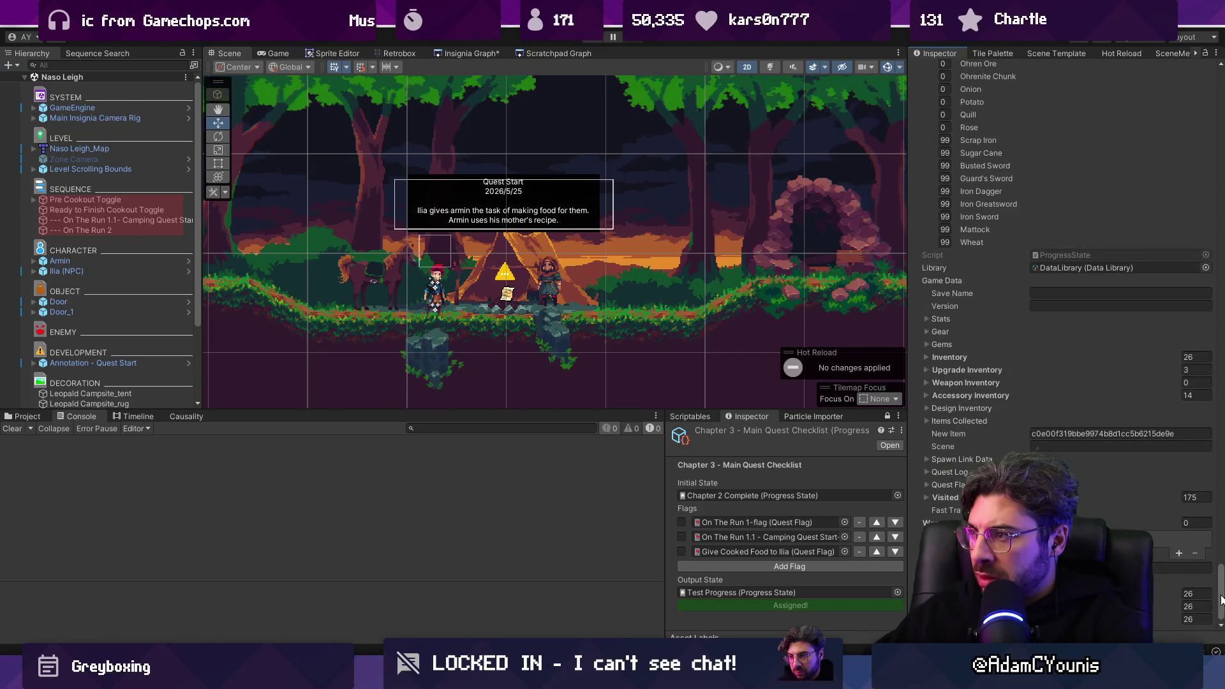
scroll(966, 258, up, 10)
scroll(961, 352, up, 10)
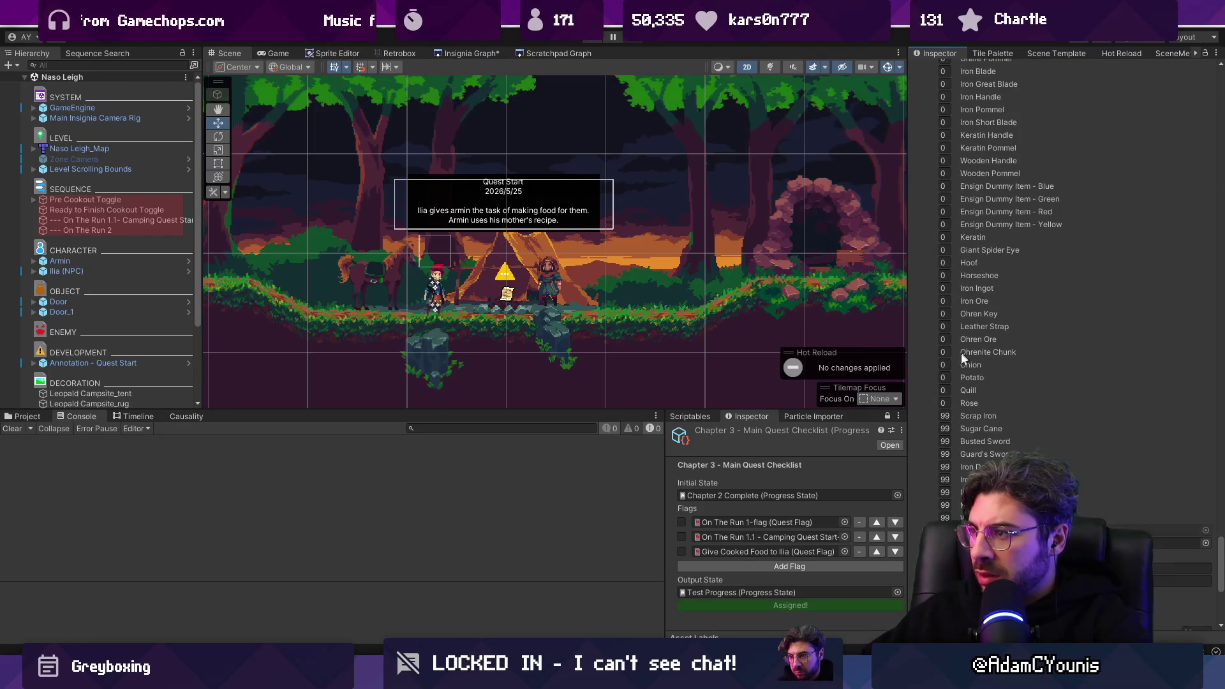
Step: Set Scrap Iron and the following item counts to 0
click(944, 415)
text(0)
key(Tab)
text(0)
key(Tab)
text(0)
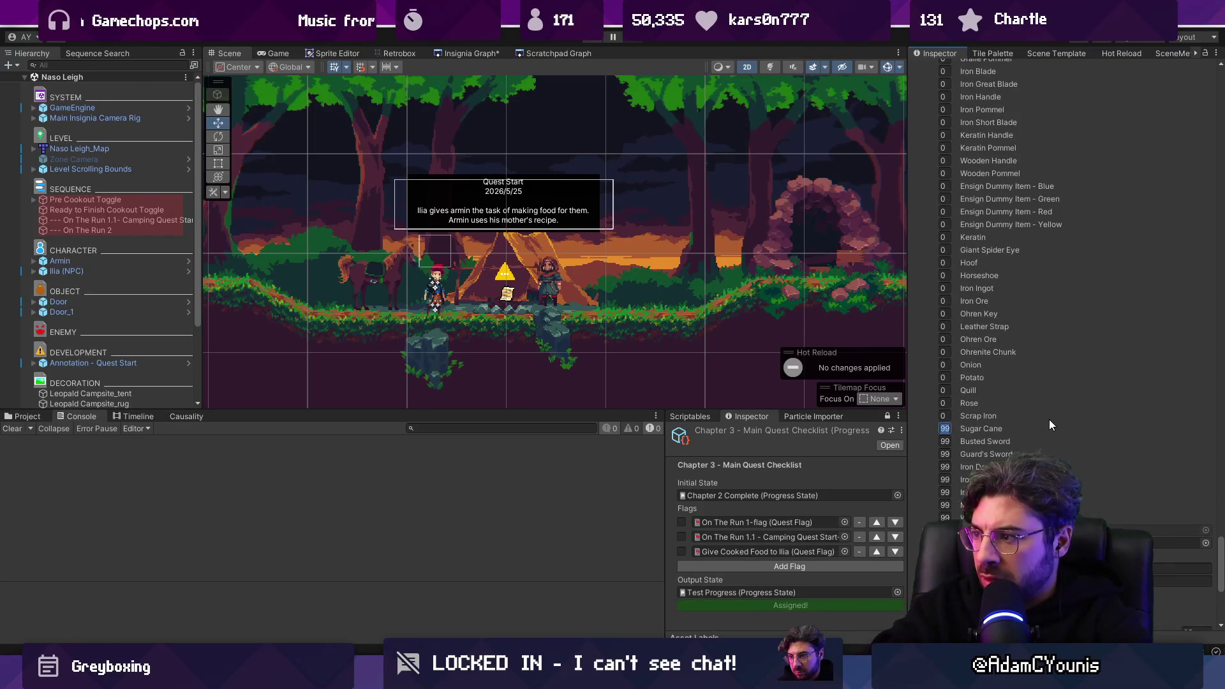
text(0)
key(Tab)
text(0)
key(Tab)
text(0)
key(Tab)
text(0)
Step: Save with Ctrl+S to trigger the script reload
key(ctrl+s)
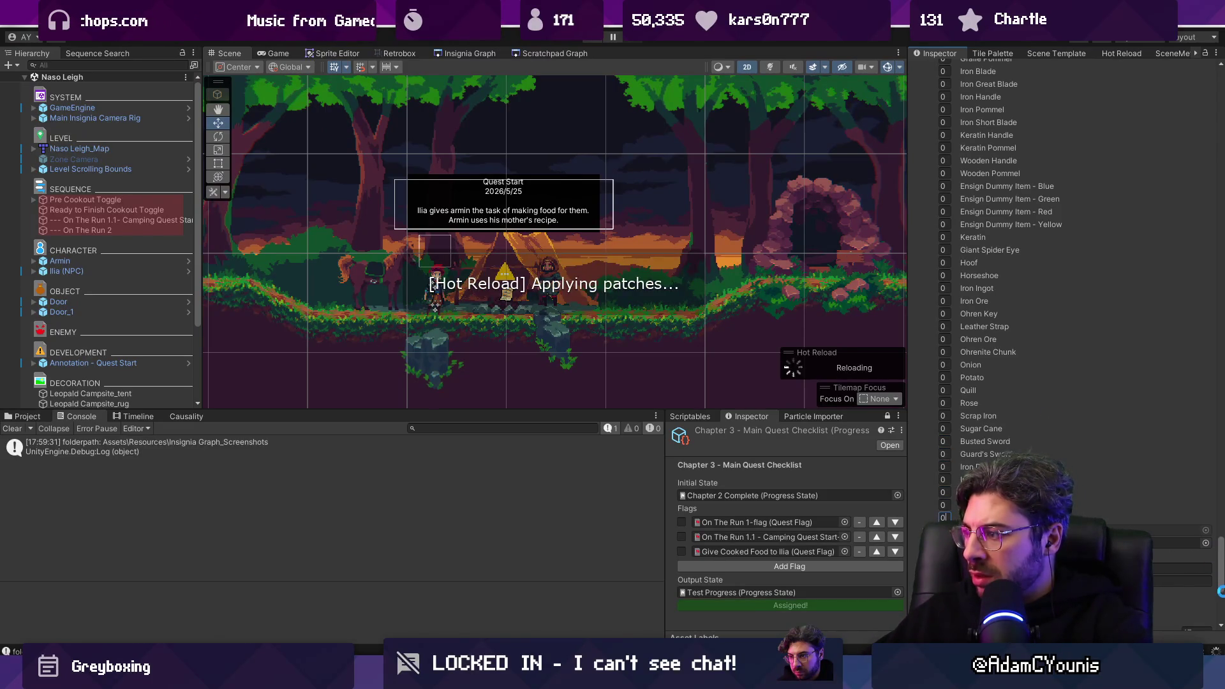
scroll(1222, 574, down, 5)
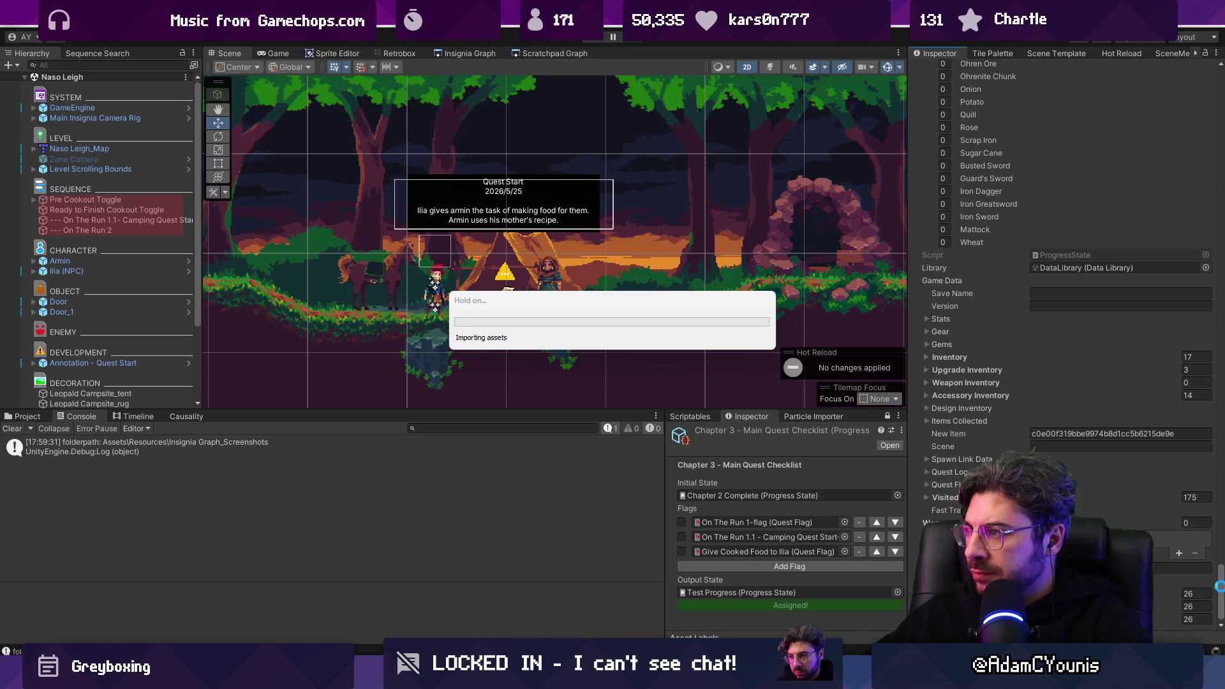
scroll(1218, 582, down, 7)
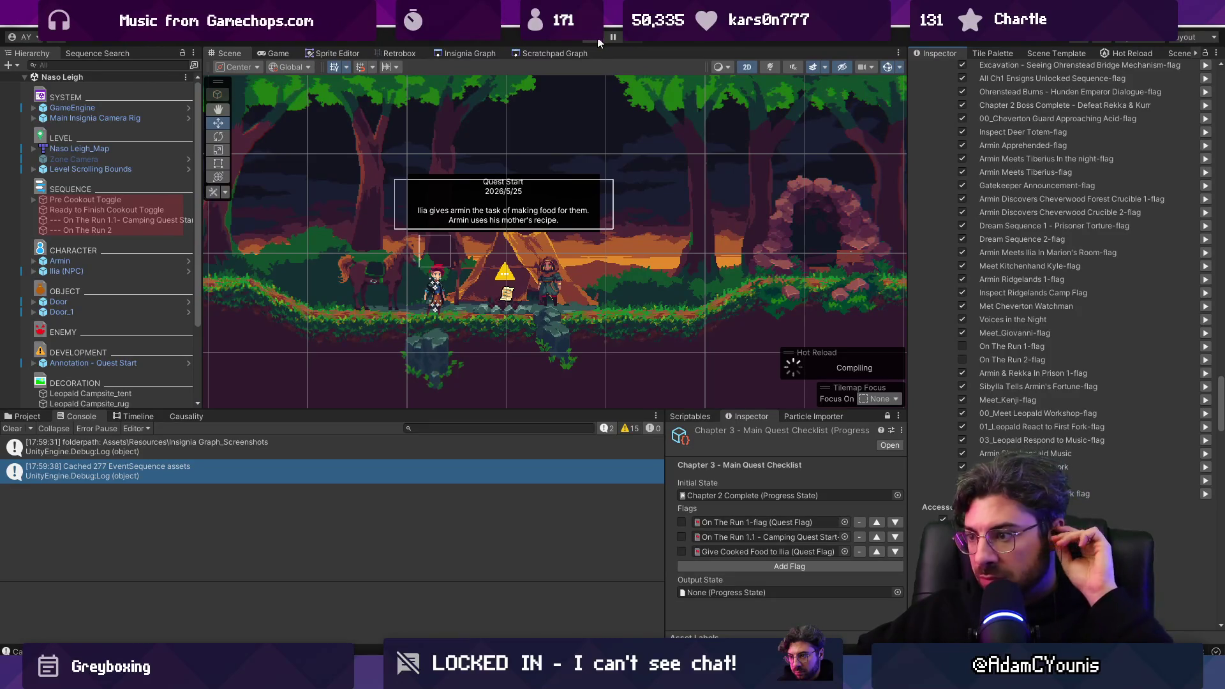
Step: Assign Test Progress as the checklist's output state
click(897, 592)
text(tes)
key(Down)
key(Down)
key(Down)
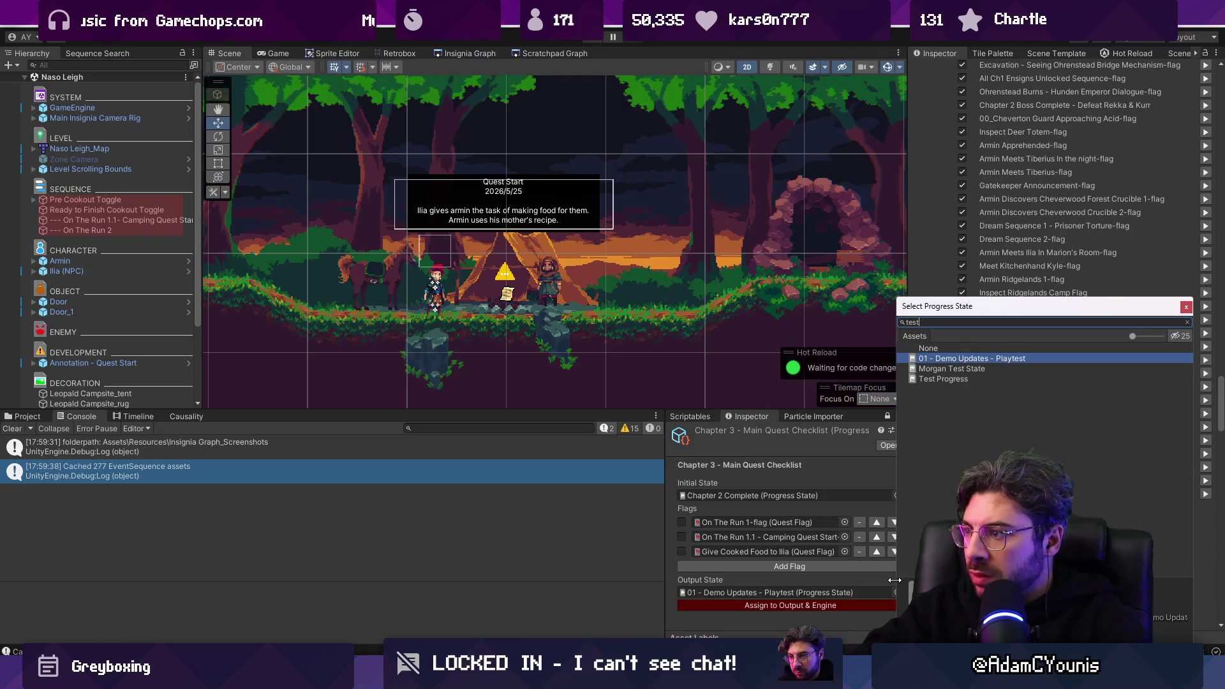
key(Return)
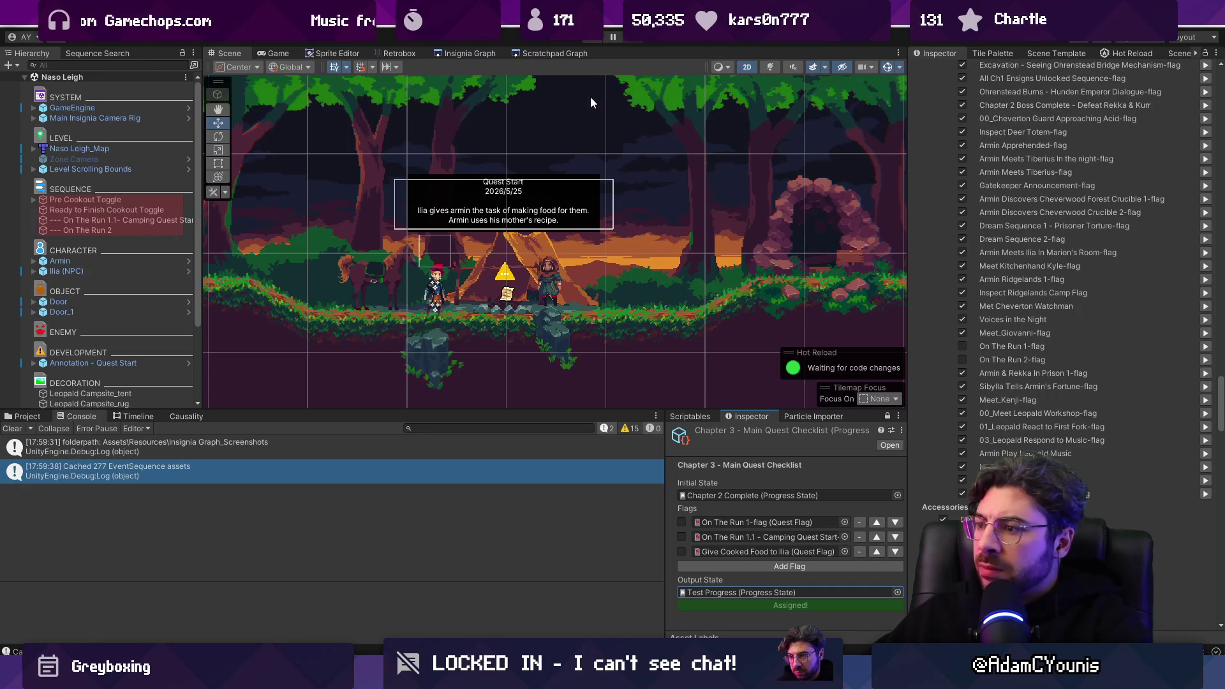
Step: Play the game, sync the progress state into it, stop, and return to the code editor
key(ctrl+p)
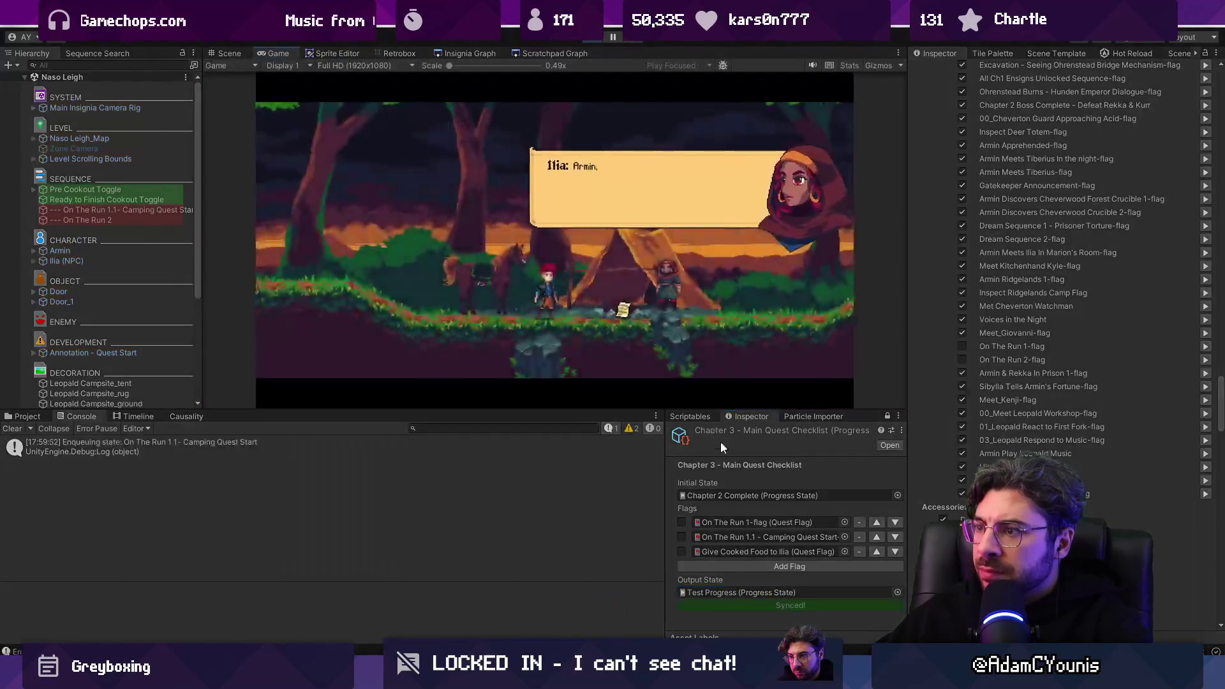
click(638, 308)
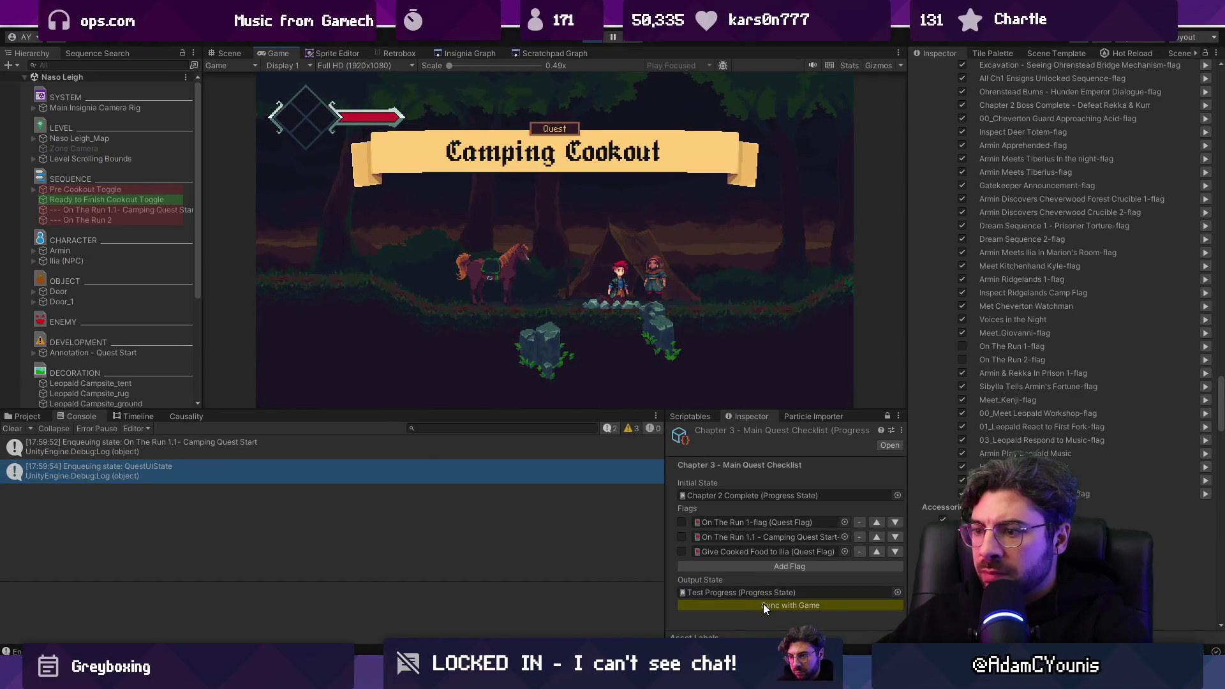
click(761, 605)
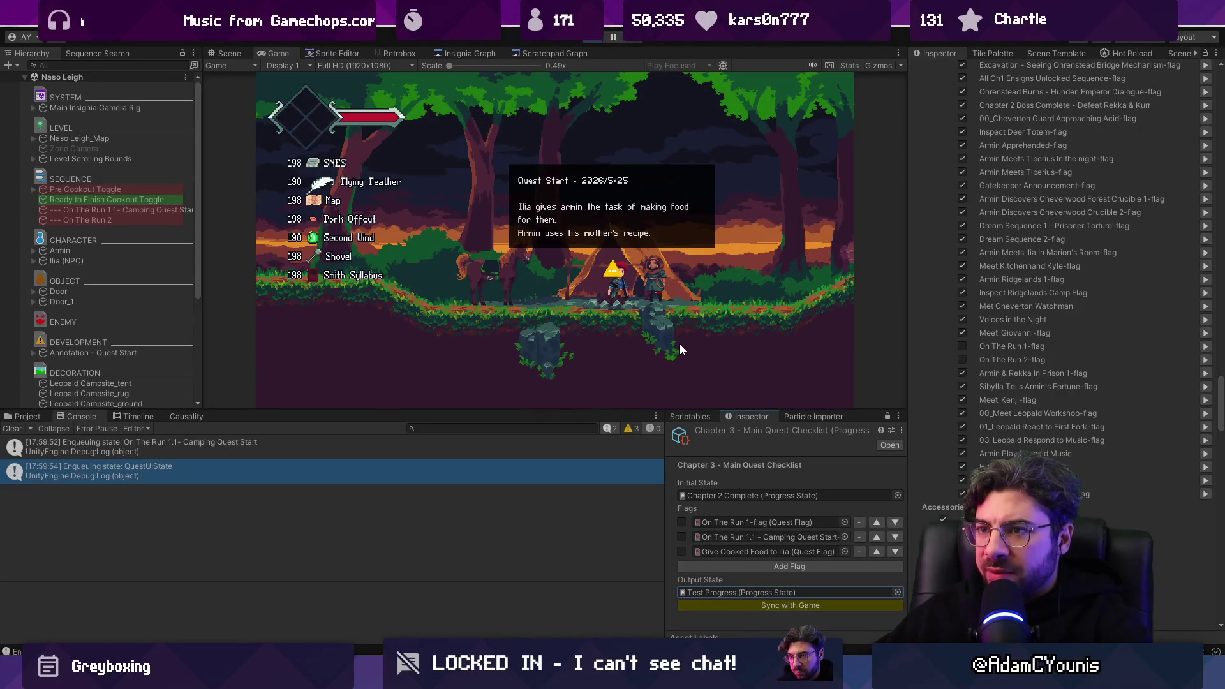
click(592, 39)
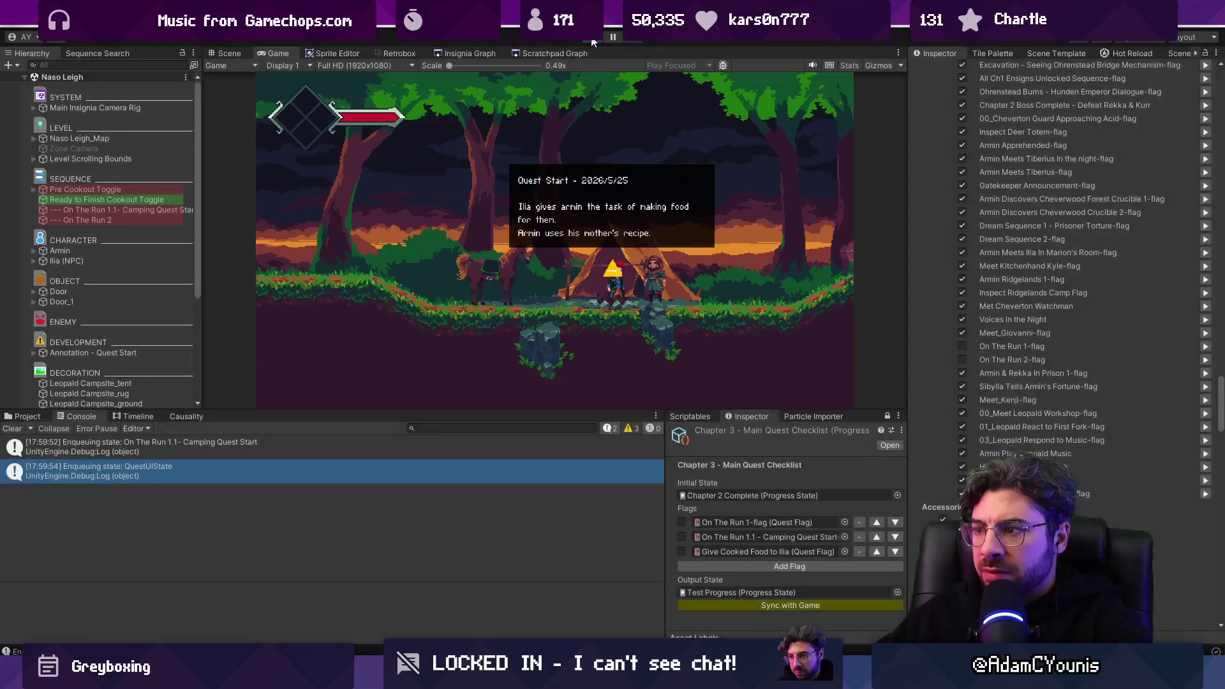
key(alt+Tab)
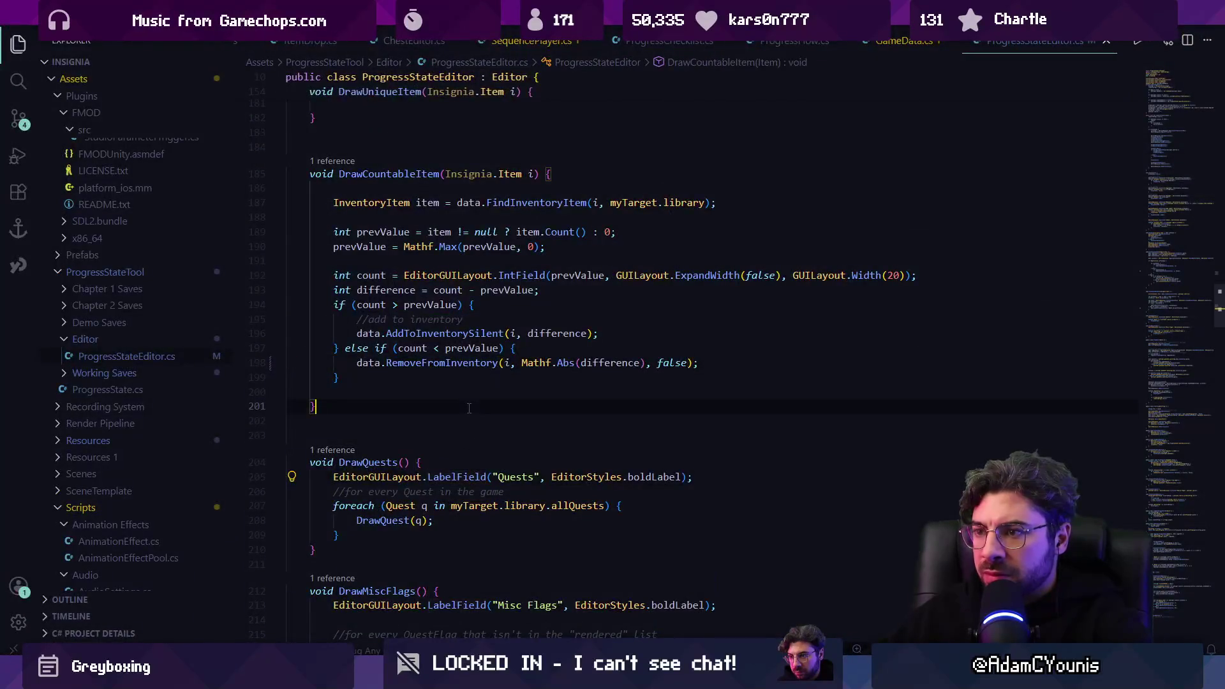
Step: Search ProgressStateEditor.cs for 'sync', then open ProgressFlow.cs
key(ctrl+f)
text(sy)
key(Return)
text(nc)
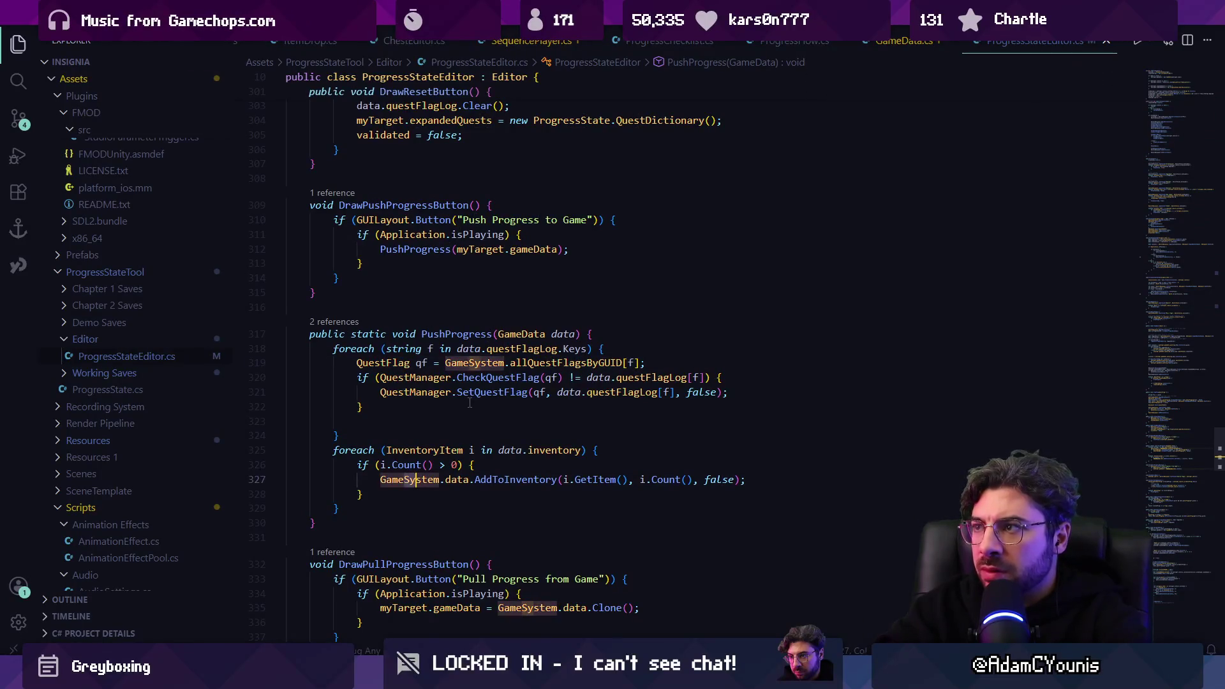
key(ctrl+p)
text(p)
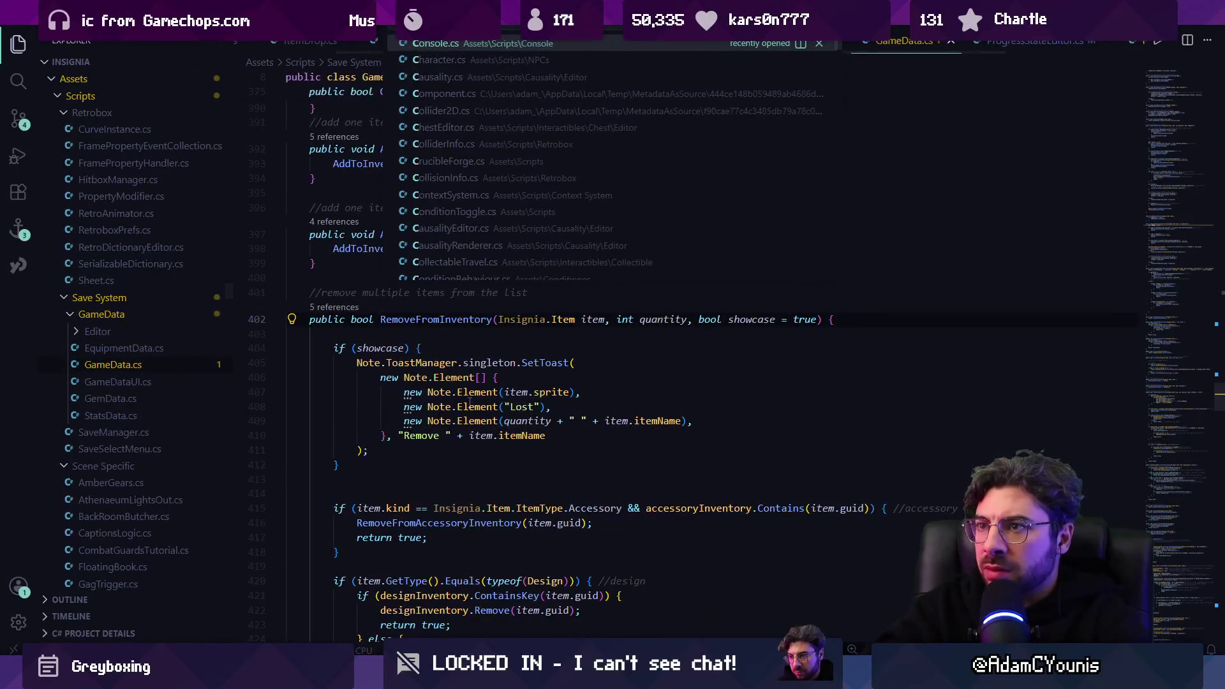
text(rogressfl)
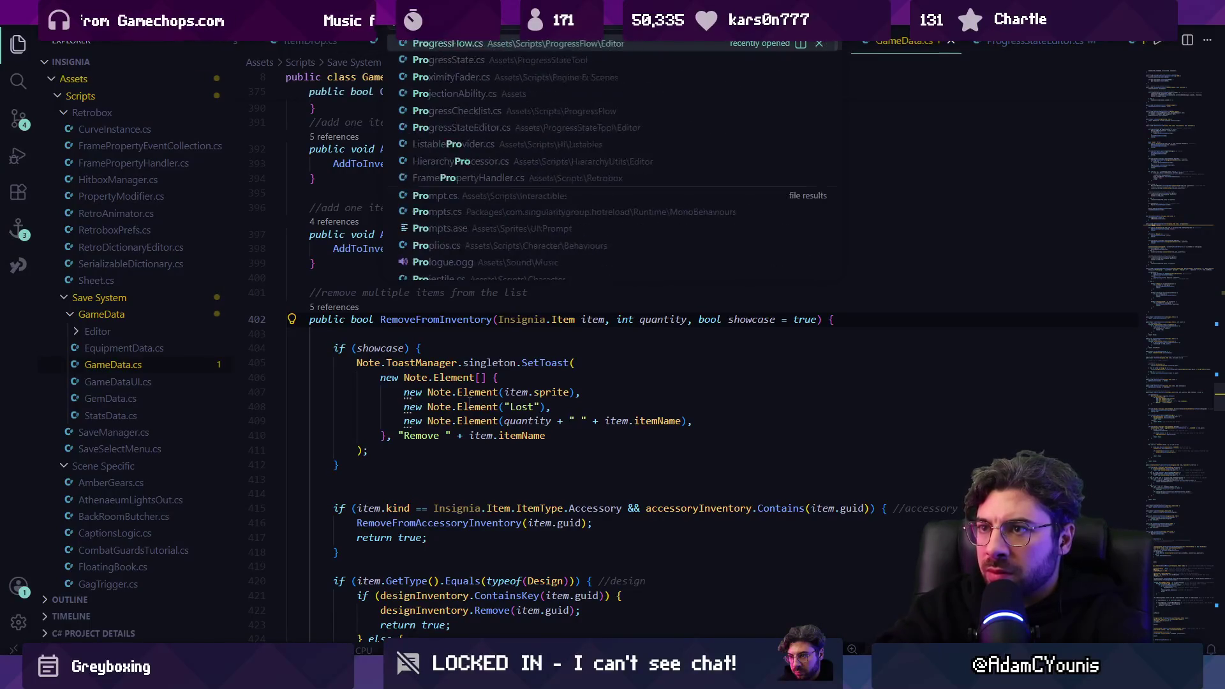
key(Return)
Step: Search for syncedWithGame, drawSyncButton and allmatch to reach the allMatch = false assignment in ValidateOutput
key(ctrl+f)
text(synced!)
key(BackSpace)
key(BackSpace)
key(BackSpace)
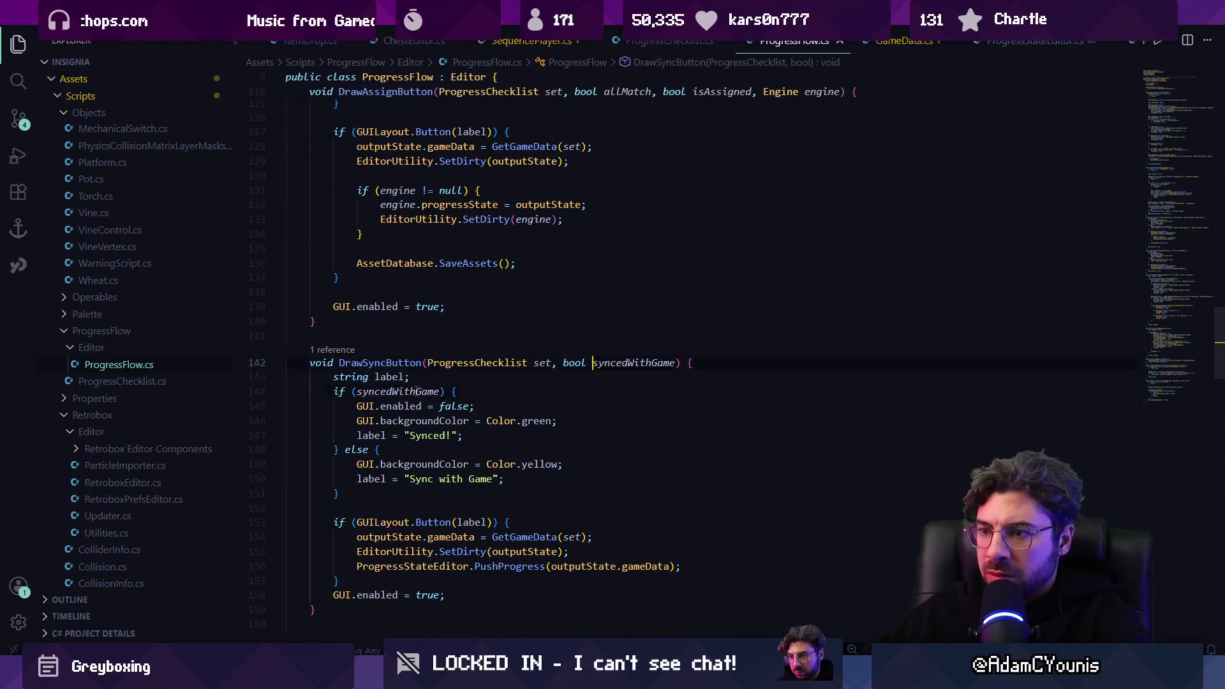
text(nced)
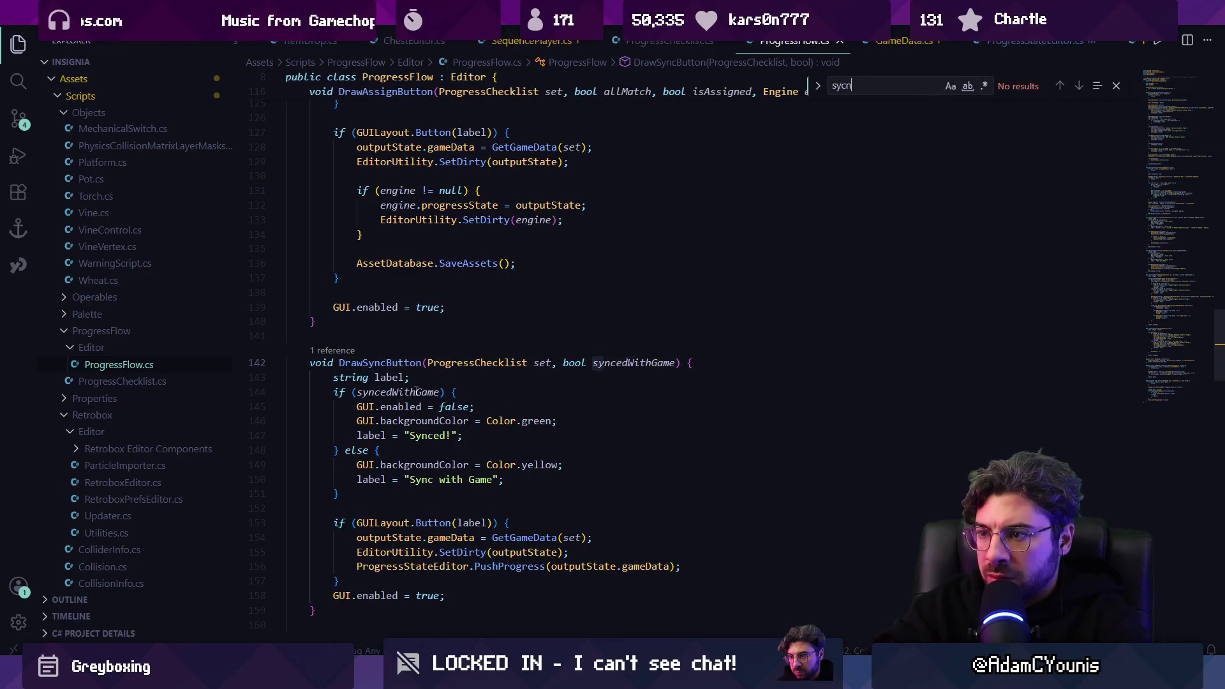
text(Wi)
key(BackSpace)
key(BackSpace)
key(BackSpace)
text(drawSyncButton)
key(BackSpace)
key(BackSpace)
key(BackSpace)
text(allmat)
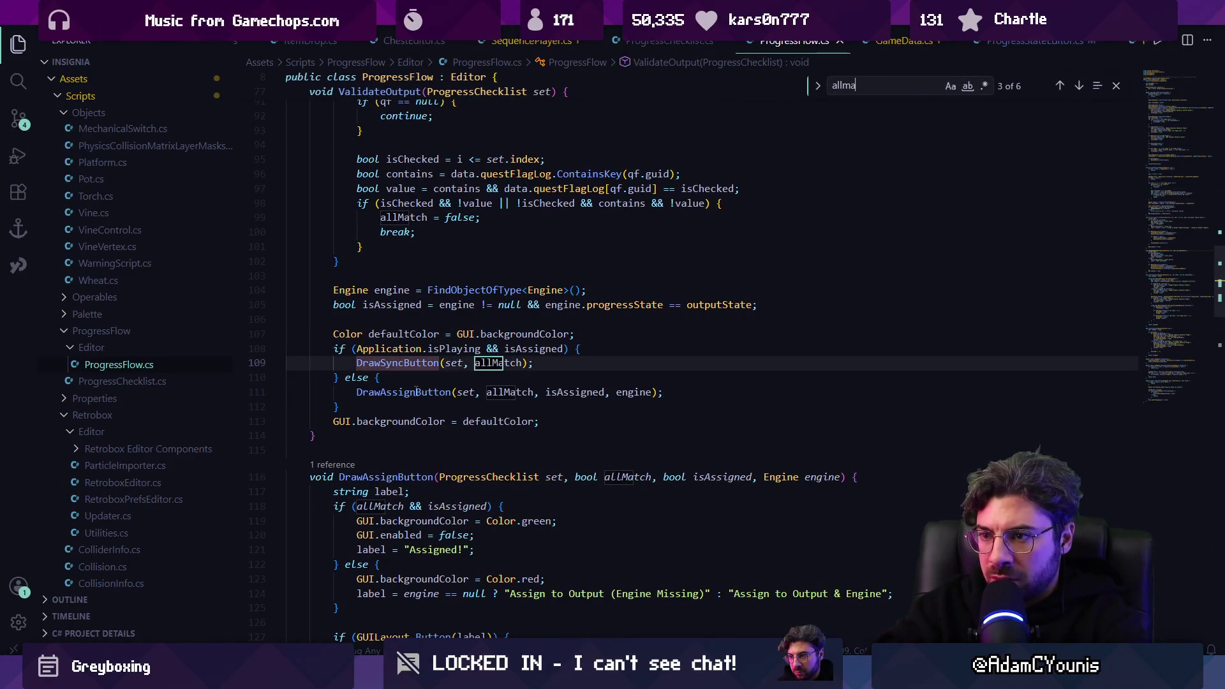
text(ch)
key(Return)
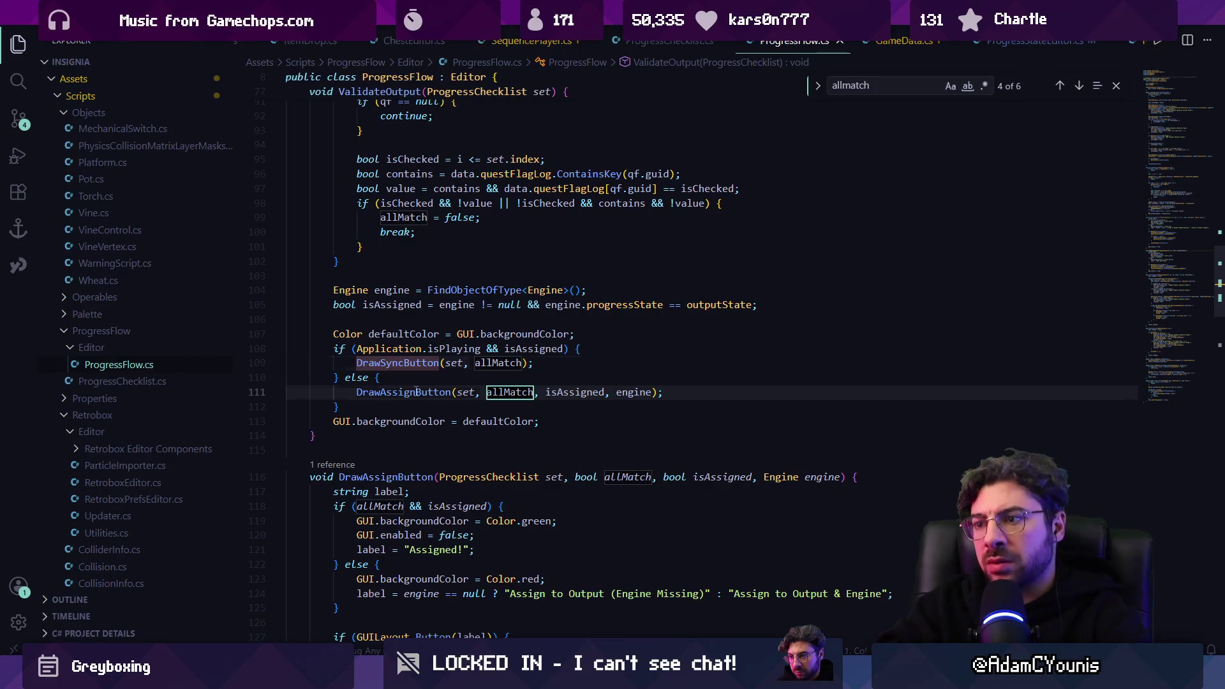
key(shift+Return)
key(shift+Return)
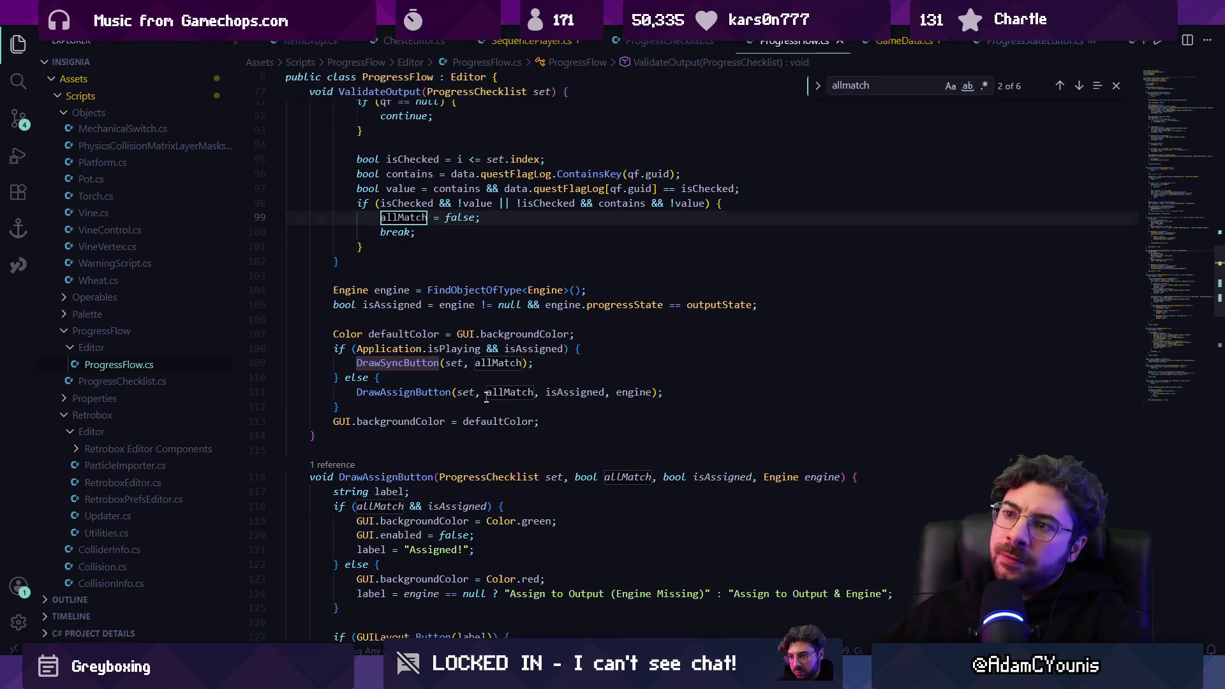
scroll(486, 397, up, 5)
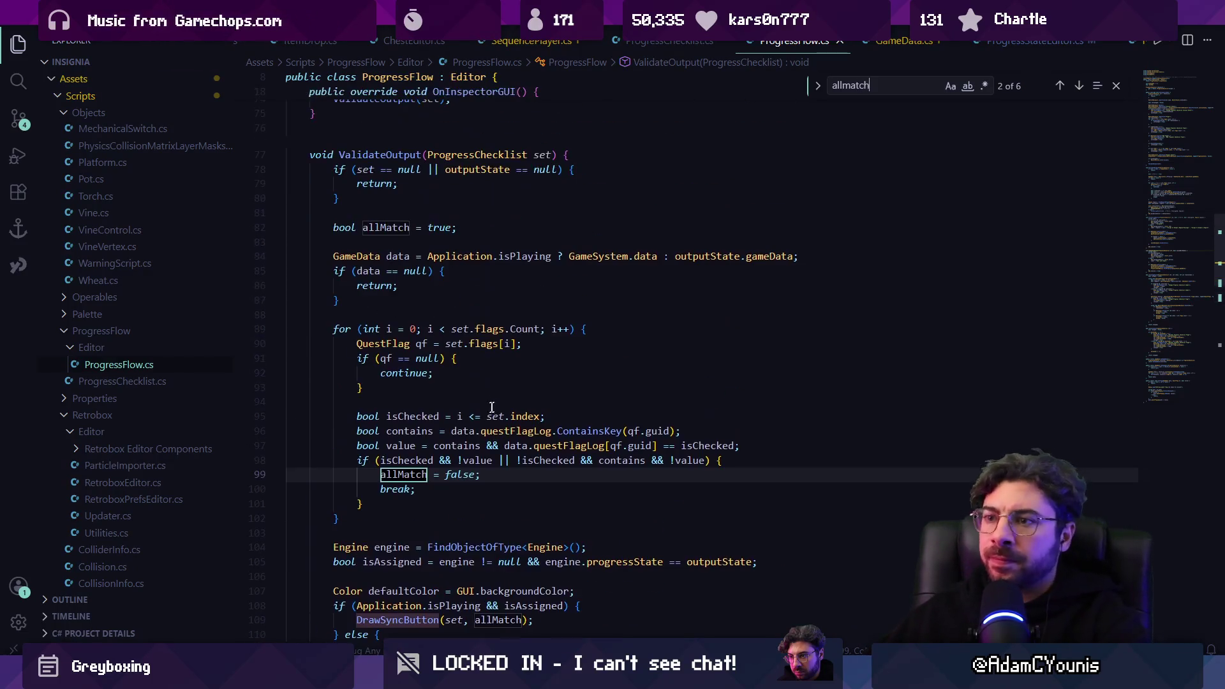
Step: Insert the suggested Debug.Log mismatch message above allMatch = false in ValidateOutput
click(436, 305)
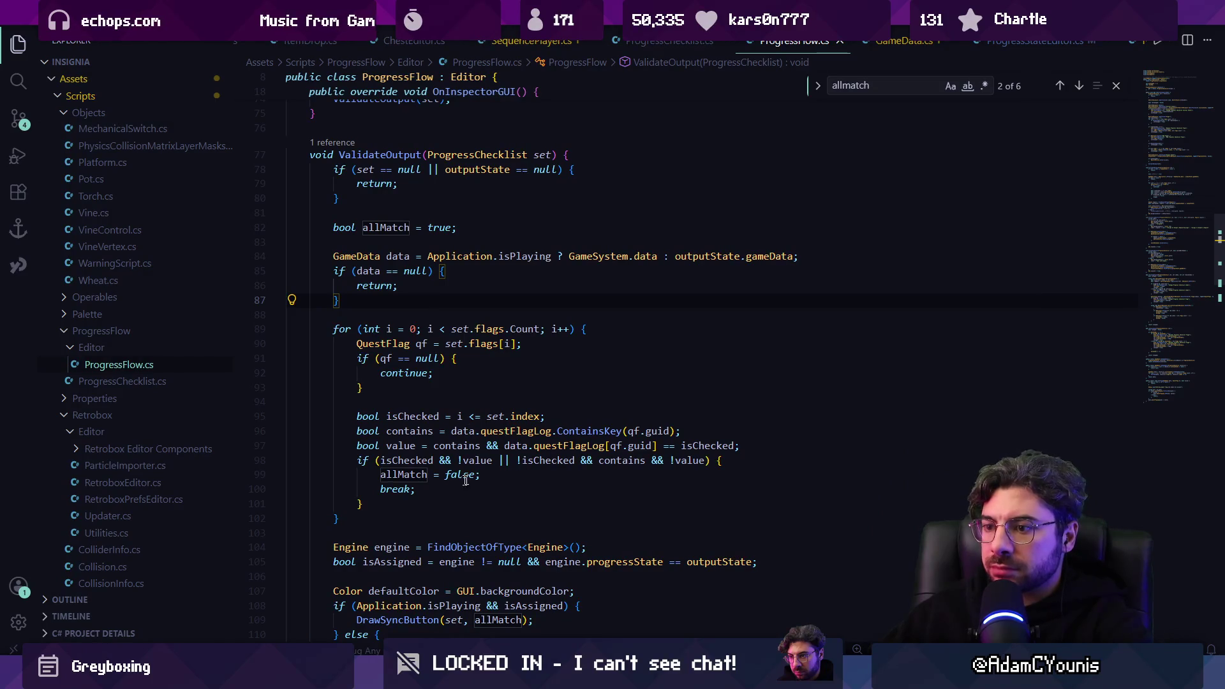
key(Return)
text(Debug.)
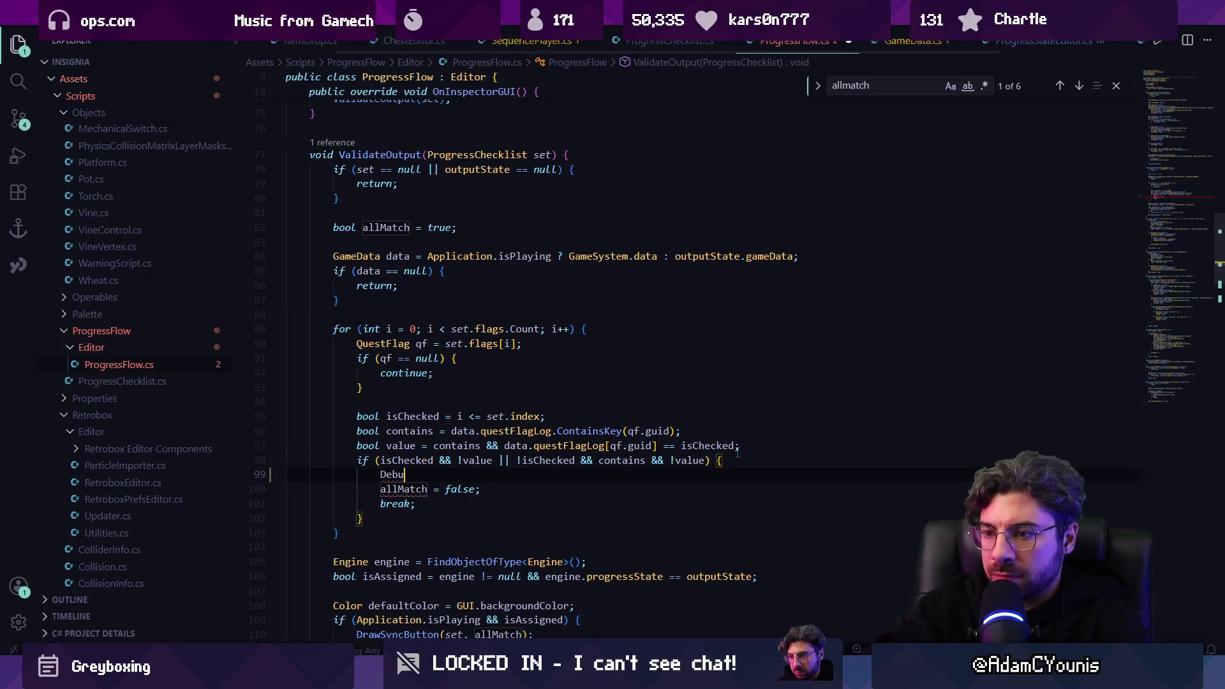
key(Tab)
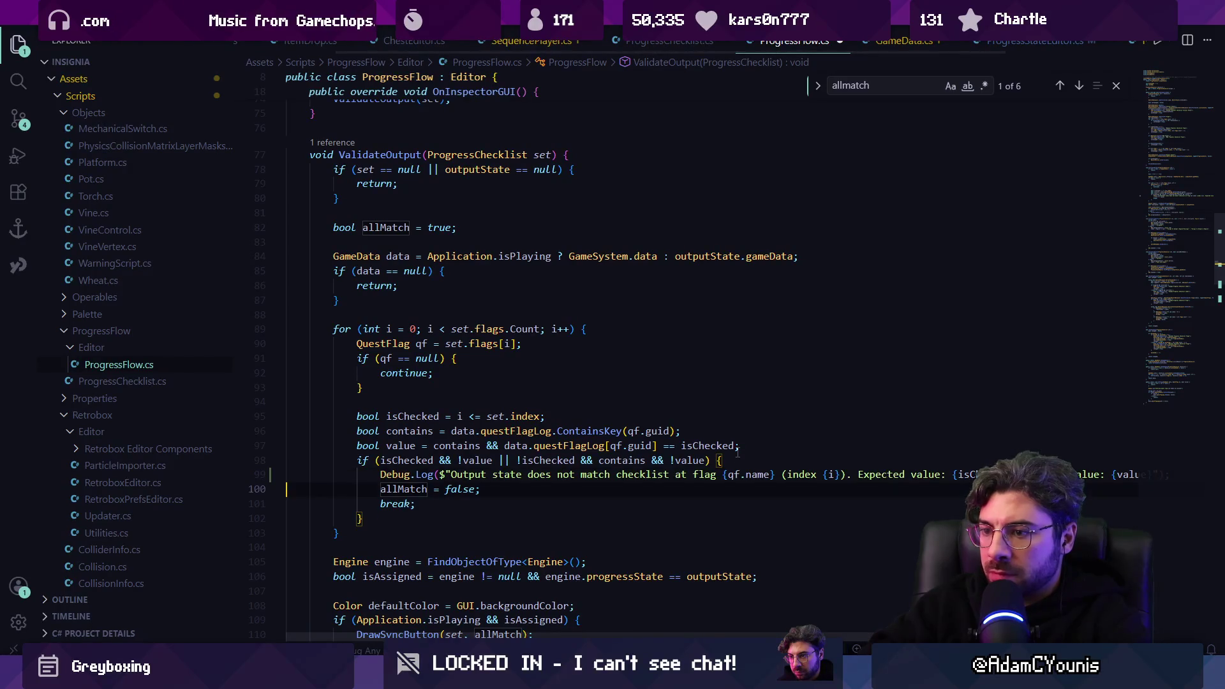
Step: Search again for '= false' and save ProgressFlow.cs
key(ctrl+f)
text(g)
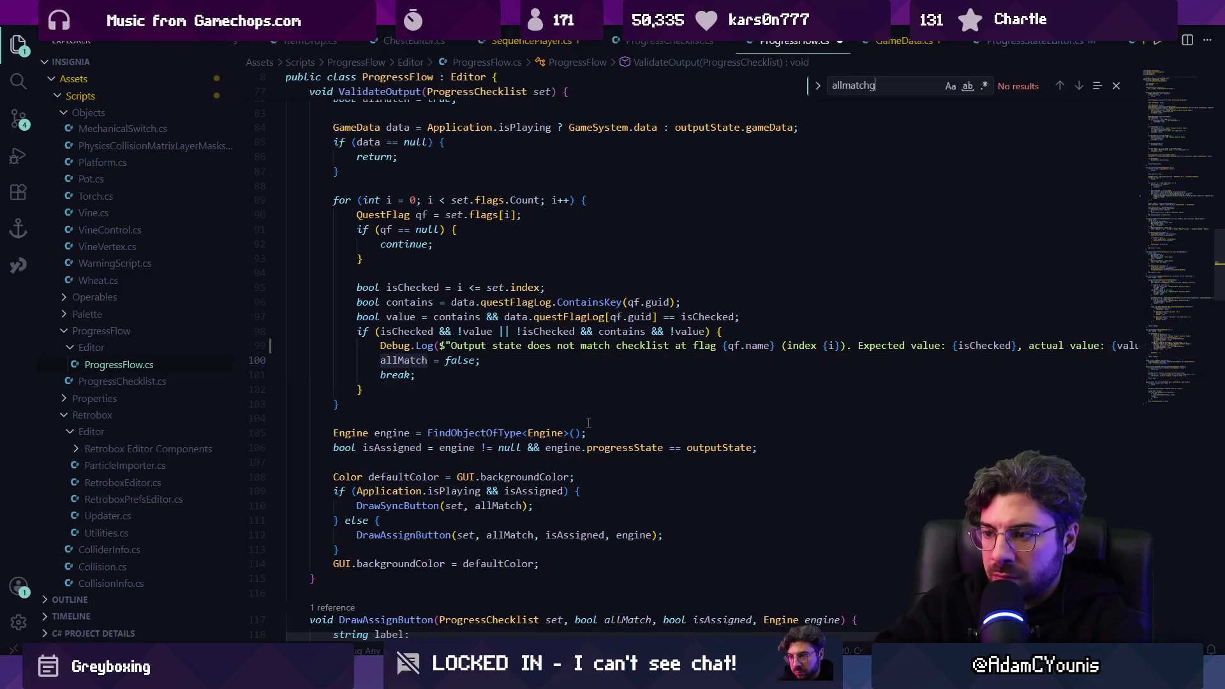
key(BackSpace)
text(= false)
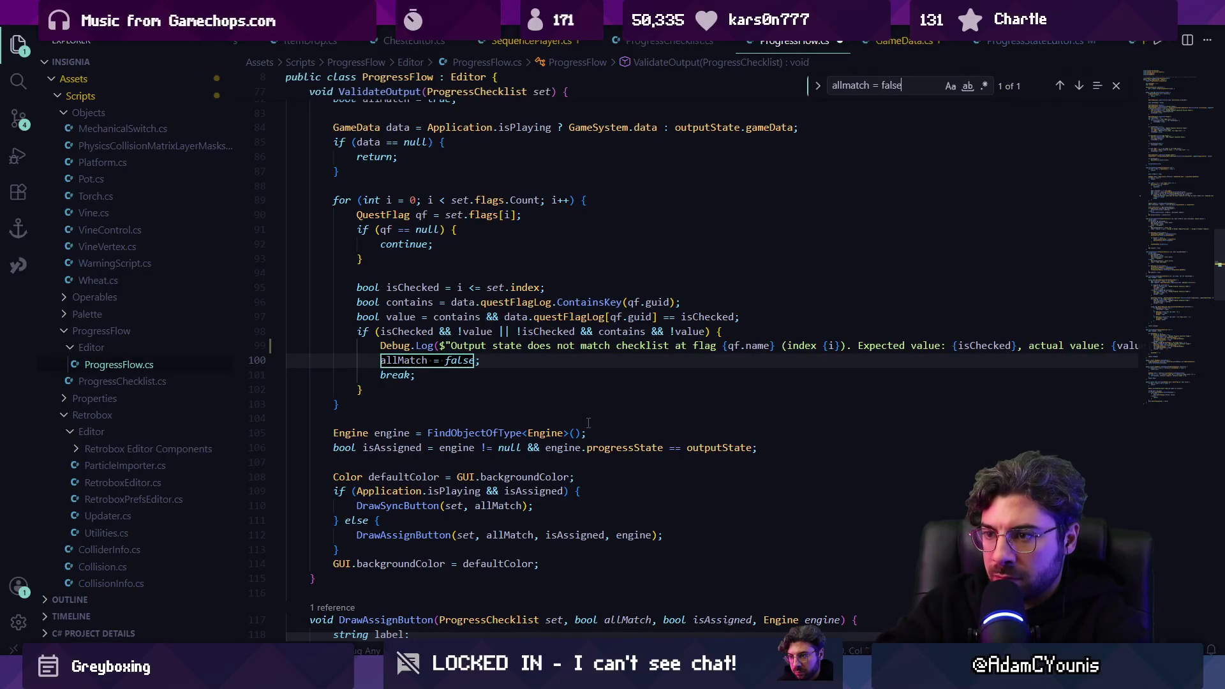
key(ctrl+s)
key(alt+Tab)
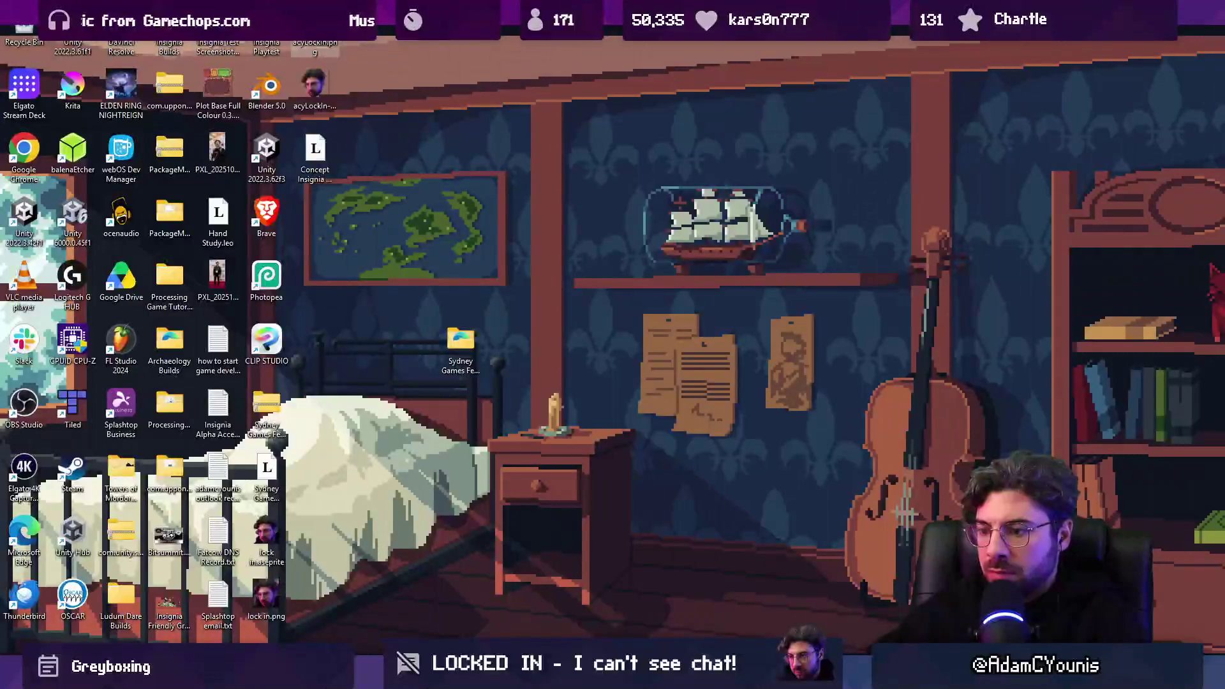
Step: Close the Voice access welcome window, answering Yes to close now, and return to Unity
key(ctrl+super+s)
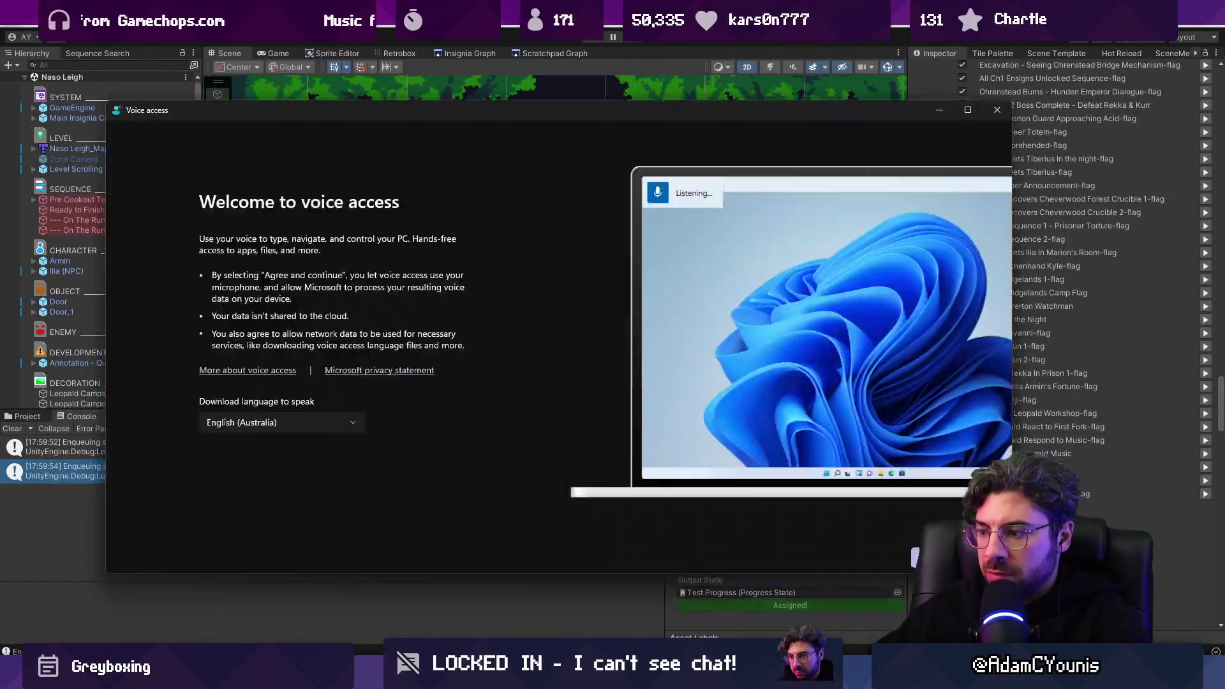
click(995, 110)
key(Escape)
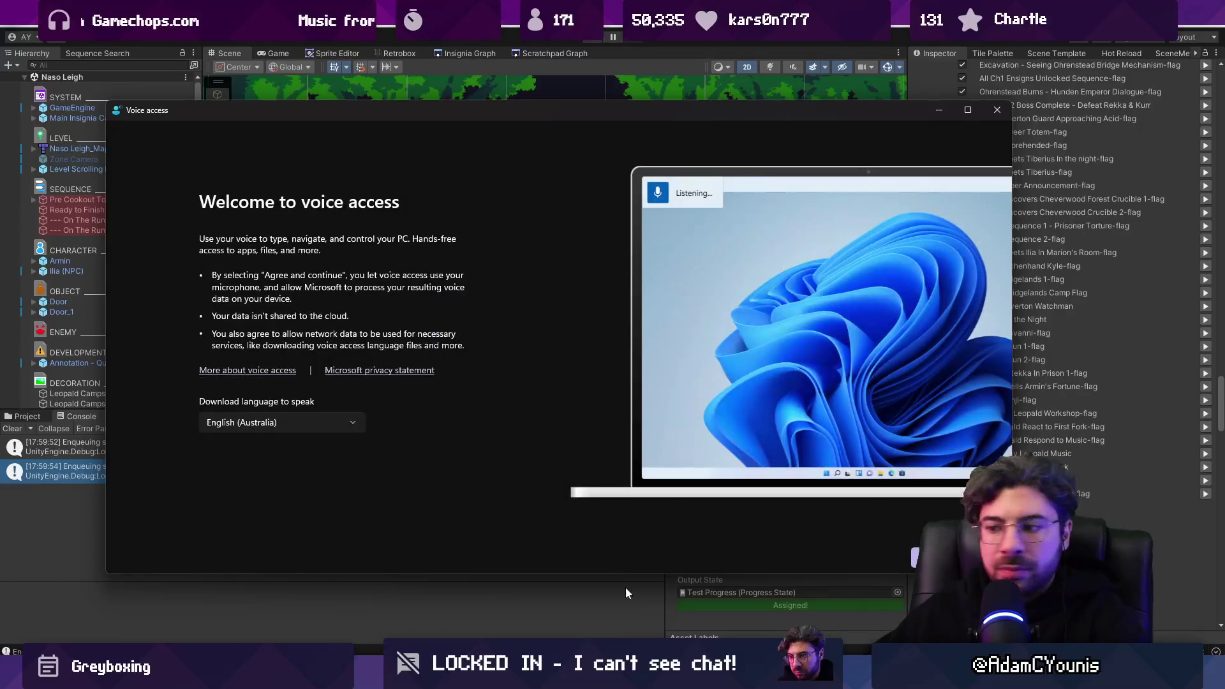
click(486, 622)
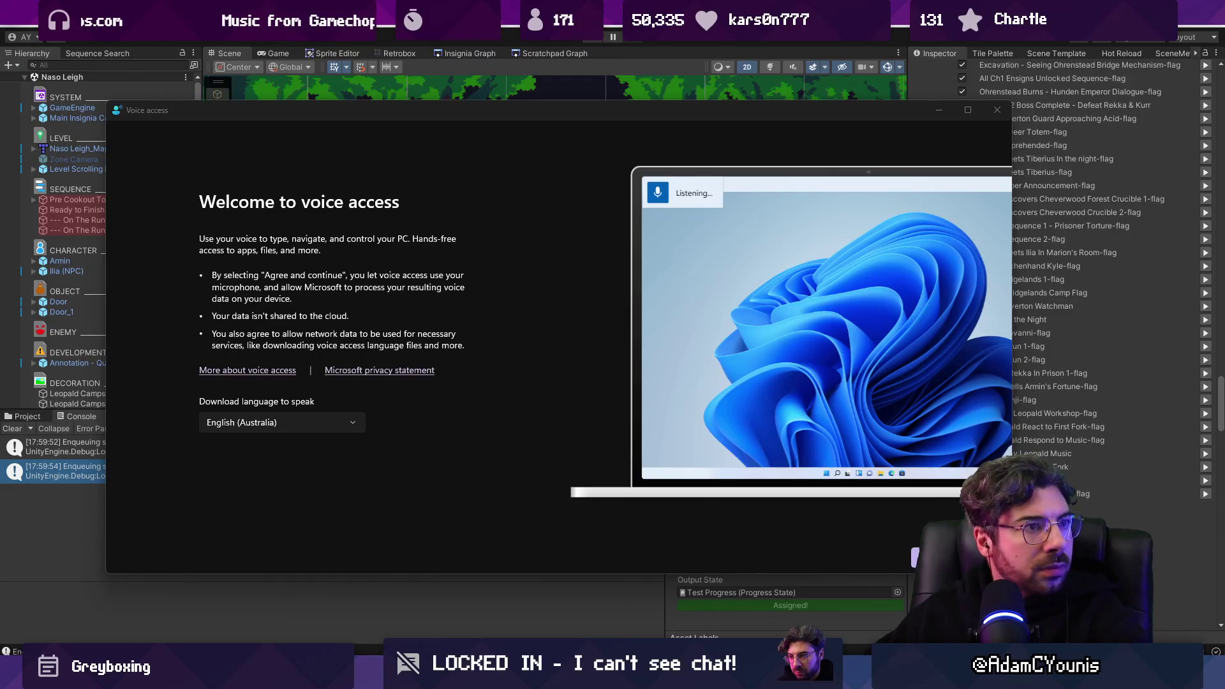
click(996, 111)
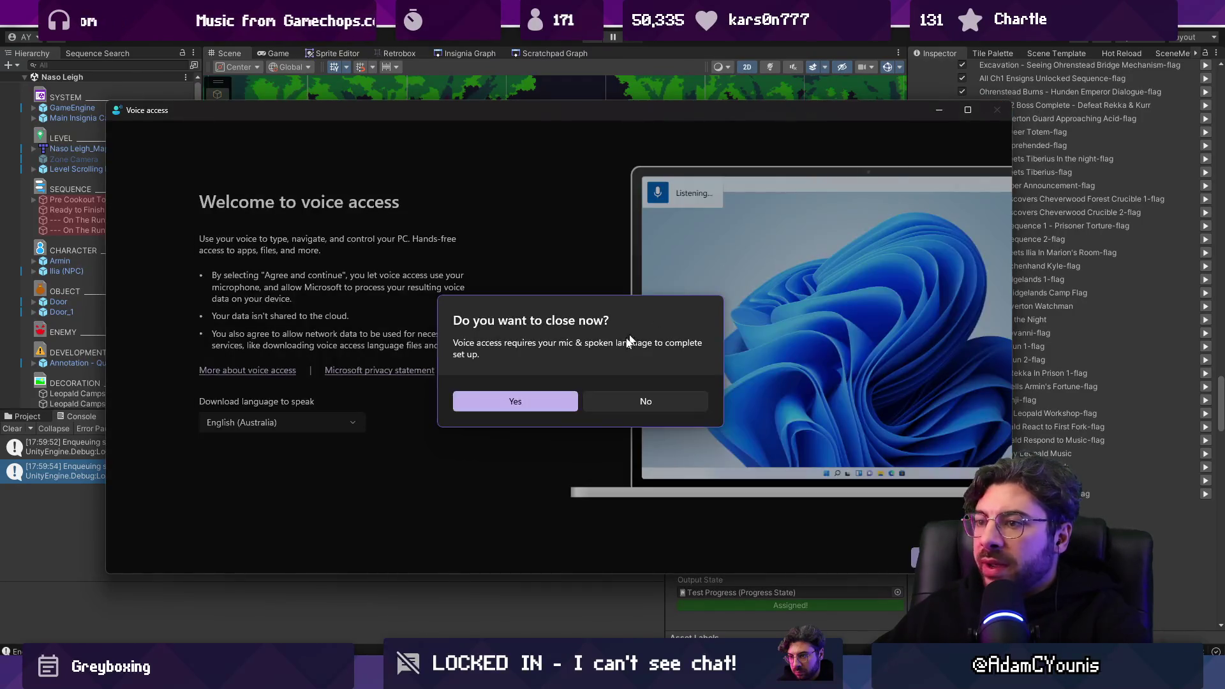
click(564, 399)
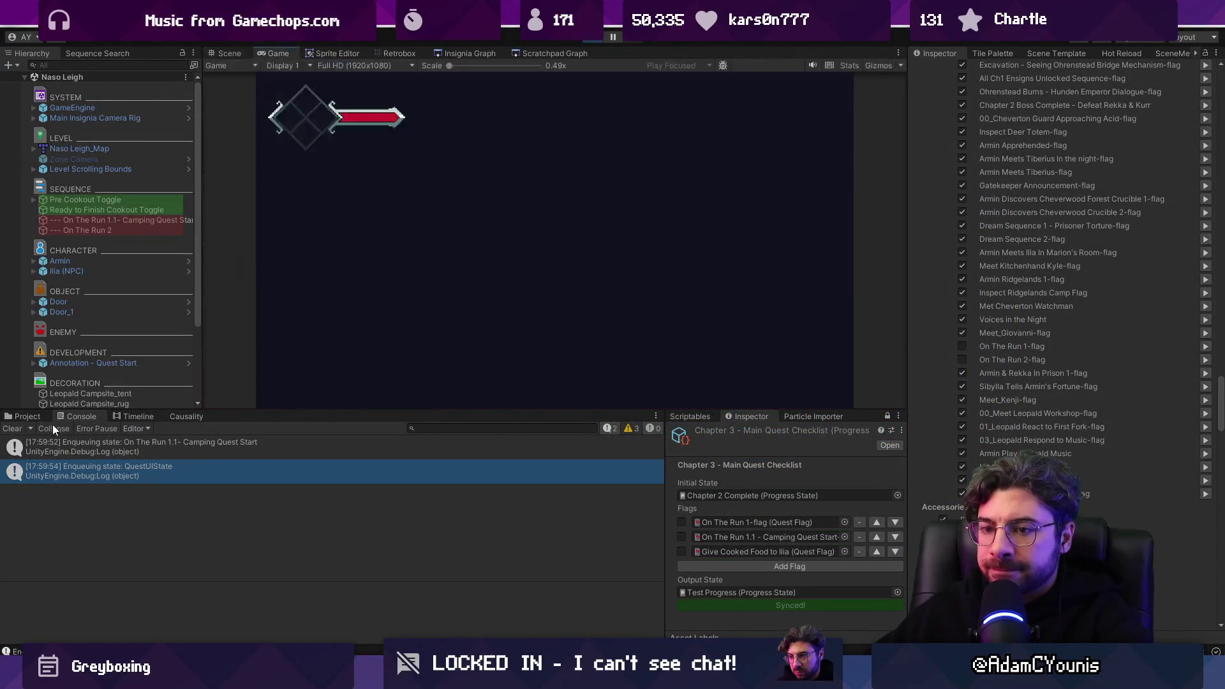
Step: Advance past Armin's dialogue, clear the Console, and sync the Chapter 3 checklist into the game
click(587, 304)
click(584, 304)
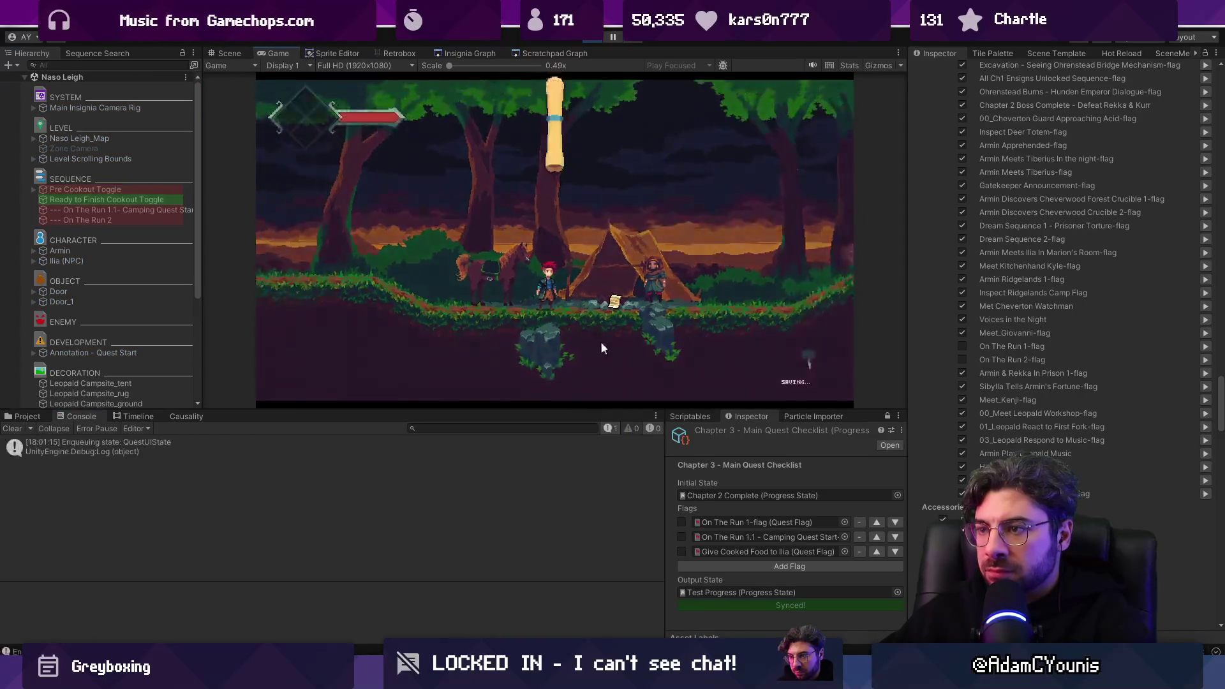
click(3, 430)
click(821, 606)
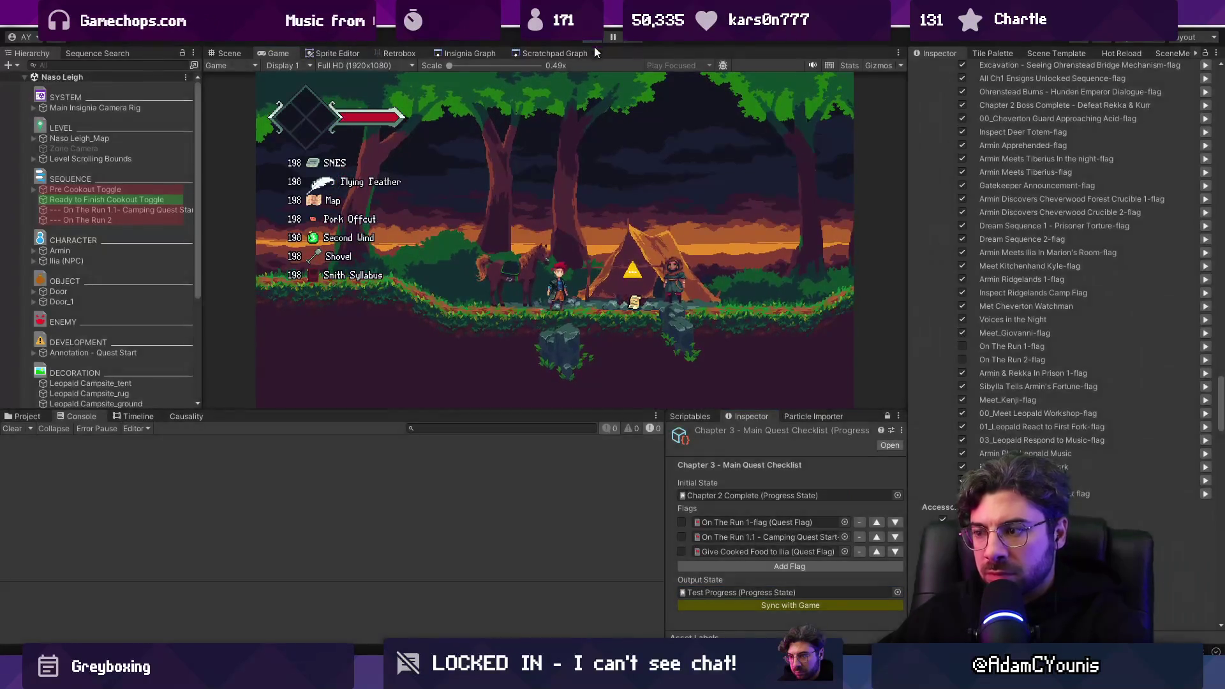
Step: Back in the code editor, search ProgressFlow.cs for 'syncw'
key(alt+Tab)
key(ctrl+f)
text(sy)
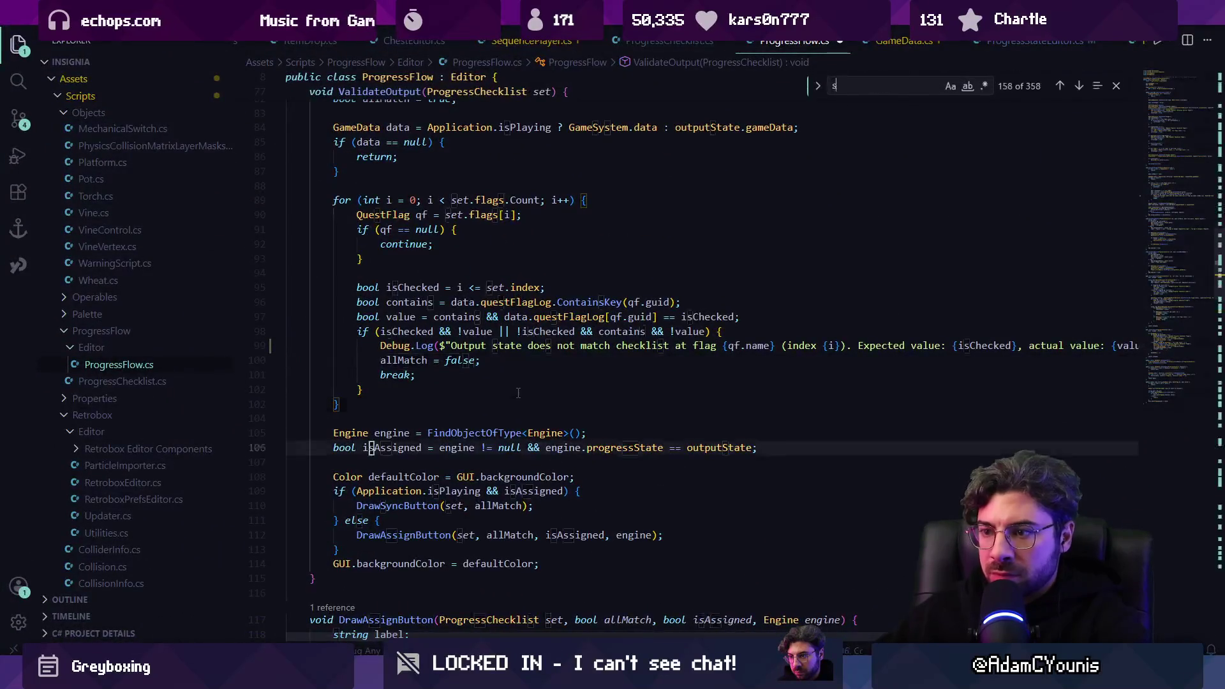
text(ncw)
Step: Check where isAssigned and allMatch are used, then save ProgressFlow.cs
key(Down)
key(Down)
key(Escape)
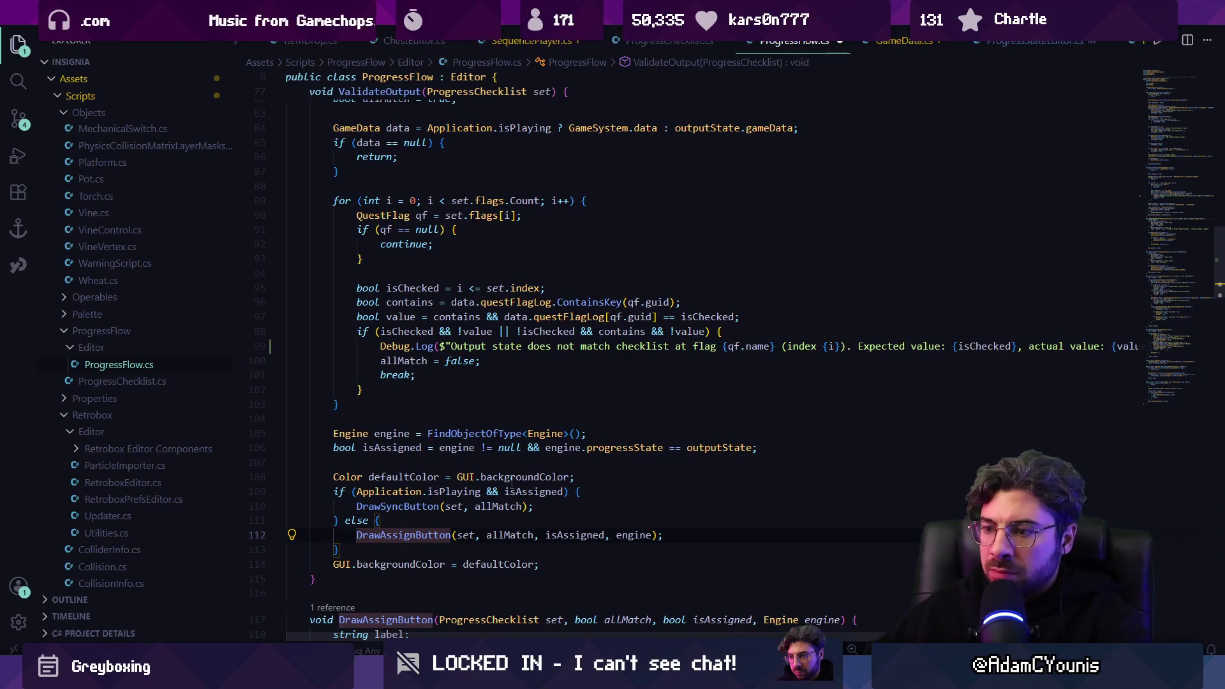
click(528, 492)
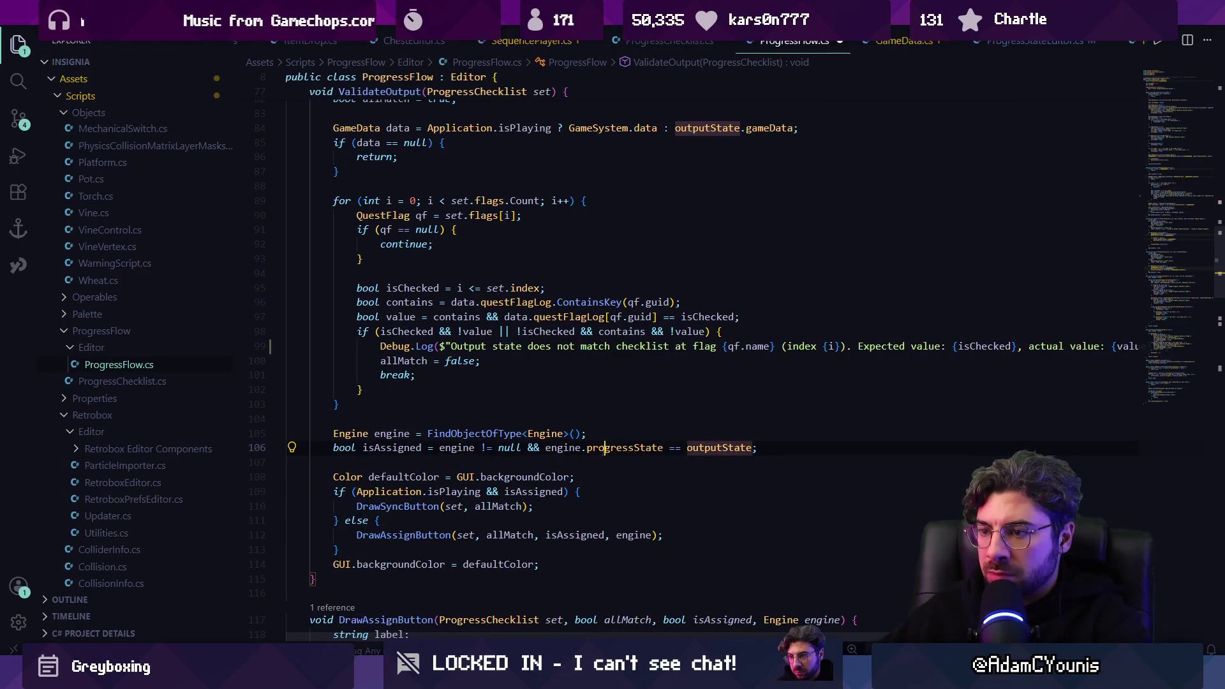
click(472, 457)
click(472, 449)
click(522, 492)
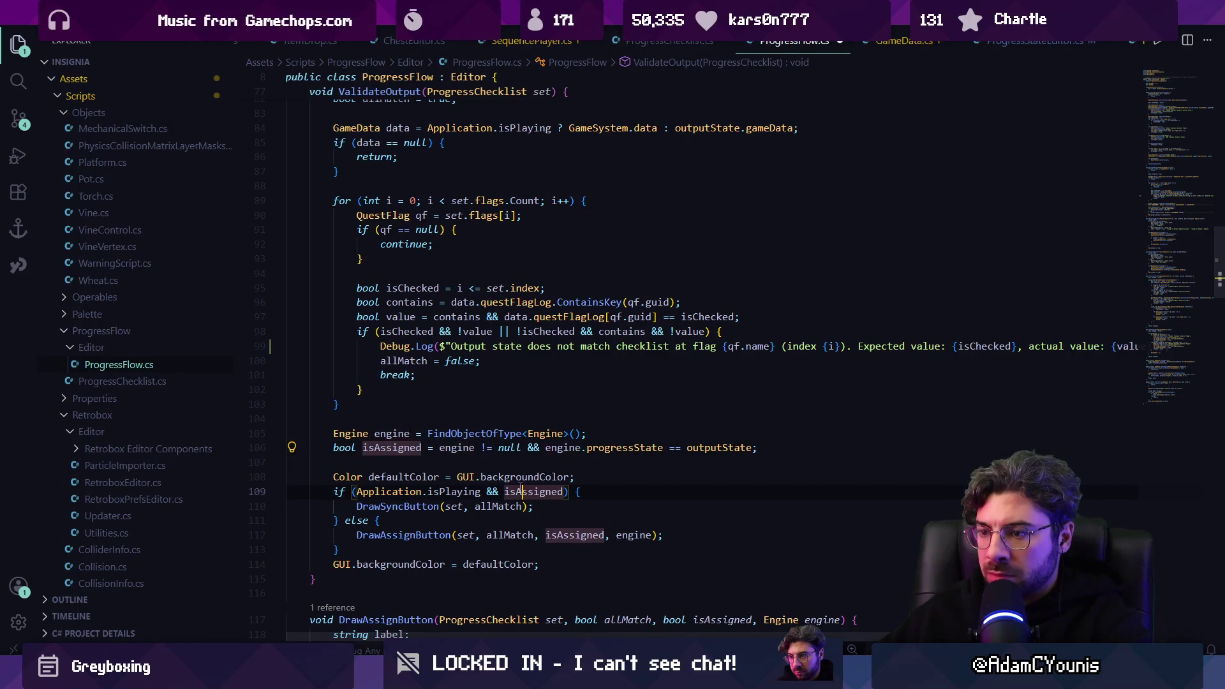
click(497, 505)
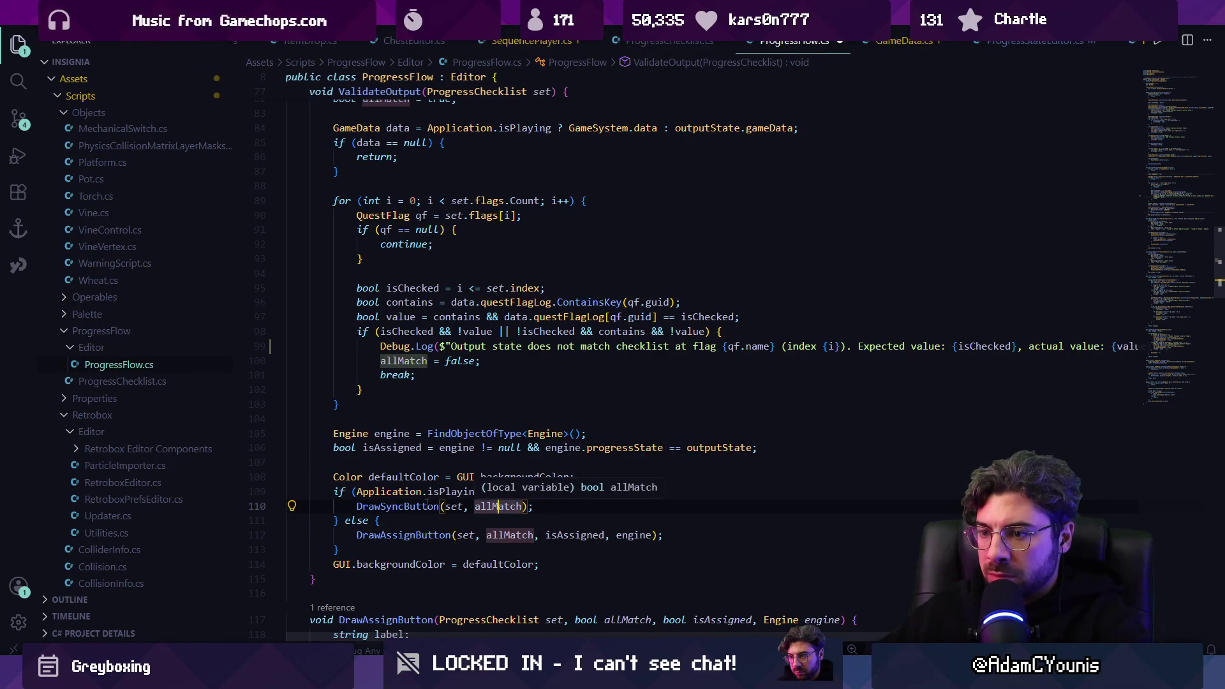
click(475, 346)
key(ctrl+s)
scroll(499, 352, up, 3)
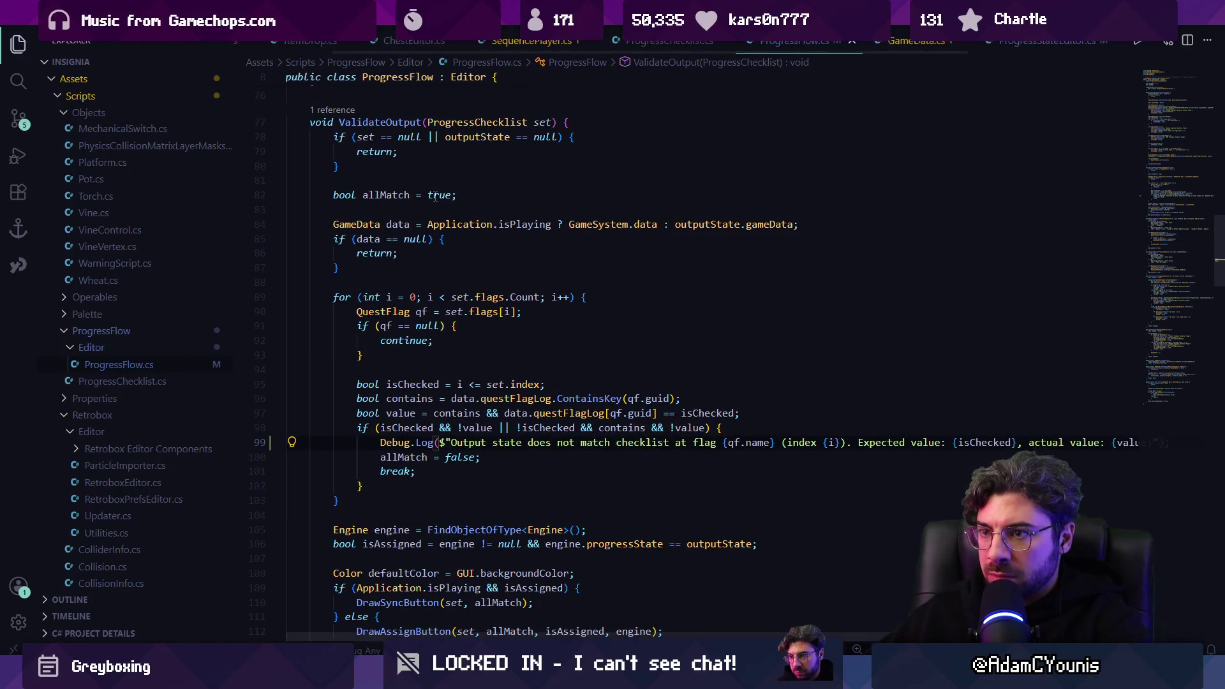
Step: Add a Debug.Log missing-GameData message inside the data == null check, changing LogWarning to Log
click(475, 240)
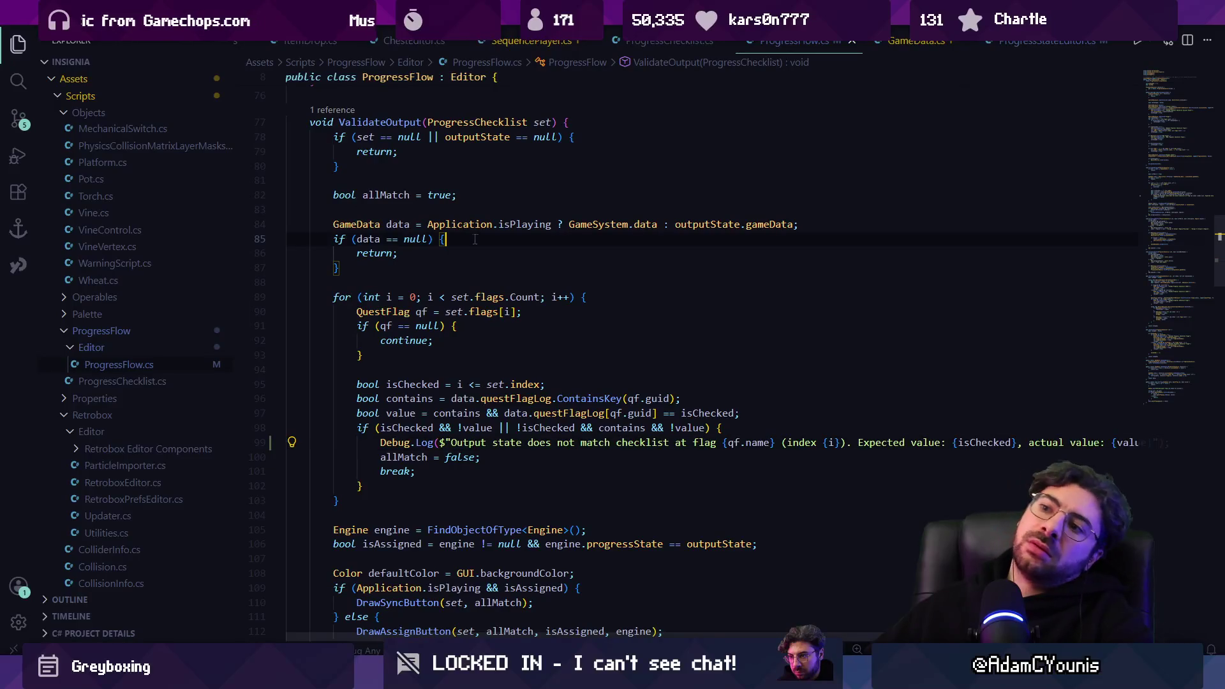
key(Return)
text(Debug)
key(Tab)
key(shift+Home)
key(Left)
key(ctrl+Right)
key(Right)
key(ctrl+shift+Right)
text(Log)
key(Down)
key(Home)
key(Home)
Step: Add a Debug.Log line reporting skipped null flags inside the qf == null check
key(Down)
key(Down)
key(Down)
key(Down)
key(Down)
key(Return)
text(Debug.Log("Output ProgressState does not have GameData to validate against.");)
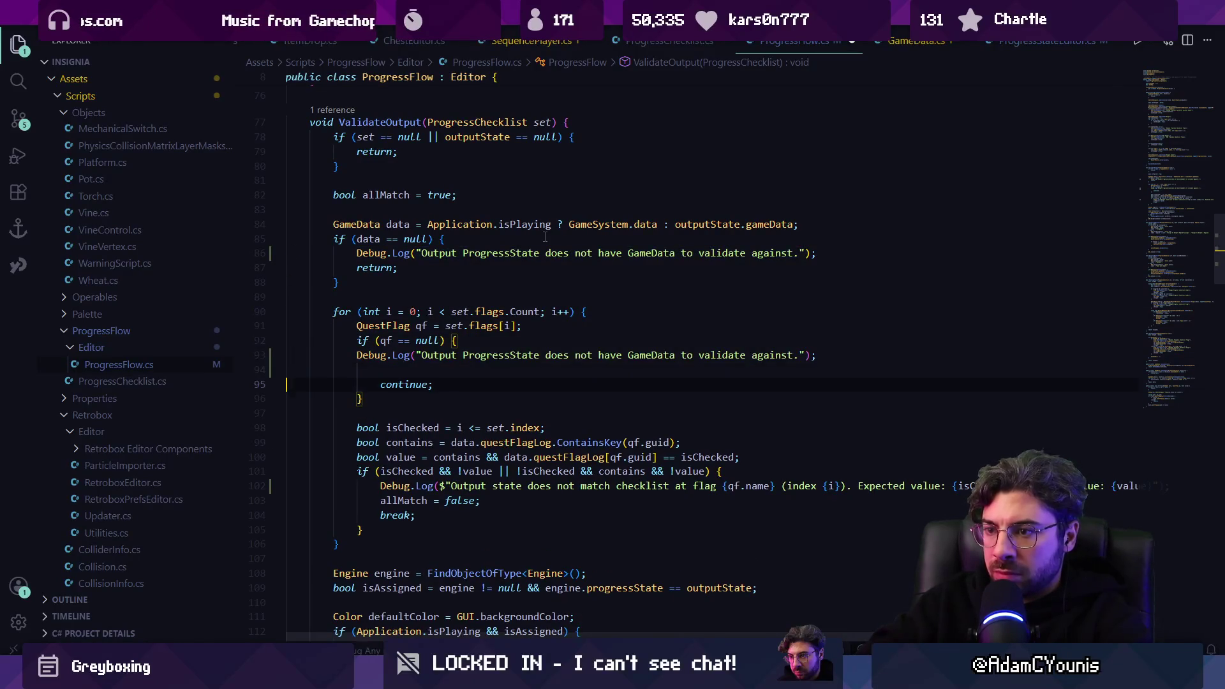
key(BackSpace)
key(Home)
key(ctrl+Right)
key(ctrl+Right)
key(Right)
key(shift+End)
key(Delete)
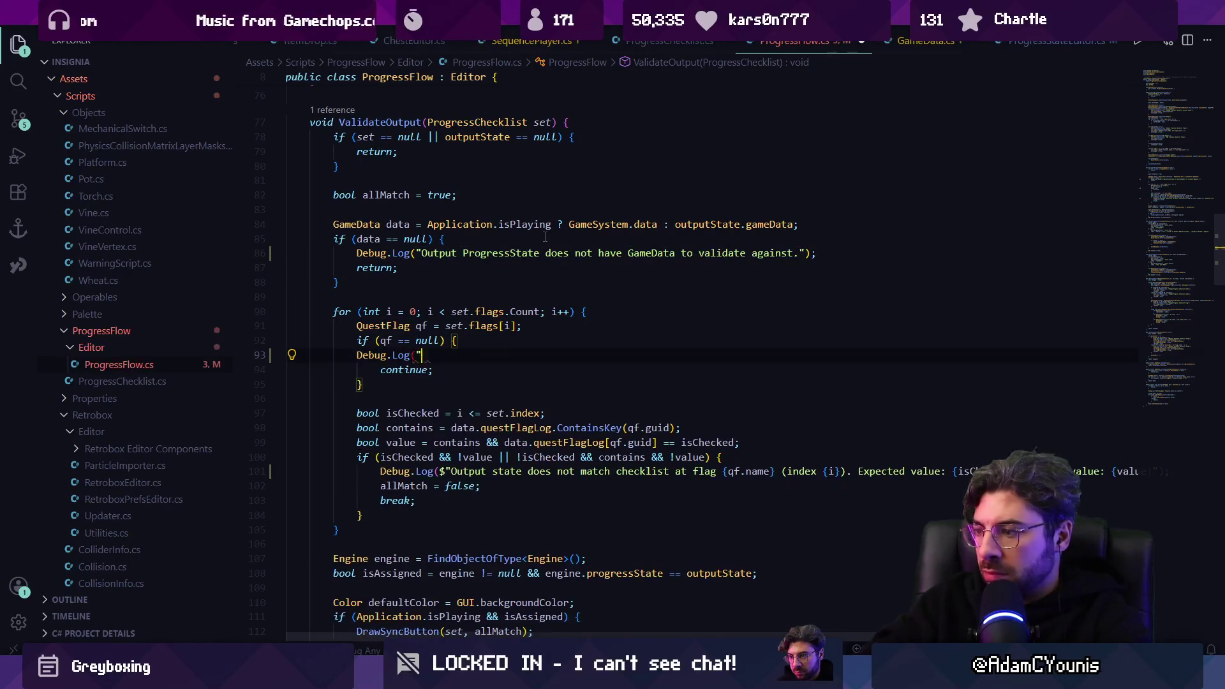
key(Tab)
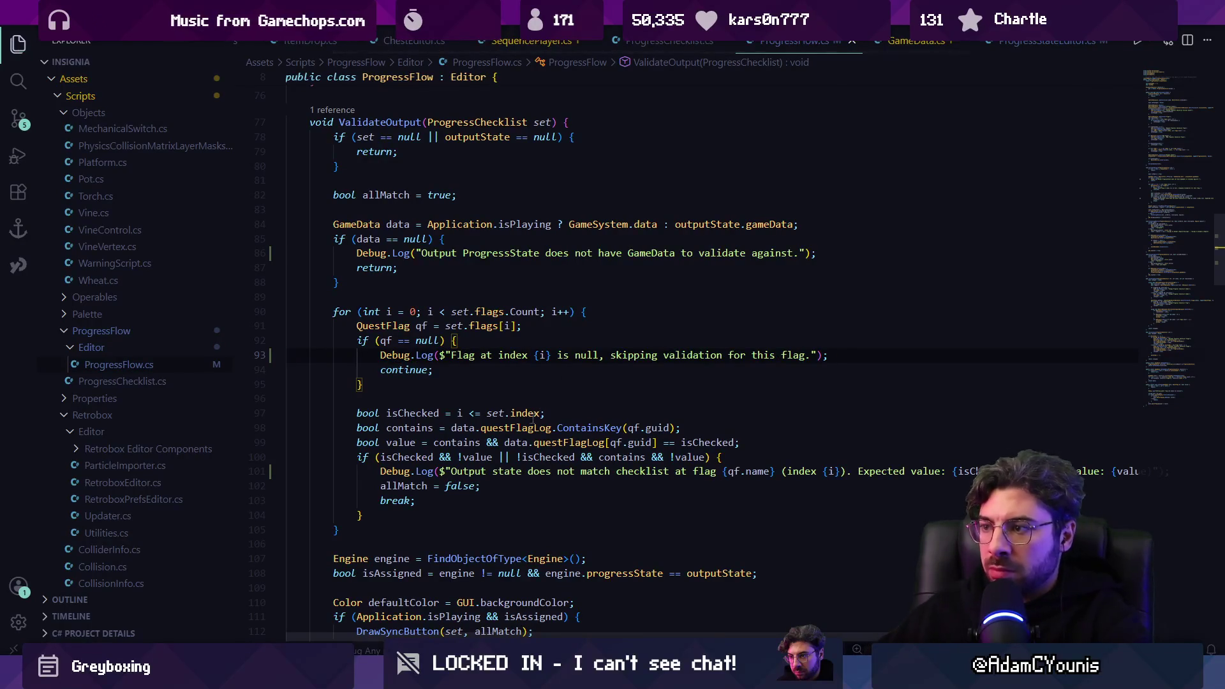
key(alt+Tab)
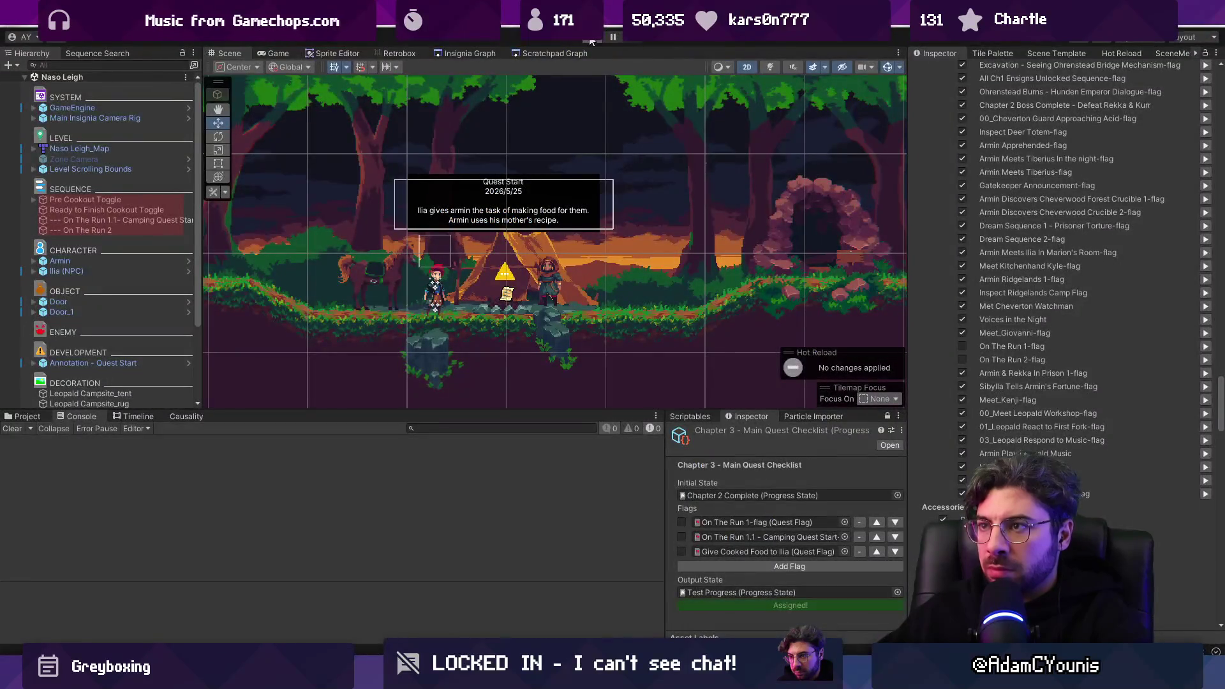
Step: Play the game past Ilia's dialogue, enable Console Collapse, and clear old messages
key(ctrl+p)
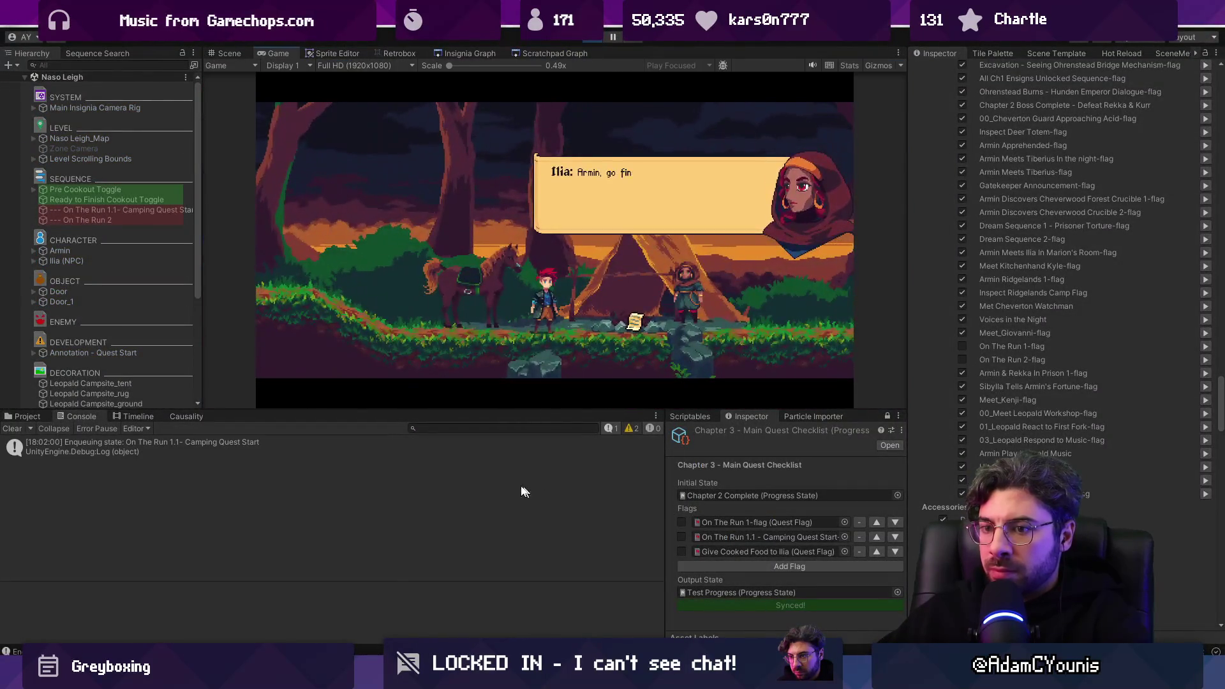
click(545, 328)
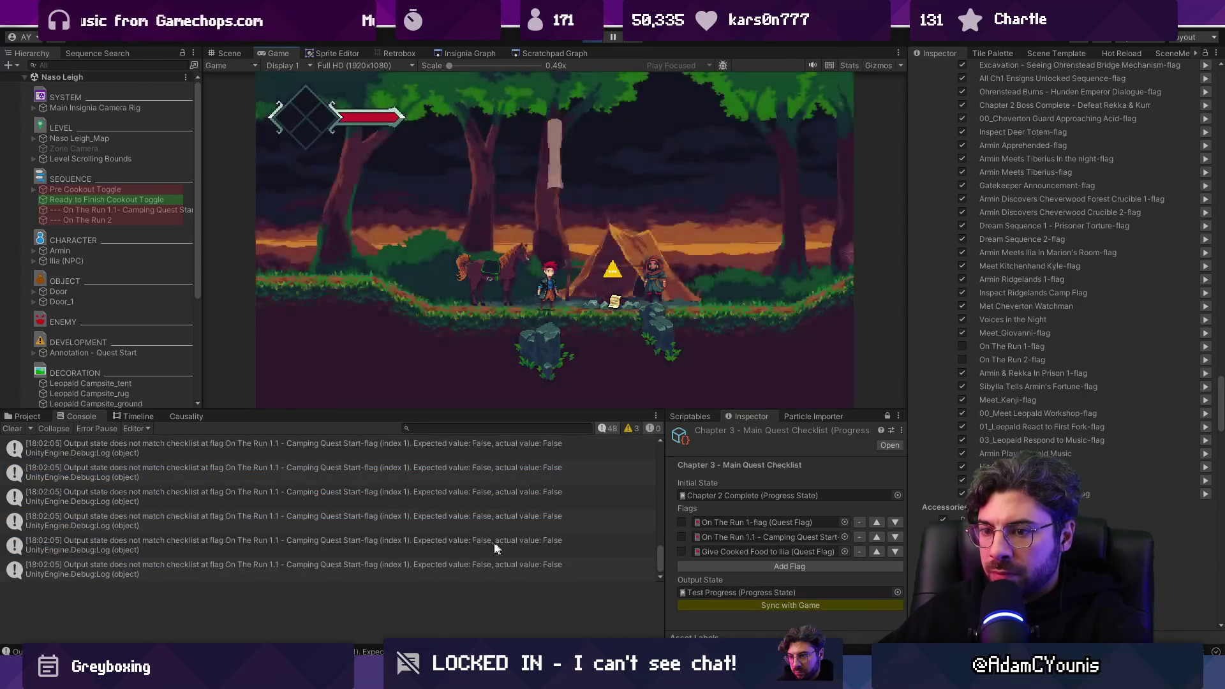
click(265, 505)
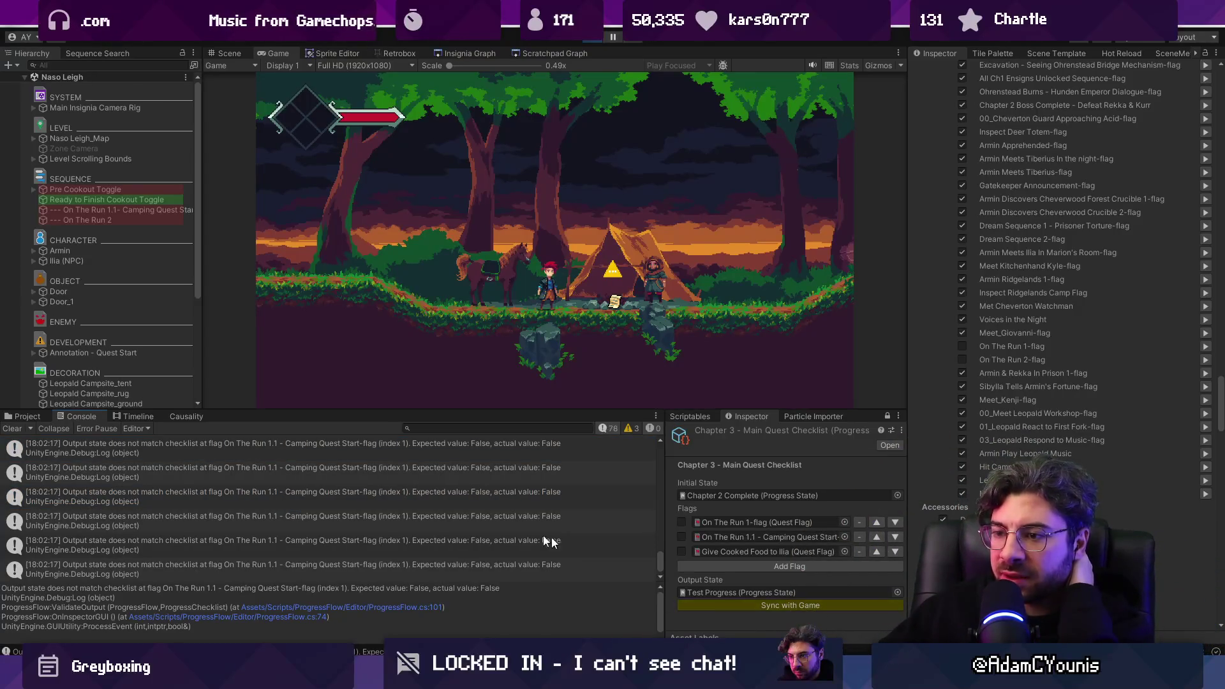
click(51, 430)
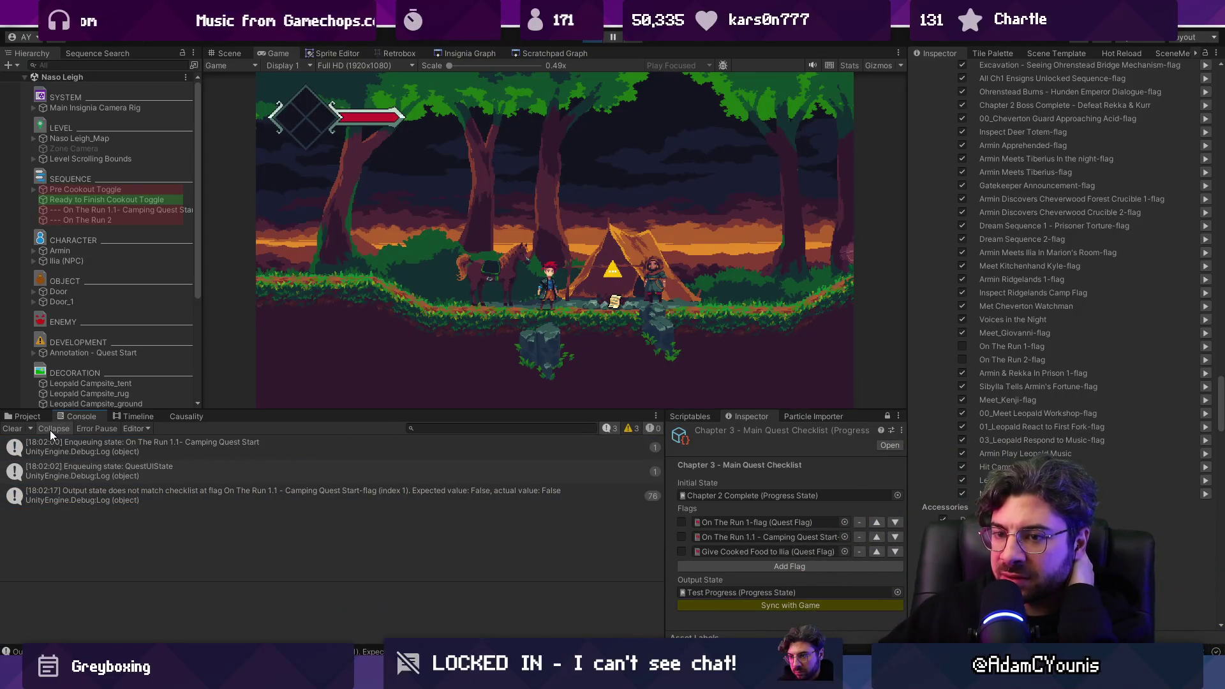
click(13, 430)
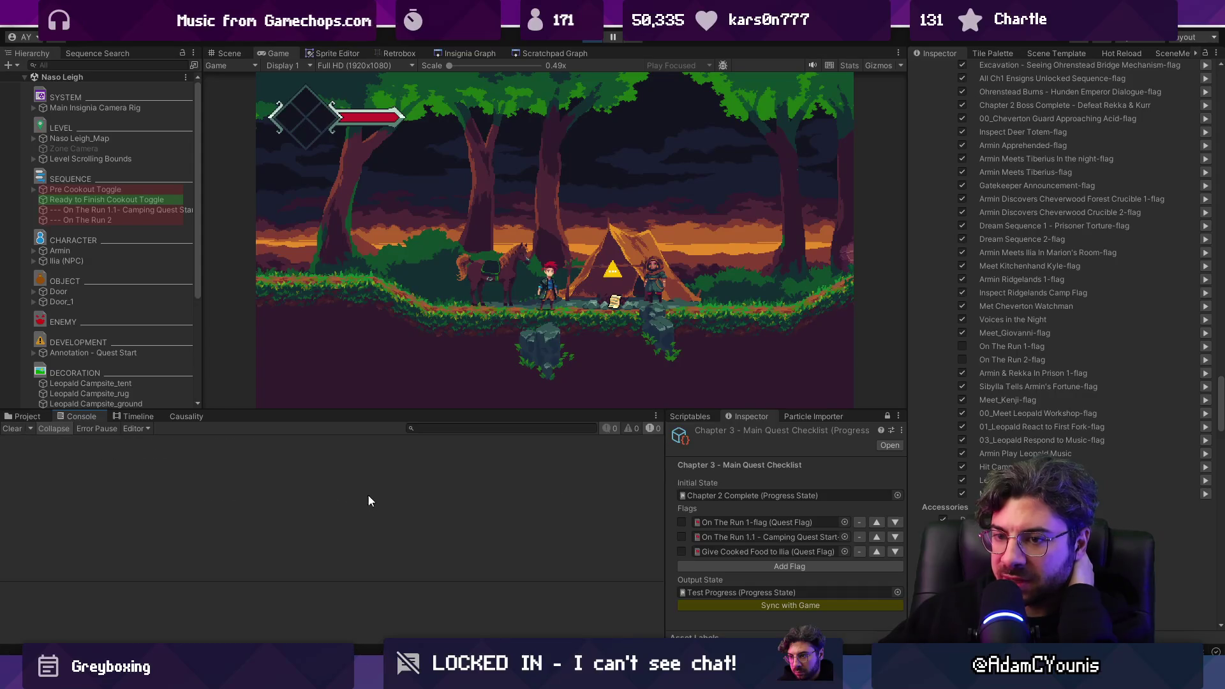
Step: Tick On The Run 1-flag, sync it into the running game, and inspect the top mismatch log
click(737, 604)
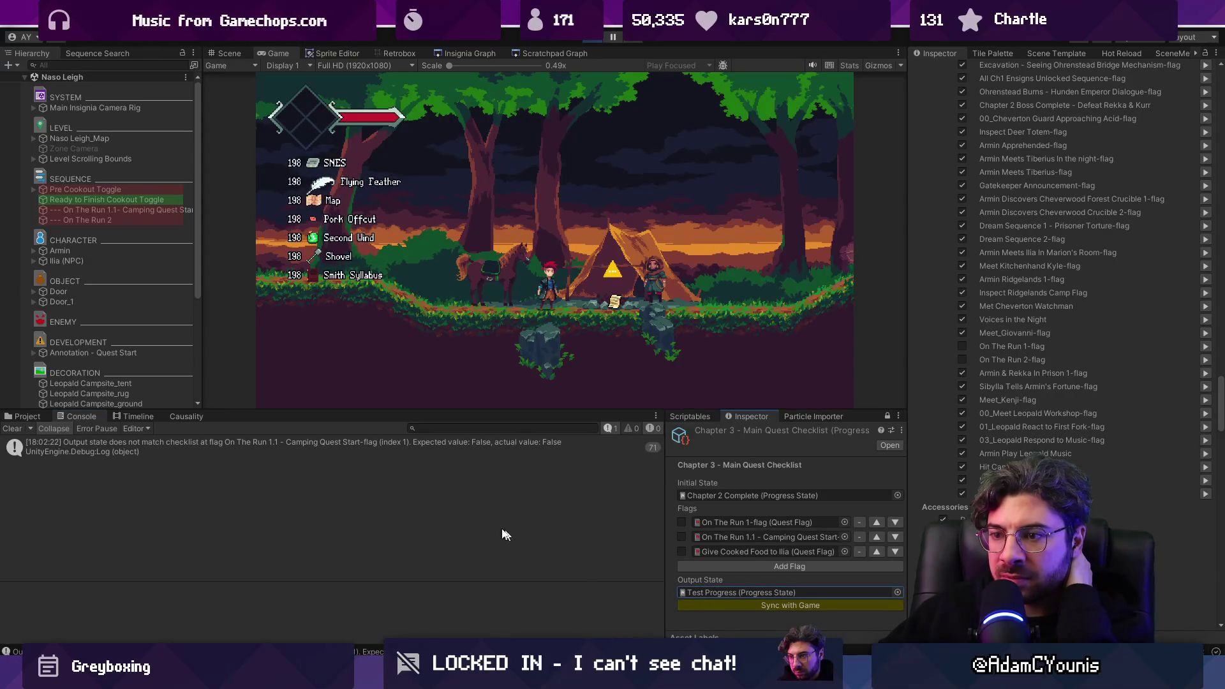
click(728, 603)
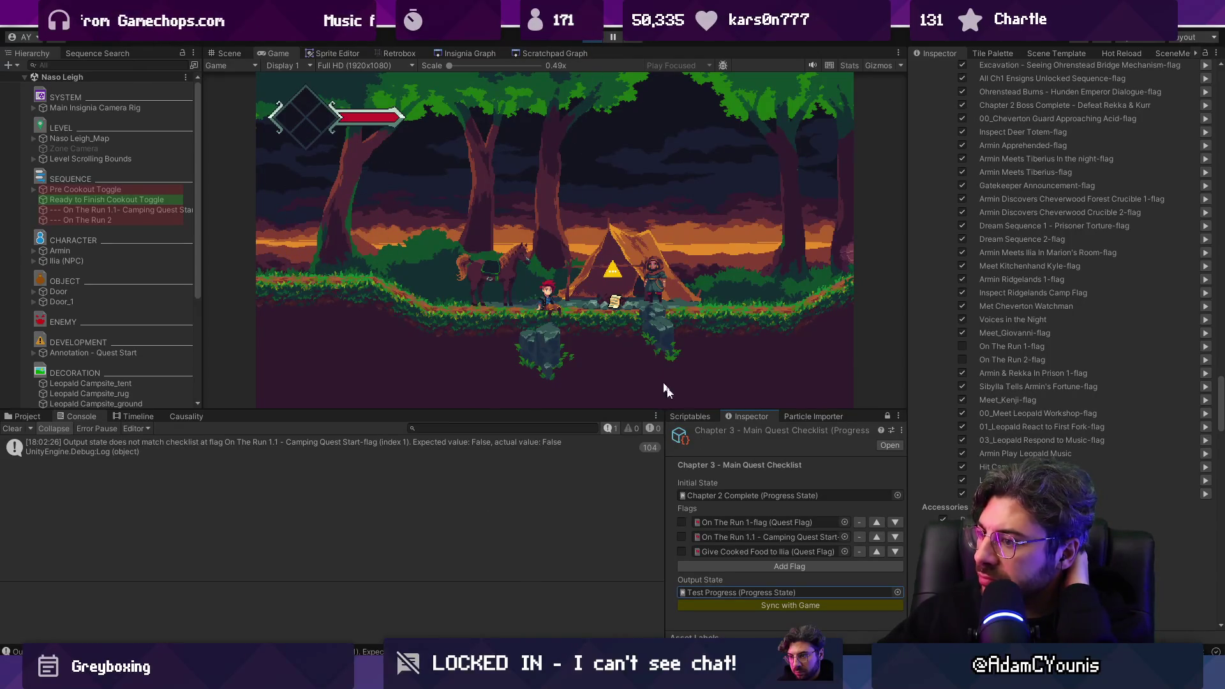
click(681, 522)
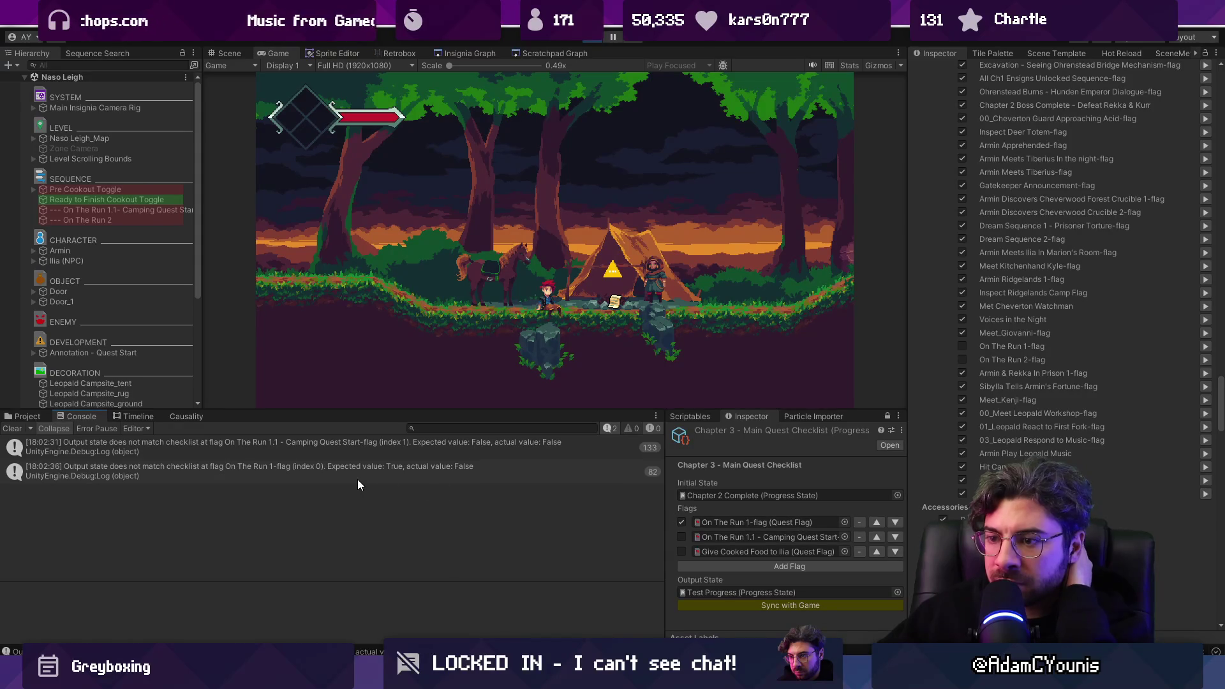
click(739, 602)
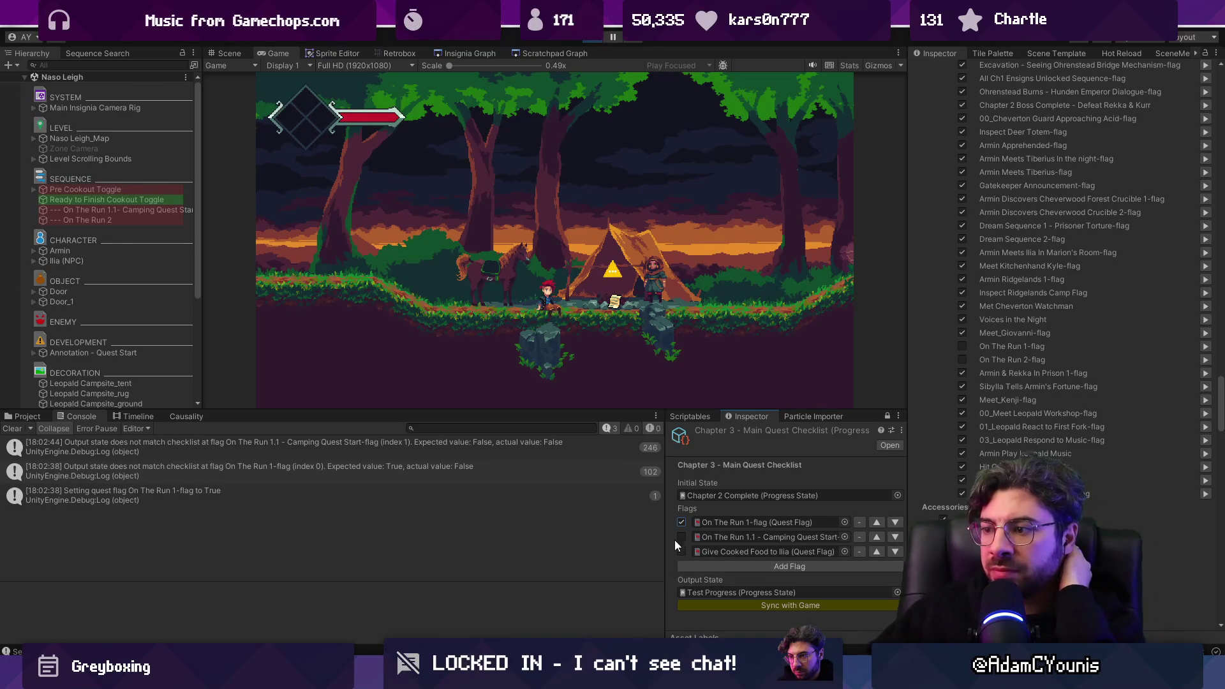
click(87, 448)
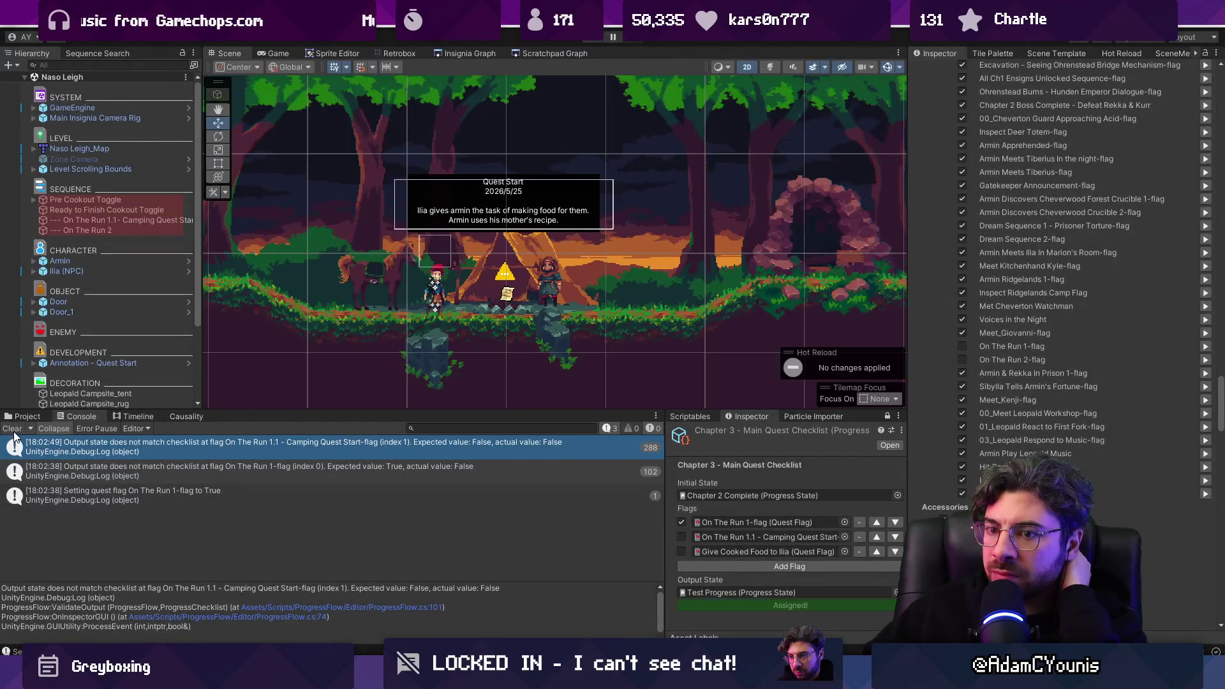
Step: Stop play mode, choose Chapter 2 Complete as initial state and open the Test Progress output state
click(12, 430)
scroll(1035, 406, up, 10)
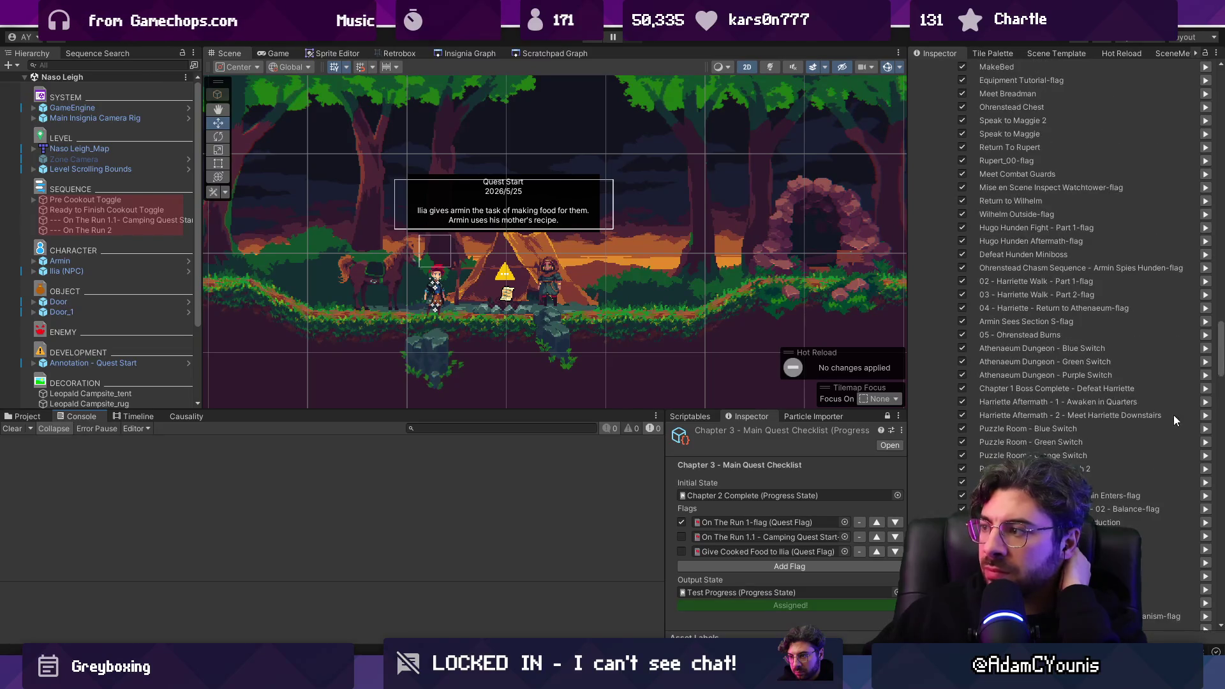
drag(1219, 361, 1200, 59)
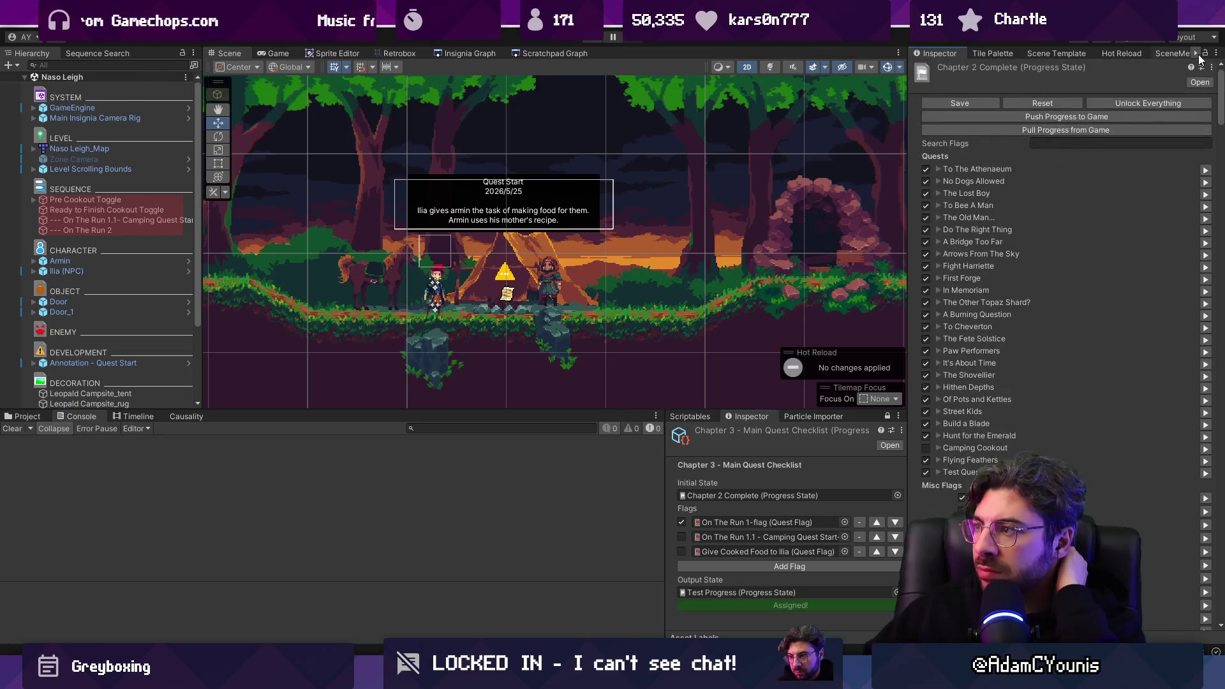
click(773, 498)
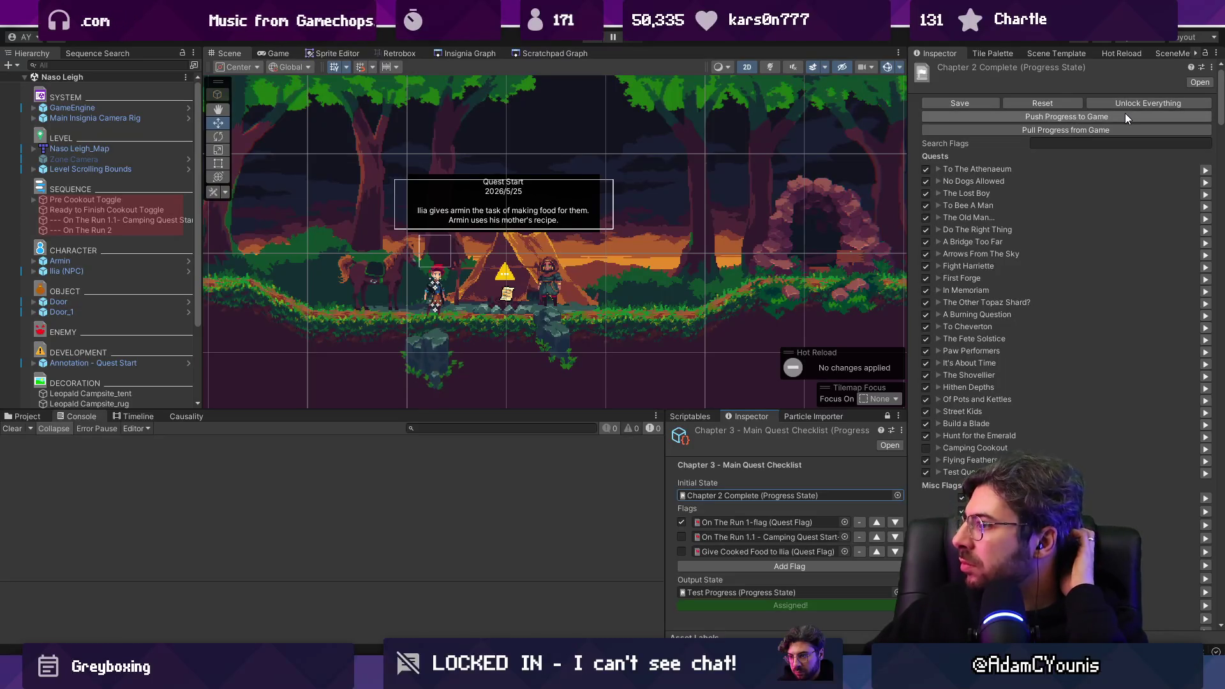
scroll(1222, 113, down, 1)
mouse_move(1222, 112)
mouse_down()
mouse_move(1221, 488)
mouse_move(1221, 96)
mouse_up()
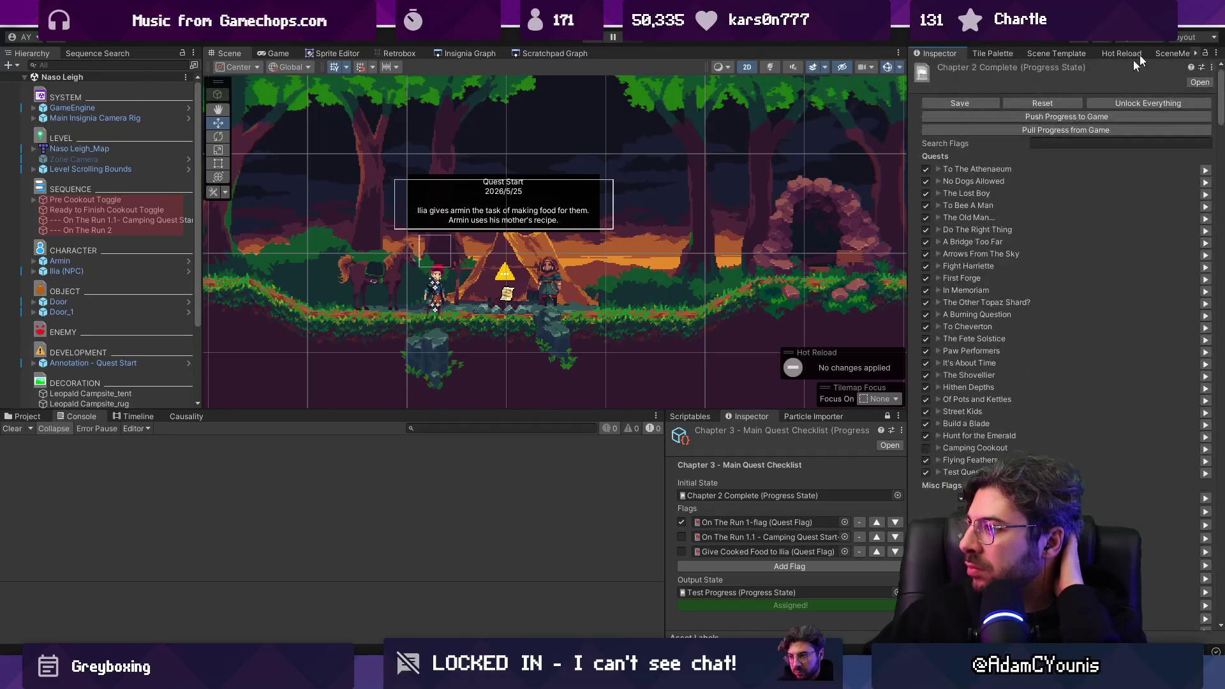
double_click(752, 590)
click(918, 131)
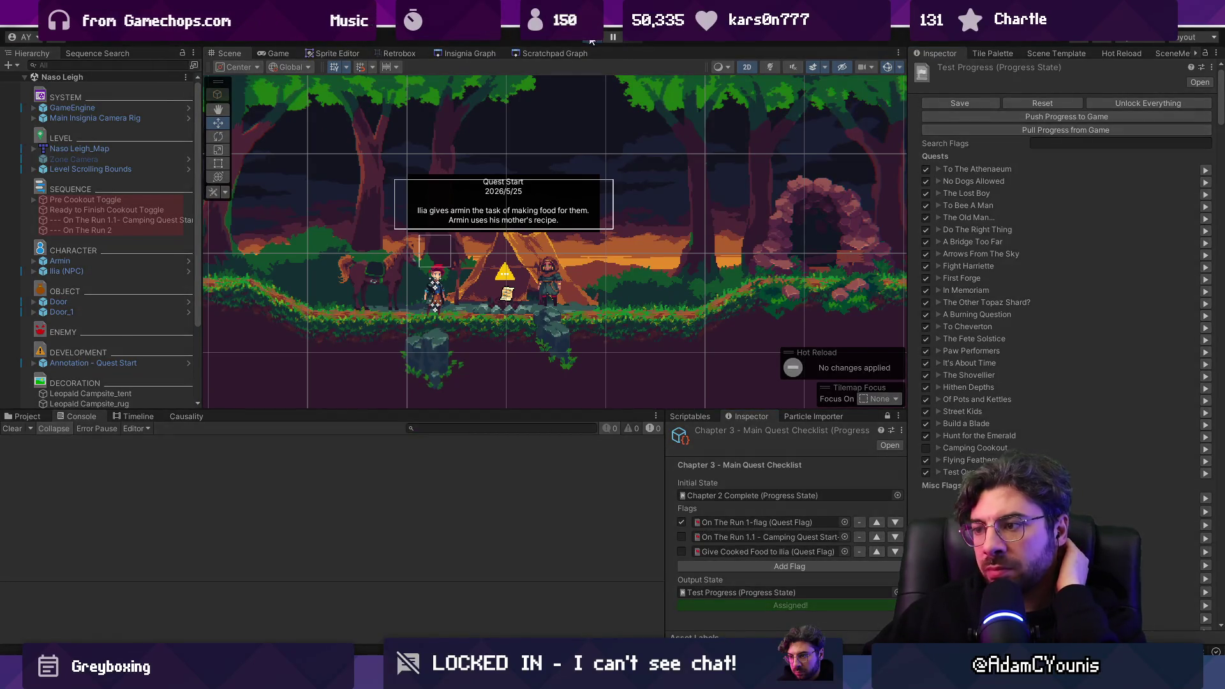
Step: Rerun the game, skip the dialogue, and open the code behind the flag mismatch log
click(592, 38)
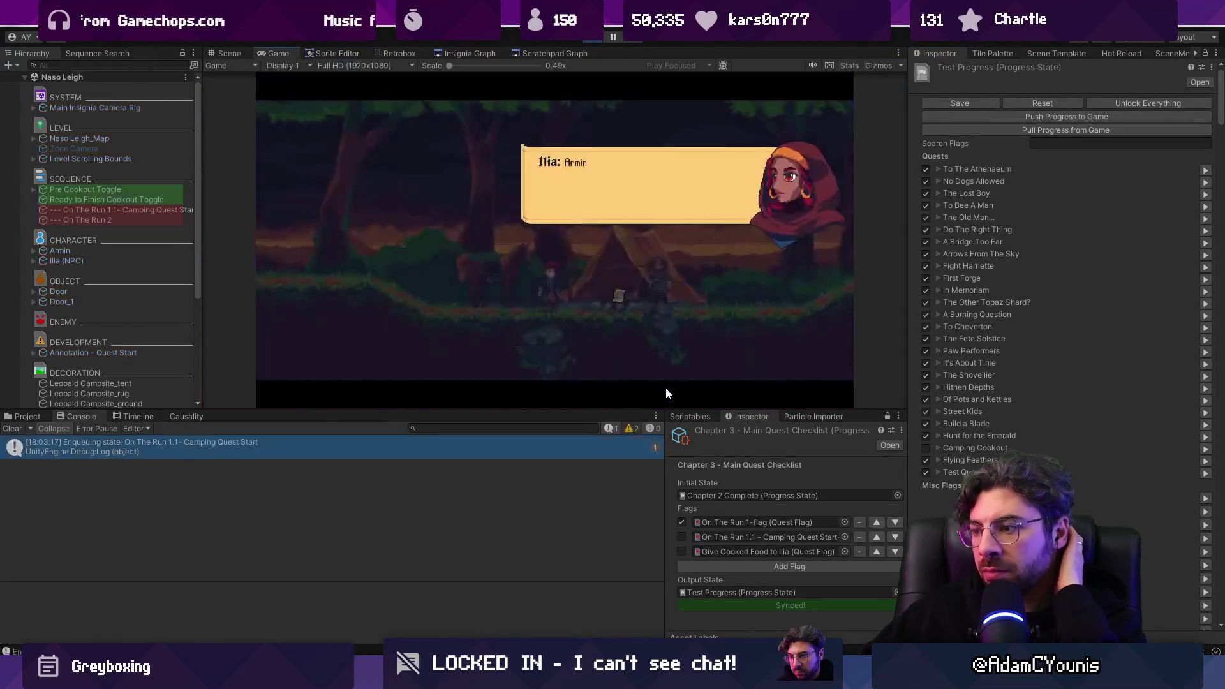
key(space)
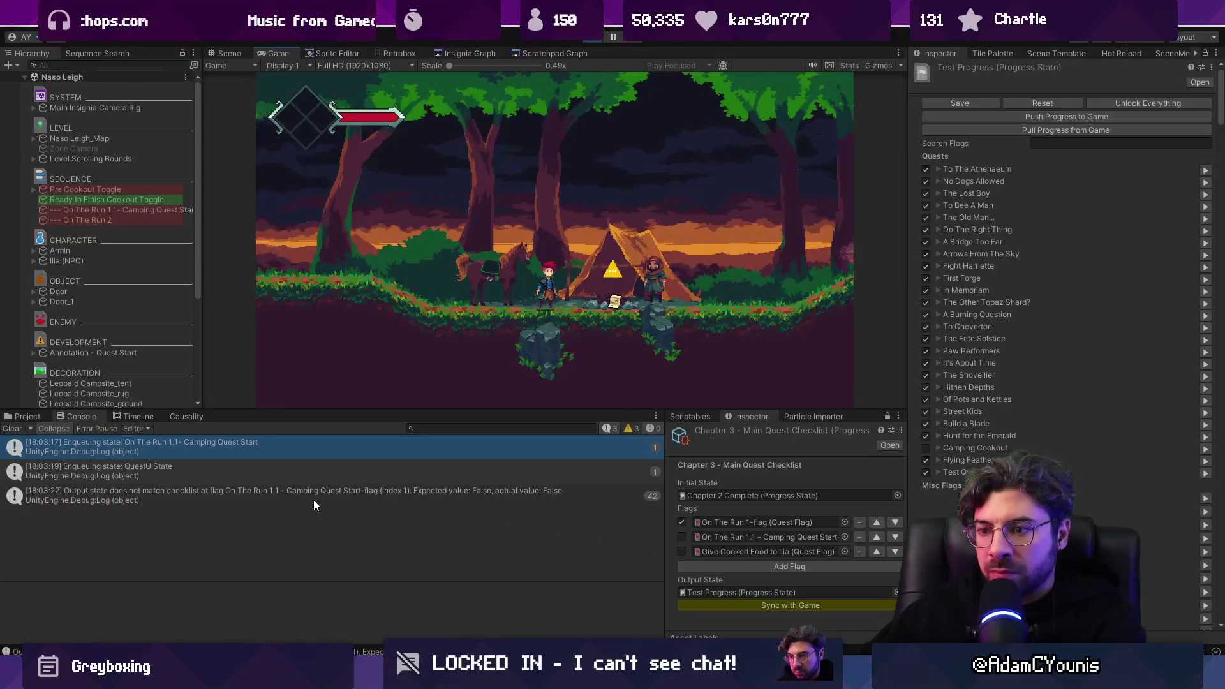
click(347, 496)
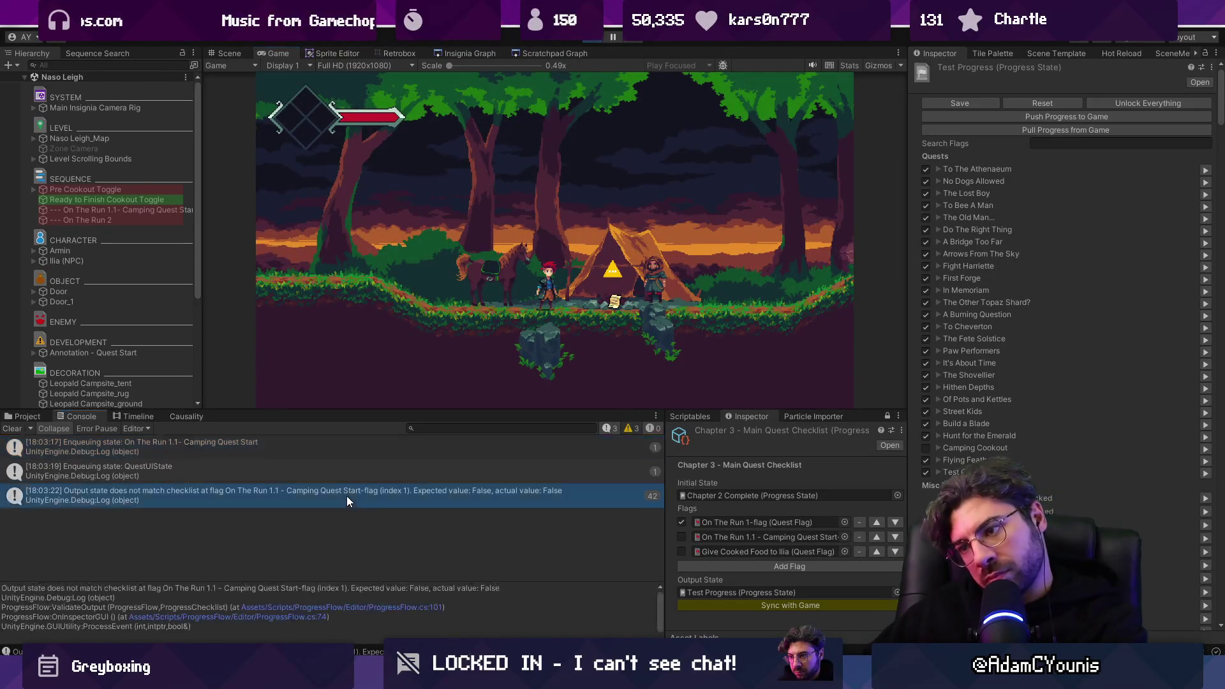
double_click(418, 502)
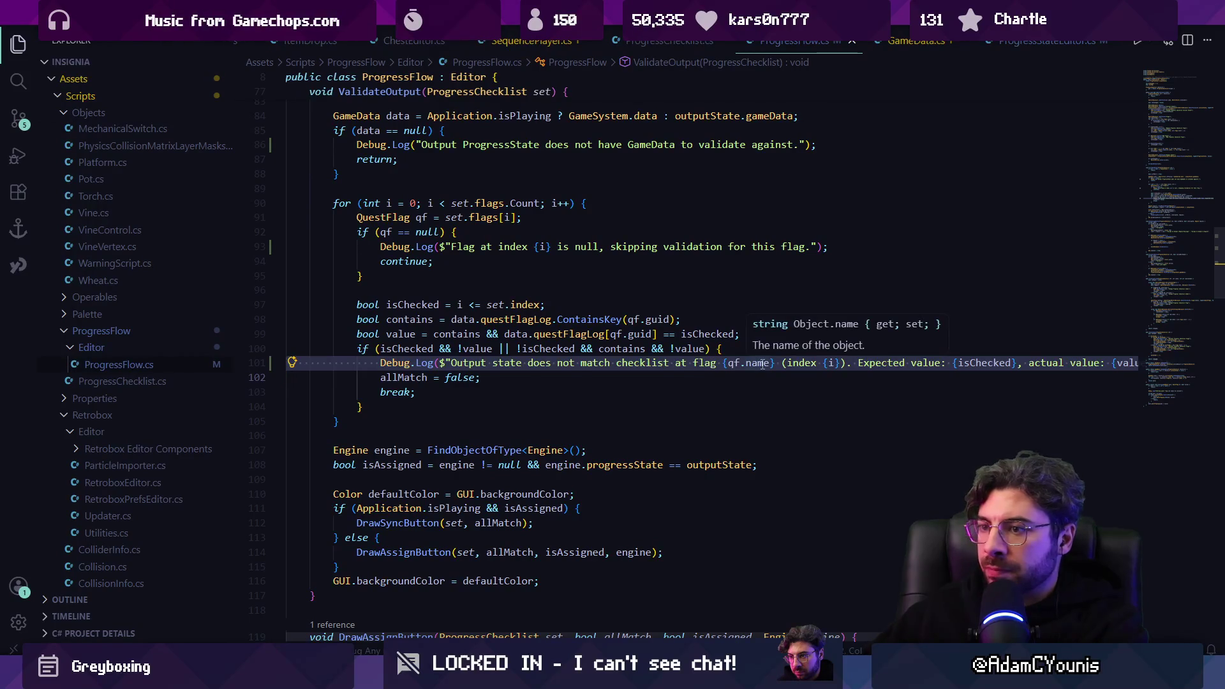
Step: Replace the line 101 mismatch Debug.Log with a message naming the flag, index and expected value
key(Up)
key(End)
key(shift+Home)
key(Delete)
text(Debug.Log)
key(Tab)
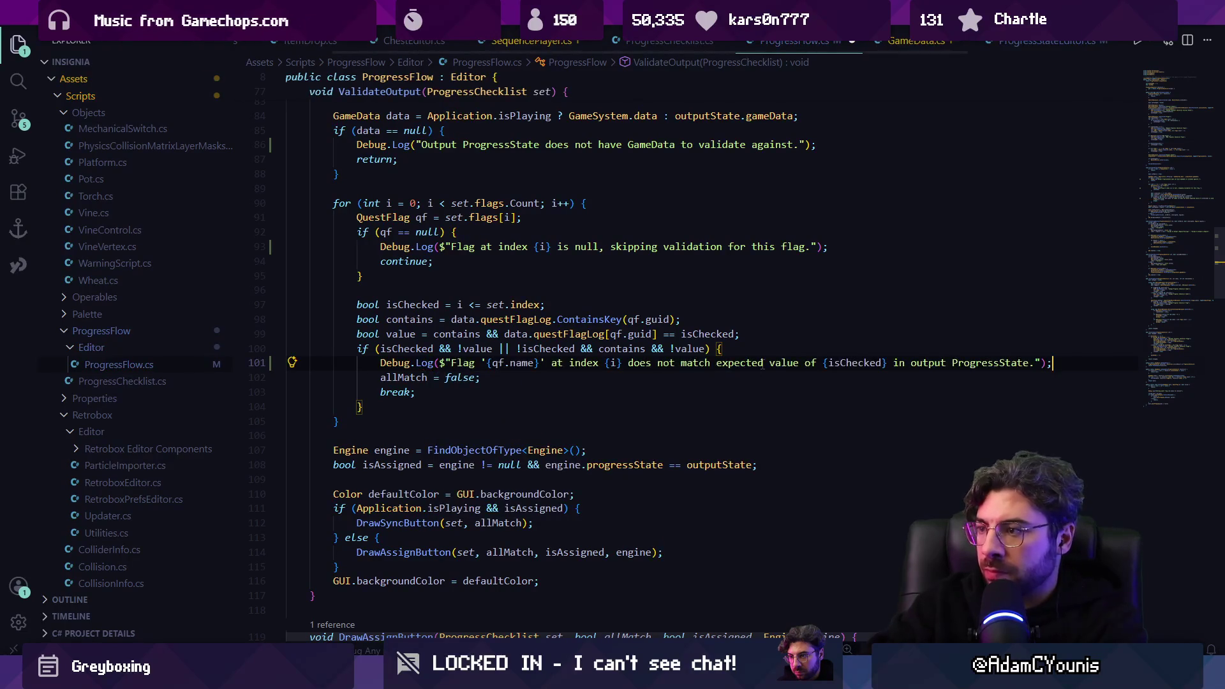
key(Left)
key(Left)
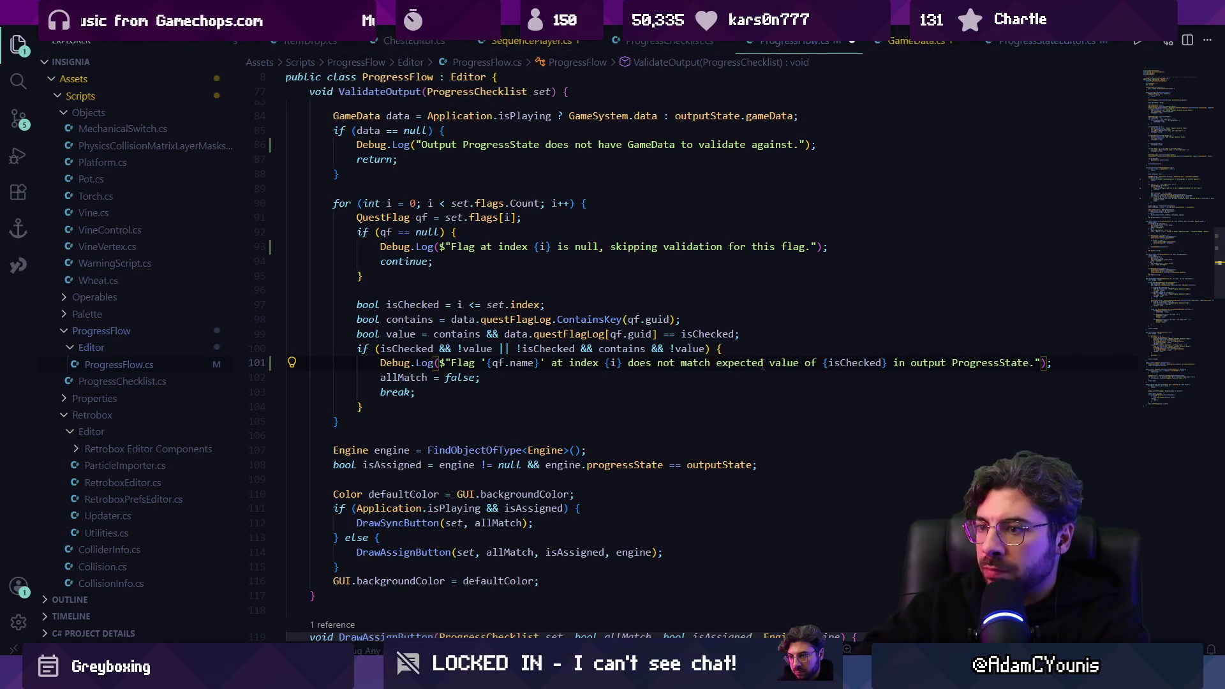
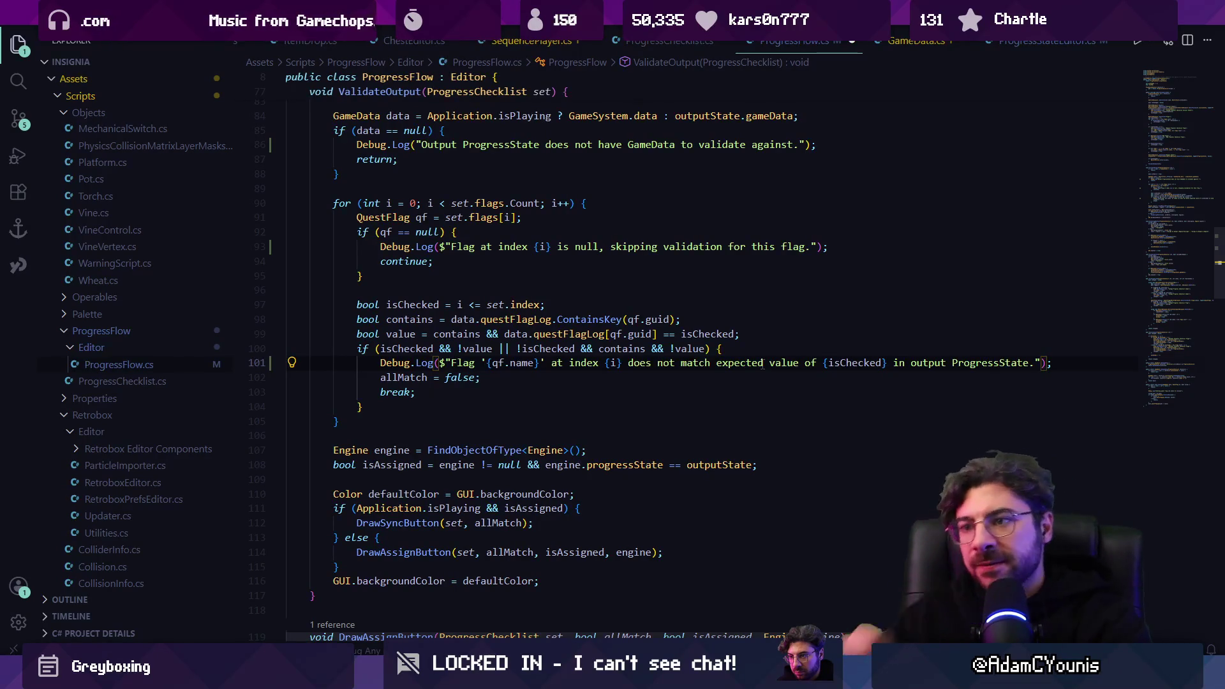
Step: Delete 'at index {i}' from the flag-mismatch log message on line 101
key(ctrl+shift+Left)
key(ctrl+shift+Left)
key(ctrl+shift+Left)
key(ctrl+Left)
key(ctrl+Left)
key(ctrl+Left)
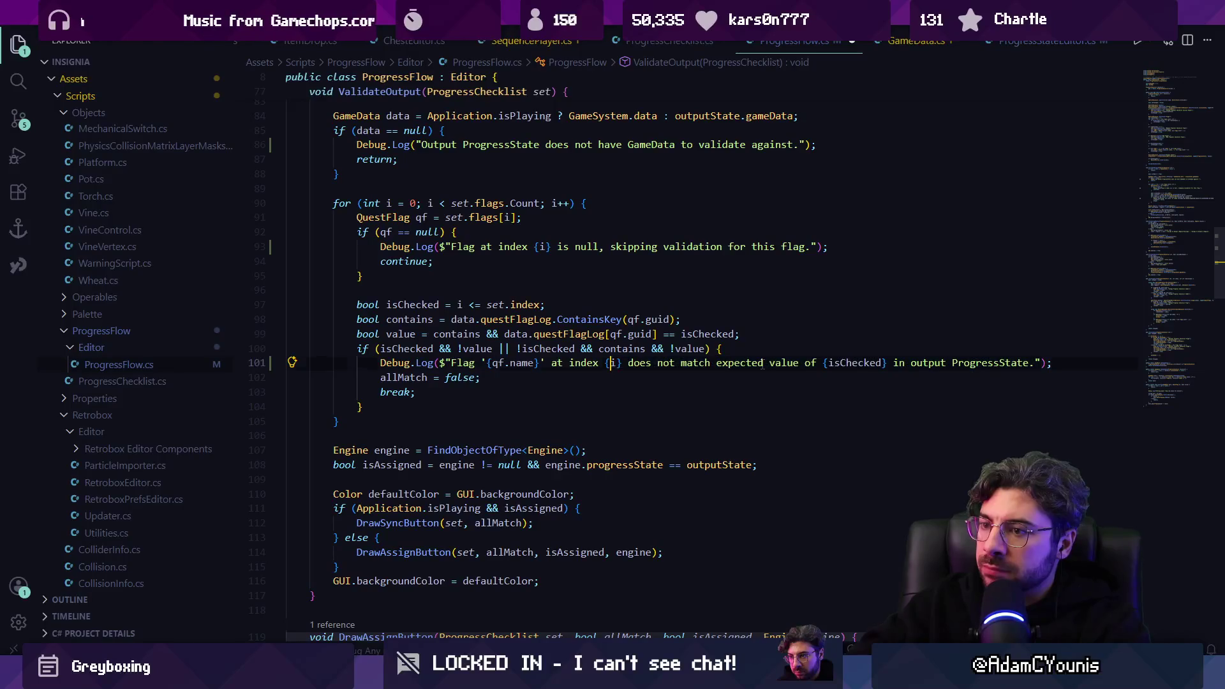
key(ctrl+Right)
key(ctrl+Right)
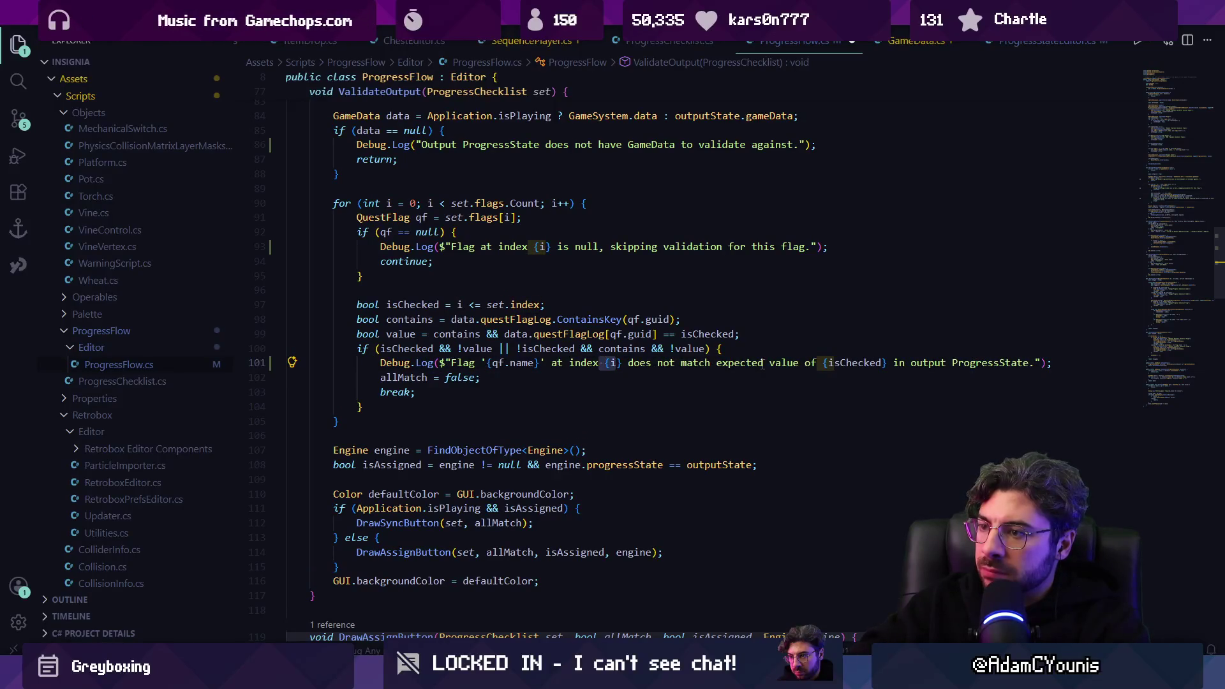
key(ctrl+shift+Left)
key(ctrl+shift+Left)
key(ctrl+shift+Right)
key(ctrl+shift+Right)
key(Delete)
Step: Insert 'value {value}' before 'does not match' and save ProgressFlow.cs
key(ctrl+shift+Right)
key(ctrl+shift+Right)
key(ctrl+shift+Right)
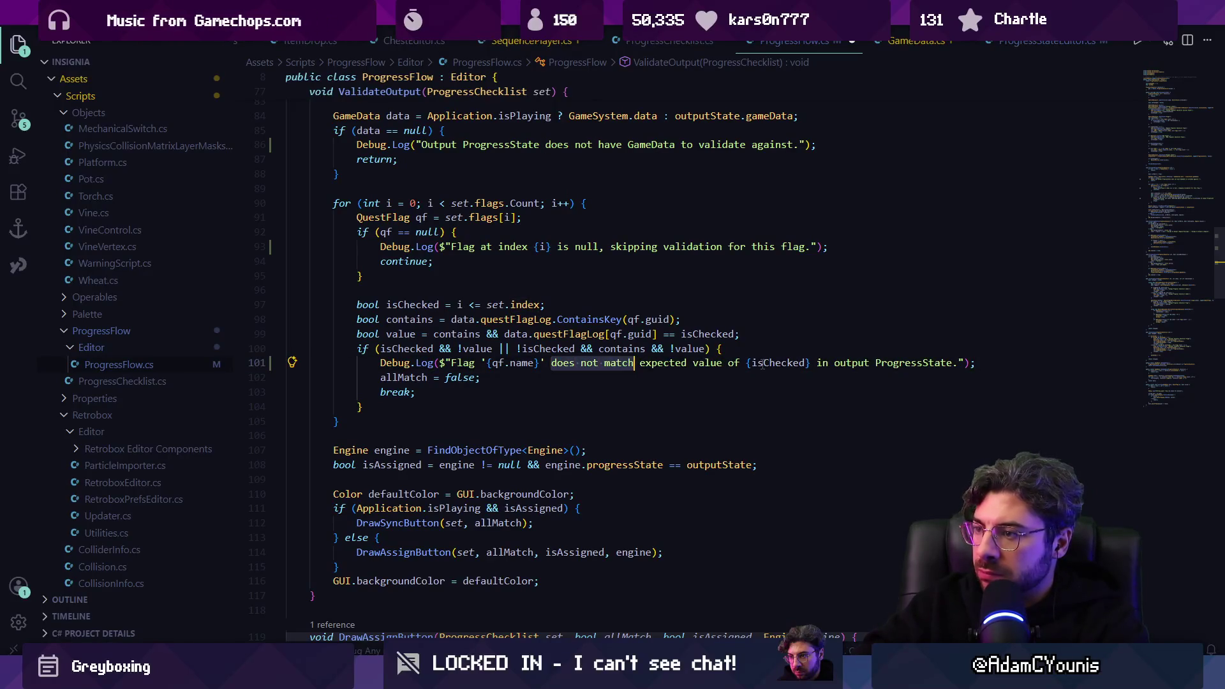
double_click(762, 362)
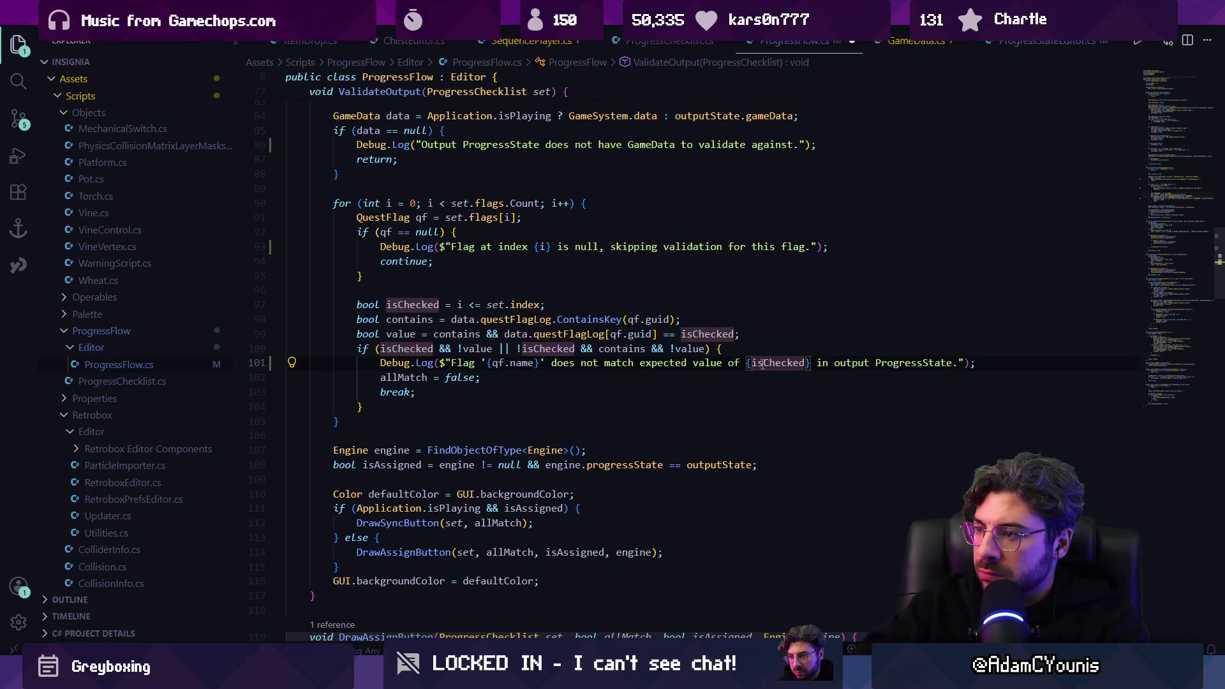
key(ctrl+shift+Left)
key(ctrl+shift+Left)
key(ctrl+shift+Left)
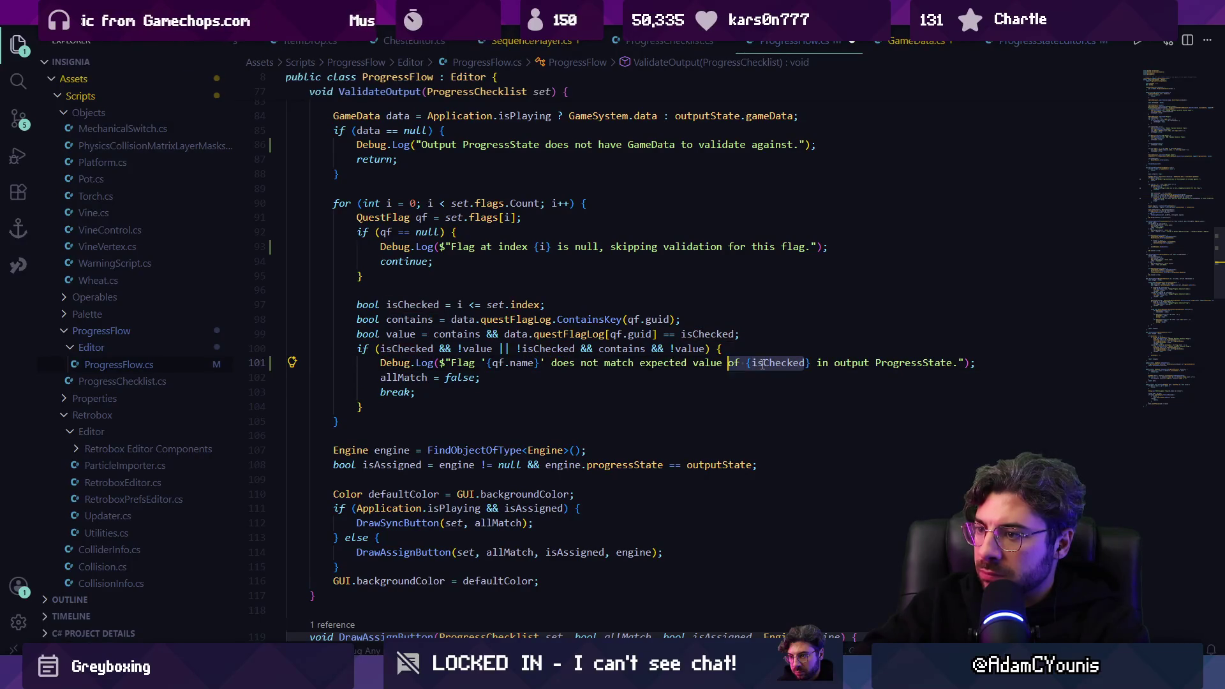
key(Left)
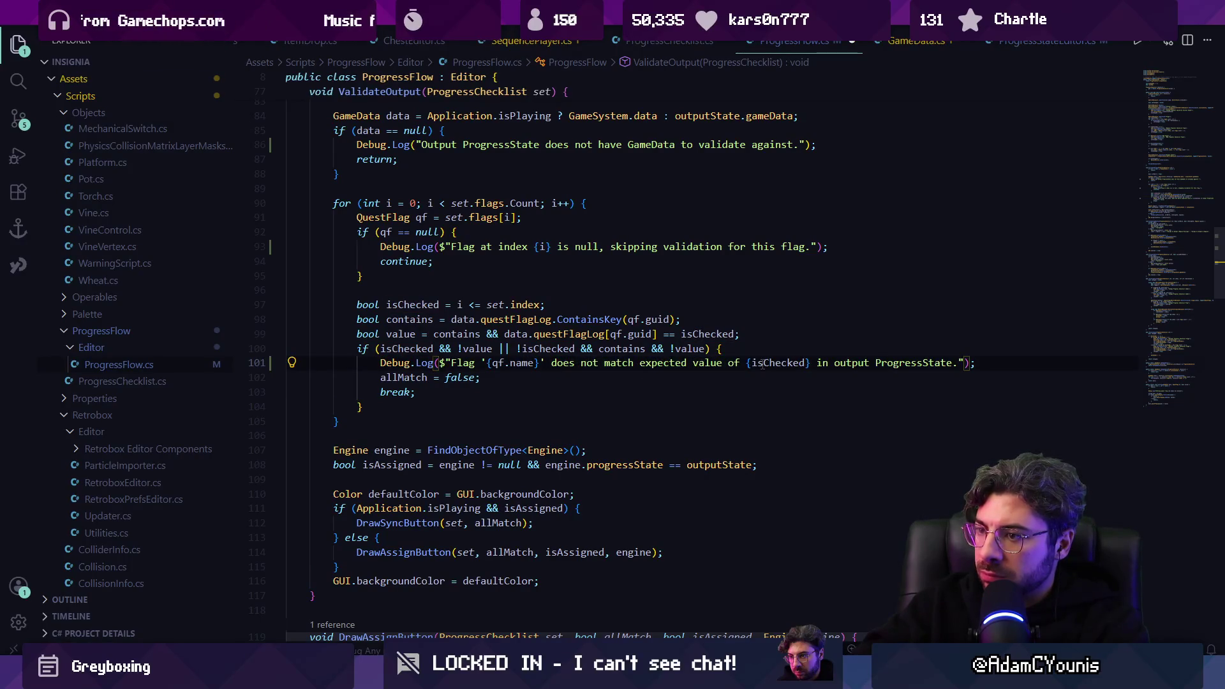
text(value )
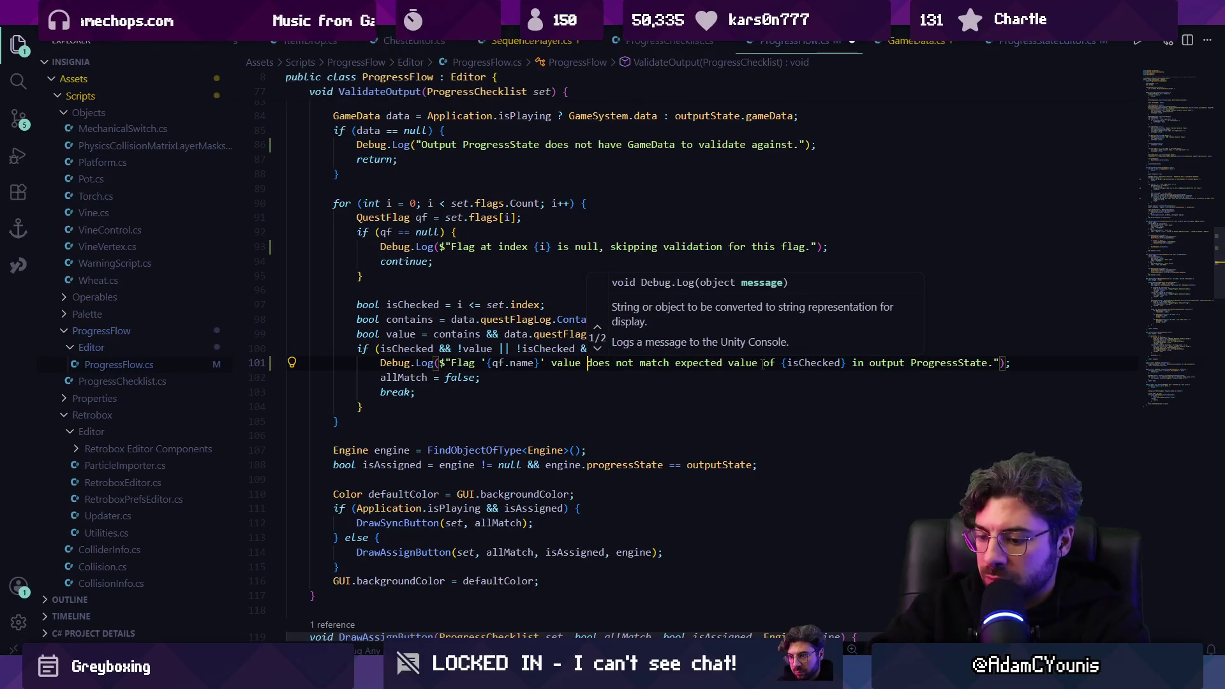
text({)
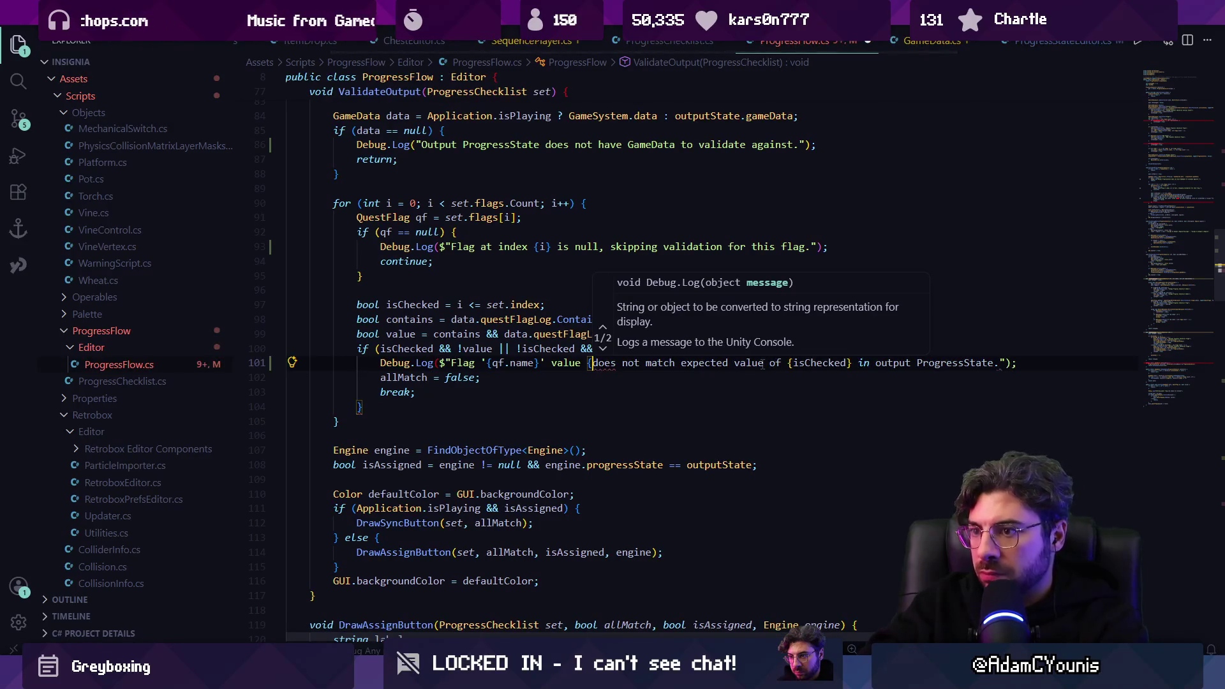
text(value)
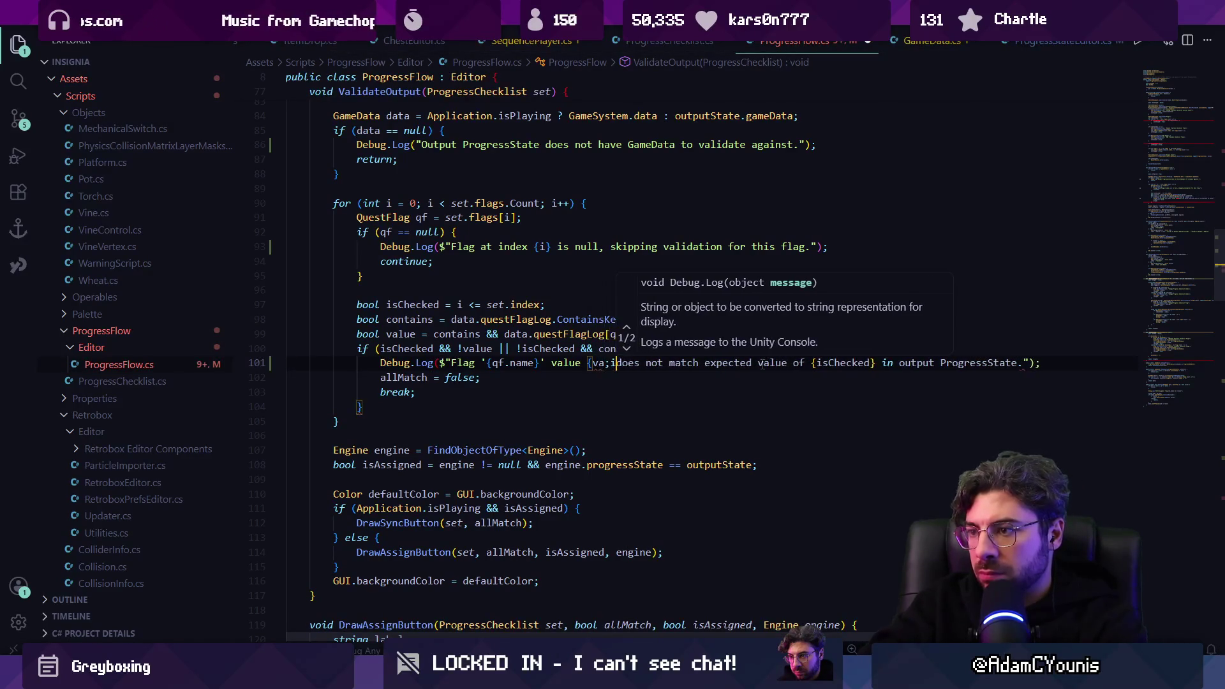
text(})
key(ctrl+s)
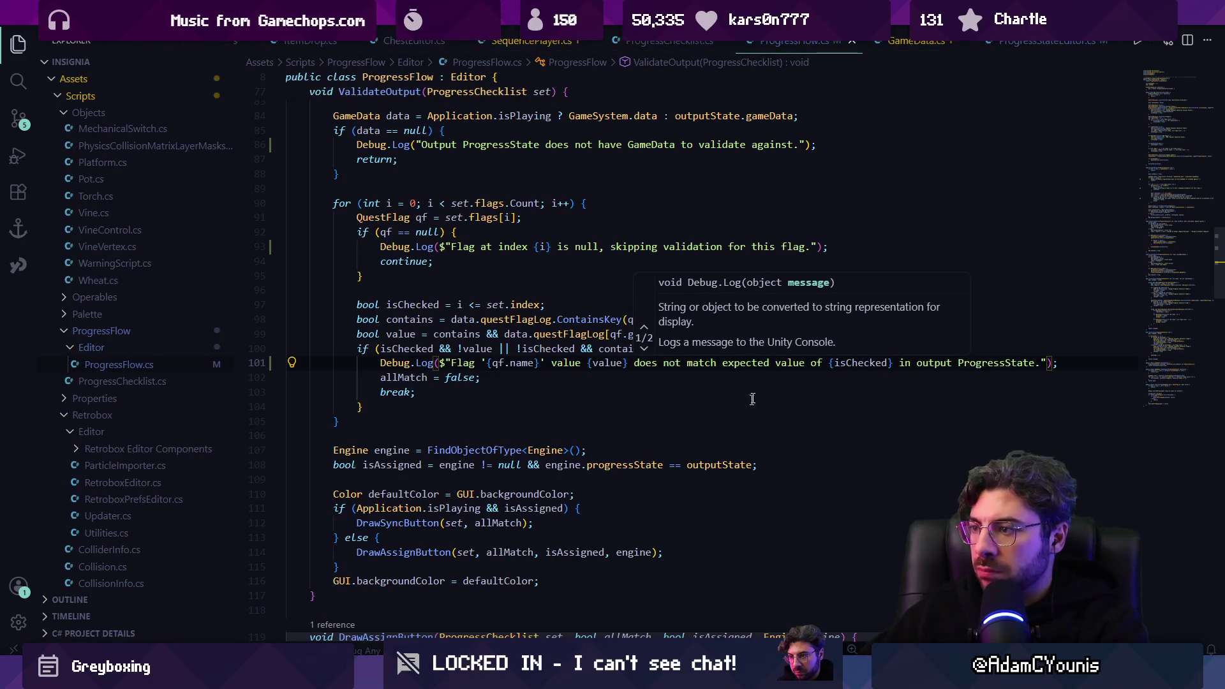
key(alt+Tab)
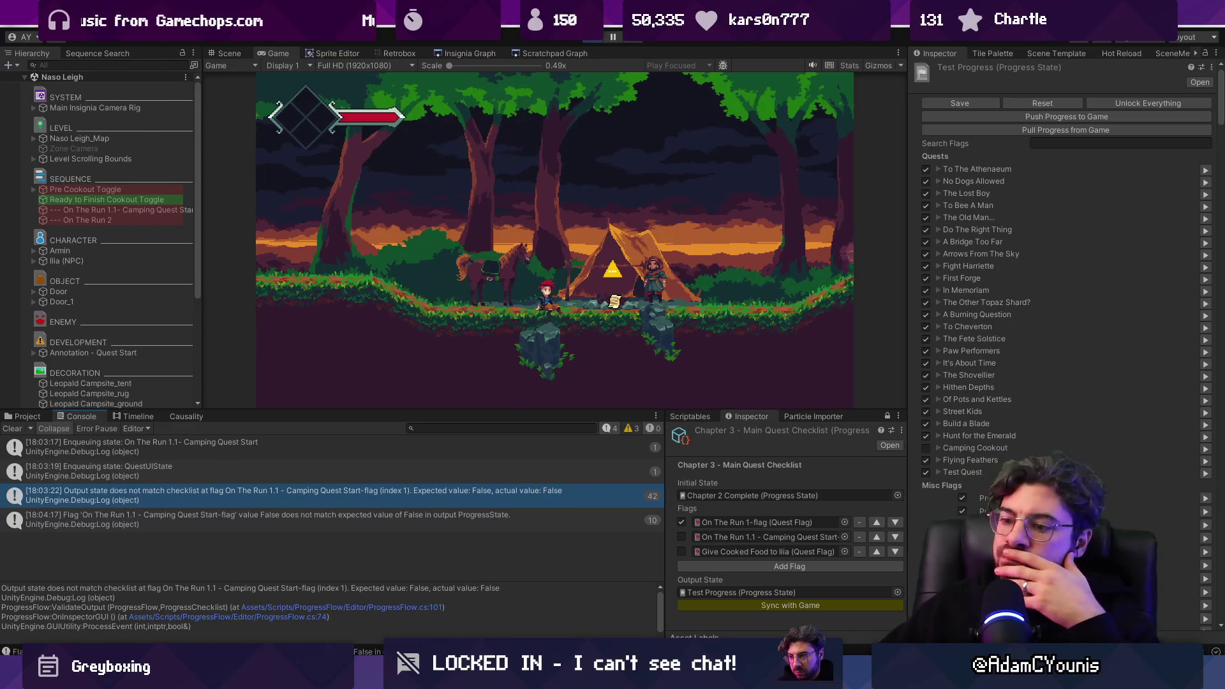
key(alt+Tab)
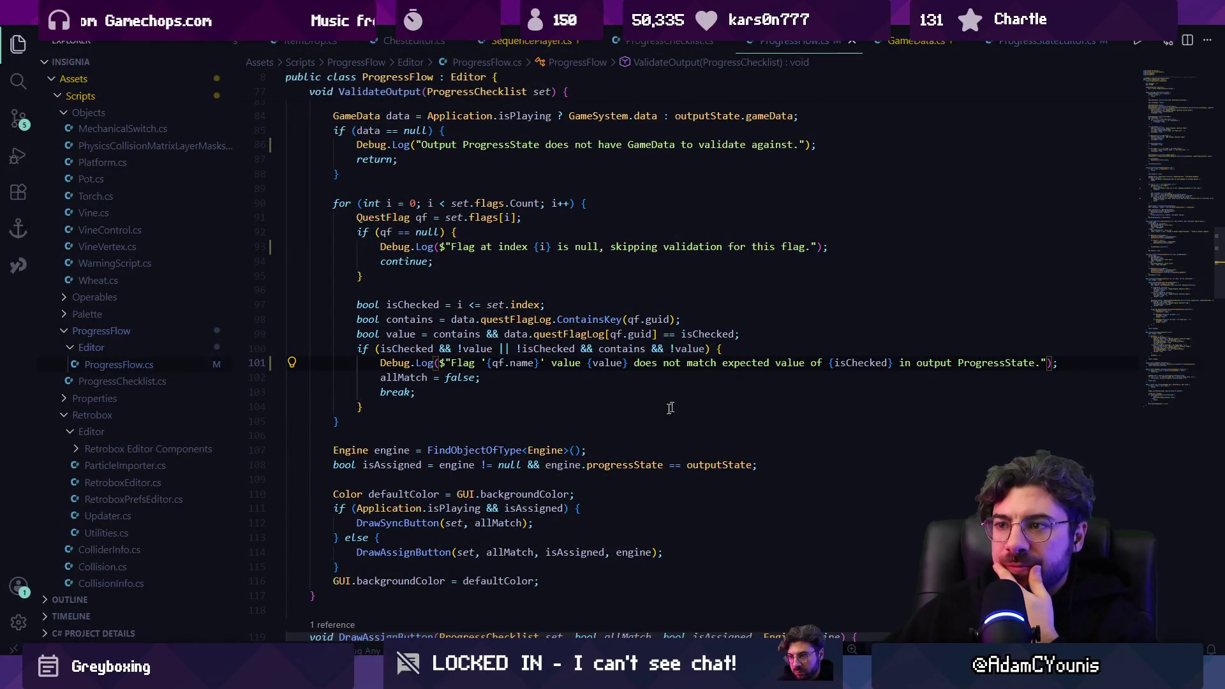
mouse_move(445, 677)
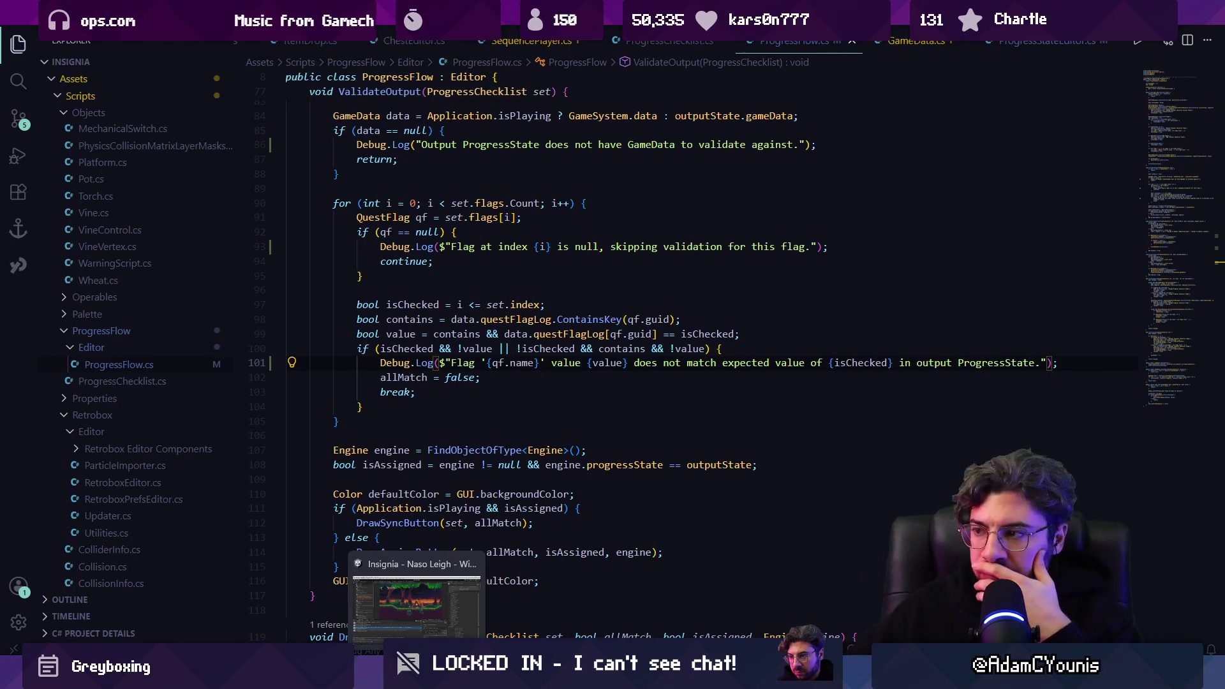
click(416, 603)
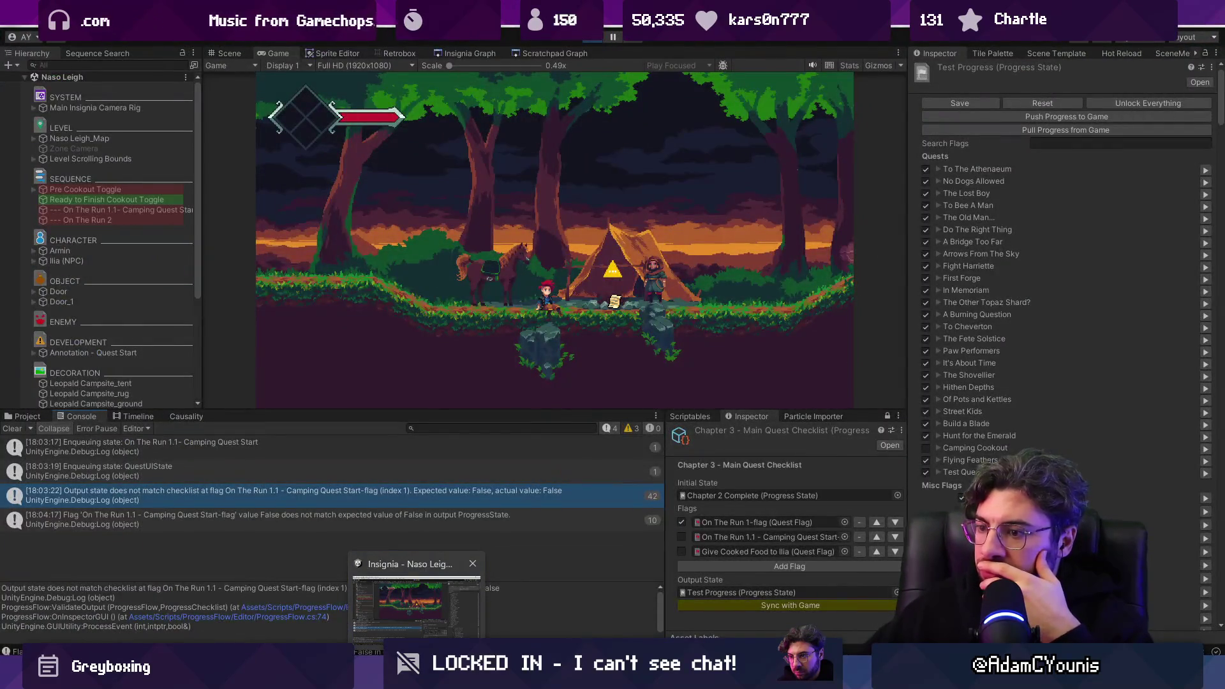
click(419, 618)
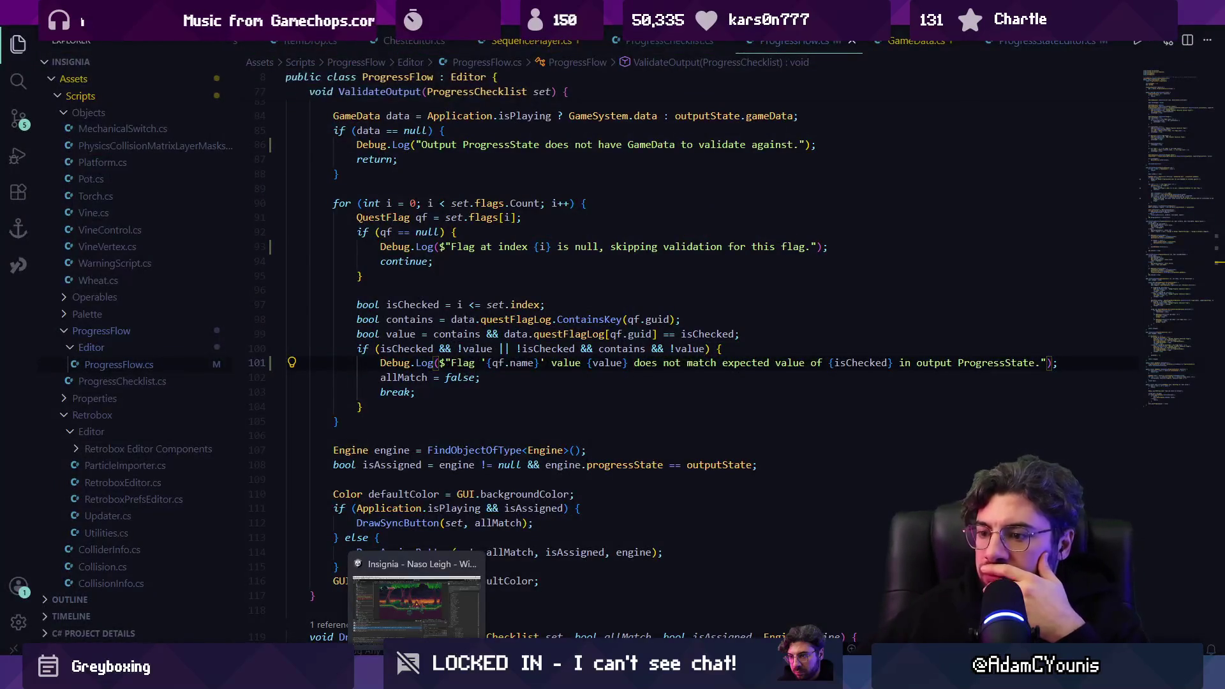
mouse_move(444, 677)
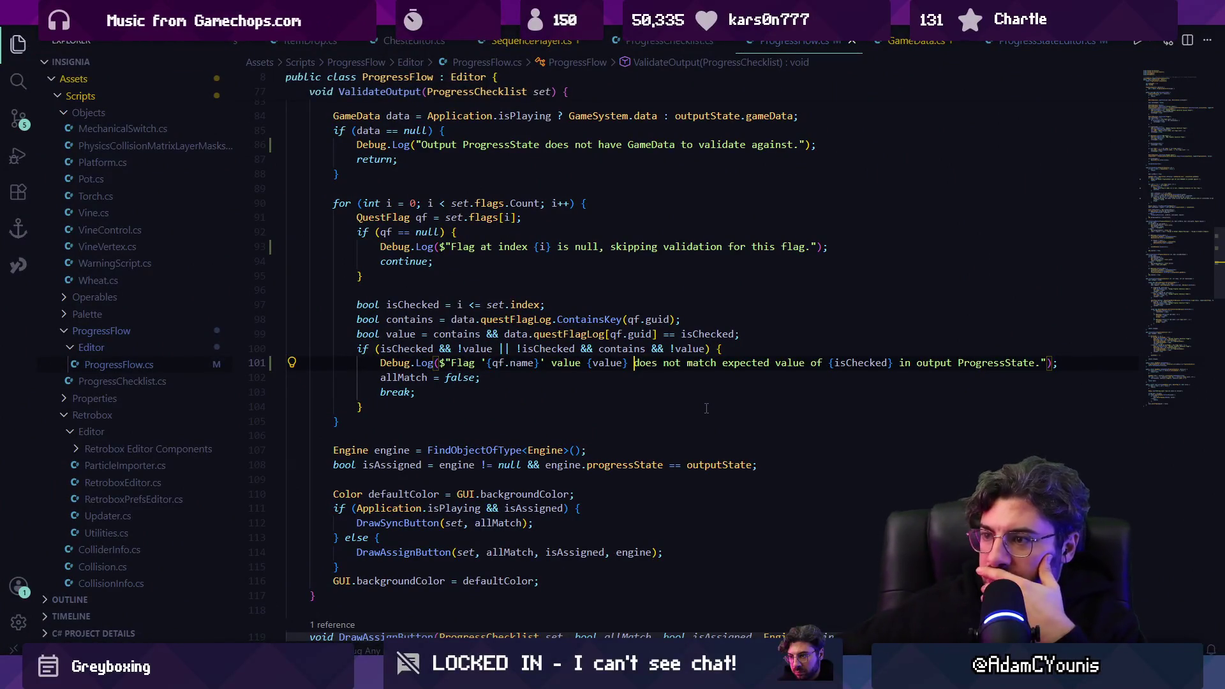
key(alt+Tab)
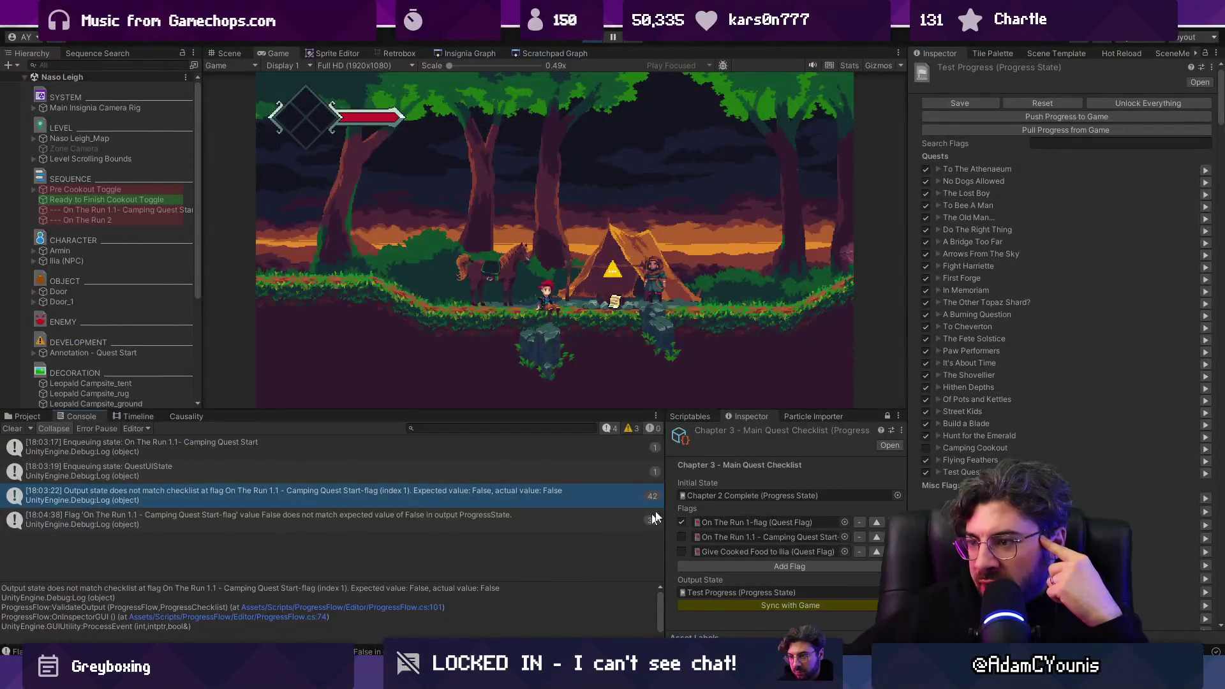
key(alt+Tab)
double_click(600, 361)
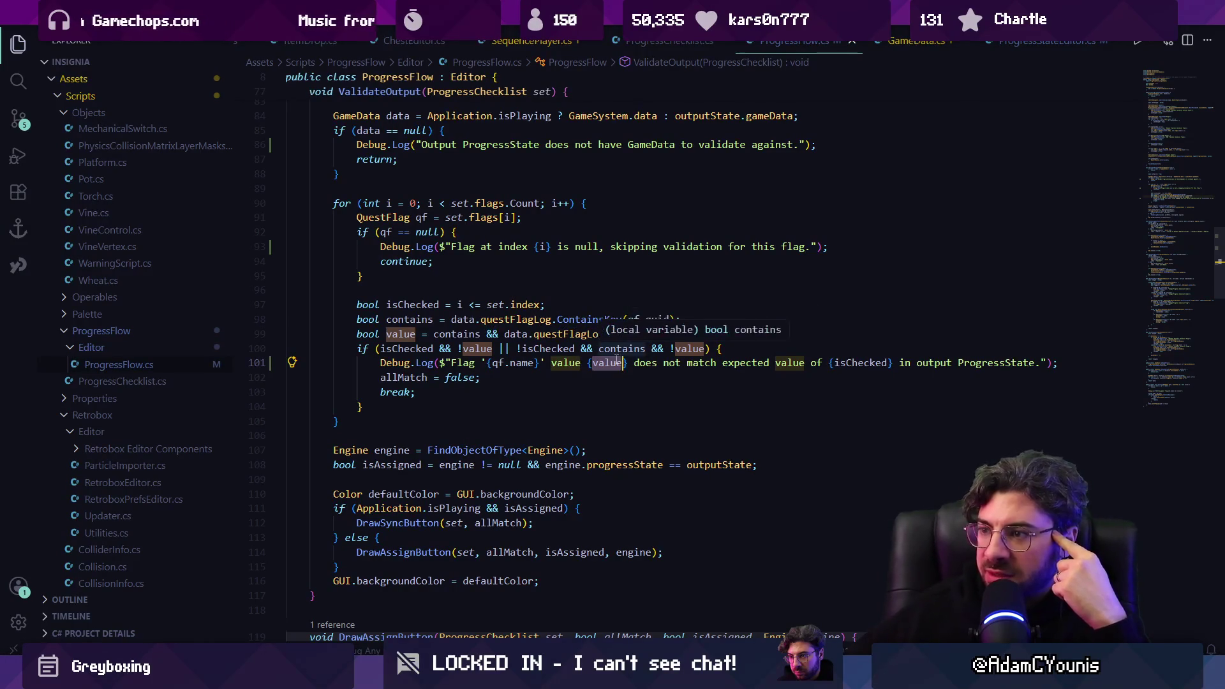
Step: Change the line 101 log placeholder from value to contains and save the file
click(472, 333)
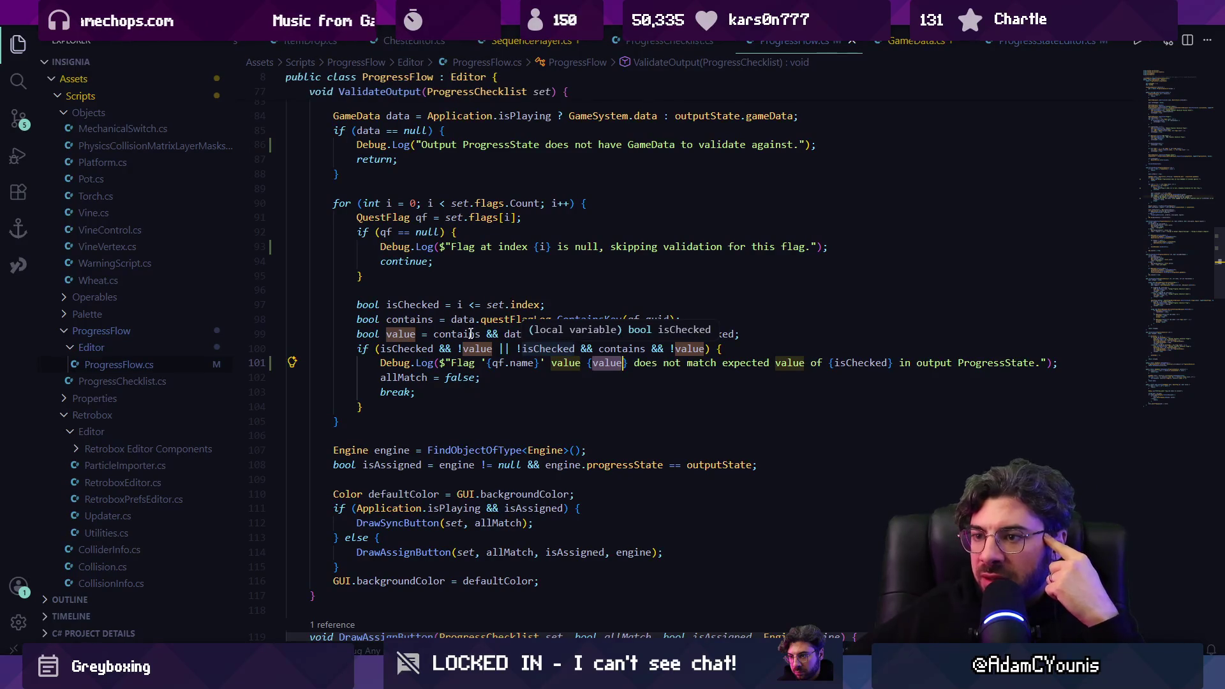
double_click(606, 362)
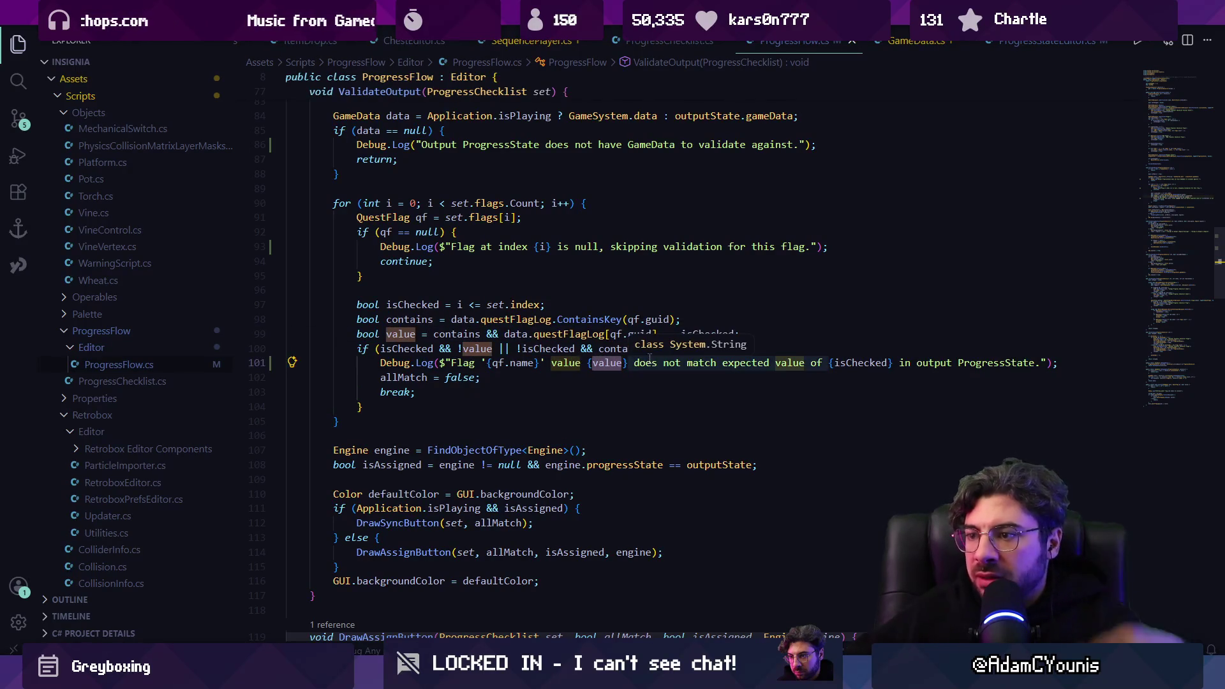
text(cpmtaoms)
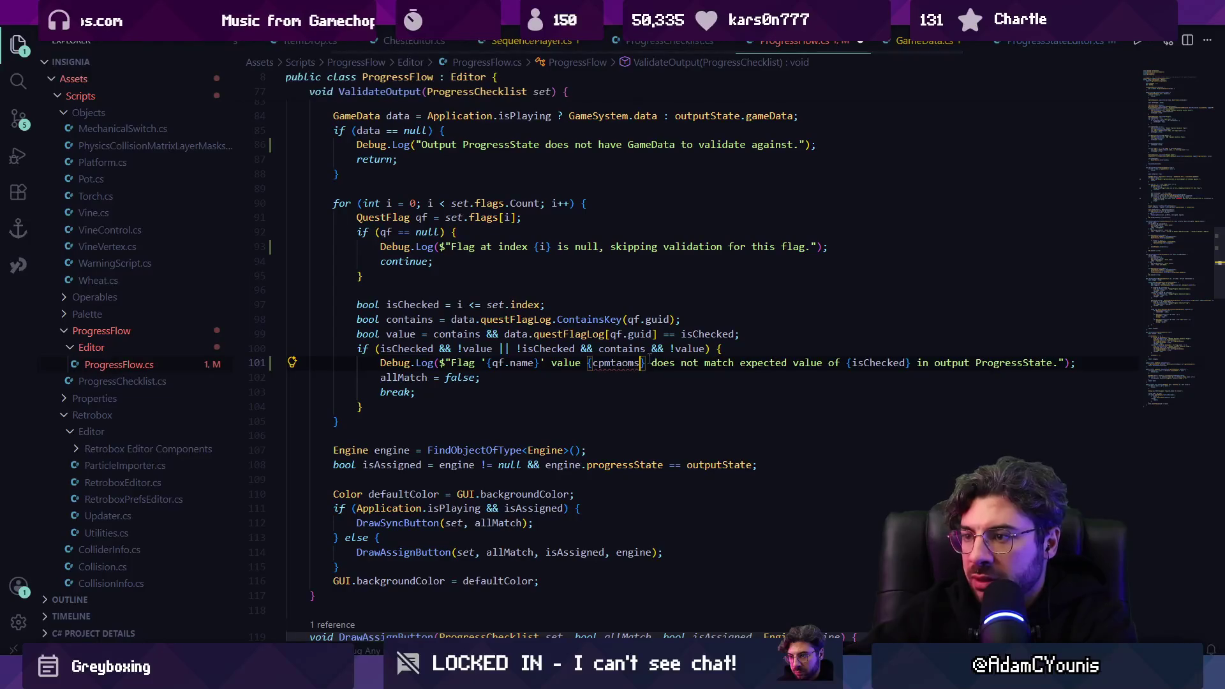
key(BackSpace)
key(BackSpace)
key(BackSpace)
text(contains)
key(ctrl+s)
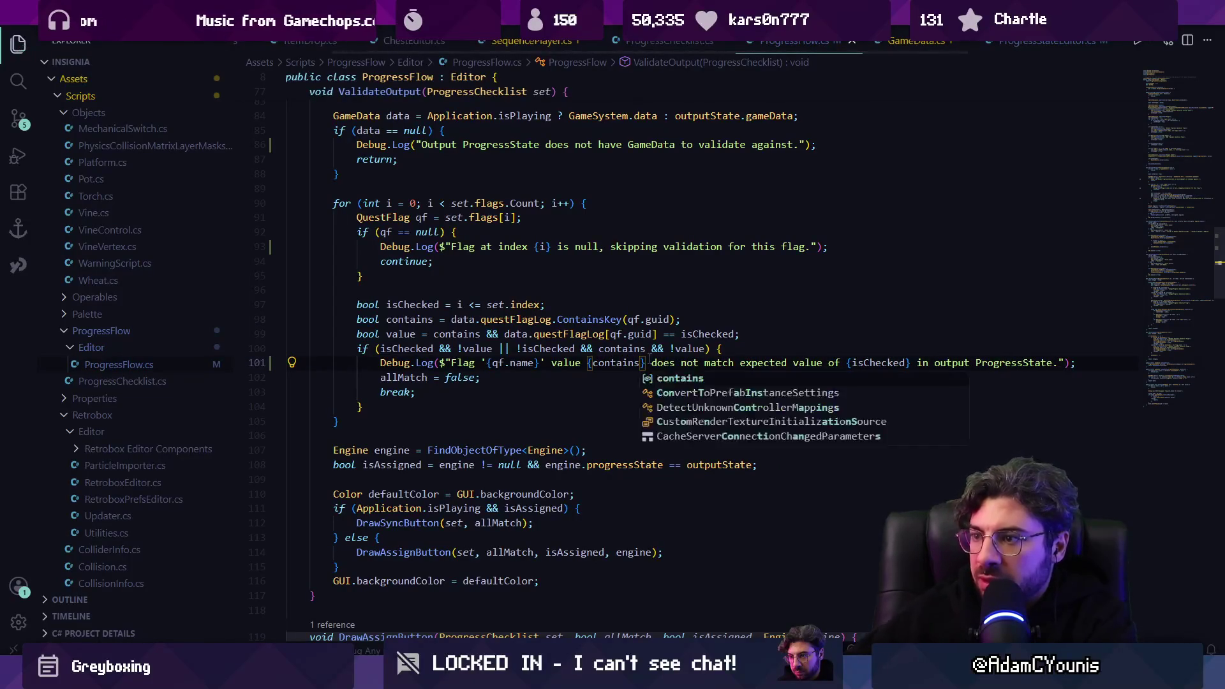
Step: Review how contains, isChecked and value are computed on line 99
click(457, 334)
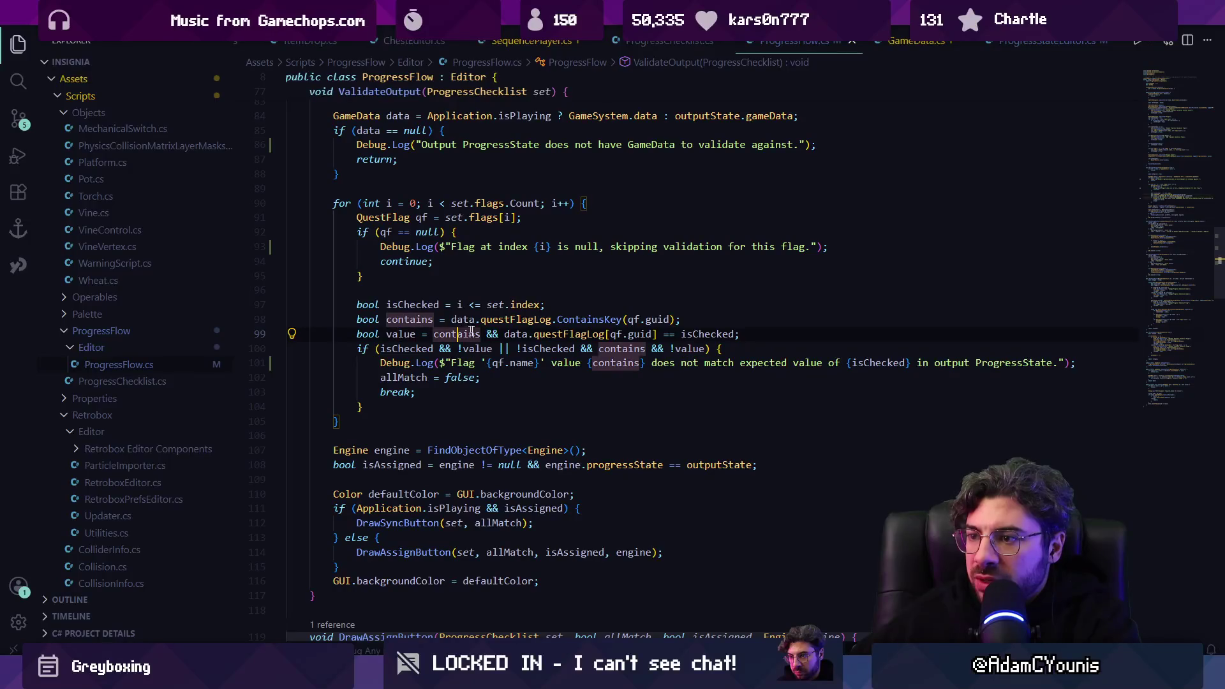
click(561, 333)
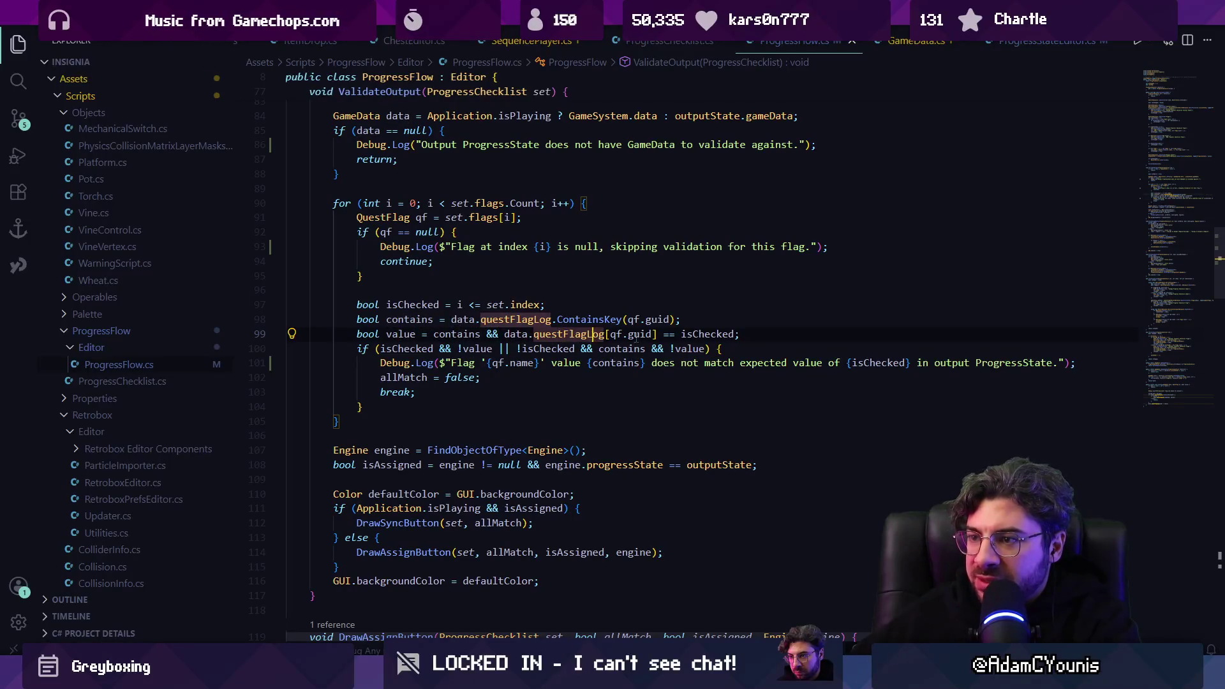
click(684, 333)
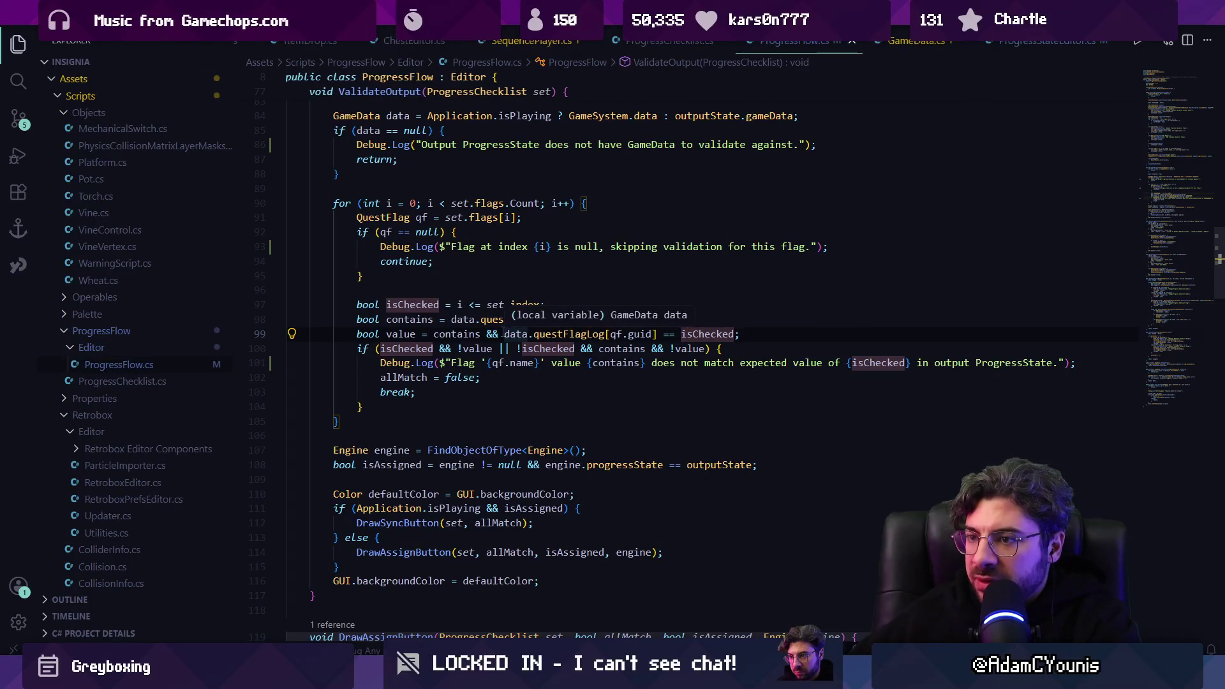
click(427, 333)
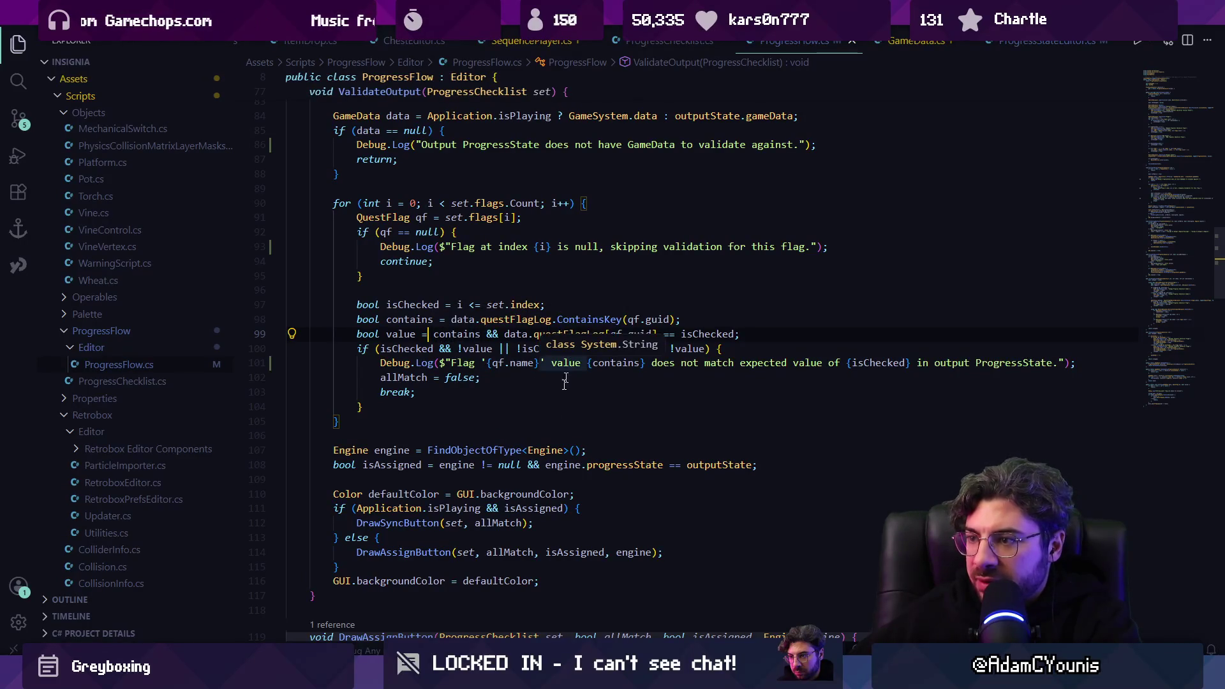
Step: From the Unity console error, reopen line 101 and replace 'ProgressState' with 'Checklist'
key(alt+Tab)
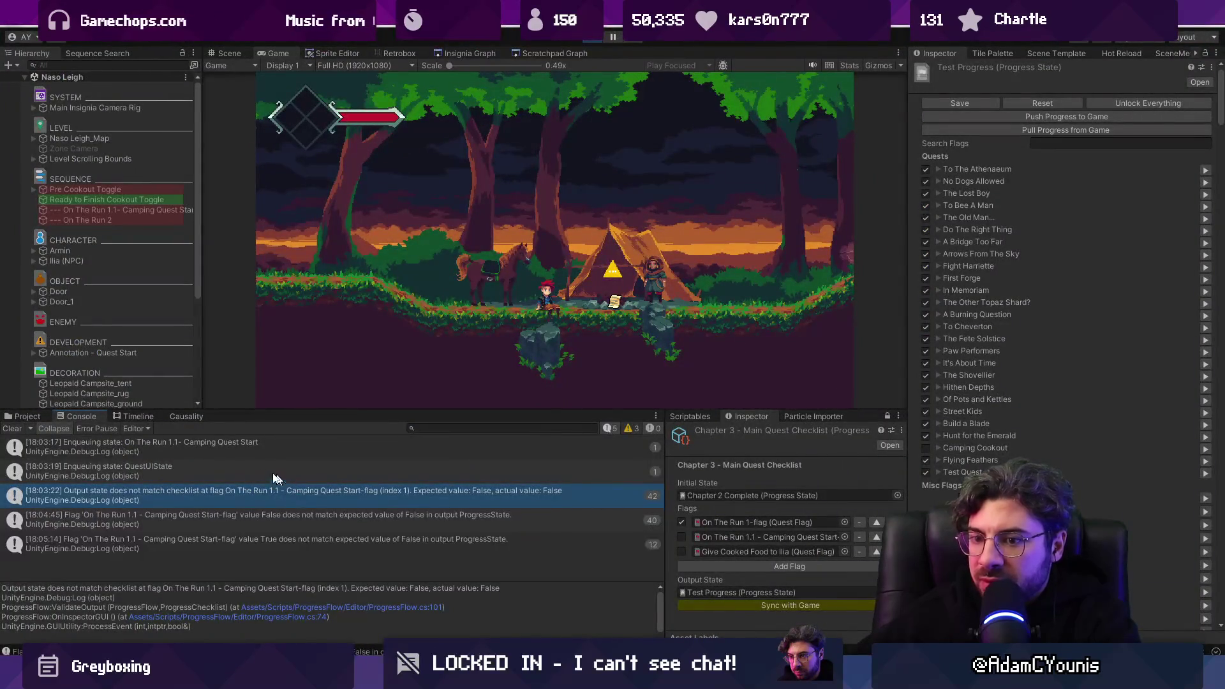
double_click(422, 541)
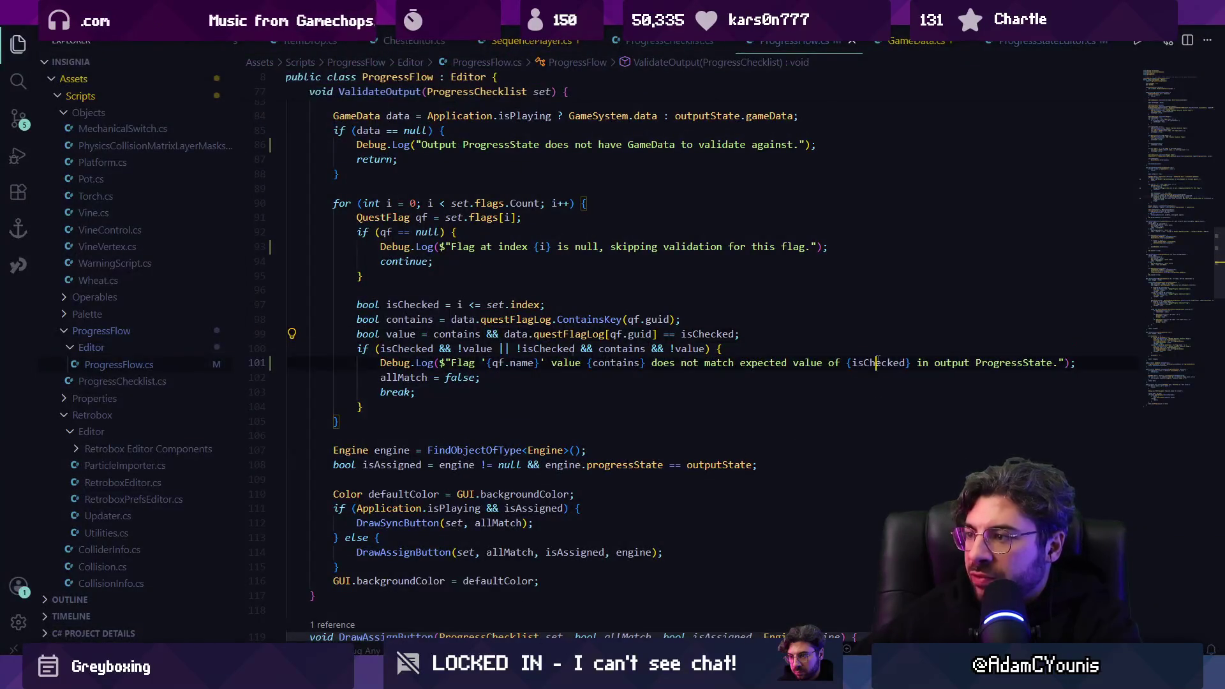
click(1053, 362)
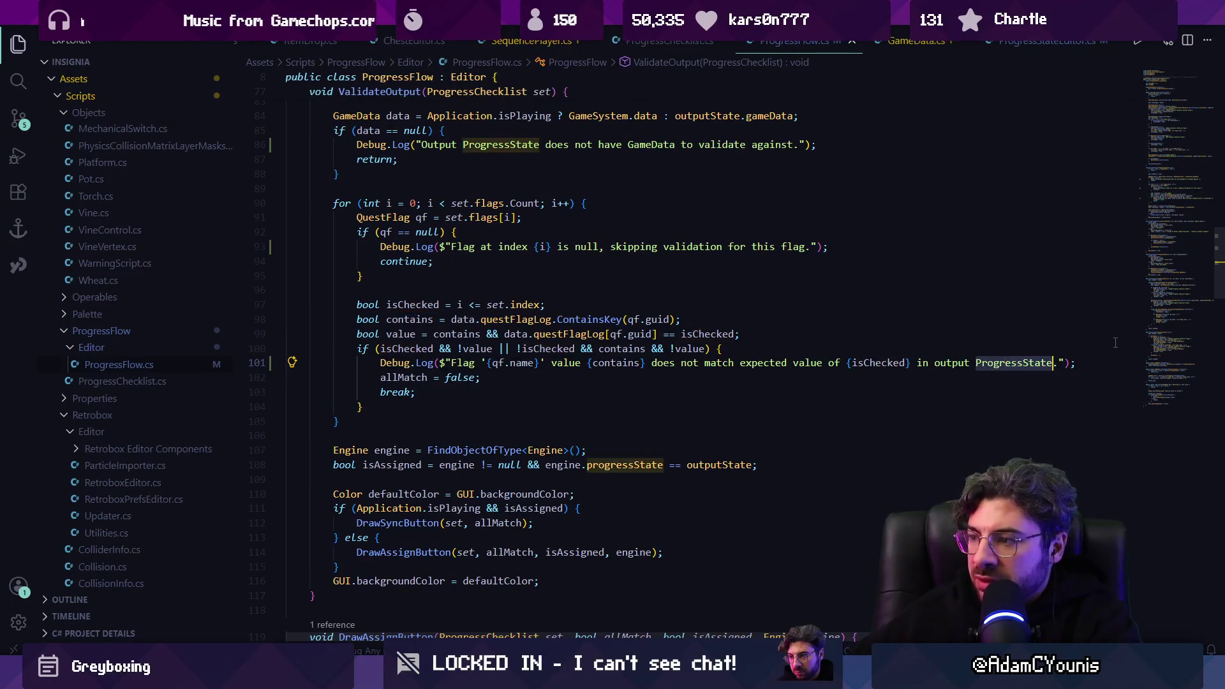
key(ctrl+BackSpace)
text(Checklist)
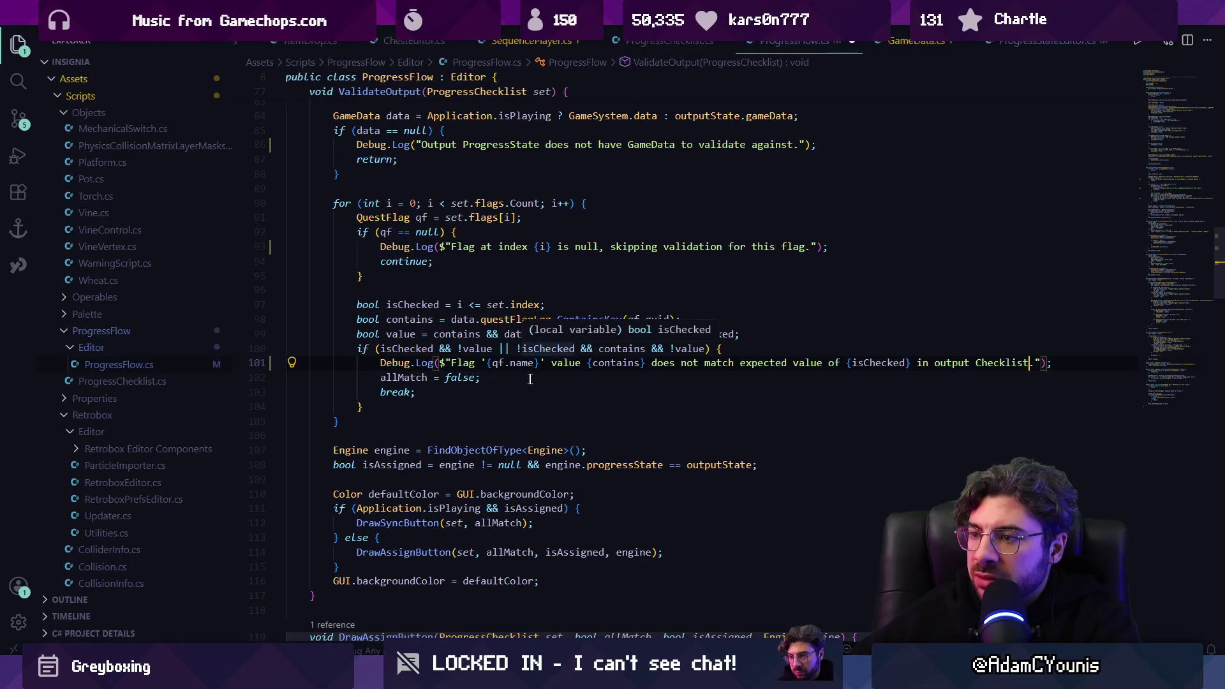
click(416, 628)
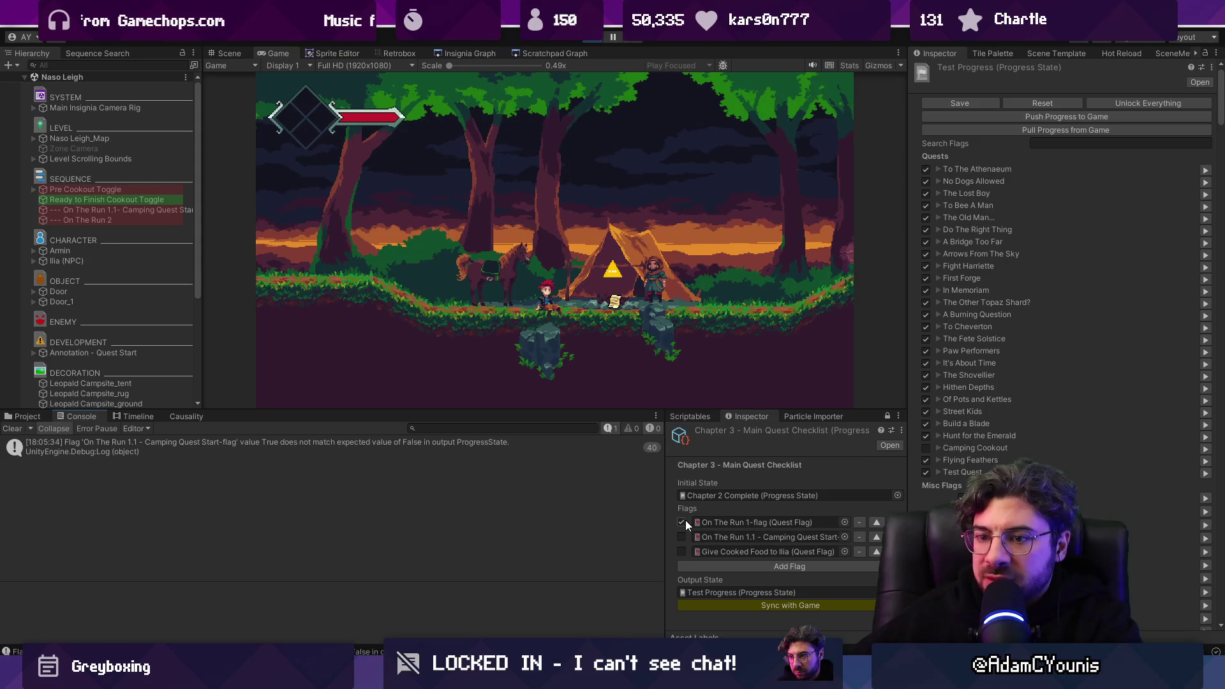
Step: Press Sync with Game so On The Run 1-flag becomes True in the game
click(710, 603)
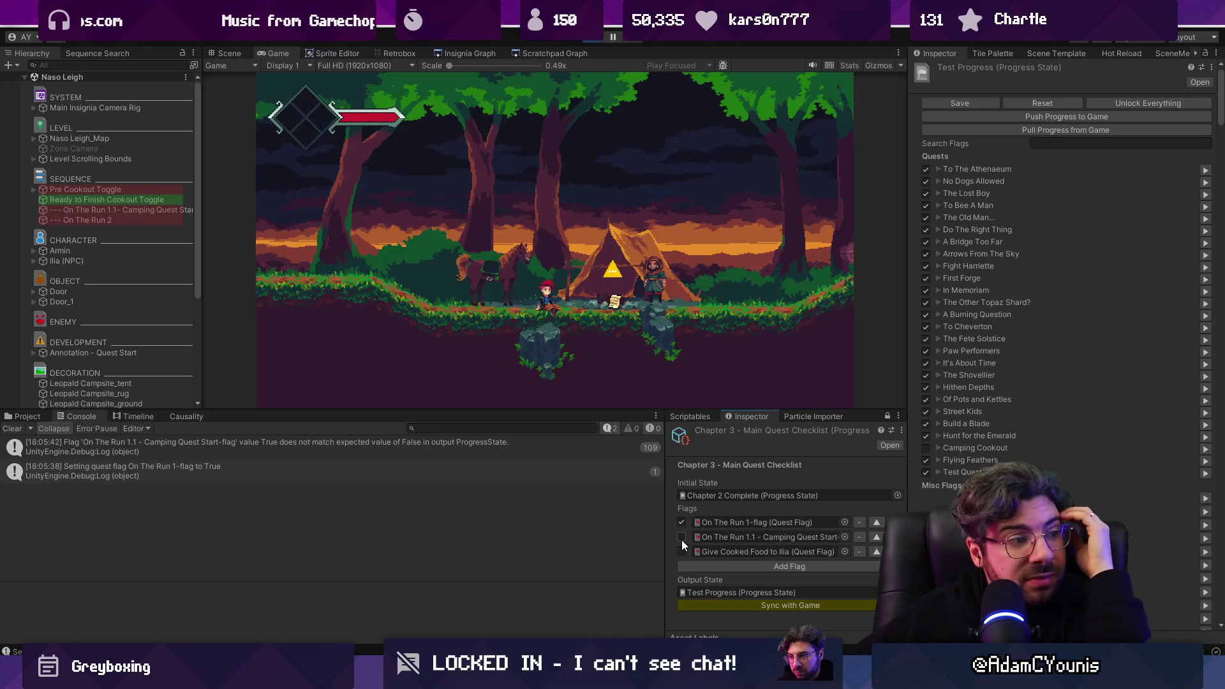
key(alt+Tab)
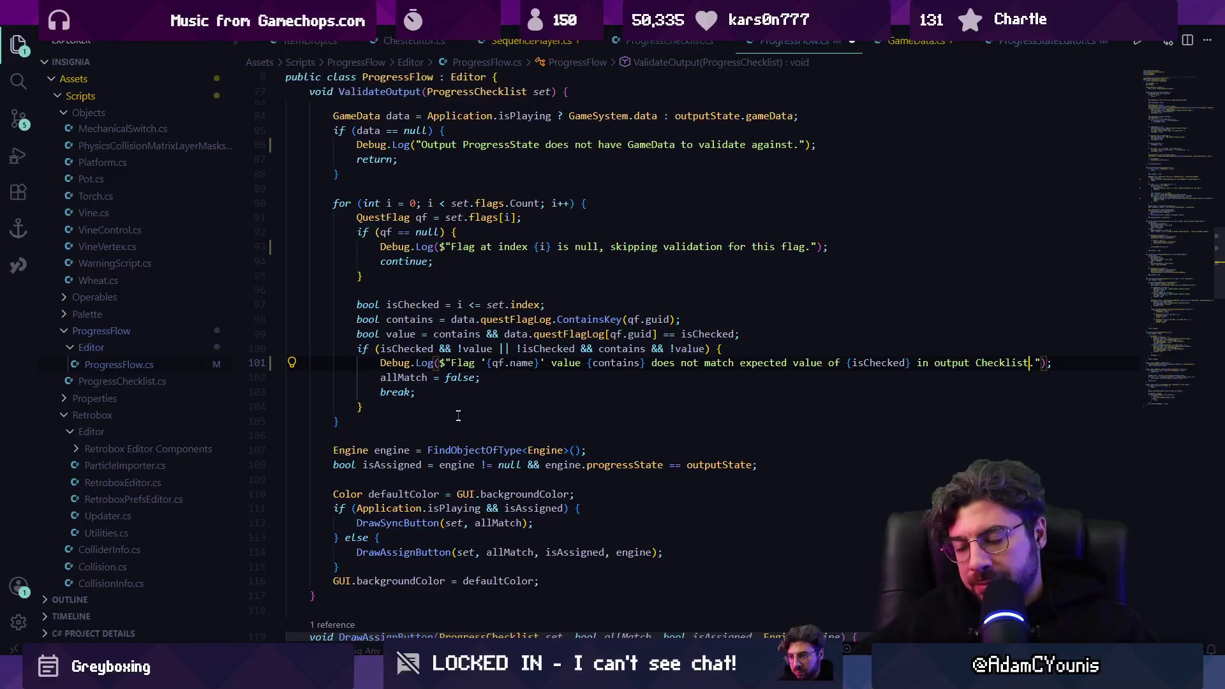
Step: Search for 'drawsyncbutton' and inspect its GetGameData call on line 157
key(ctrl+f)
text(sync)
key(BackSpace)
key(BackSpace)
key(BackSpace)
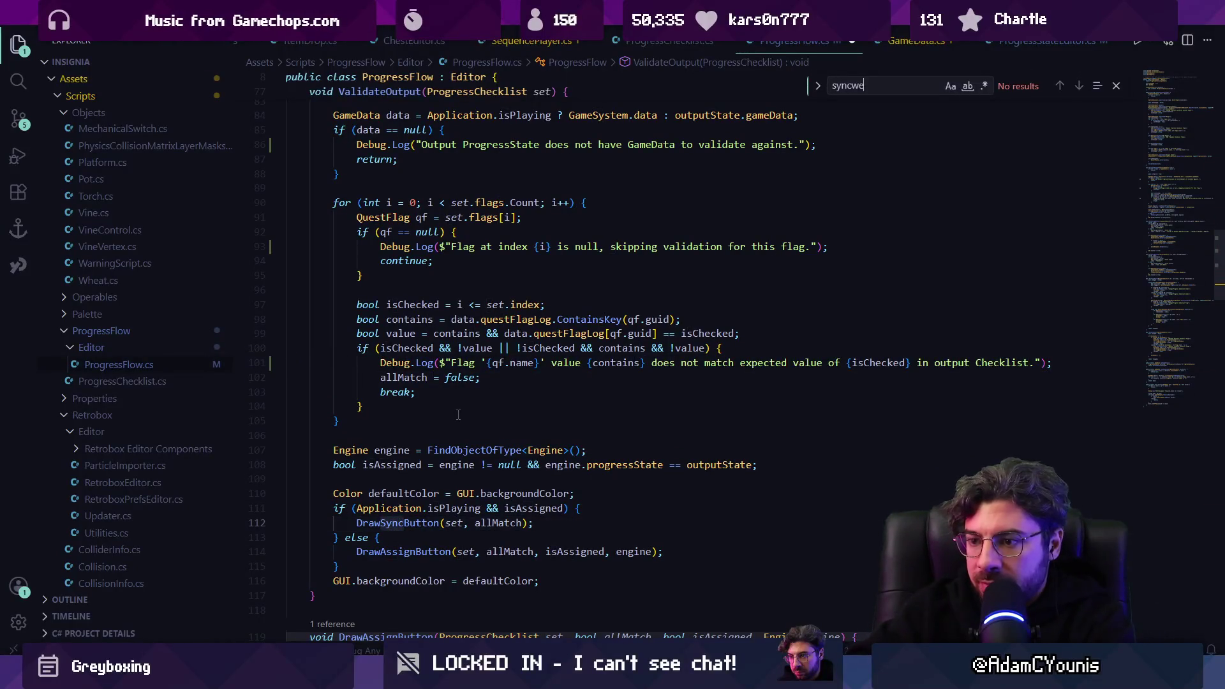
text(draws)
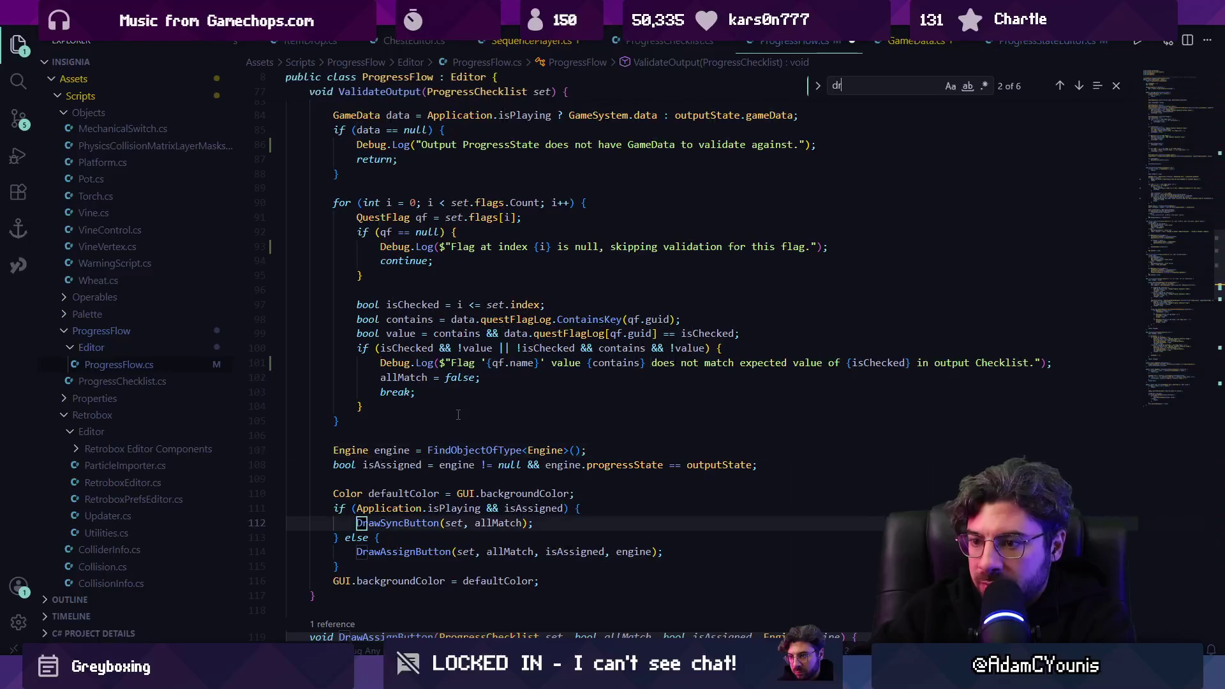
text(yncbutton)
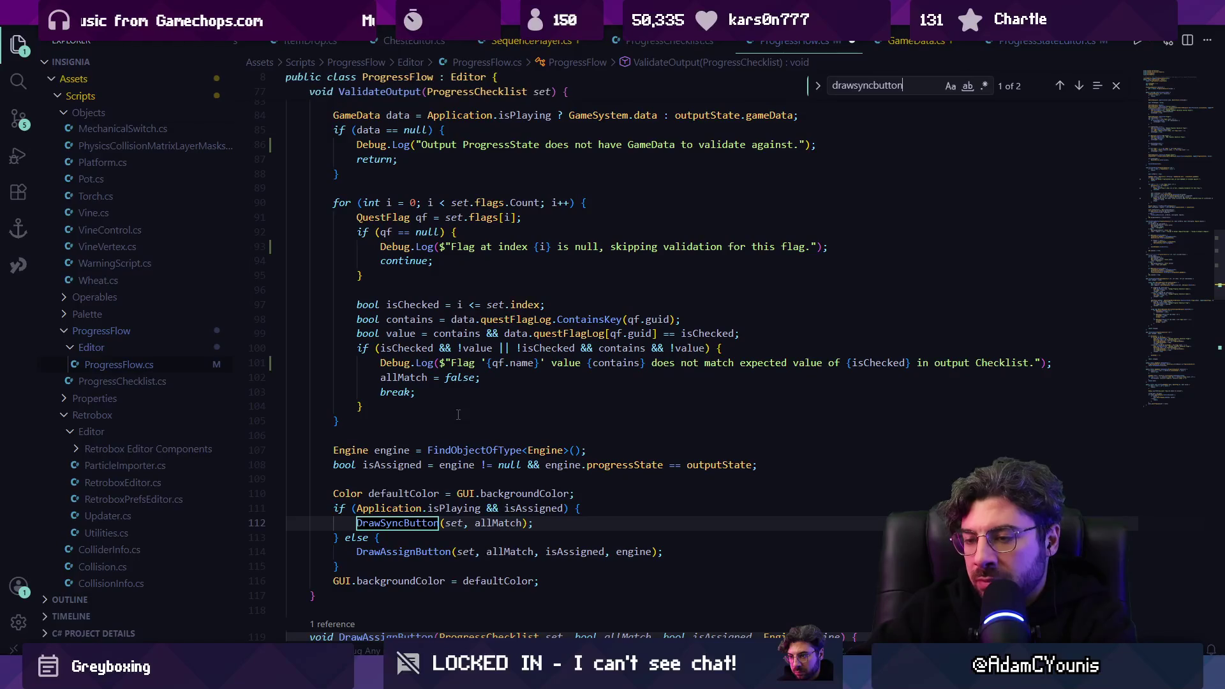
key(Return)
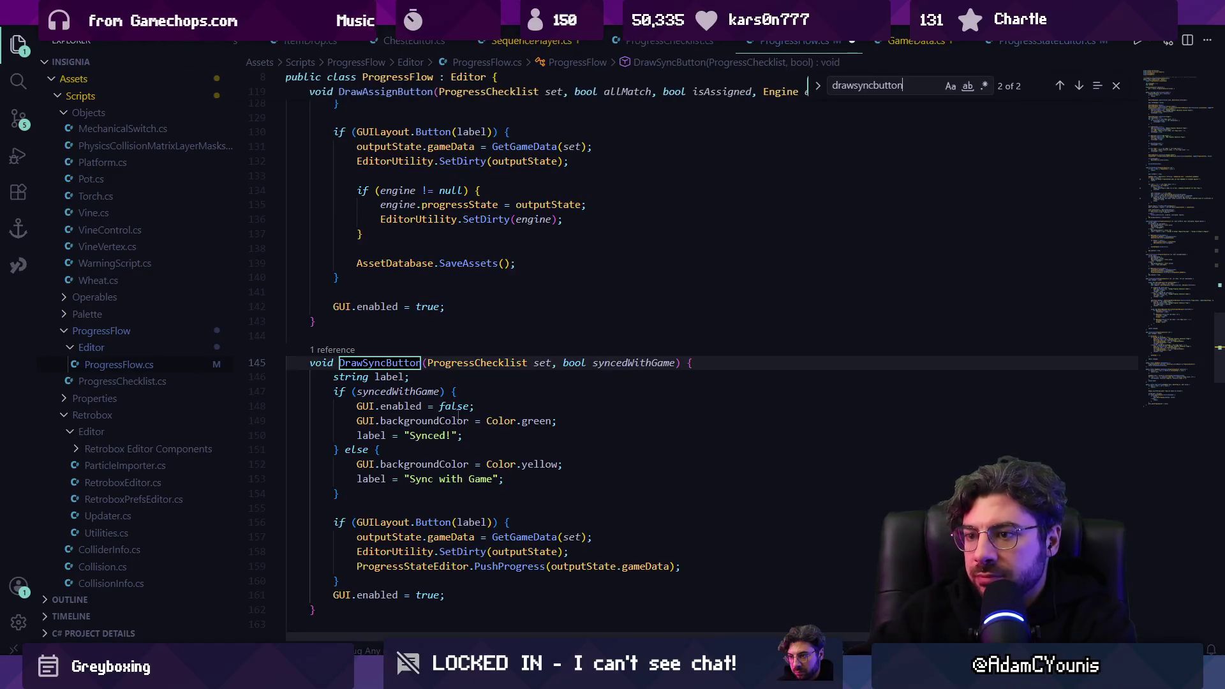
scroll(410, 457, down, 2)
click(522, 440)
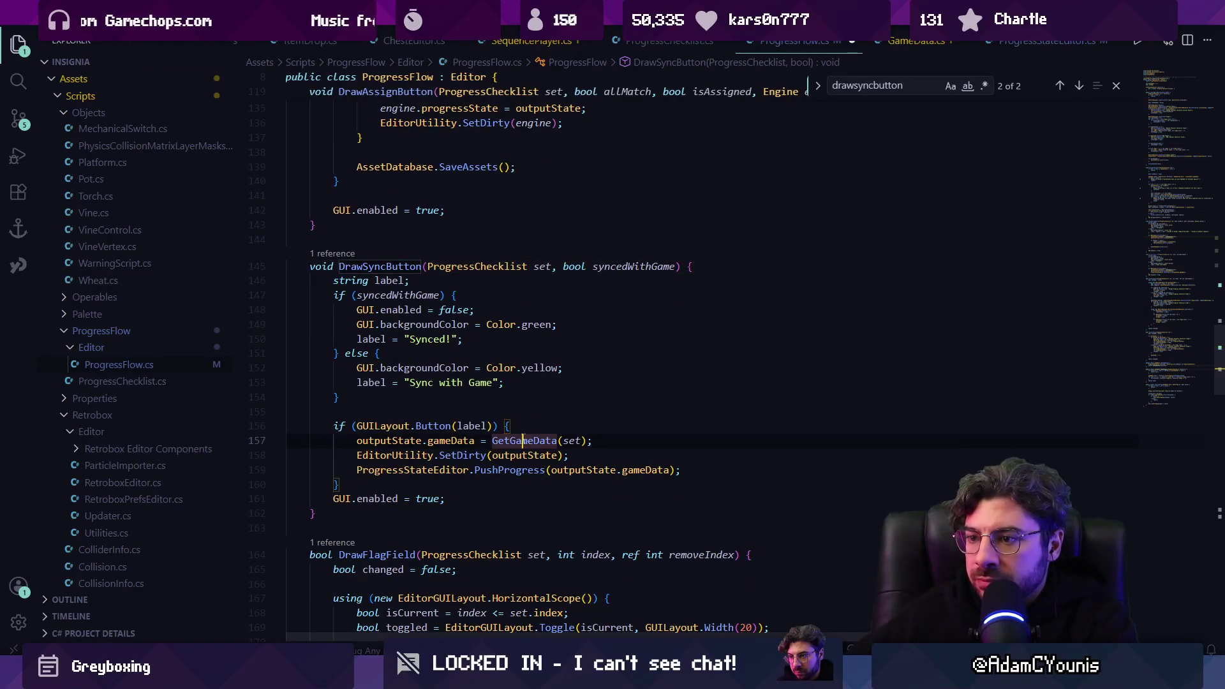
click(381, 441)
click(439, 442)
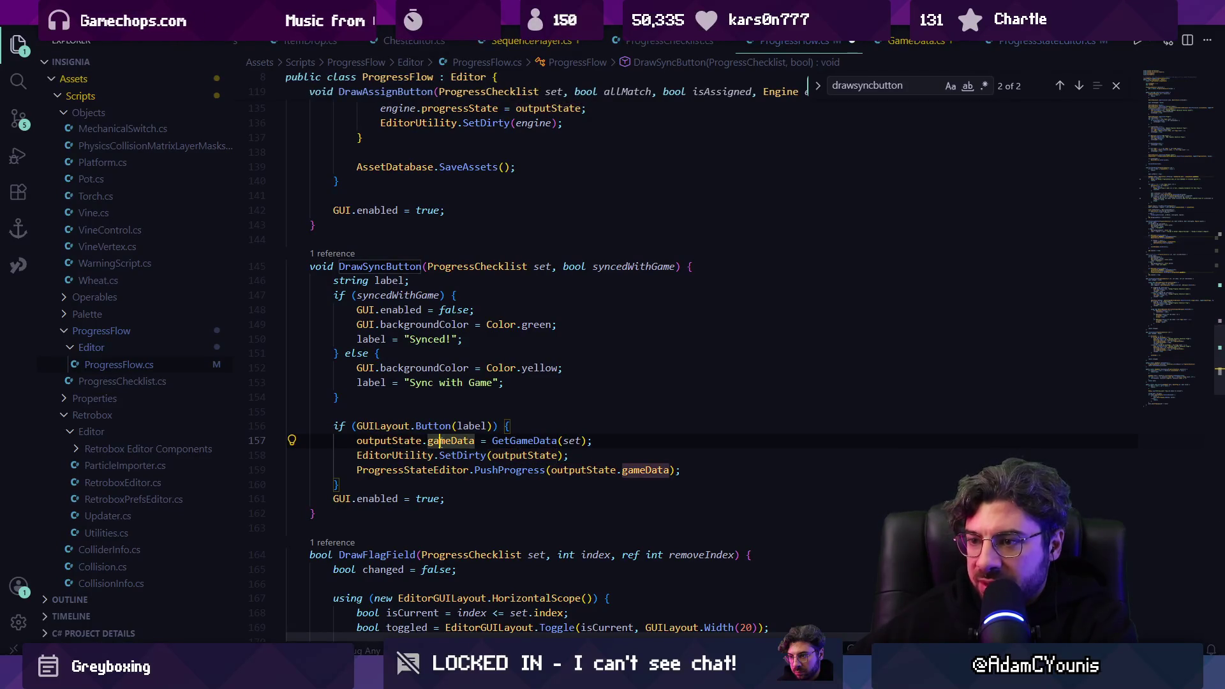
click(519, 440)
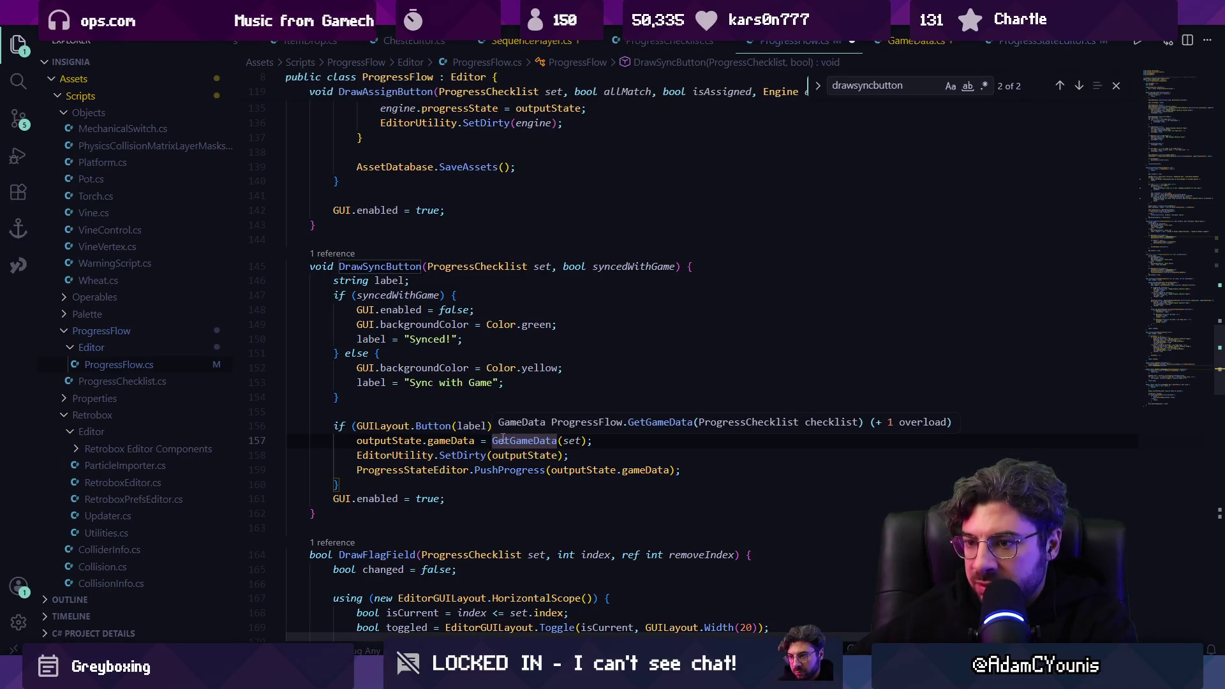
Step: Check the set argument passed to GetGameData on line 157
mouse_move(416, 674)
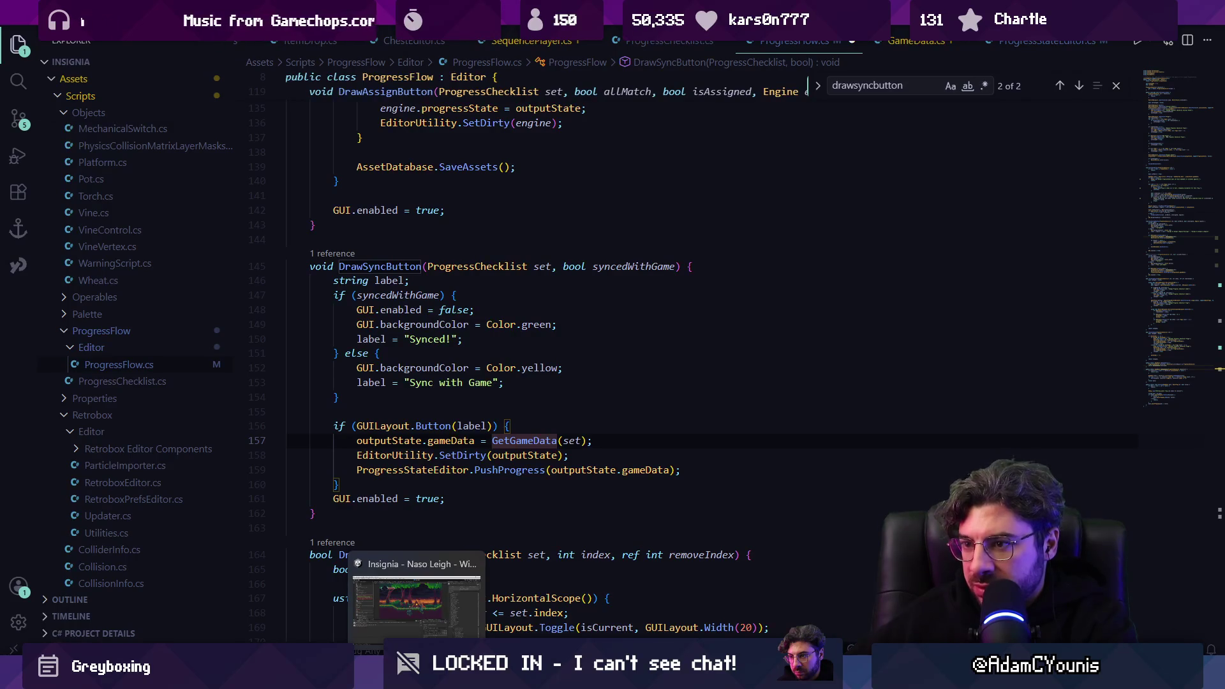
click(416, 602)
key(alt+Tab)
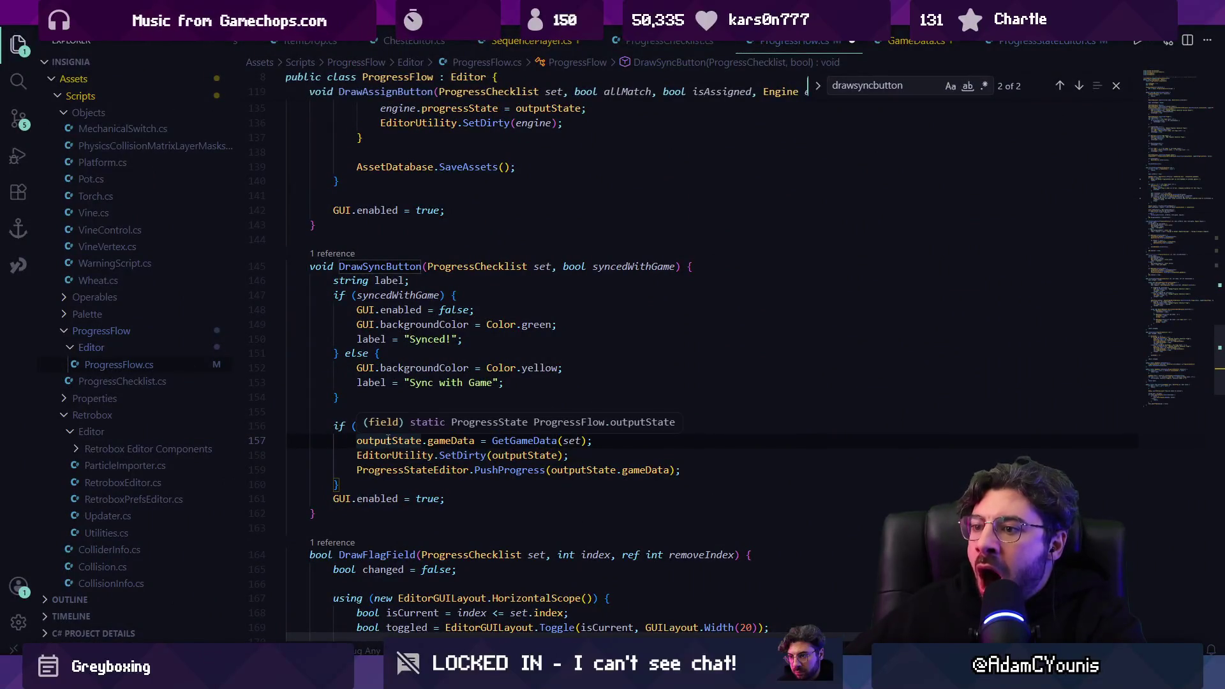
click(499, 440)
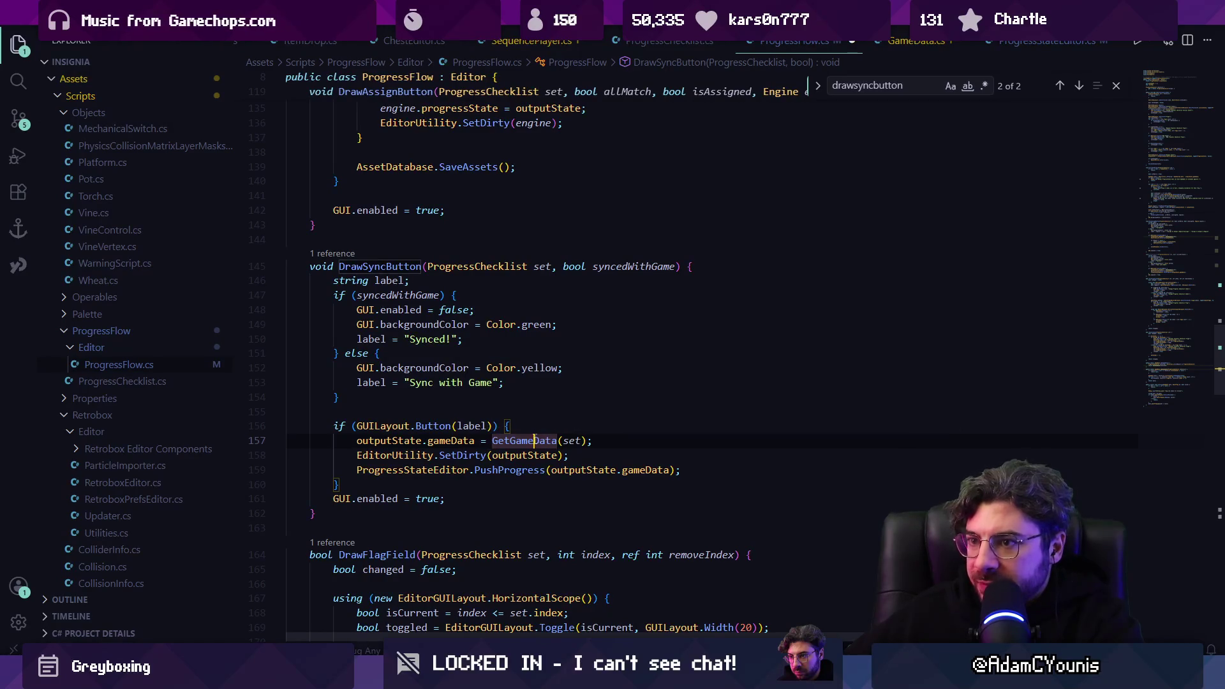
key(ctrl+Right)
key(ctrl+Right)
Step: Untick On The Run 1-flag in the quest checklist and sync with the game
key(alt+Tab)
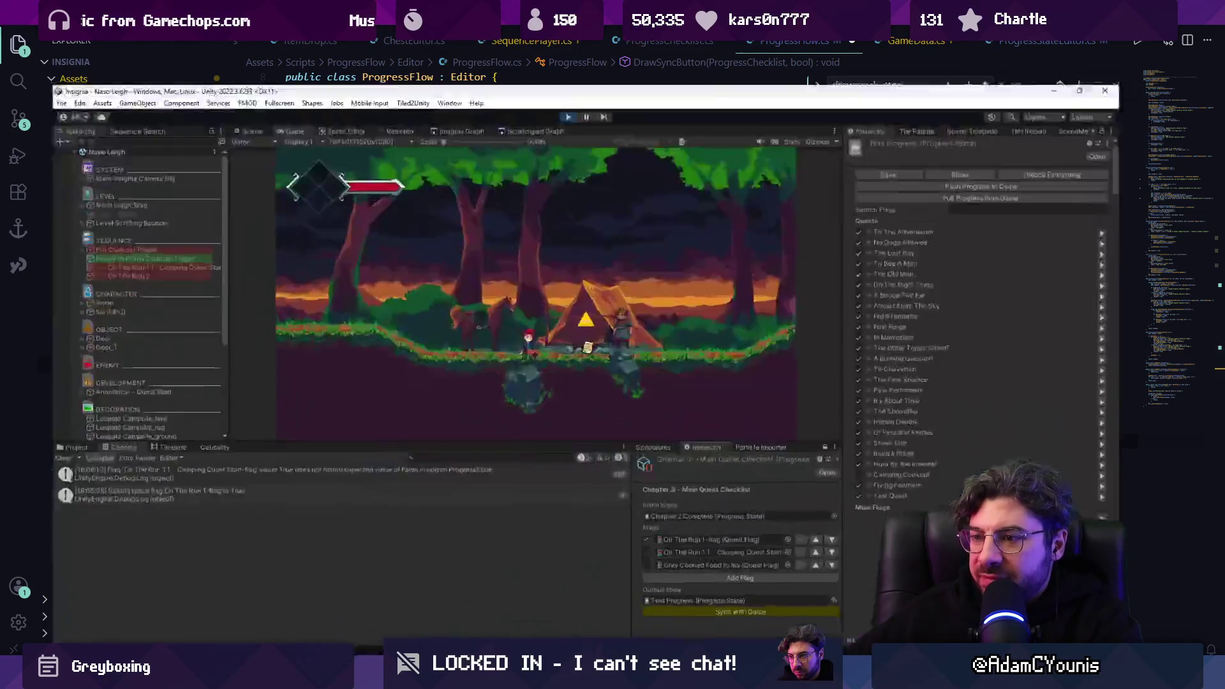
click(681, 522)
click(720, 602)
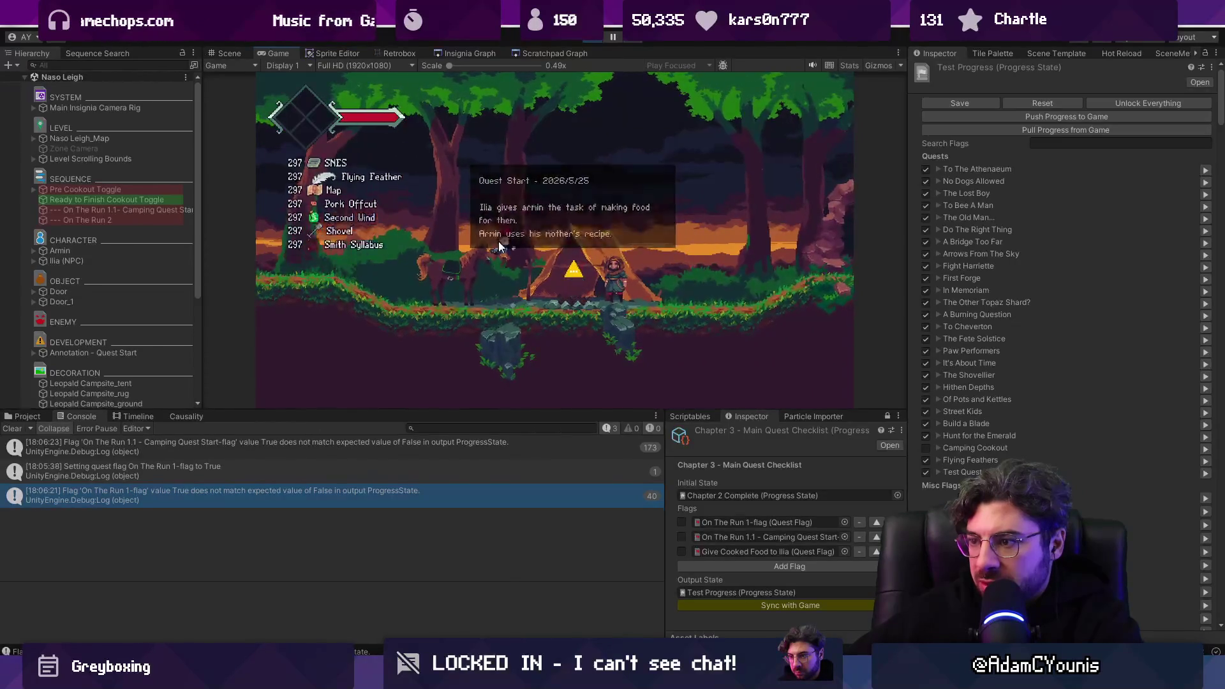
Step: Sync the checklist with the game again and clear the Console
click(778, 606)
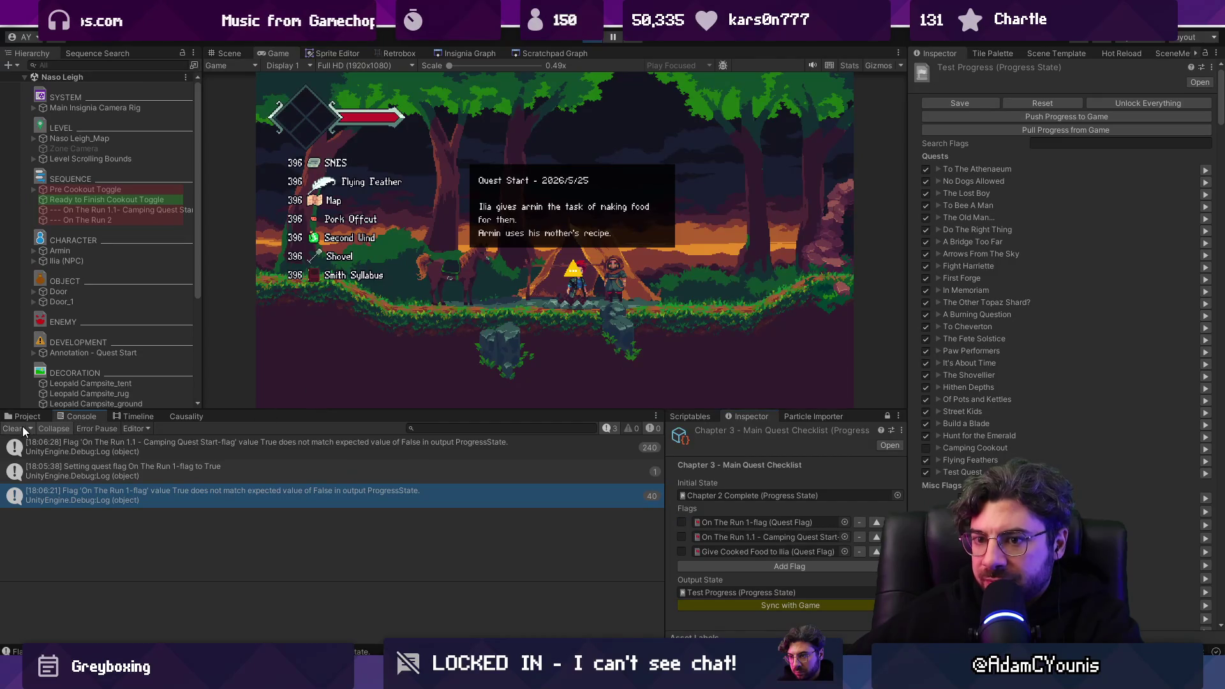
click(19, 427)
click(755, 606)
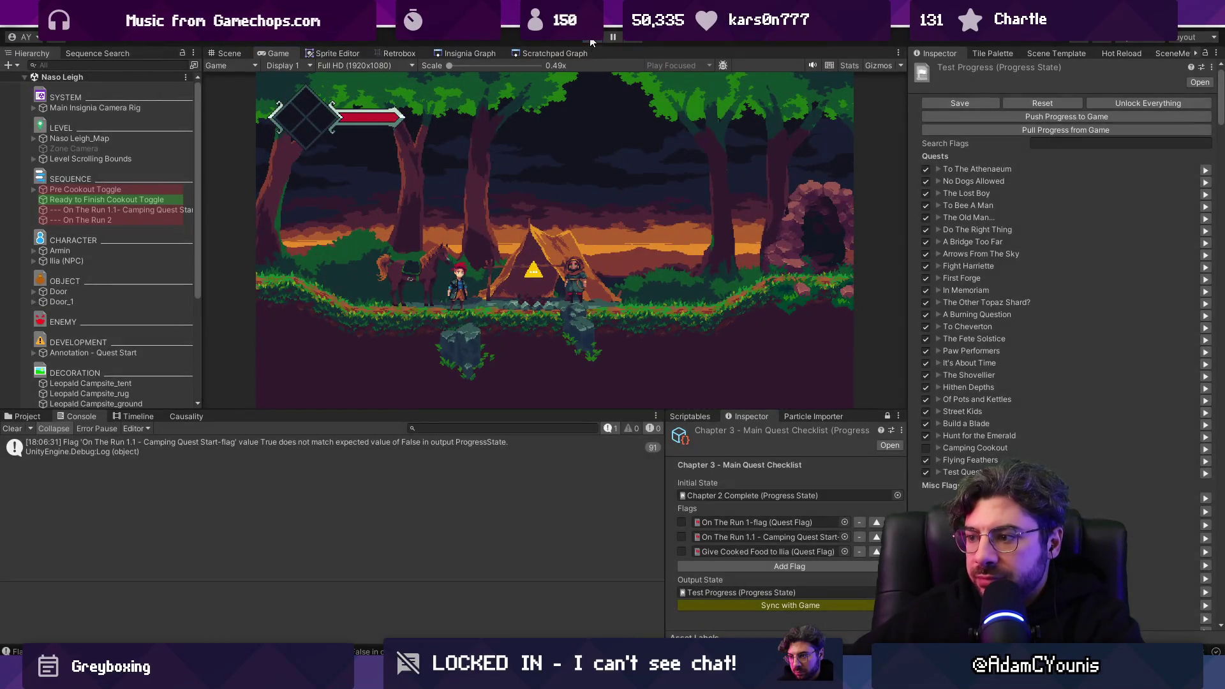
Step: Stop play mode, restart the game, then stop it again with Ctrl+P
click(589, 38)
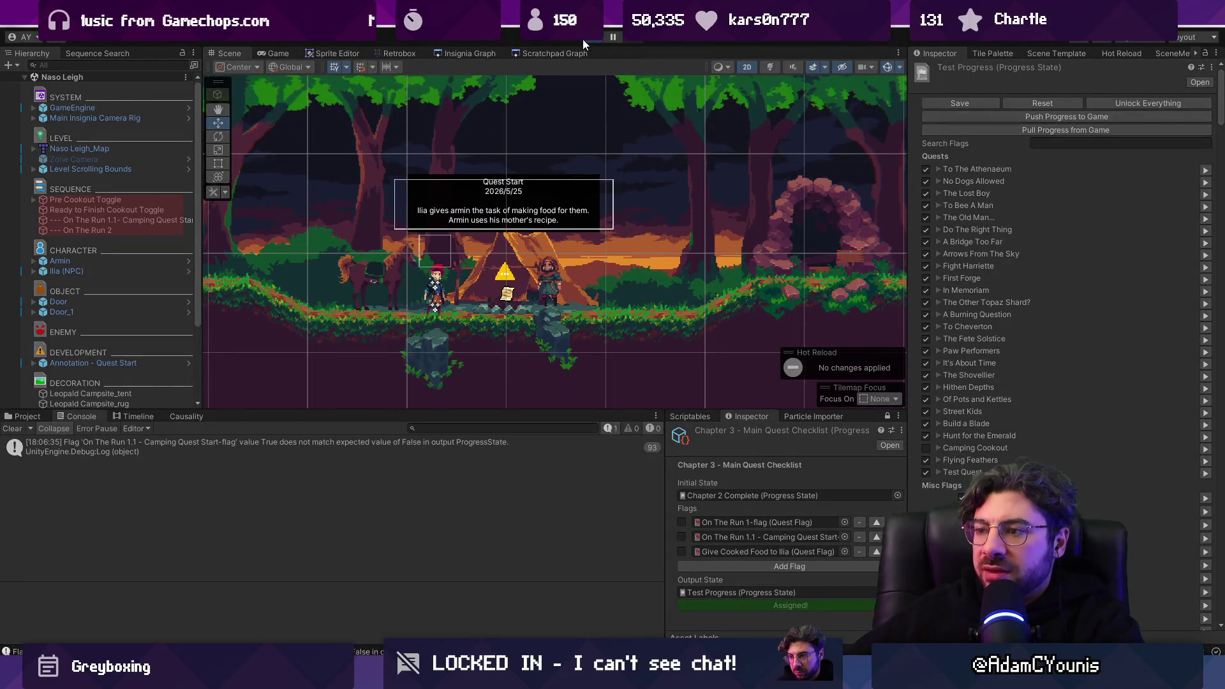
click(583, 40)
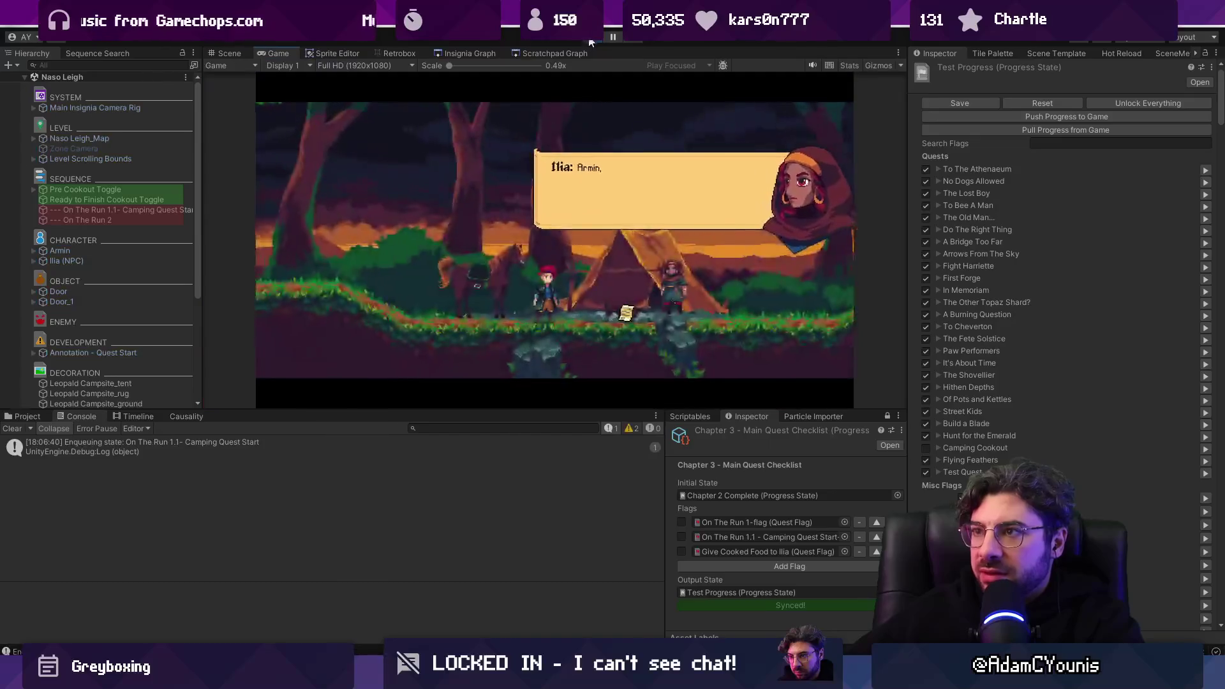
key(ctrl+p)
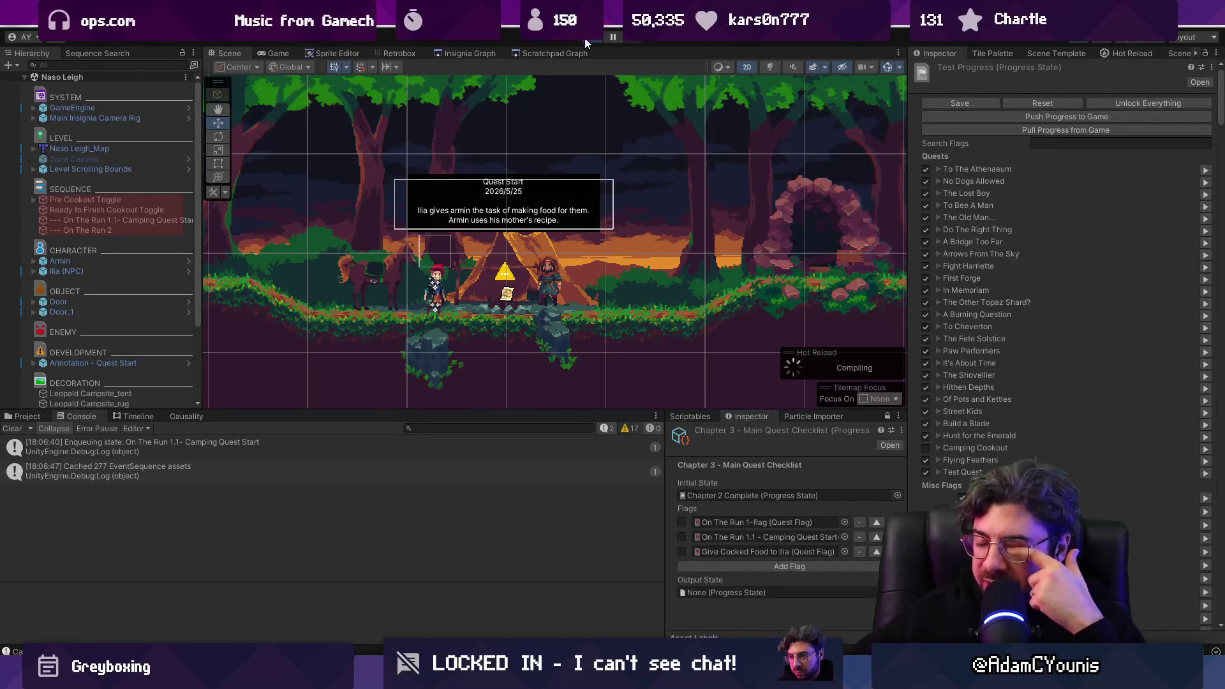
Step: Start the game and inspect the Ready to Finish Cookout and Pre Cookout Toggle objects
click(586, 43)
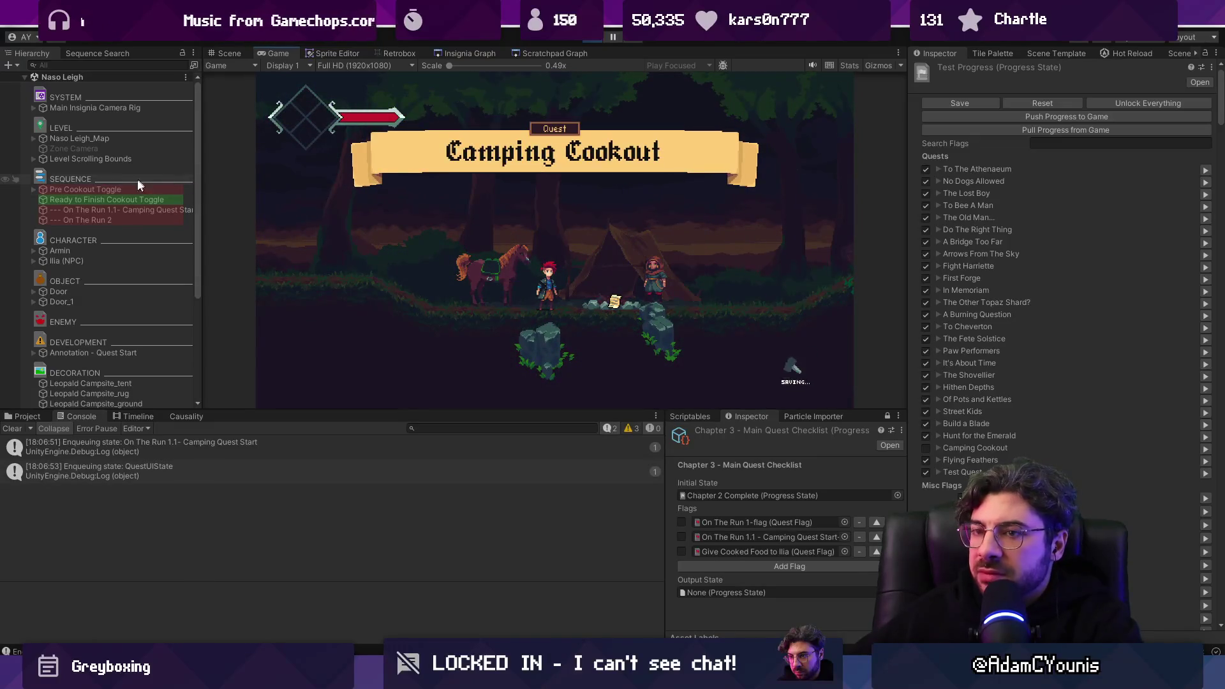
click(109, 199)
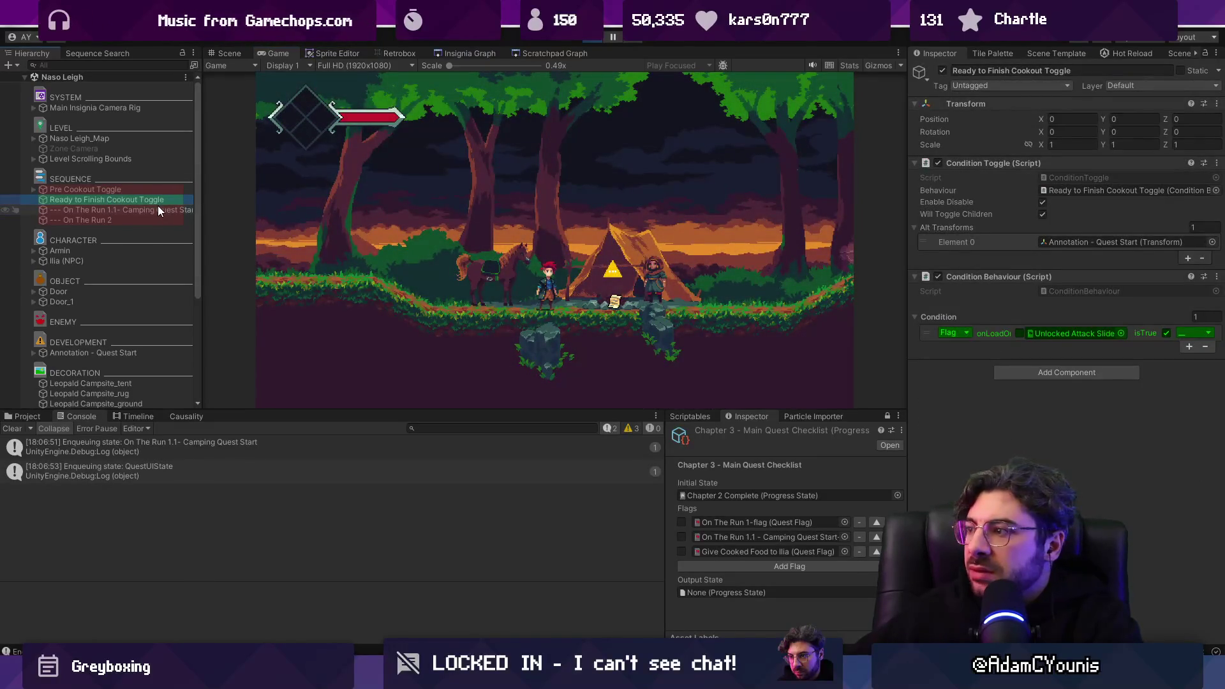
click(151, 189)
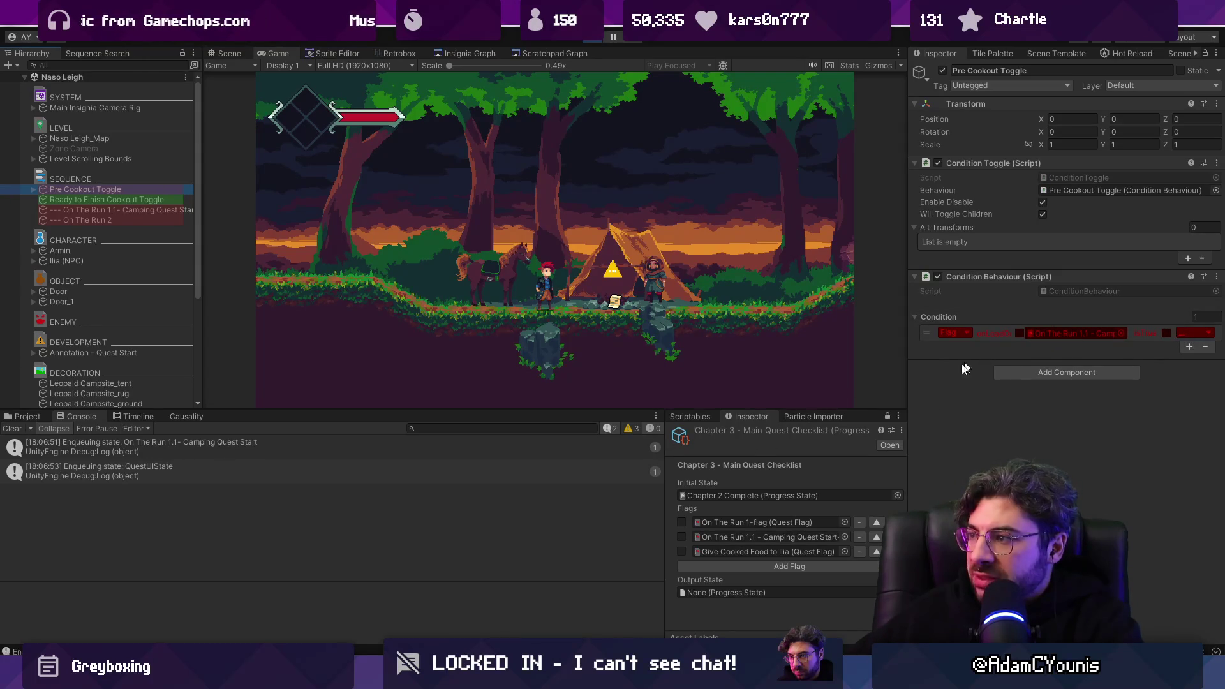
Step: Tick both On The Run flags, set Output State to Test Progress, and sync
click(681, 521)
click(681, 536)
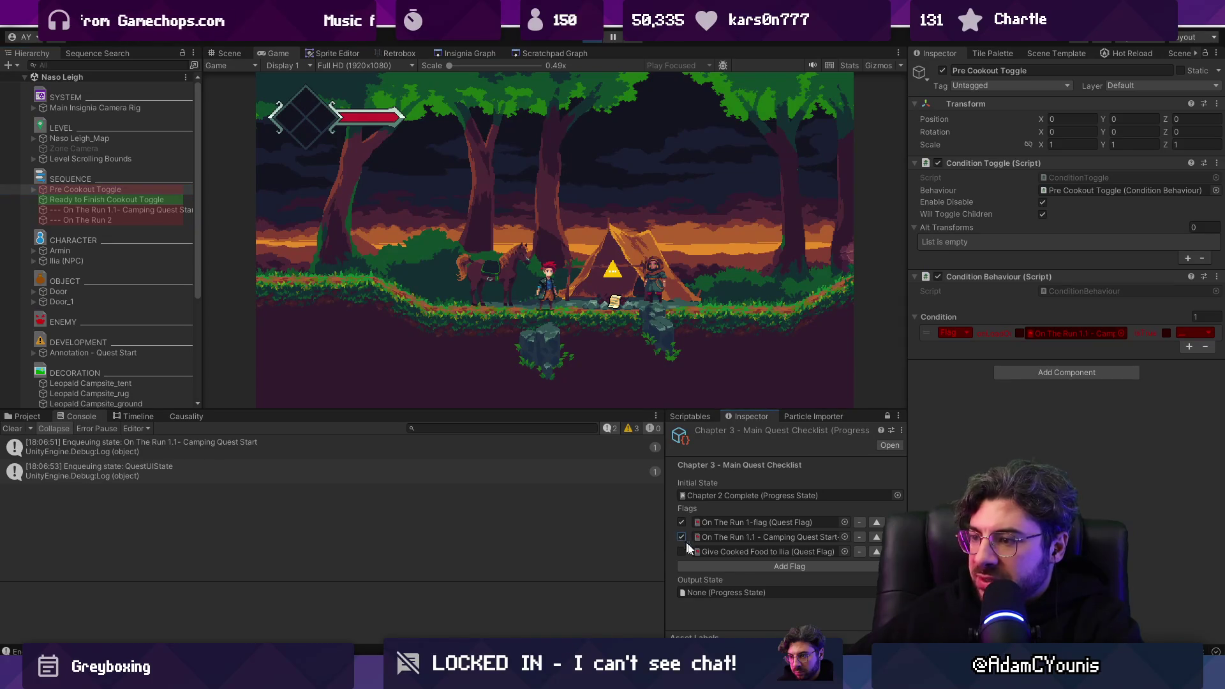
click(896, 591)
text(rest)
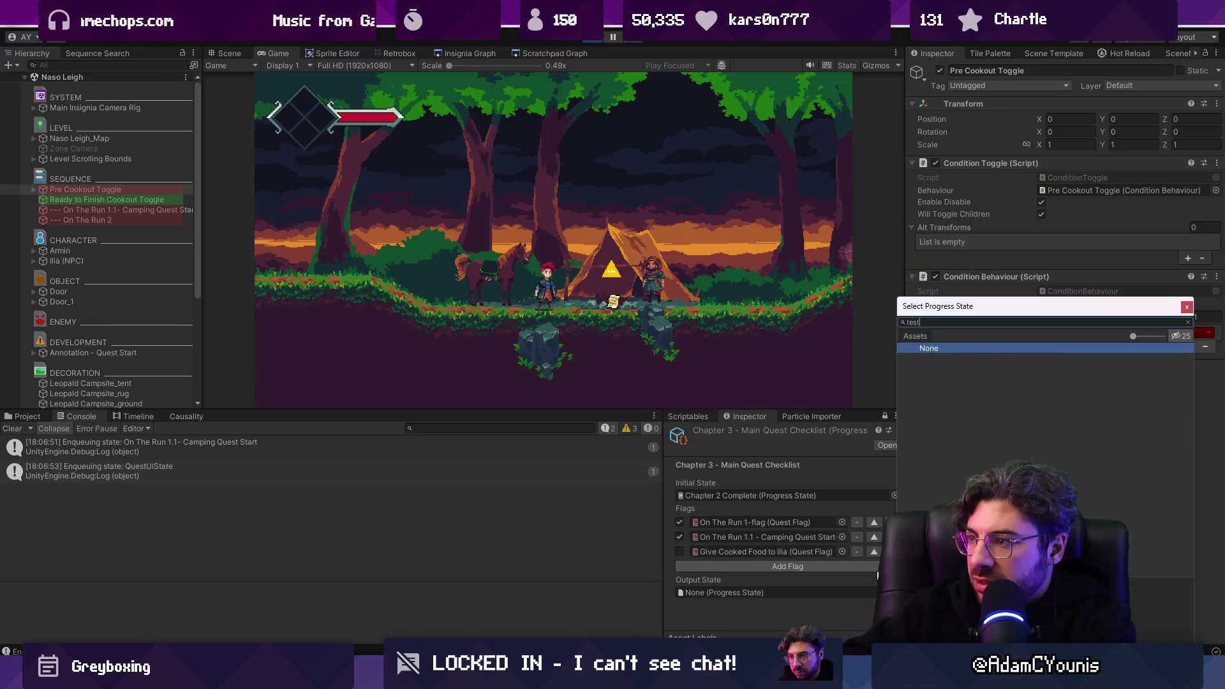
key(Down)
key(Down)
key(Down)
key(Return)
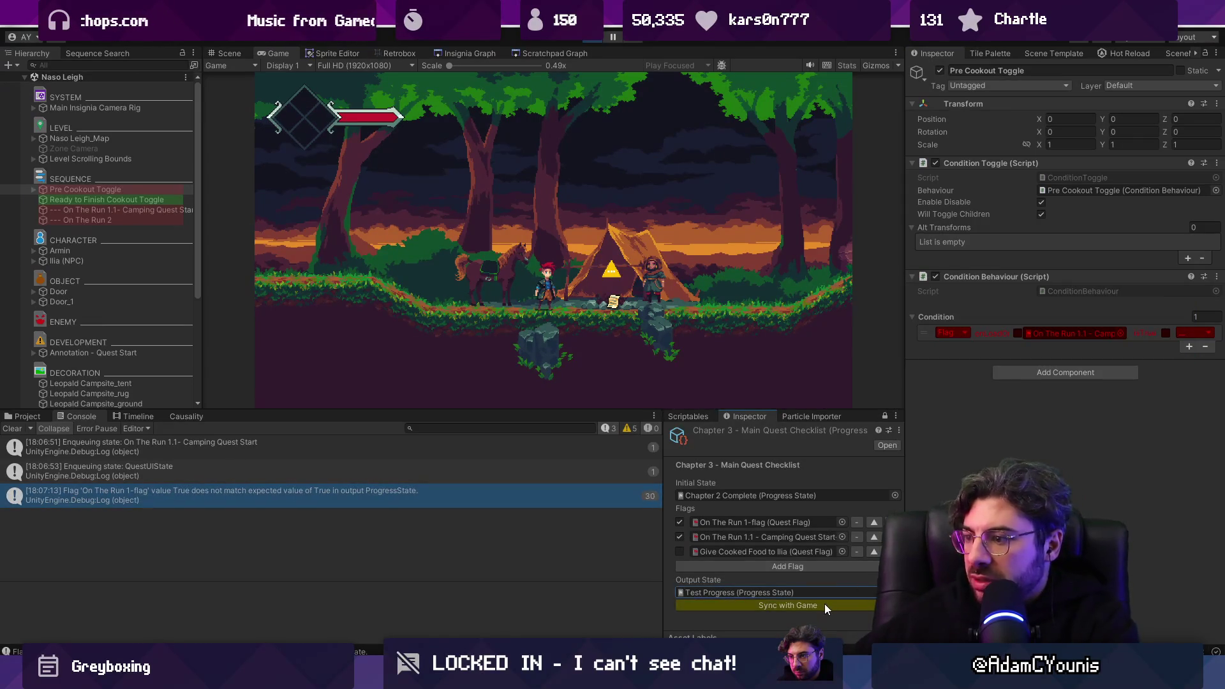
click(823, 606)
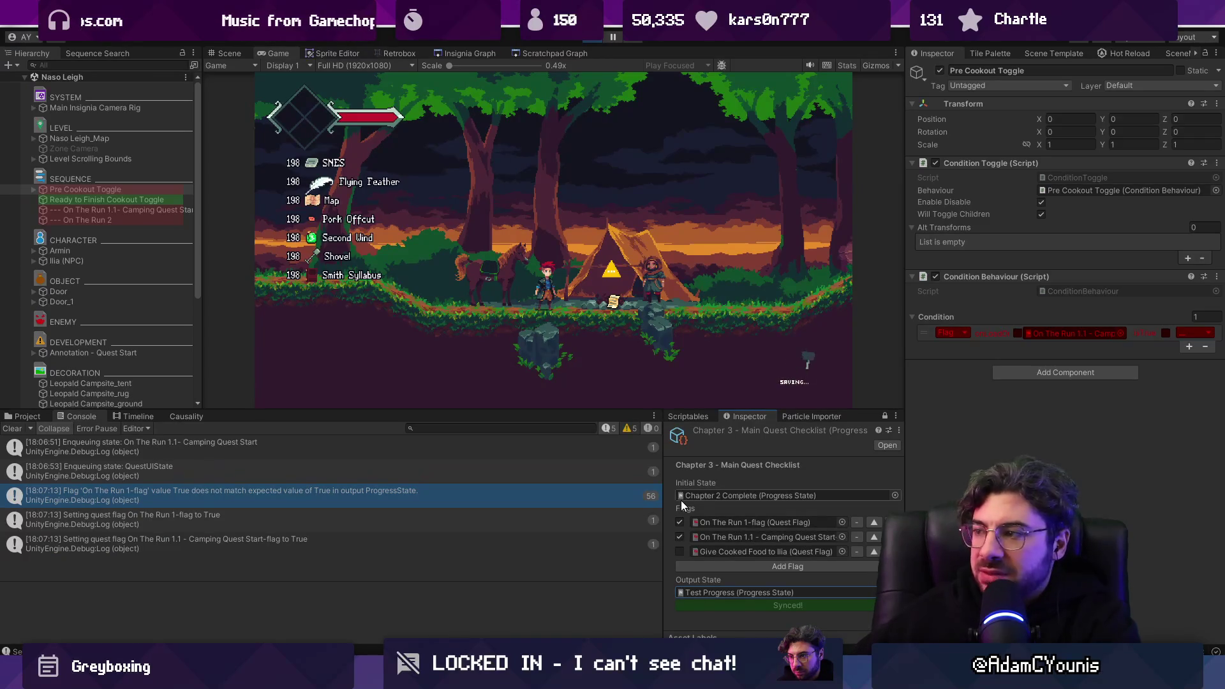
Step: Untick both On The Run flags and sync the cleared flags into the game
click(680, 522)
click(680, 536)
click(726, 605)
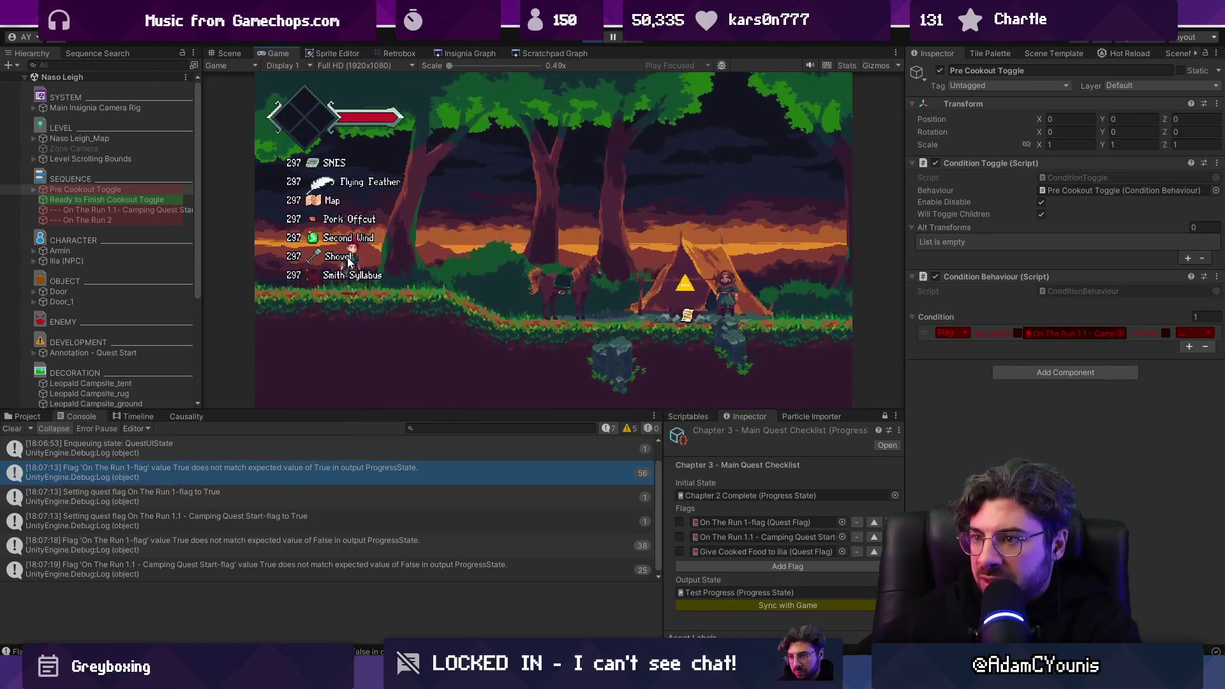
click(774, 608)
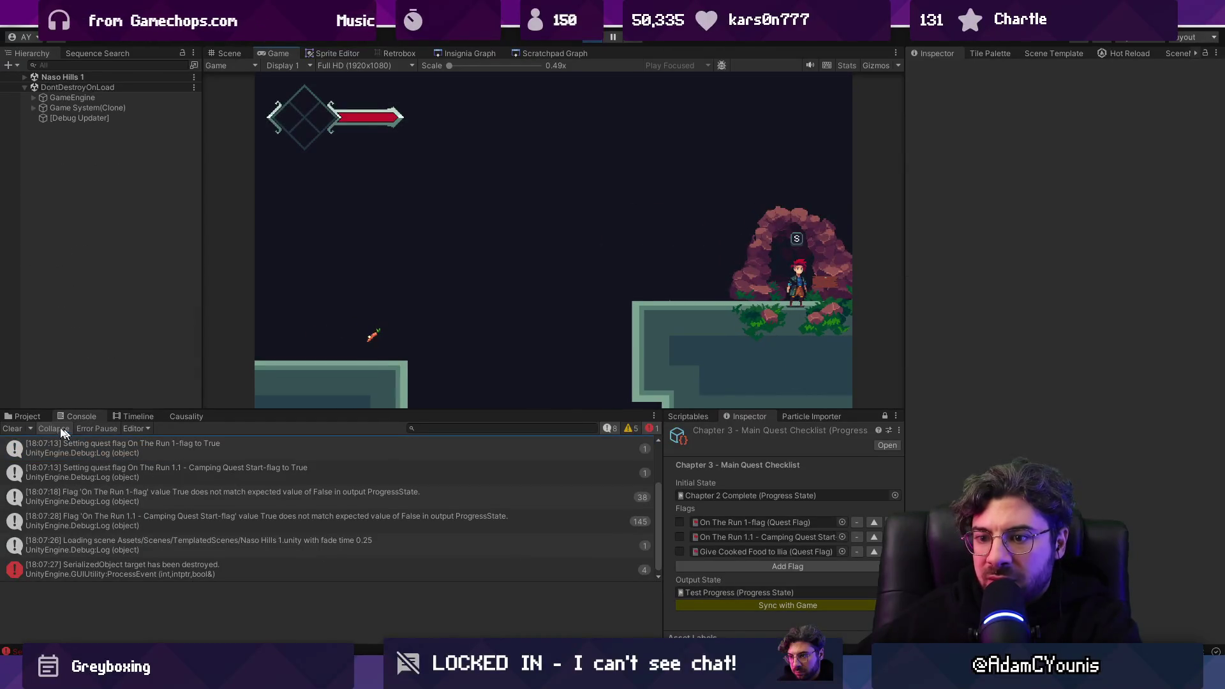
Step: Clear the Console, tick On The Run 1-flag and 1.1, and sync until Synced! appears
click(12, 428)
click(744, 607)
click(745, 605)
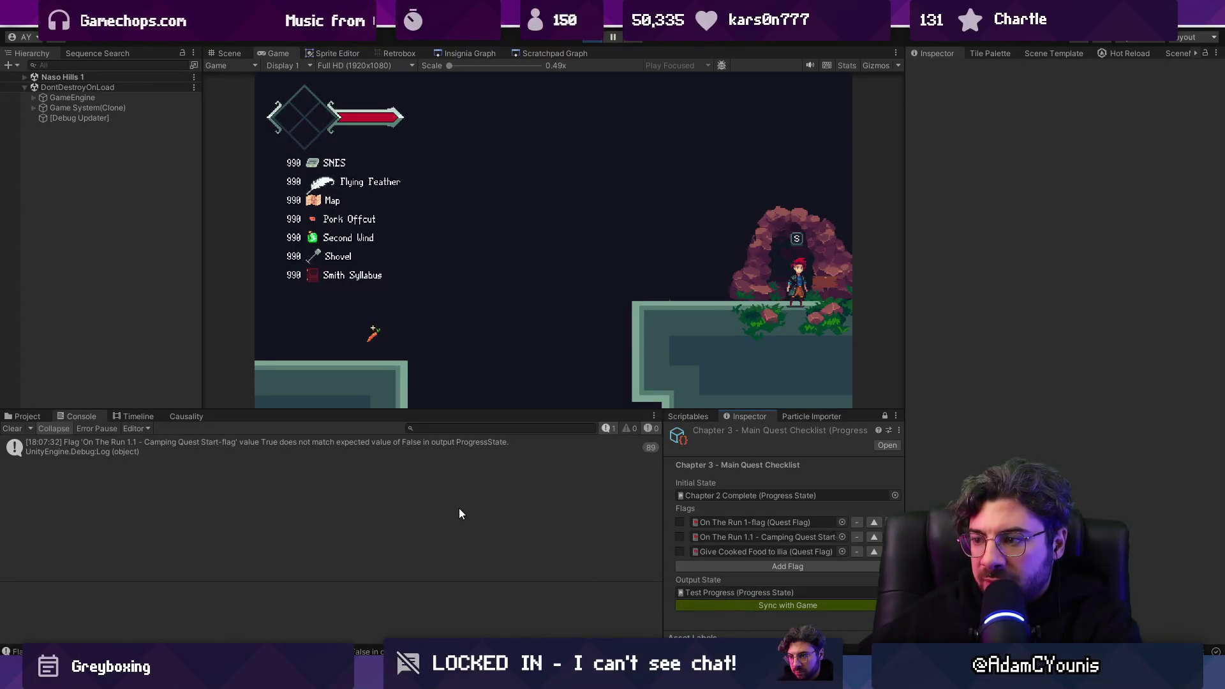
click(680, 522)
click(679, 536)
click(715, 605)
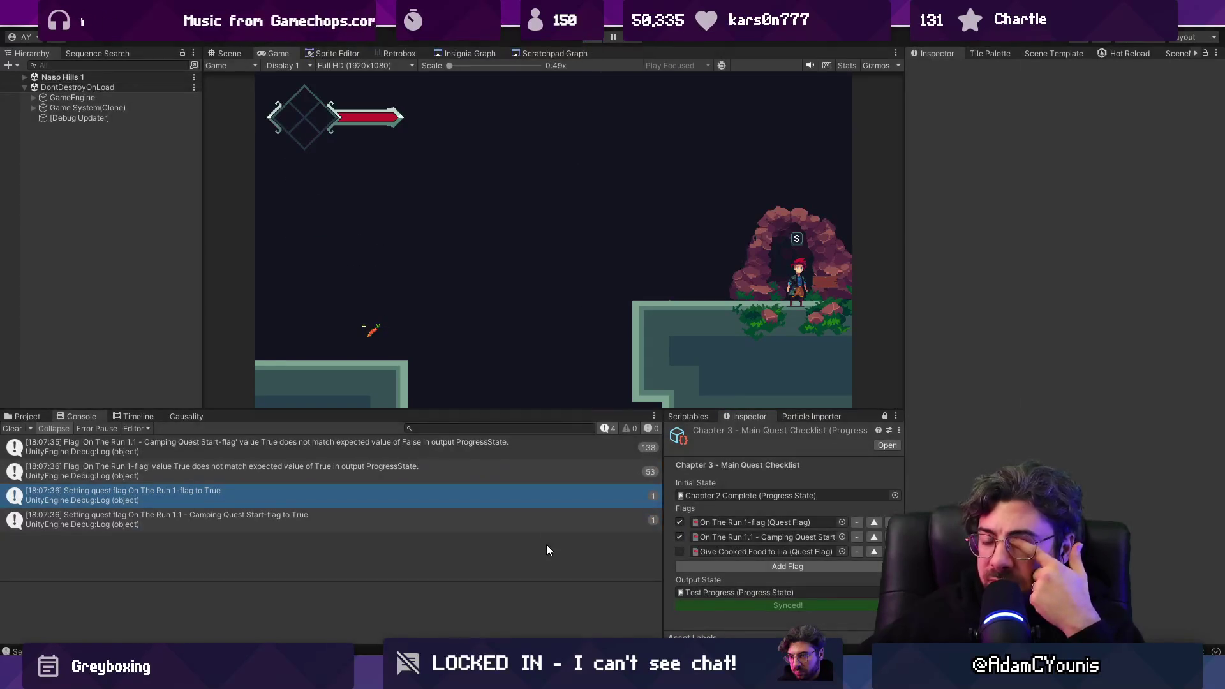
key(alt+Tab)
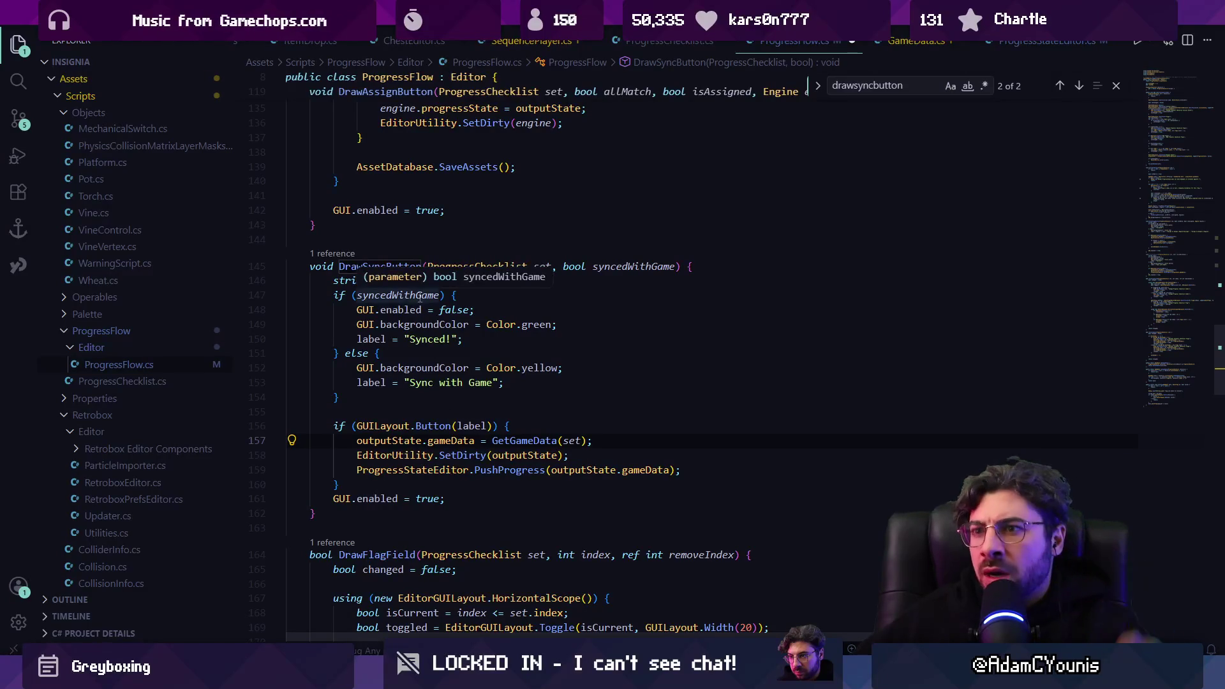
Step: Review the DrawSyncButton signature and its syncedWithGame and label usages
click(421, 295)
click(401, 266)
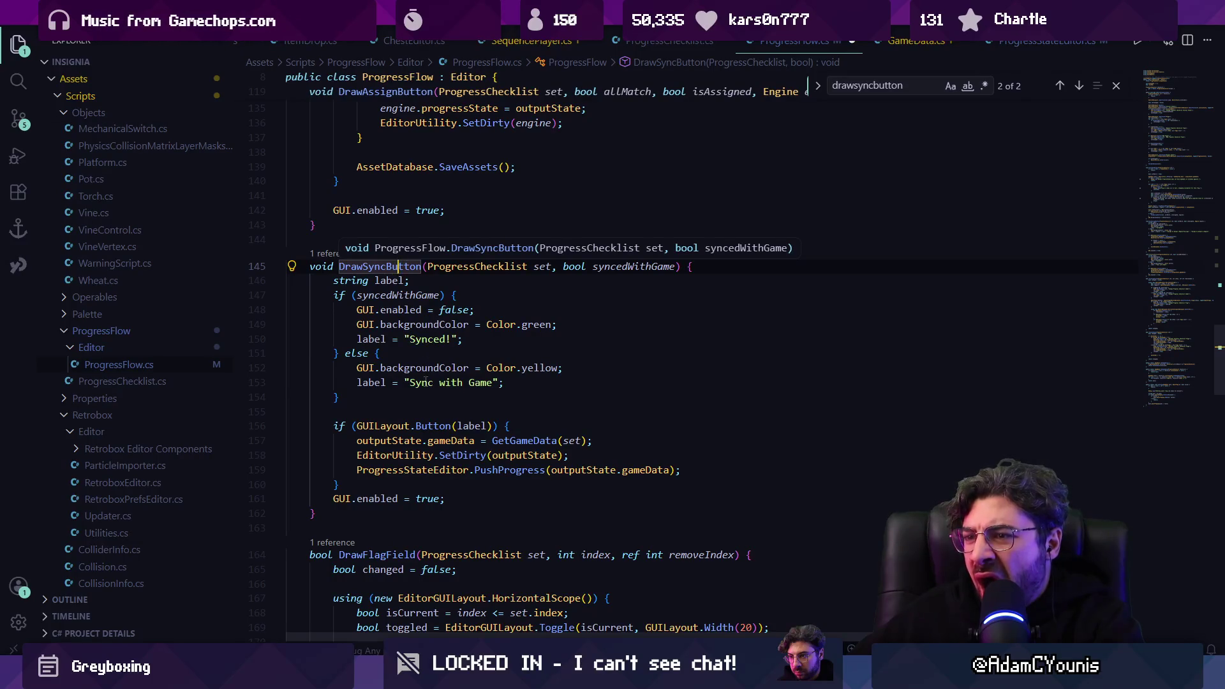
click(431, 382)
click(609, 266)
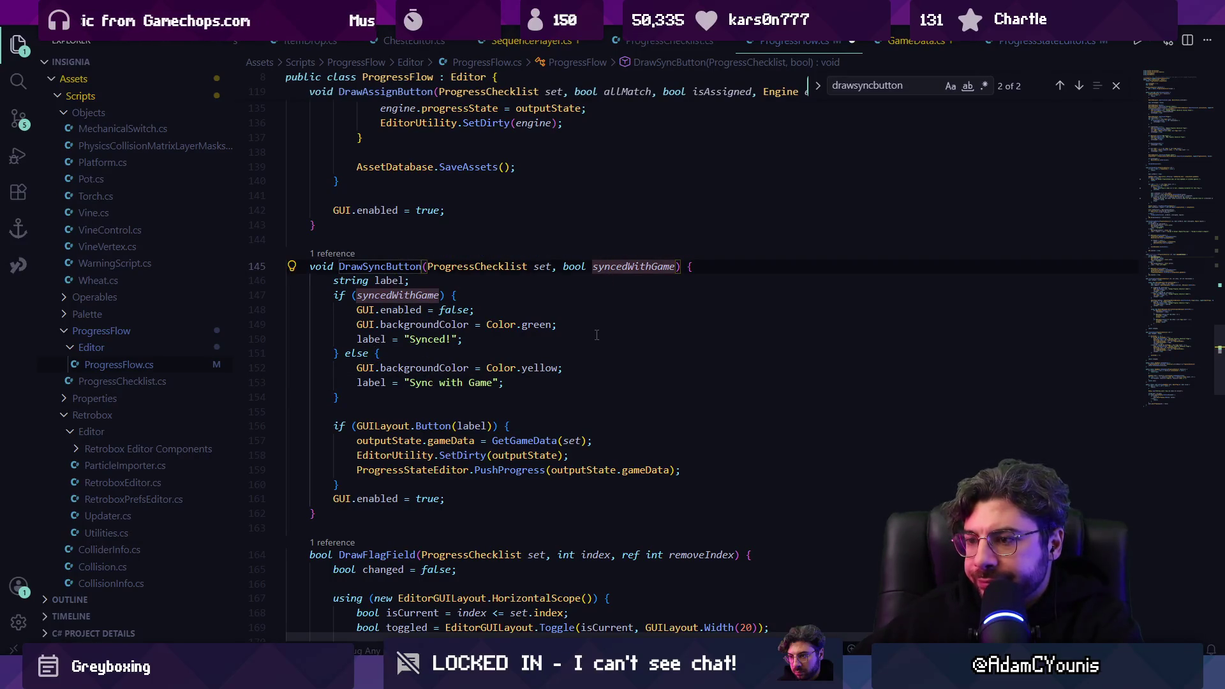
click(464, 426)
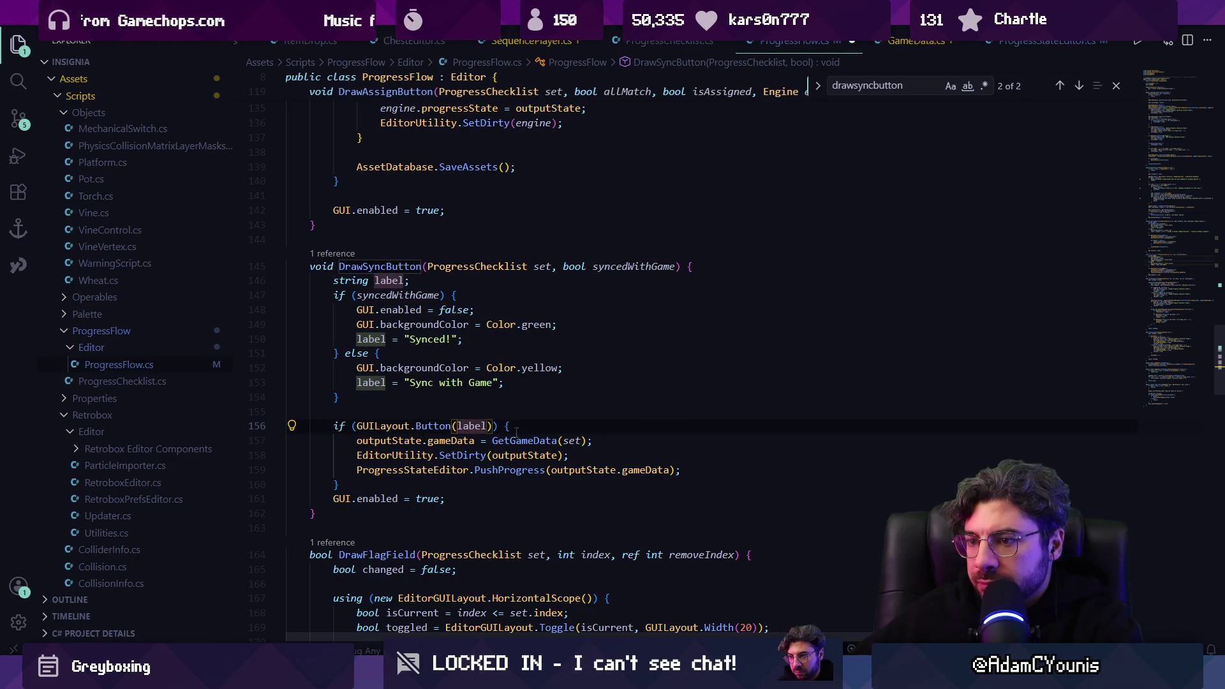
key(ctrl+Left)
key(ctrl+Left)
key(ctrl+Left)
key(Down)
key(Up)
key(ctrl+Right)
key(ctrl+Right)
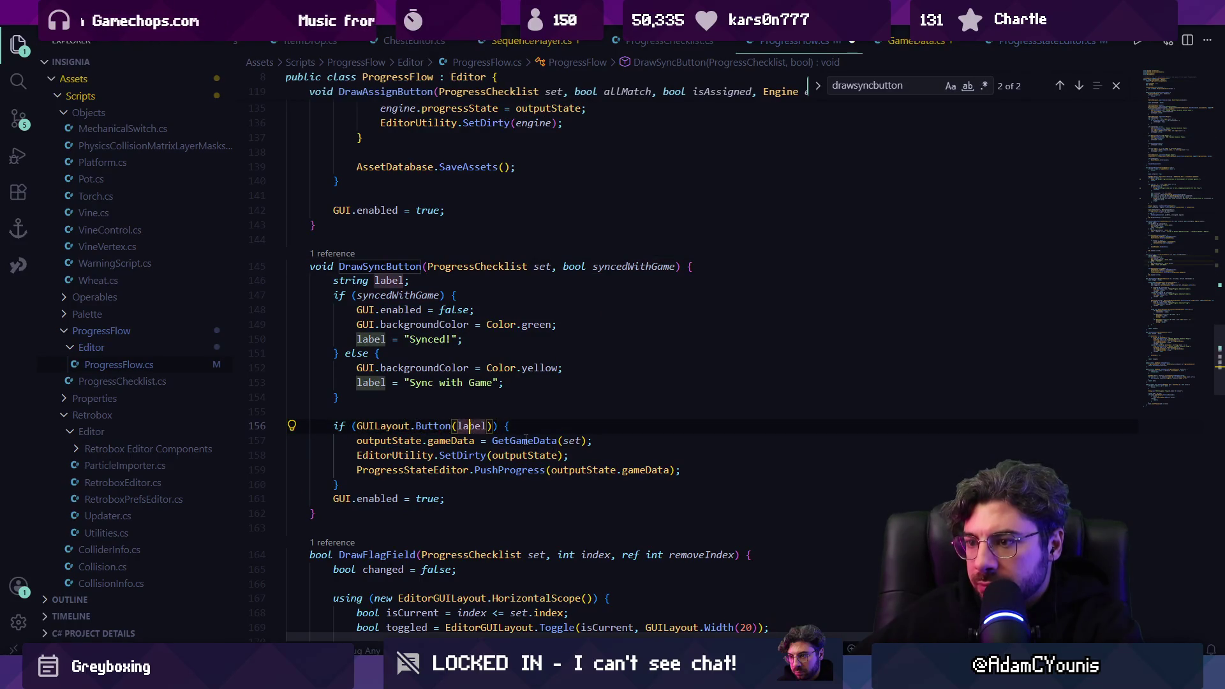
Step: Inspect outputState and gameData, jump into GetGameData's definition, then navigate back
click(527, 440)
mouse_move(517, 442)
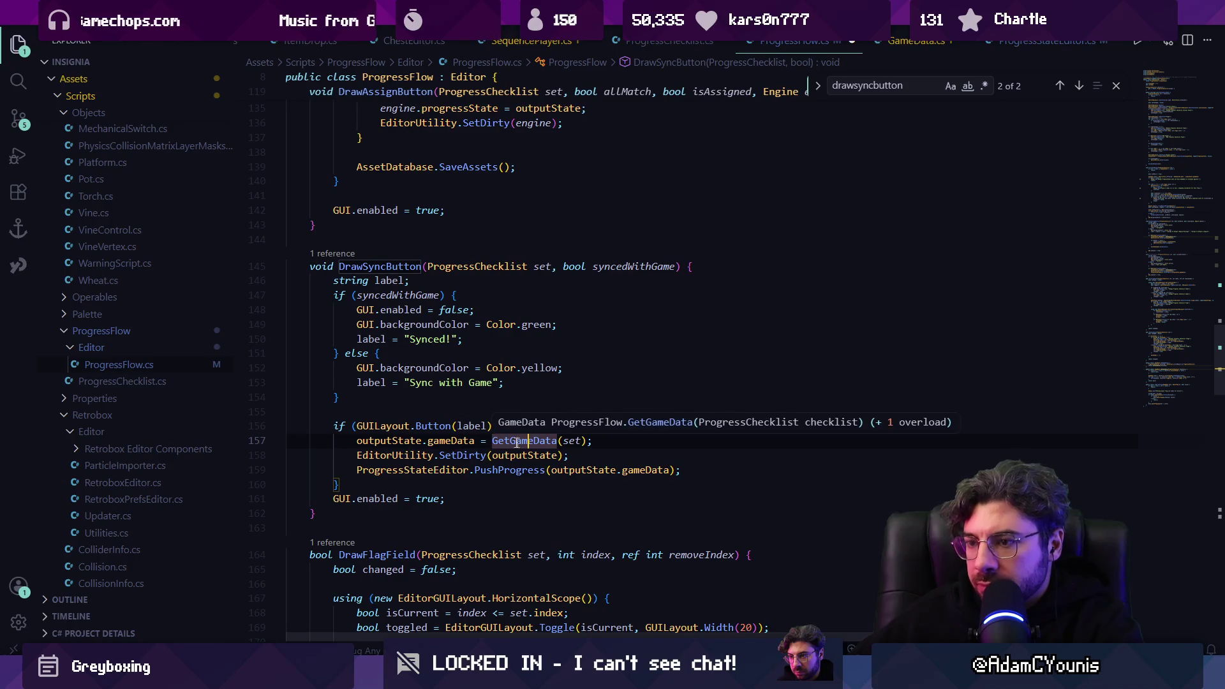
click(397, 440)
click(452, 440)
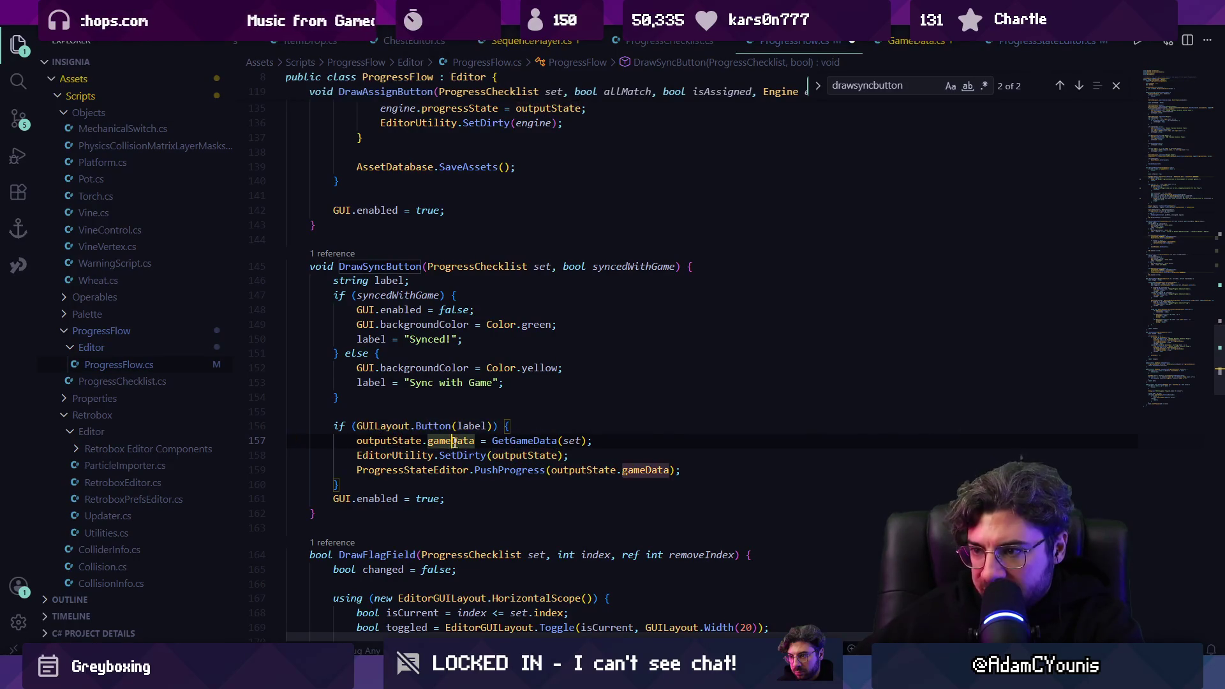
ctrl+click(534, 441)
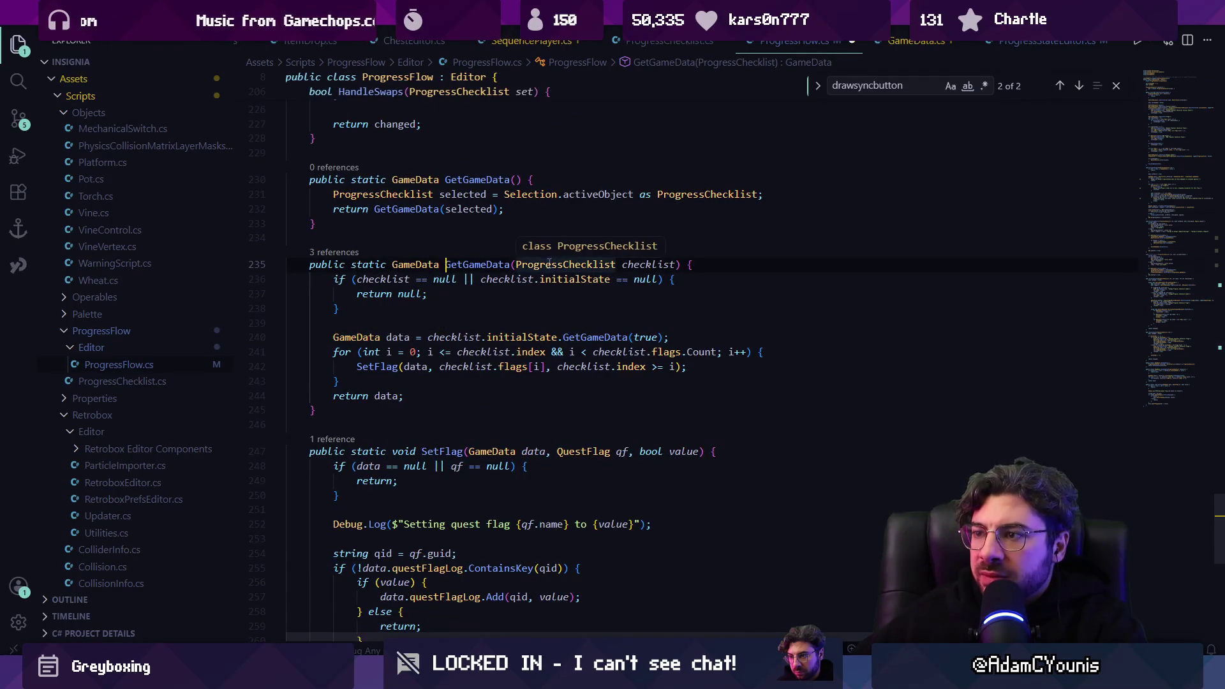
key(alt+Left)
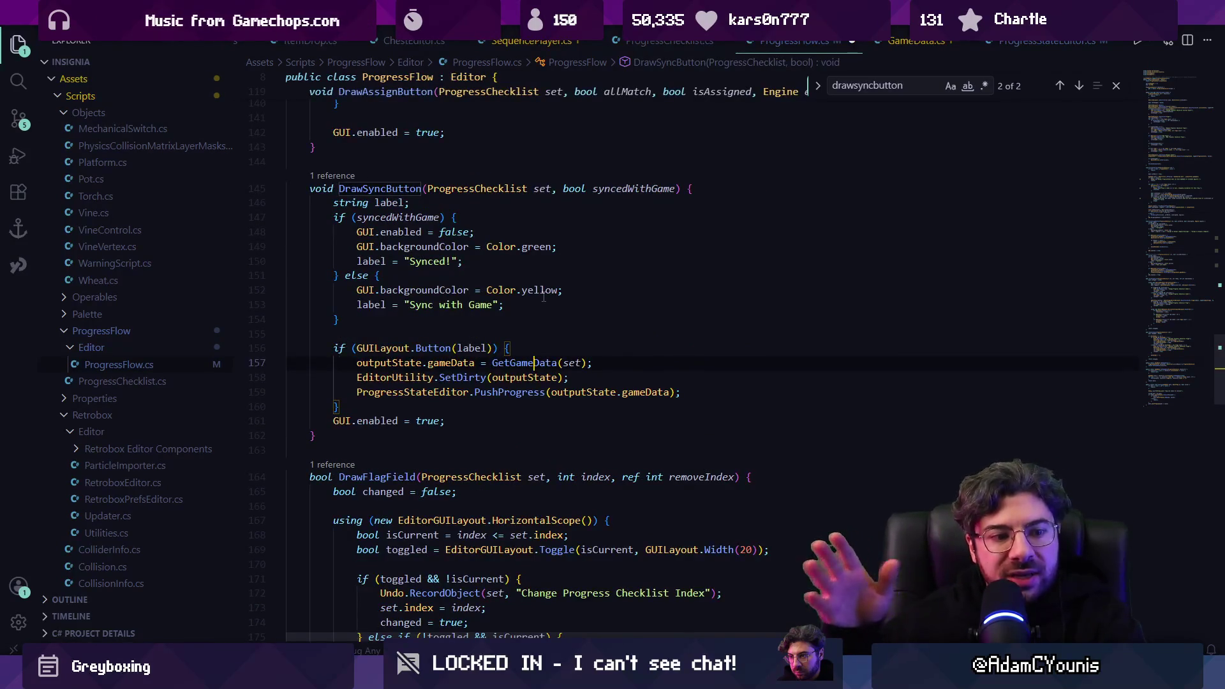
key(alt+Tab)
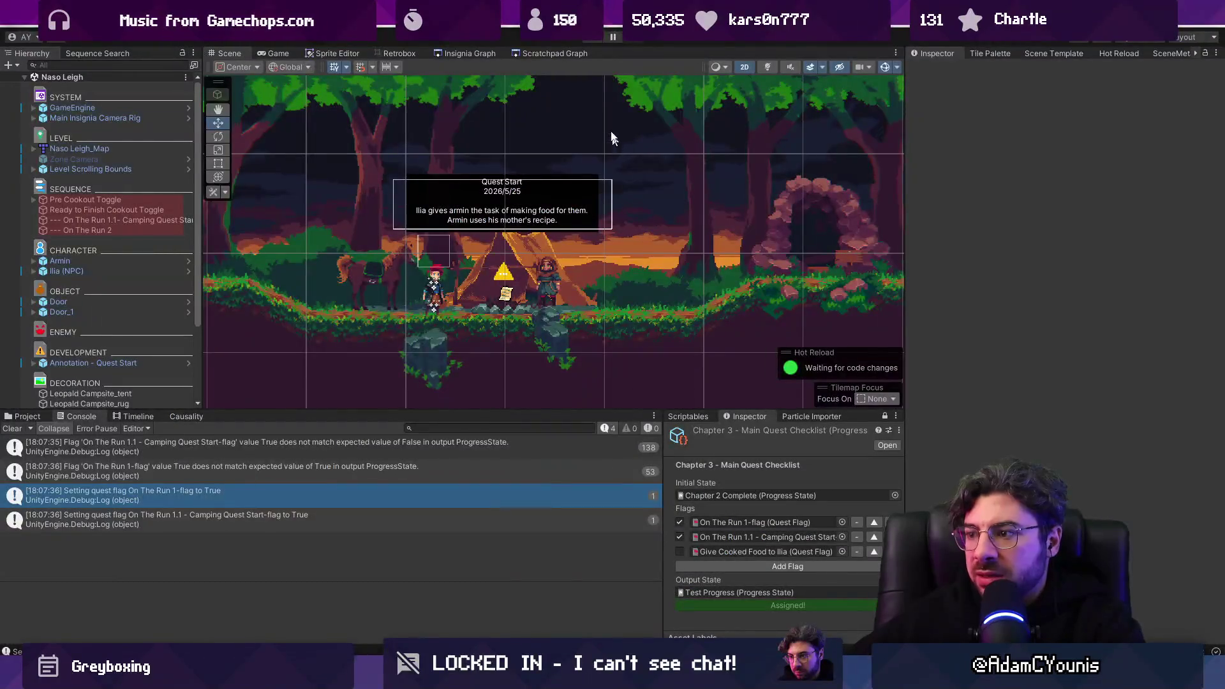
Step: Untick both On The Run flags, press Assign to Output & Engine, and dismiss Ilia's dialogue
click(679, 536)
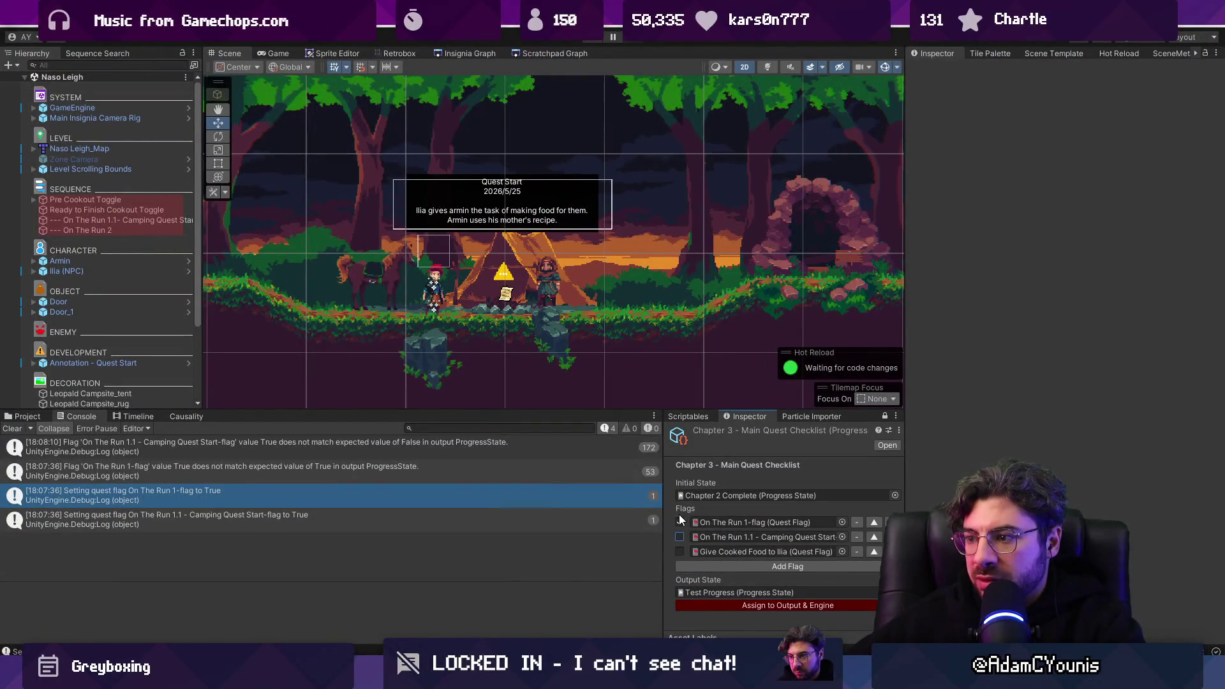
click(680, 522)
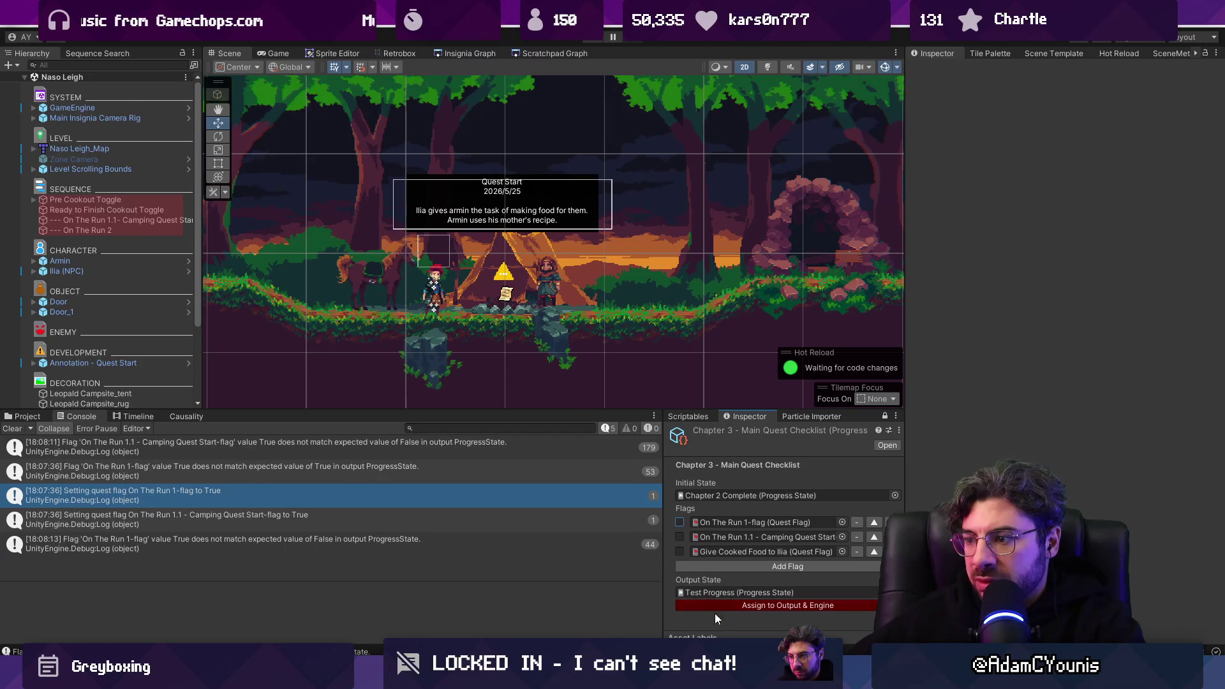
click(716, 608)
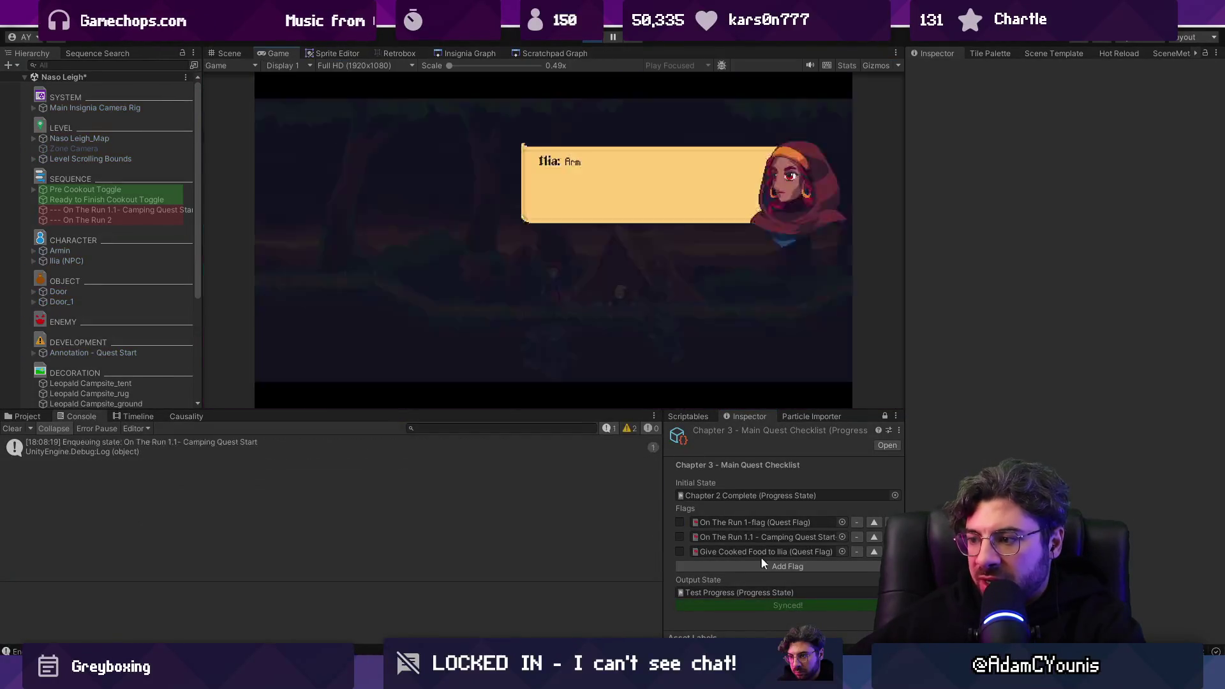
click(599, 359)
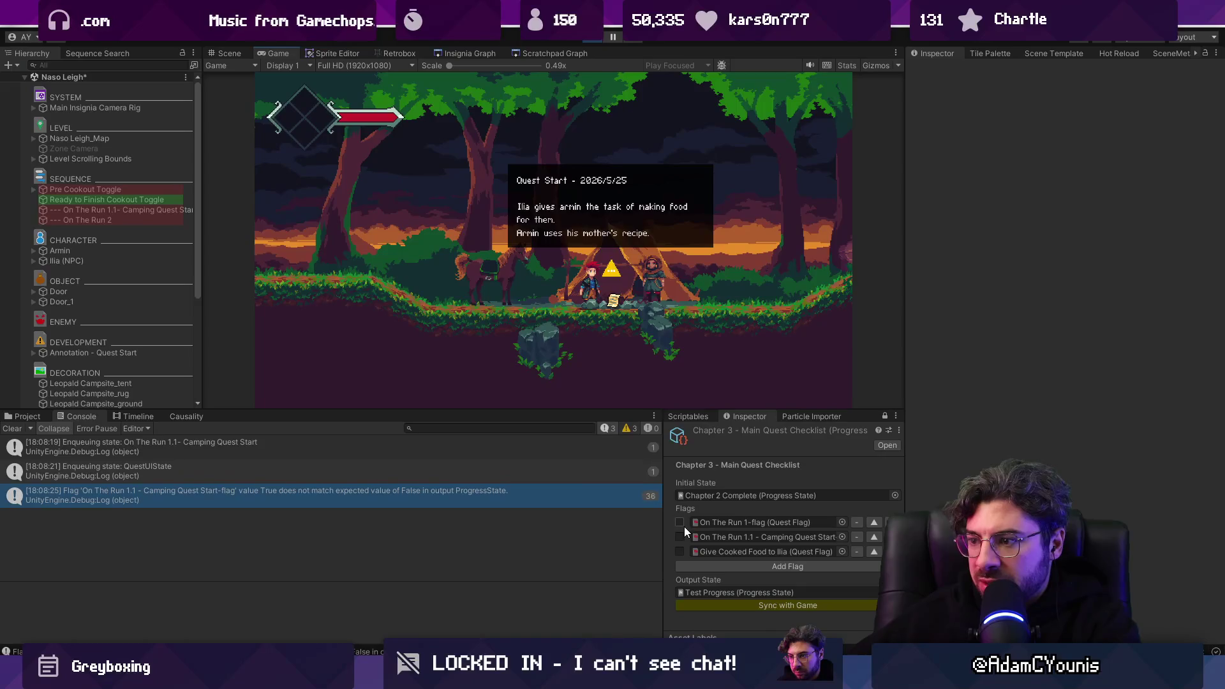
Step: Clear the Console and leave only On The Run 1-flag ticked, with 1.1 unticked
click(680, 521)
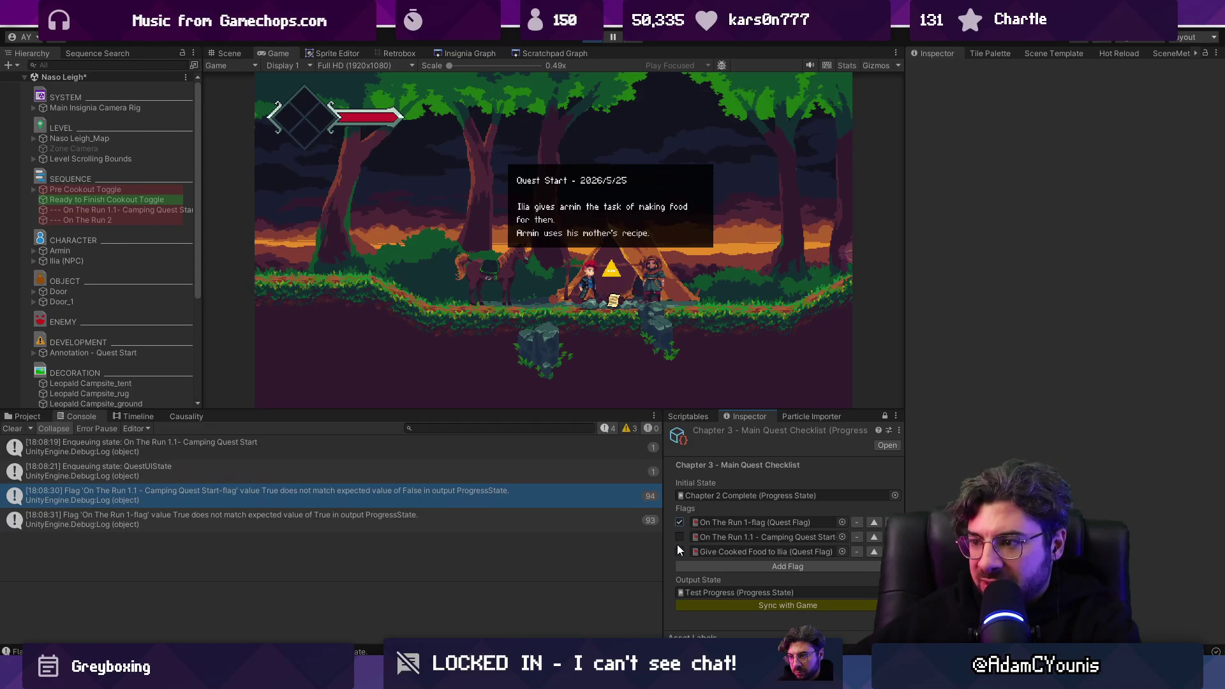
click(682, 522)
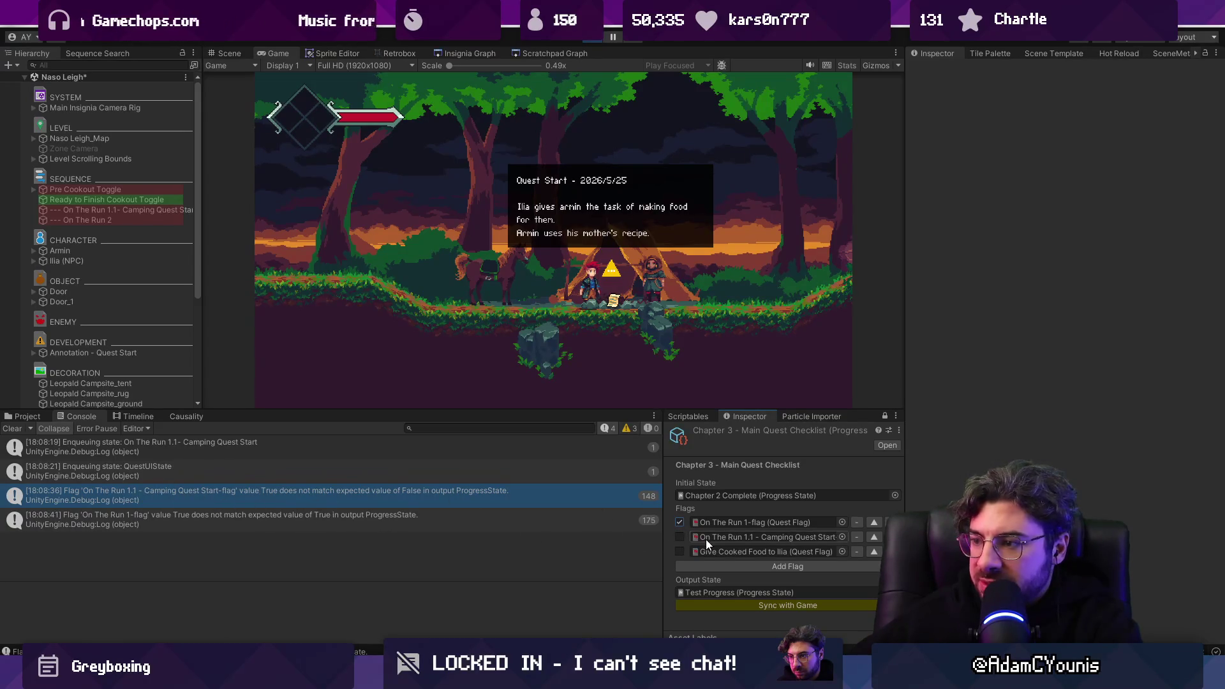
click(680, 538)
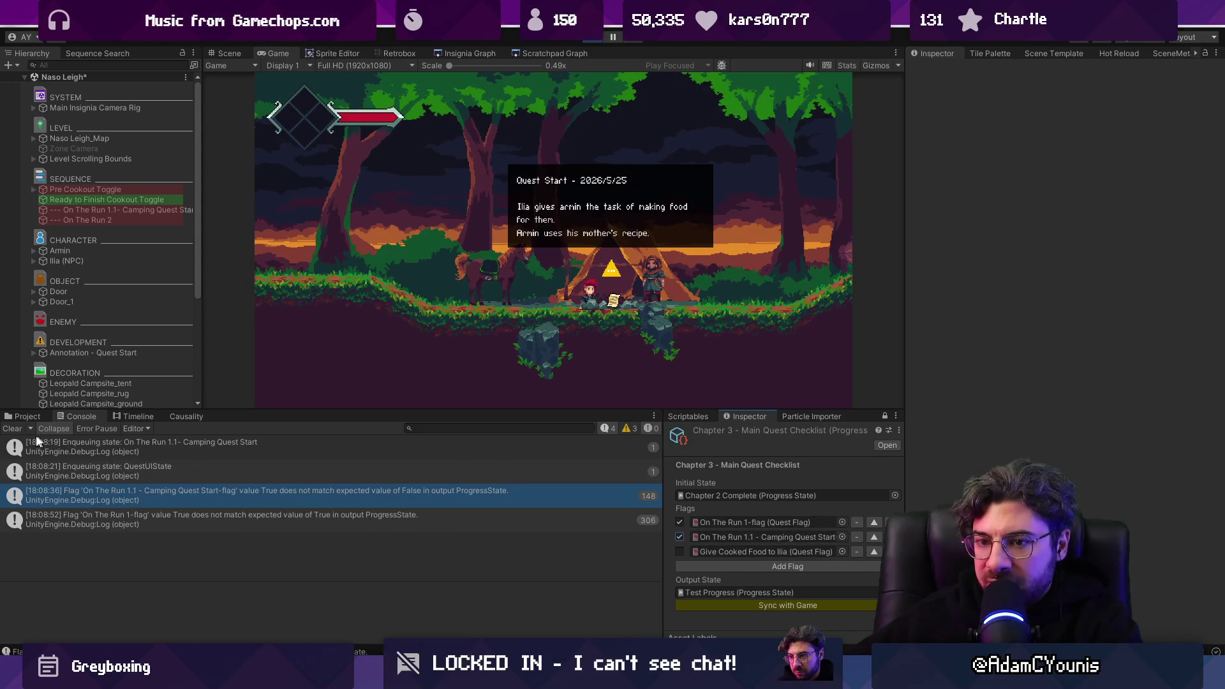
click(13, 427)
click(680, 536)
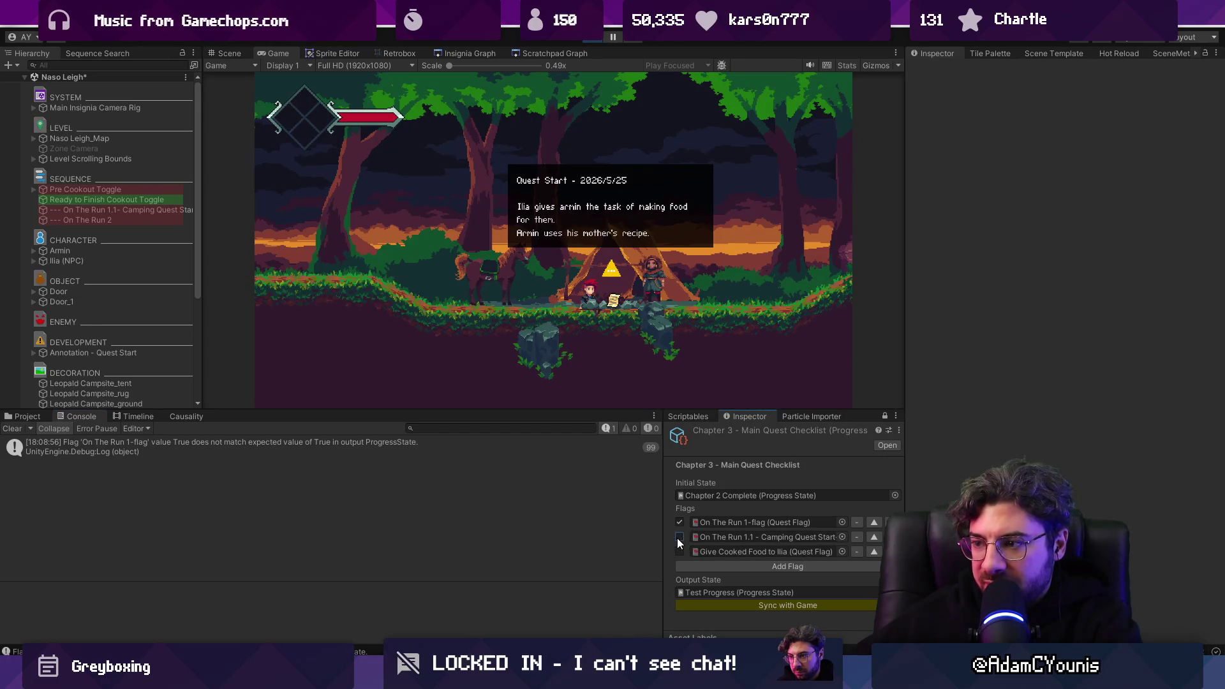
Step: Widen the Inspector, toggle both On The Run flags on then off, and exit Play mode
mouse_move(665, 539)
mouse_down()
mouse_move(540, 538)
mouse_move(563, 538)
mouse_up()
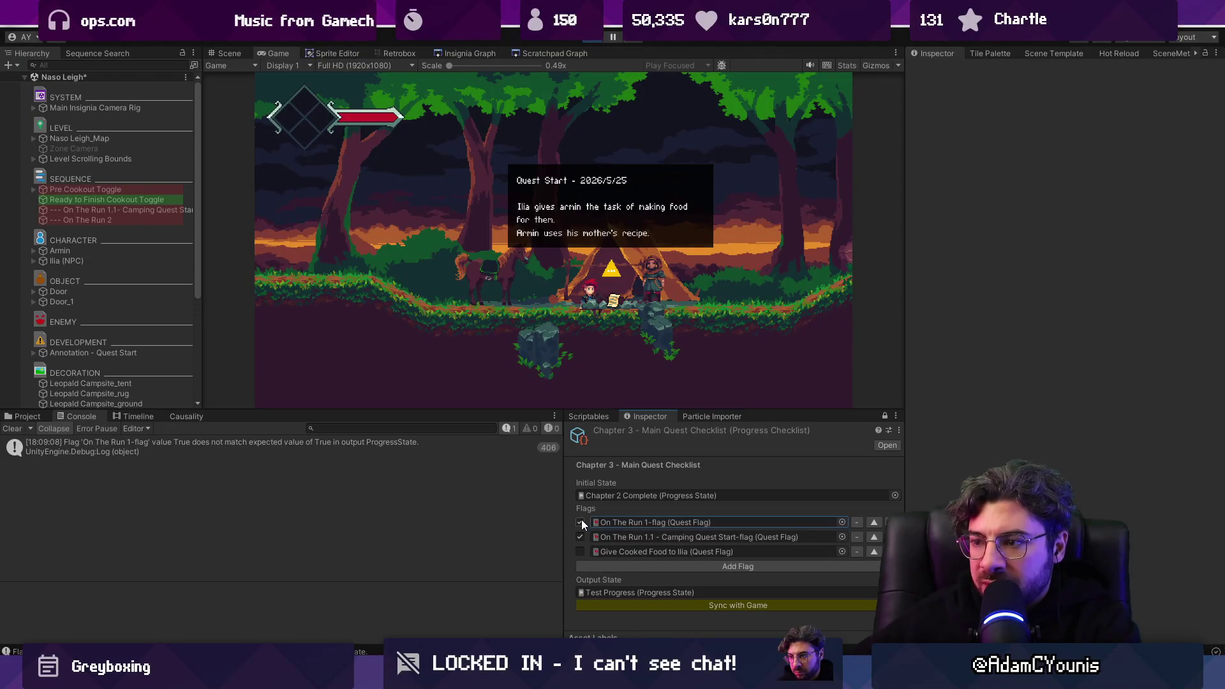
drag(581, 522, 579, 536)
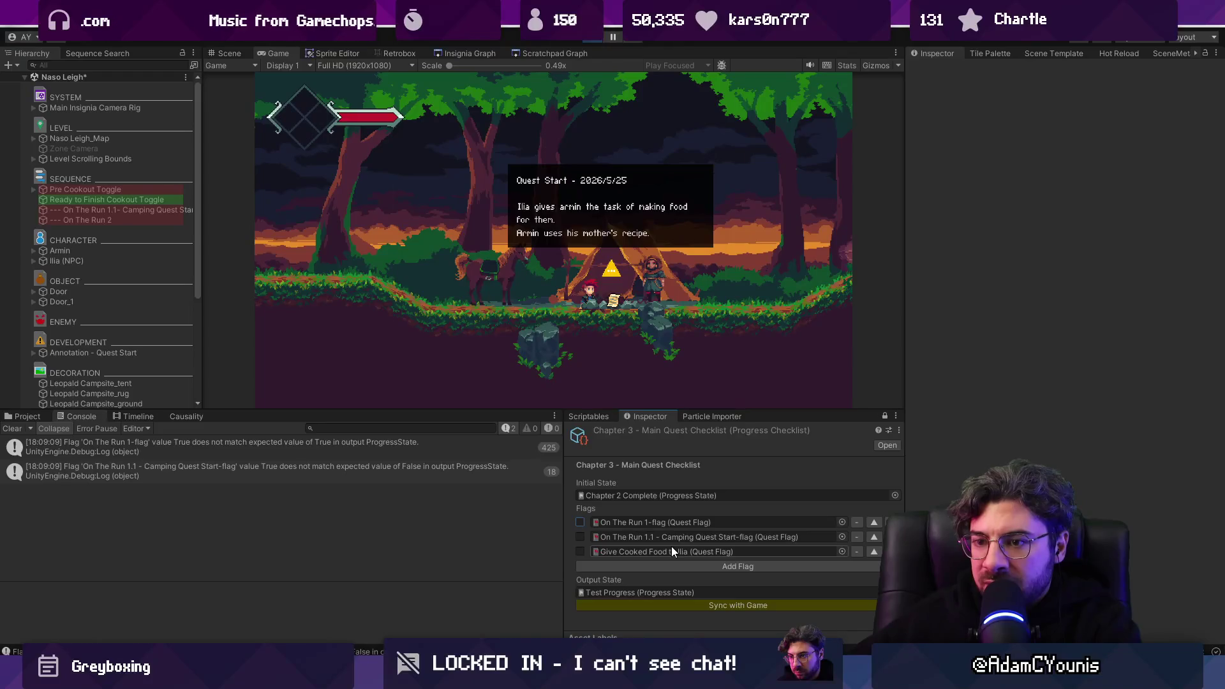
click(579, 536)
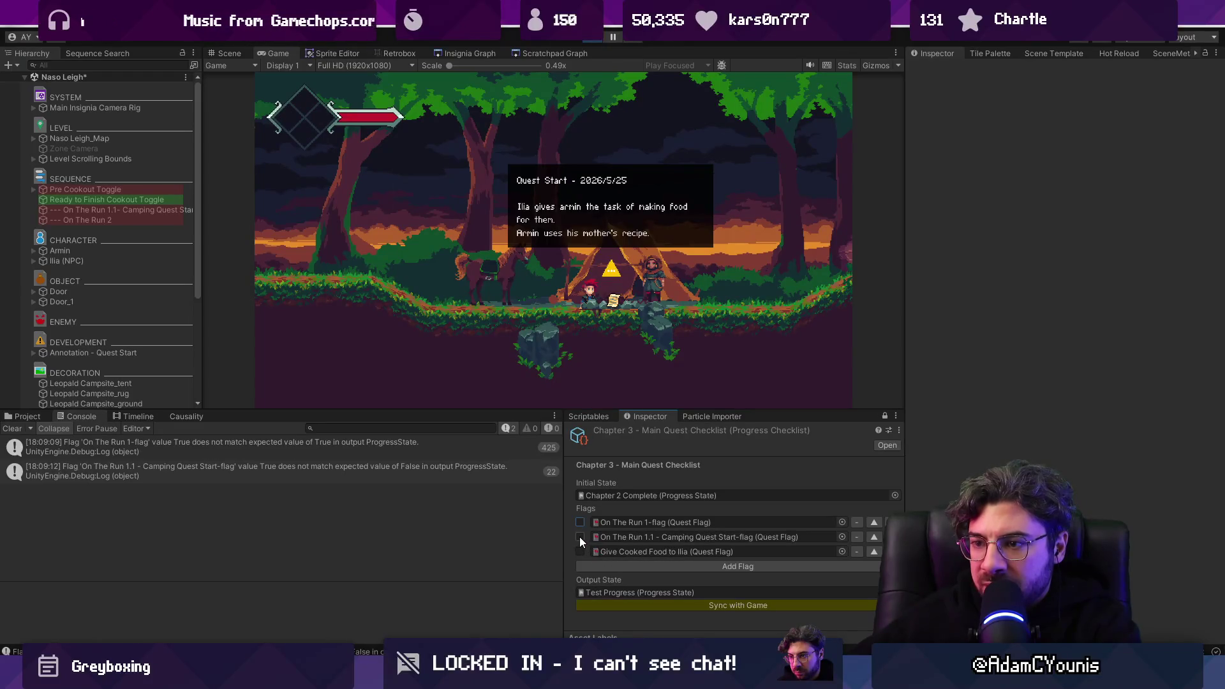
click(580, 522)
click(580, 537)
click(580, 522)
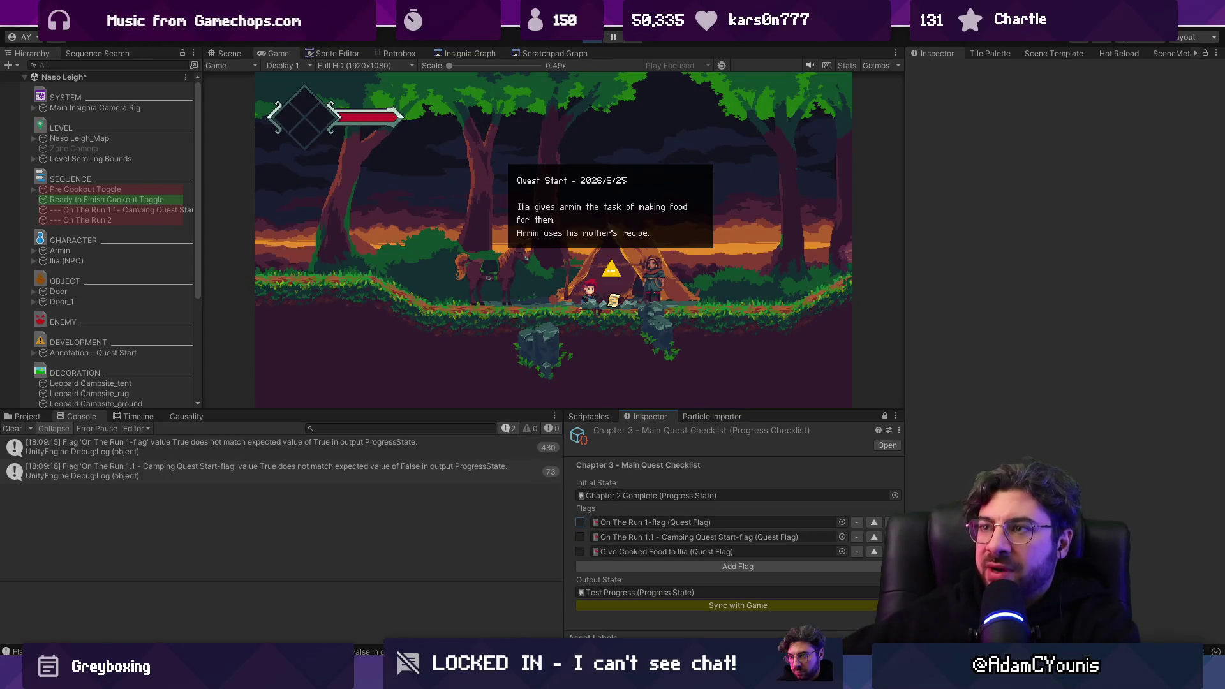
key(ctrl+p)
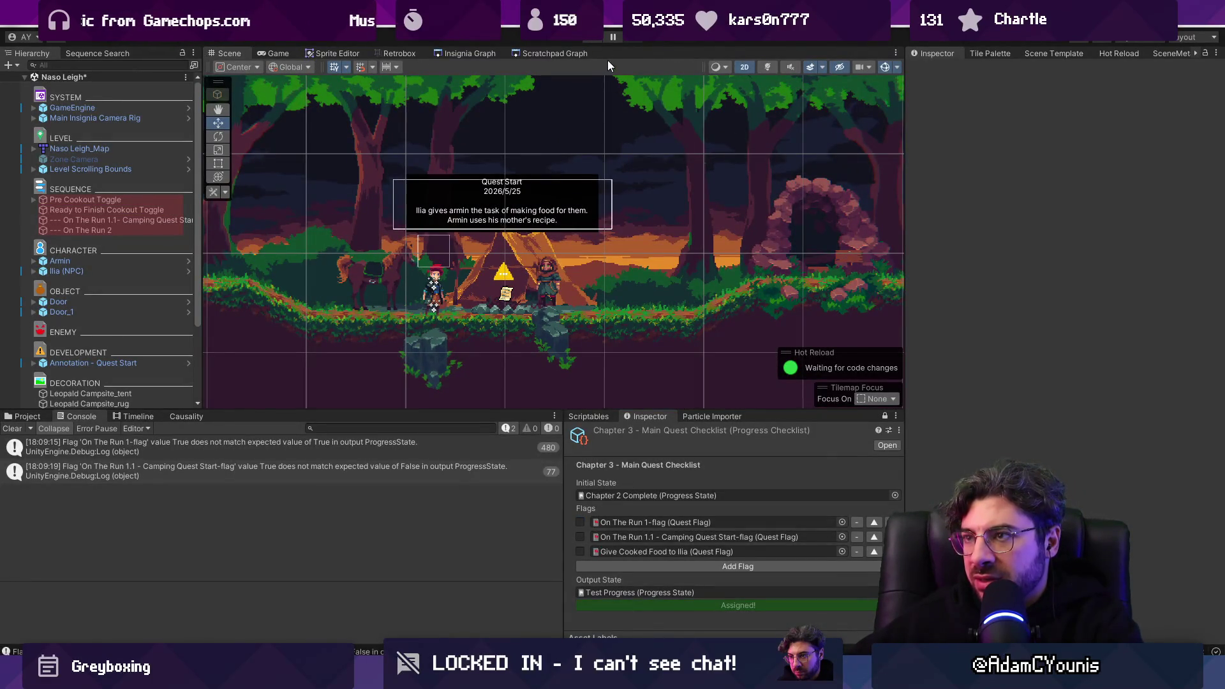
Step: Run the game, skip Ilia's dialogue, check the first two quest flags and sync them
click(596, 40)
click(603, 344)
click(600, 343)
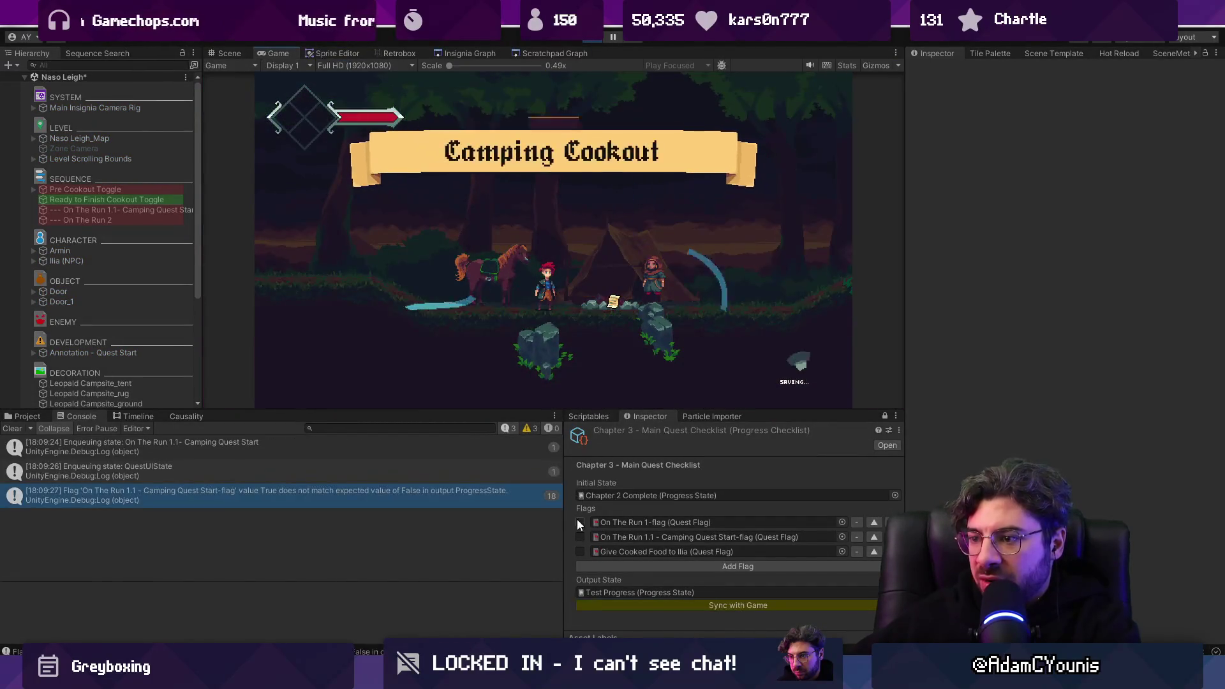
click(580, 521)
click(580, 537)
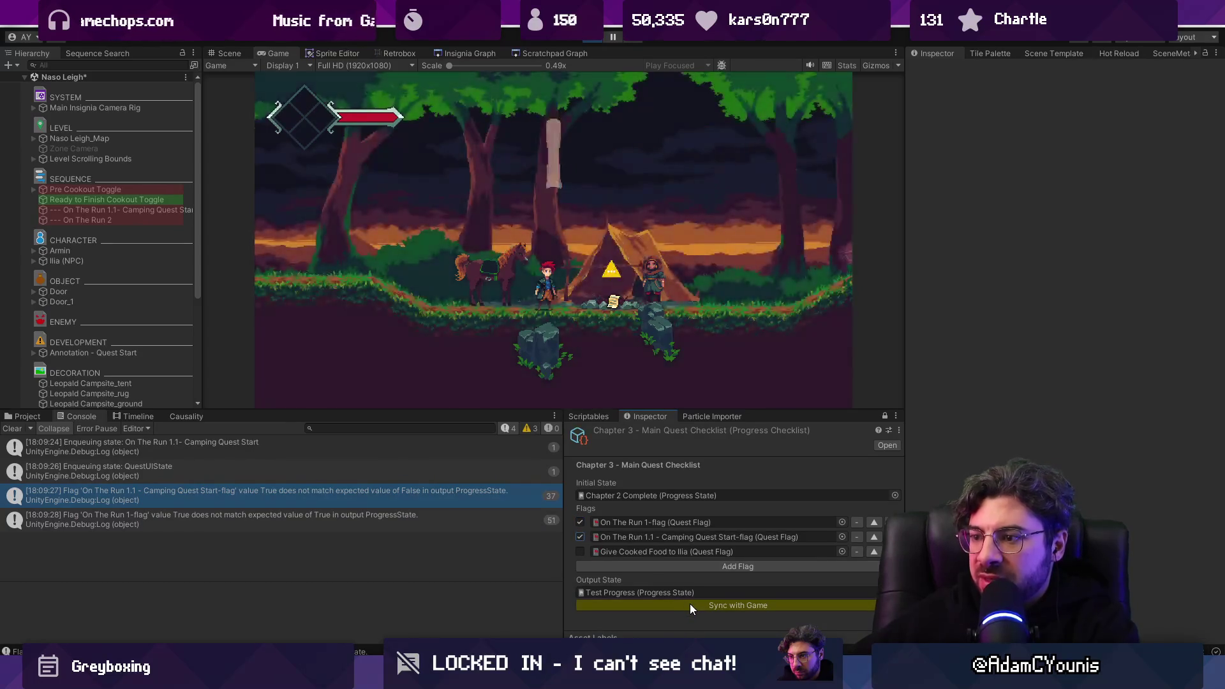
click(690, 605)
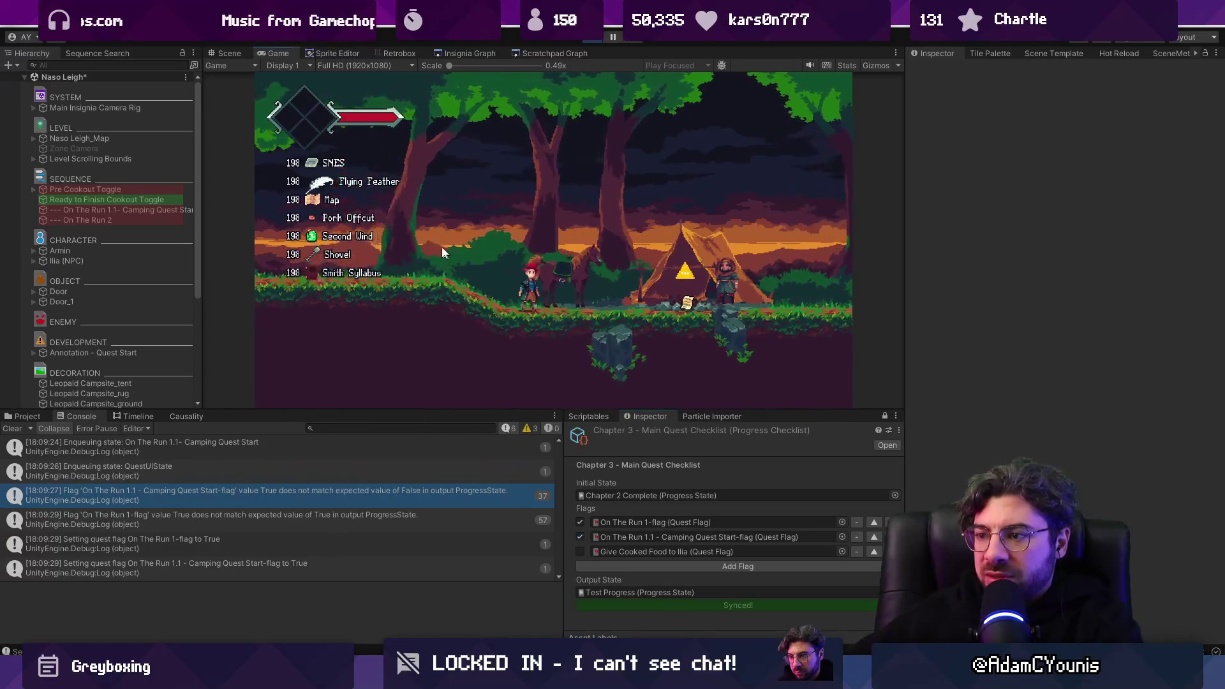
Step: Uncheck both On The Run flags and sync, then toggle them on and off again
click(580, 522)
click(580, 537)
click(635, 606)
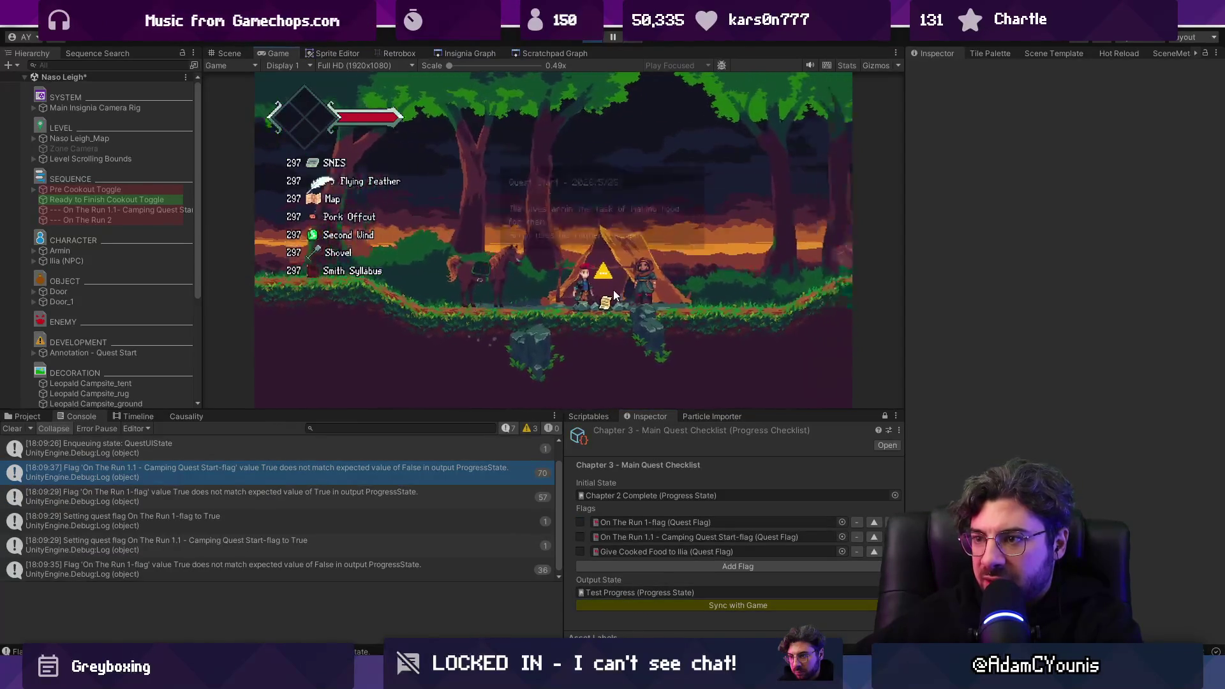
click(580, 536)
click(580, 522)
click(580, 536)
click(583, 520)
Step: Move On The Run 1.1 above On The Run 1-flag, resync that flag, then clear both flags
click(580, 521)
click(581, 537)
click(873, 536)
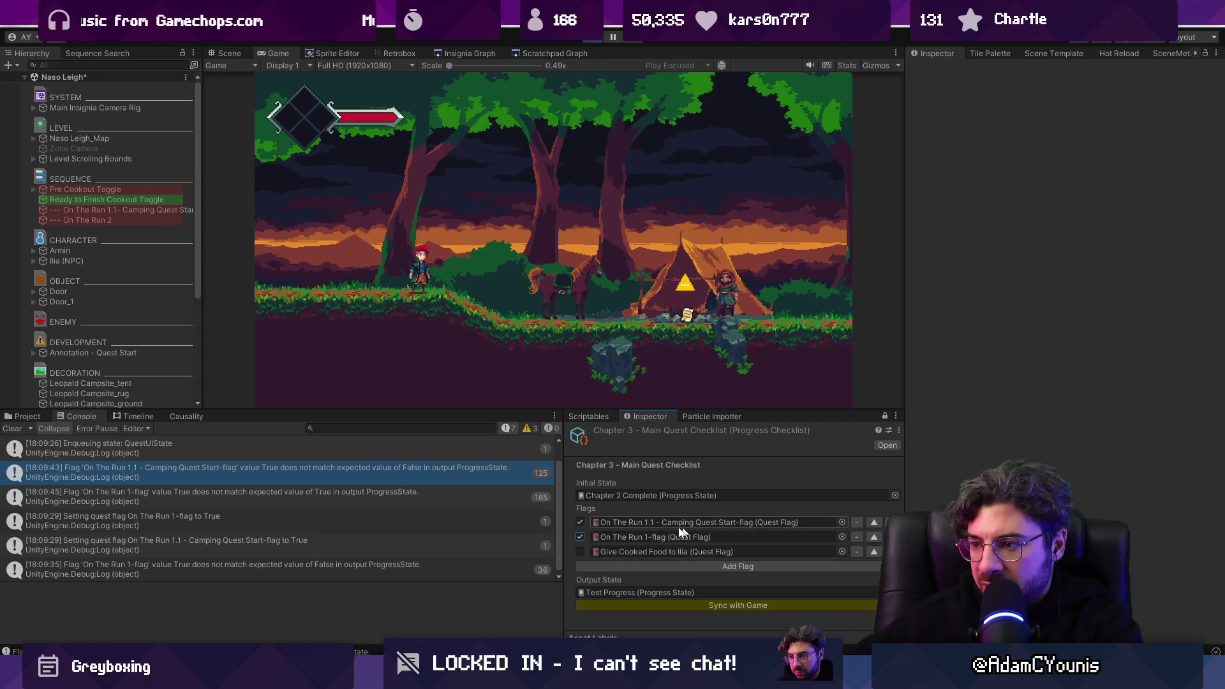
click(581, 536)
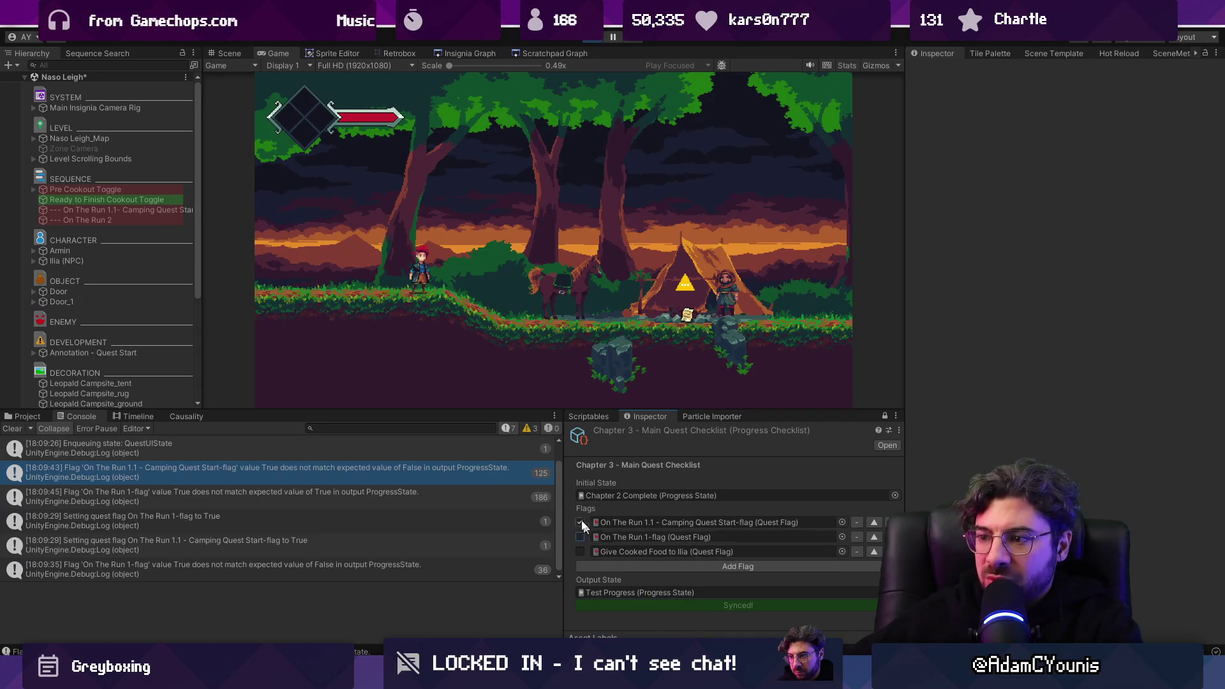
click(580, 537)
click(634, 606)
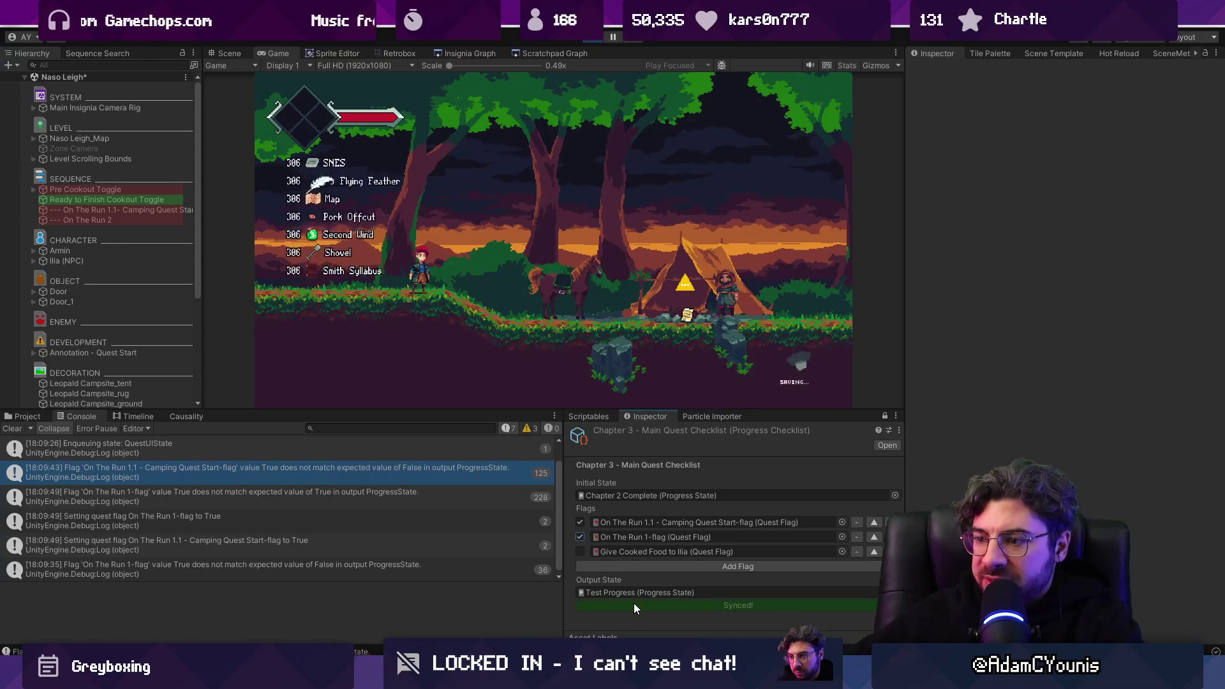
click(579, 522)
click(580, 537)
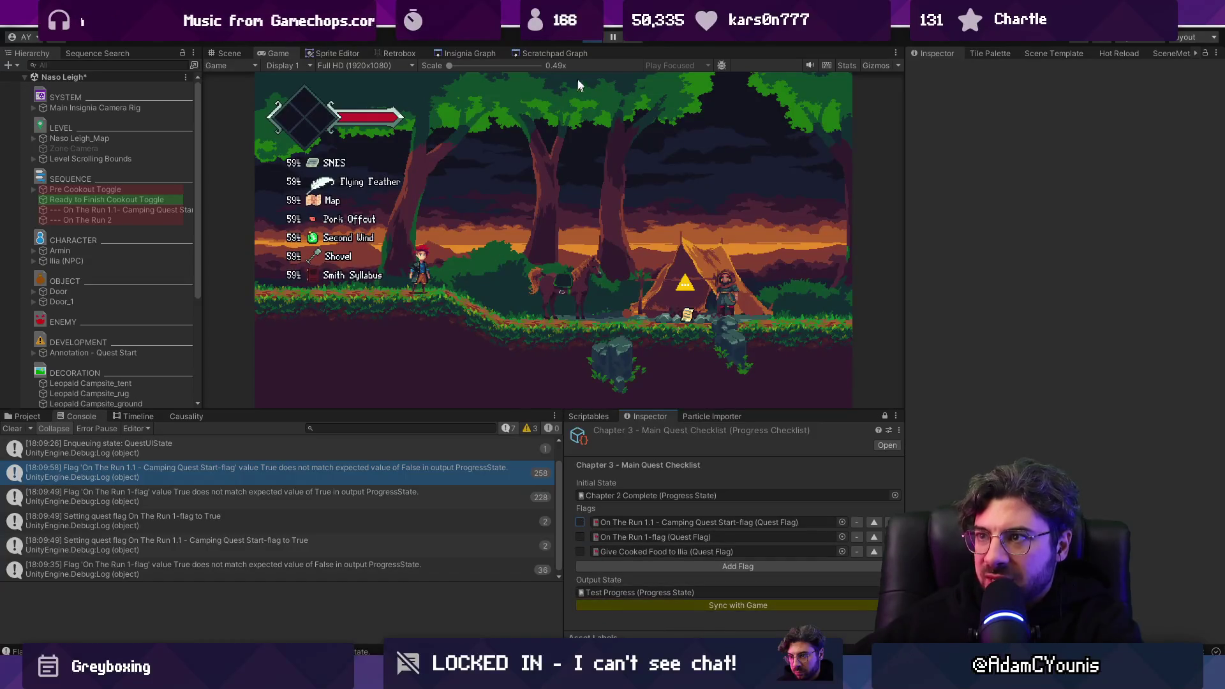
key(alt+Tab)
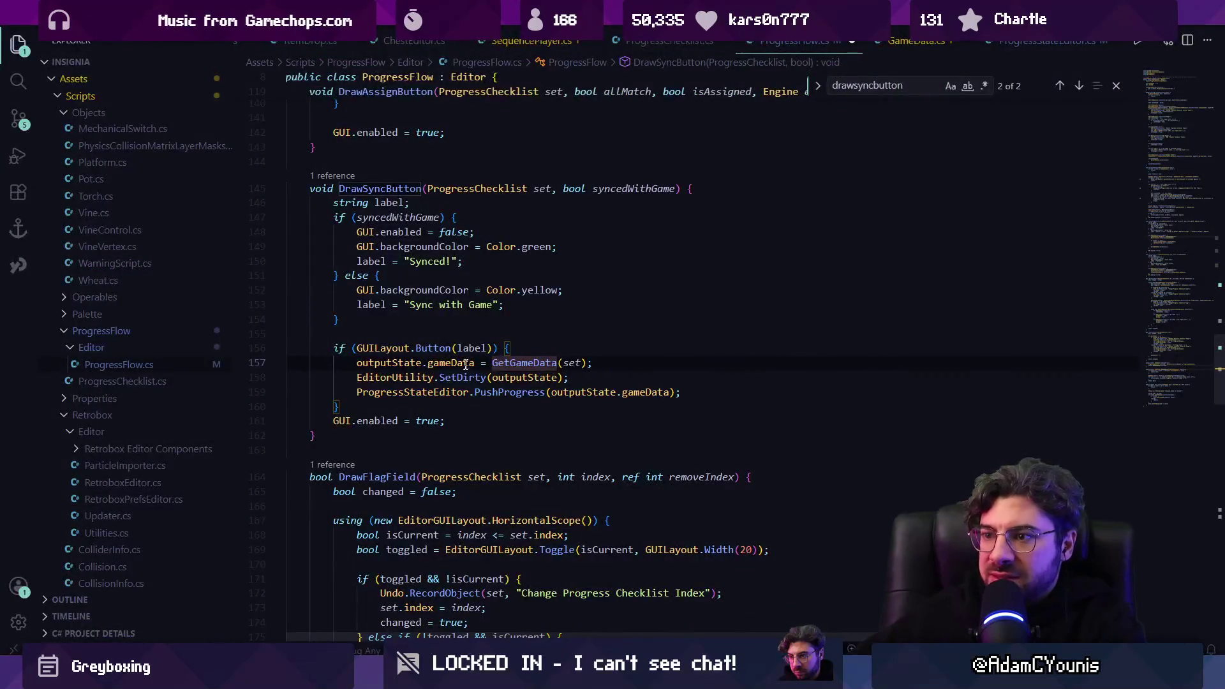
Step: Highlight the gameData uses in DrawSyncButton and jump to the GetGameData(ProgressChecklist) definition
click(452, 348)
scroll(408, 358, up, 2)
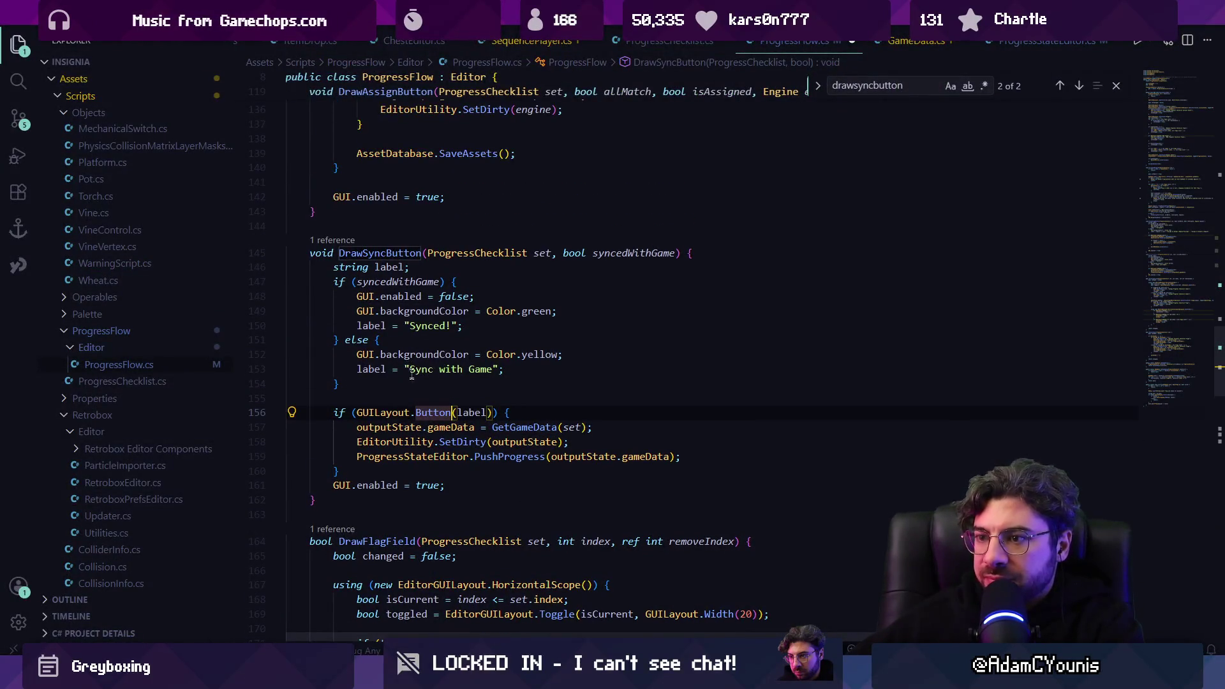
mouse_move(428, 414)
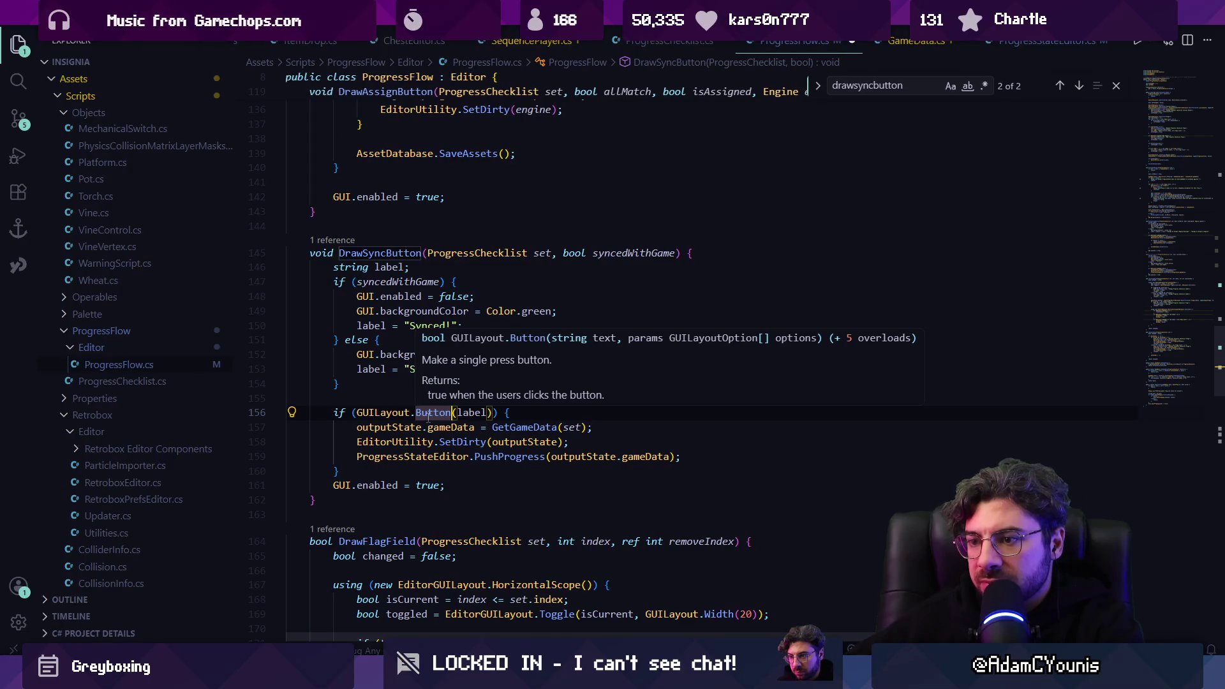
click(624, 456)
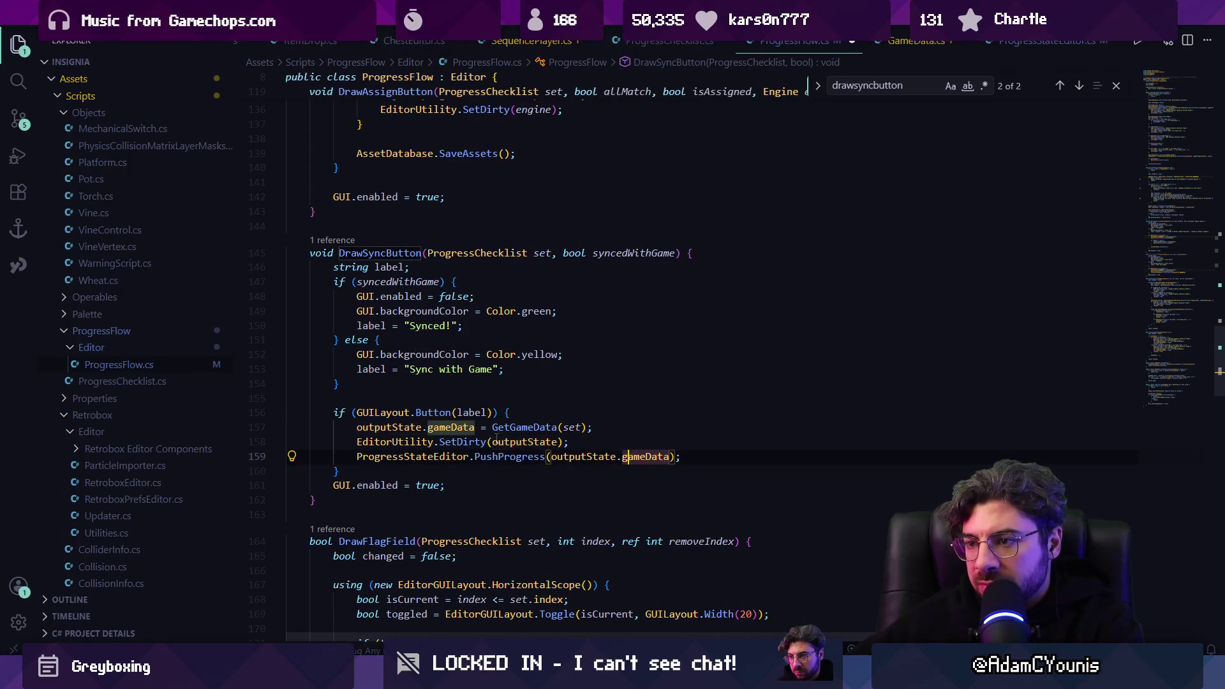
click(529, 427)
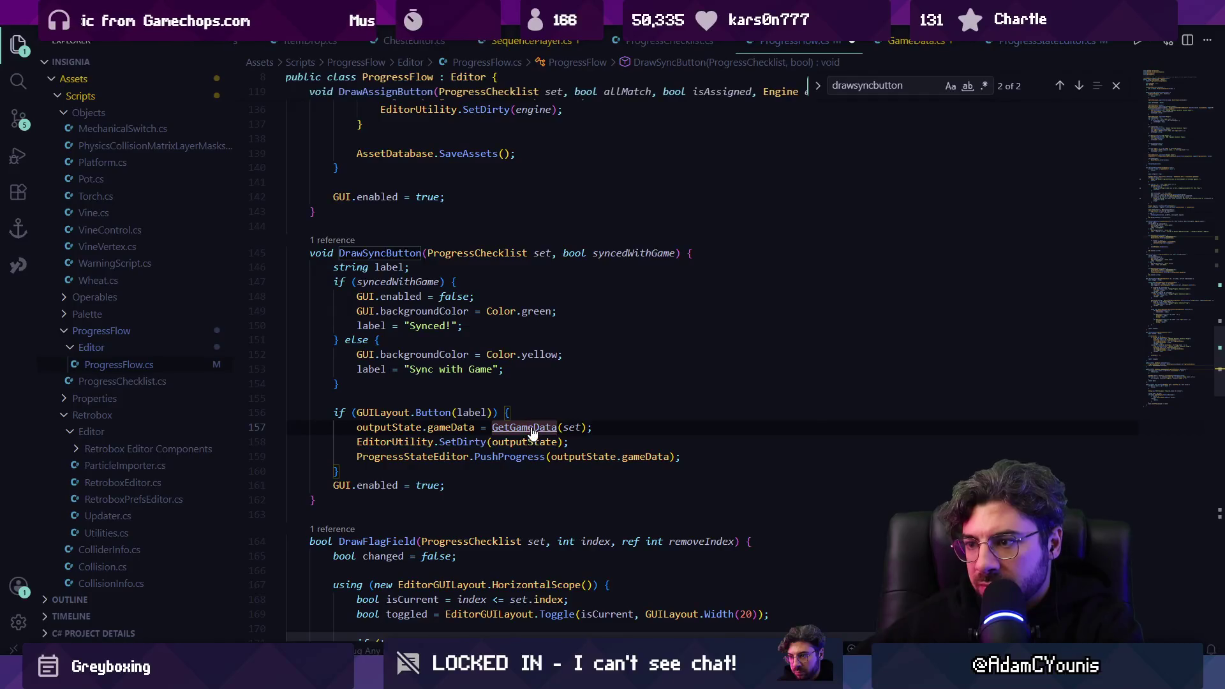
ctrl+click(531, 431)
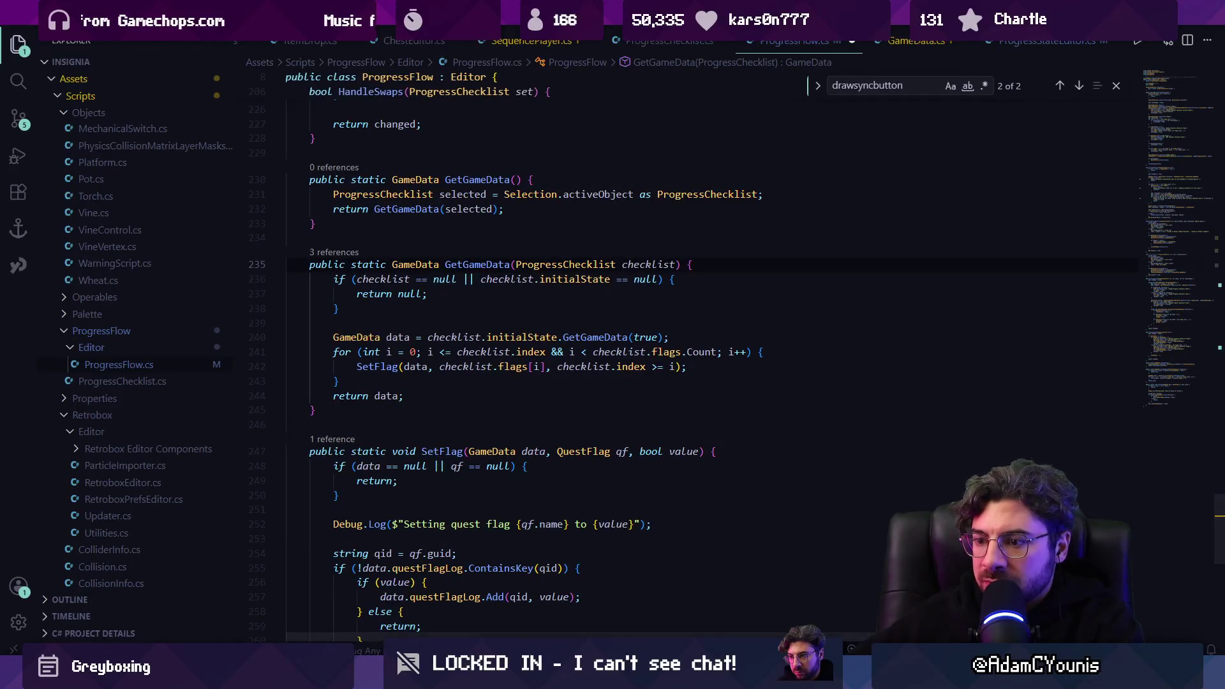
key(alt+Tab)
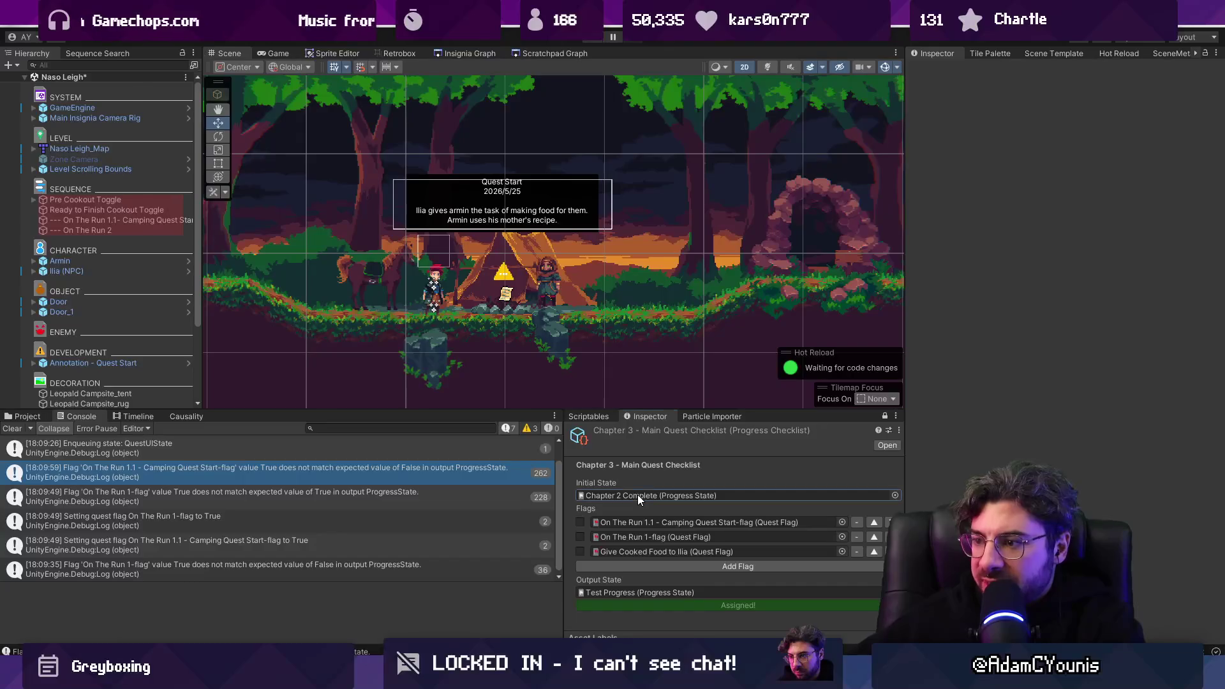
Step: Open the Chapter 2 Complete progress state, search its flags for 'on the run', then clear the search
double_click(637, 495)
mouse_move(1221, 89)
mouse_down()
mouse_move(1217, 593)
mouse_move(1219, 372)
mouse_move(1200, 159)
mouse_move(1173, 49)
mouse_up()
click(1054, 141)
text(on the run)
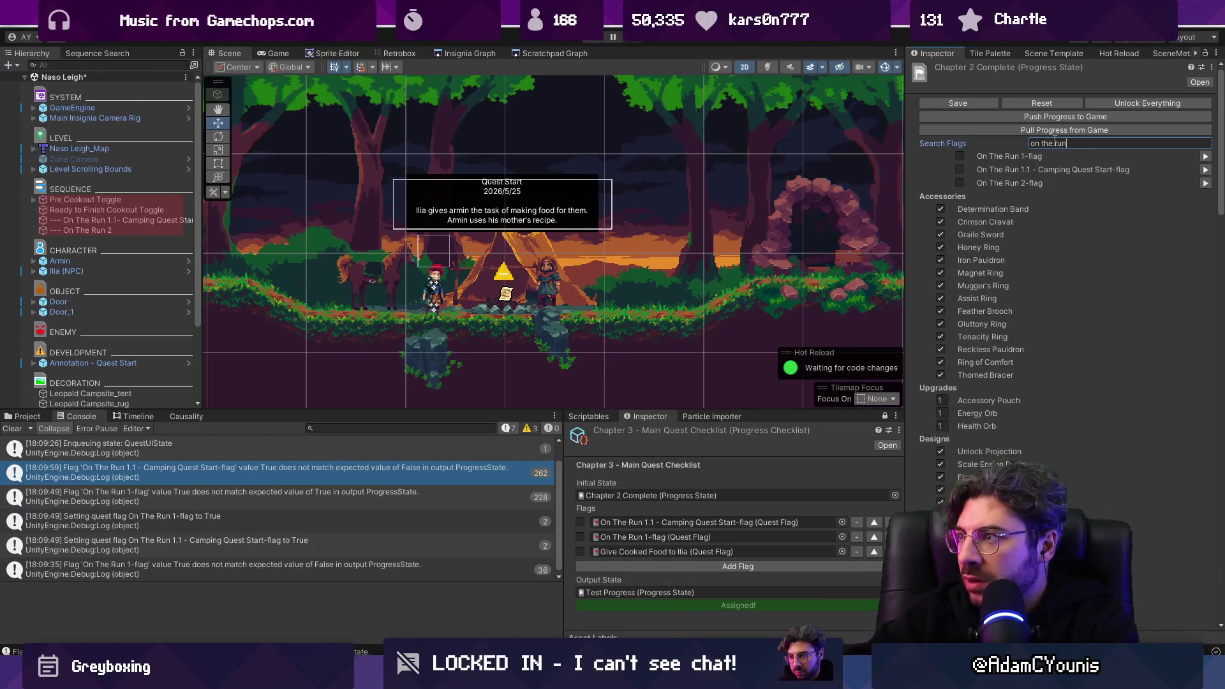
key(ctrl+shift+Left)
key(ctrl+shift+Left)
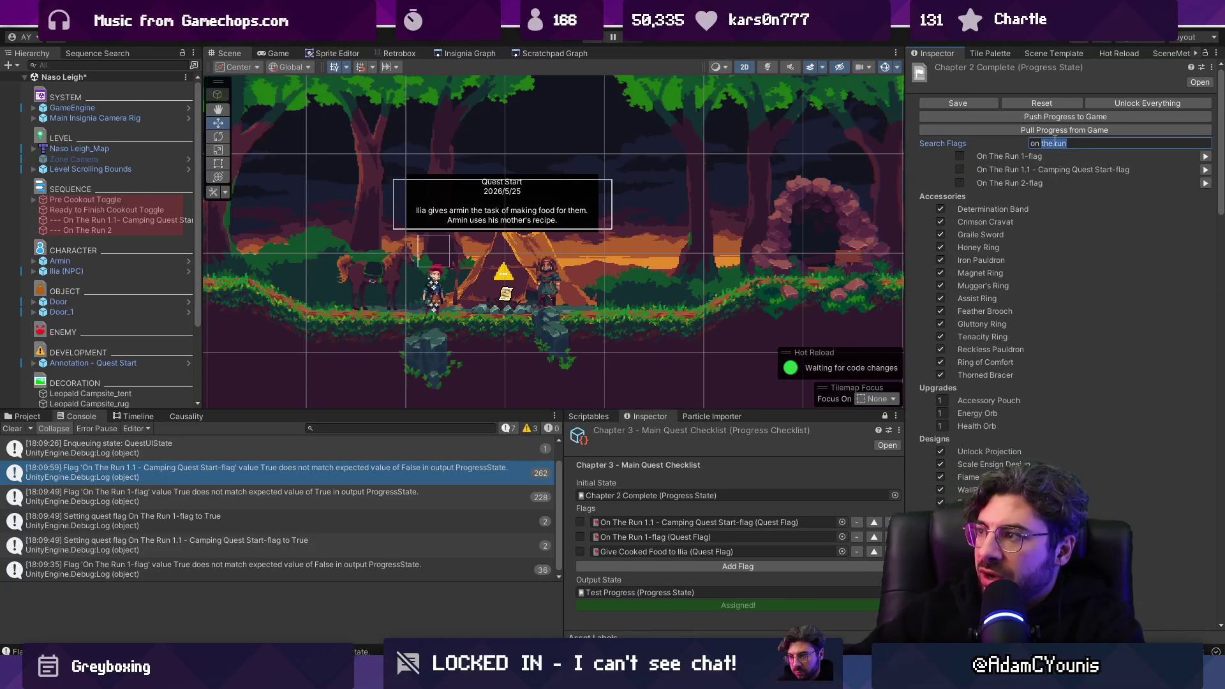
key(BackSpace)
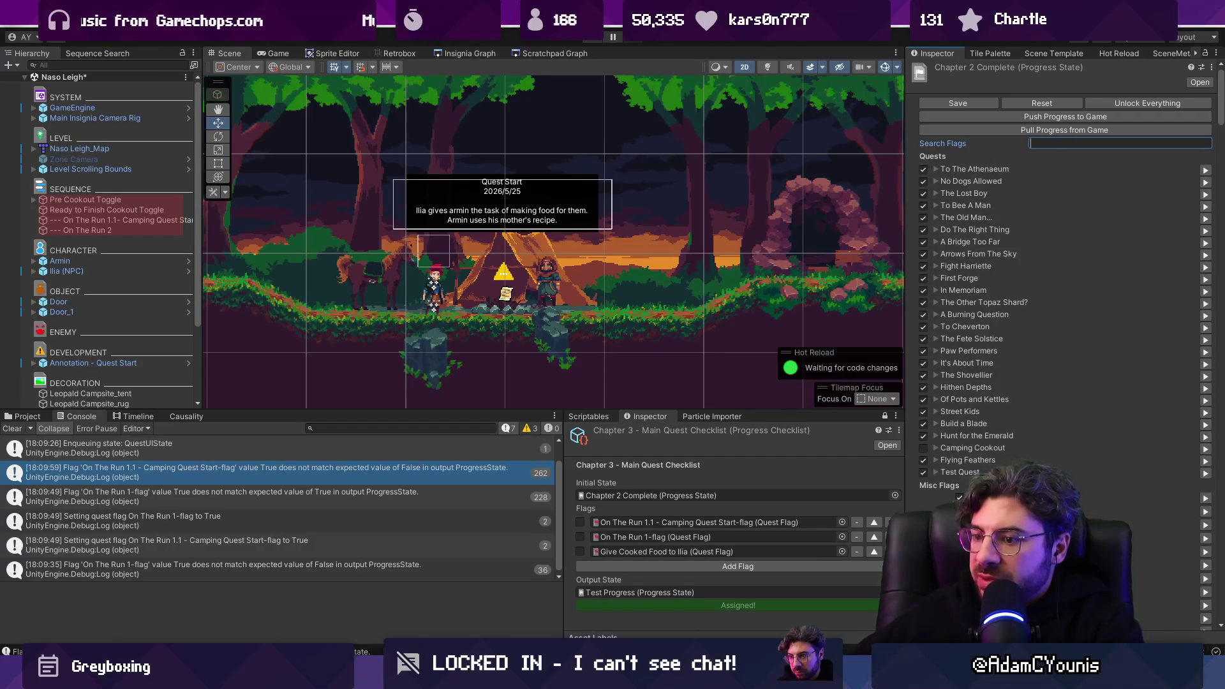
key(alt+Tab)
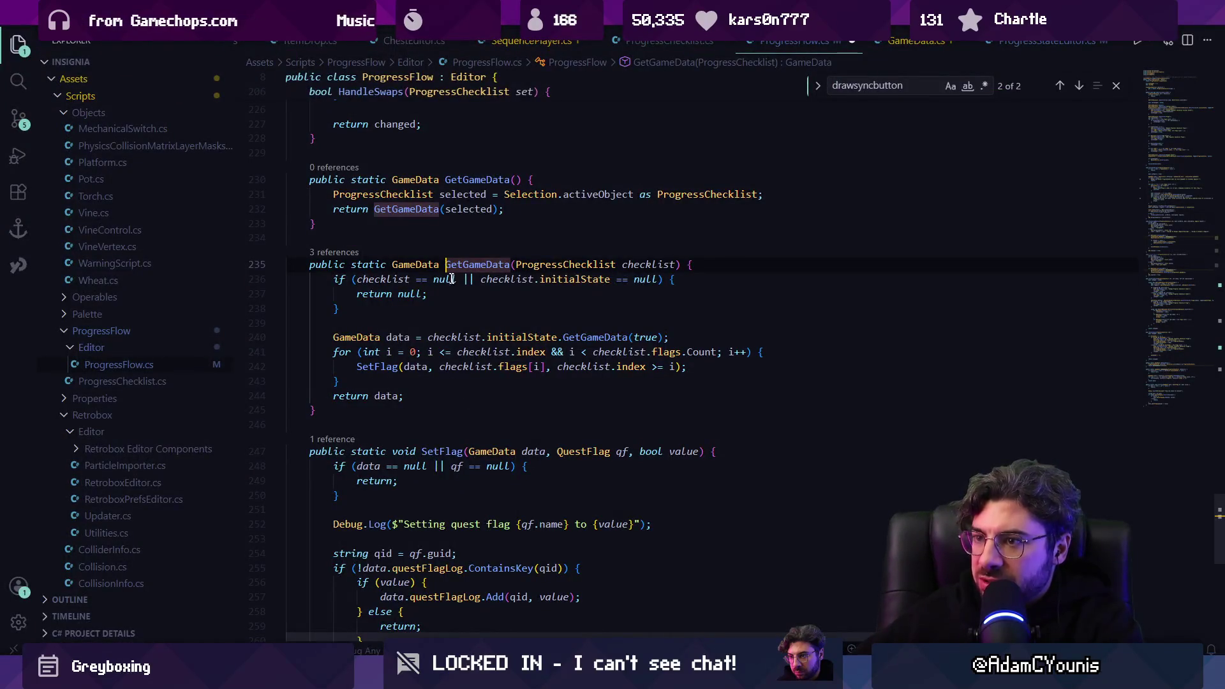
Step: Return to GetGameData's definition and review its checklist parameter and null-check block
key(alt+Left)
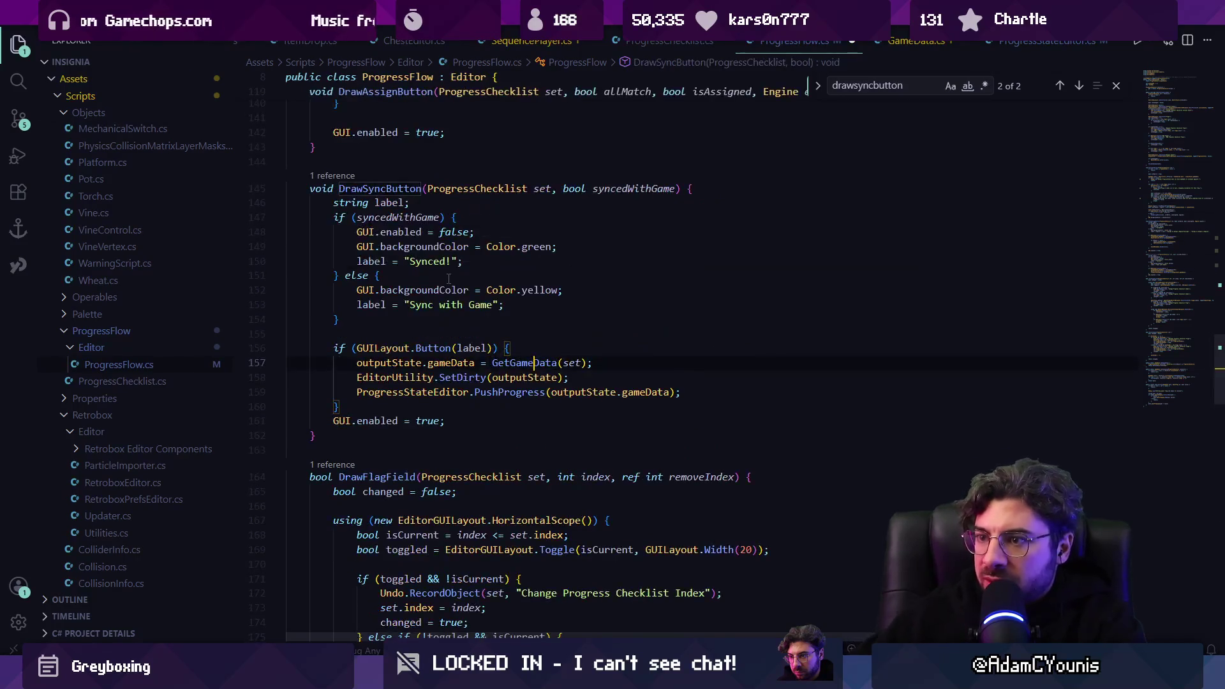
key(F12)
click(568, 361)
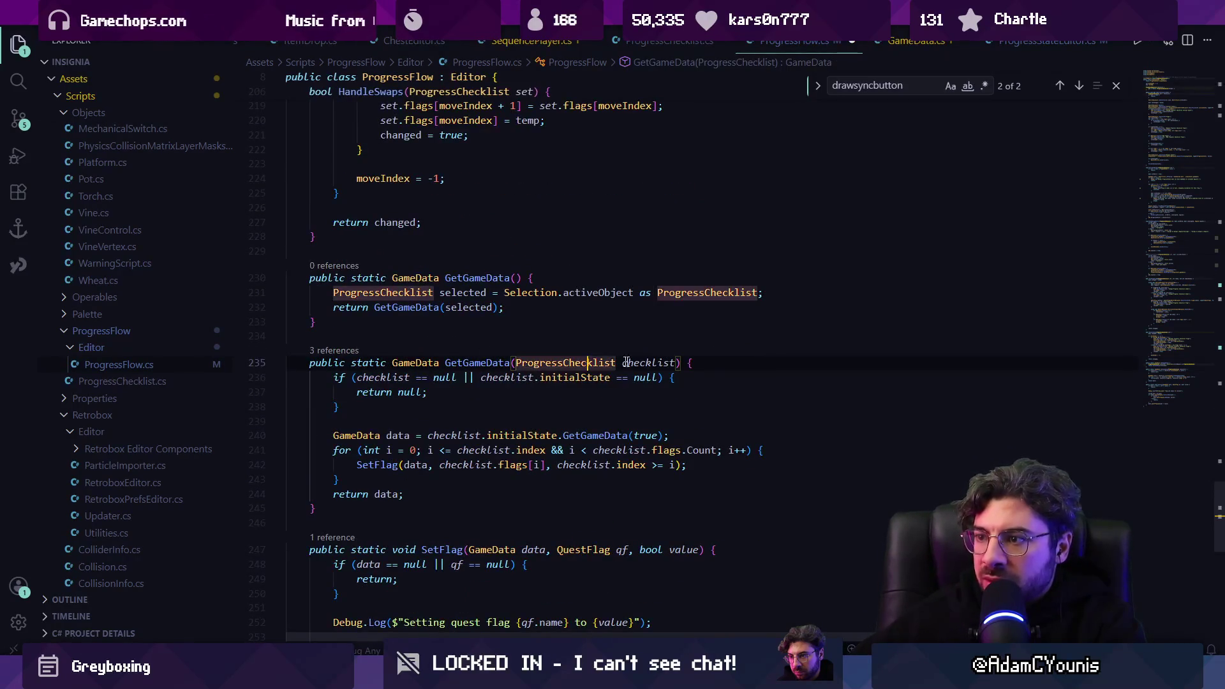
click(639, 362)
drag(329, 377, 369, 404)
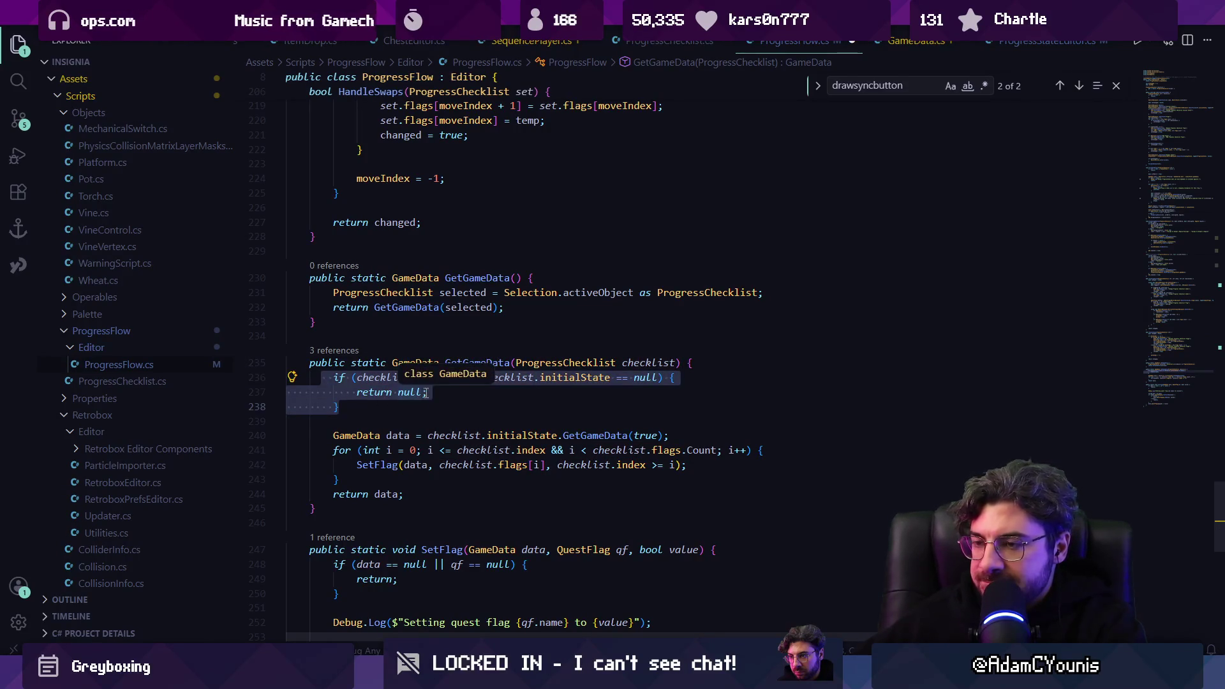
key(Escape)
scroll(360, 324, down, 2)
scroll(367, 370, down, 1)
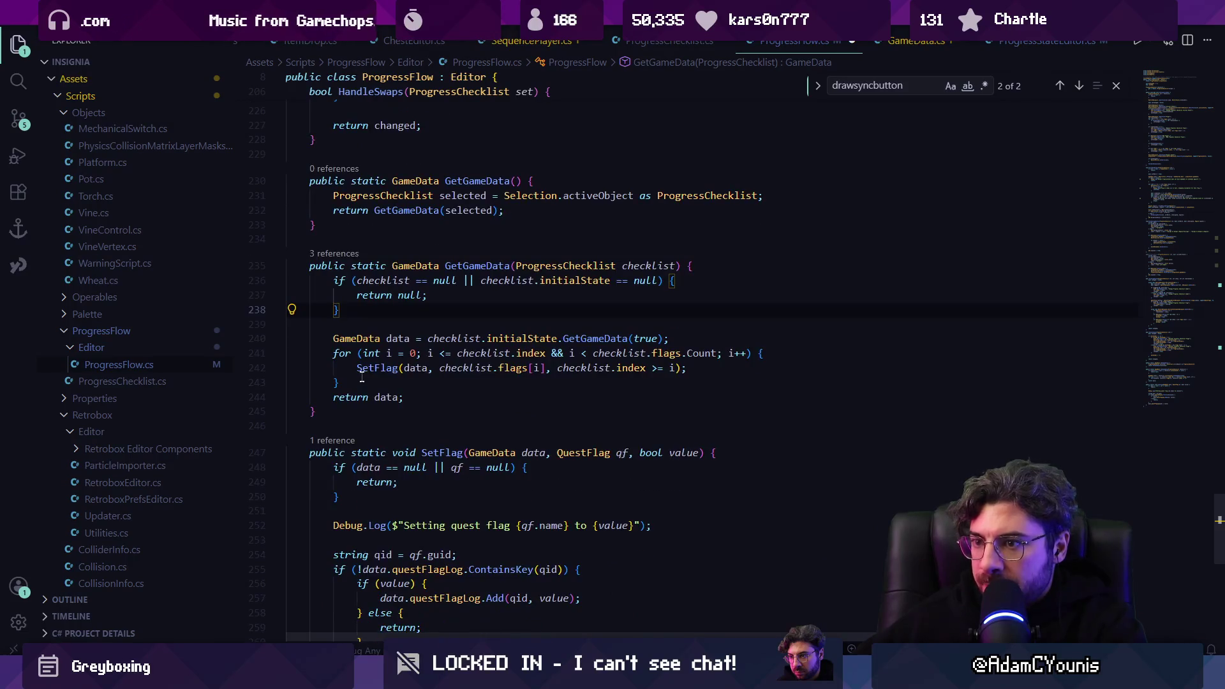
Step: Examine the flag loop, its SetFlag call, and where checklist and initialState are used
click(381, 368)
drag(357, 357, 379, 385)
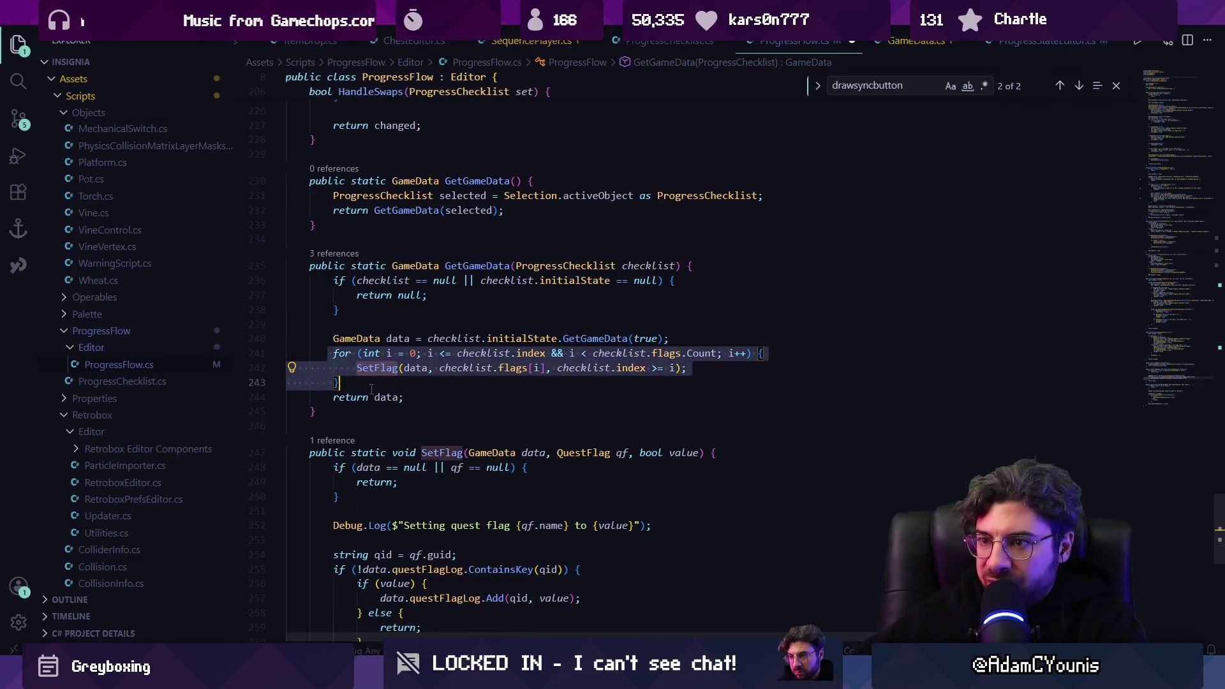
click(370, 394)
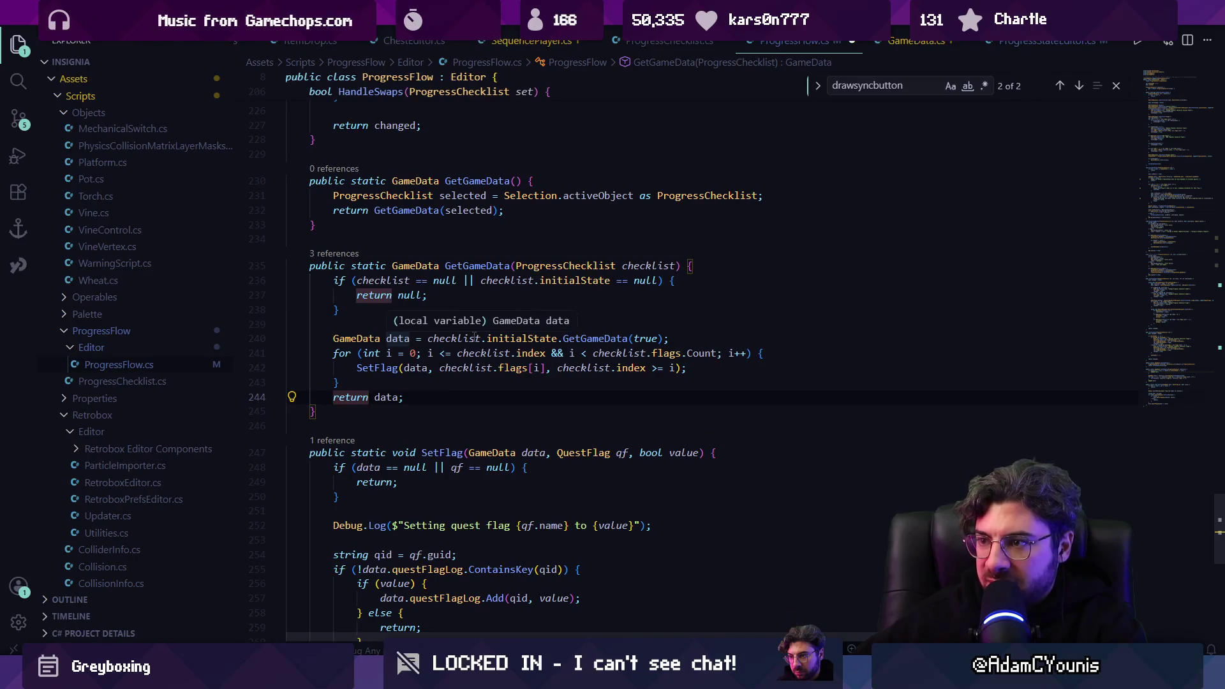
click(523, 338)
click(456, 338)
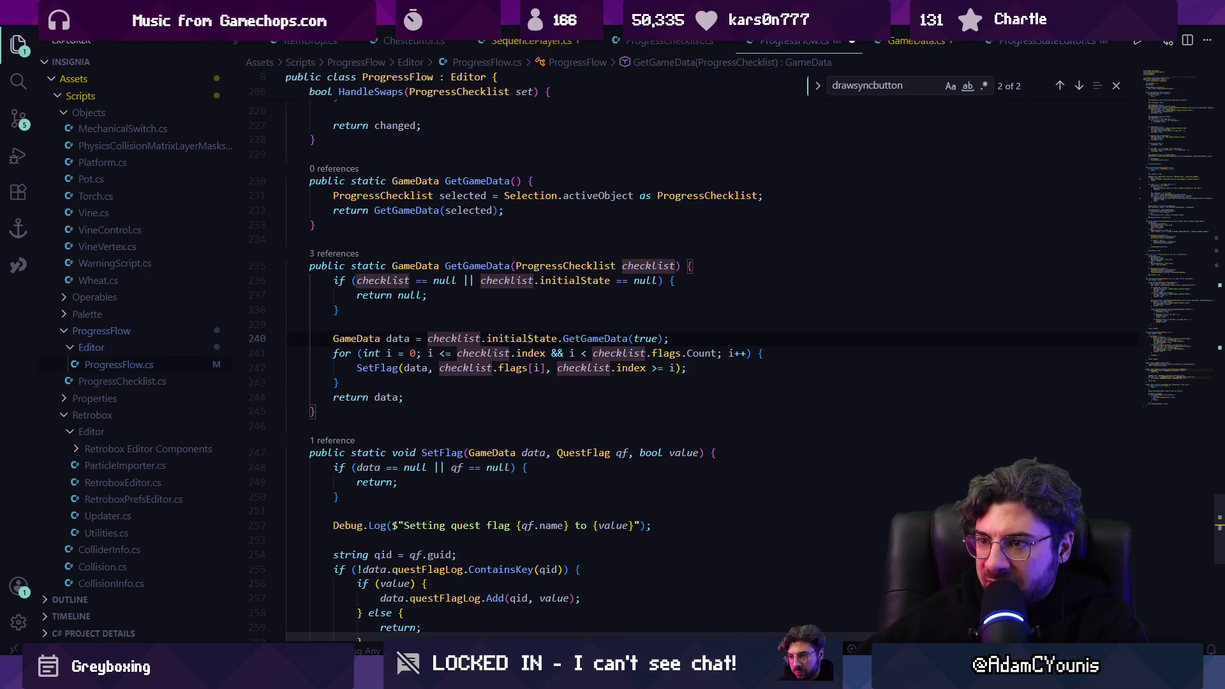
click(528, 338)
click(593, 338)
click(386, 368)
click(475, 368)
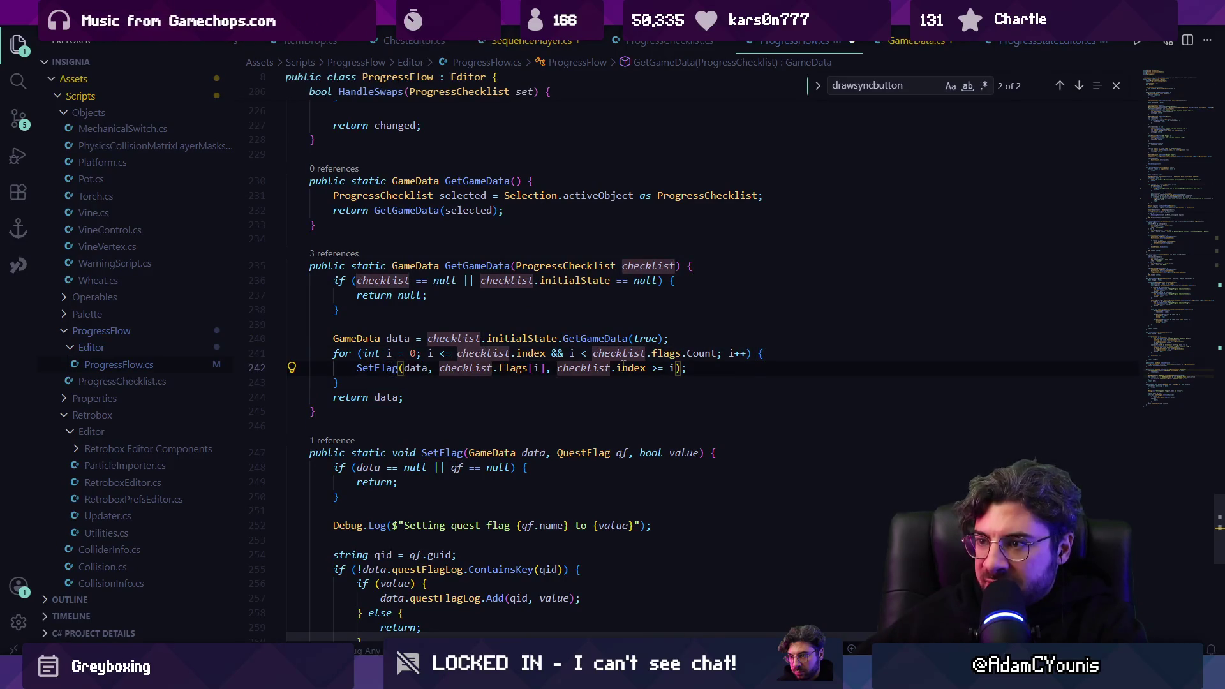
Step: Insert a Debug.Log line above SetFlag in the flag loop and save ProgressFlow.cs
click(692, 368)
key(Up)
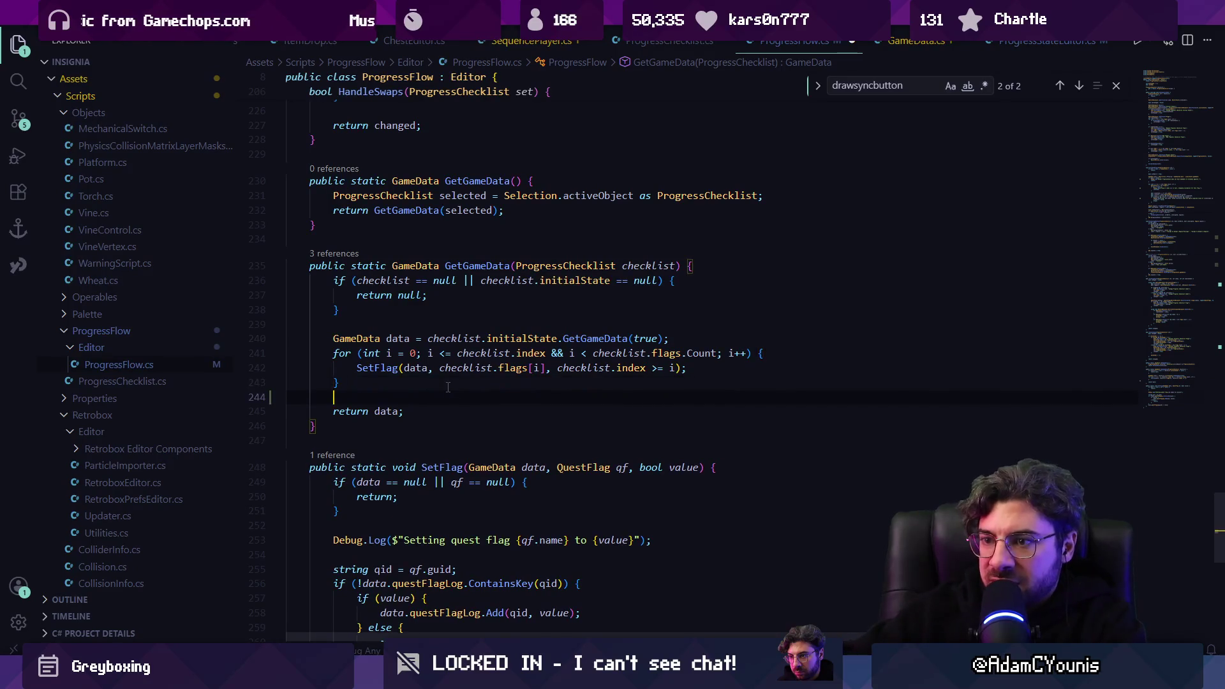
key(ctrl+shift+Return)
text(DE)
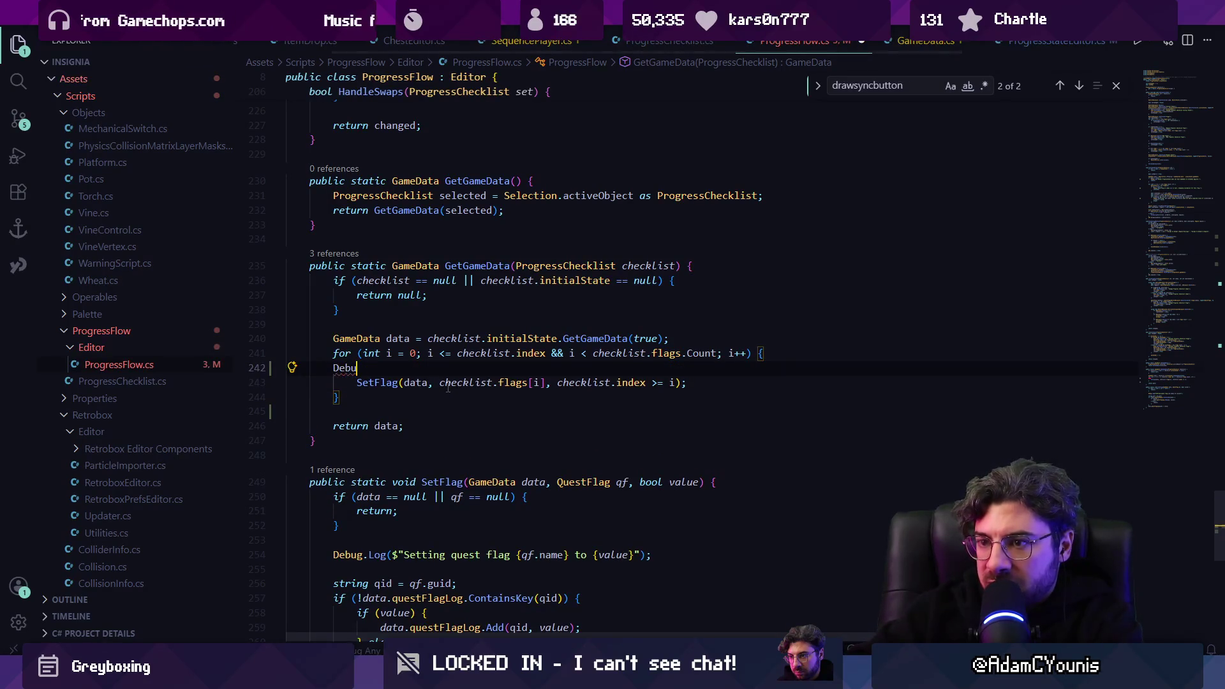
key(Tab)
key(Down)
key(Down)
key(Down)
key(ctrl+s)
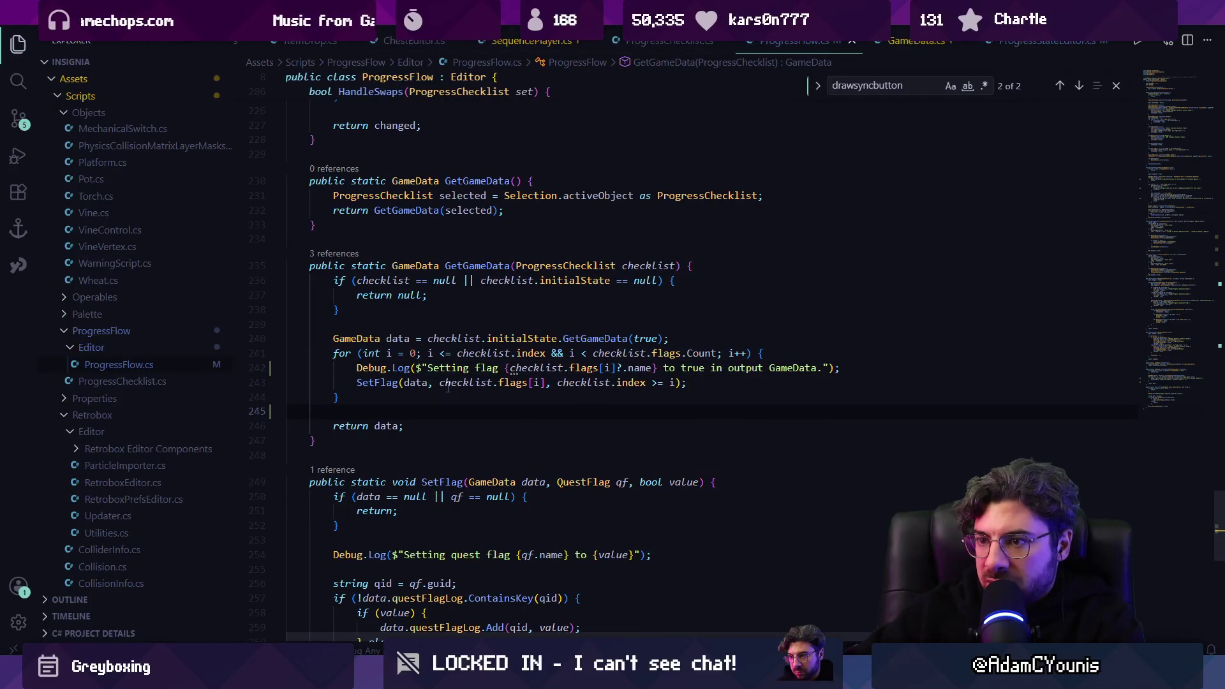
key(alt+Left)
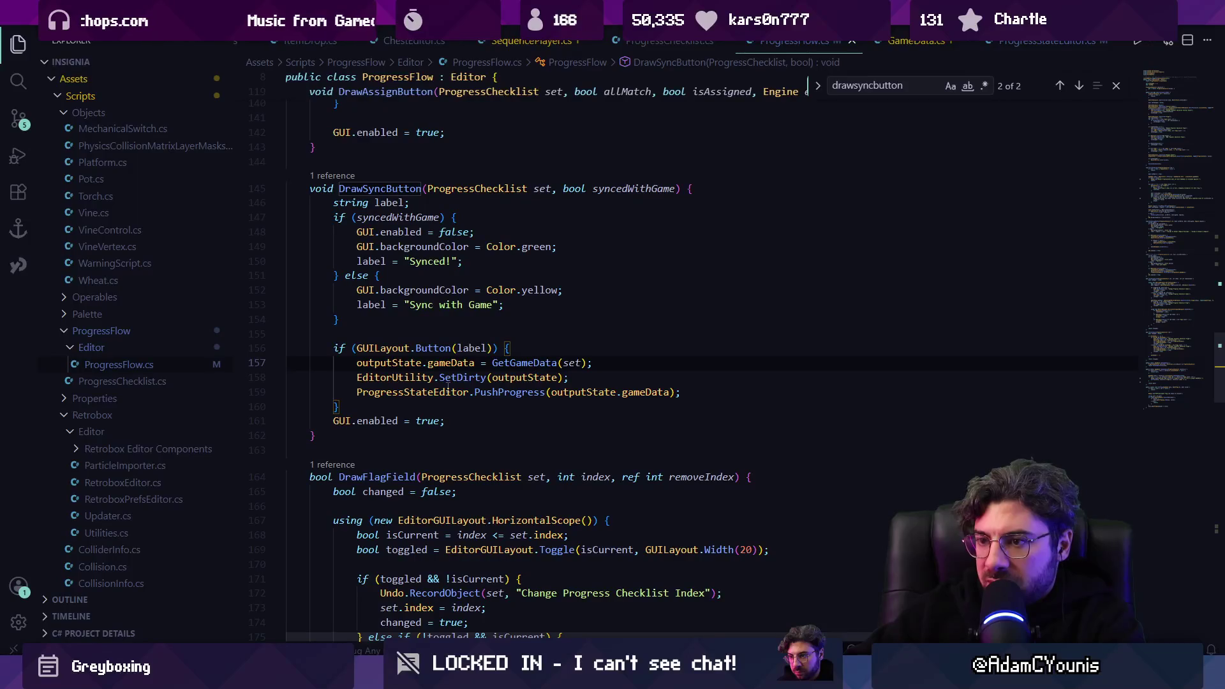
key(alt+Tab)
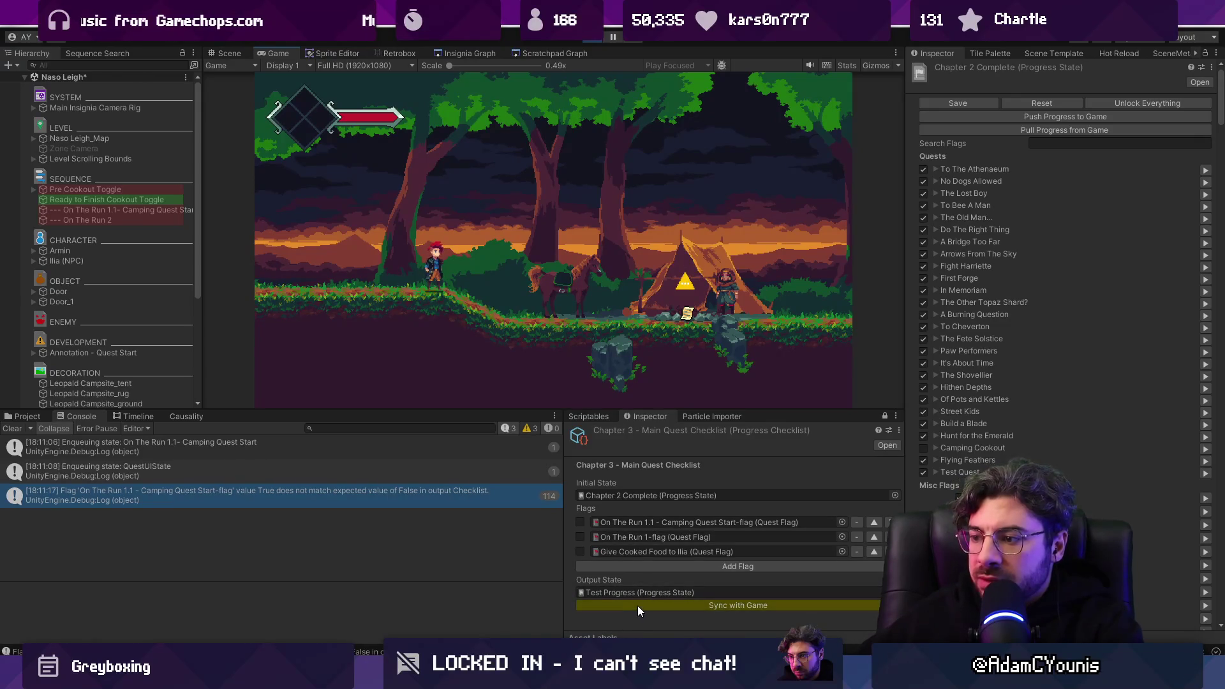
Step: Sync the Chapter 3 checklist twice, exit Play mode, and open the flag-mismatch log's source code
click(639, 604)
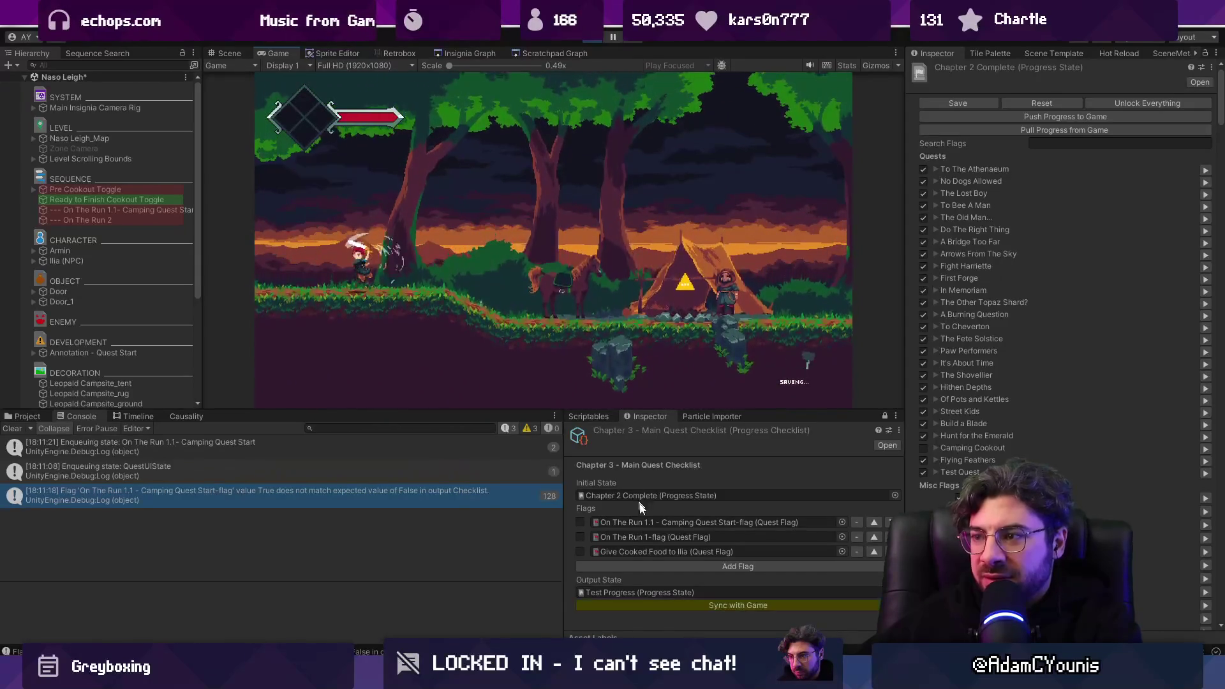
click(657, 607)
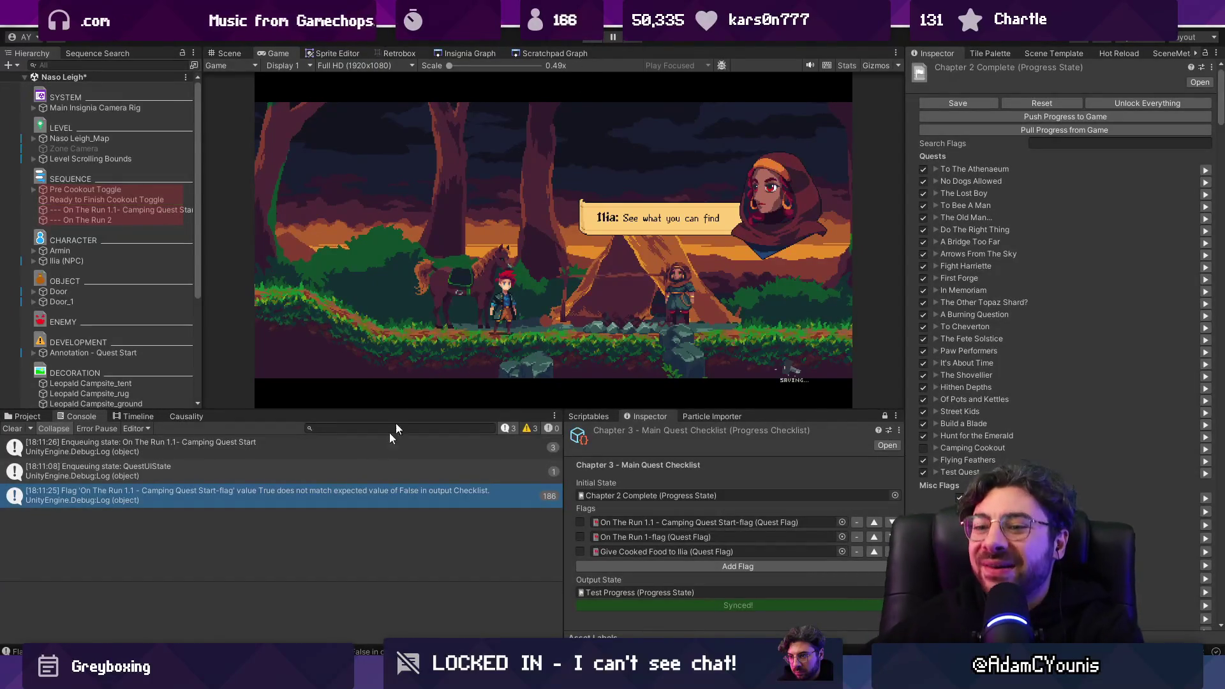
key(ctrl+p)
double_click(299, 493)
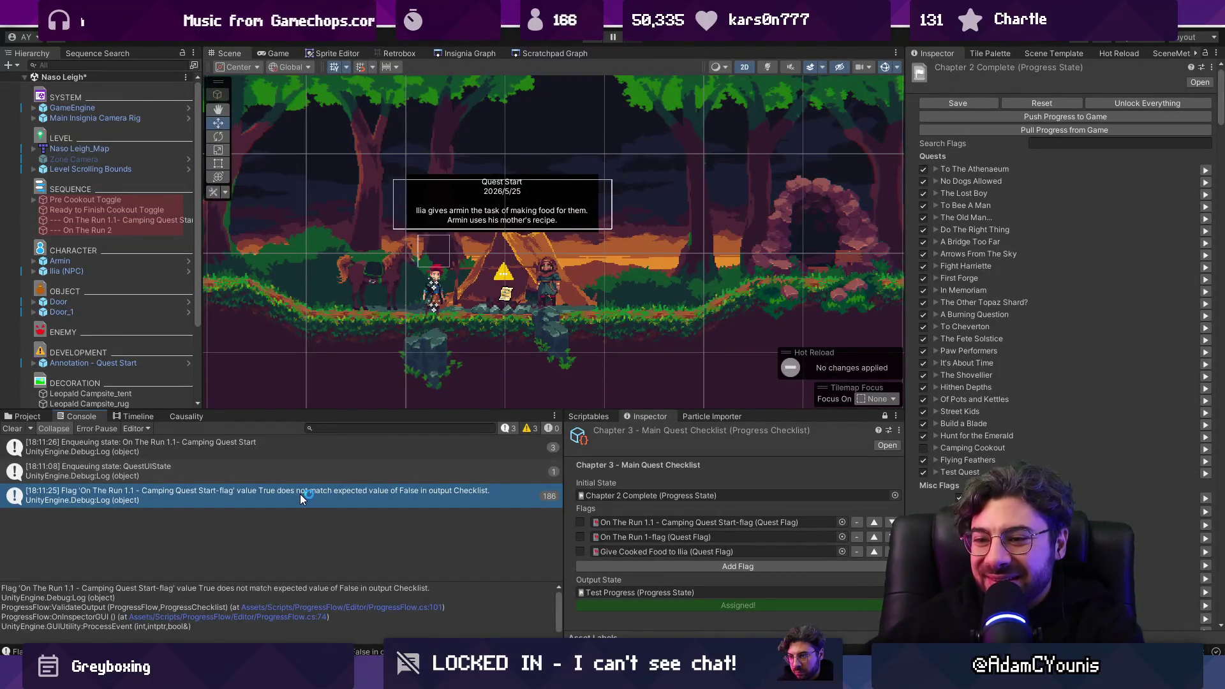
Step: Delete the flag-mismatch Debug.Log line in the code, then clear Unity's Console
key(ctrl+l)
key(BackSpace)
key(Up)
key(Up)
key(Up)
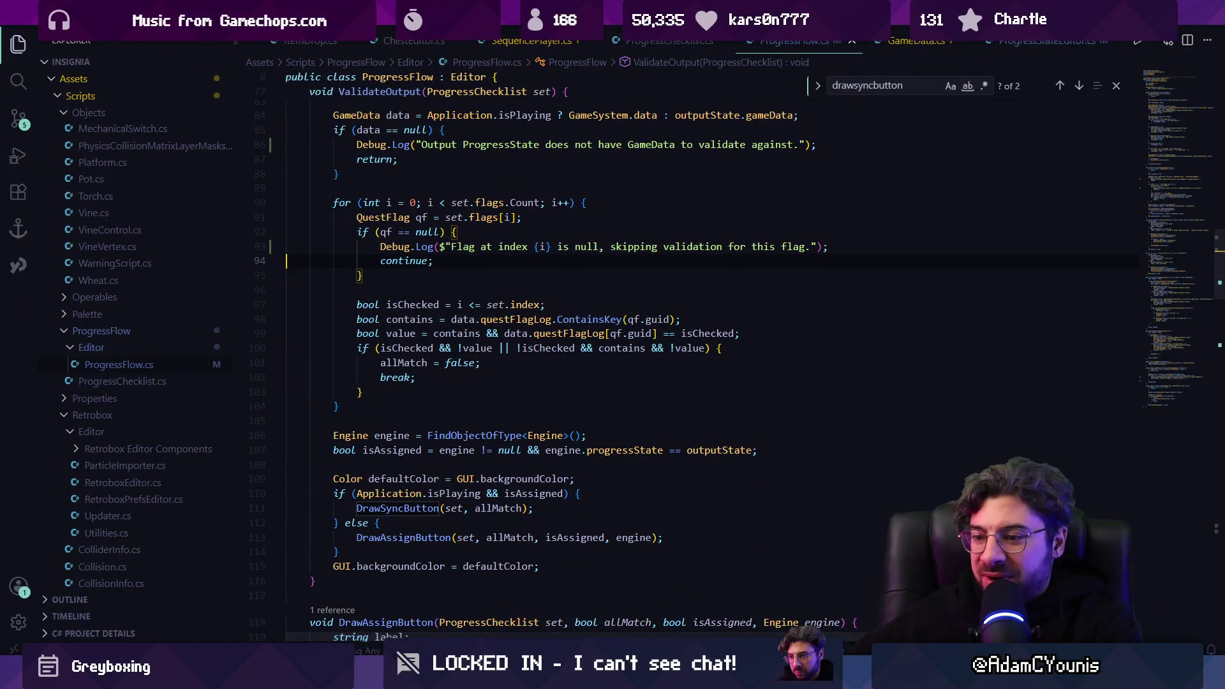
key(alt+Tab)
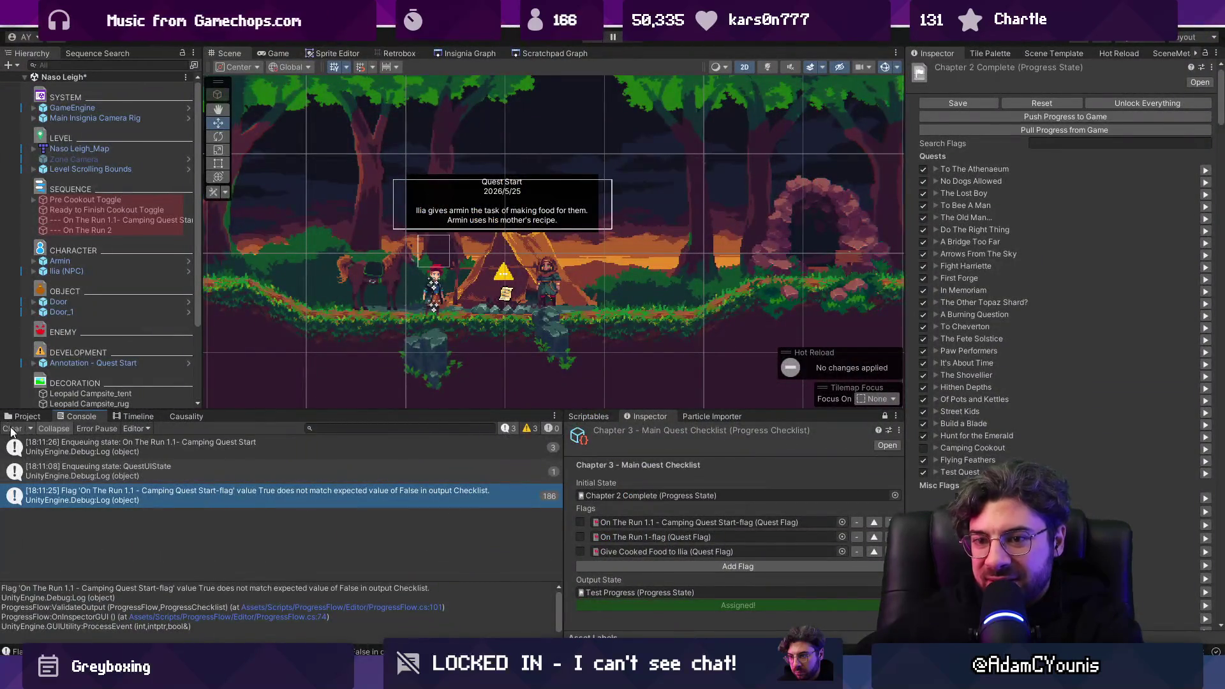
click(12, 429)
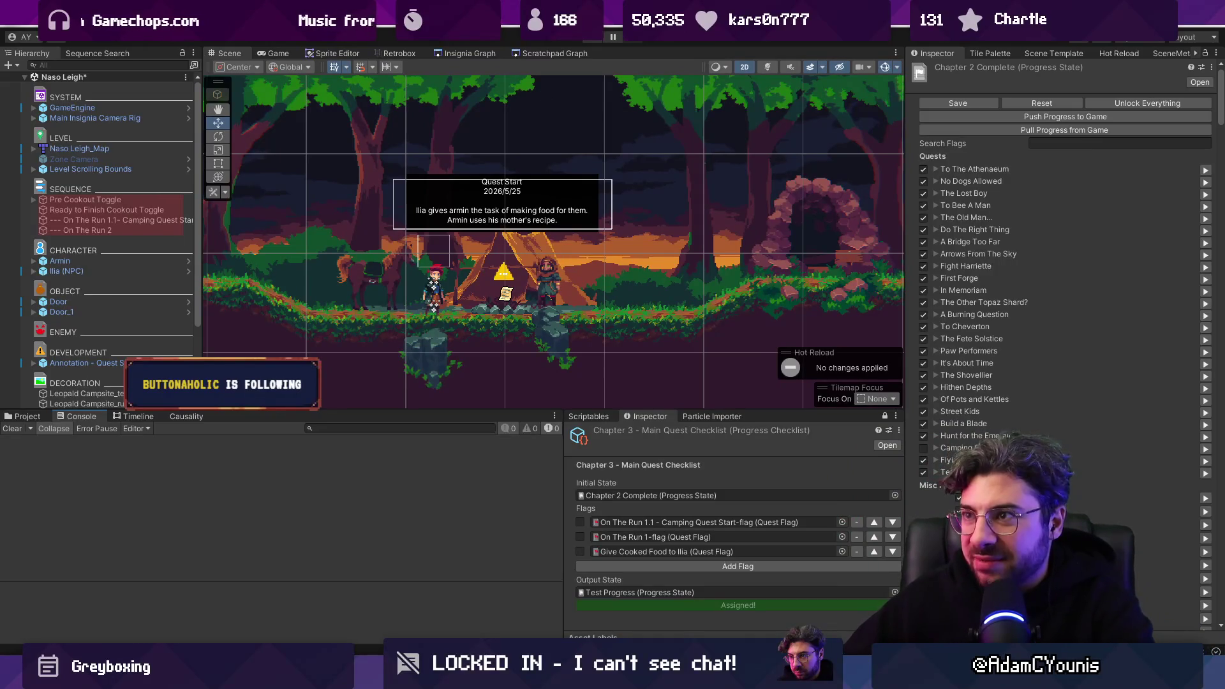
Step: Play the game, advance to the quest start, check Camping Quest Start and On The Run 1, and sync
click(585, 40)
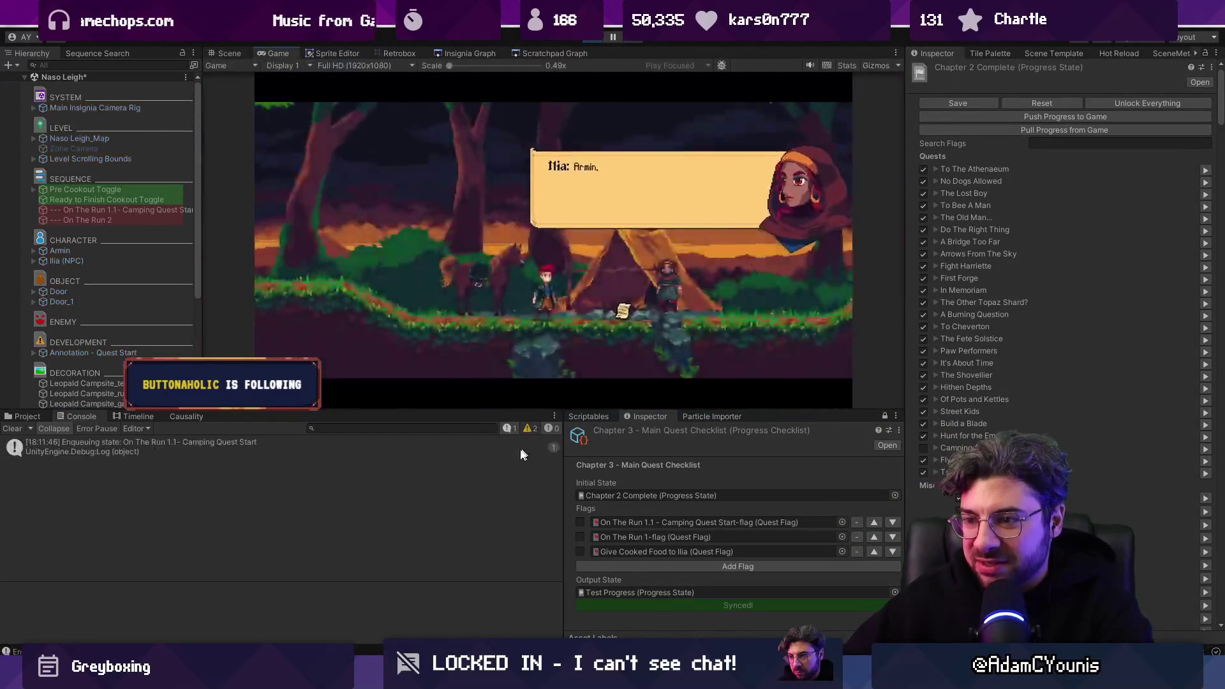
click(595, 313)
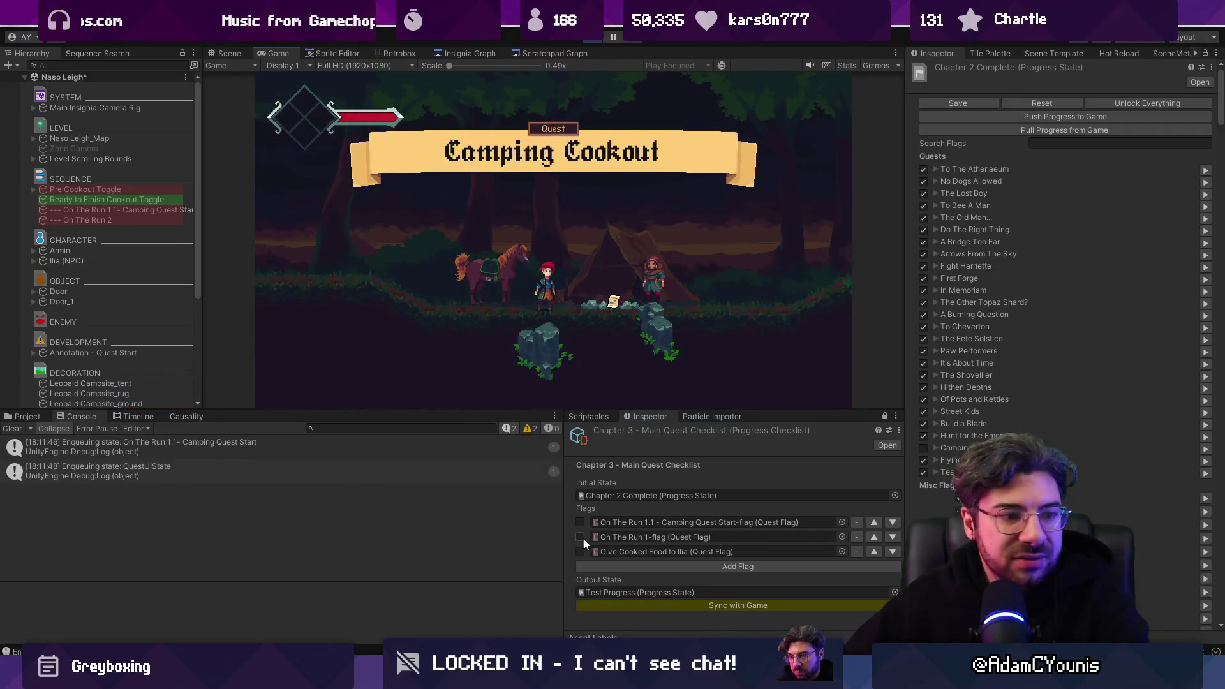
click(606, 603)
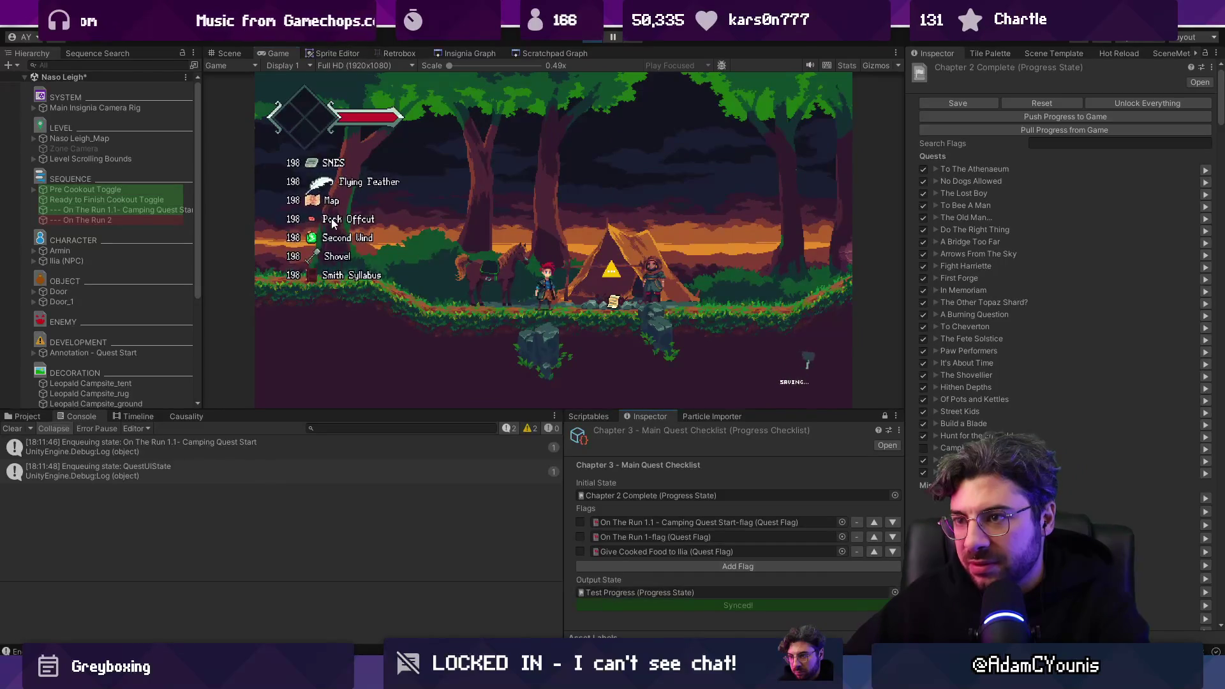
click(581, 523)
click(611, 605)
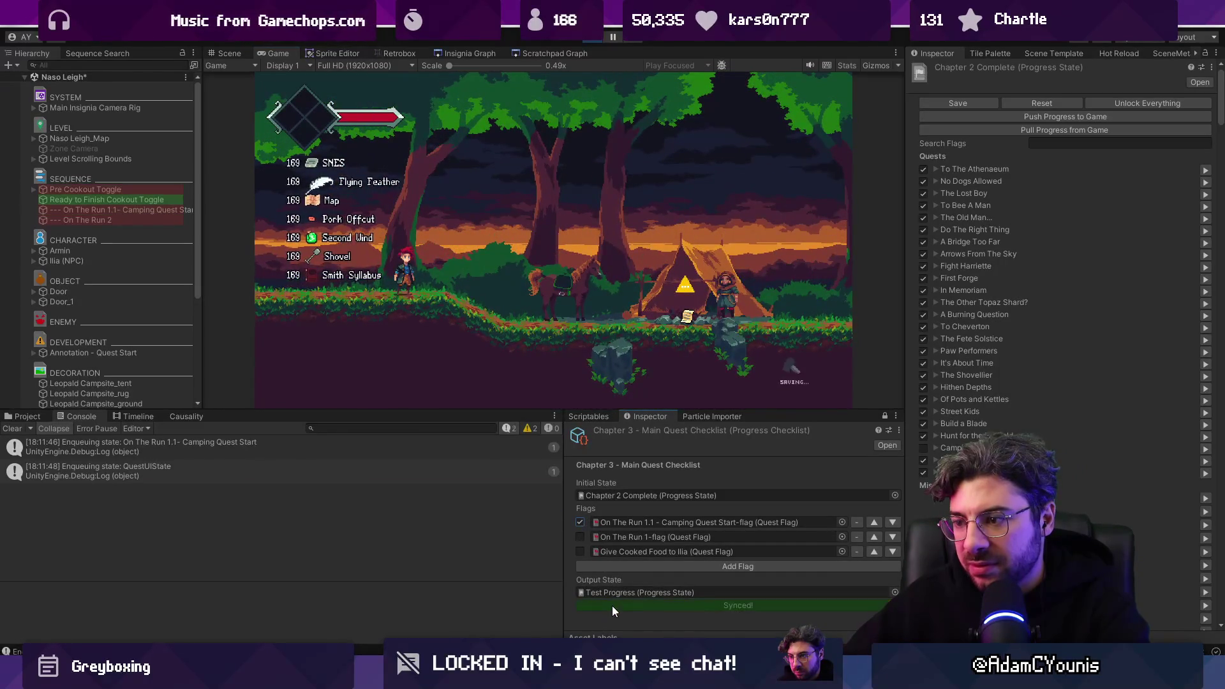
click(581, 537)
click(610, 604)
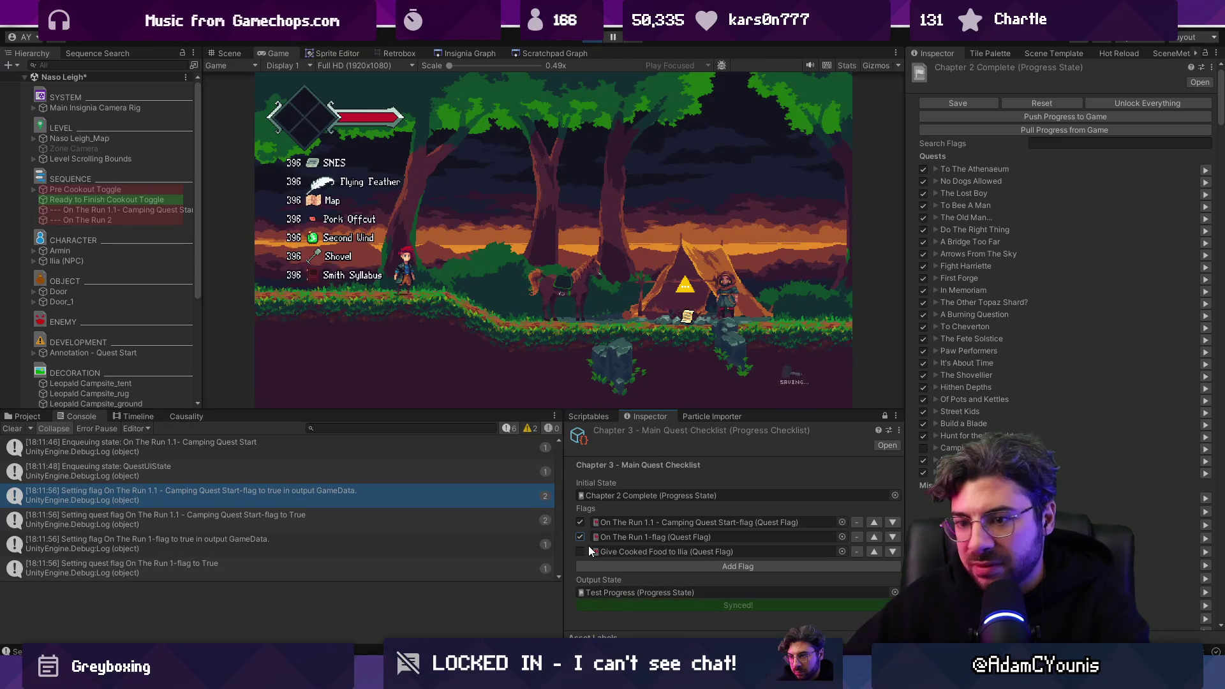
Step: Uncheck the On The Run flags, resync, then stop Play mode and clear the Console
click(581, 523)
click(581, 537)
click(609, 605)
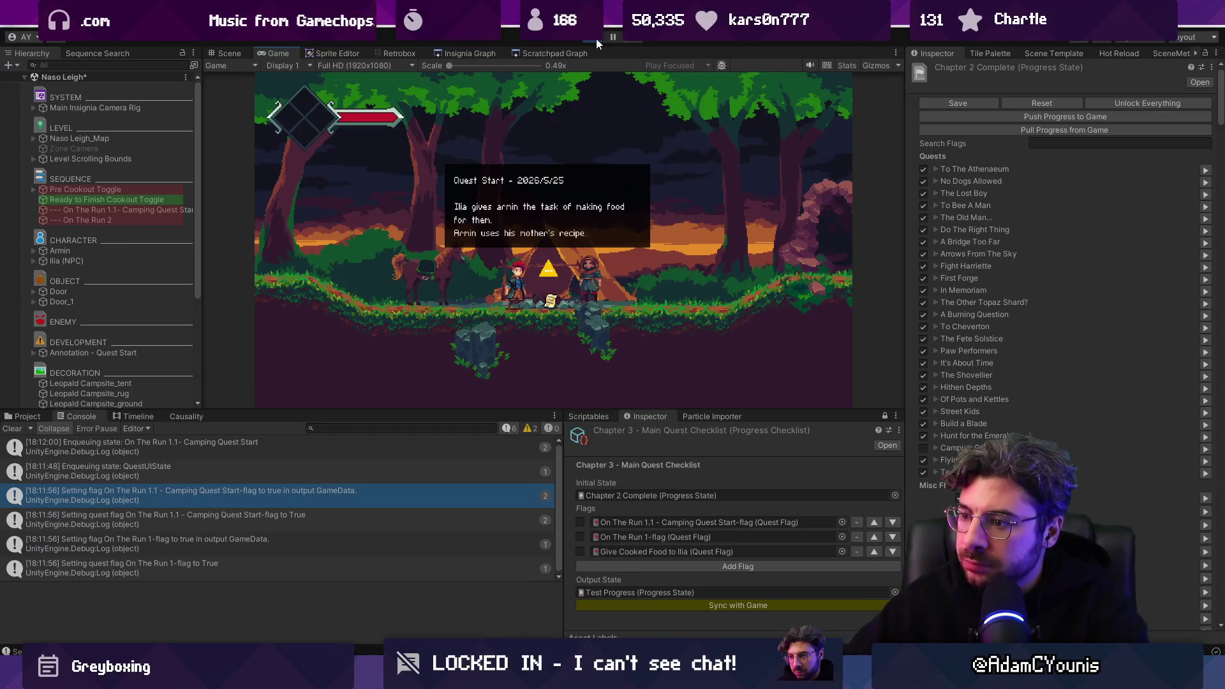
click(595, 39)
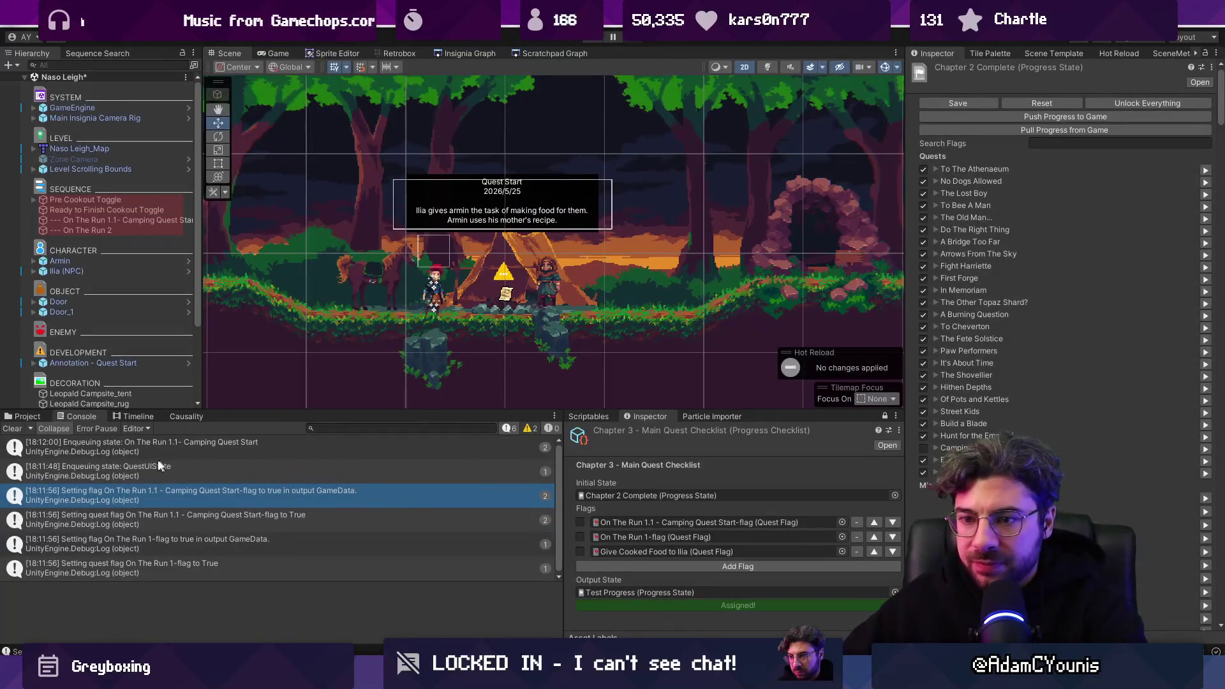
click(13, 429)
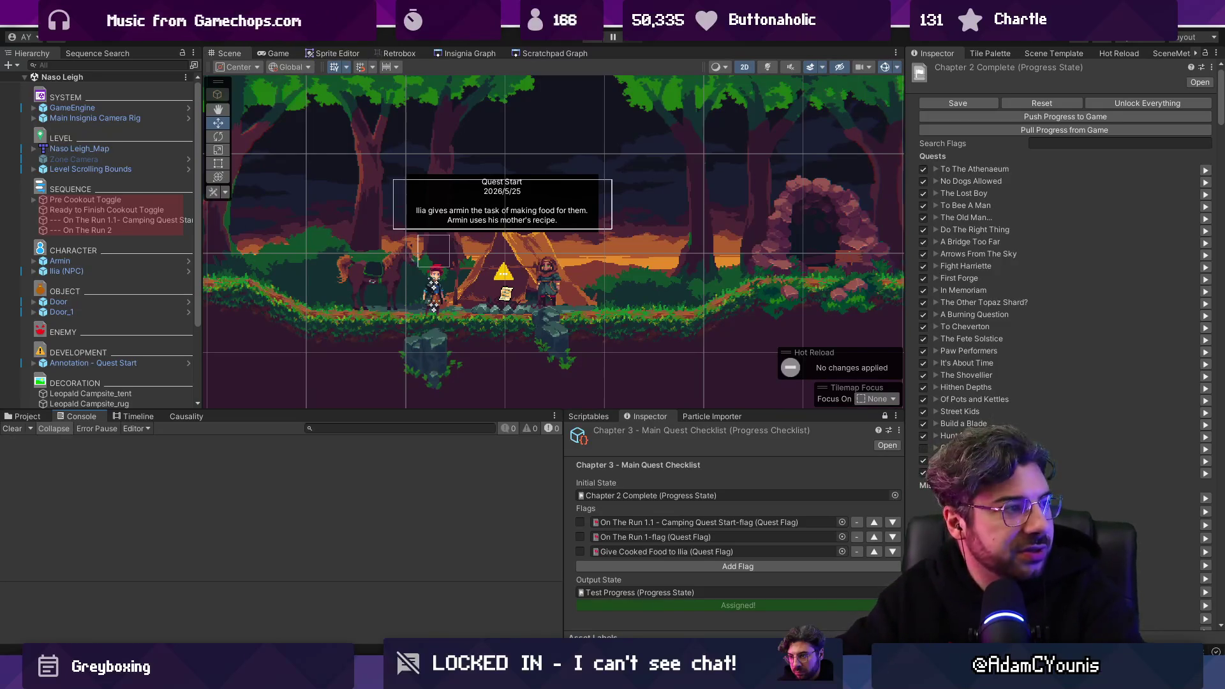
key(alt+Tab)
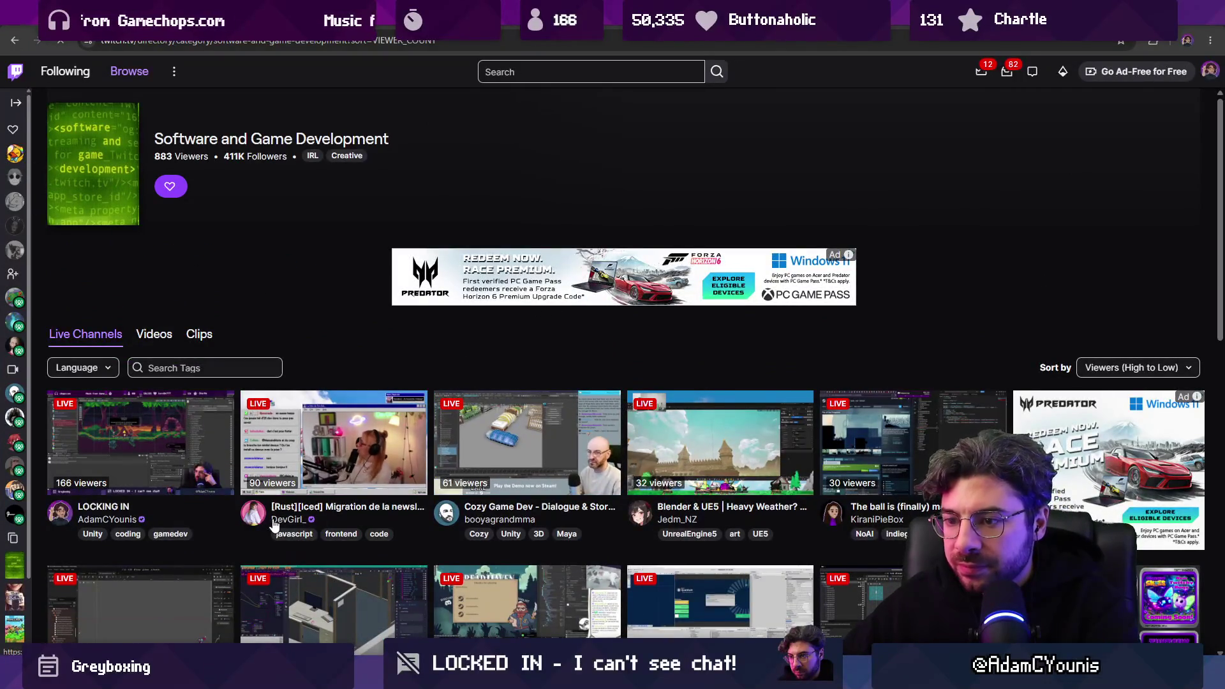
Step: Scroll down the Live Channels grid to load more Software and Game Development streams
scroll(275, 523, down, 1)
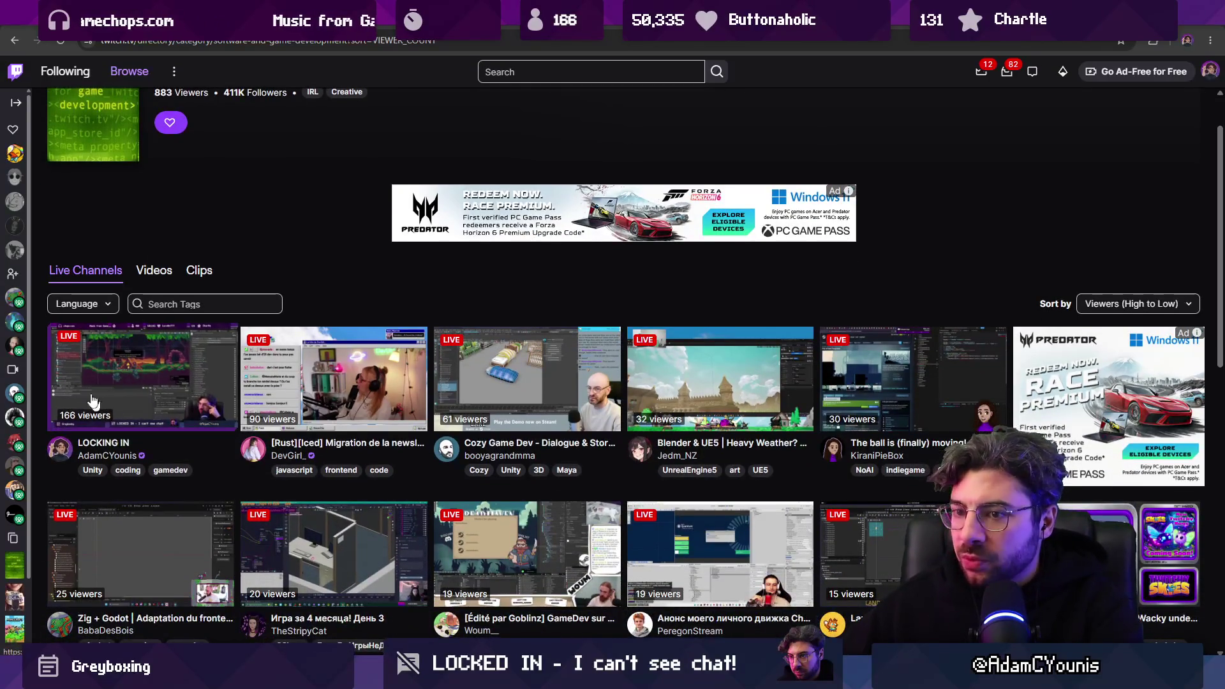
scroll(480, 440, down, 1)
scroll(482, 440, down, 2)
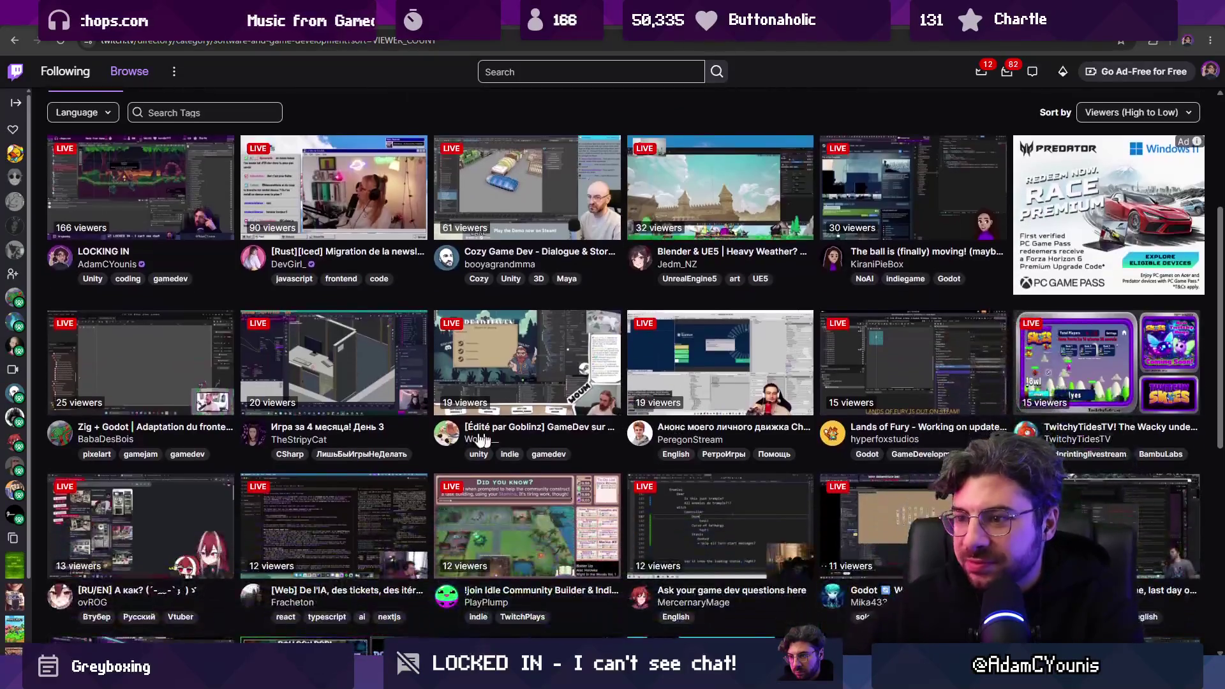
scroll(189, 432, down, 1)
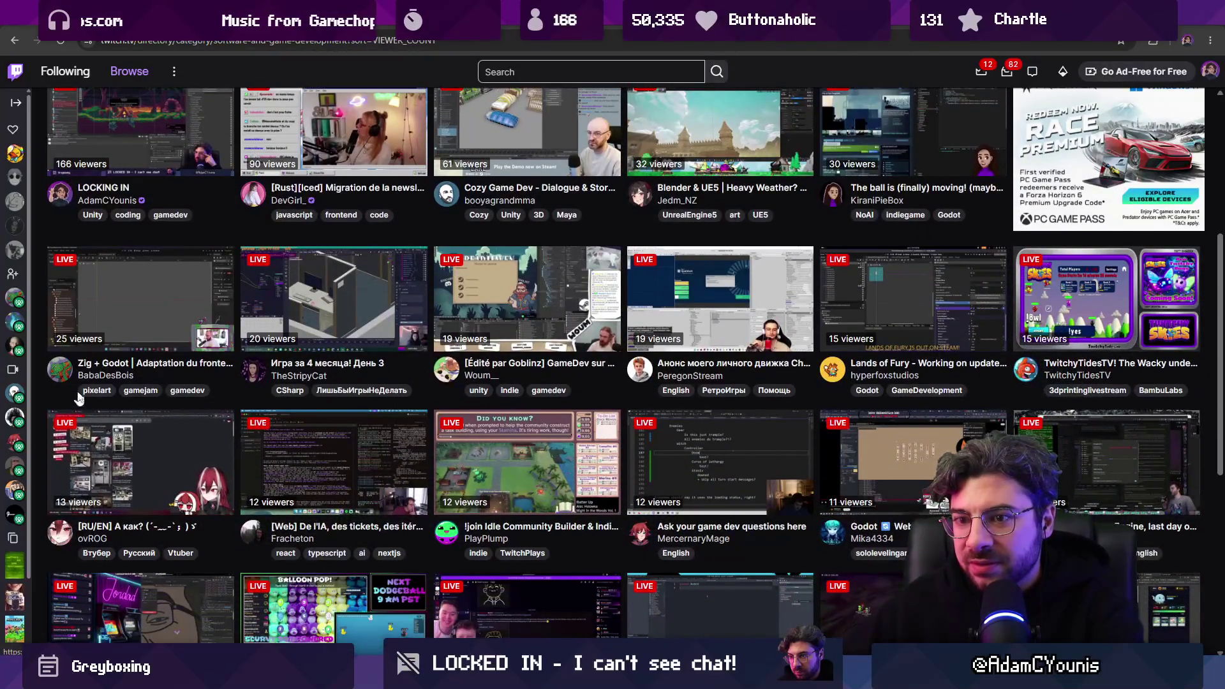